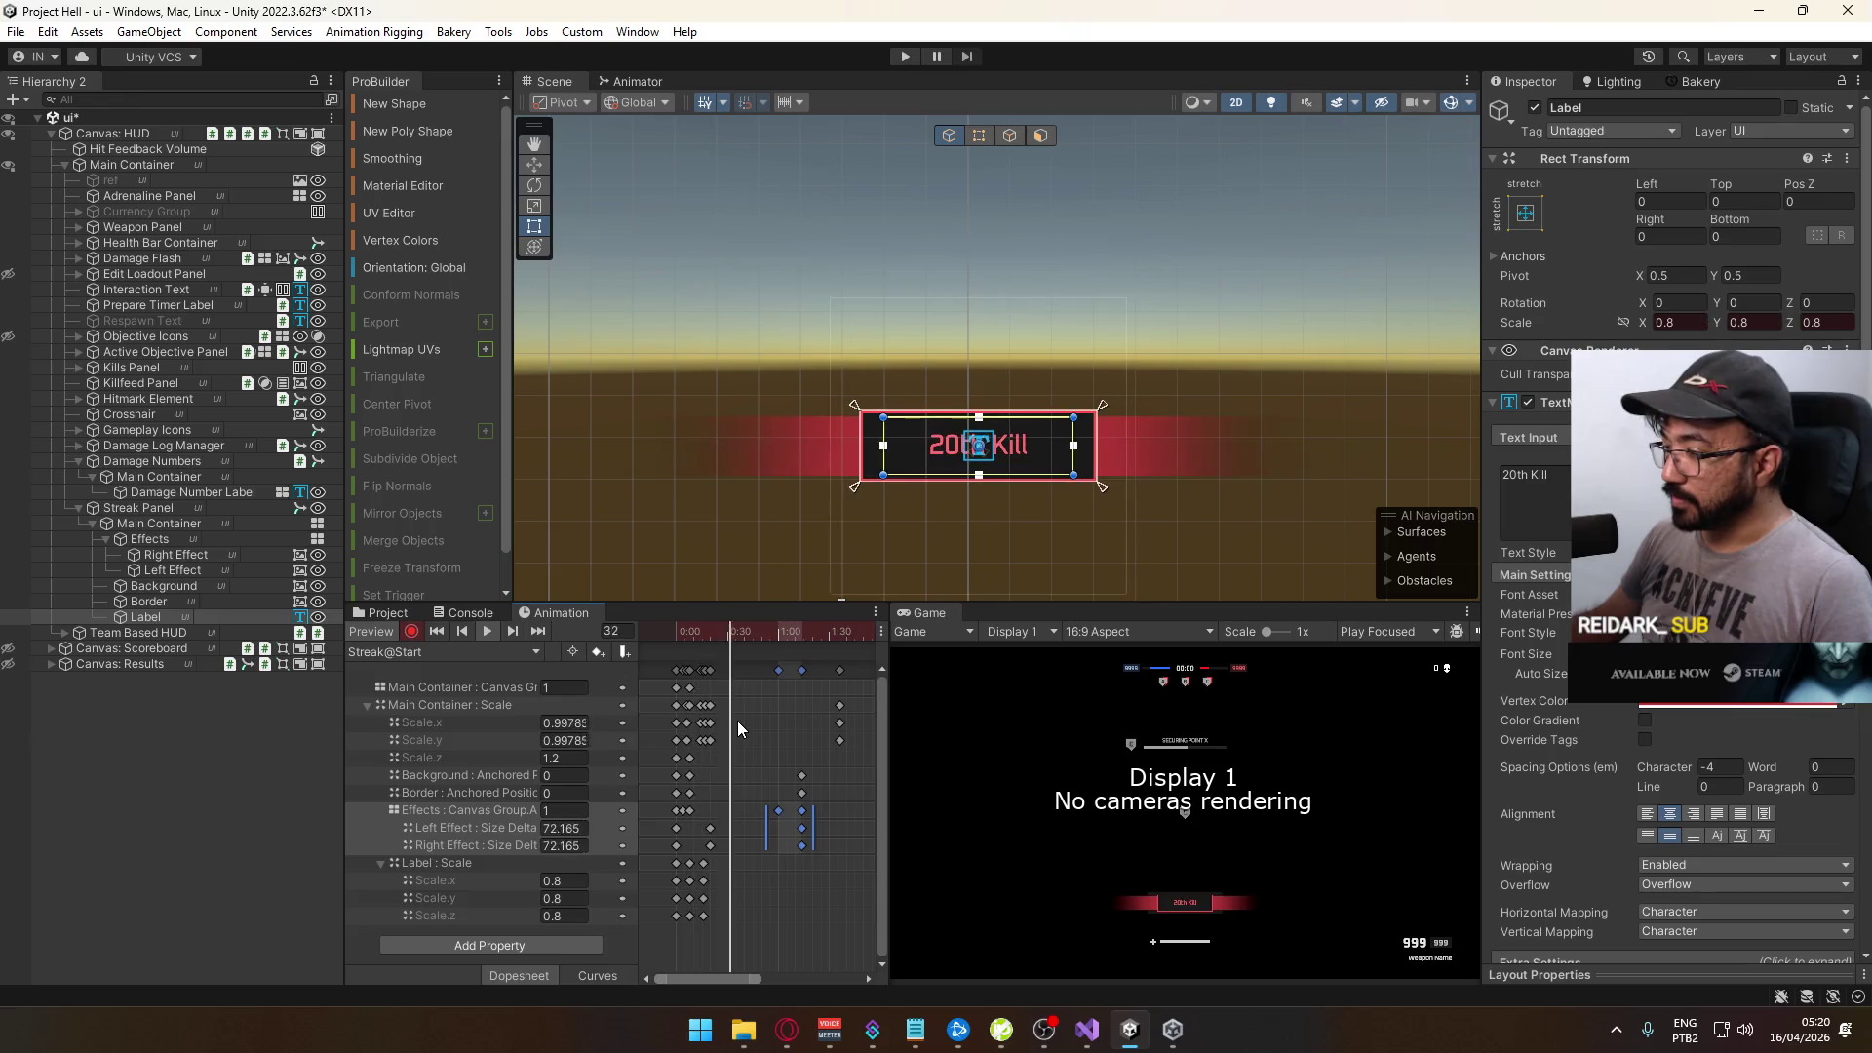
Move the Left Effect Size Delta keyframe earlier to 0:17 in Streak@Start.
{"action": "mouse_move", "coordinate": [739, 642]}
{"action": "left_mouse_down"}
{"action": "mouse_move", "coordinate": [682, 646]}
{"action": "mouse_move", "coordinate": [729, 641]}
{"action": "mouse_move", "coordinate": [709, 651]}
{"action": "left_mouse_up"}
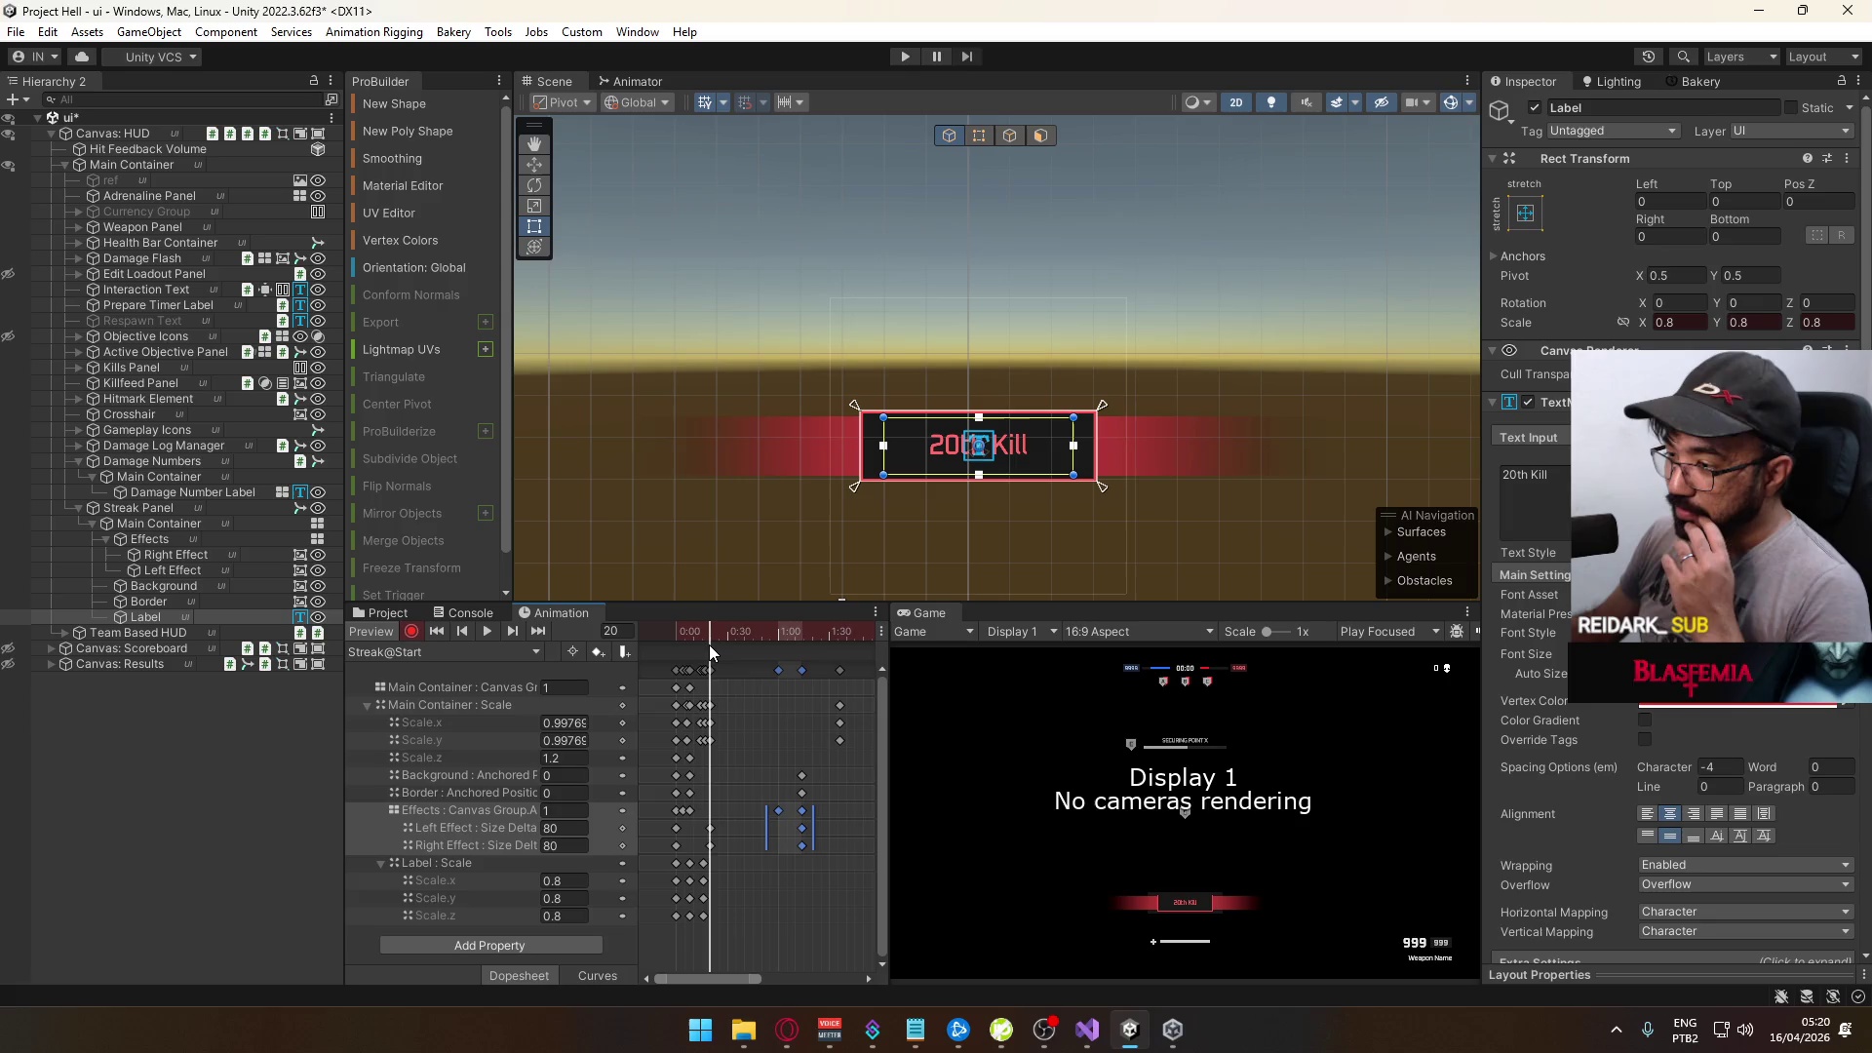
{"action": "left_click", "coordinate": [712, 826]}
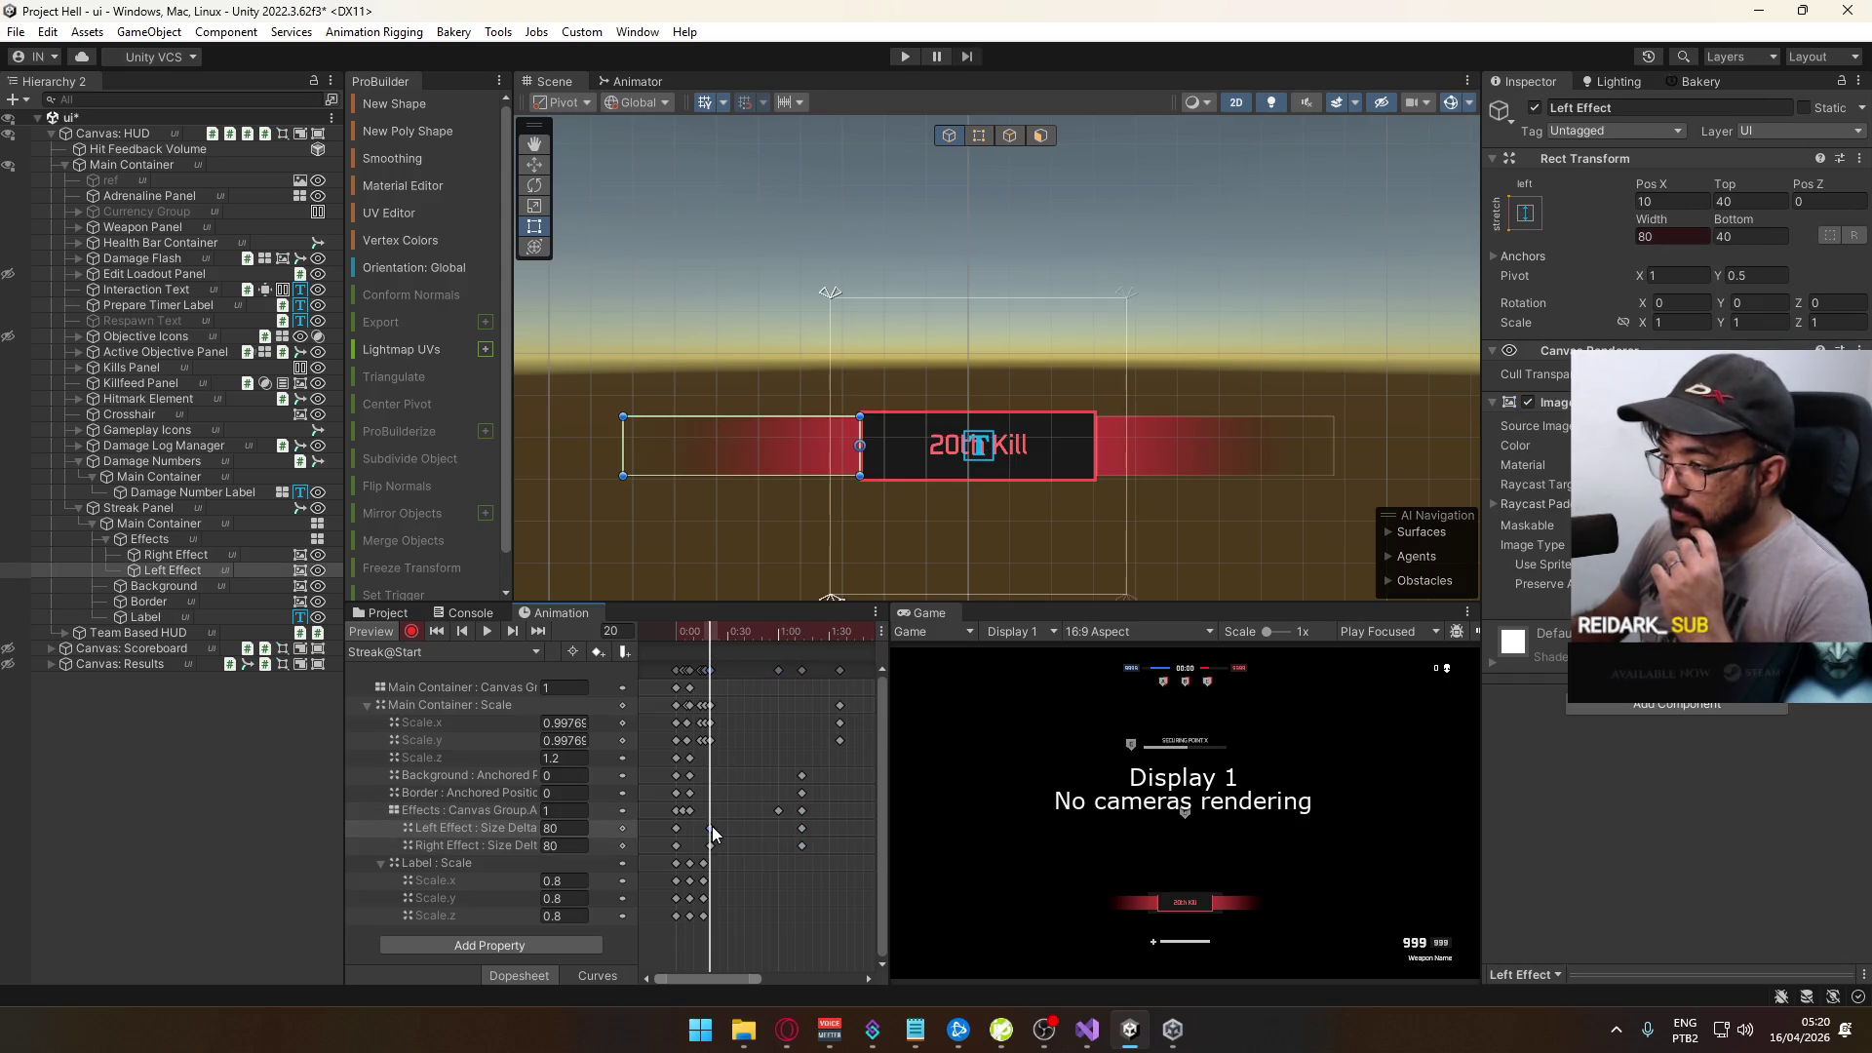
{"action": "left_click_drag", "start_coordinate": [709, 825], "coordinate": [696, 850]}
{"action": "scroll", "coordinate": [704, 850], "scroll_direction": "up", "scroll_amount": 3}
{"action": "scroll", "coordinate": [720, 870], "scroll_direction": "up", "scroll_amount": 2}
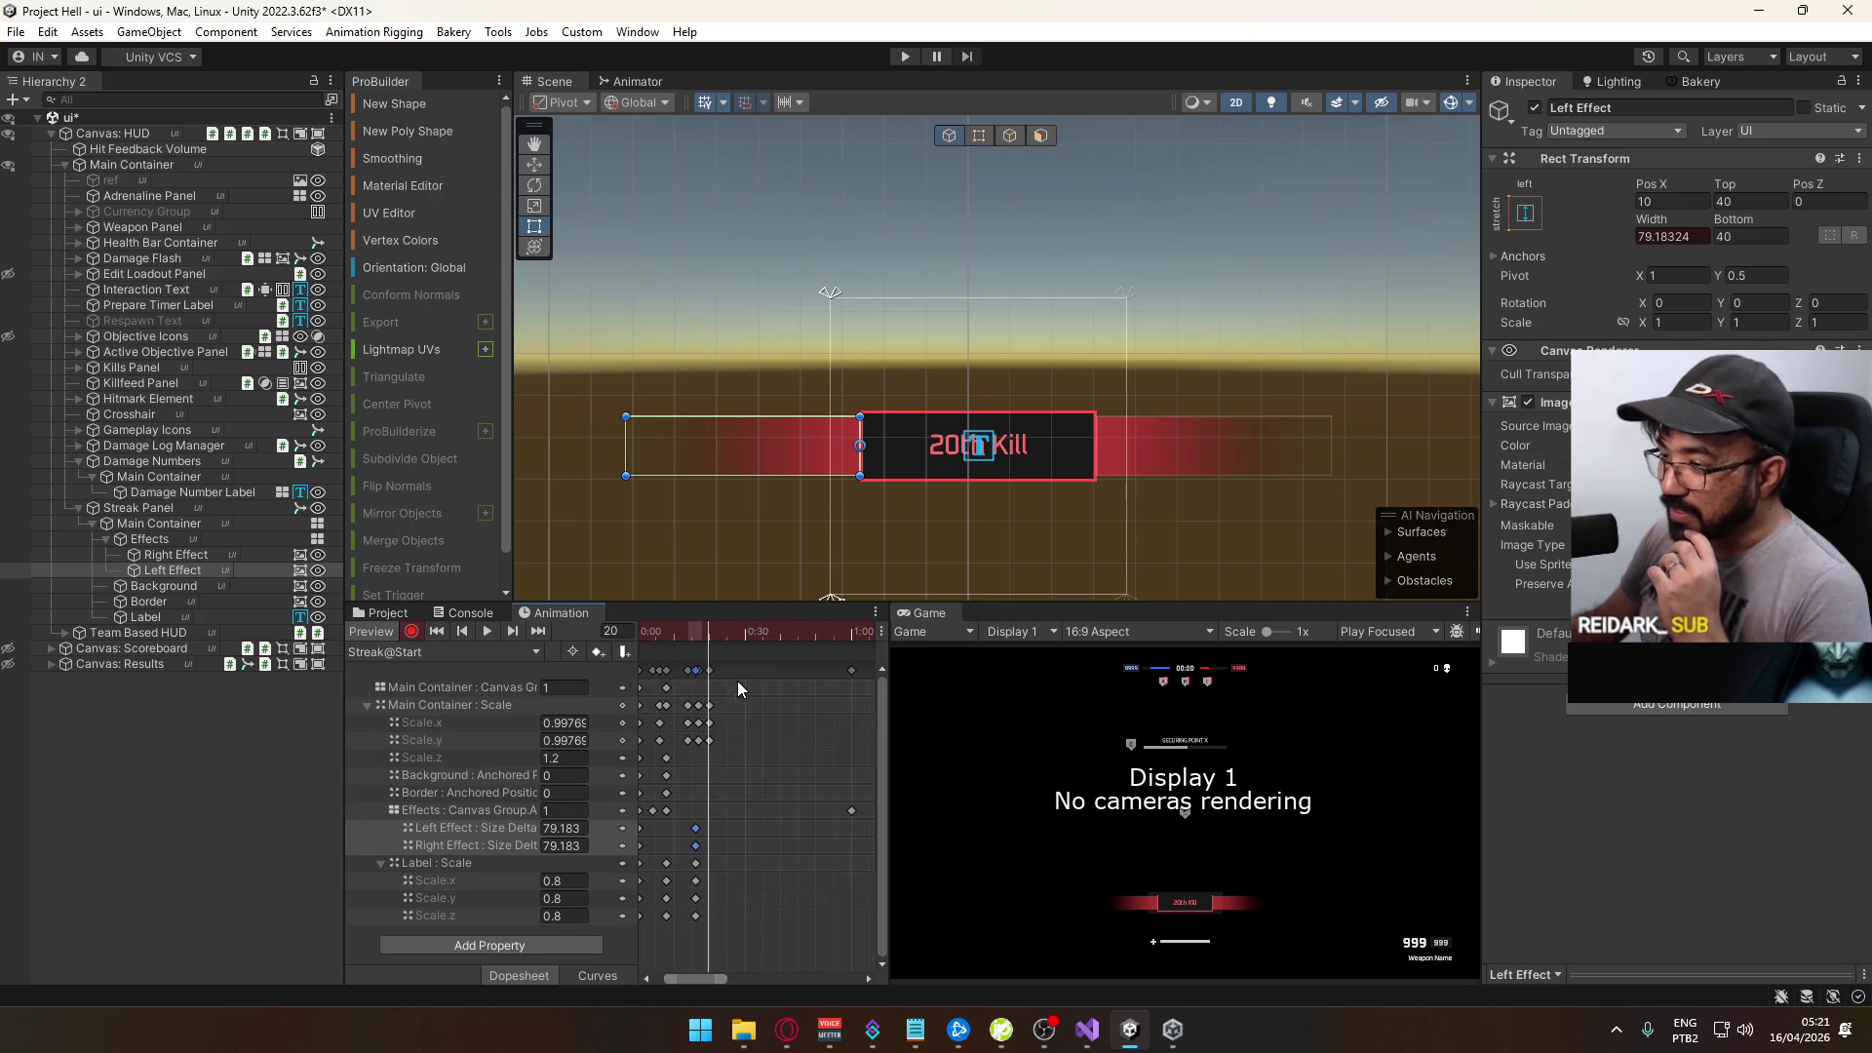
Scrub the preview to check the effect widening, then bring up the Left Effect colour (B23636).
{"action": "mouse_move", "coordinate": [704, 644]}
{"action": "left_mouse_down"}
{"action": "mouse_move", "coordinate": [642, 636]}
{"action": "mouse_move", "coordinate": [891, 673]}
{"action": "mouse_move", "coordinate": [851, 680]}
{"action": "left_mouse_up"}
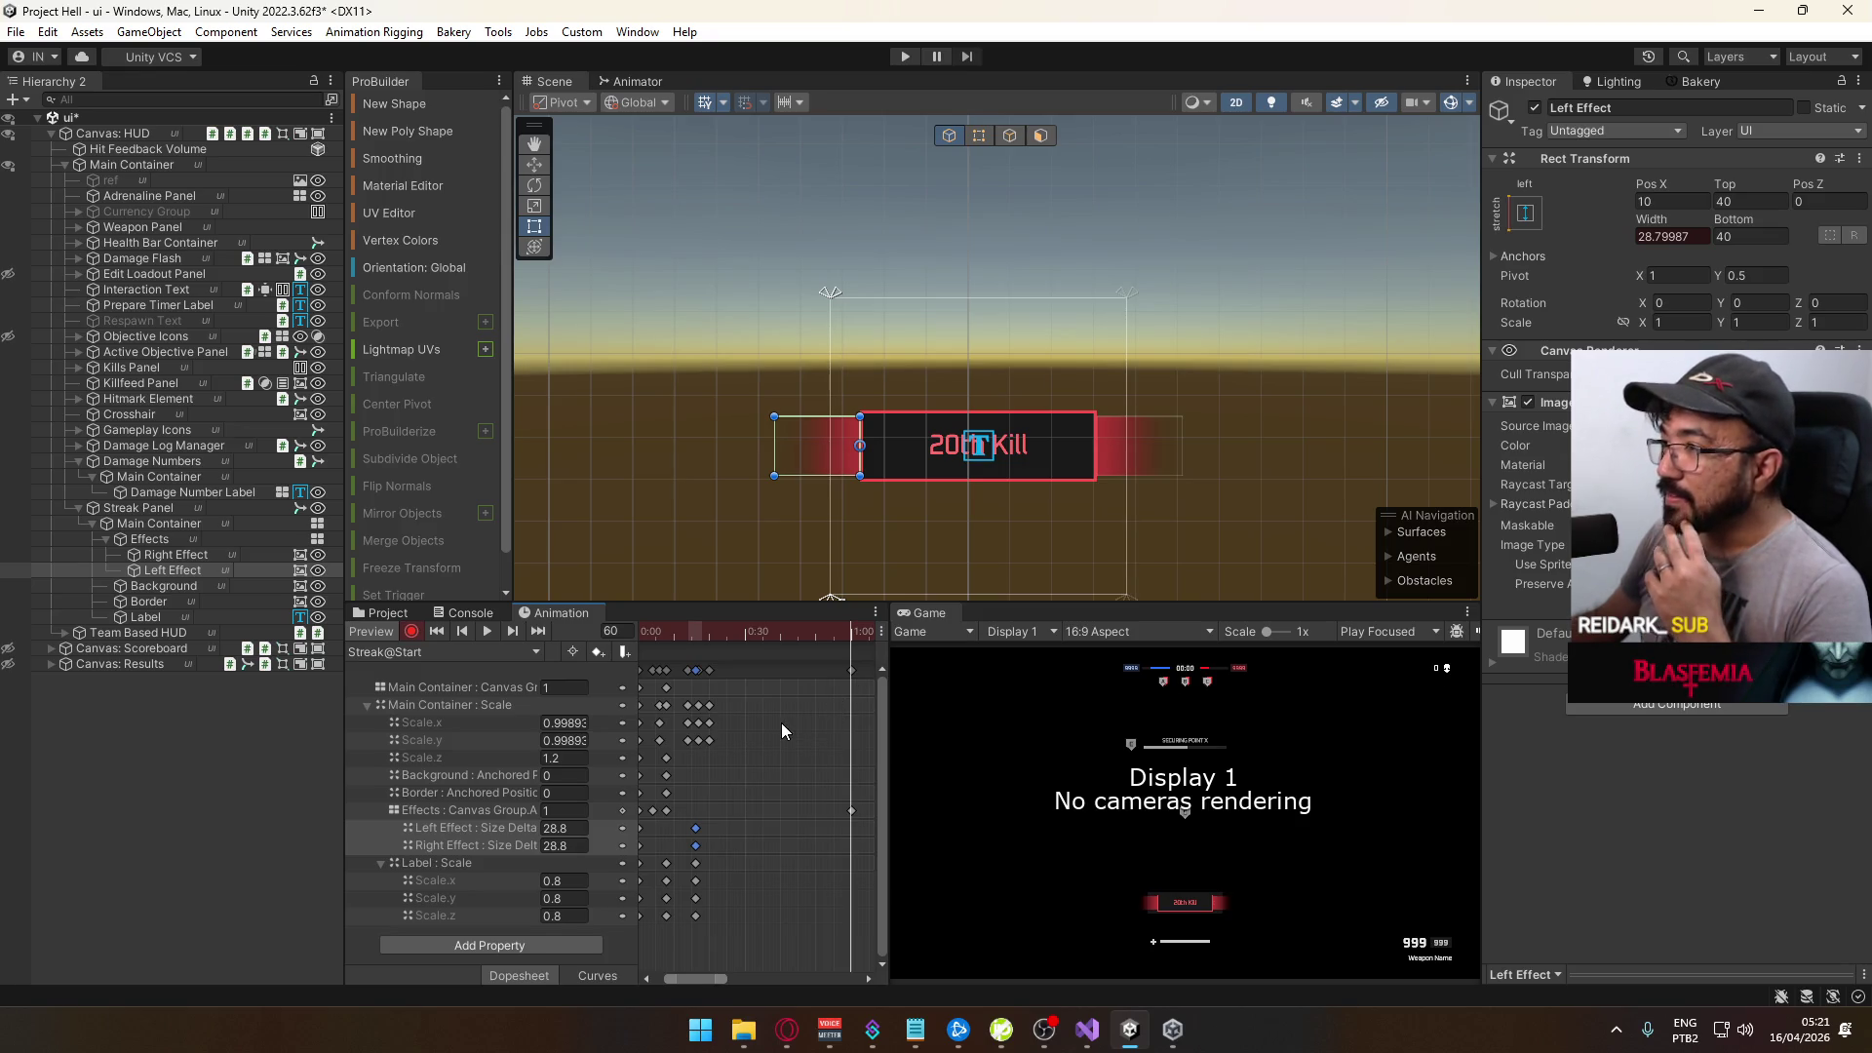
{"action": "scroll", "coordinate": [770, 731], "scroll_direction": "down", "scroll_amount": 5}
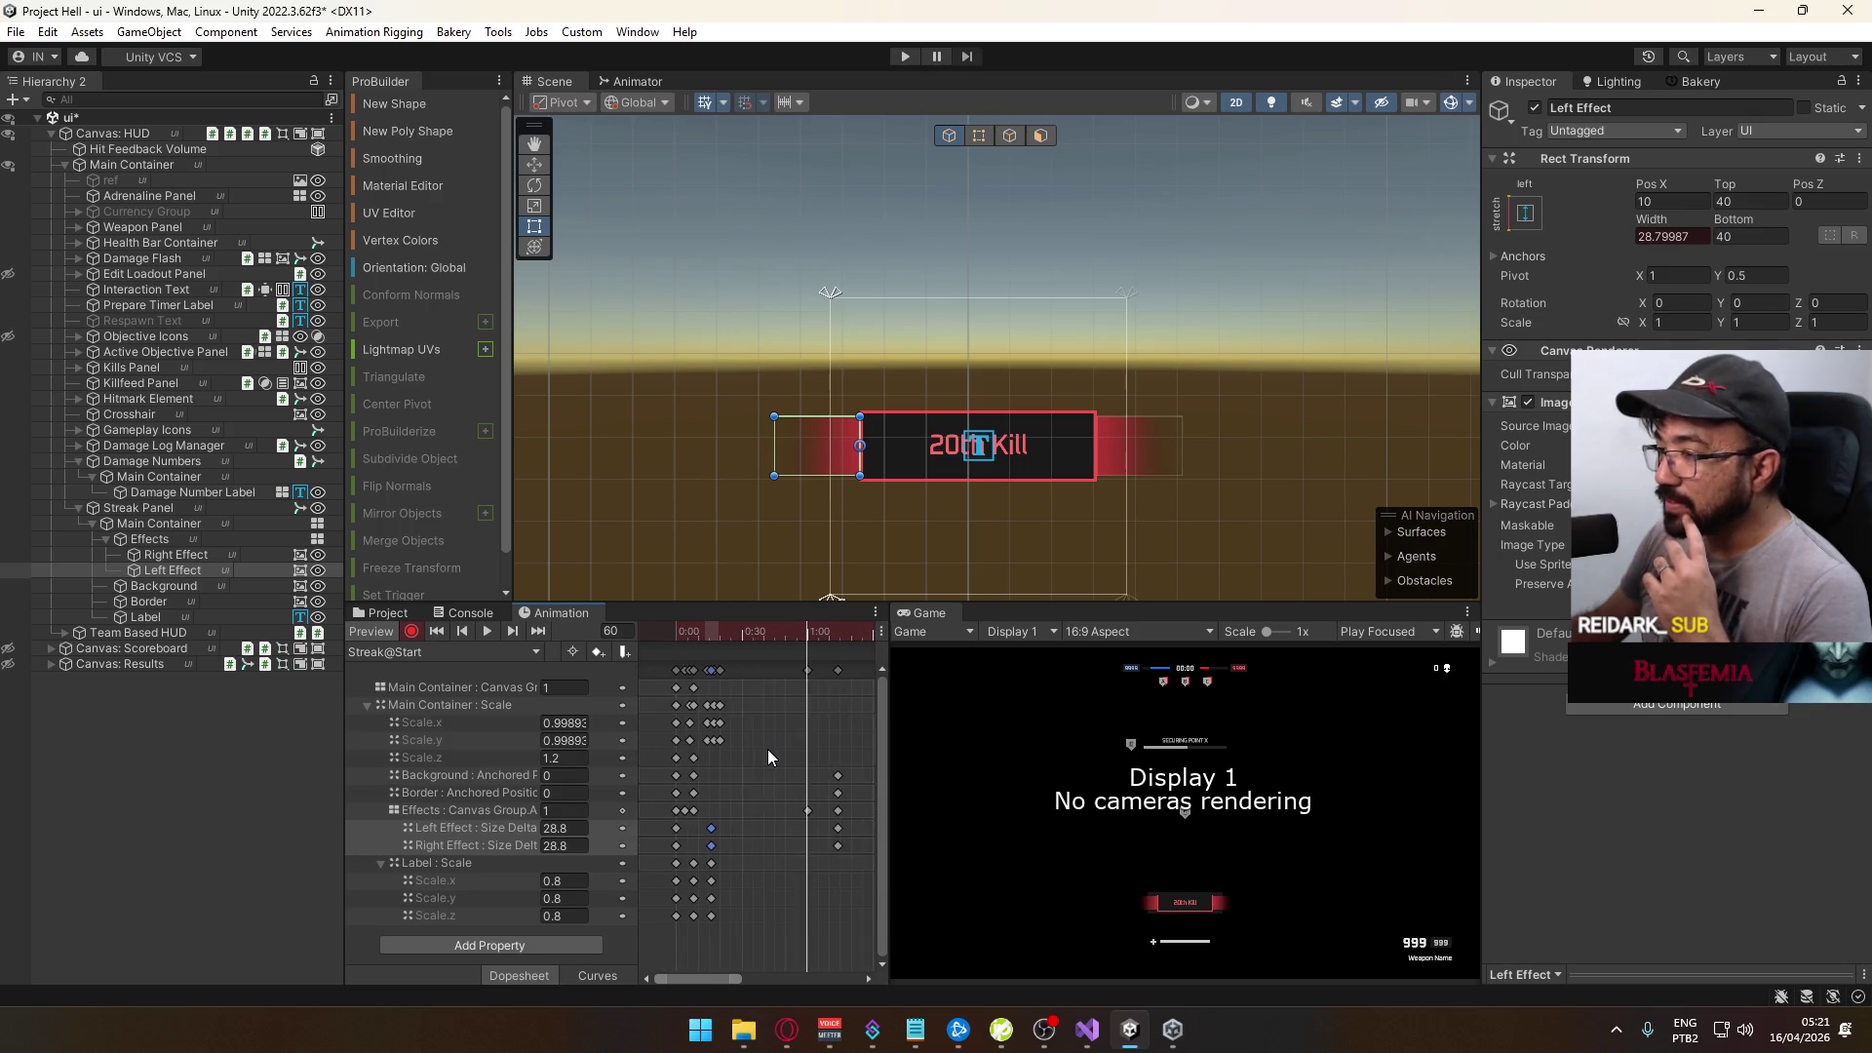
{"action": "left_click_drag", "start_coordinate": [738, 762], "coordinate": [743, 761]}
{"action": "mouse_move", "coordinate": [780, 641]}
{"action": "left_mouse_down"}
{"action": "mouse_move", "coordinate": [649, 634]}
{"action": "mouse_move", "coordinate": [774, 634]}
{"action": "left_mouse_up"}
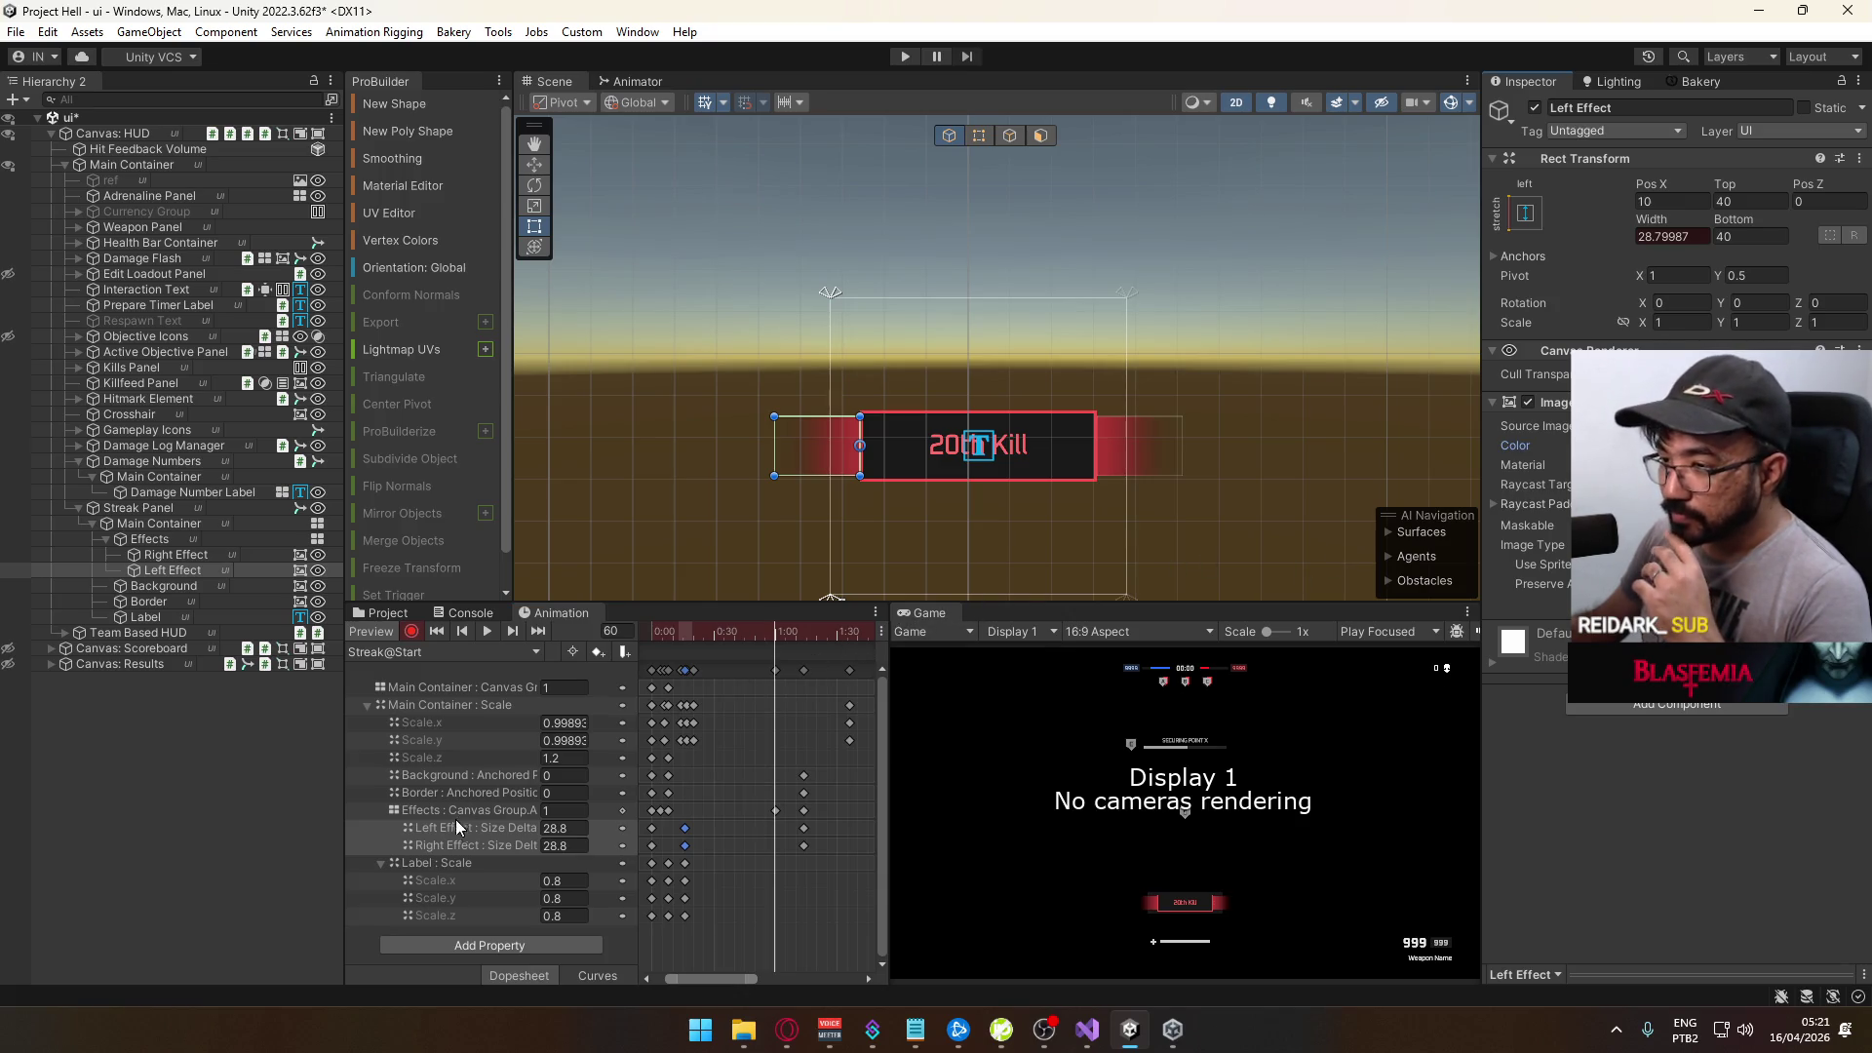
{"action": "left_click", "coordinate": [1696, 445]}
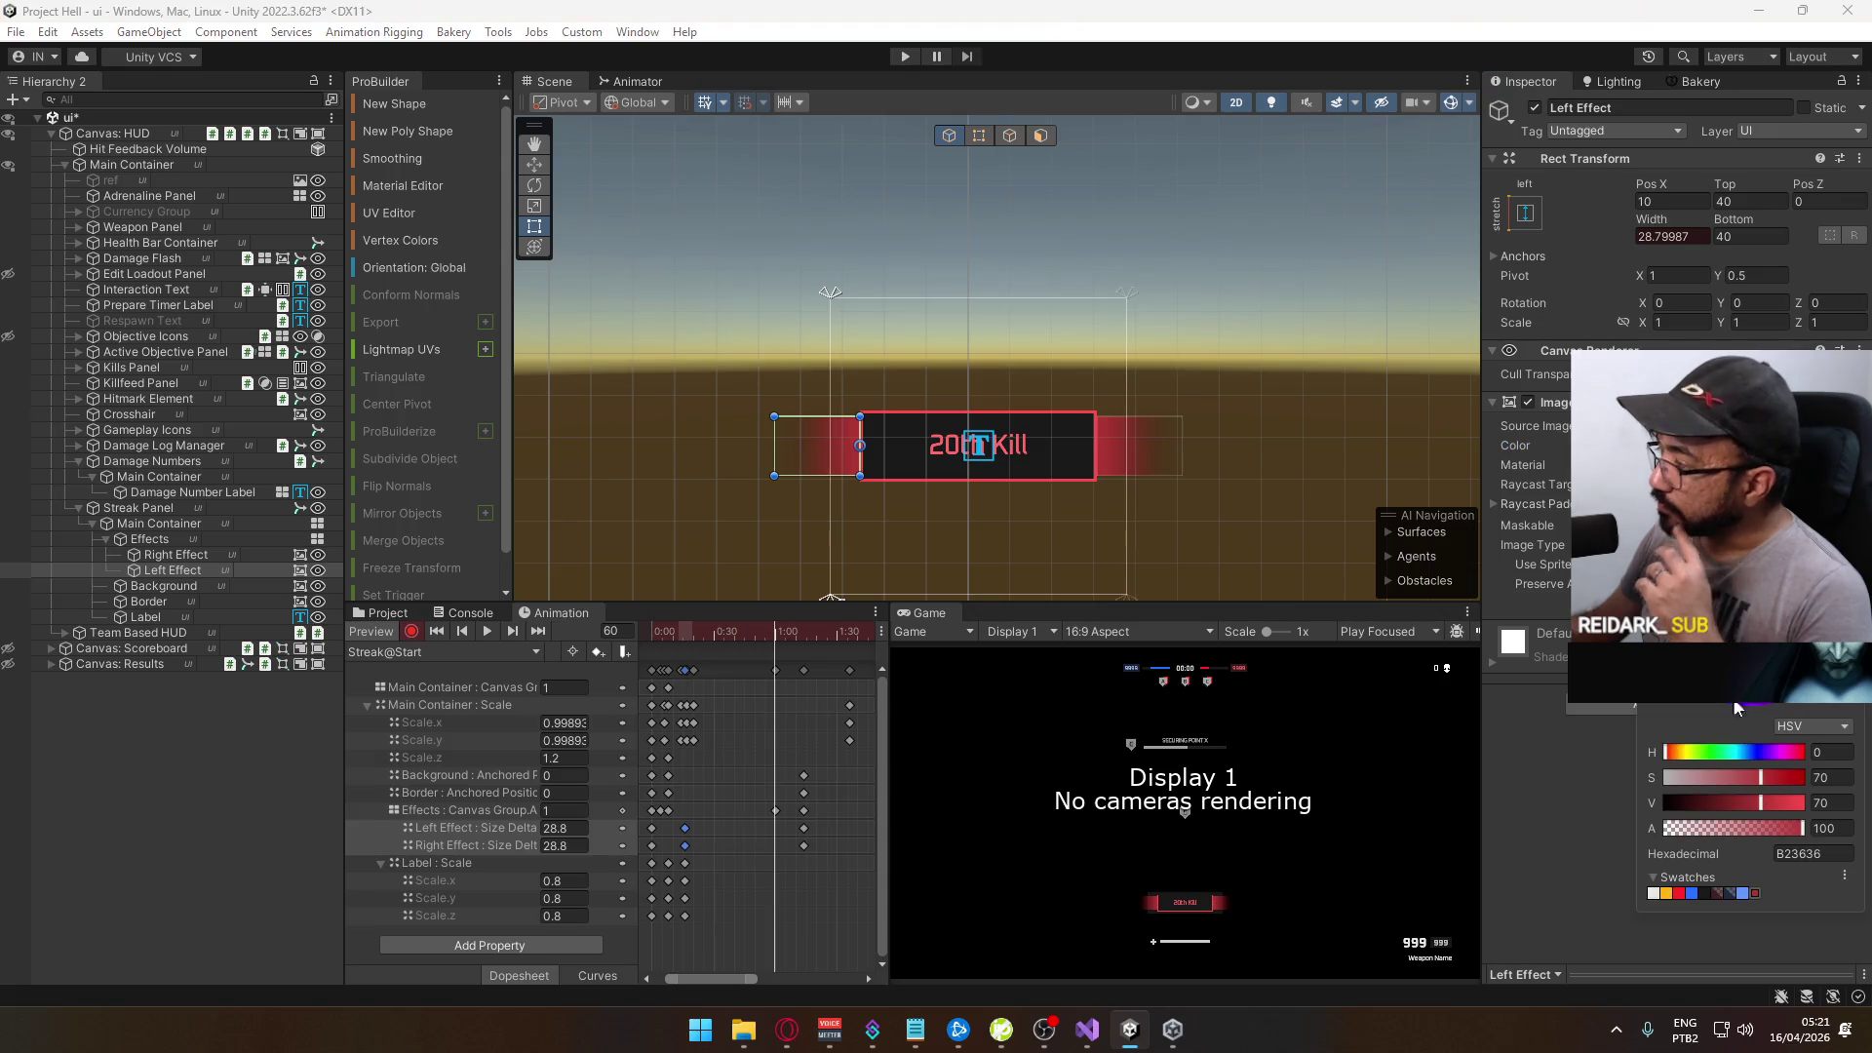
Key the Left Effect Image Color by setting its V value to 71.
{"action": "type", "text": "71"}
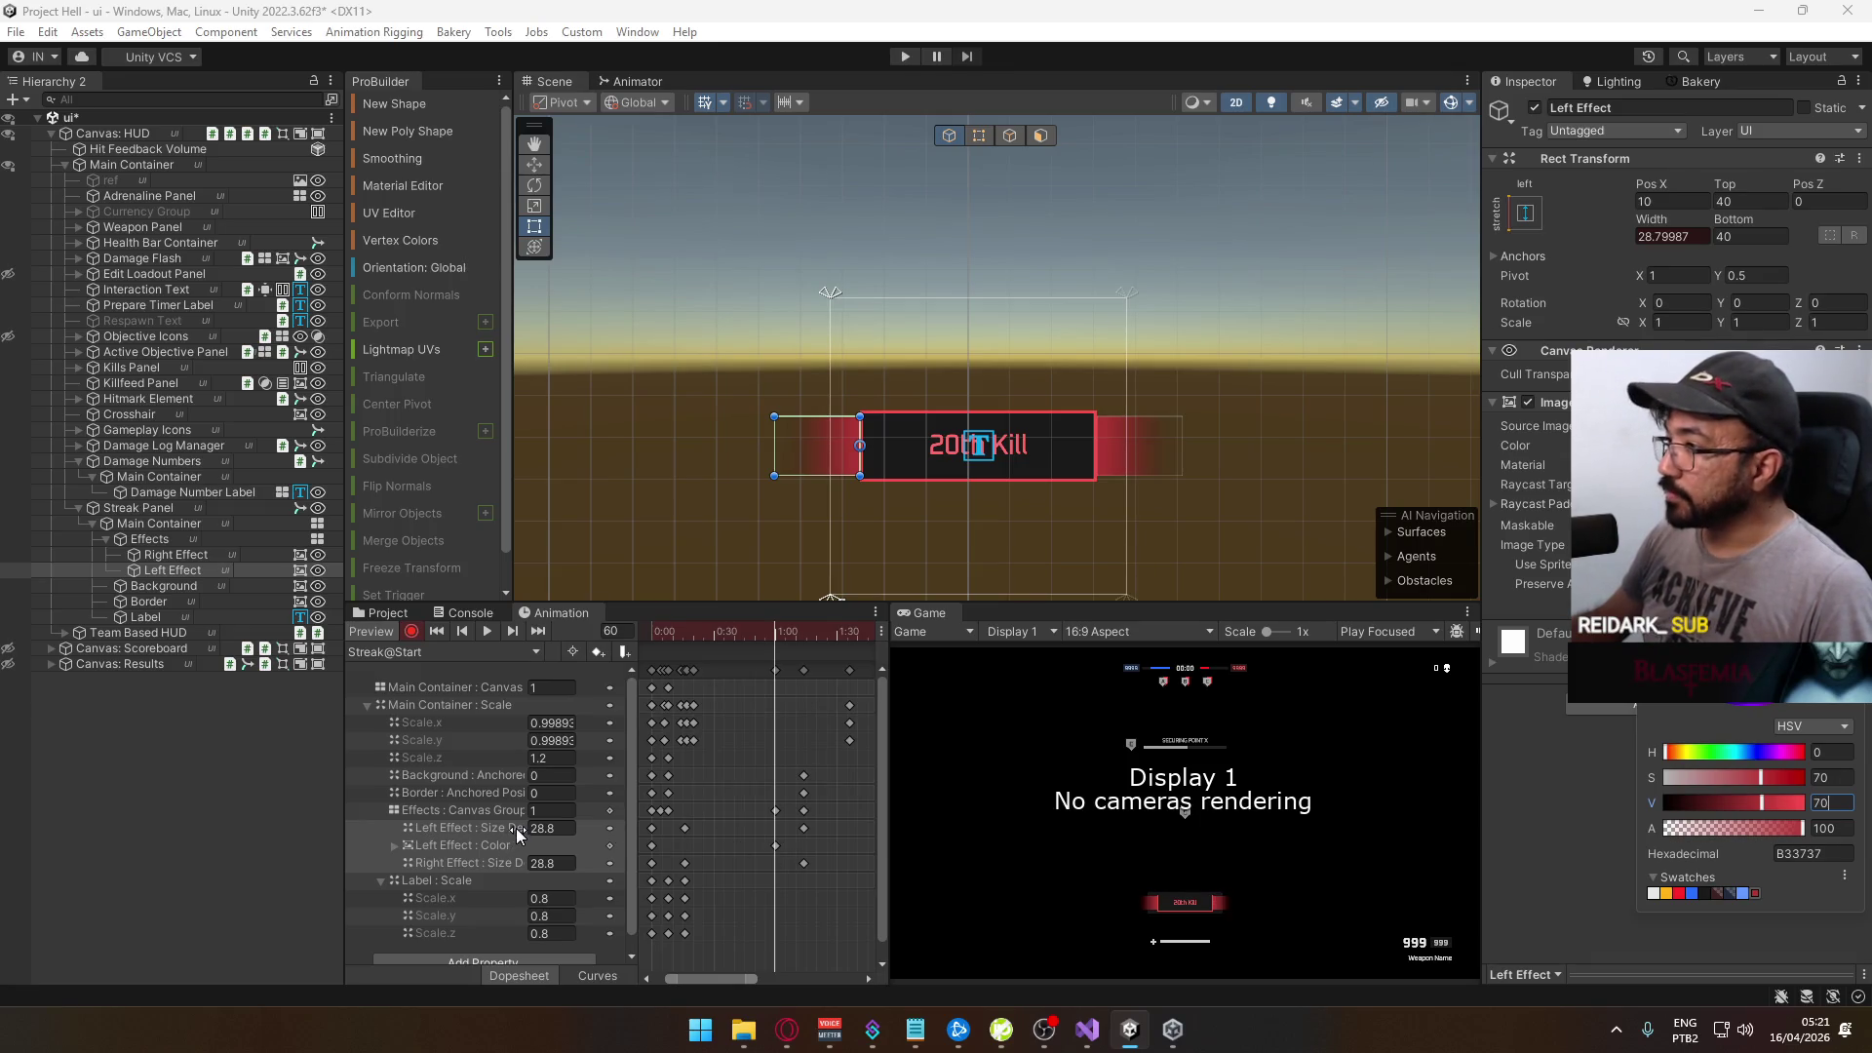
{"action": "left_click", "coordinate": [775, 845]}
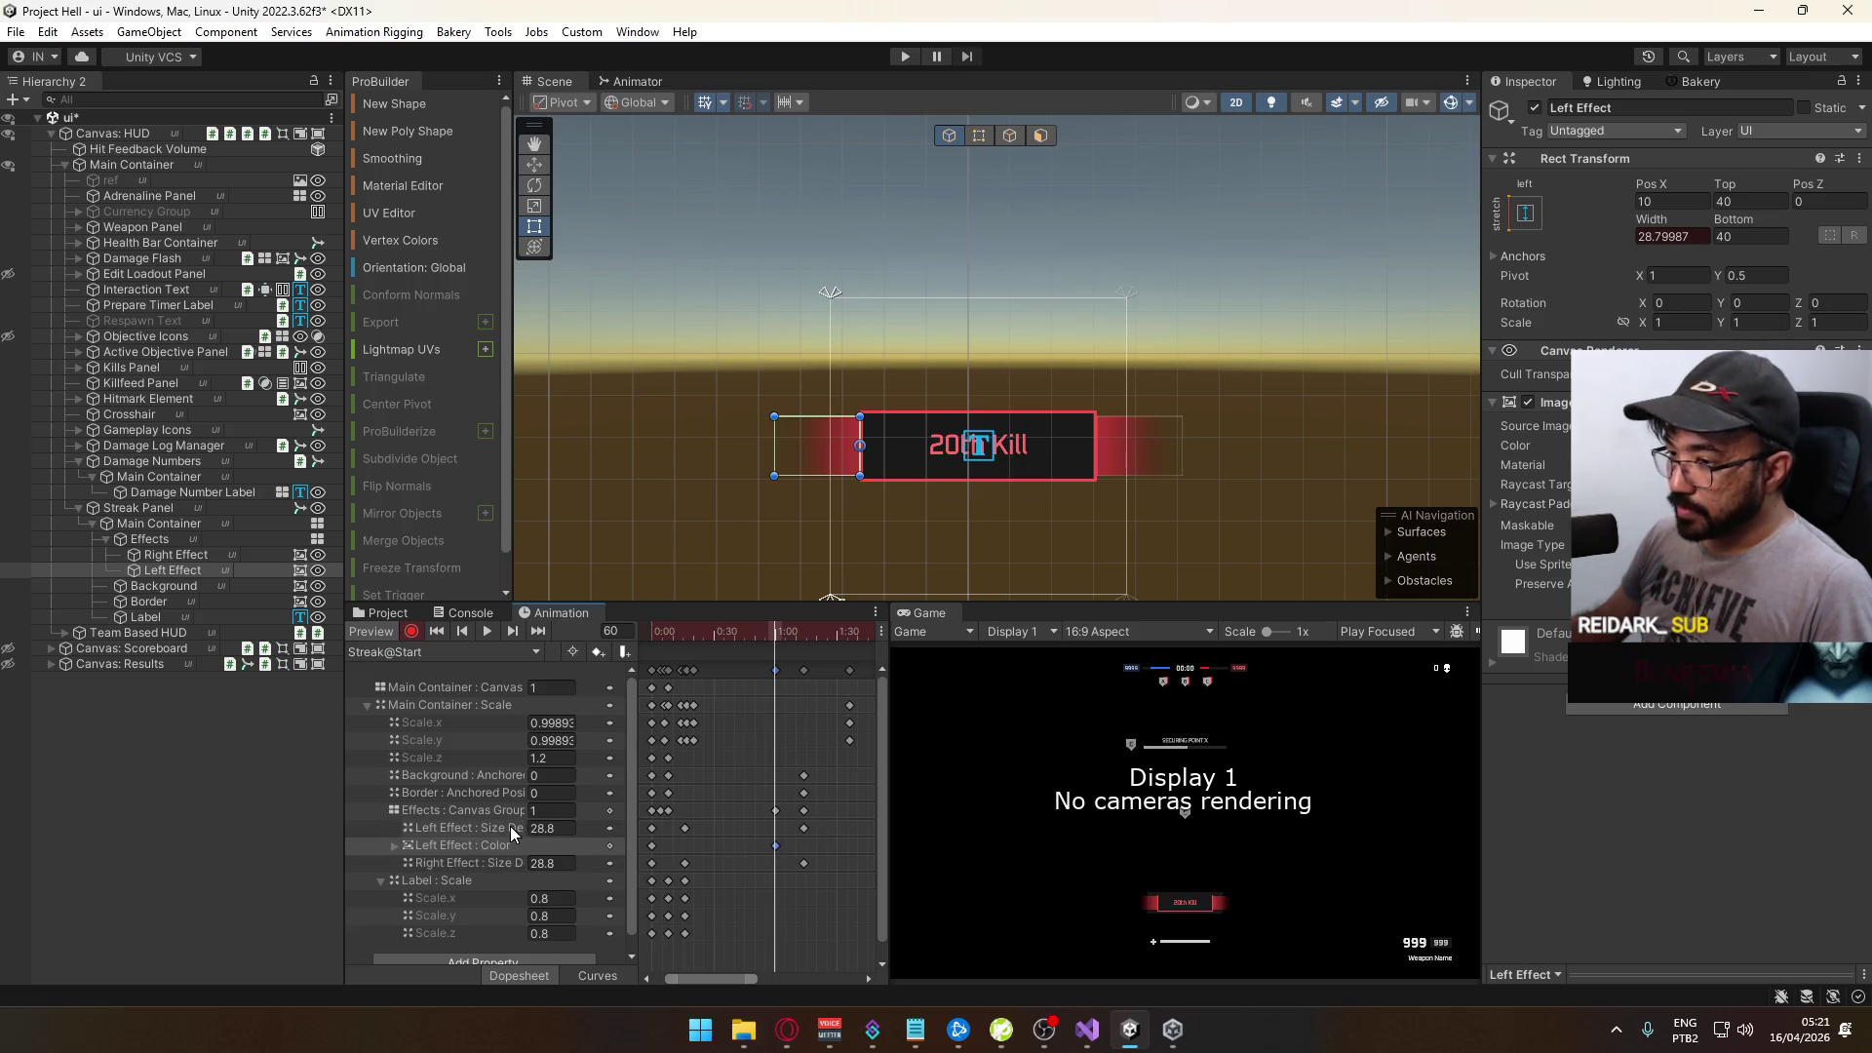
{"action": "left_click", "coordinate": [455, 863]}
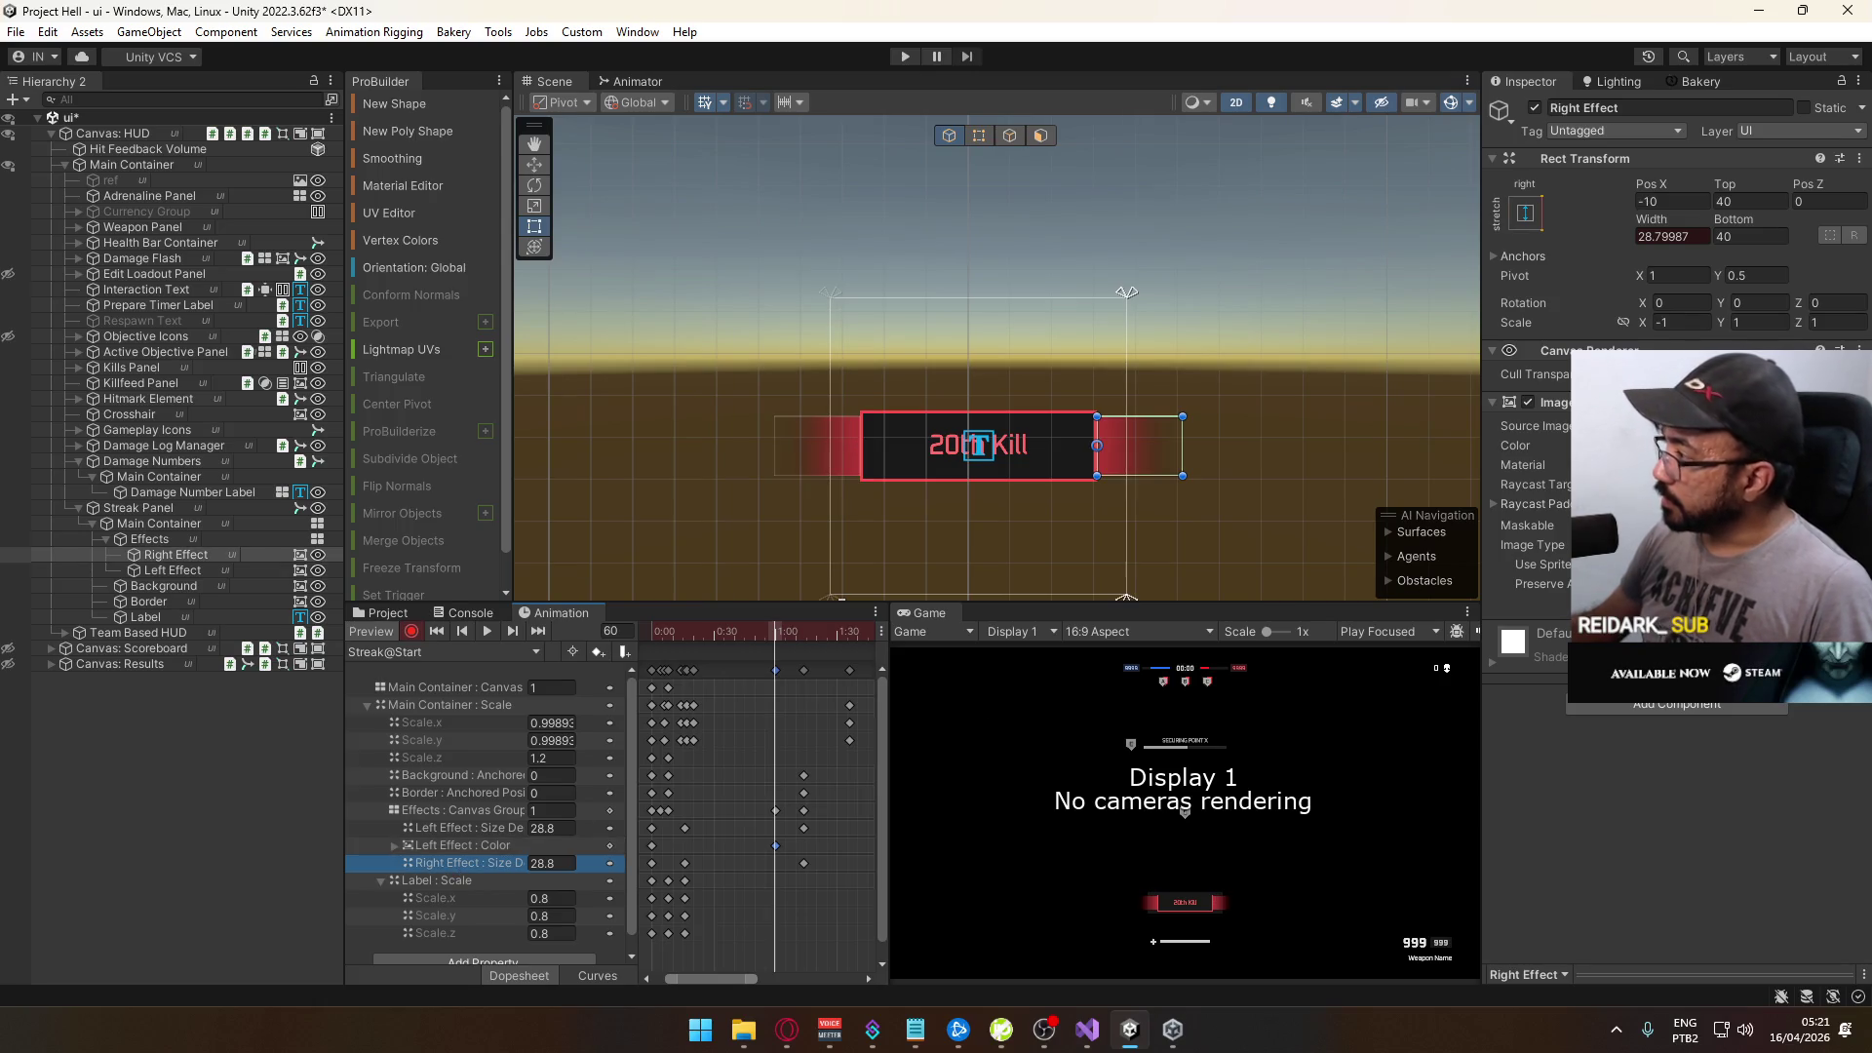
Key the Right Effect colour to B33737 with V 71 and scrub to watch the effects shrink.
{"action": "left_click", "coordinate": [1716, 444]}
{"action": "left_click", "coordinate": [1823, 799]}
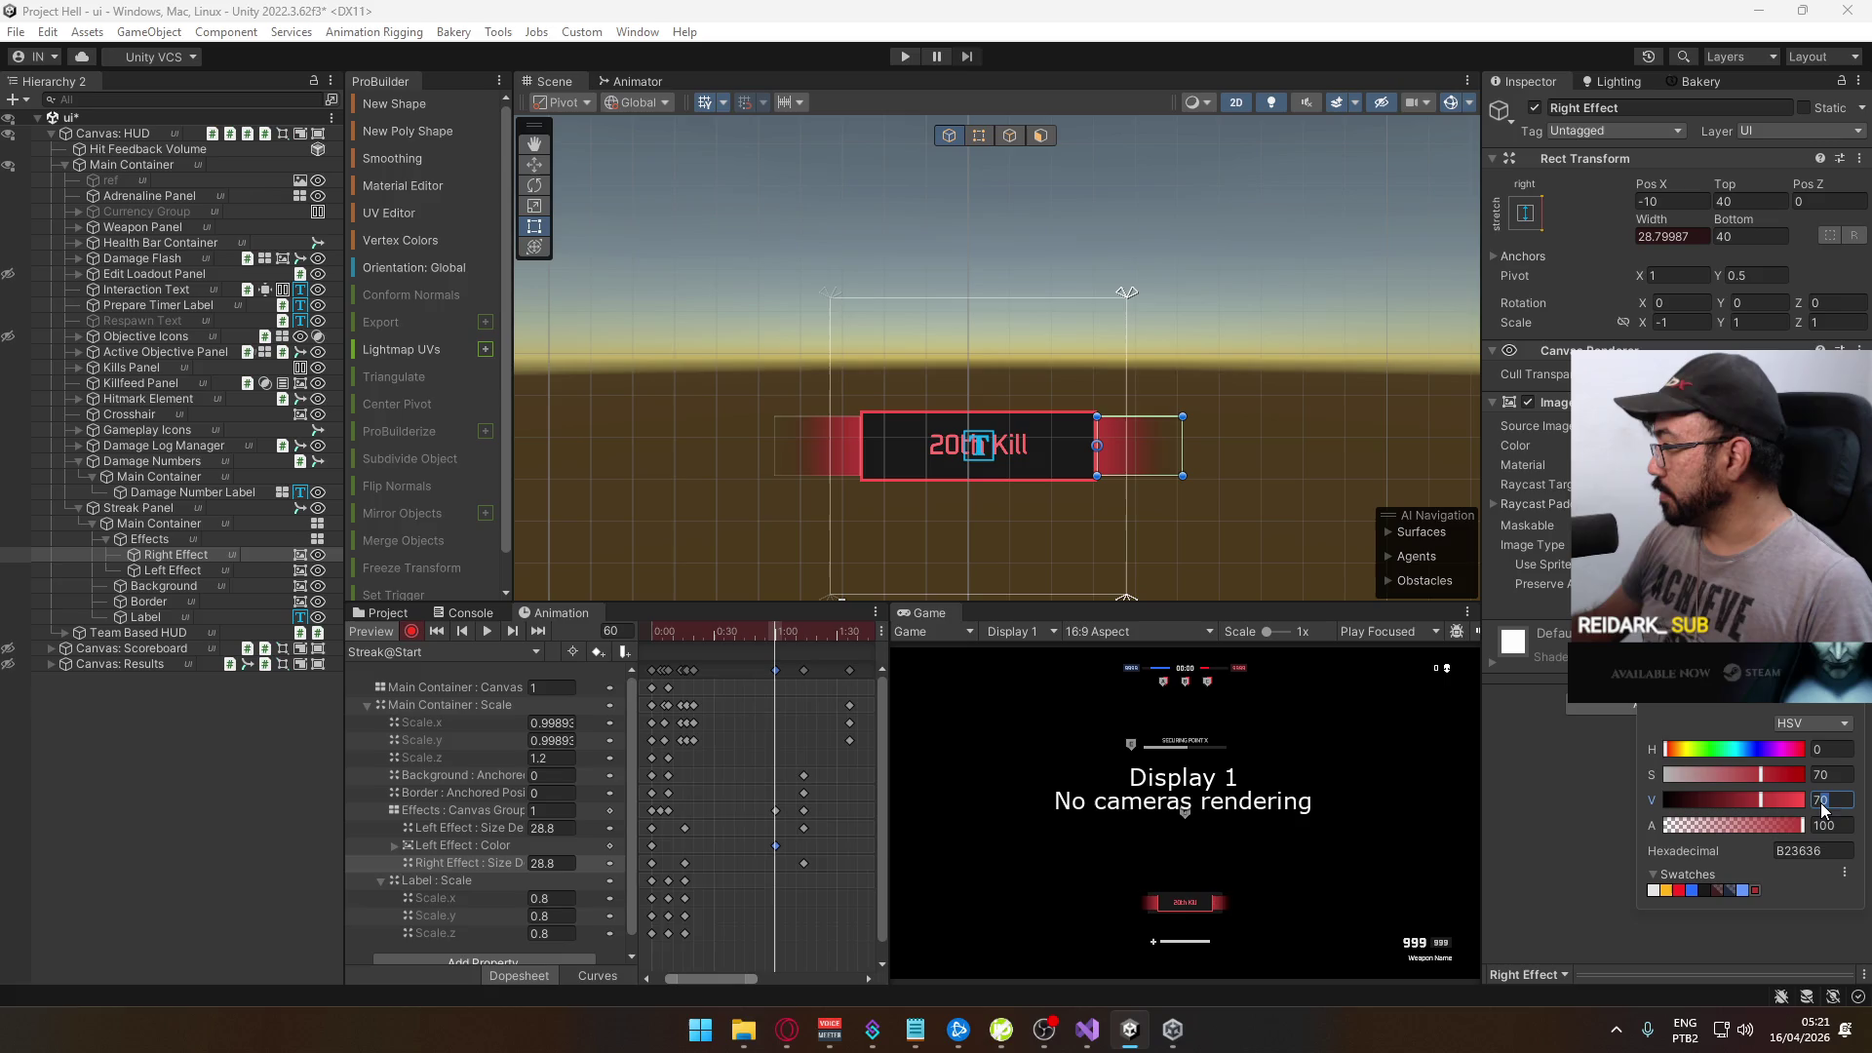
{"action": "type", "text": "71"}
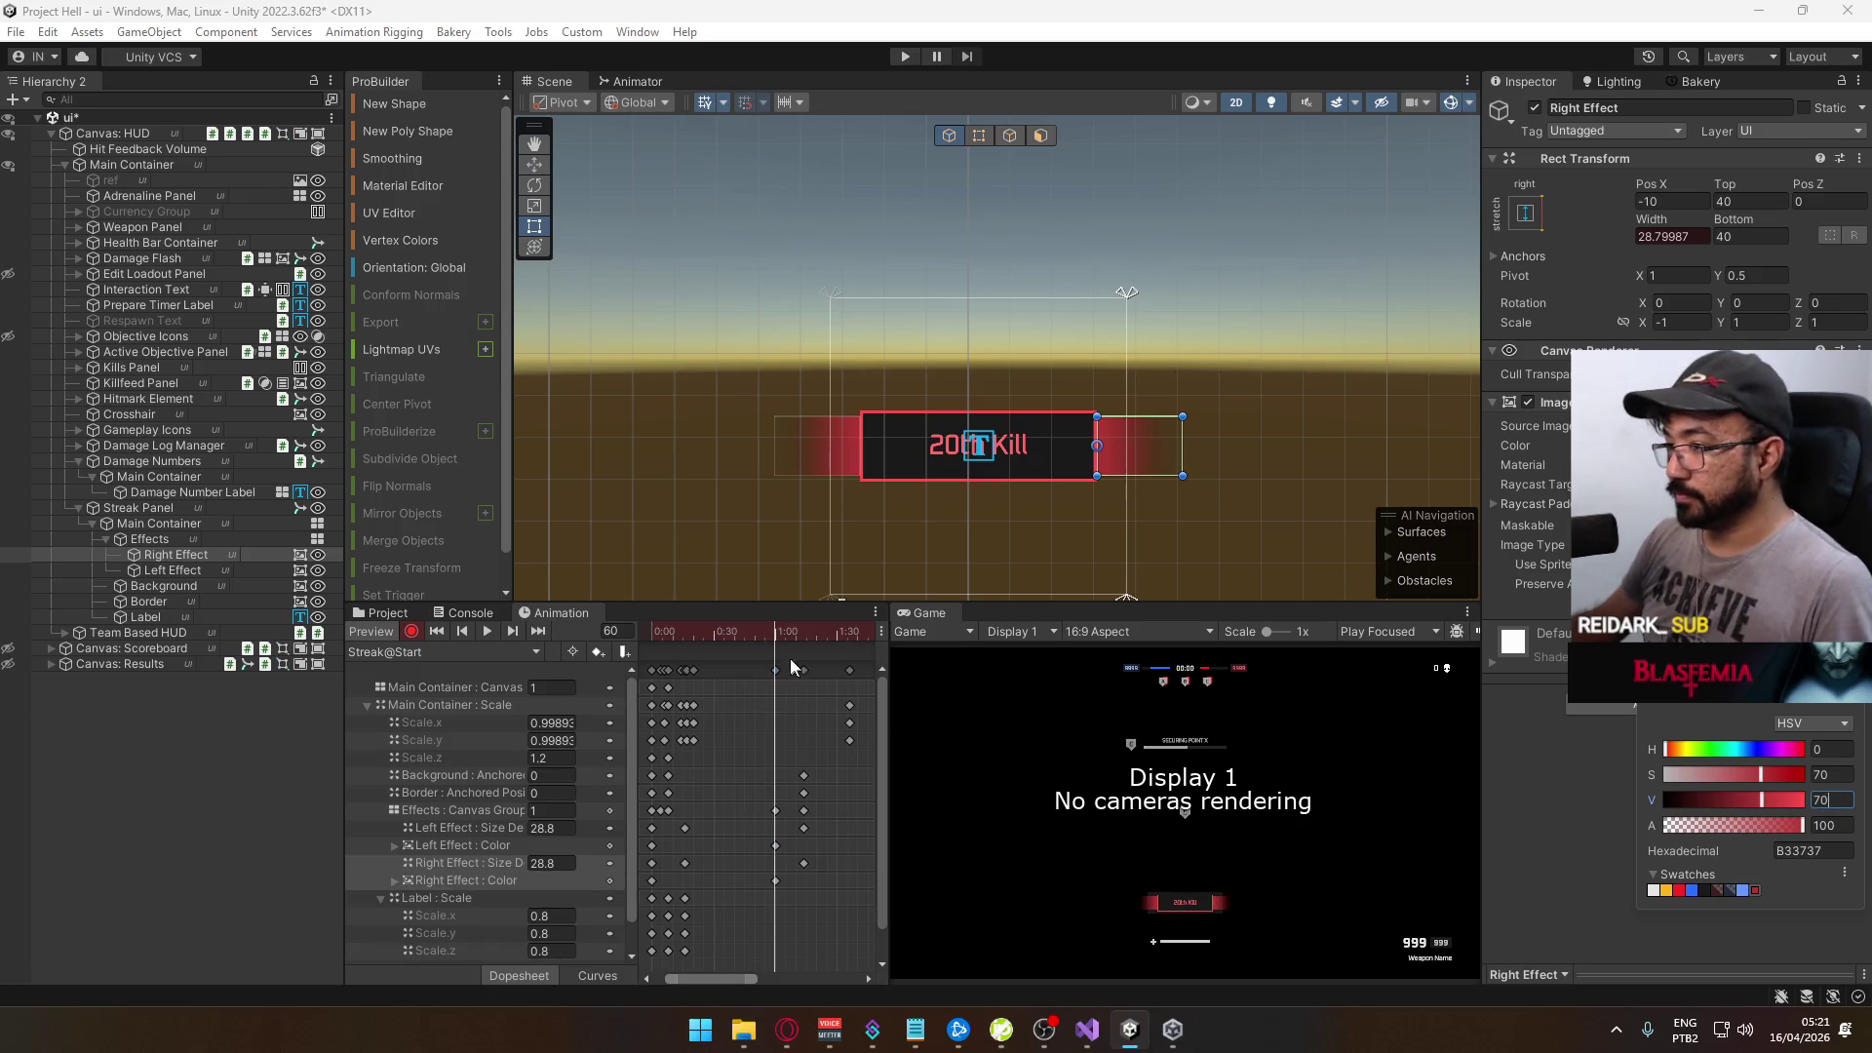
{"action": "left_click", "coordinate": [723, 633]}
{"action": "mouse_move", "coordinate": [722, 649]}
{"action": "left_mouse_down"}
{"action": "mouse_move", "coordinate": [482, 622]}
{"action": "mouse_move", "coordinate": [805, 636]}
{"action": "mouse_move", "coordinate": [646, 636]}
{"action": "mouse_move", "coordinate": [668, 636]}
{"action": "left_mouse_up"}
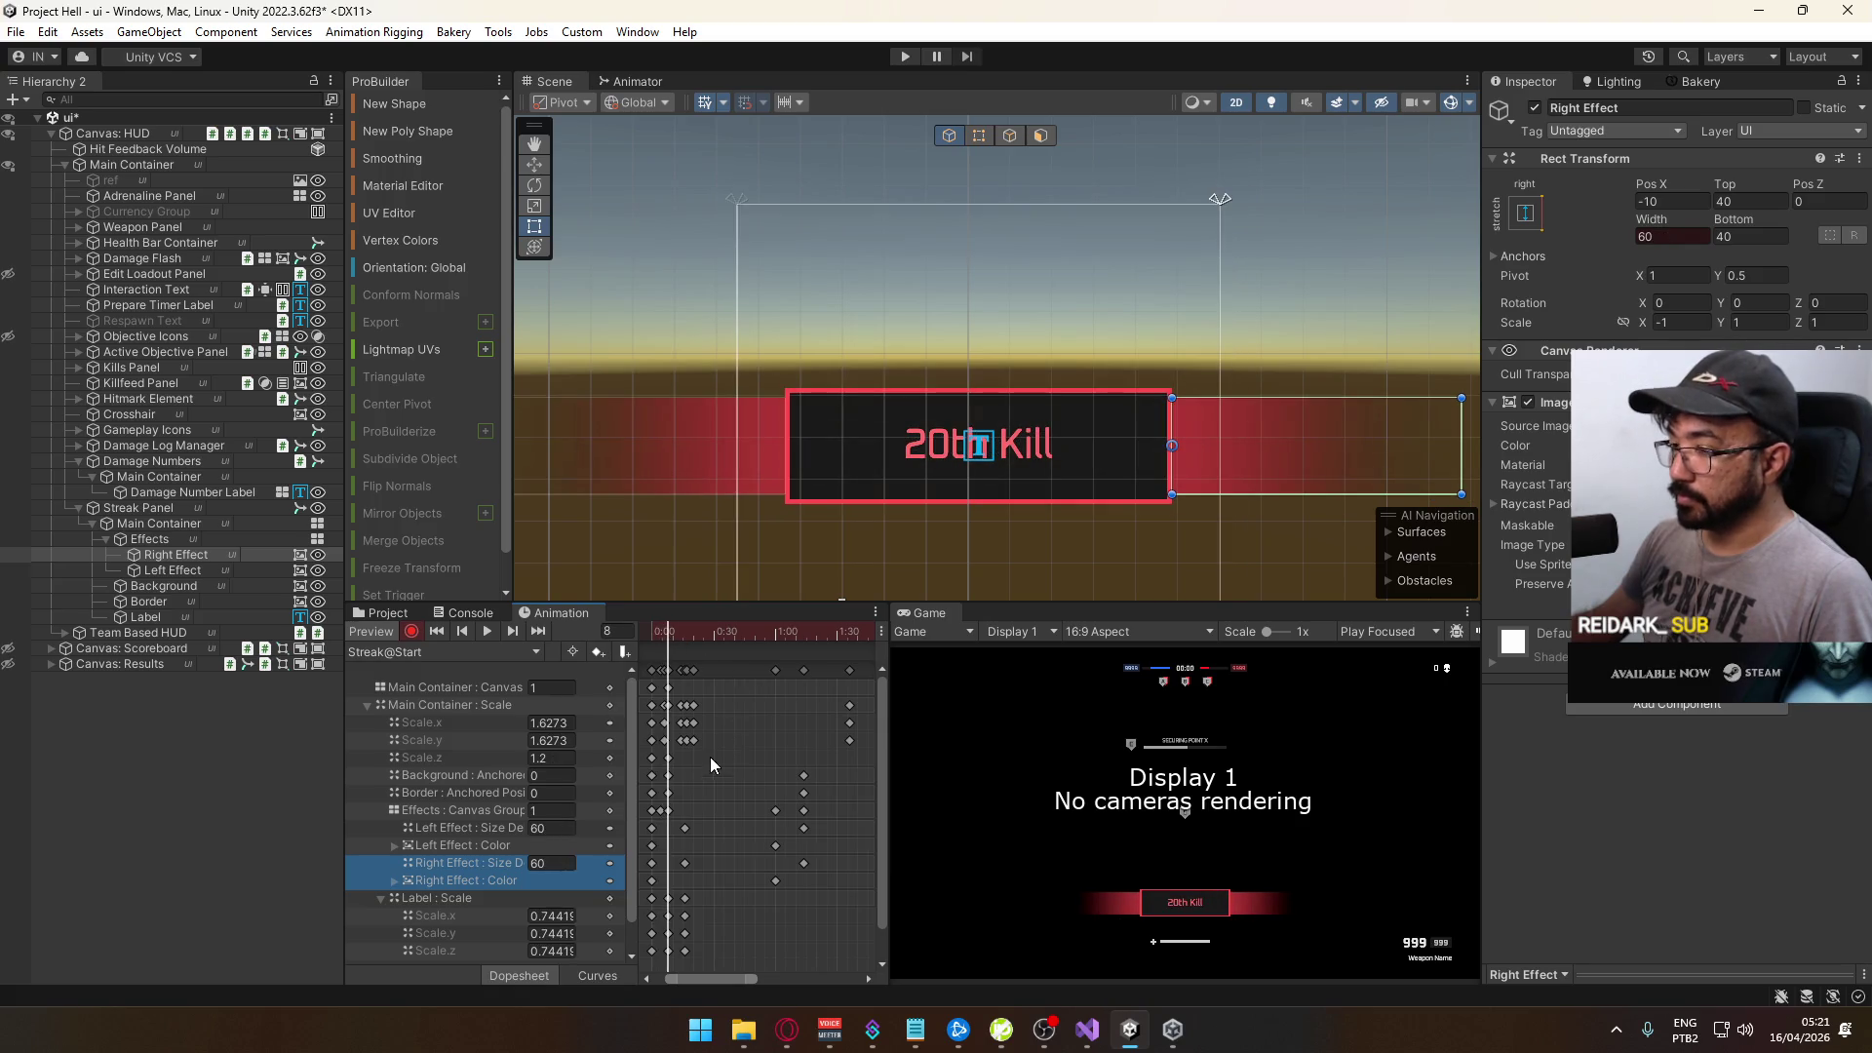
{"action": "left_click_drag", "start_coordinate": [726, 840], "coordinate": [749, 834]}
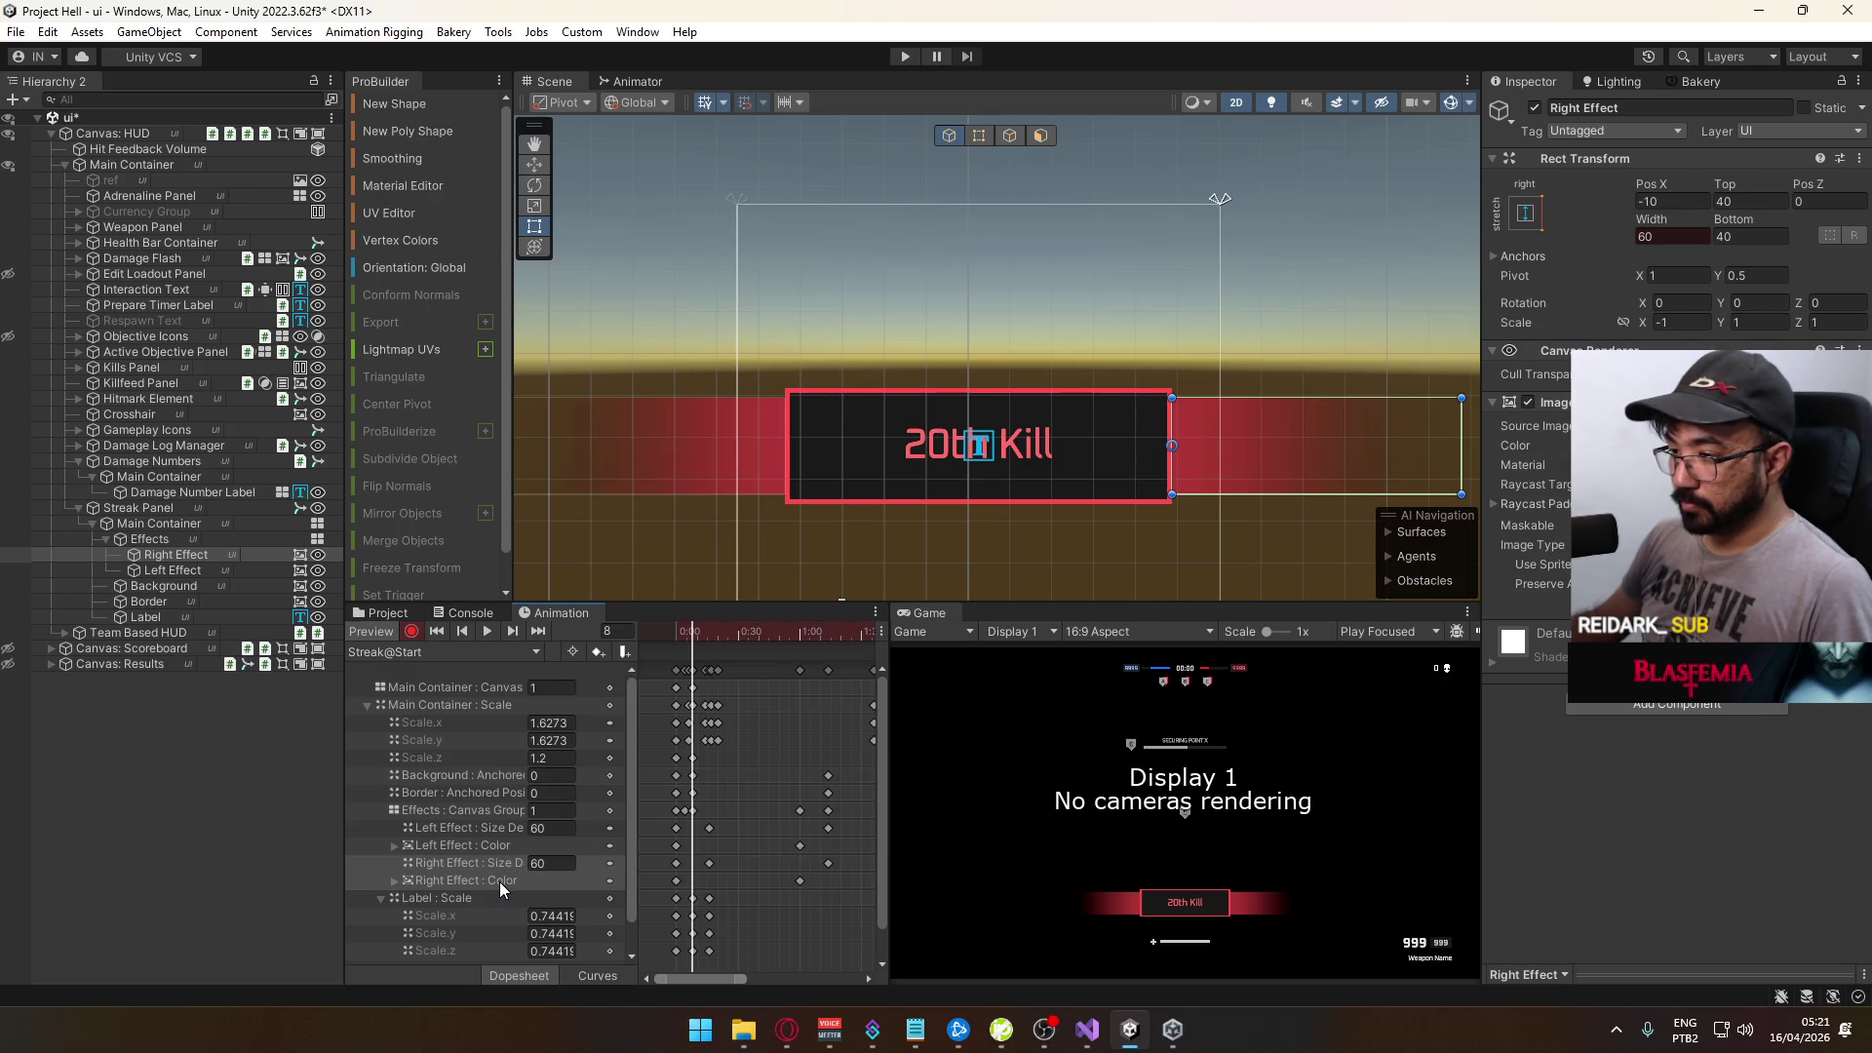
Copy both effects' frame-0 colour keys to frame 8.
{"action": "left_click", "coordinate": [675, 880]}
{"action": "left_click", "coordinate": [675, 845], "text": "shift"}
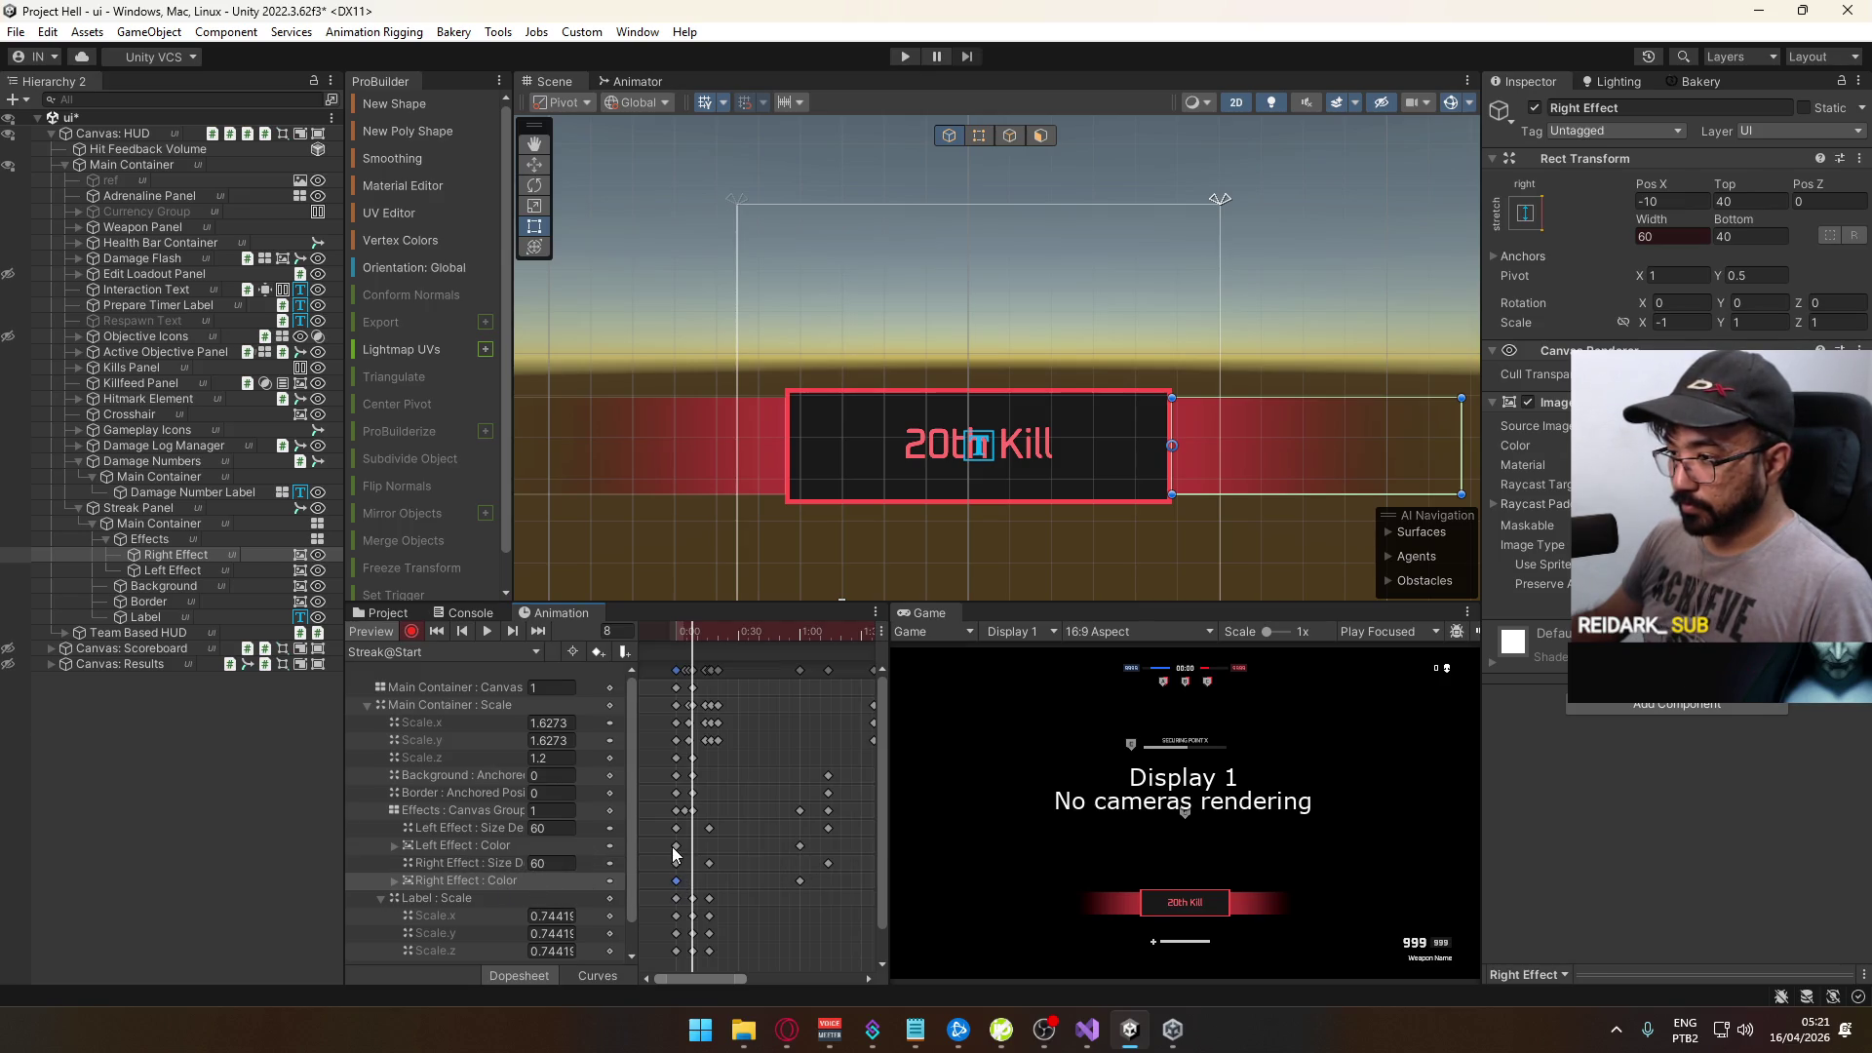
{"action": "key", "text": "ctrl+v"}
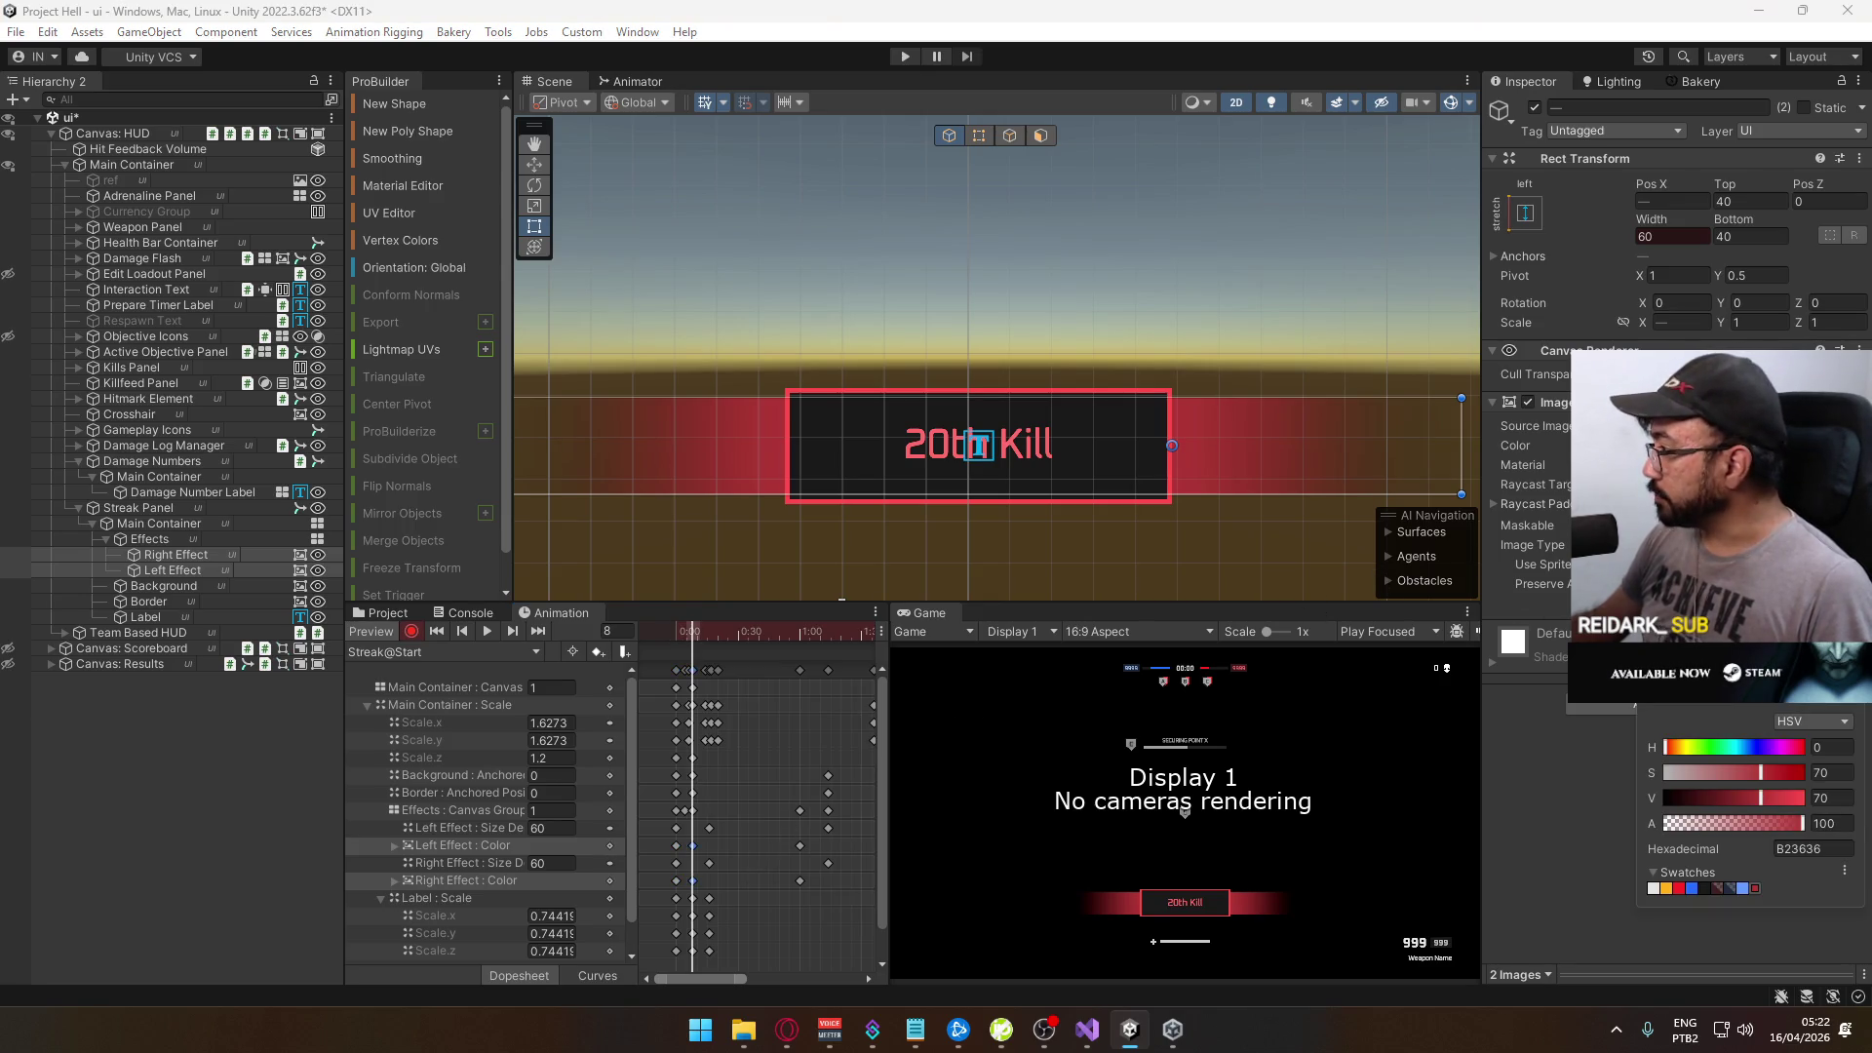
Make the frame-8 colour a brighter red E64343 at alpha 50 and preview it.
{"action": "mouse_move", "coordinate": [1762, 532]}
{"action": "left_mouse_down"}
{"action": "mouse_move", "coordinate": [1738, 520]}
{"action": "mouse_move", "coordinate": [1754, 507]}
{"action": "left_mouse_up"}
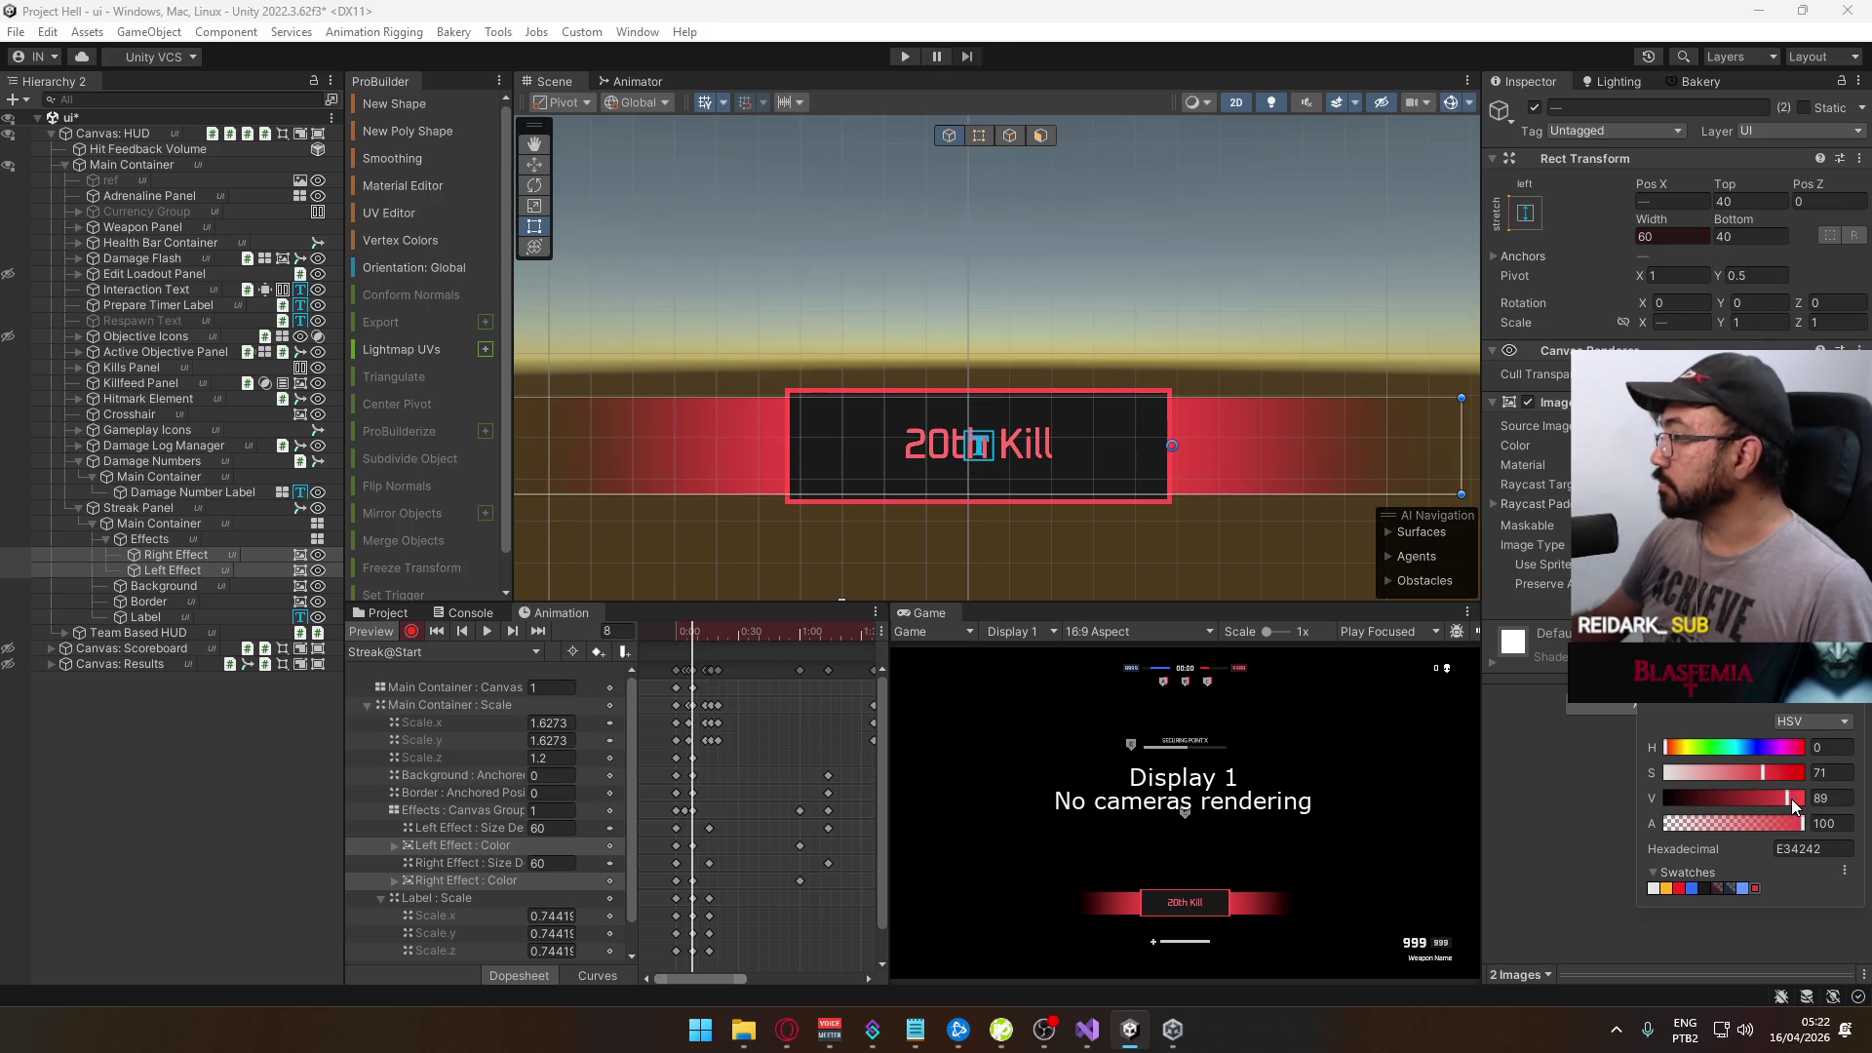
{"action": "left_click_drag", "start_coordinate": [1788, 800], "coordinate": [1788, 795]}
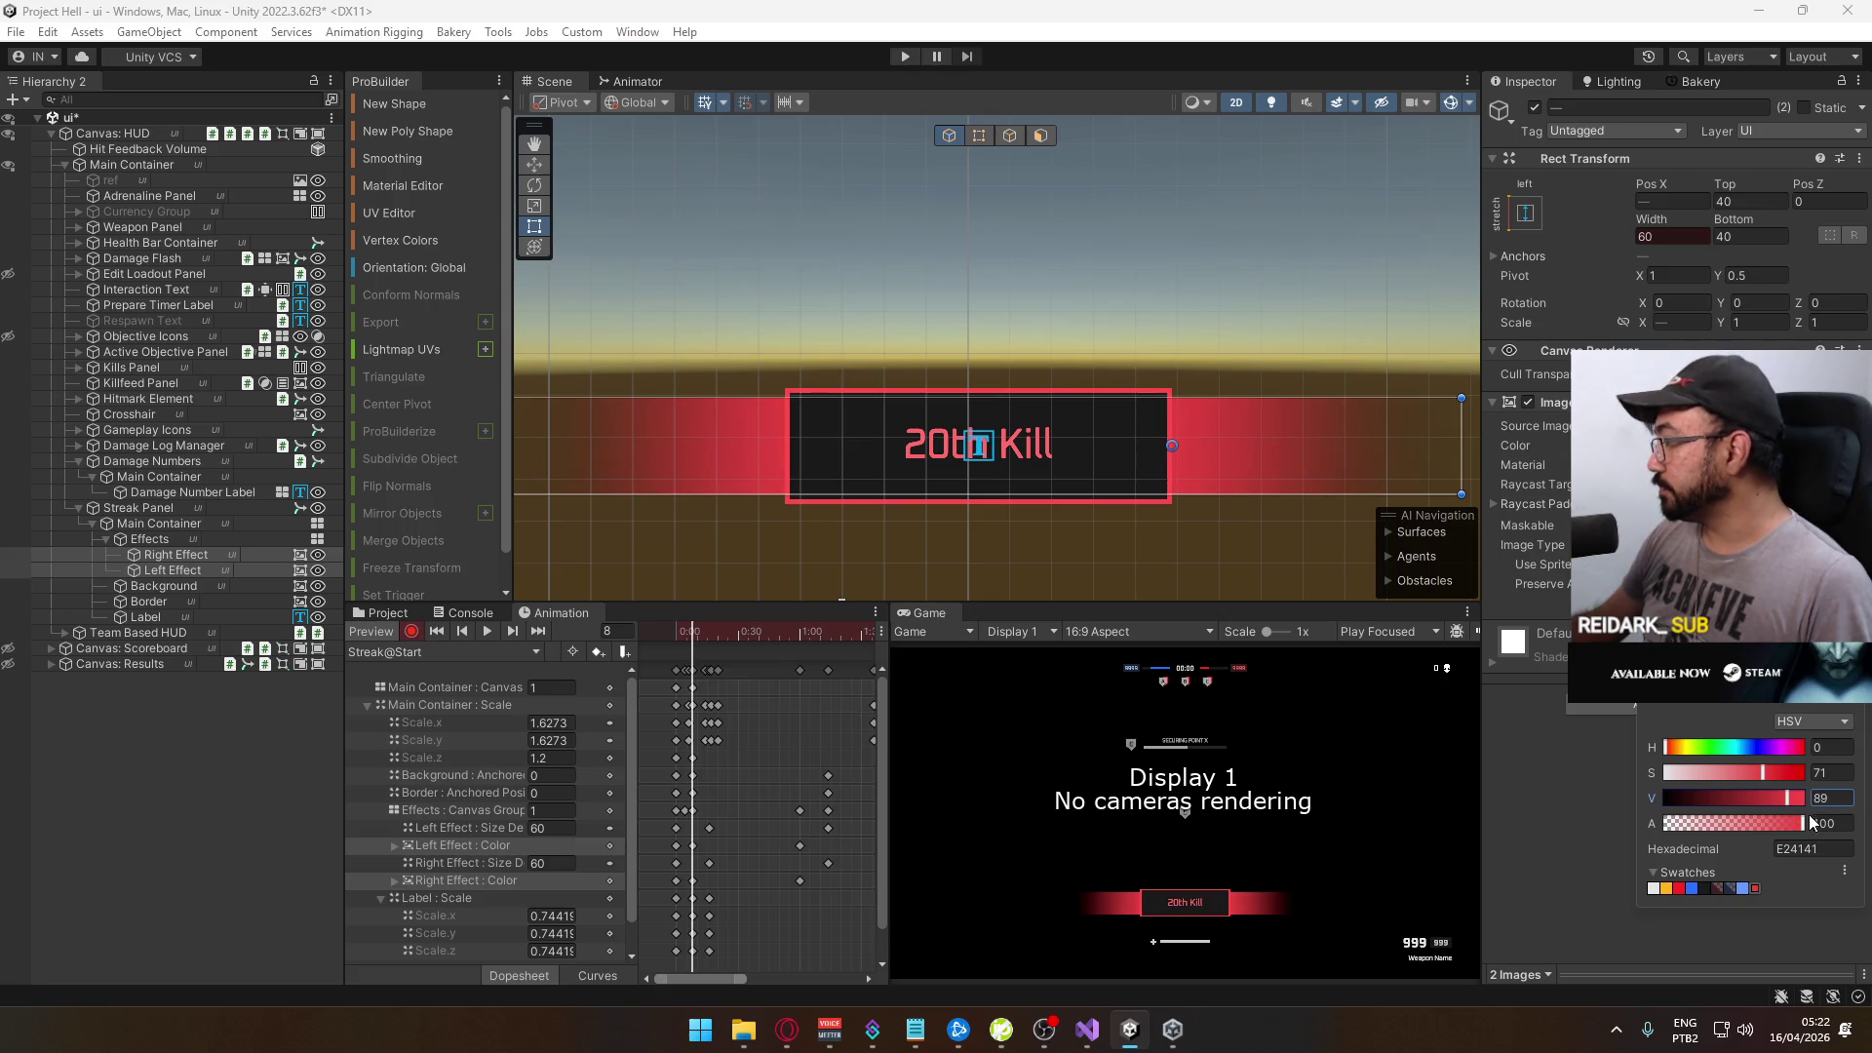
{"action": "left_click", "coordinate": [1790, 797]}
{"action": "mouse_move", "coordinate": [1799, 823]}
{"action": "left_mouse_down"}
{"action": "mouse_move", "coordinate": [1706, 819]}
{"action": "mouse_move", "coordinate": [1737, 819]}
{"action": "left_mouse_up"}
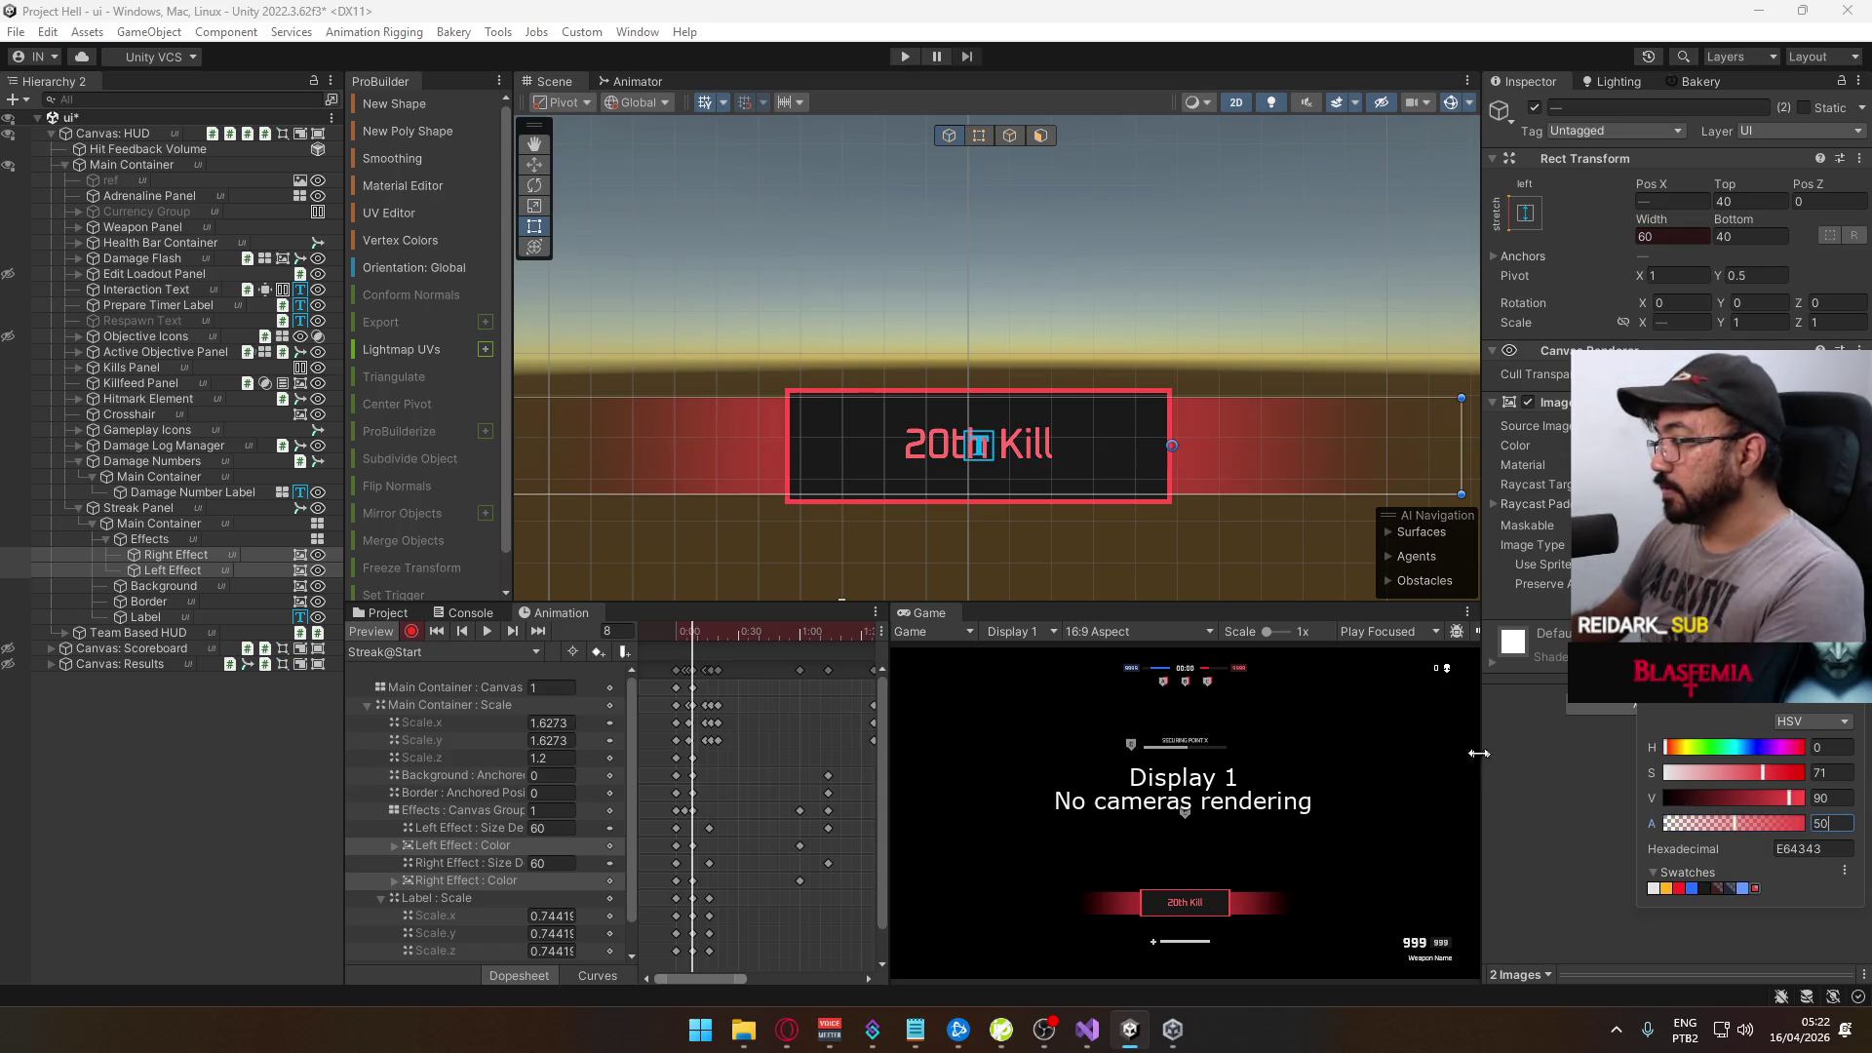
{"action": "left_click_drag", "start_coordinate": [678, 634], "coordinate": [799, 629]}
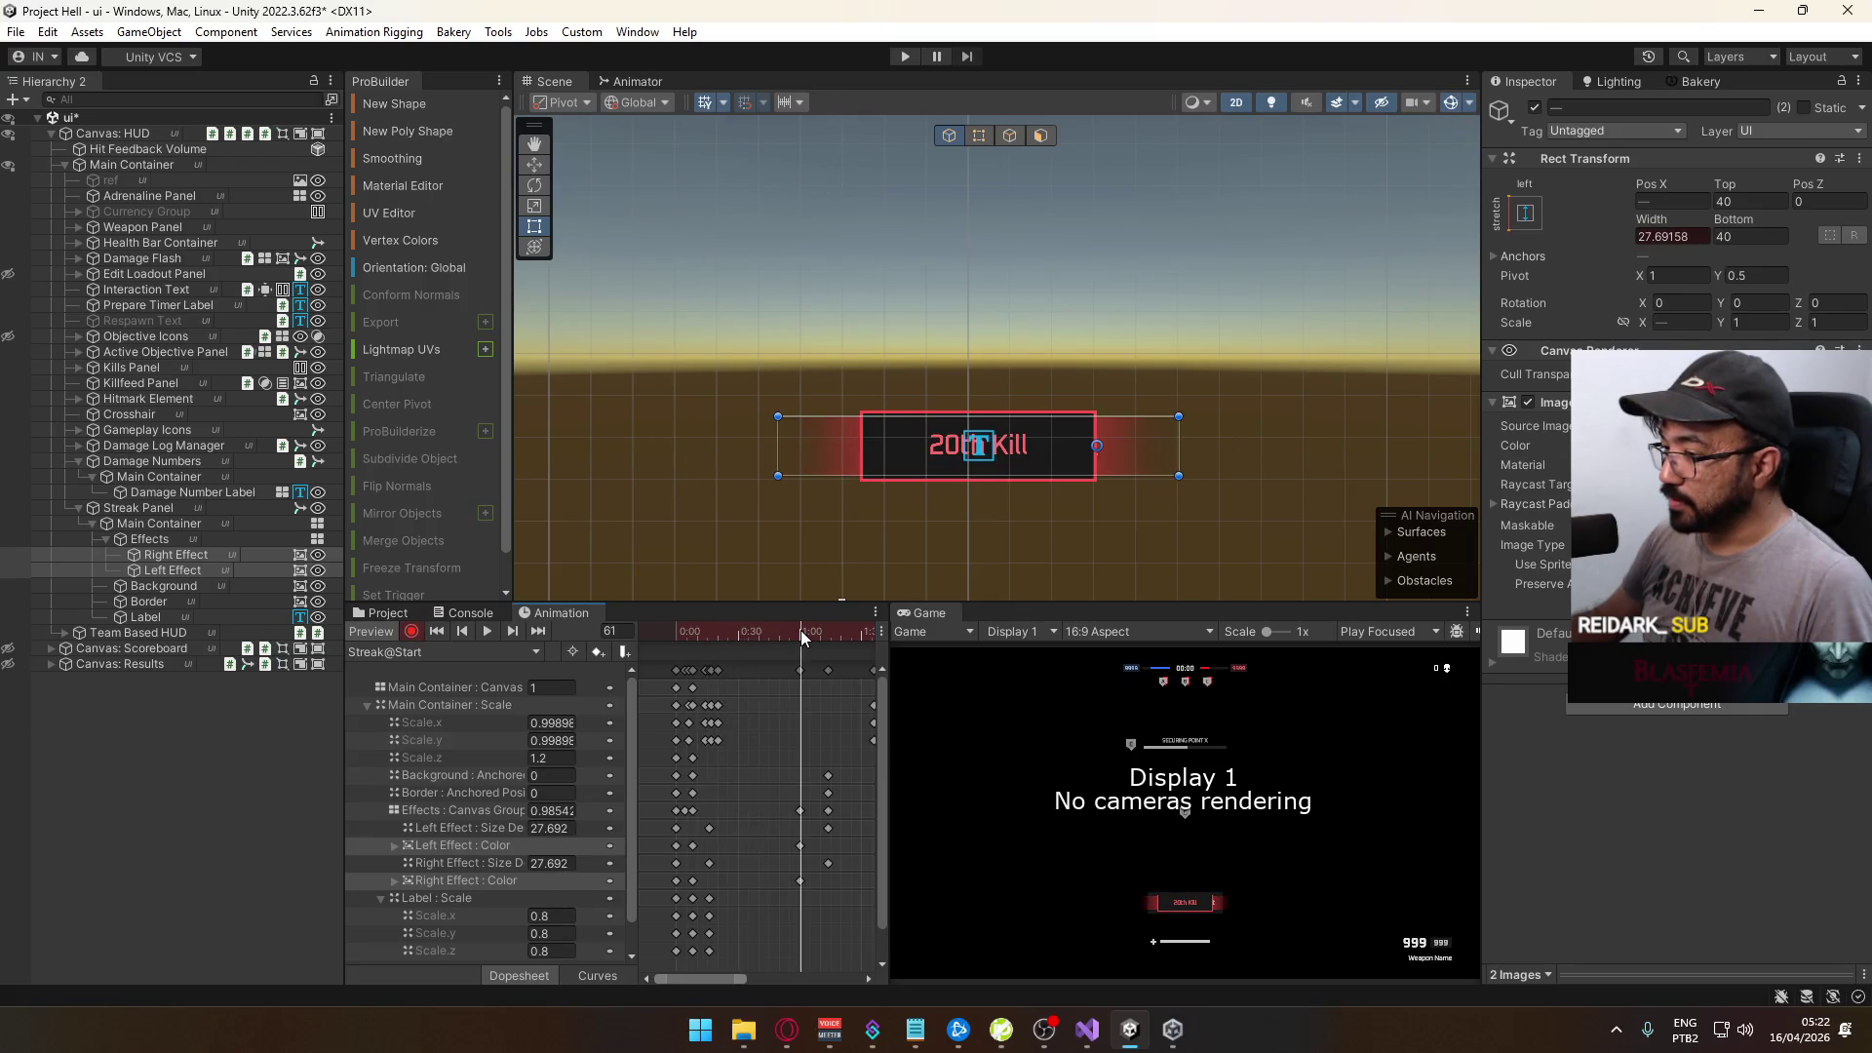
At frame 61, set both effects' colour to S 75 and V 40, giving 681A1A.
{"action": "left_click", "coordinate": [1745, 445]}
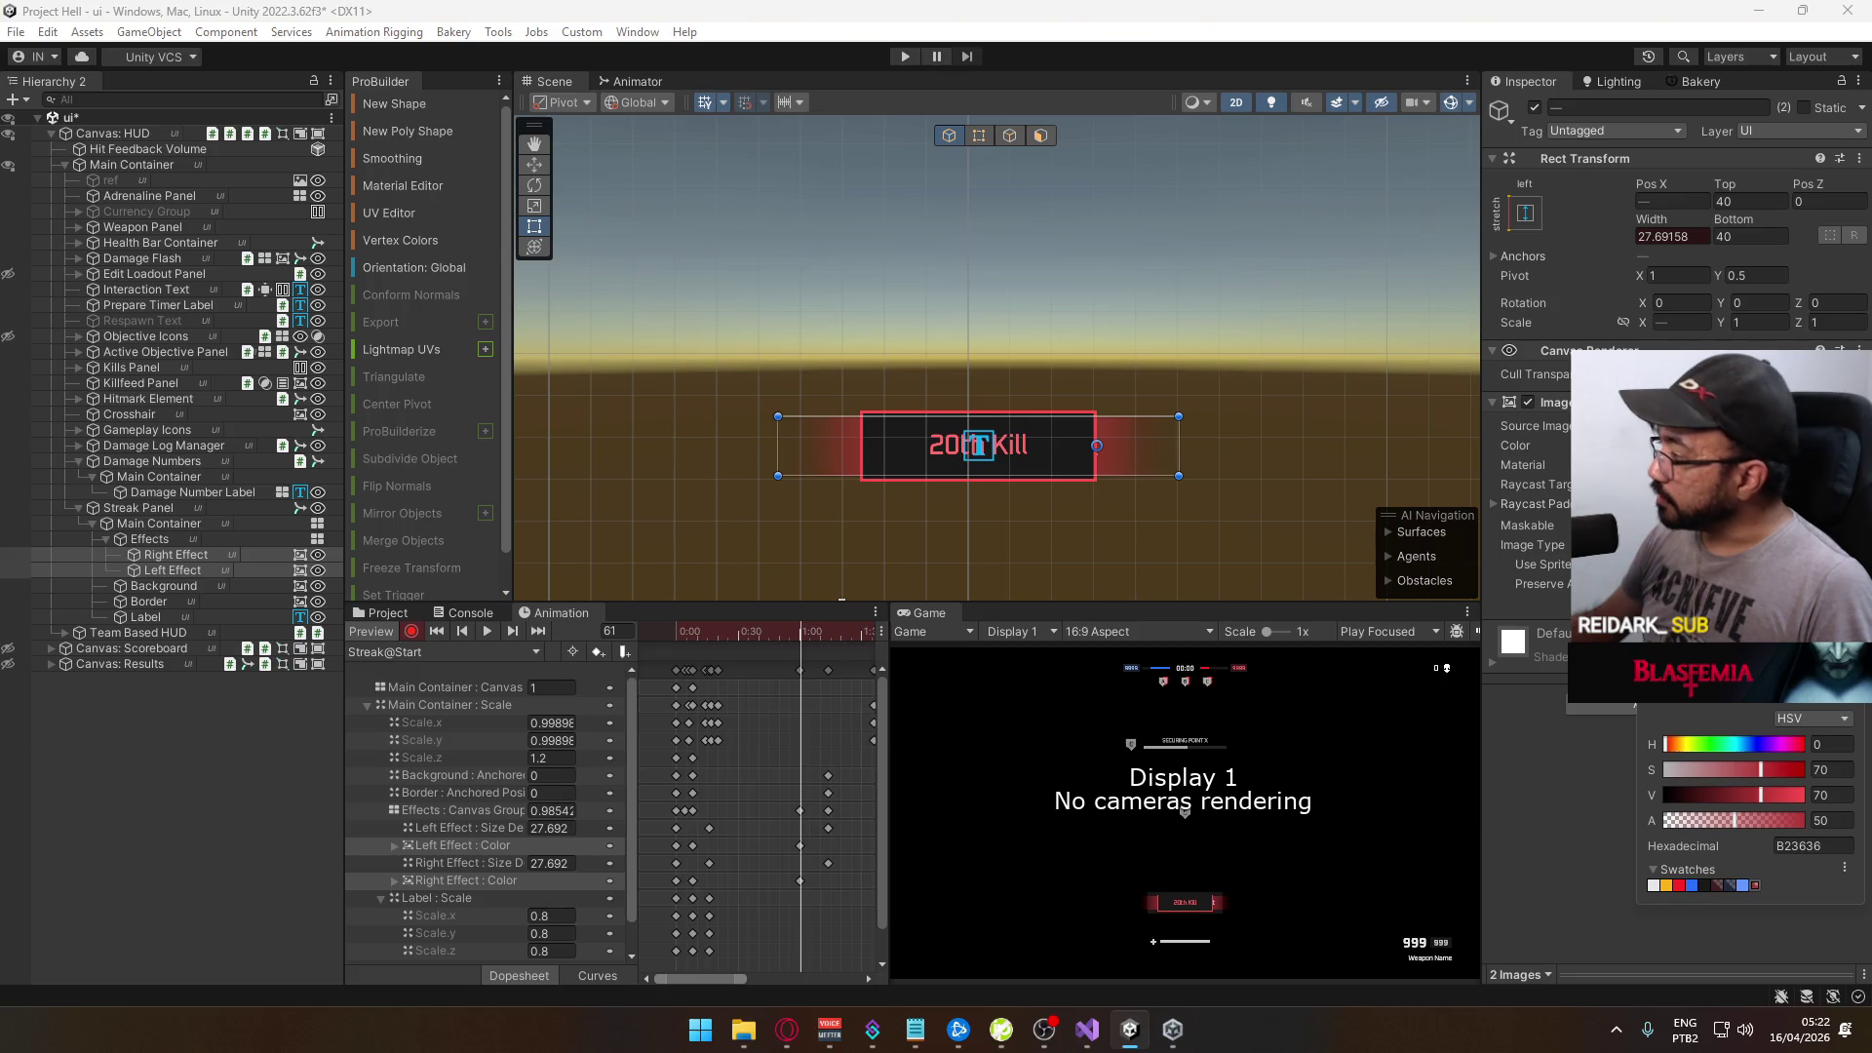
{"action": "mouse_move", "coordinate": [1762, 770]}
{"action": "left_mouse_down"}
{"action": "mouse_move", "coordinate": [1784, 771]}
{"action": "mouse_move", "coordinate": [1759, 800]}
{"action": "mouse_move", "coordinate": [1720, 795]}
{"action": "left_mouse_up"}
{"action": "left_click", "coordinate": [1833, 768]}
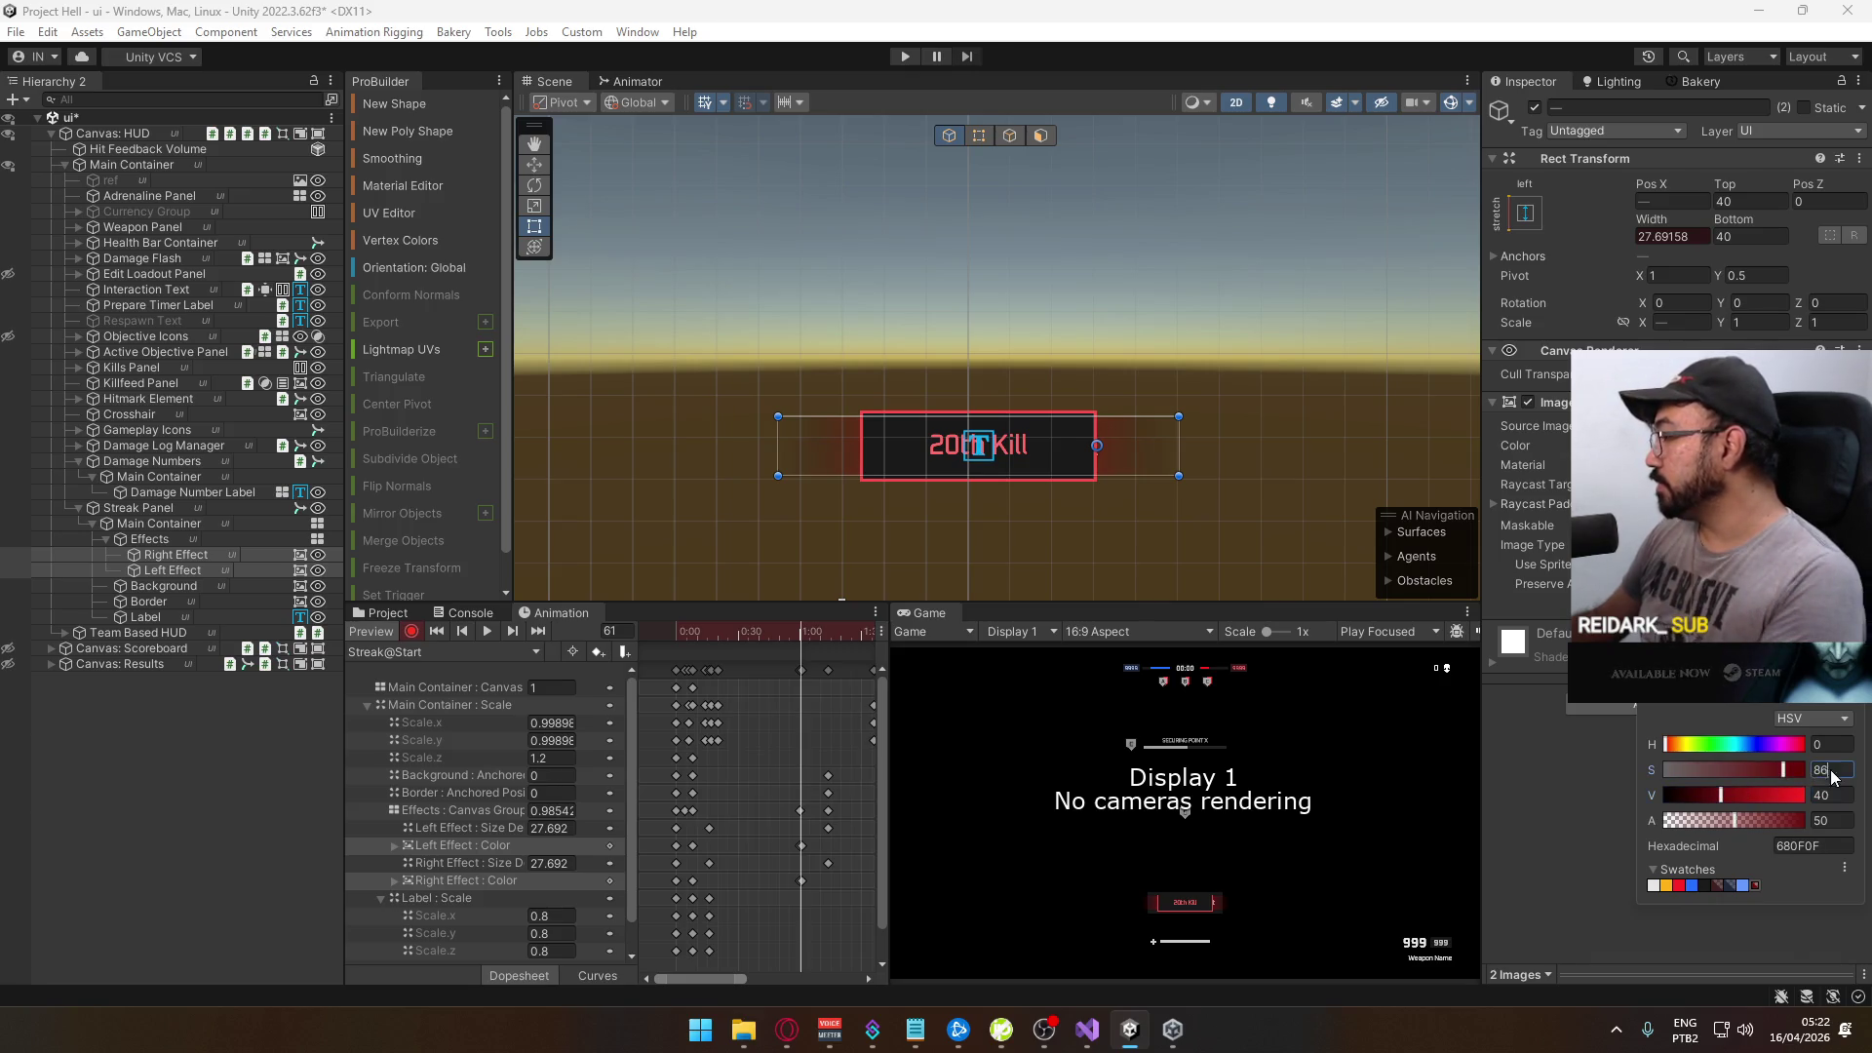
{"action": "type", "text": "75"}
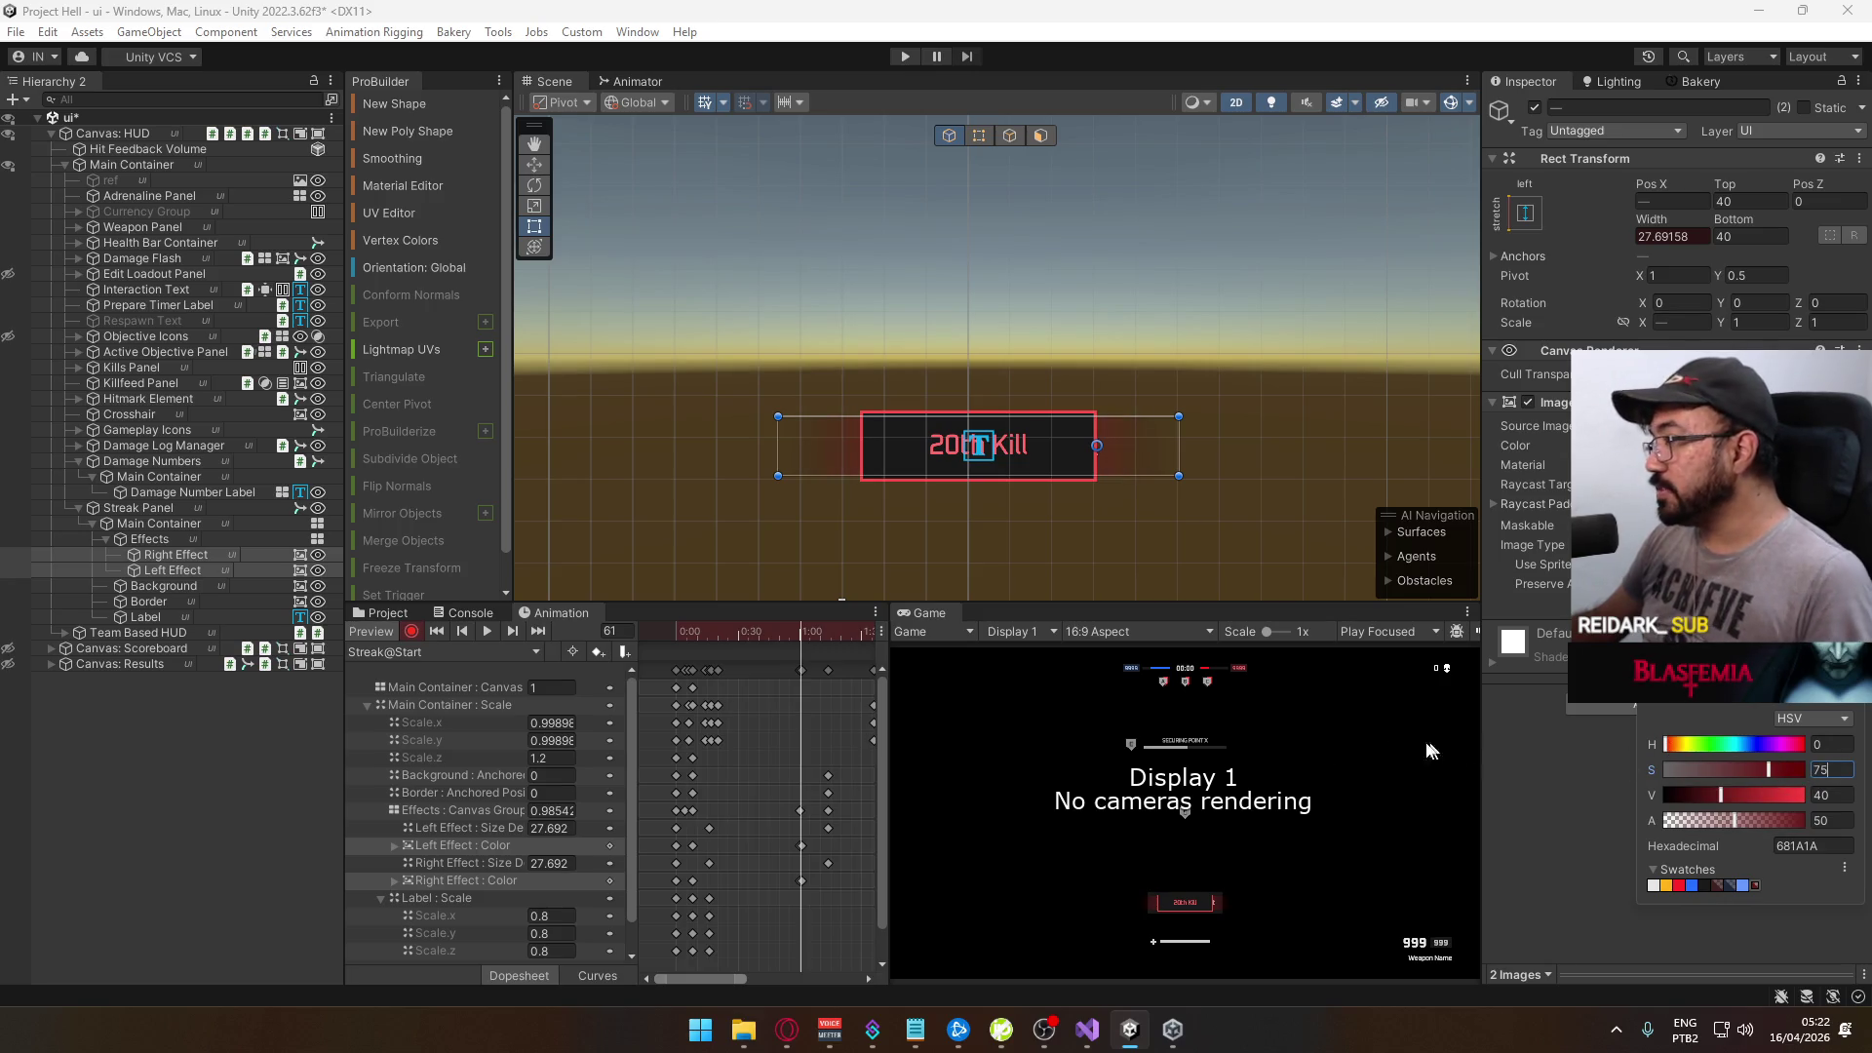
{"action": "scroll", "coordinate": [788, 760], "scroll_direction": "up", "scroll_amount": 3}
{"action": "scroll", "coordinate": [800, 795], "scroll_direction": "up", "scroll_amount": 5}
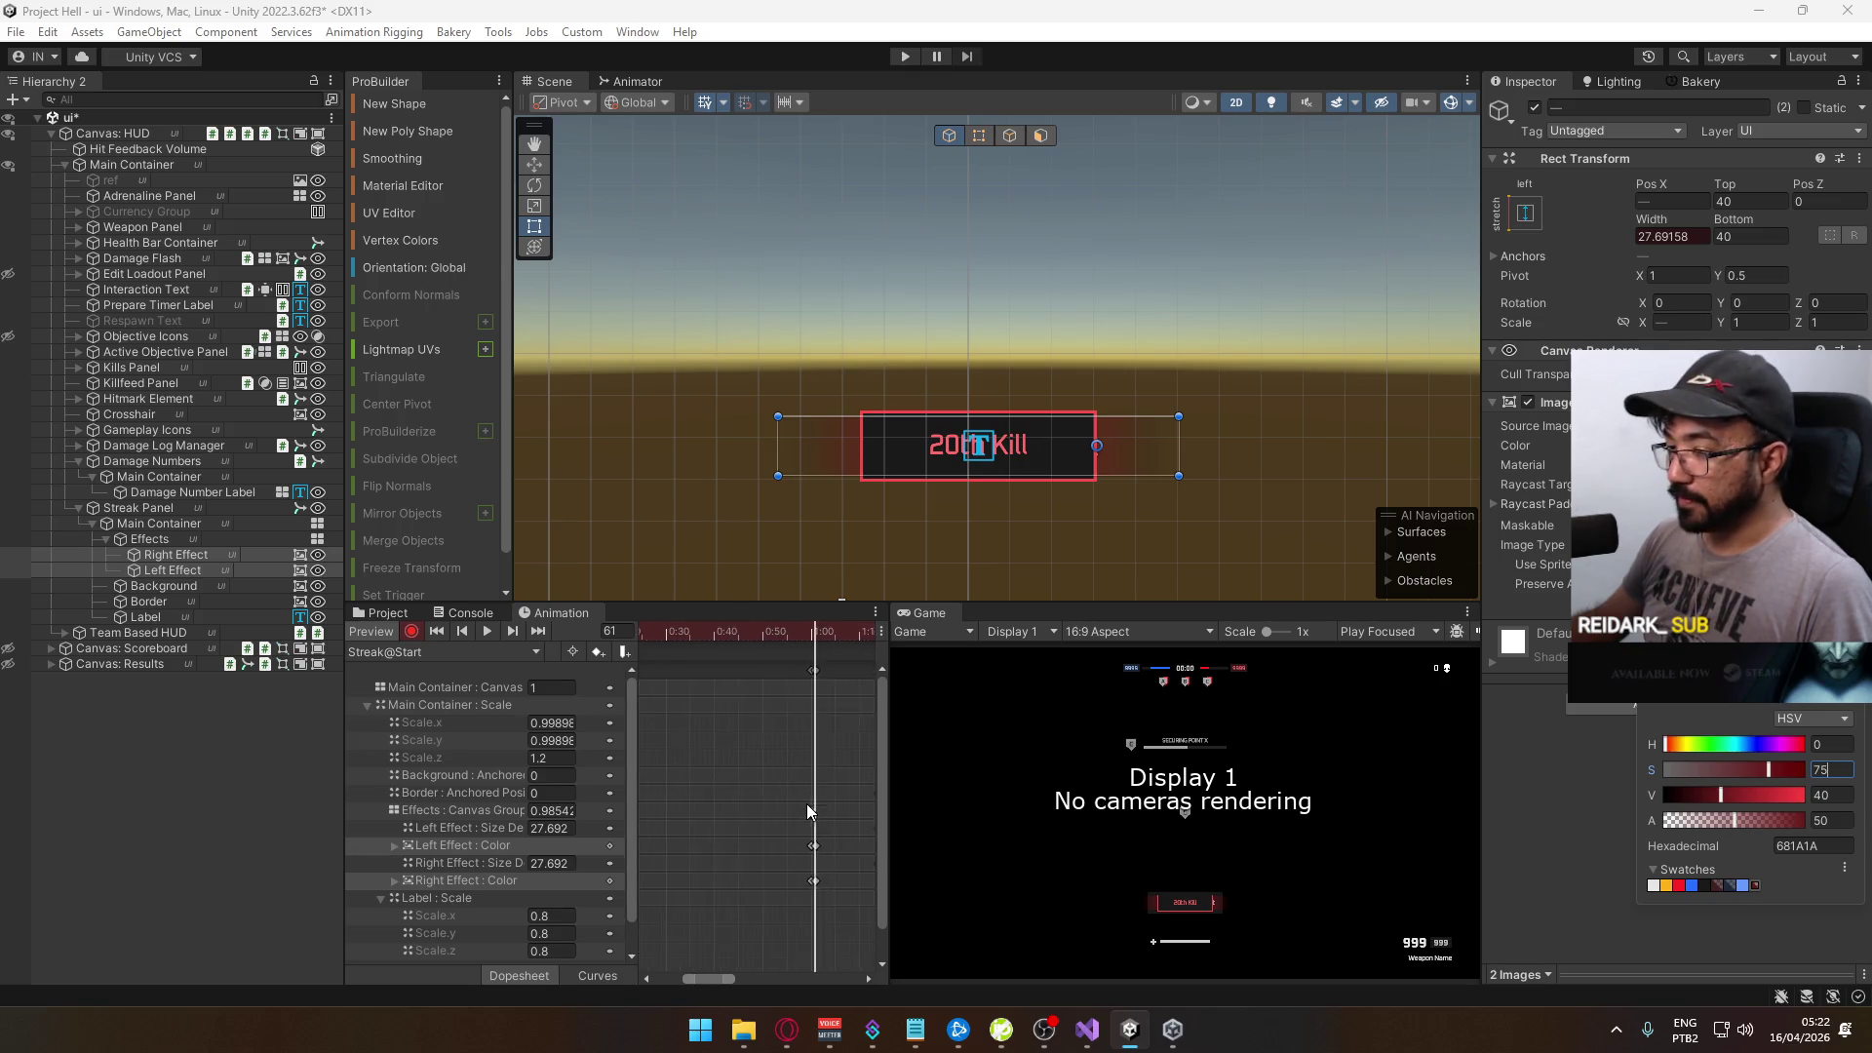
{"action": "left_click", "coordinate": [837, 895]}
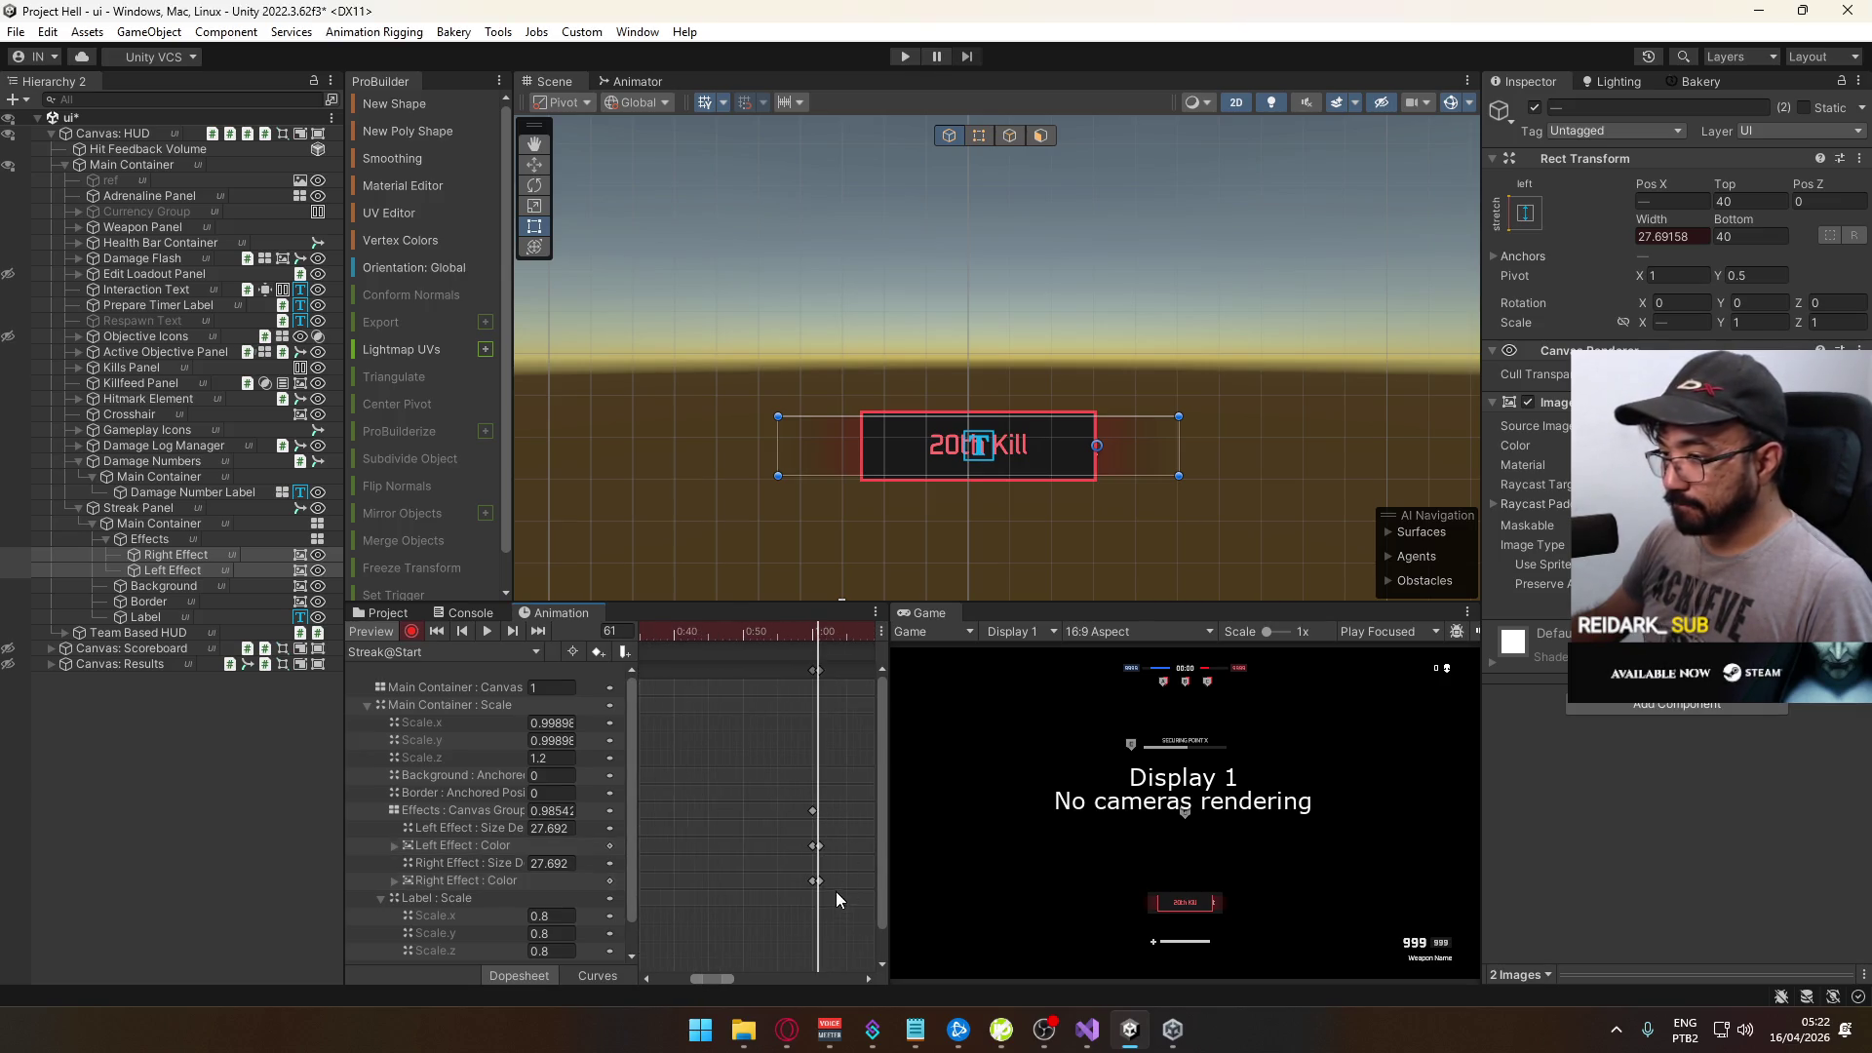
Select the Left Effect 1:00 colour key and scrub the preview between frames 41 and 56.
{"action": "left_click", "coordinate": [819, 845]}
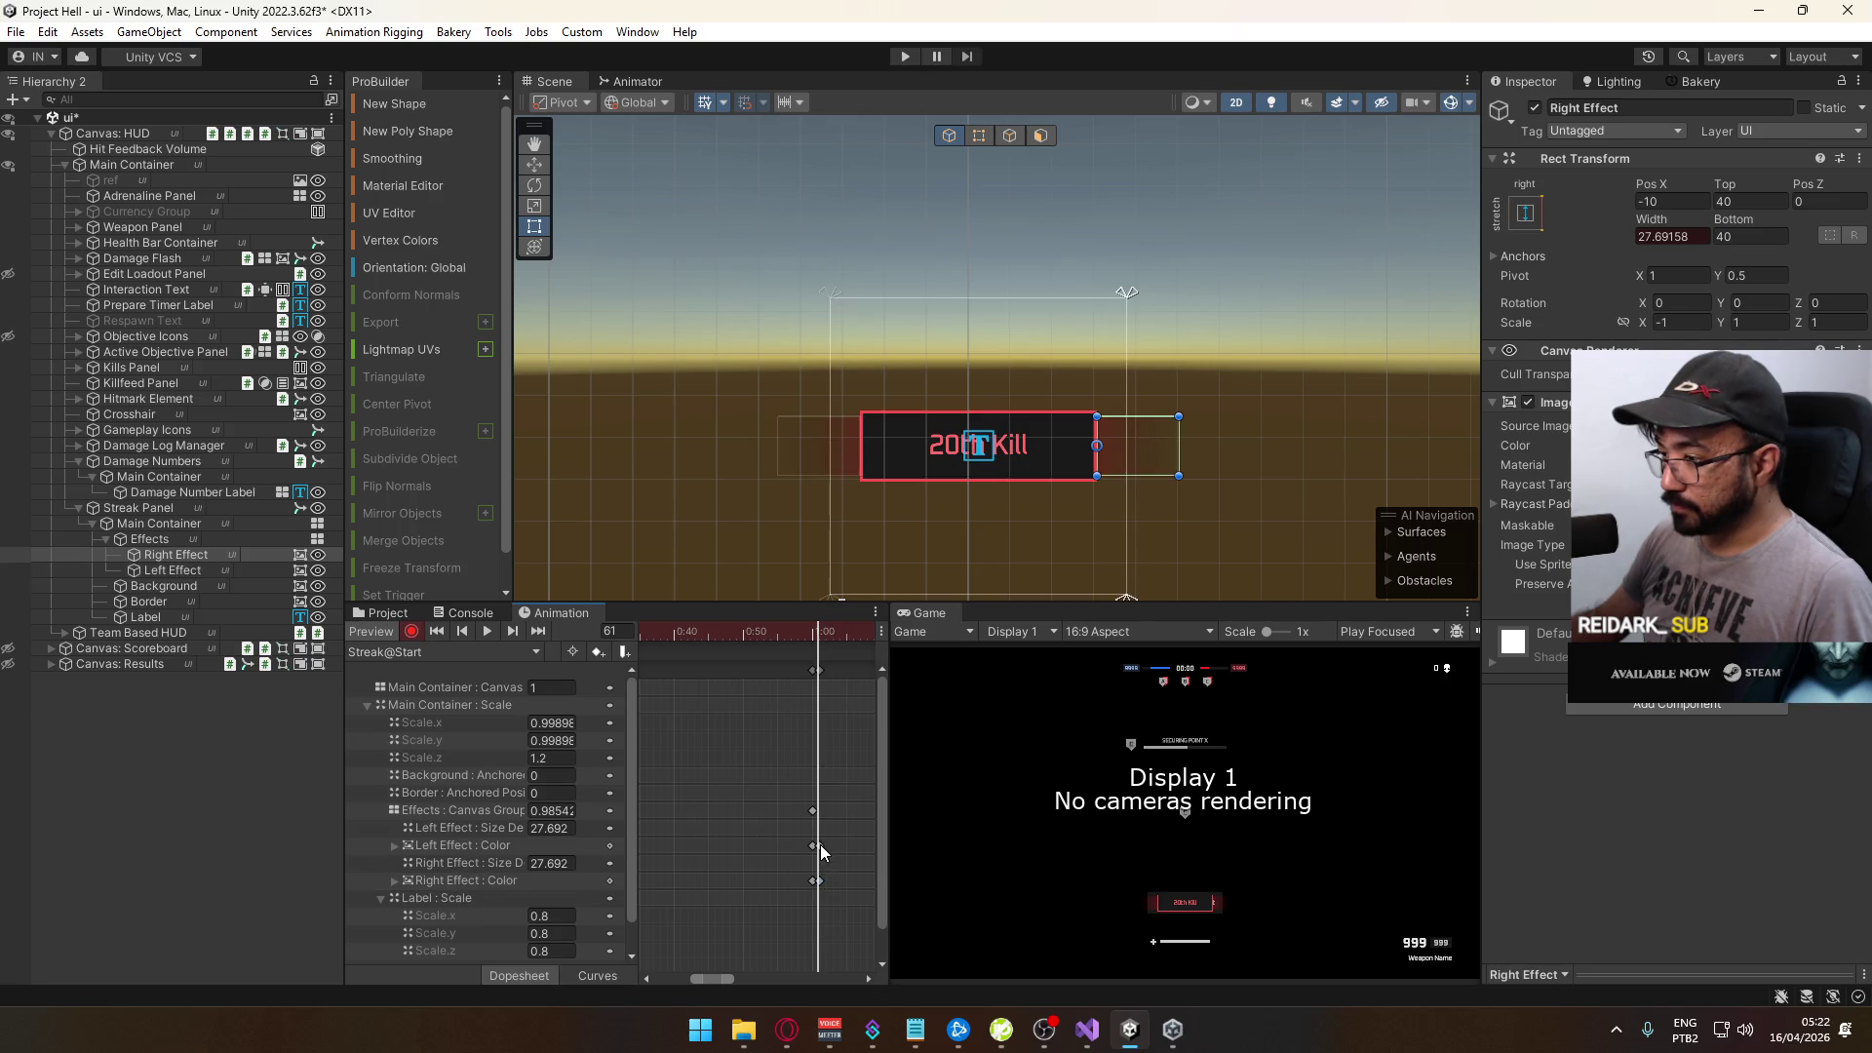
{"action": "left_click", "coordinate": [817, 881], "text": "shift"}
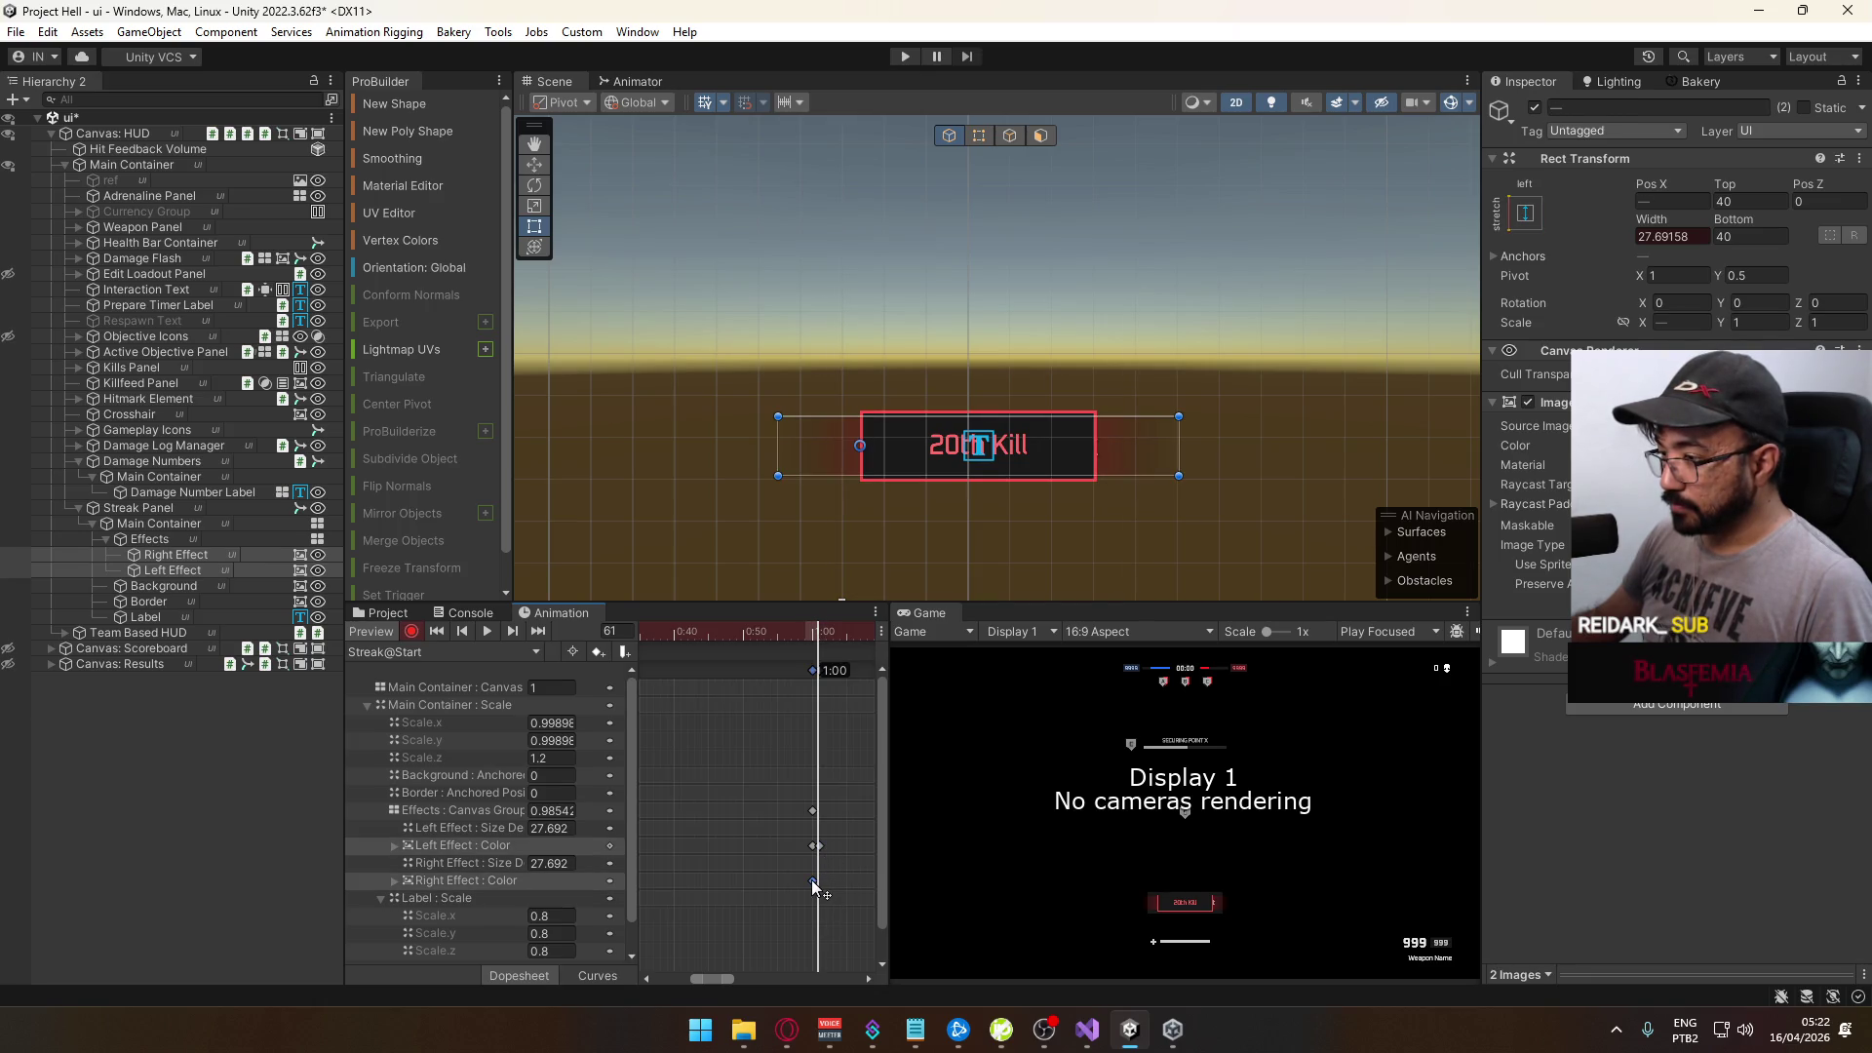
{"action": "left_click", "coordinate": [819, 846]}
{"action": "left_click", "coordinate": [783, 632]}
{"action": "mouse_move", "coordinate": [783, 632]}
{"action": "left_mouse_down"}
{"action": "mouse_move", "coordinate": [636, 633]}
{"action": "mouse_move", "coordinate": [872, 652]}
{"action": "left_mouse_up"}
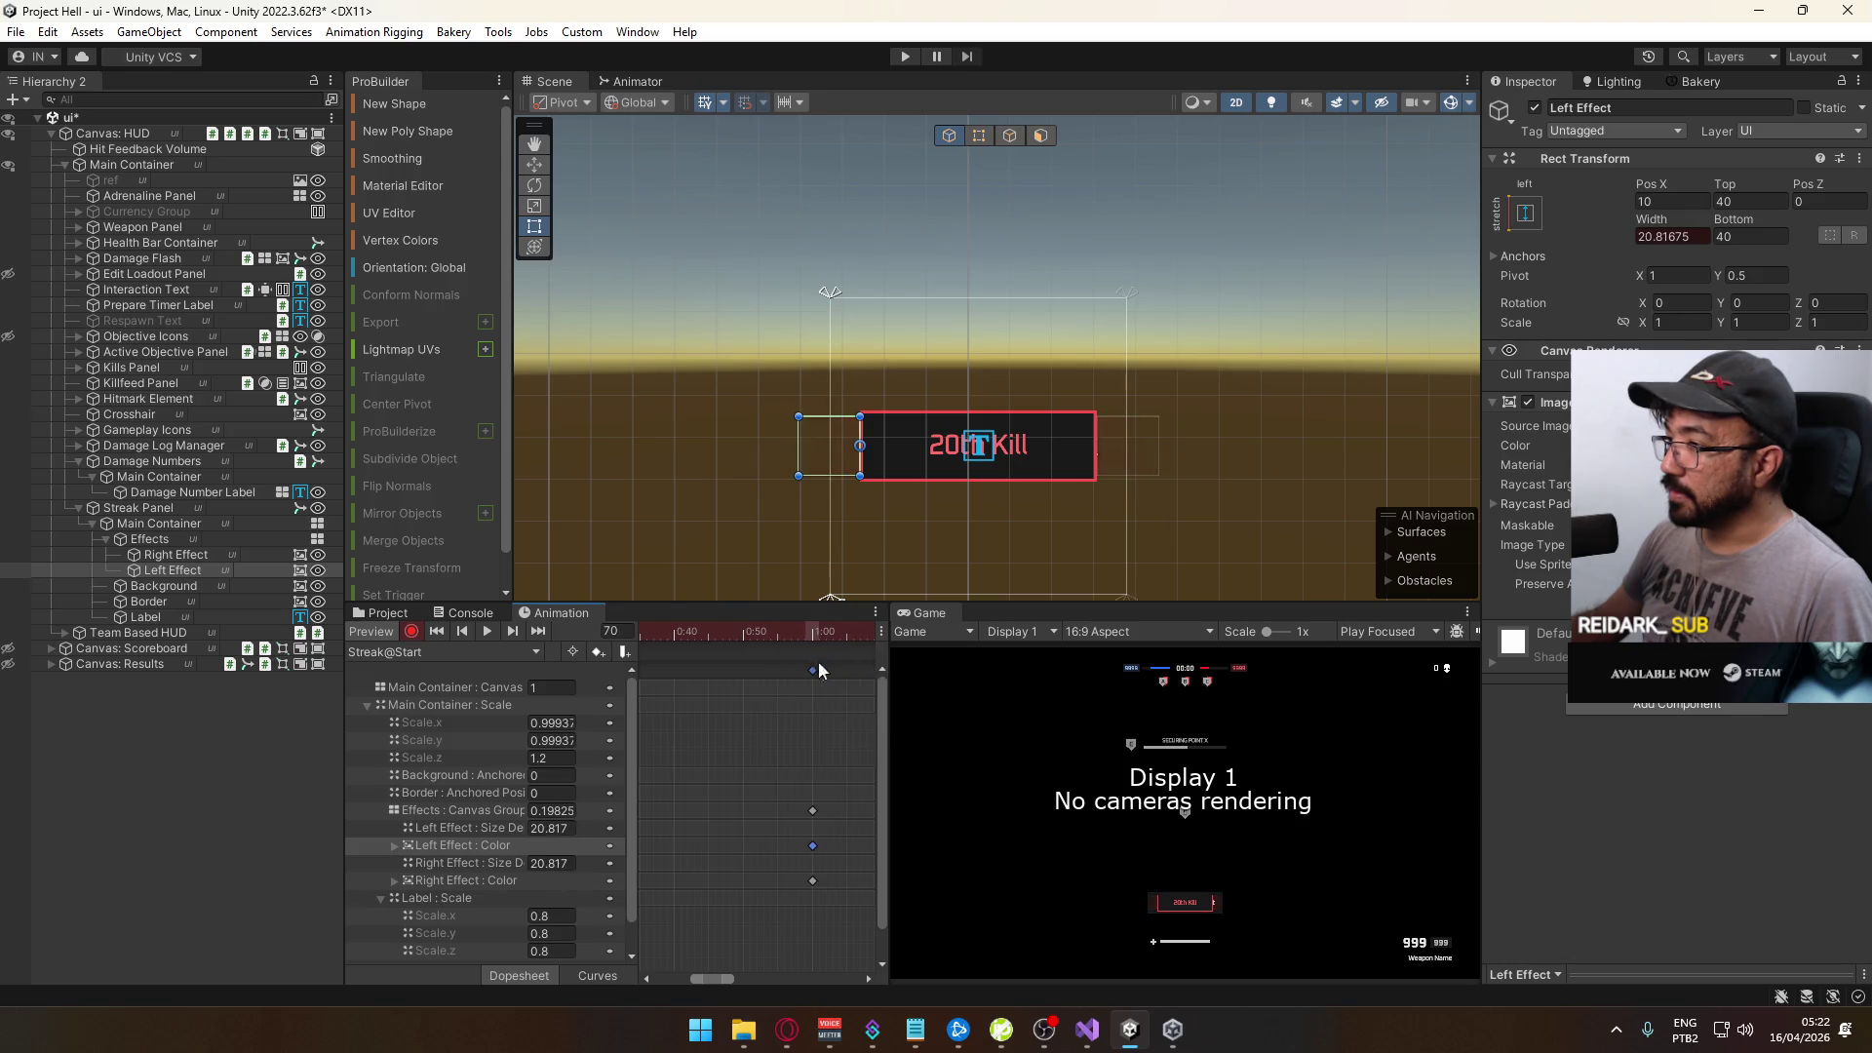
{"action": "scroll", "coordinate": [772, 716], "scroll_direction": "down", "scroll_amount": 5}
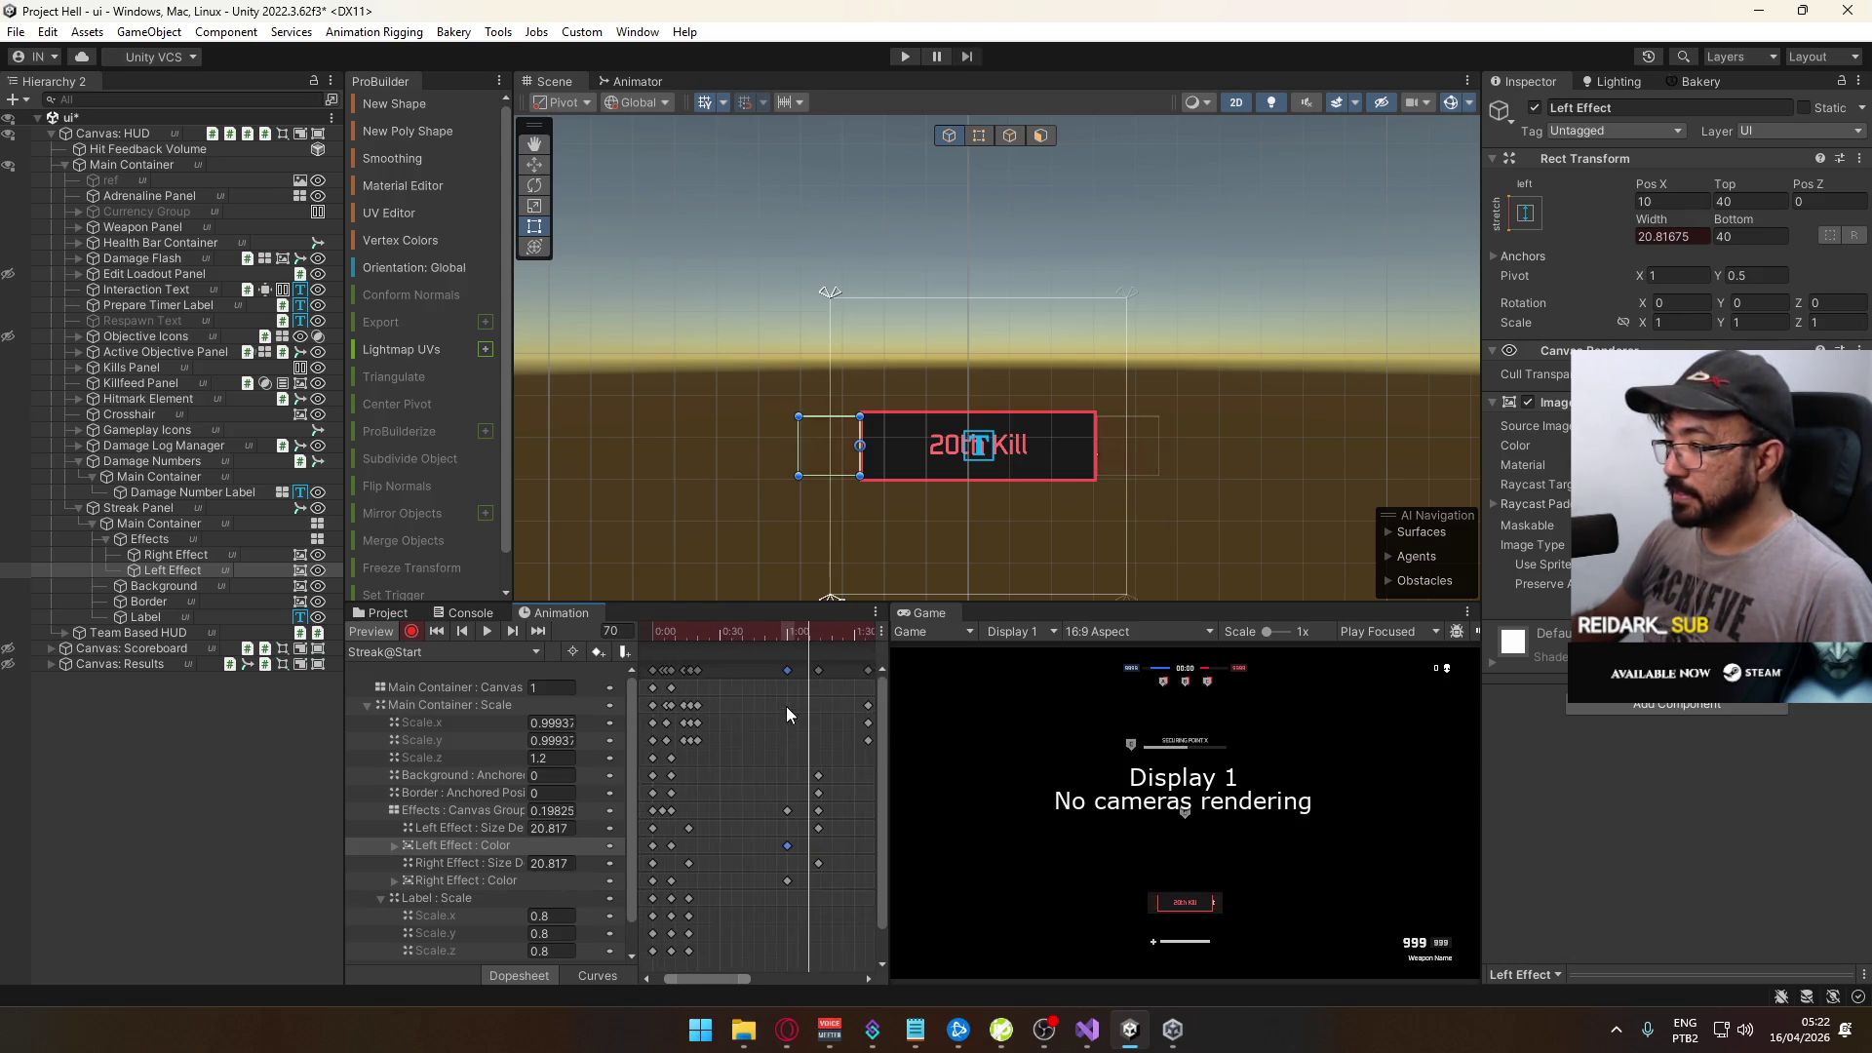
{"action": "scroll", "coordinate": [788, 709], "scroll_direction": "down", "scroll_amount": 1}
{"action": "mouse_move", "coordinate": [737, 630]}
{"action": "left_mouse_down"}
{"action": "mouse_move", "coordinate": [676, 632]}
{"action": "mouse_move", "coordinate": [733, 663]}
{"action": "left_mouse_up"}
Play the Streak@Start animation preview, then go to the gameplay video in the browser.
{"action": "key", "text": "space"}
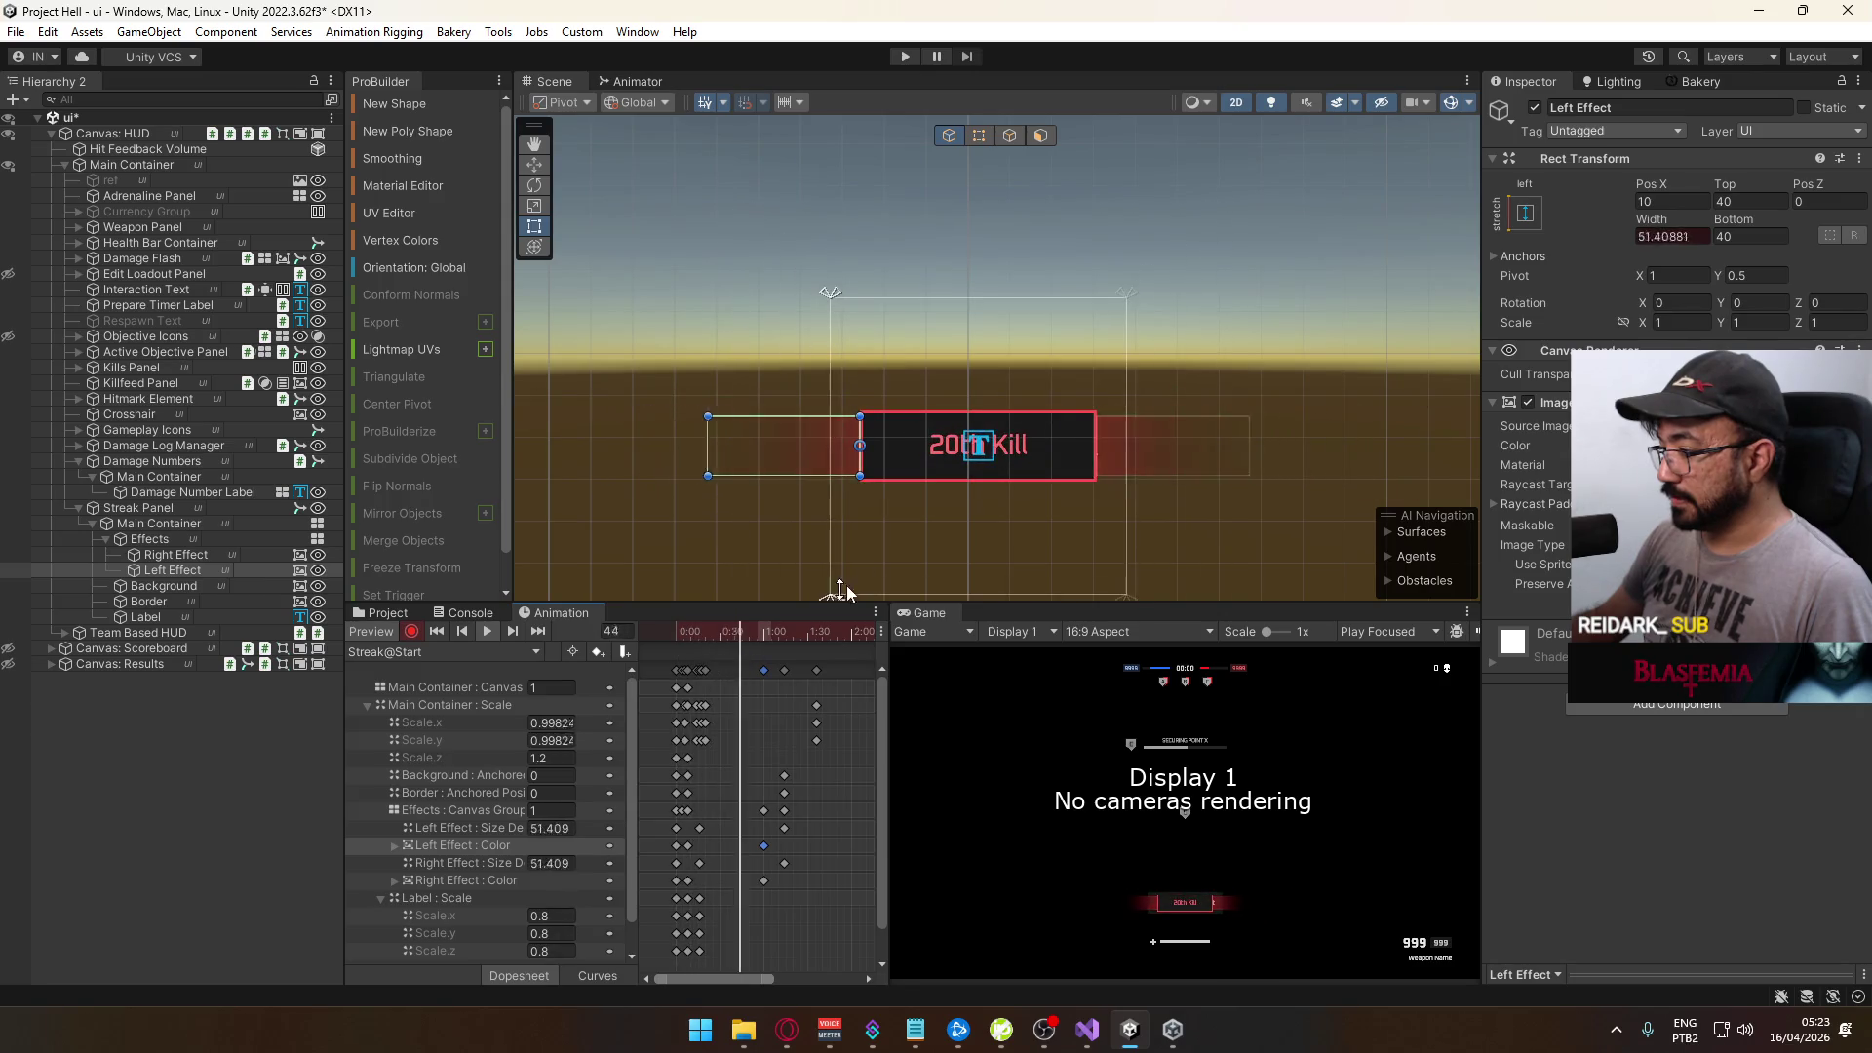
{"action": "scroll", "coordinate": [985, 445], "scroll_direction": "down", "scroll_amount": 3}
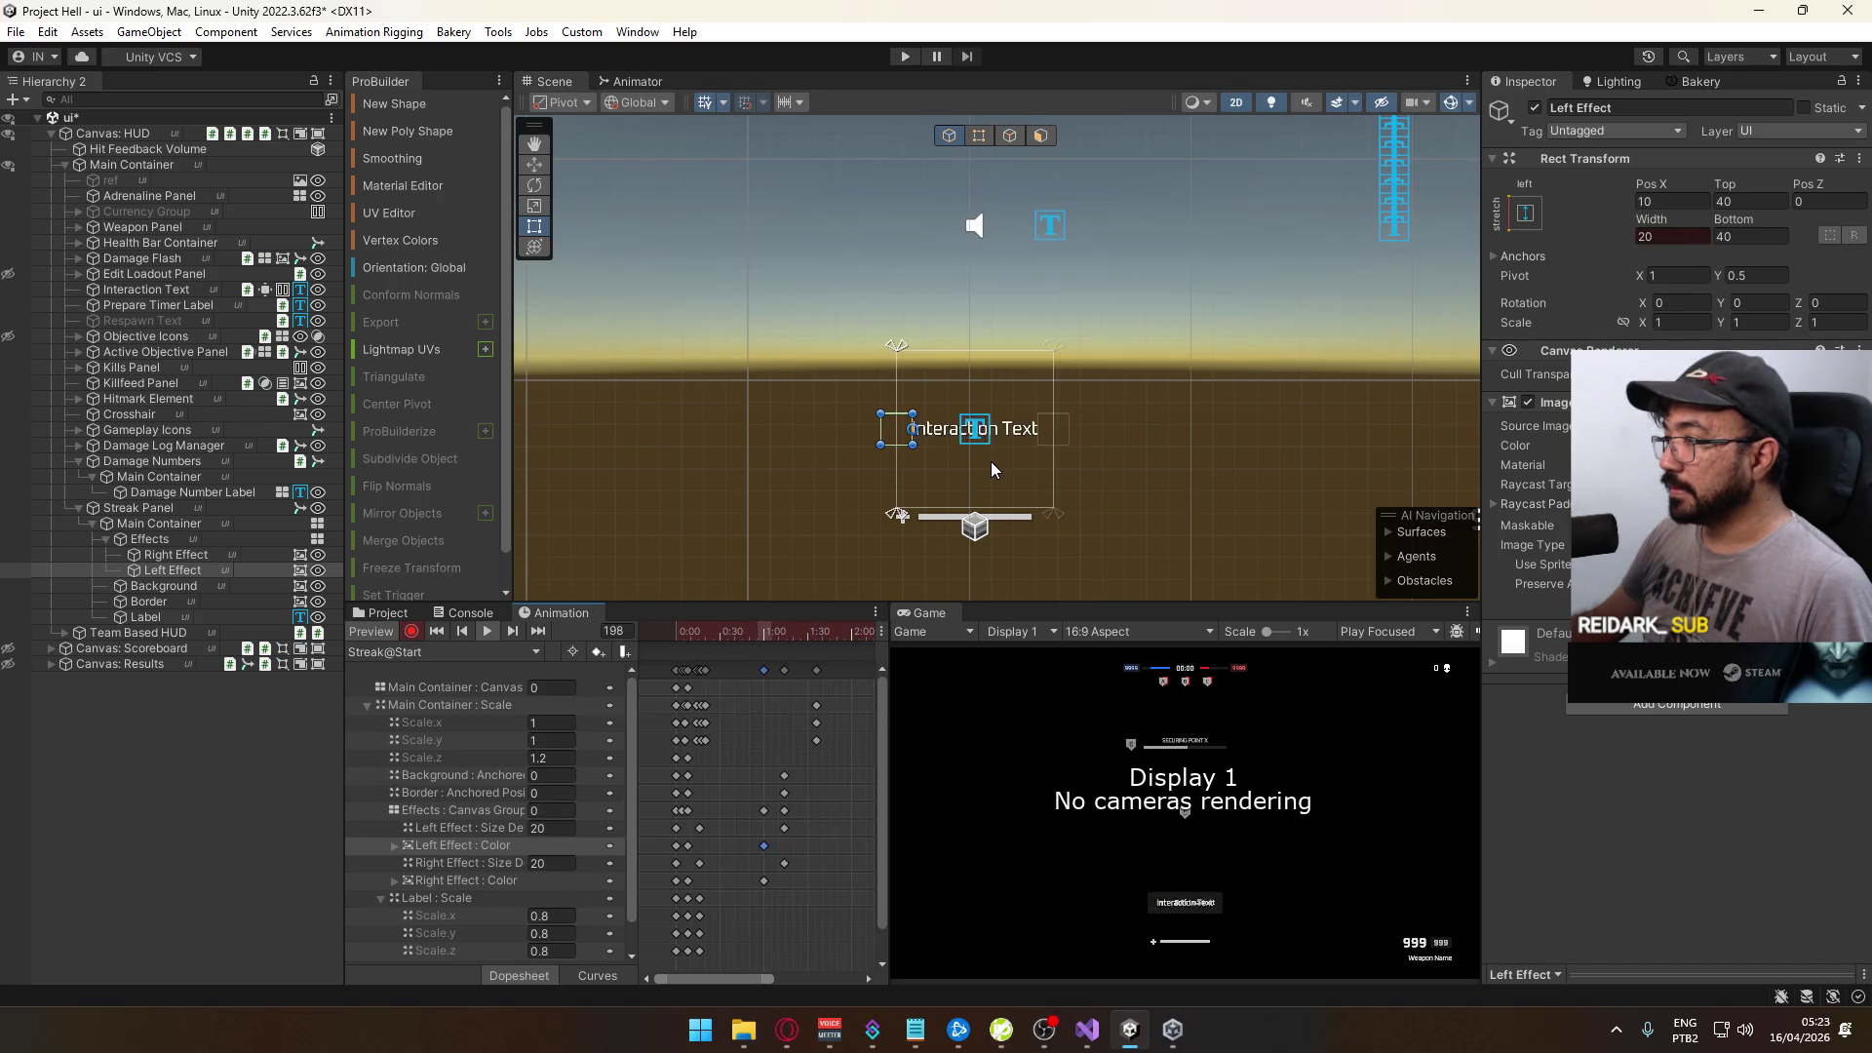
{"action": "left_click", "coordinate": [786, 1030]}
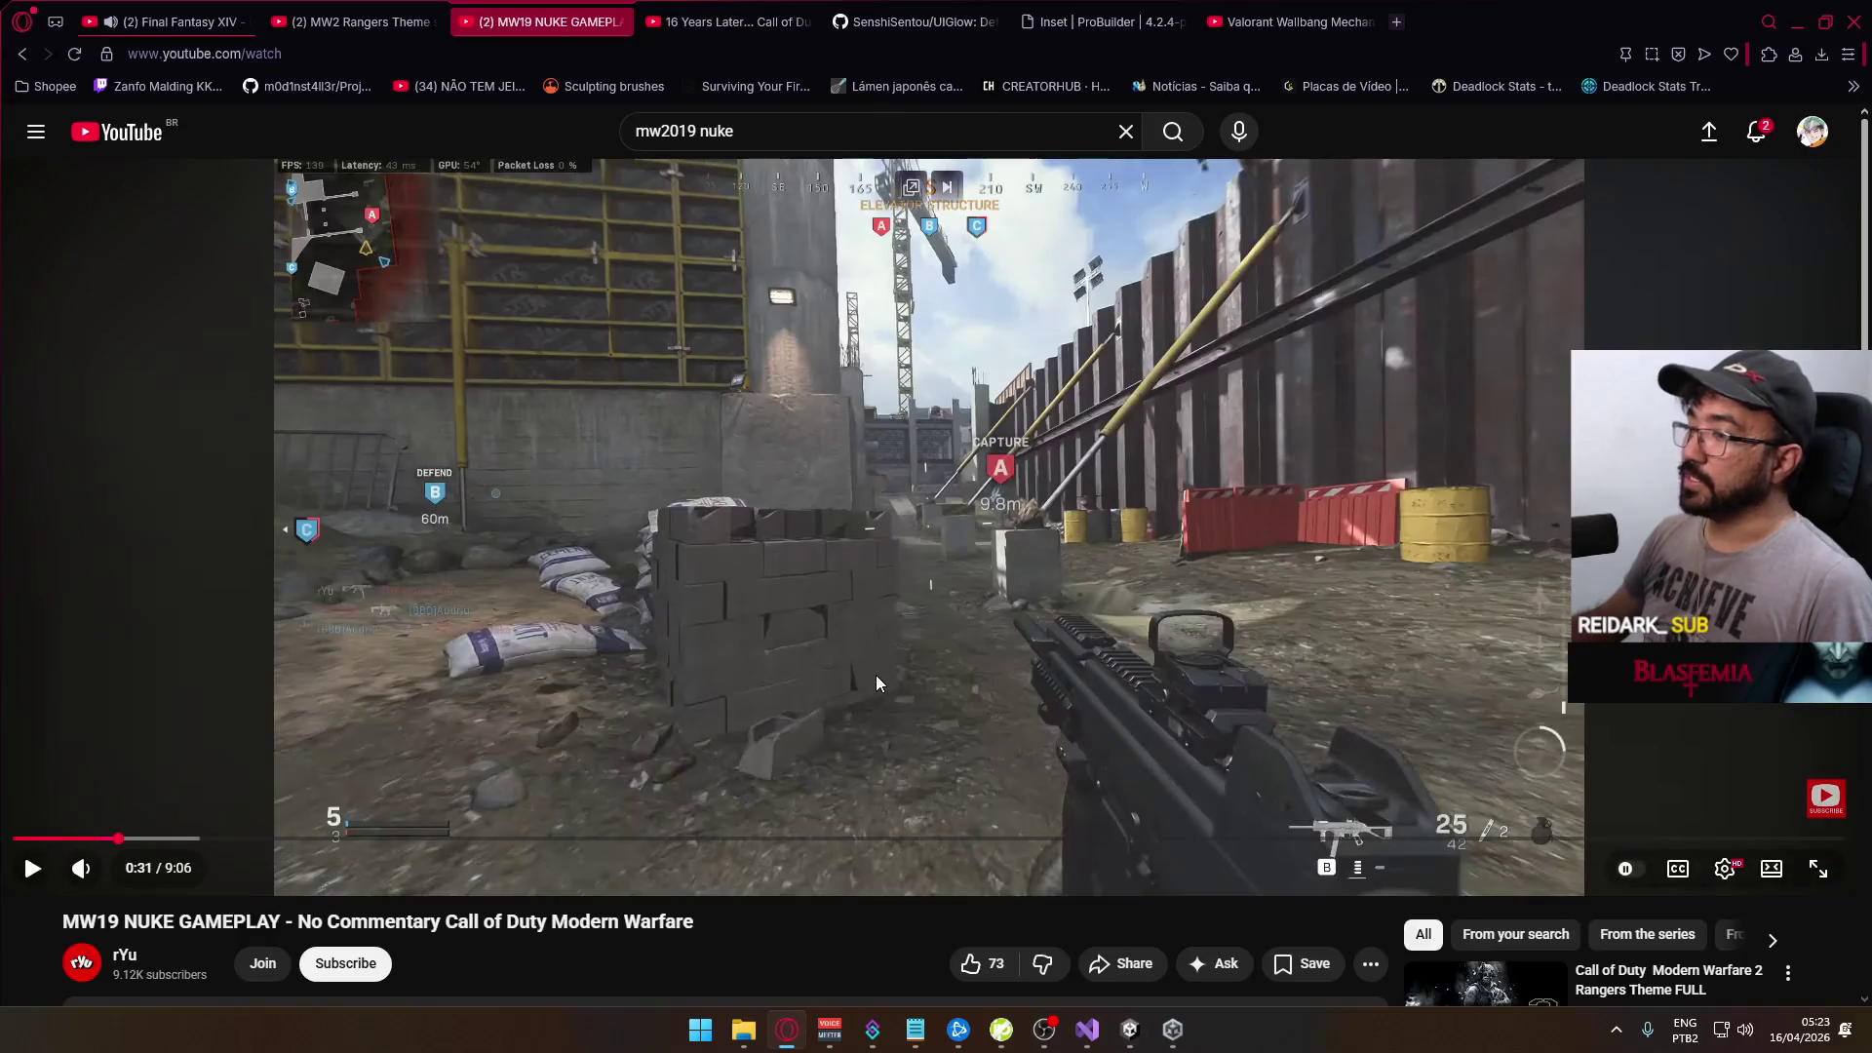
Play the MW19 NUKE GAMEPLAY video from 0:31, then return to Unity.
{"action": "left_click", "coordinate": [875, 674]}
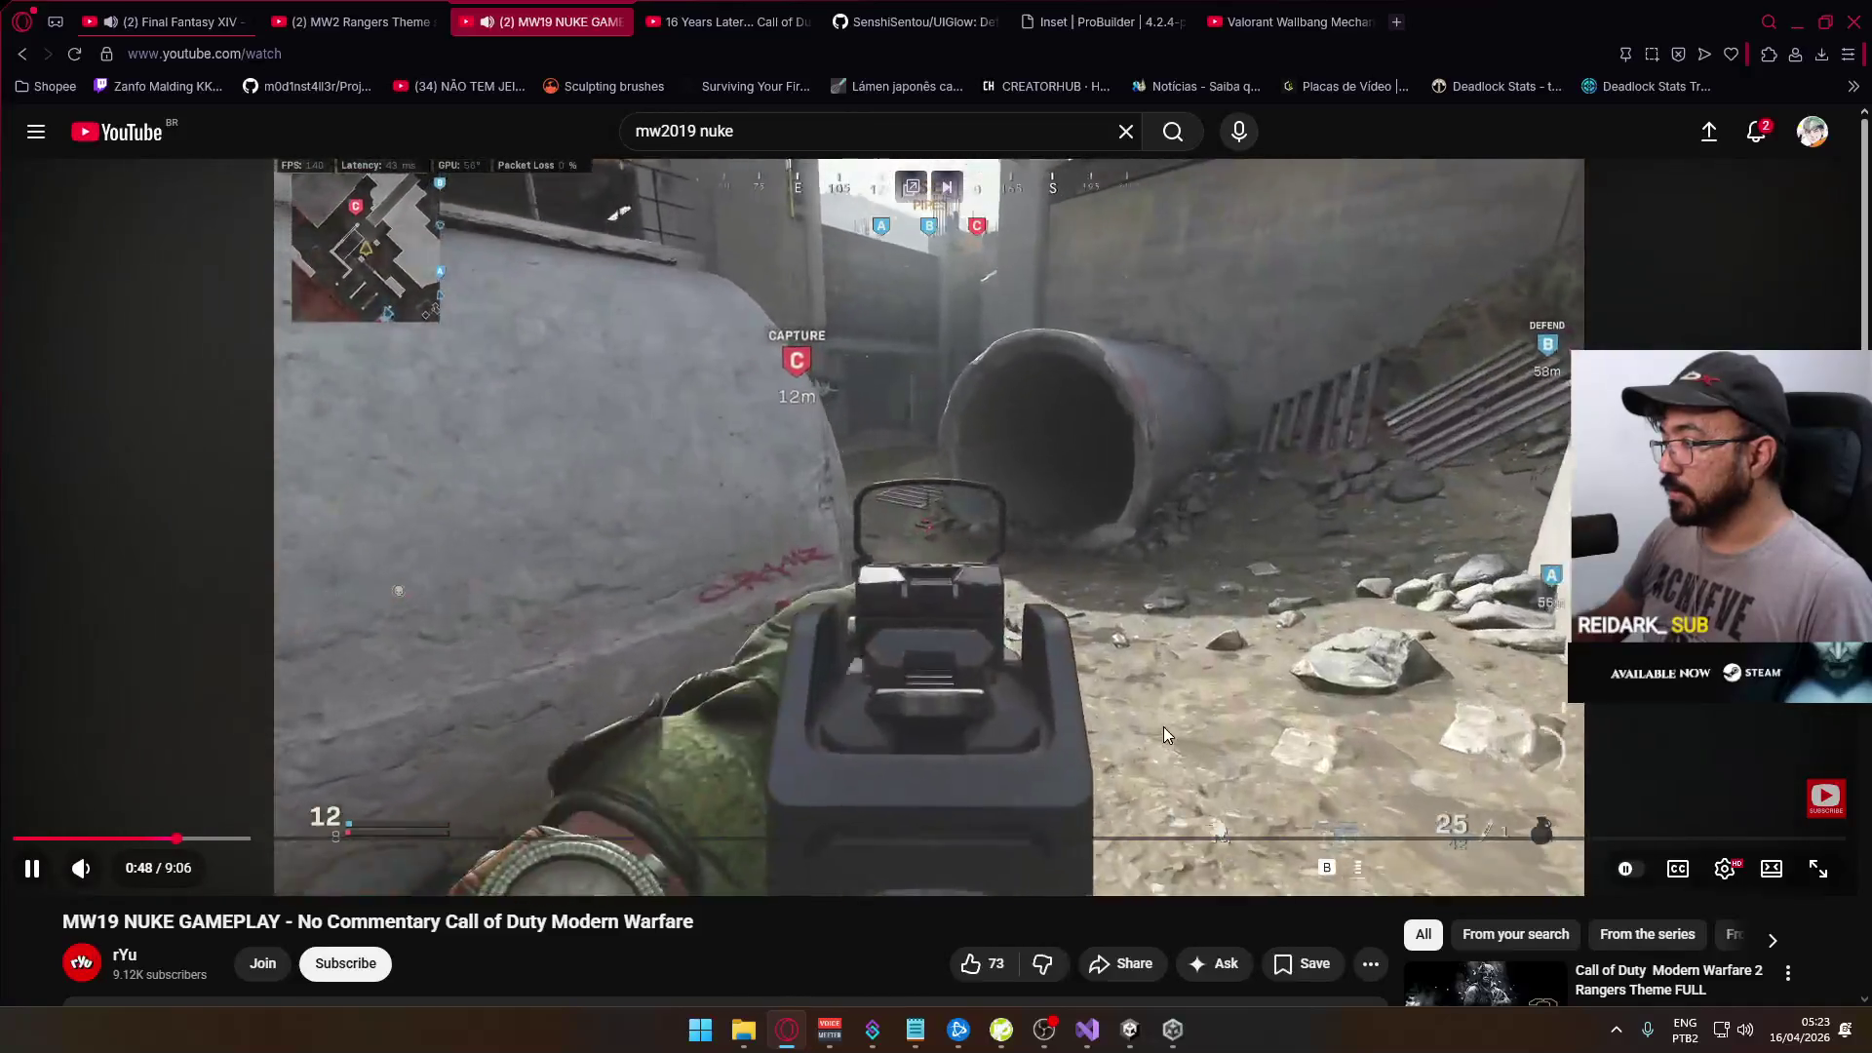
{"action": "key", "text": "alt+Tab"}
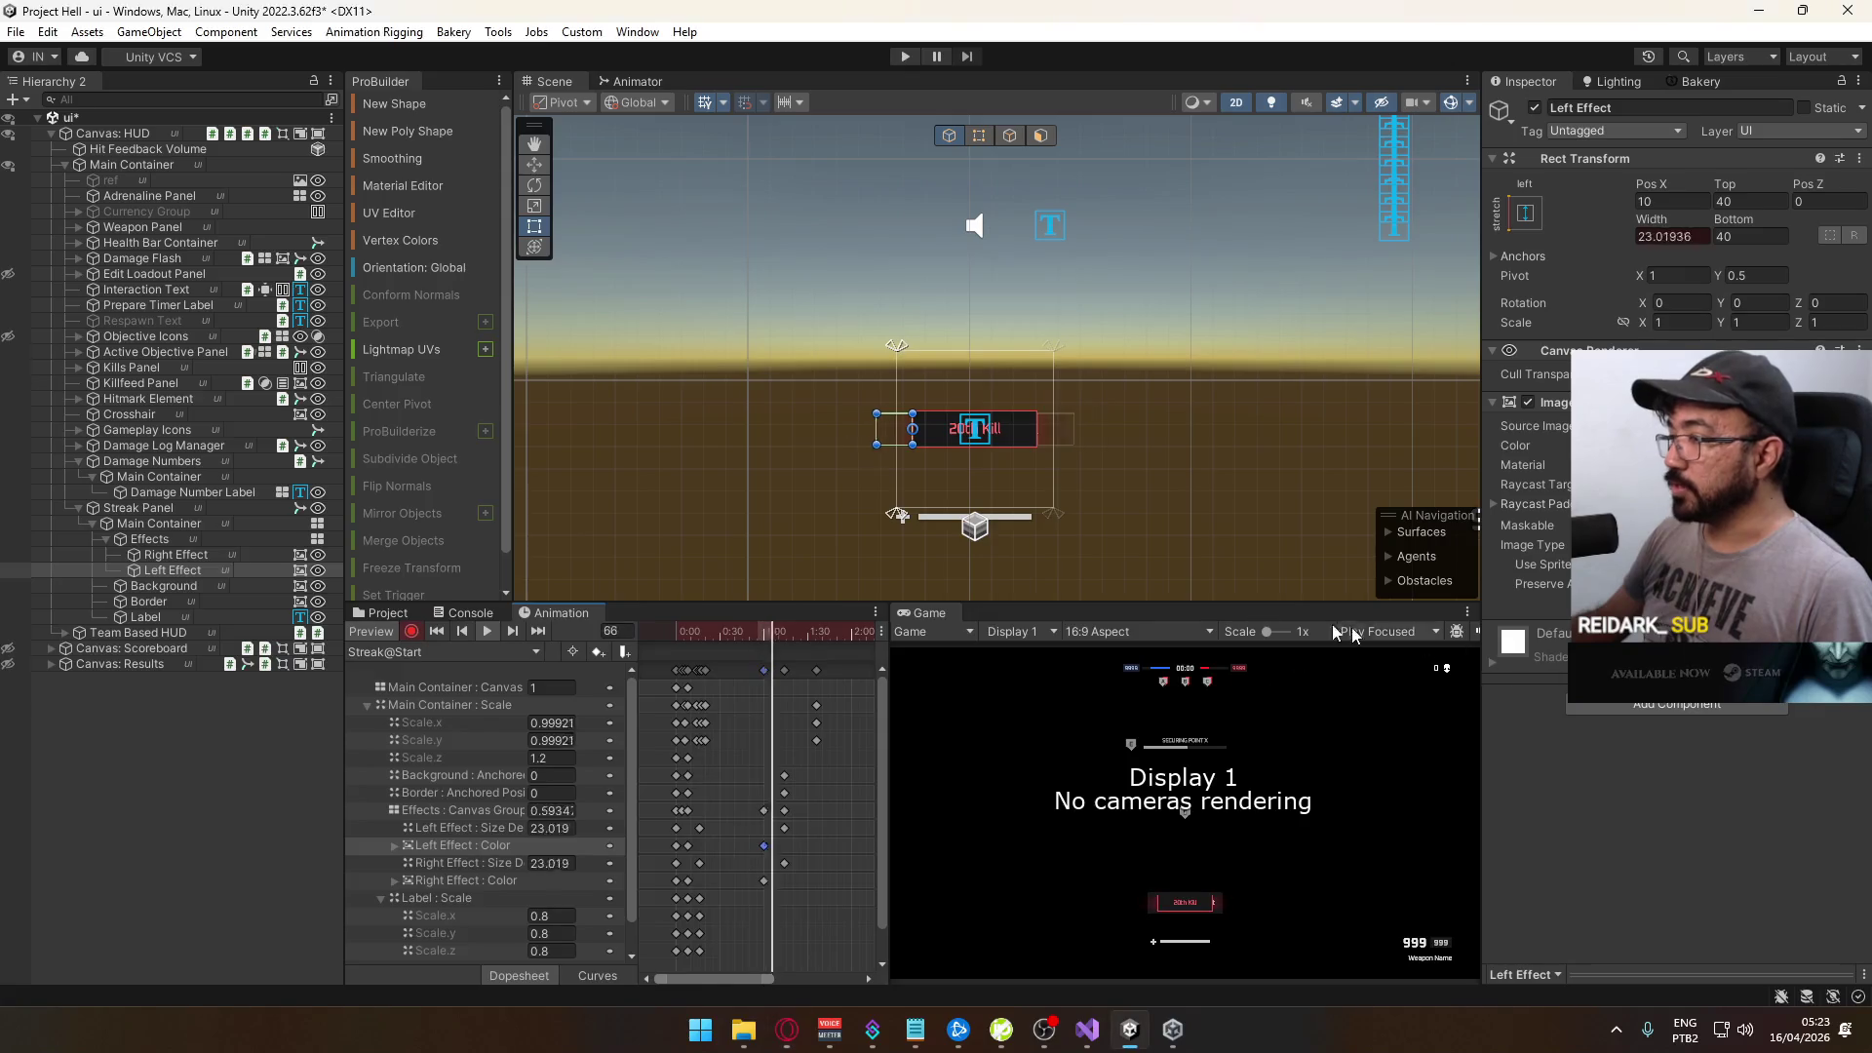
Delete the Left Effect : Color and Right Effect : Color tracks from Streak@Start.
{"action": "left_click", "coordinate": [454, 881]}
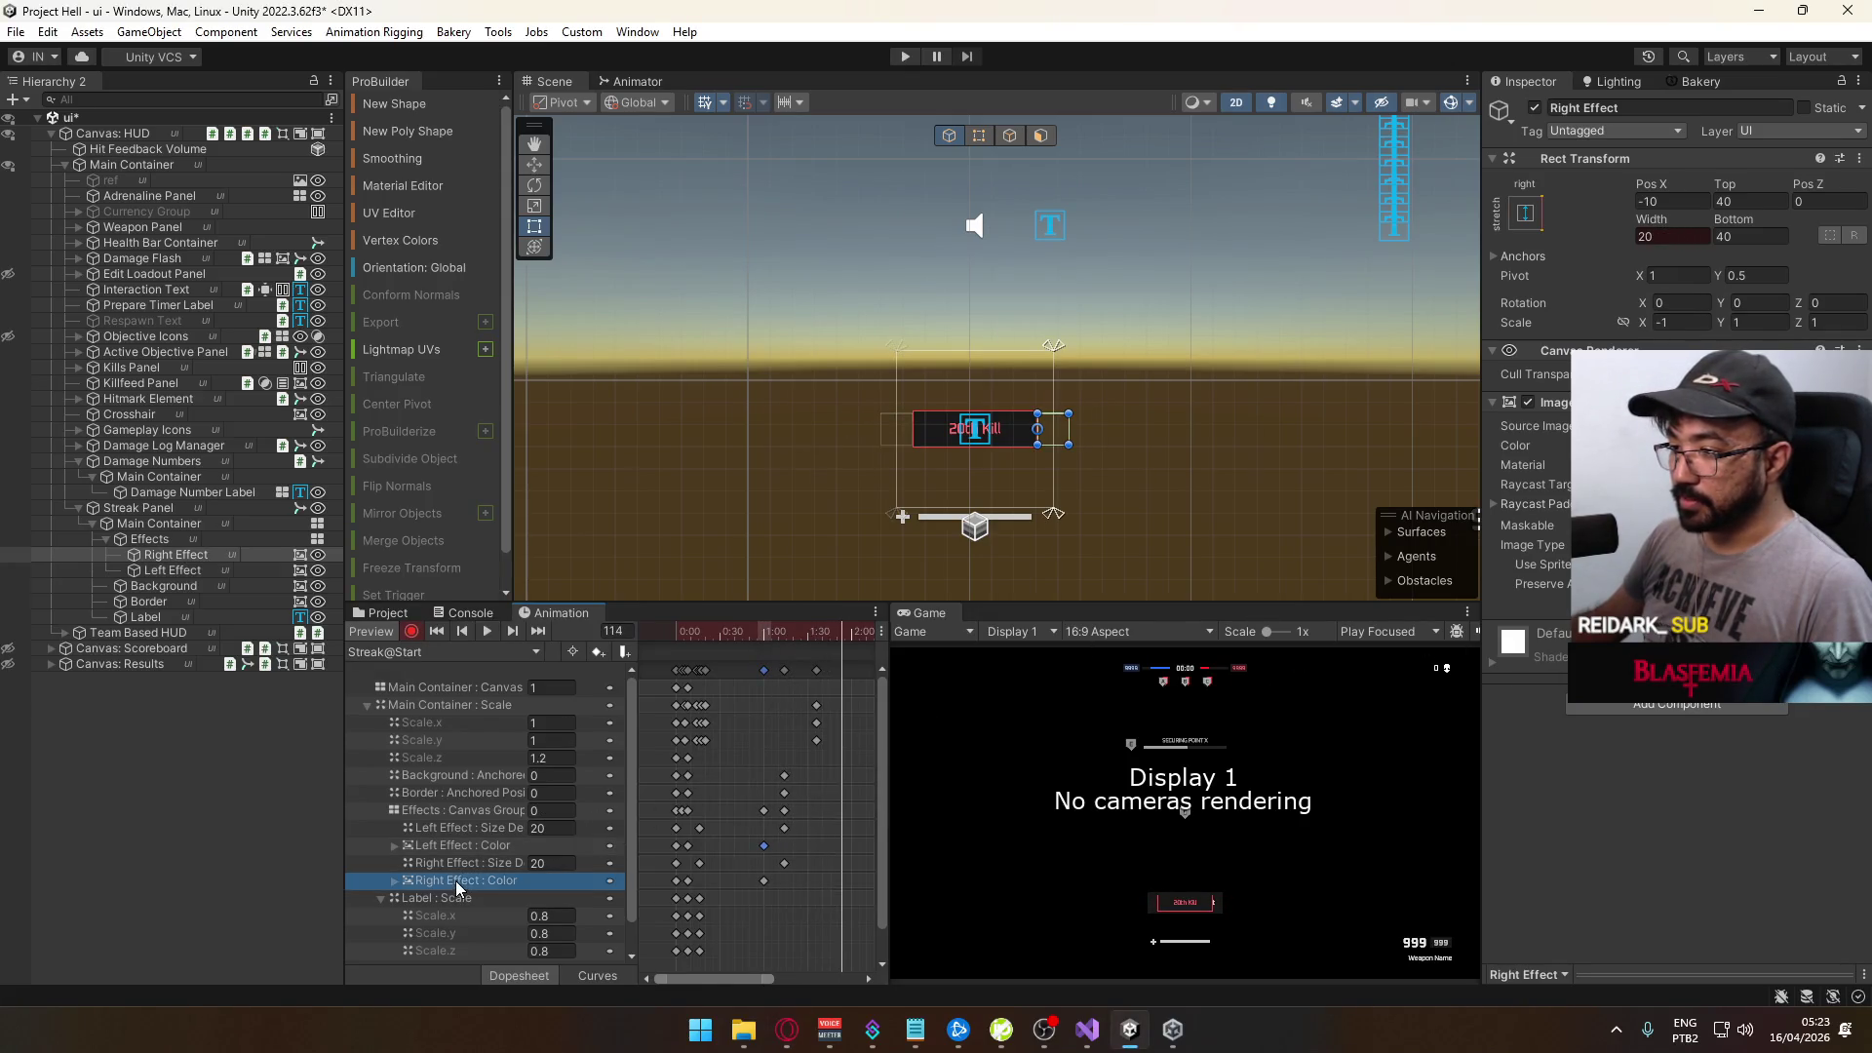
{"action": "left_click", "coordinate": [470, 846], "text": "ctrl"}
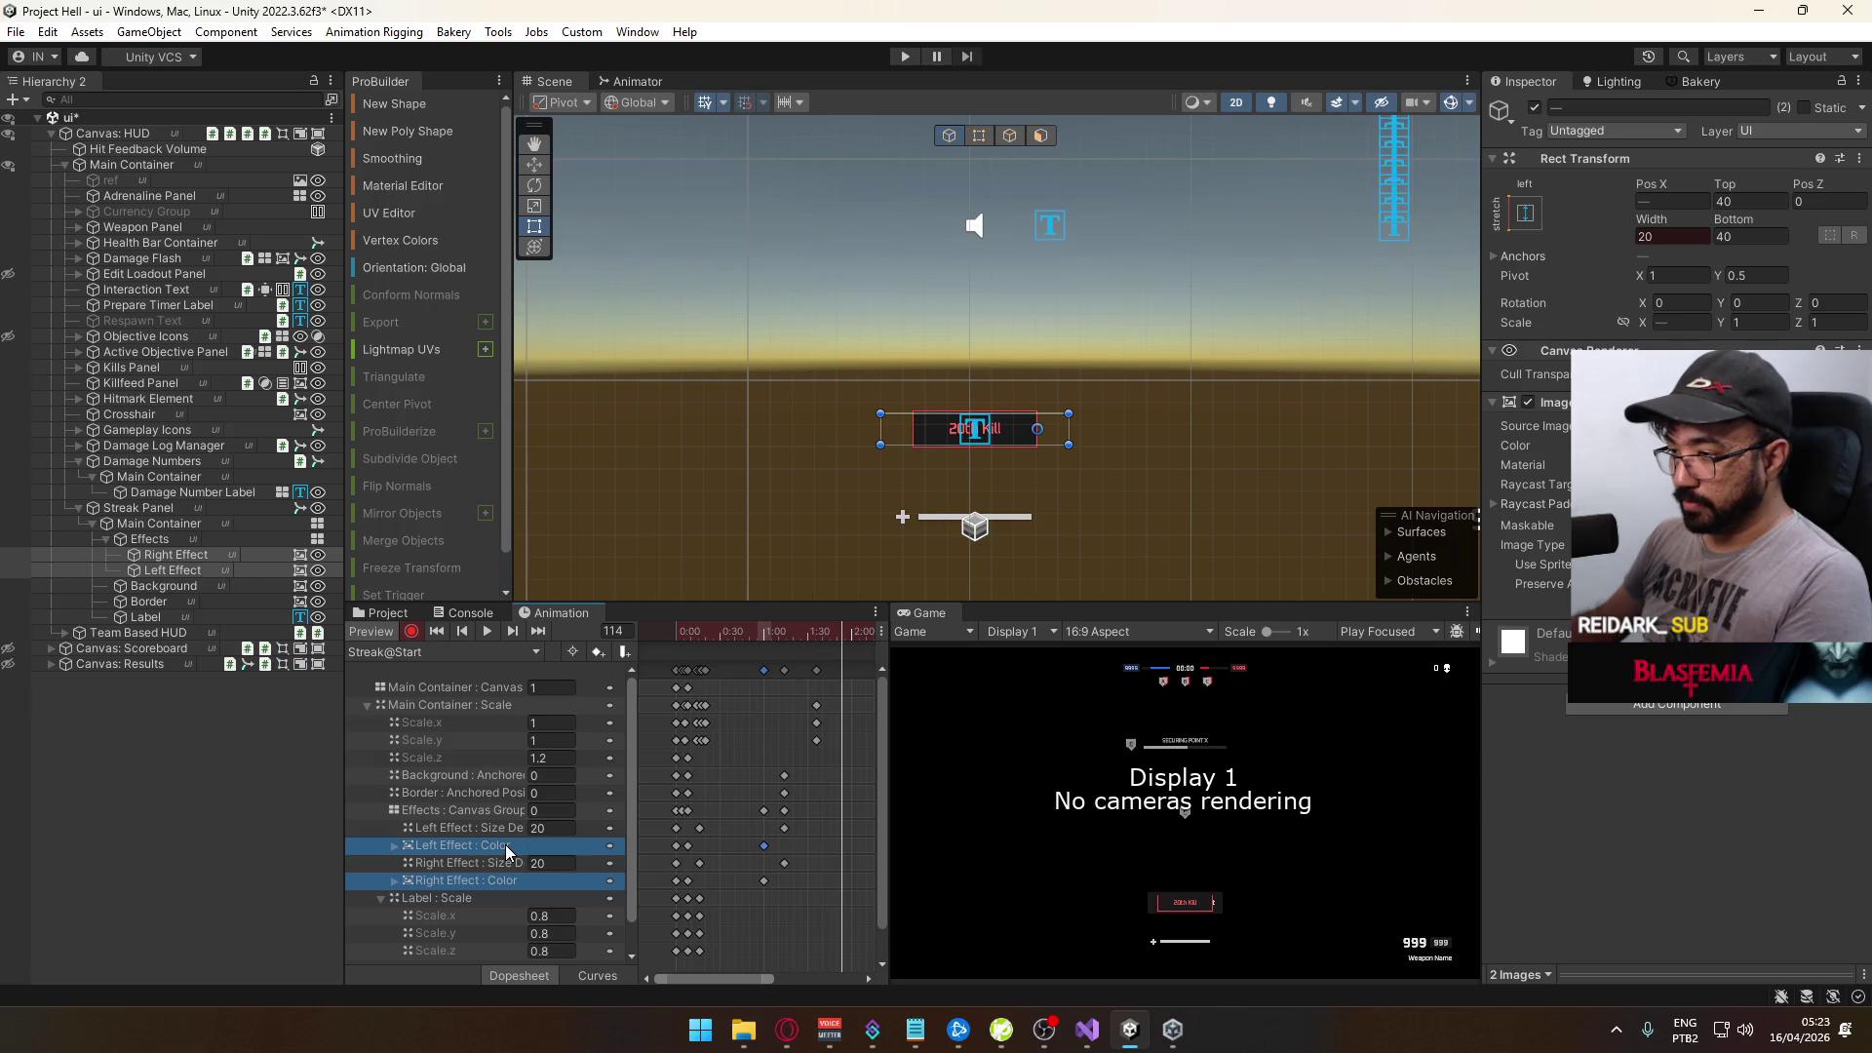
{"action": "key", "text": "Delete"}
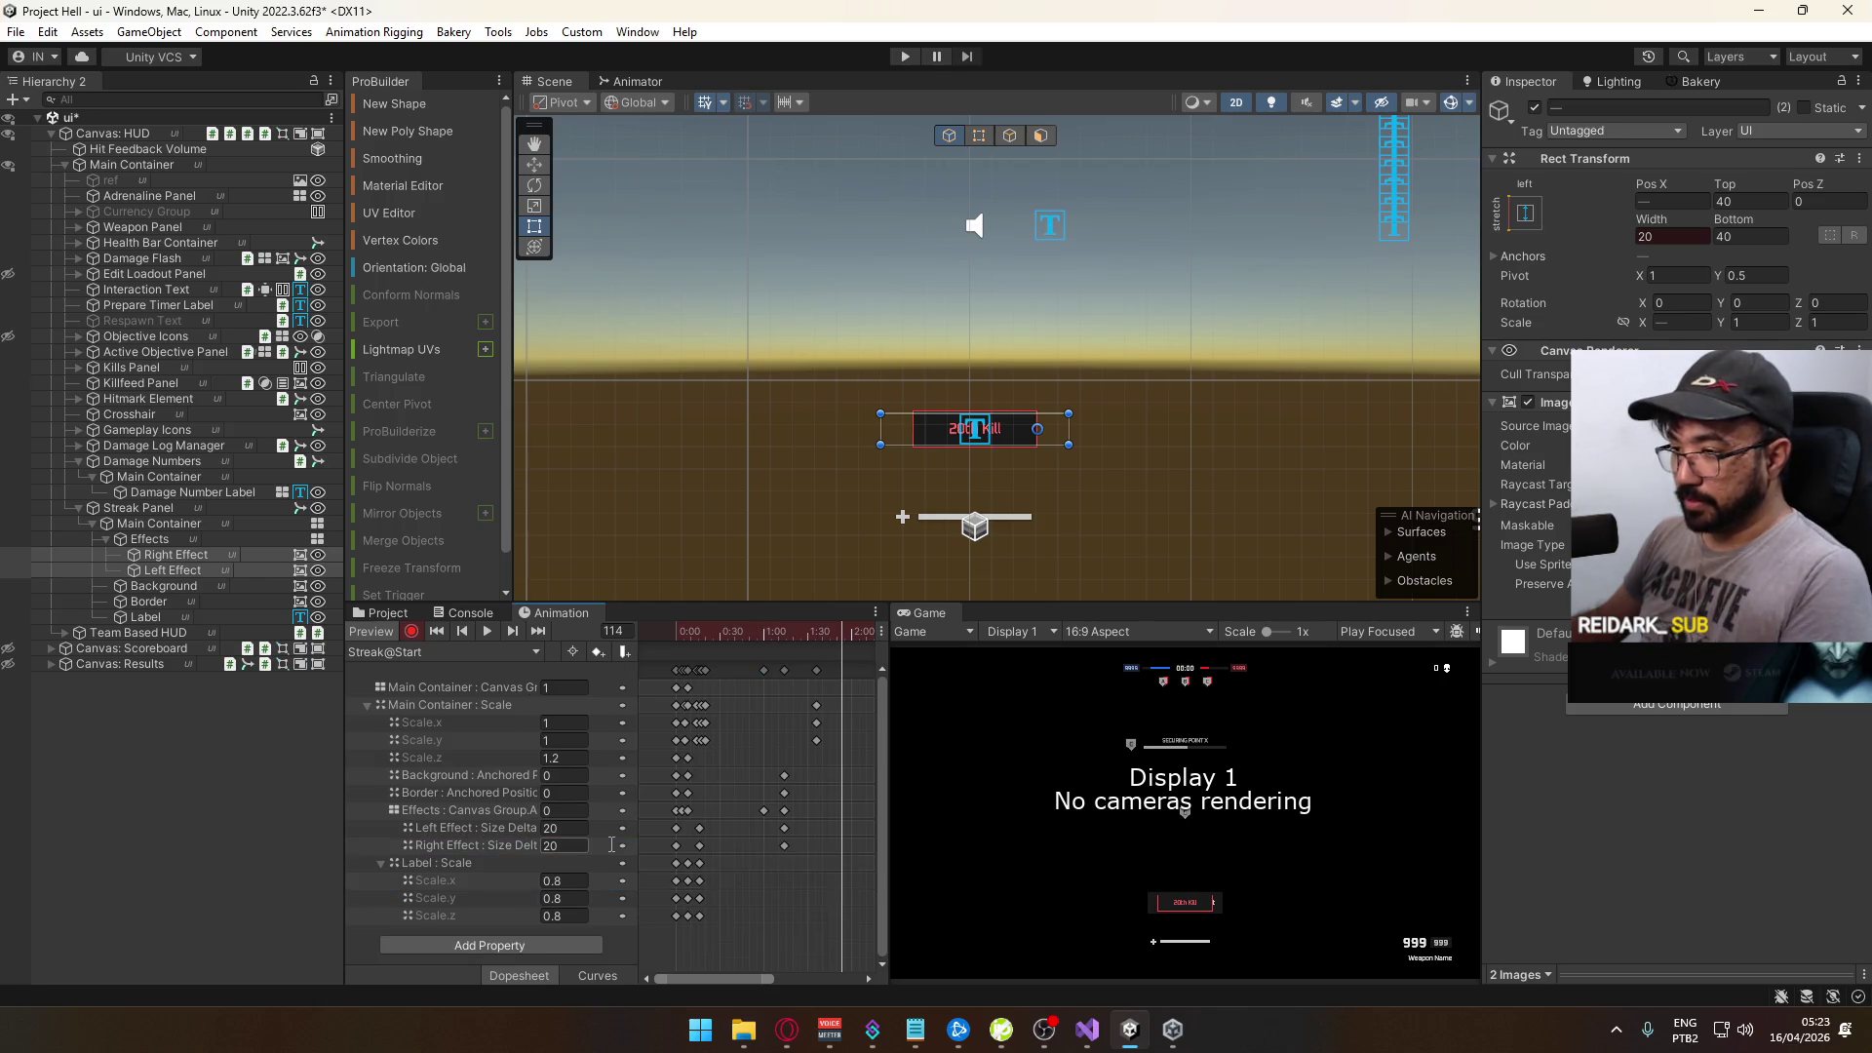
{"action": "key", "text": "alt+Tab"}
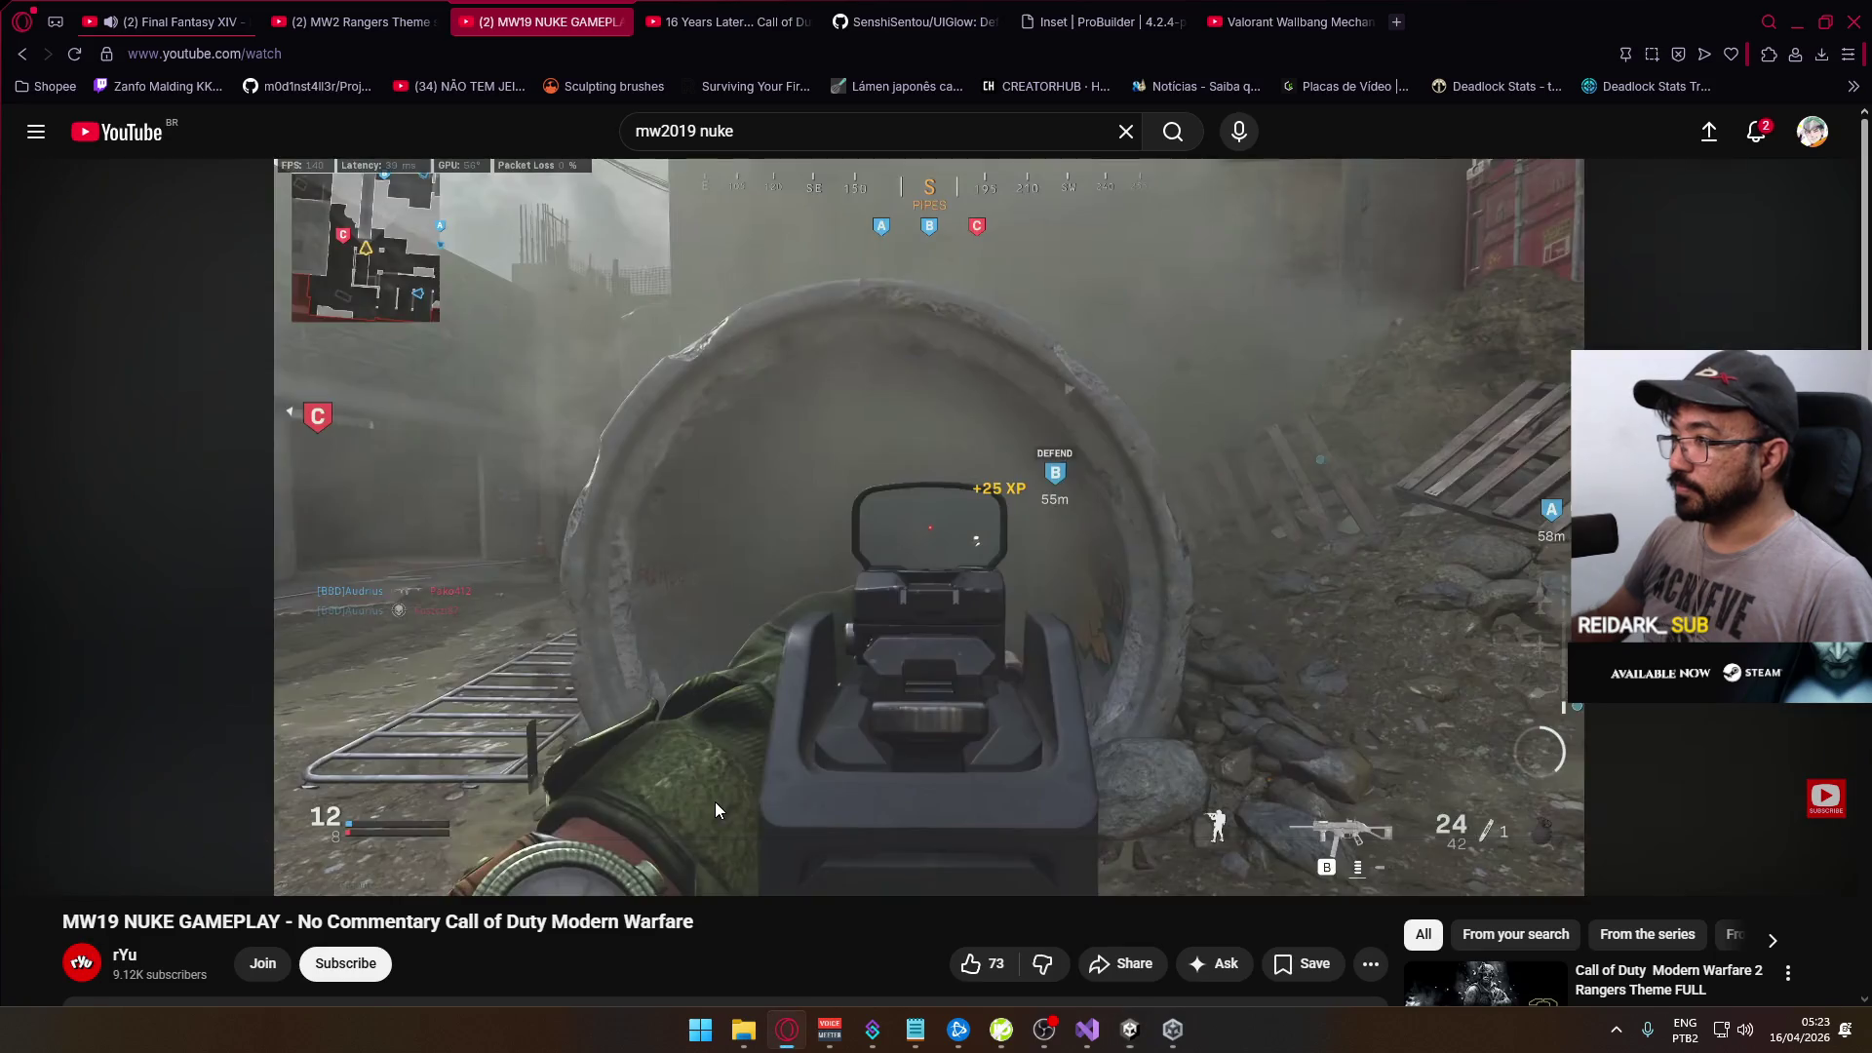
Resume the gameplay video and pause it on the kill-streak moment.
{"action": "left_click", "coordinate": [715, 801]}
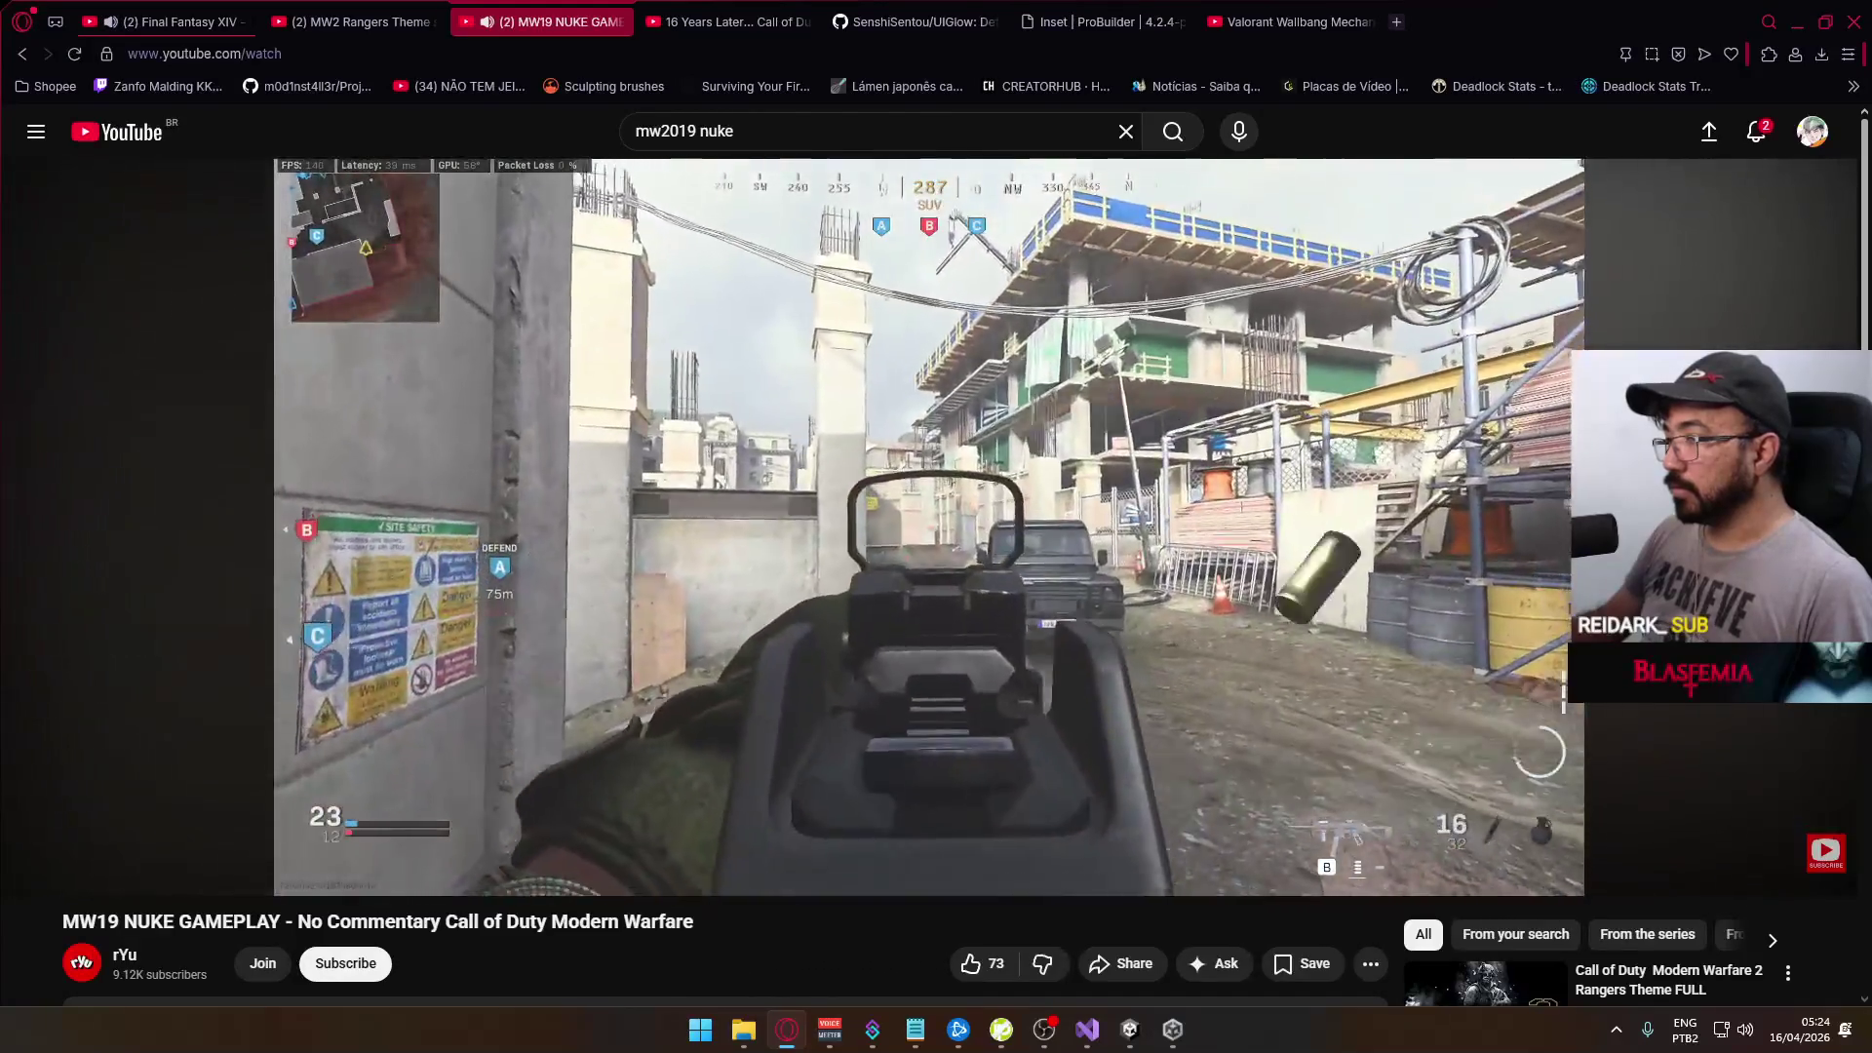
{"action": "mouse_move", "coordinate": [722, 784]}
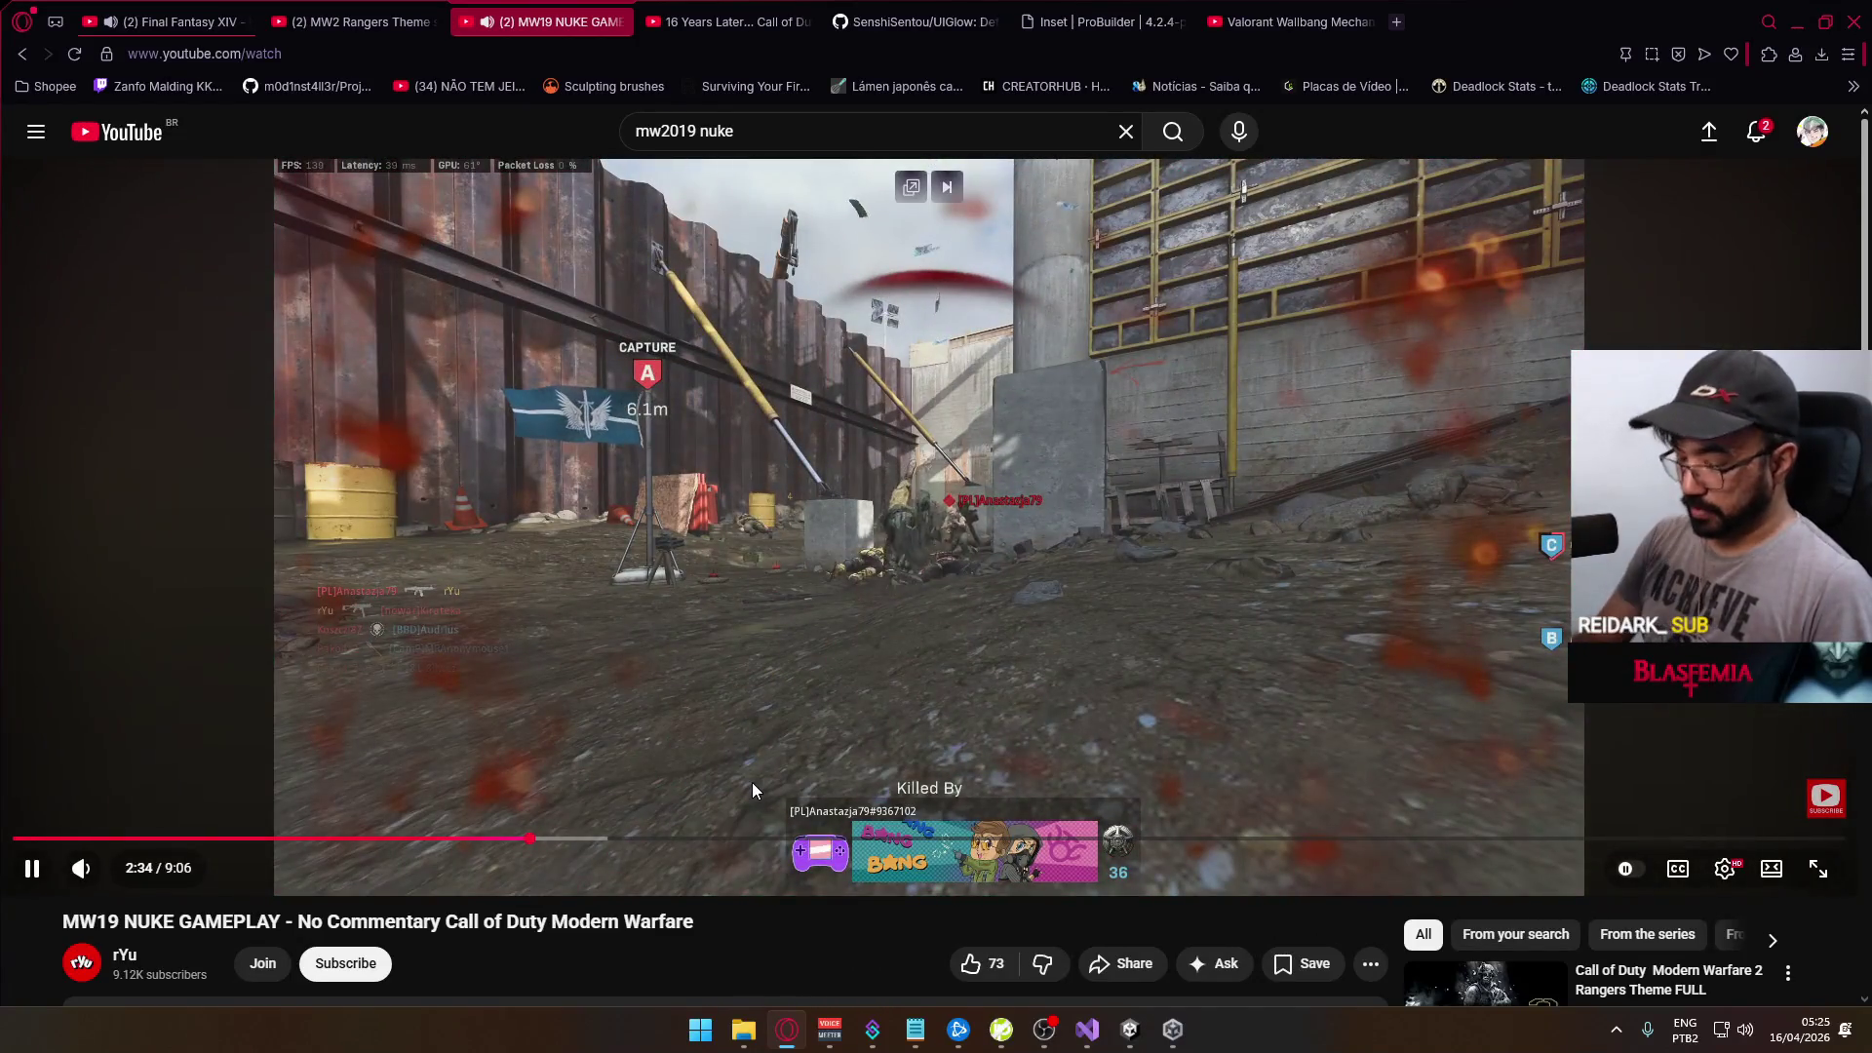
{"action": "left_click", "coordinate": [753, 785]}
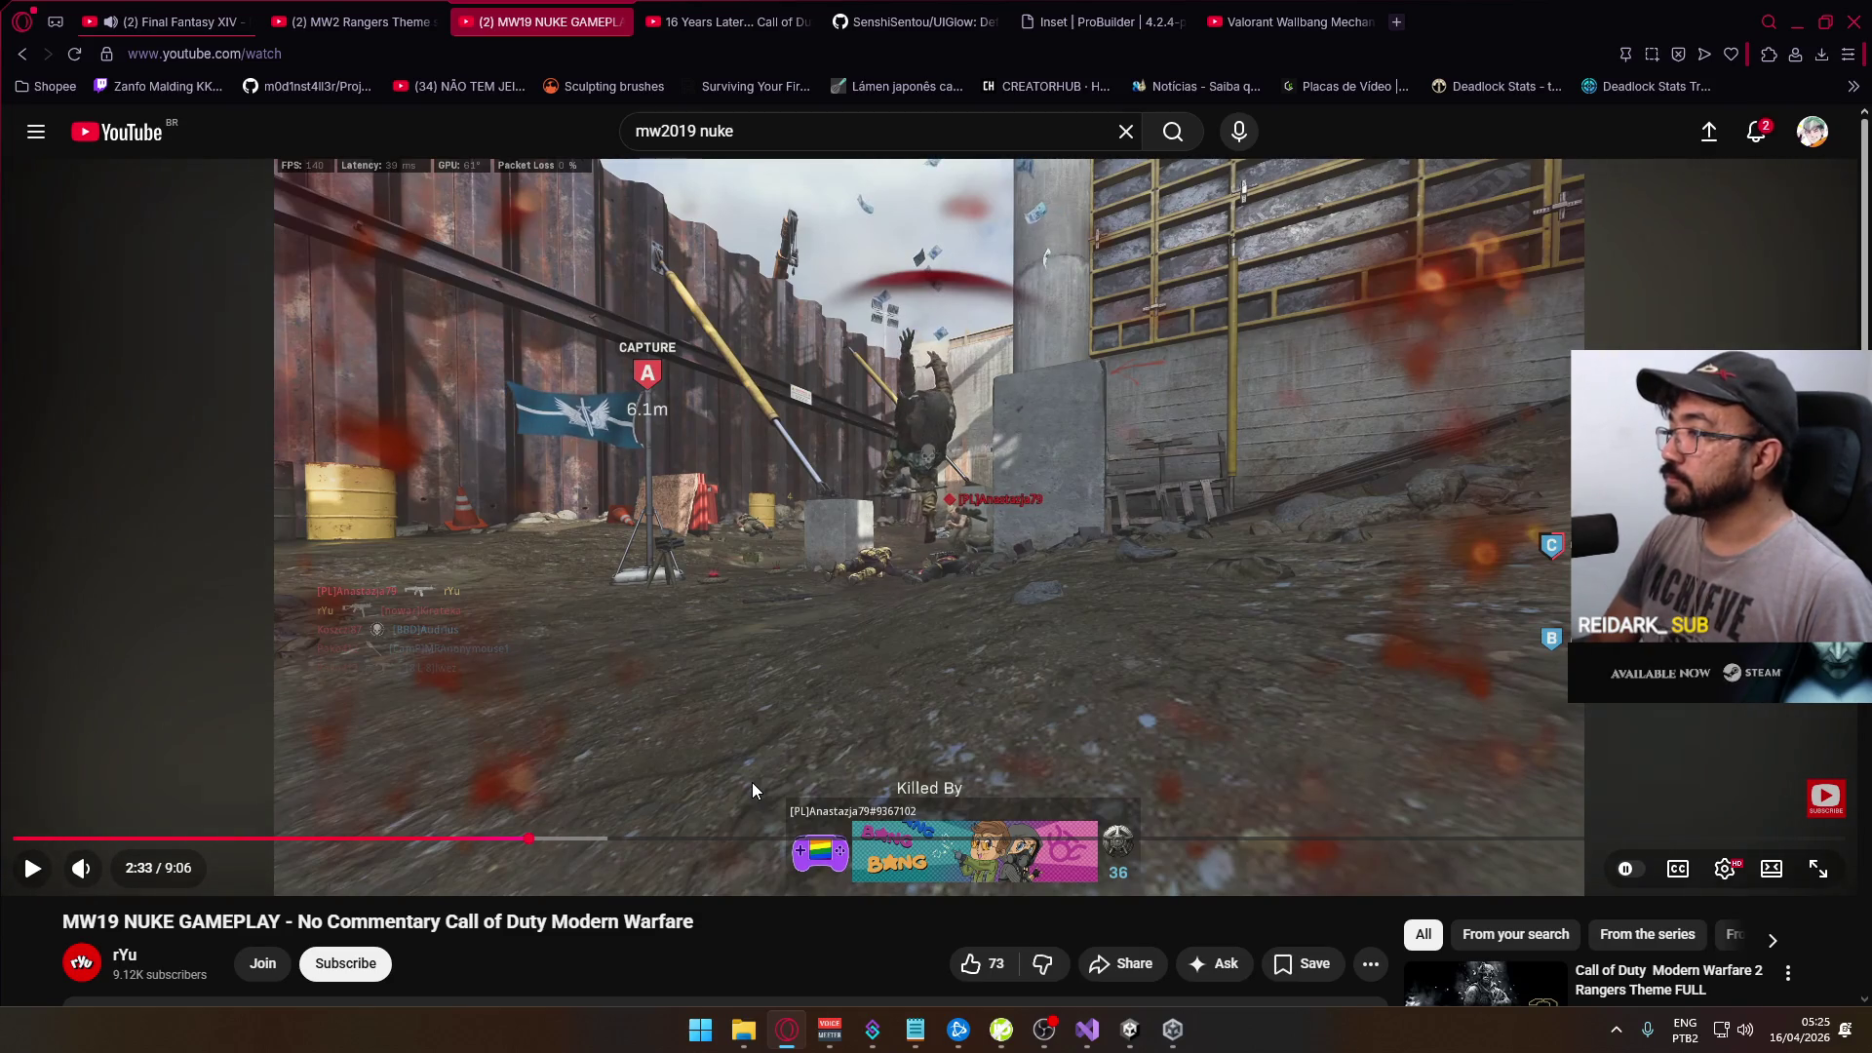
Step frame by frame back to just before the 10th KILL banner appears.
{"action": "key", "text": "period"}
{"action": "key", "text": "period"}
{"action": "key", "text": "period"}
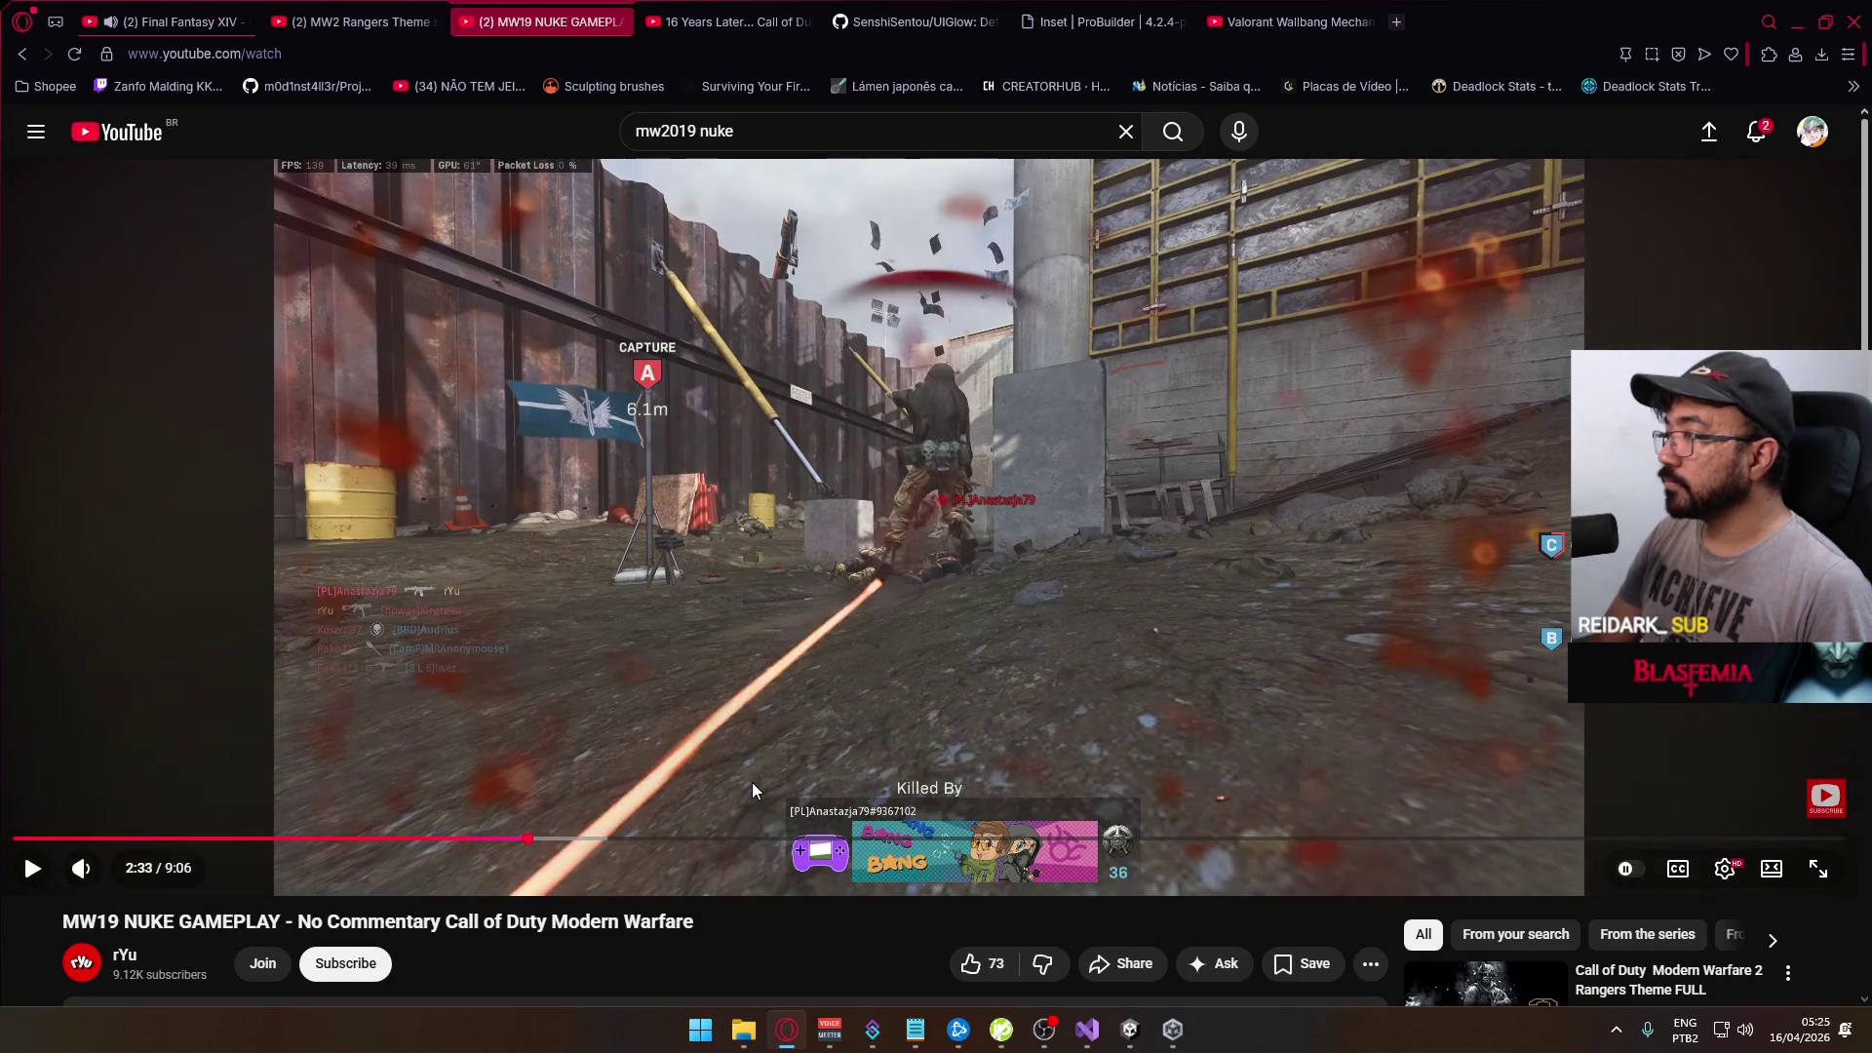
{"action": "key", "text": "period"}
{"action": "key", "text": "period"}
{"action": "key", "text": "period"}
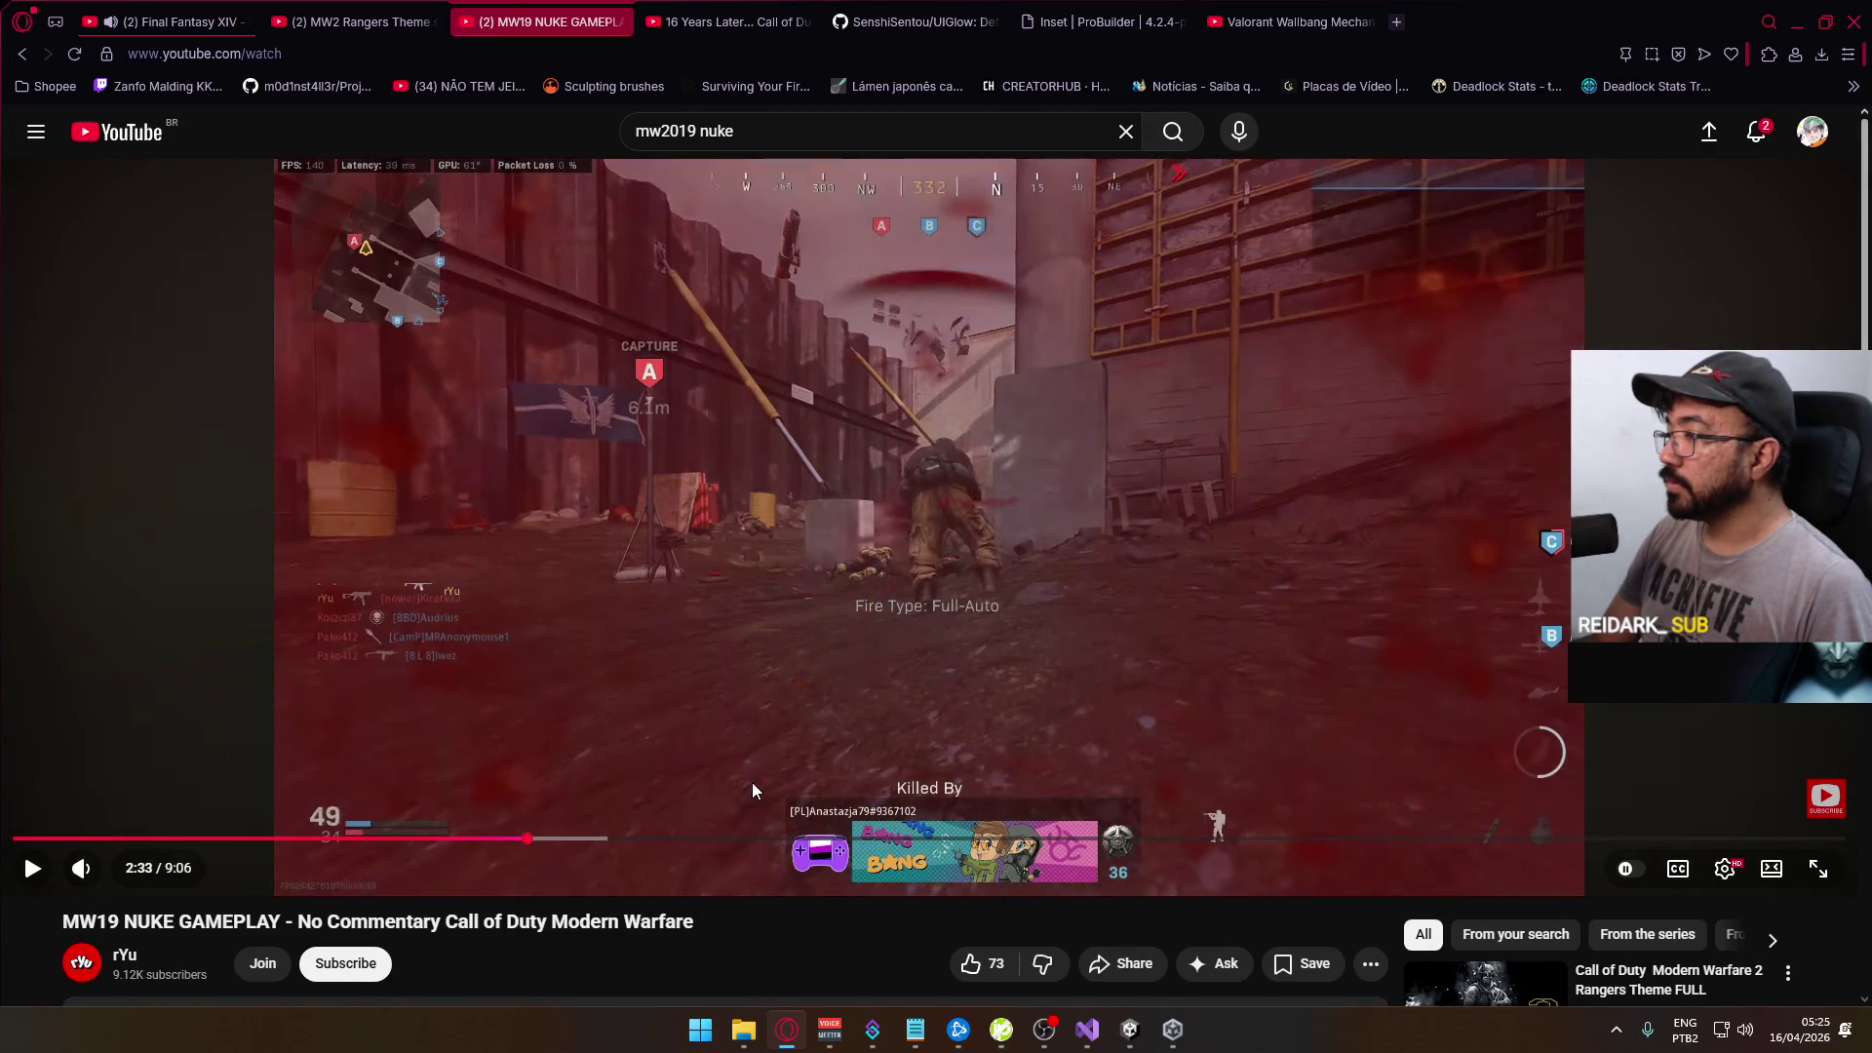
{"action": "key", "text": "period"}
{"action": "key", "text": "period"}
{"action": "key", "text": "period"}
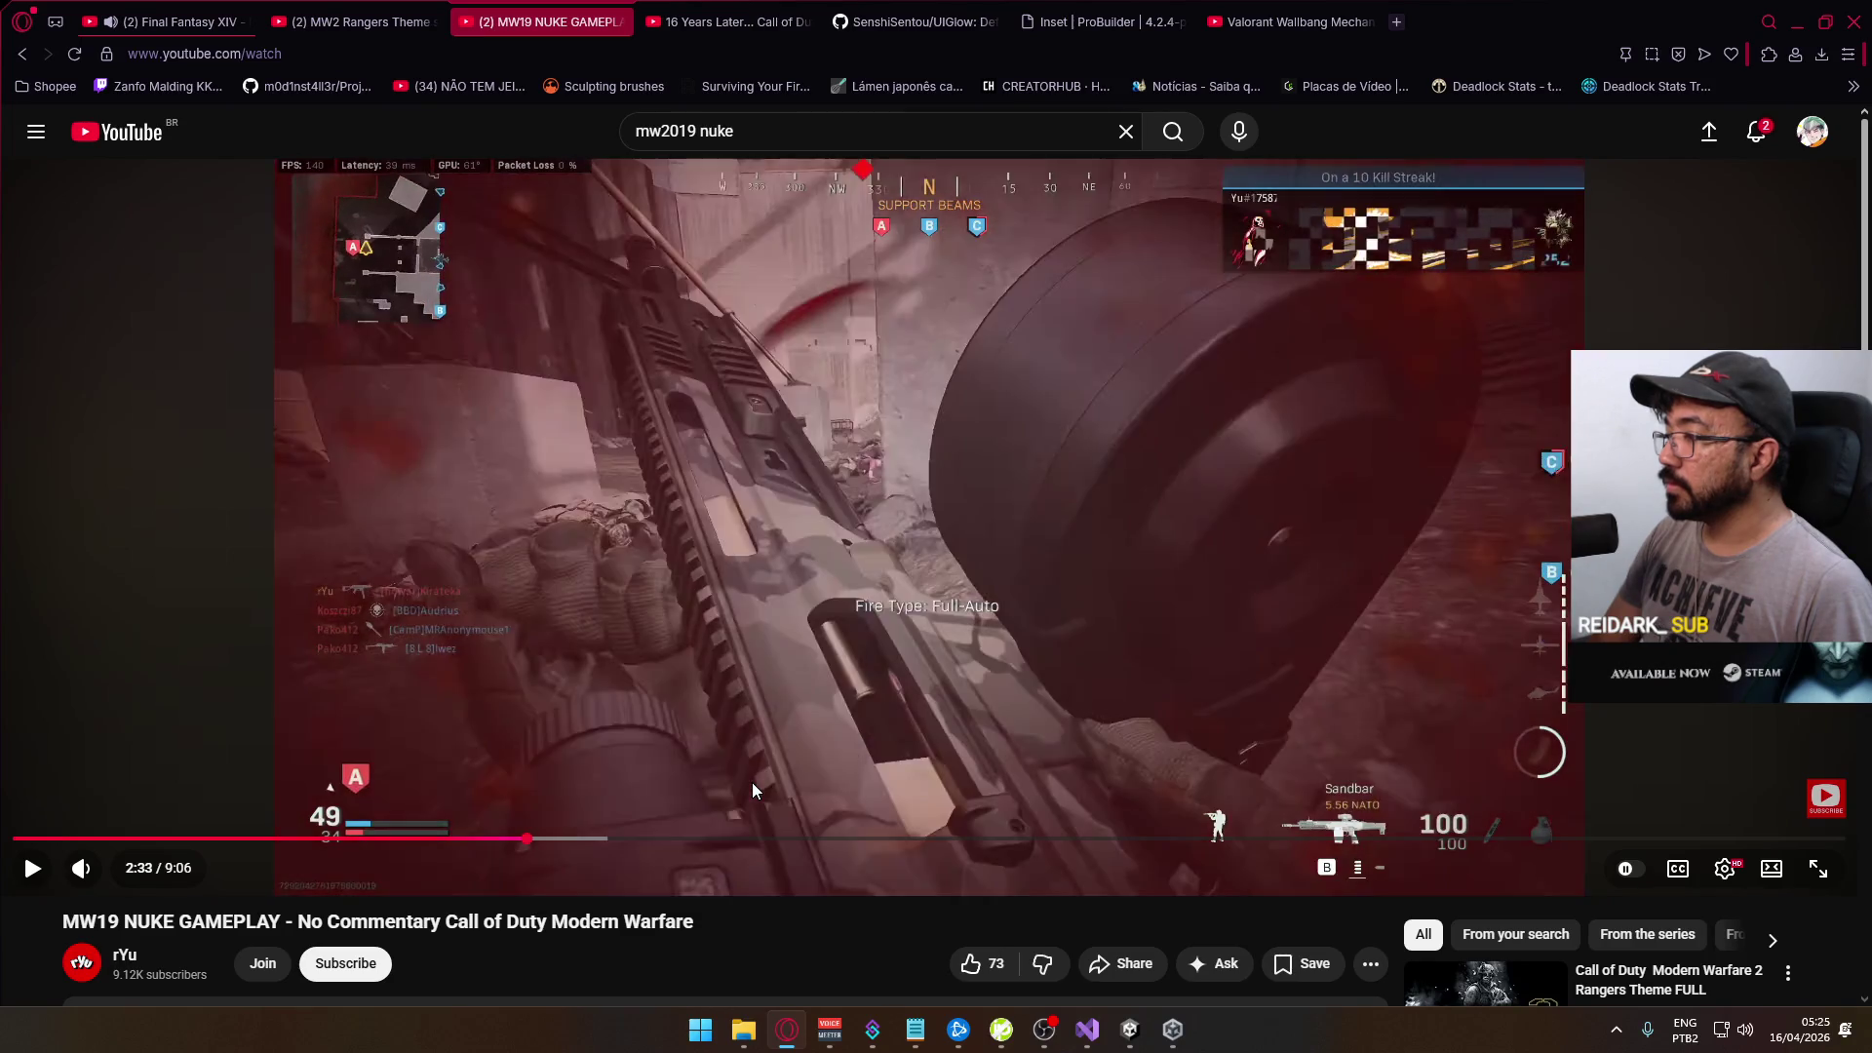
{"action": "key", "text": "comma"}
{"action": "key", "text": "comma"}
{"action": "key", "text": "comma"}
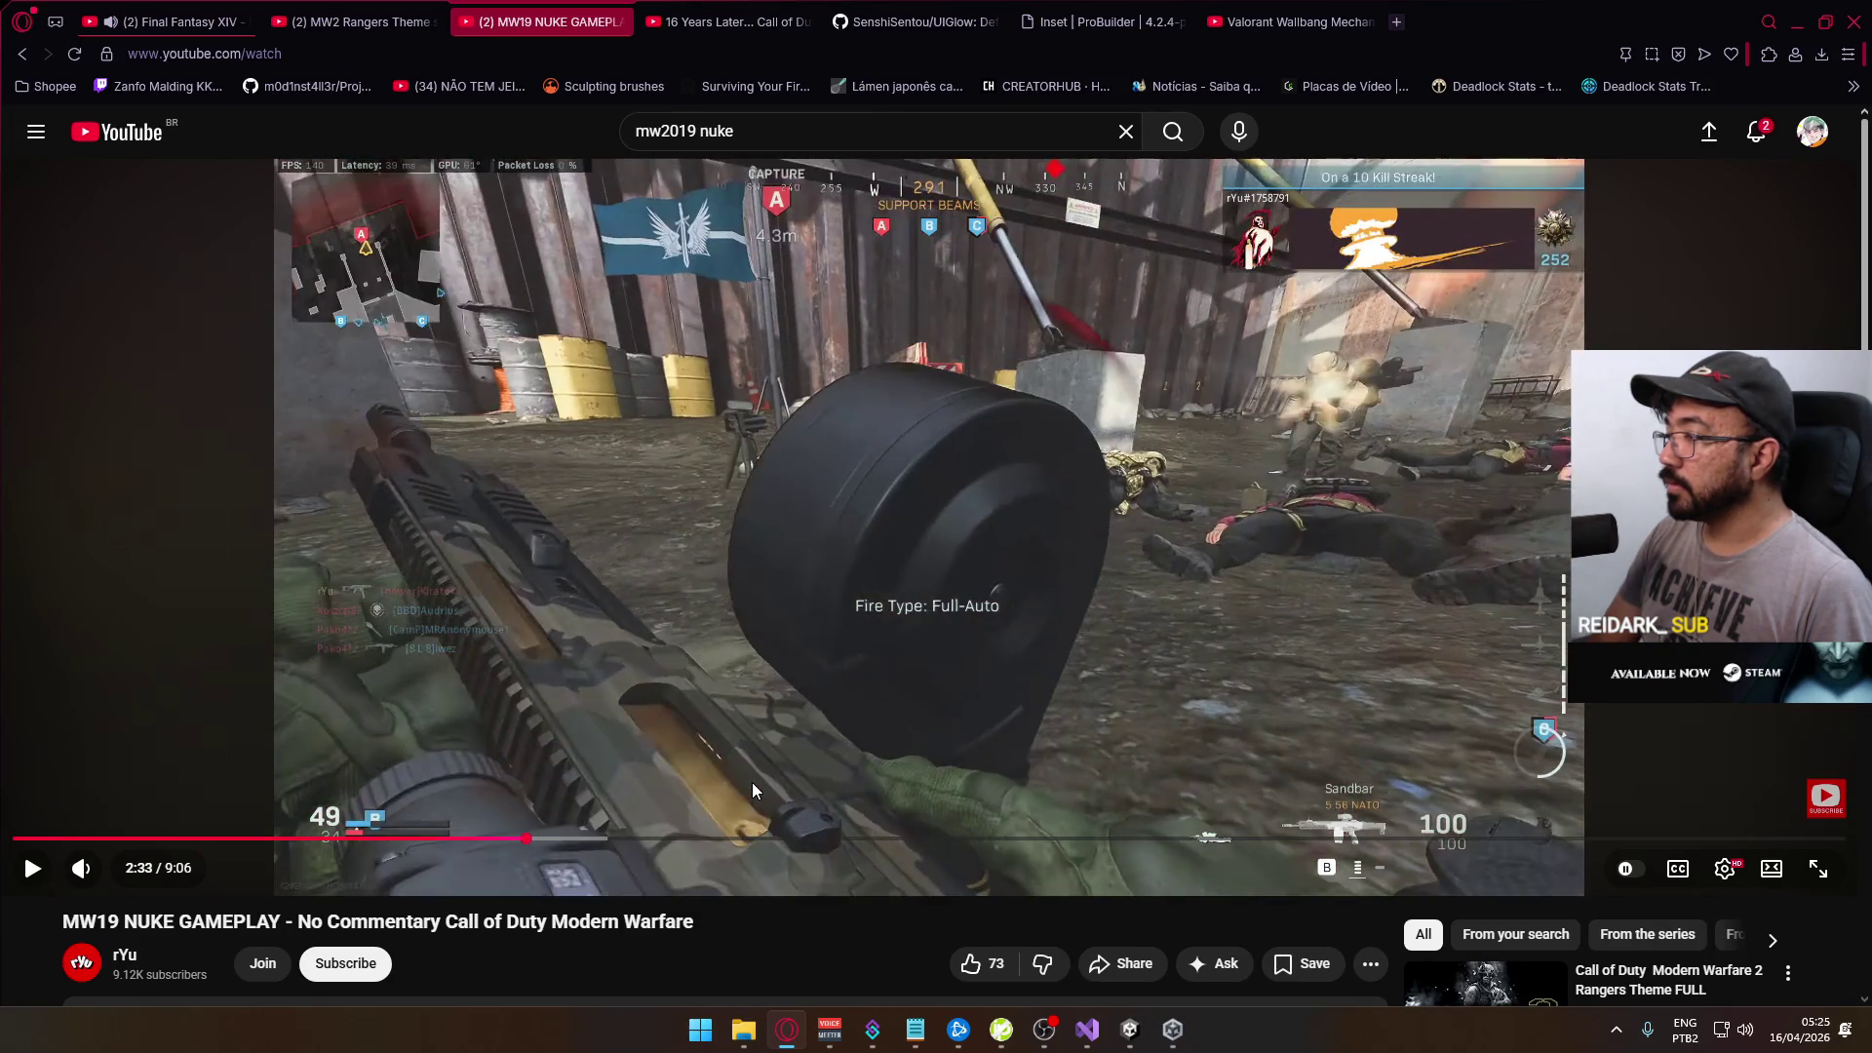
{"action": "key", "text": "period"}
{"action": "key", "text": "period"}
{"action": "key", "text": "period"}
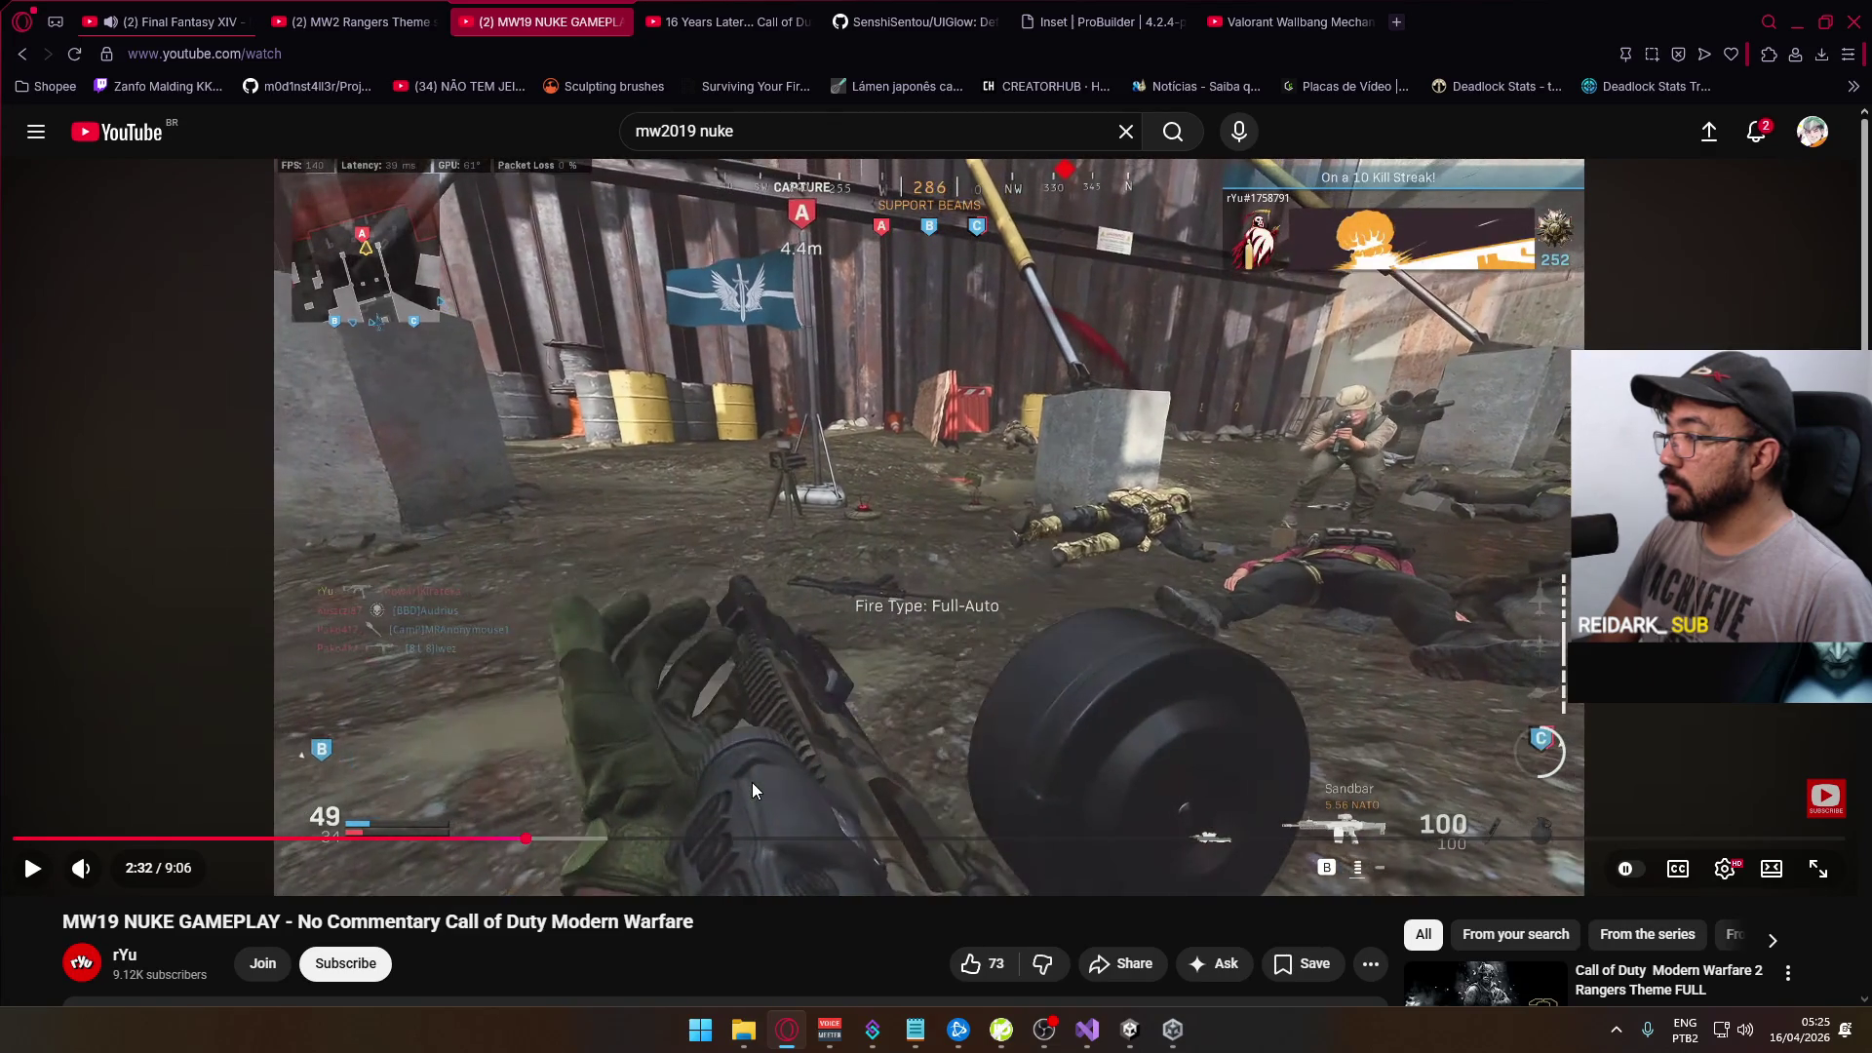
{"action": "key", "text": "period"}
{"action": "key", "text": "period"}
{"action": "key", "text": "period"}
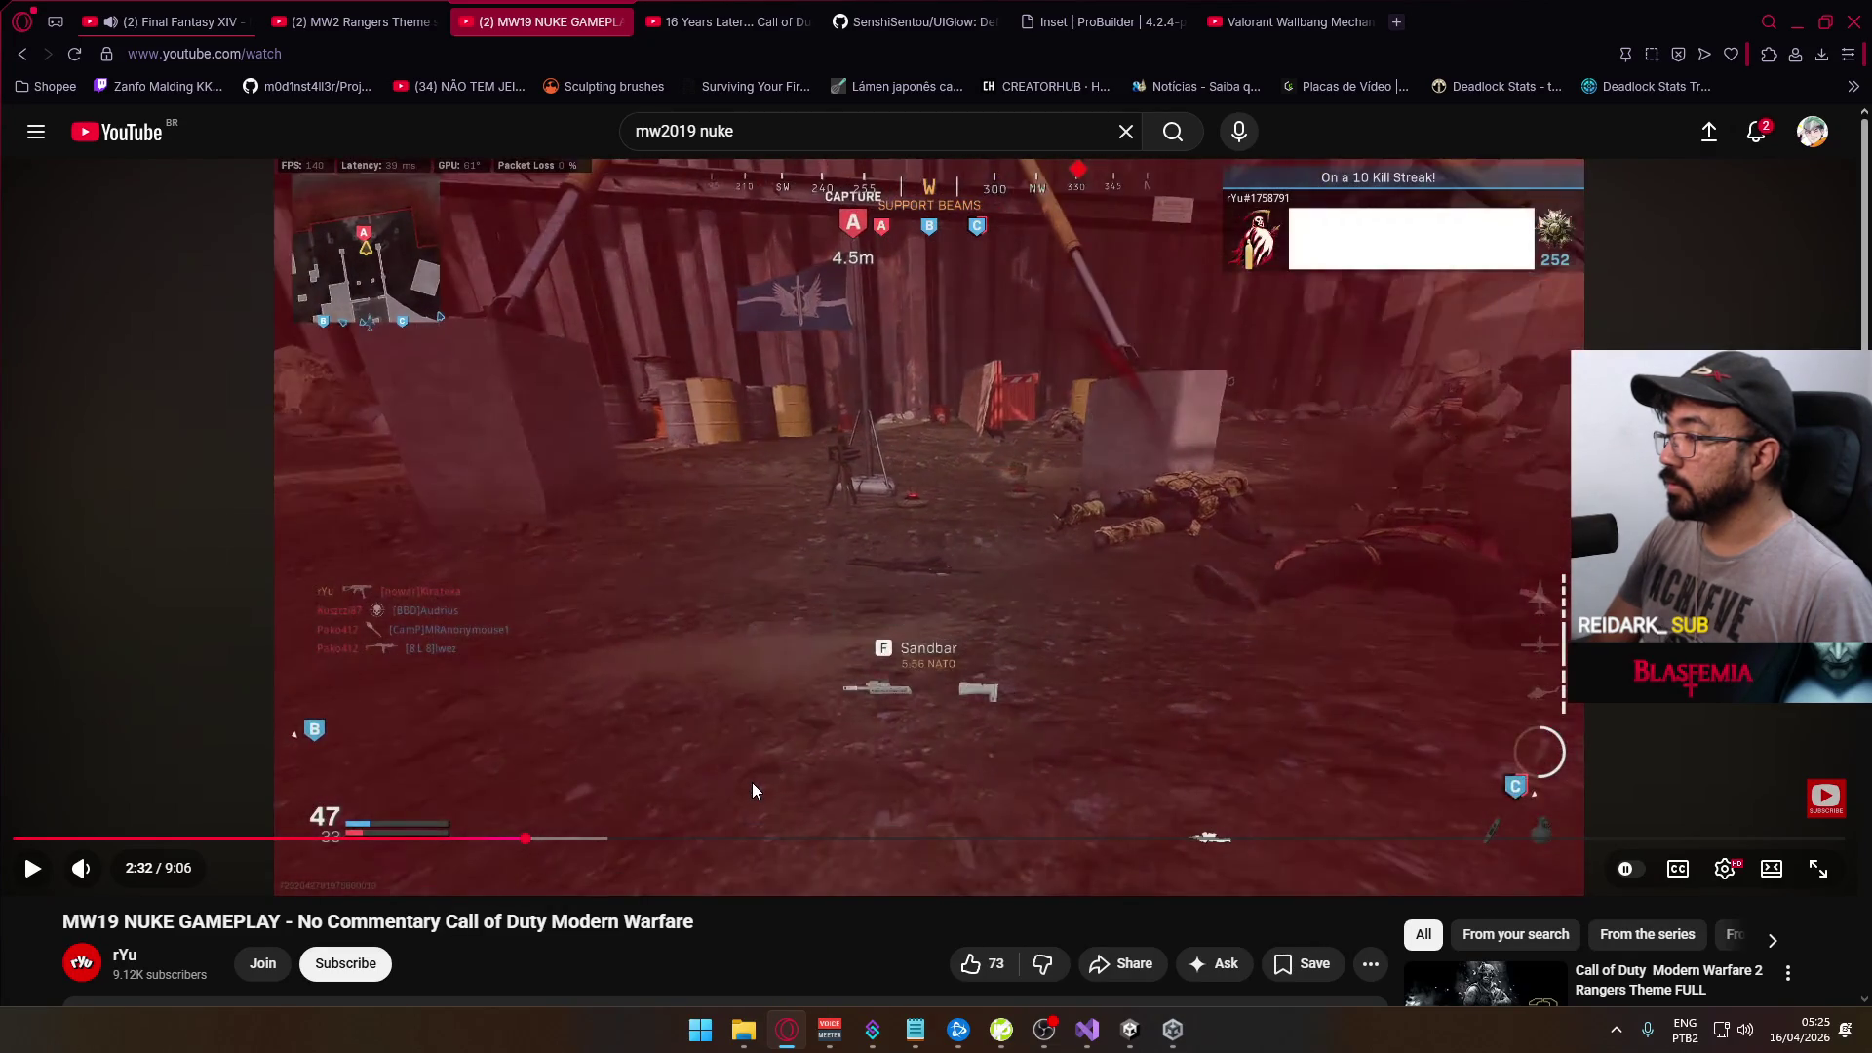
{"action": "key", "text": "period"}
{"action": "key", "text": "period"}
{"action": "key", "text": "period"}
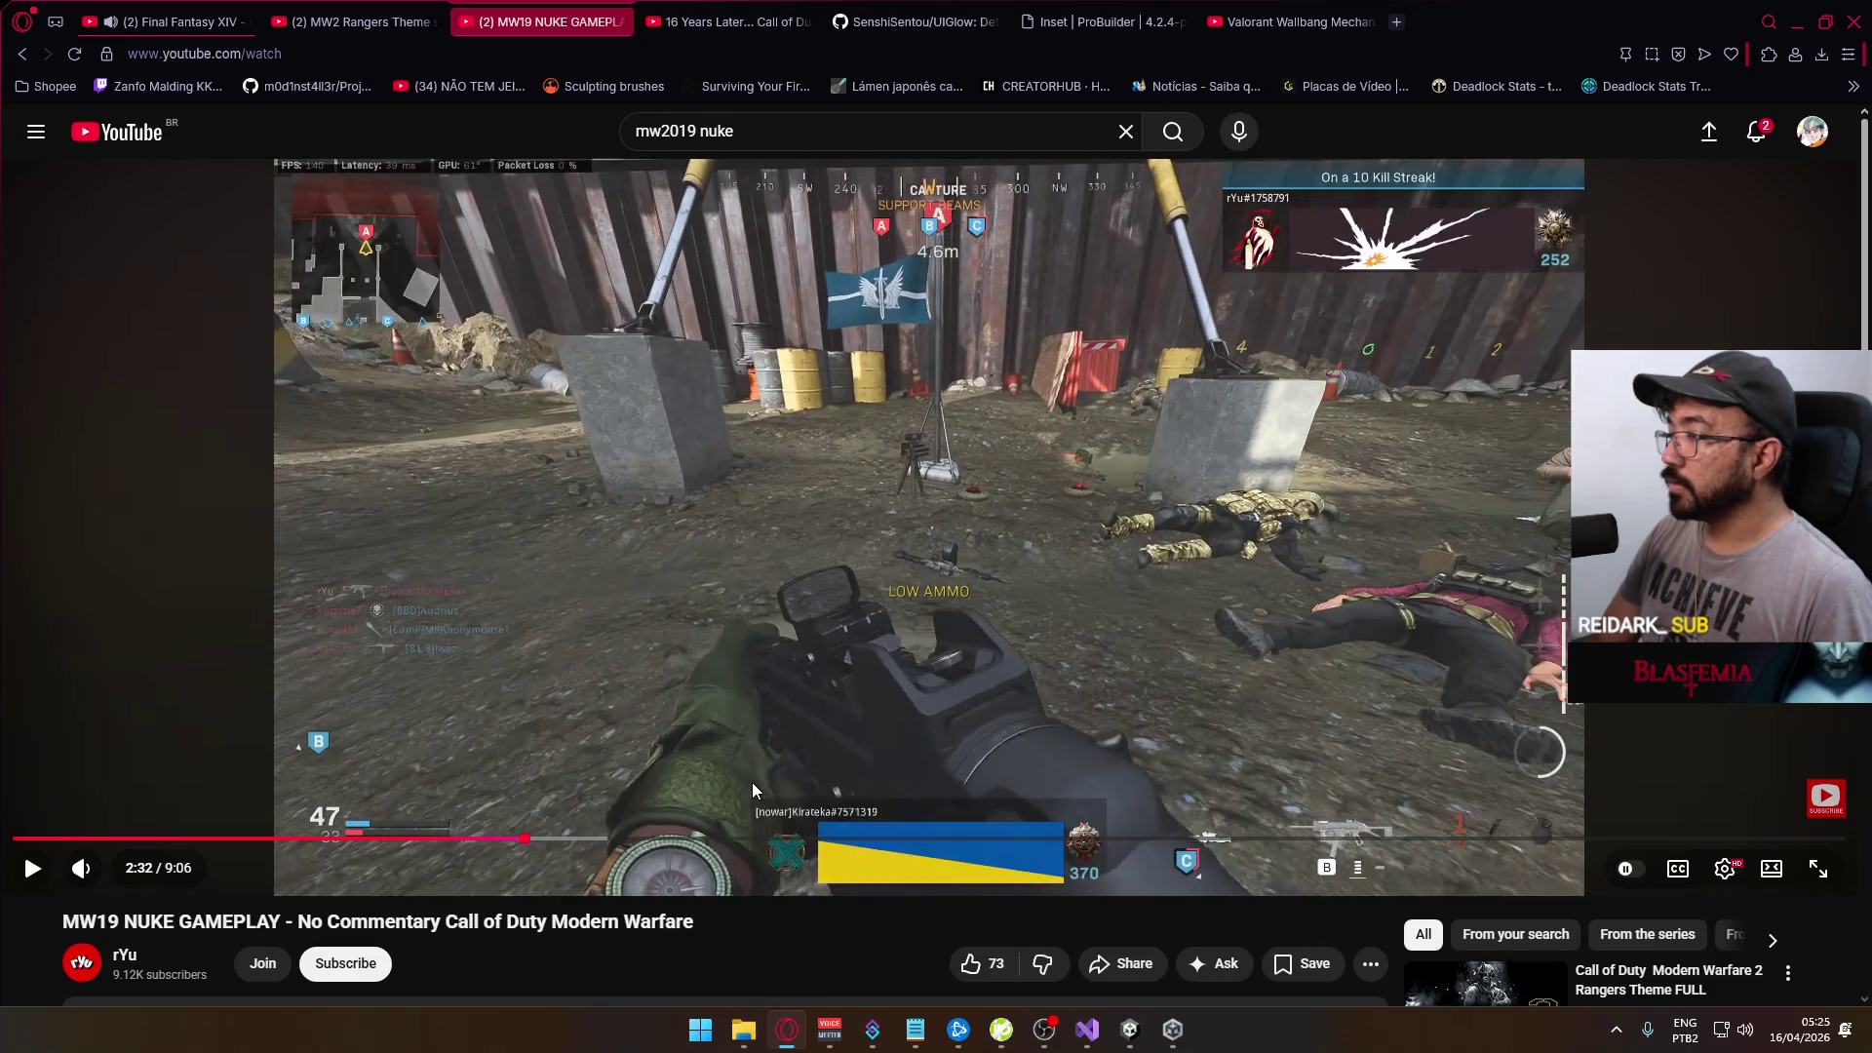
{"action": "key", "text": "comma"}
{"action": "key", "text": "comma"}
{"action": "key", "text": "comma"}
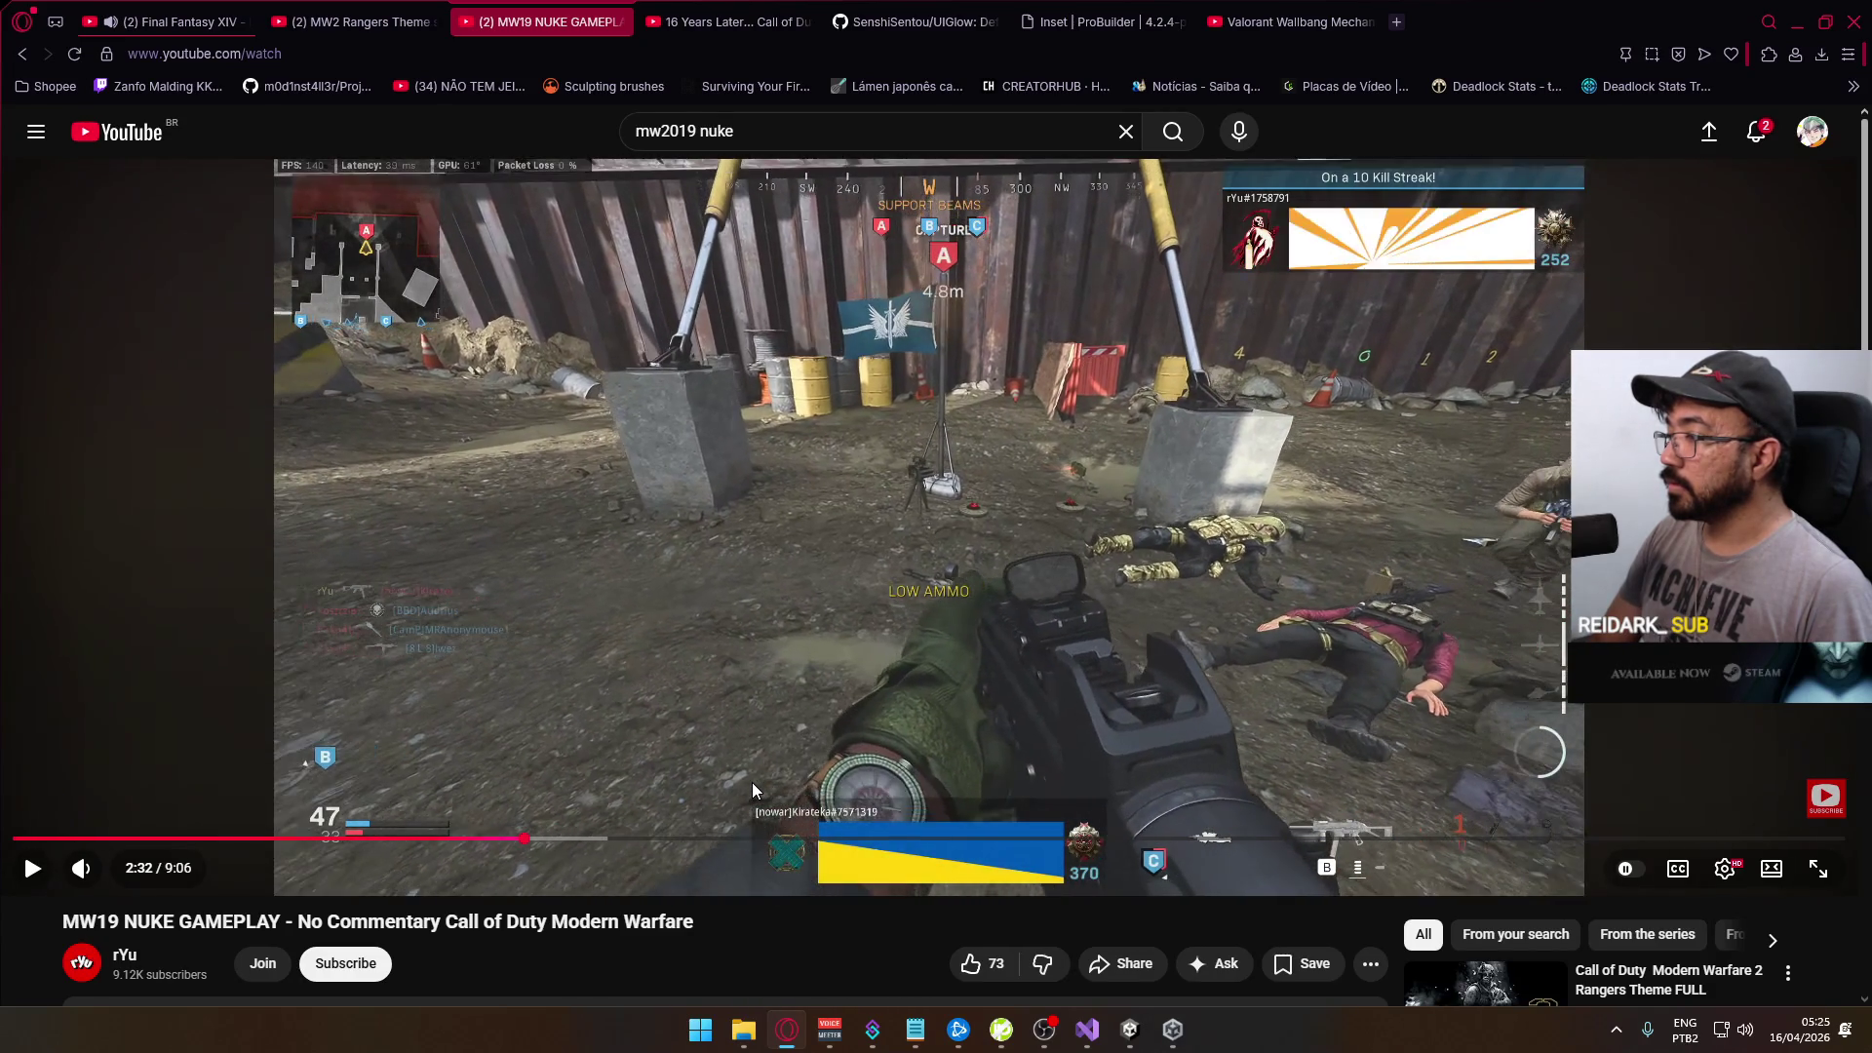
{"action": "key", "text": "comma"}
{"action": "key", "text": "comma"}
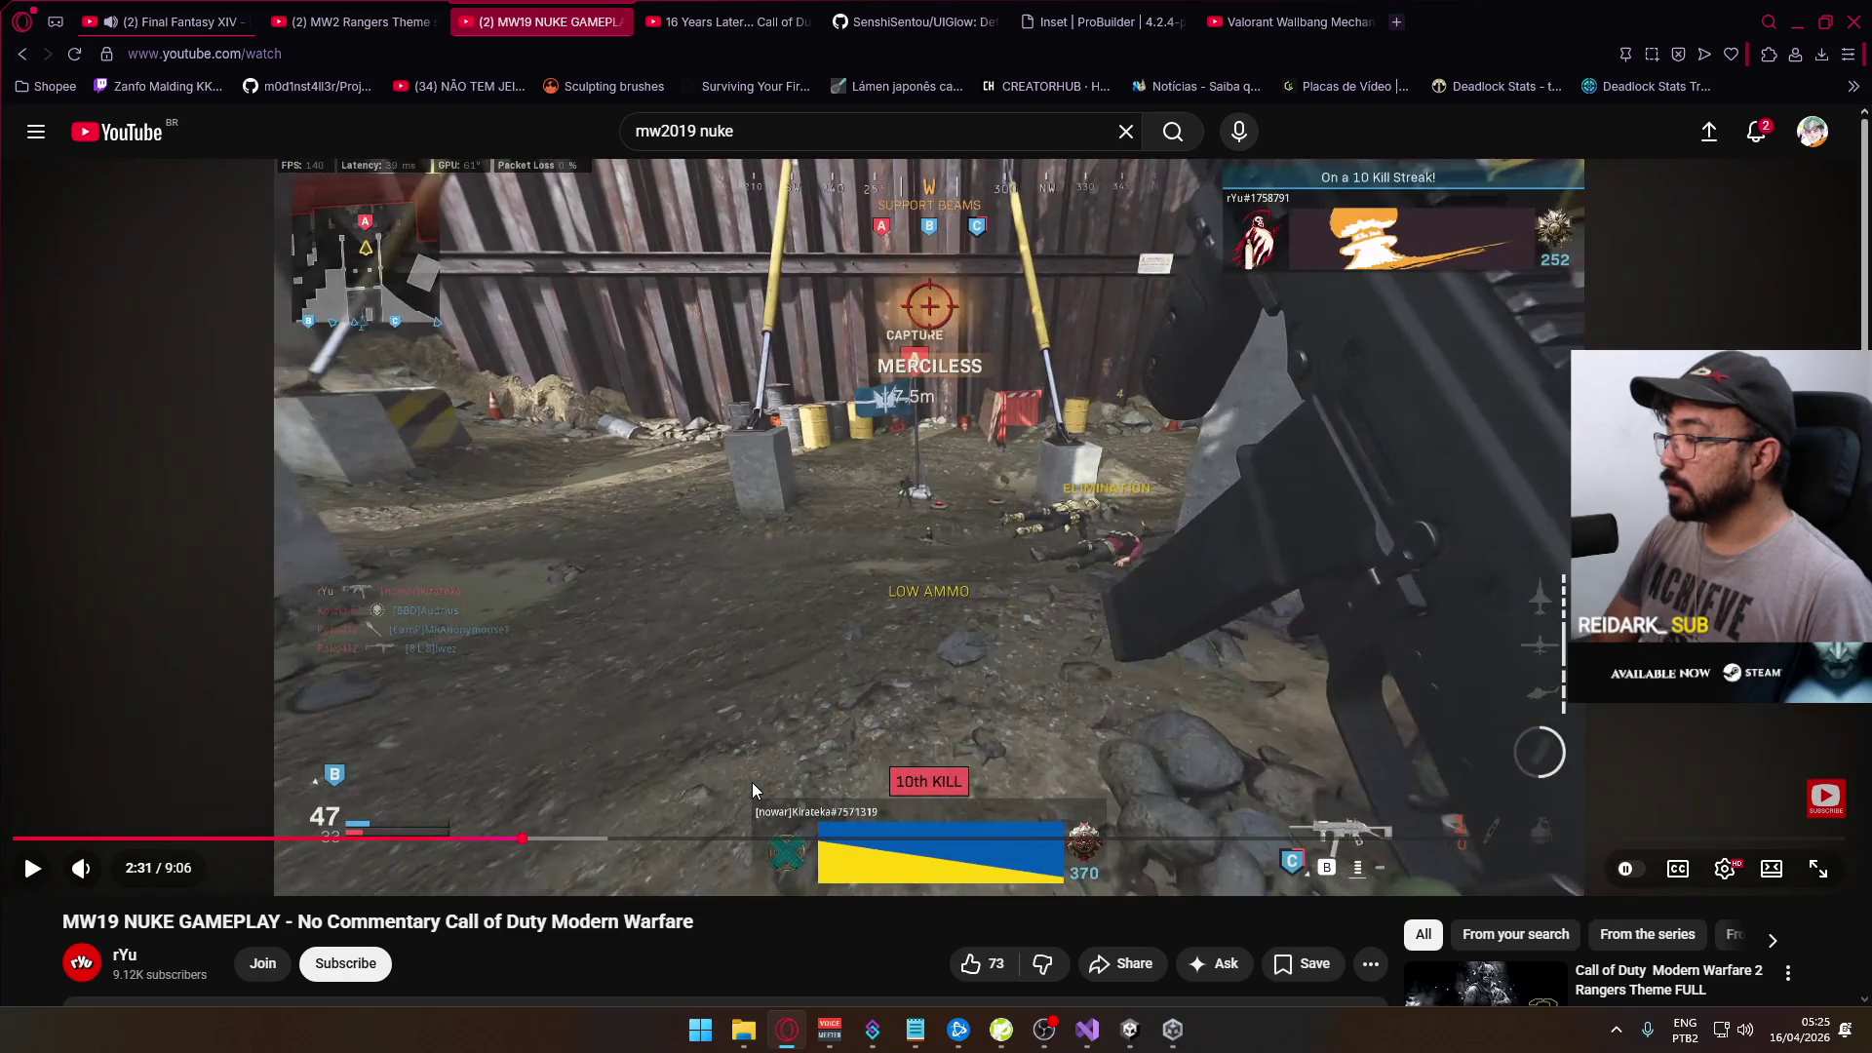
{"action": "key", "text": "comma"}
{"action": "key", "text": "comma"}
{"action": "key", "text": "comma"}
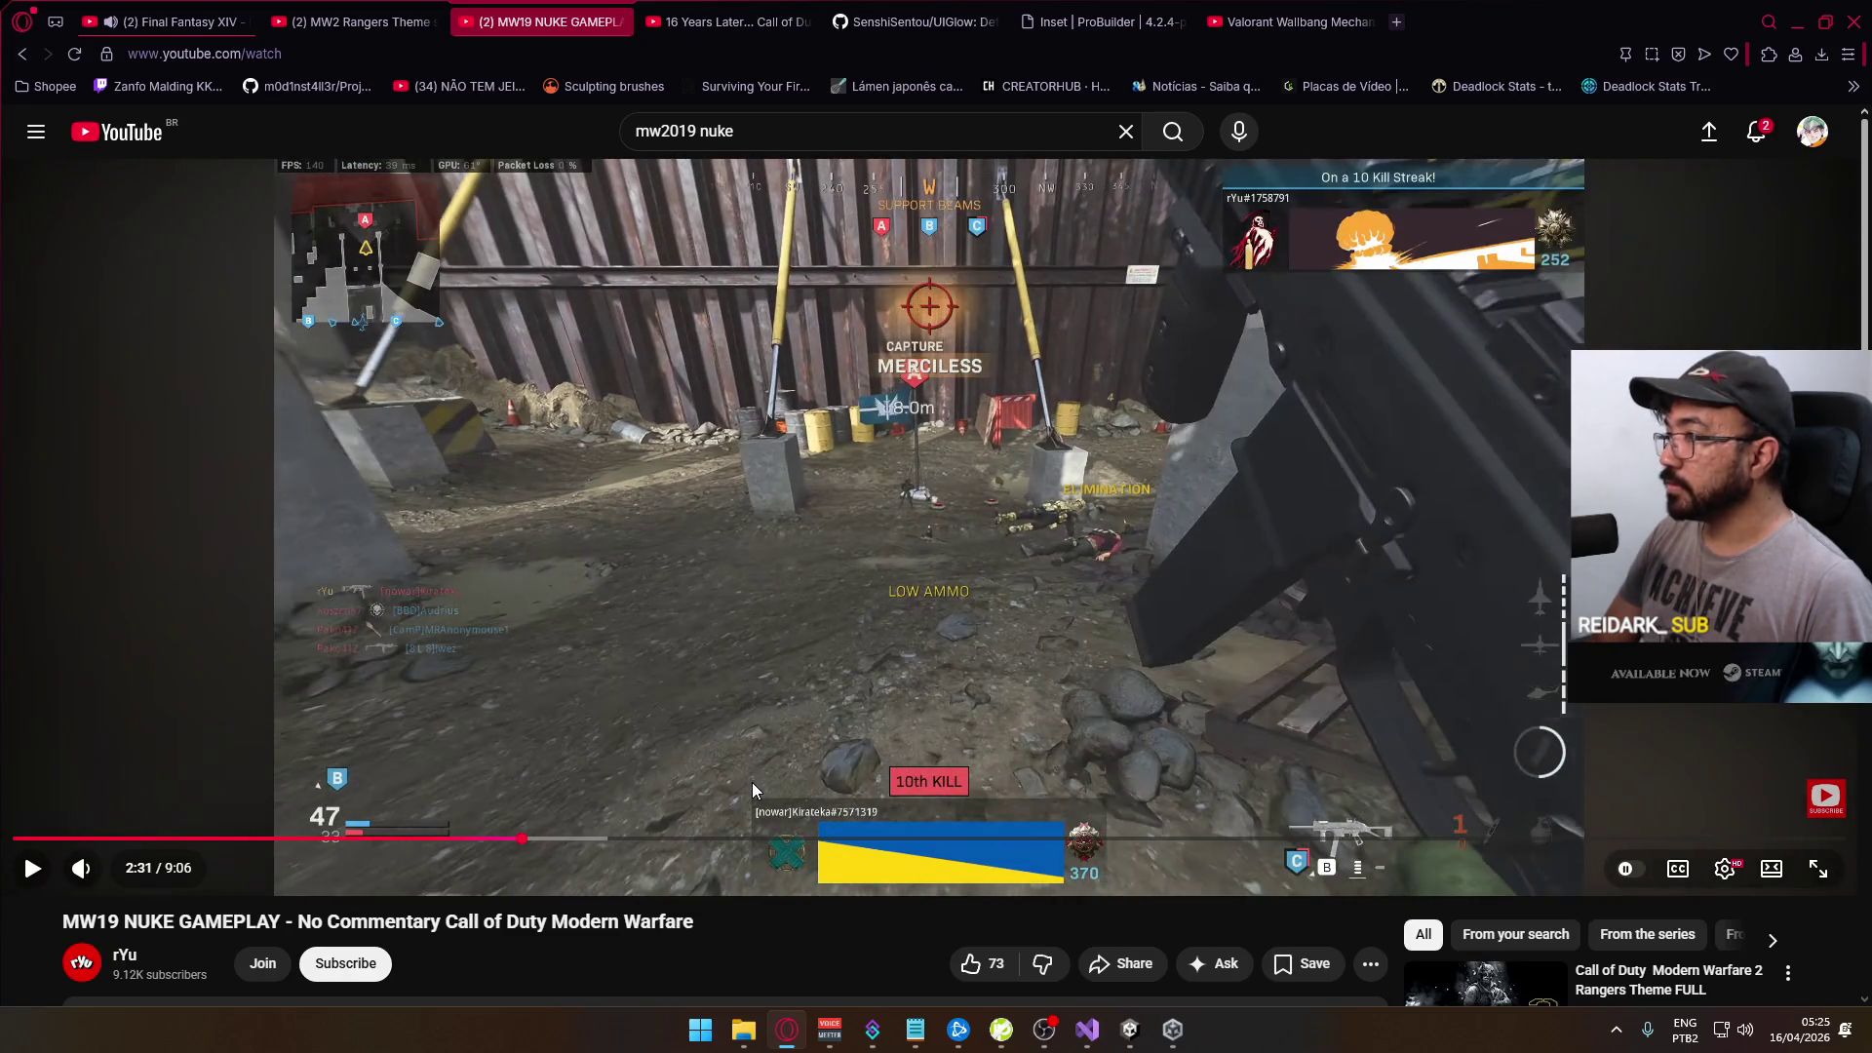
{"action": "key", "text": "comma"}
{"action": "key", "text": "comma"}
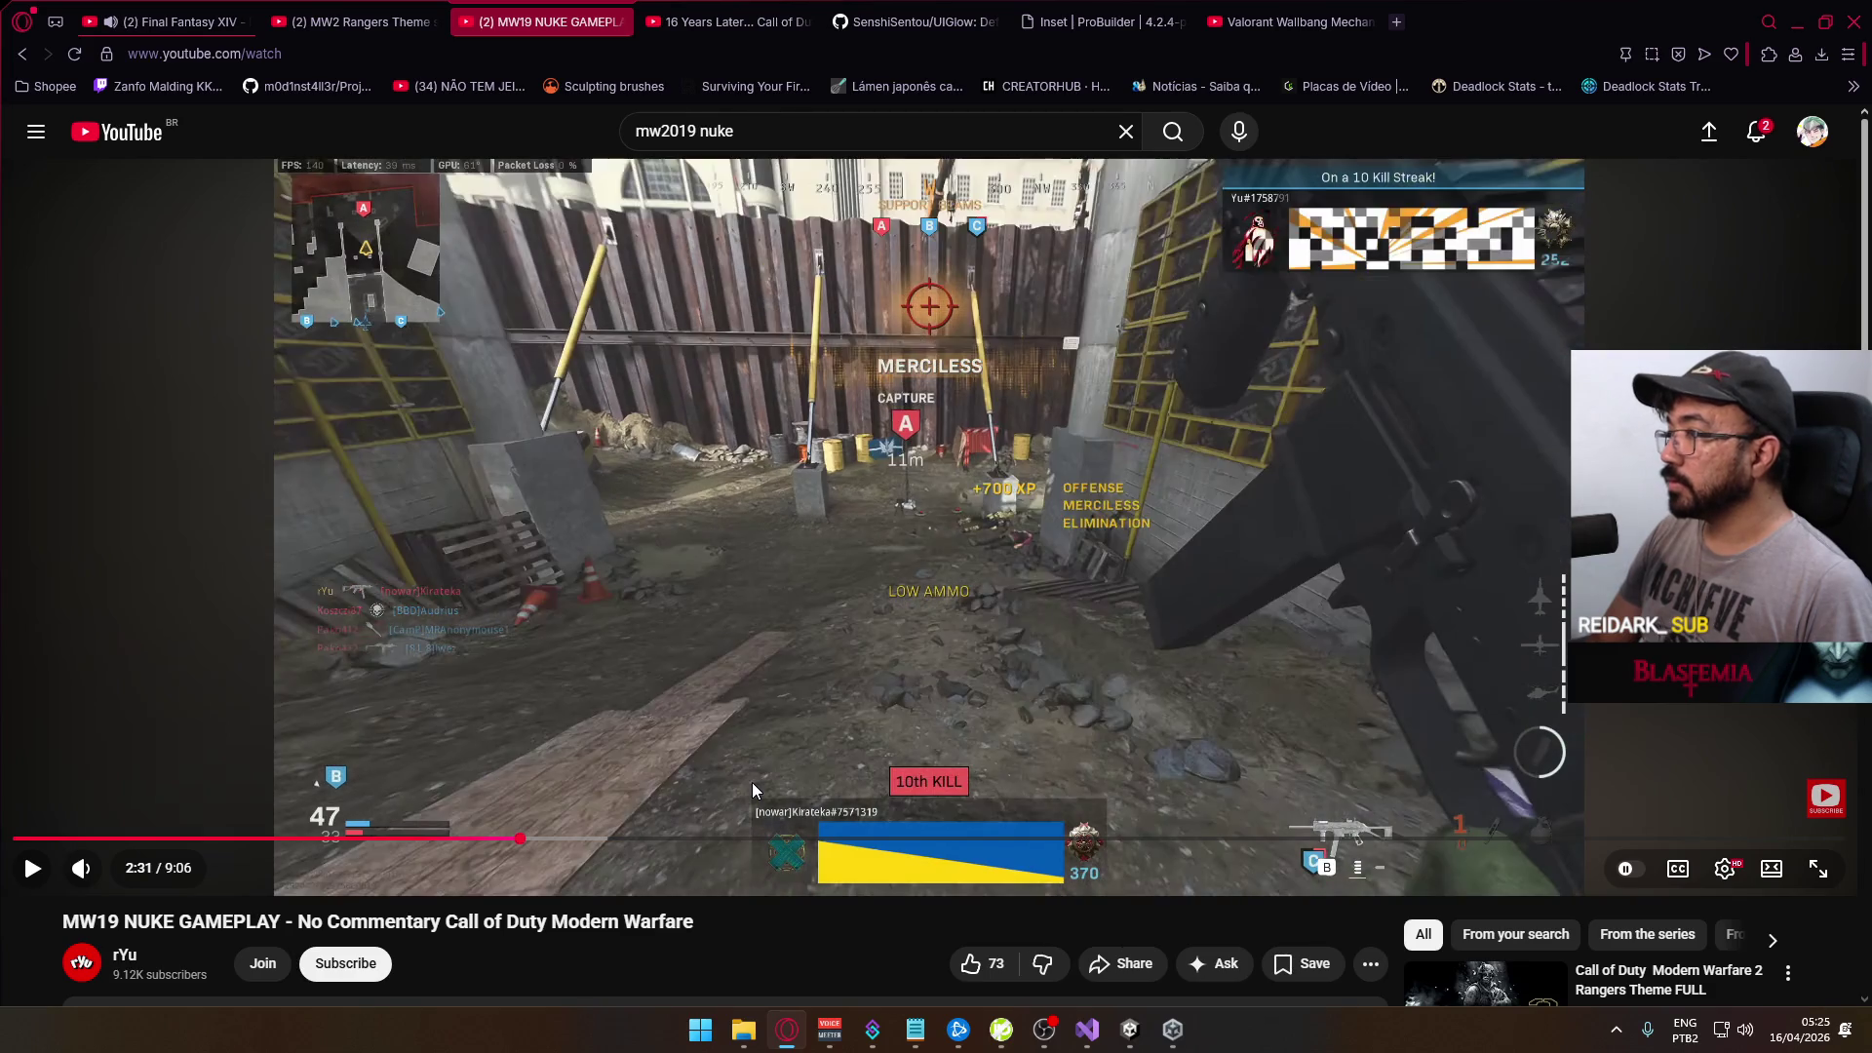
{"action": "key", "text": "comma"}
{"action": "key", "text": "comma"}
{"action": "key", "text": "comma"}
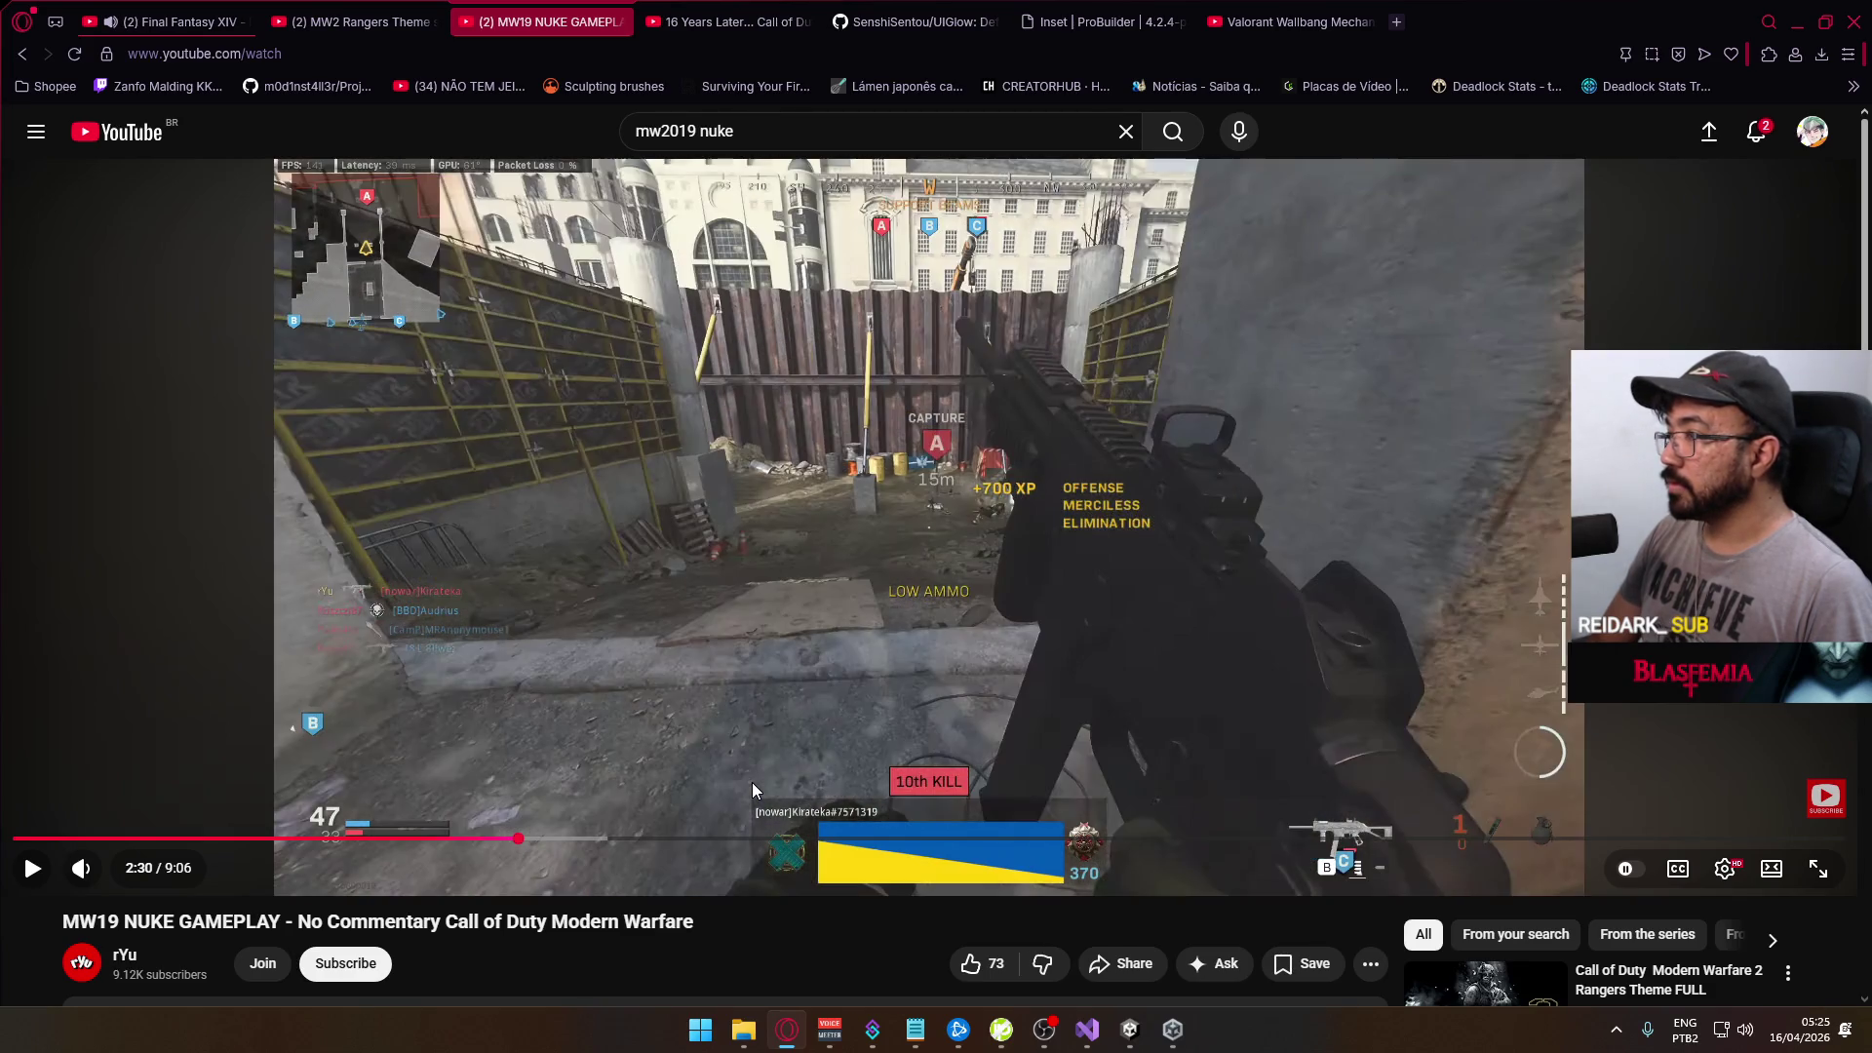
{"action": "key", "text": "comma"}
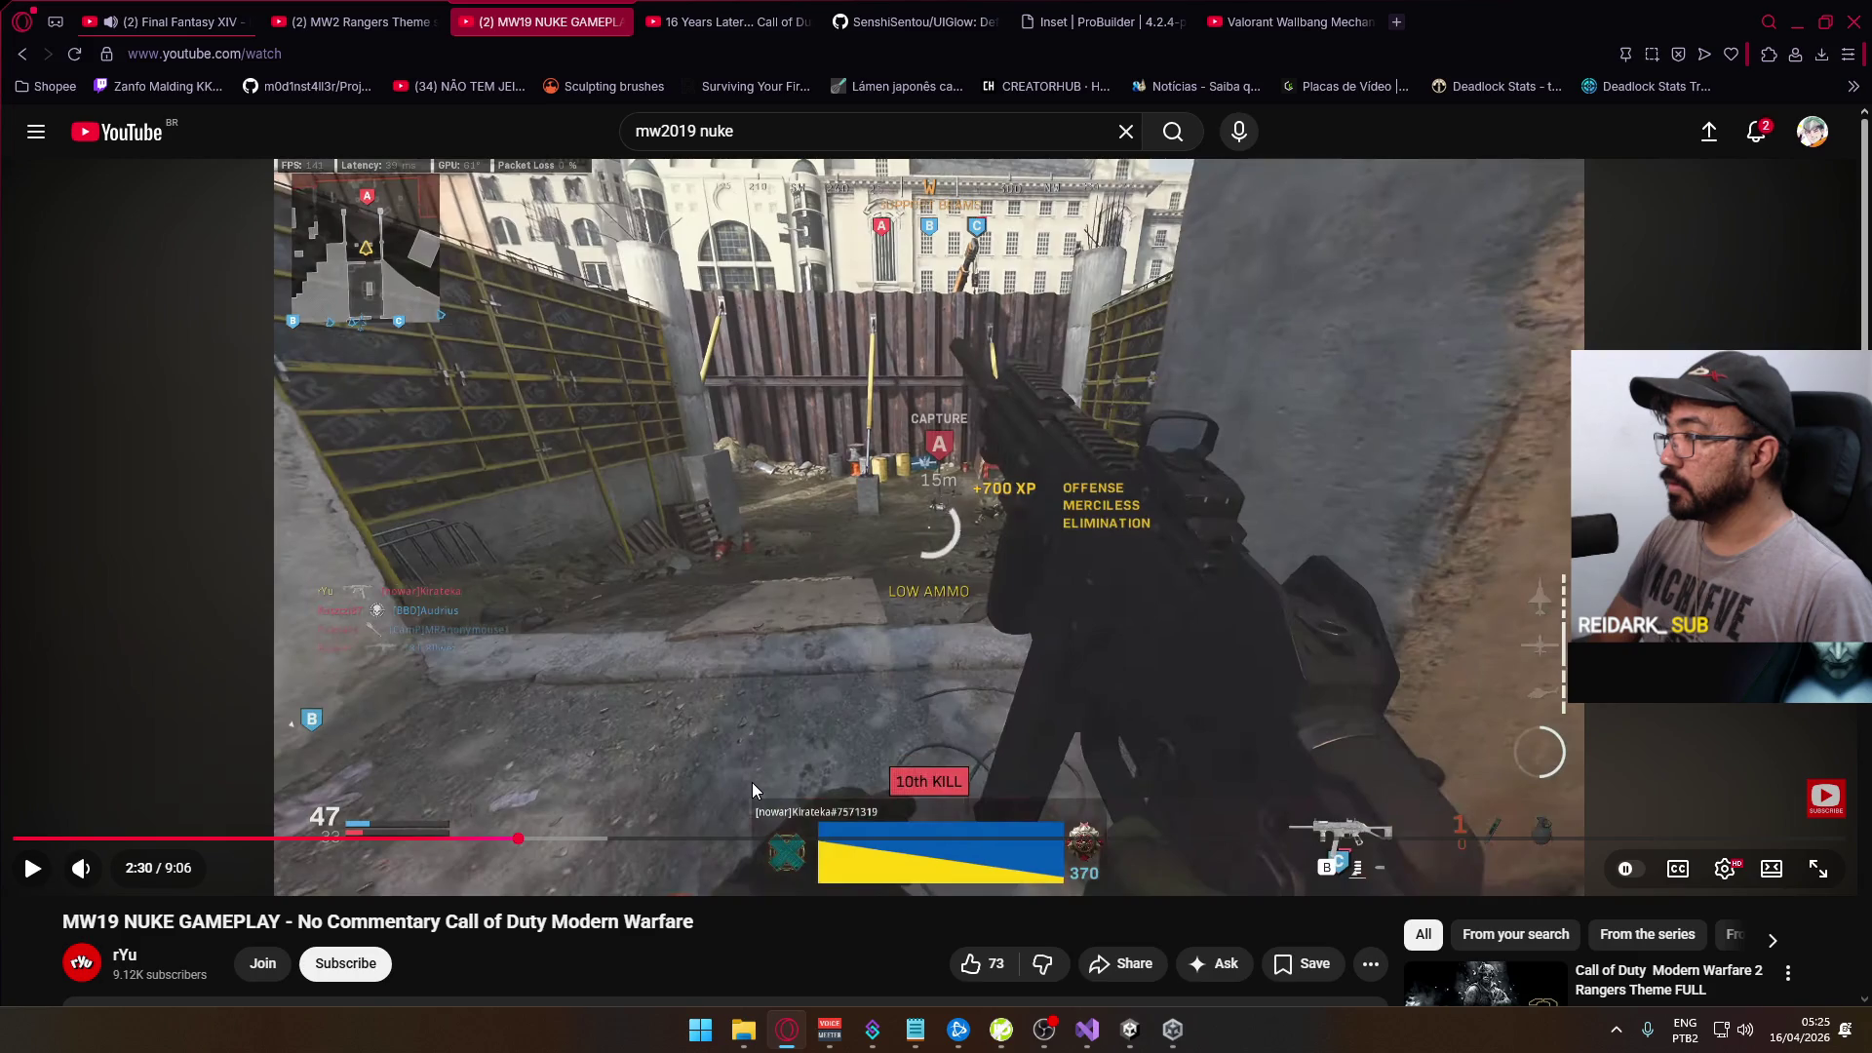
{"action": "key", "text": "comma"}
{"action": "key", "text": "comma"}
{"action": "key", "text": "comma"}
{"action": "key", "text": "comma"}
{"action": "key", "text": "comma"}
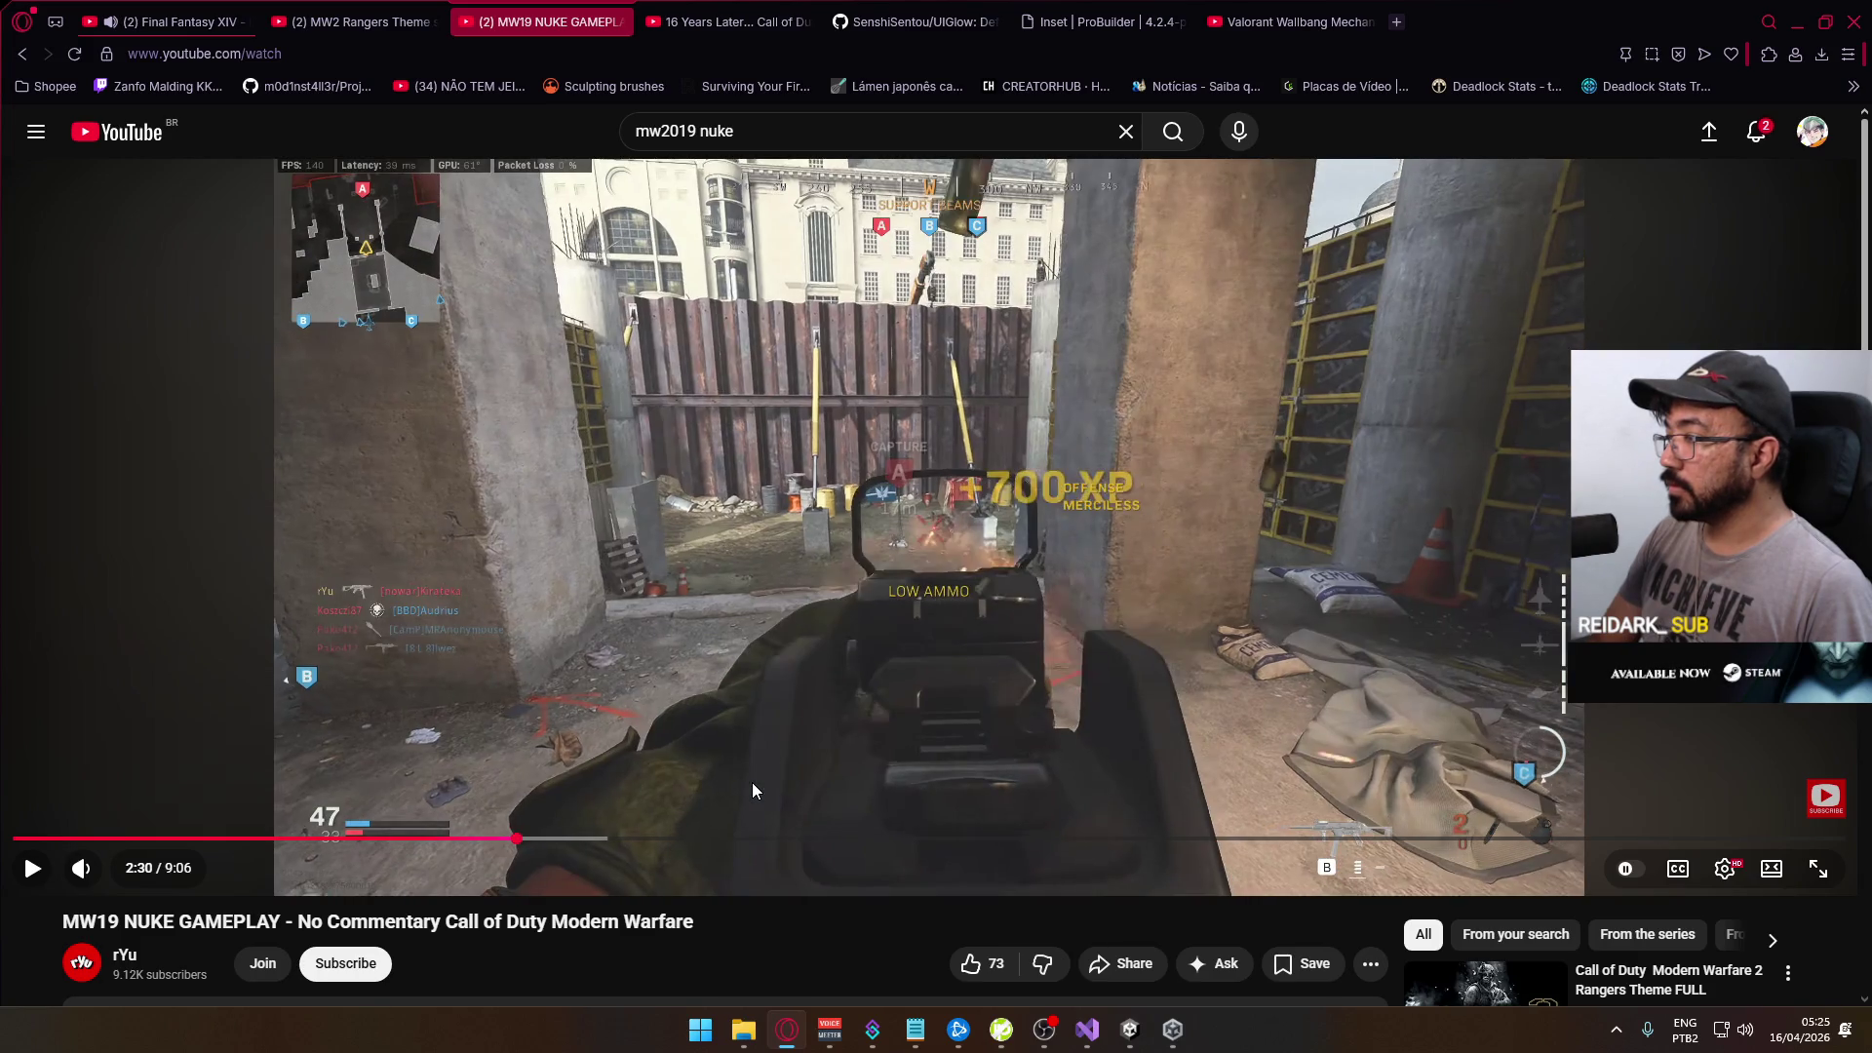
Step through the 10th KILL banner drawing in and fading, then rewind to 2:27.
{"action": "key", "text": "period"}
{"action": "key", "text": "period"}
{"action": "key", "text": "period"}
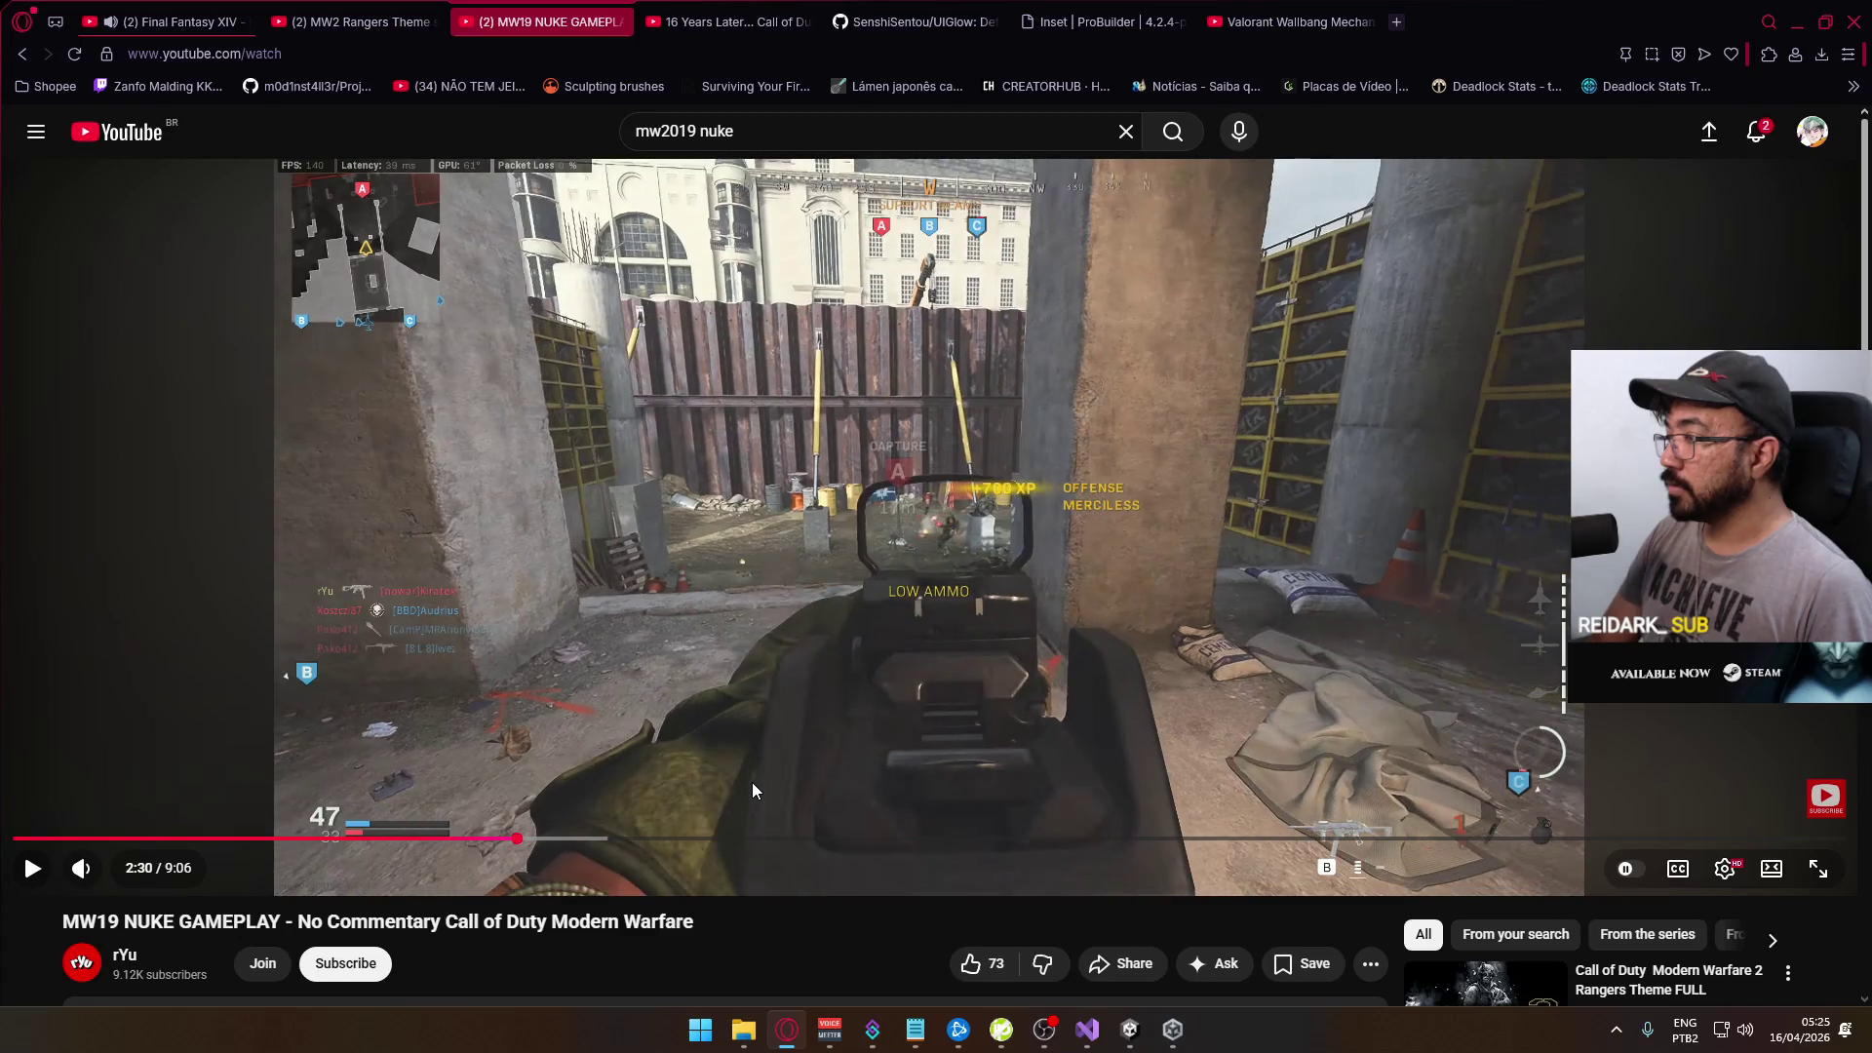
{"action": "key", "text": "comma"}
{"action": "key", "text": "comma"}
{"action": "key", "text": "period"}
{"action": "key", "text": "period"}
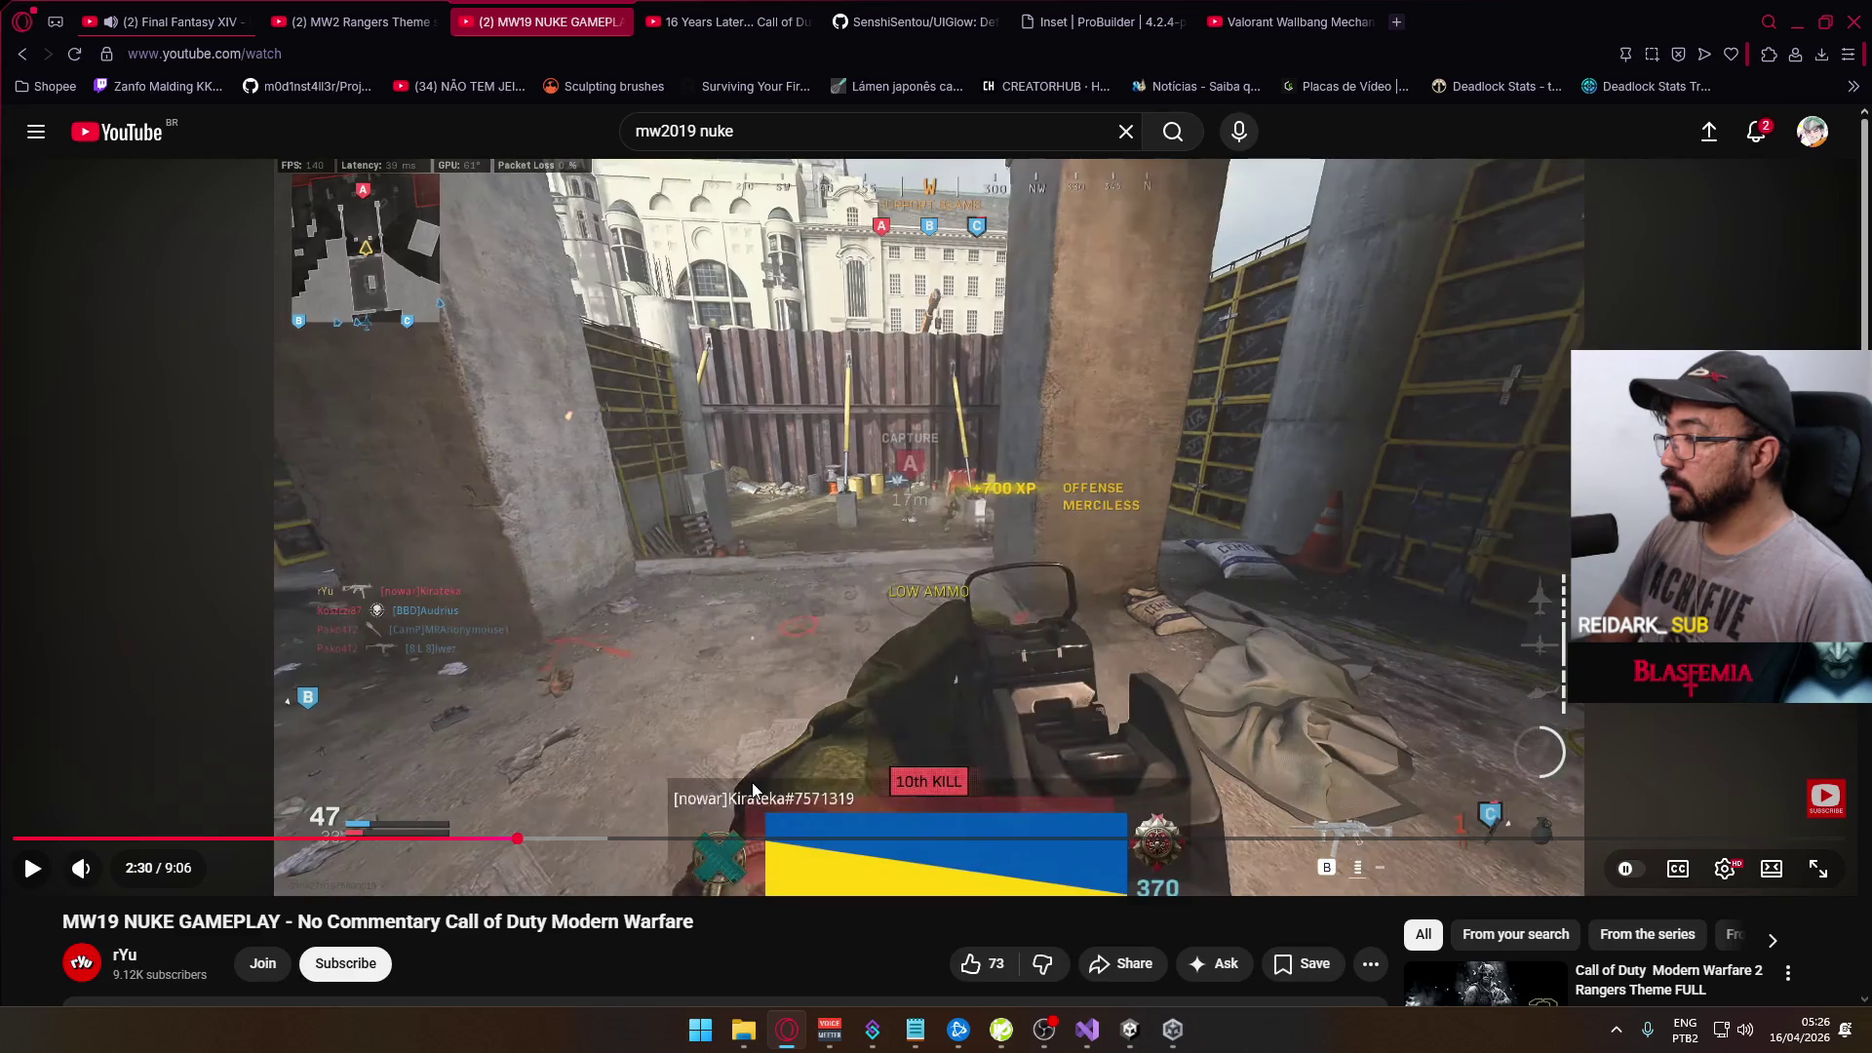
{"action": "key", "text": "period"}
{"action": "key", "text": "period"}
{"action": "key", "text": "period"}
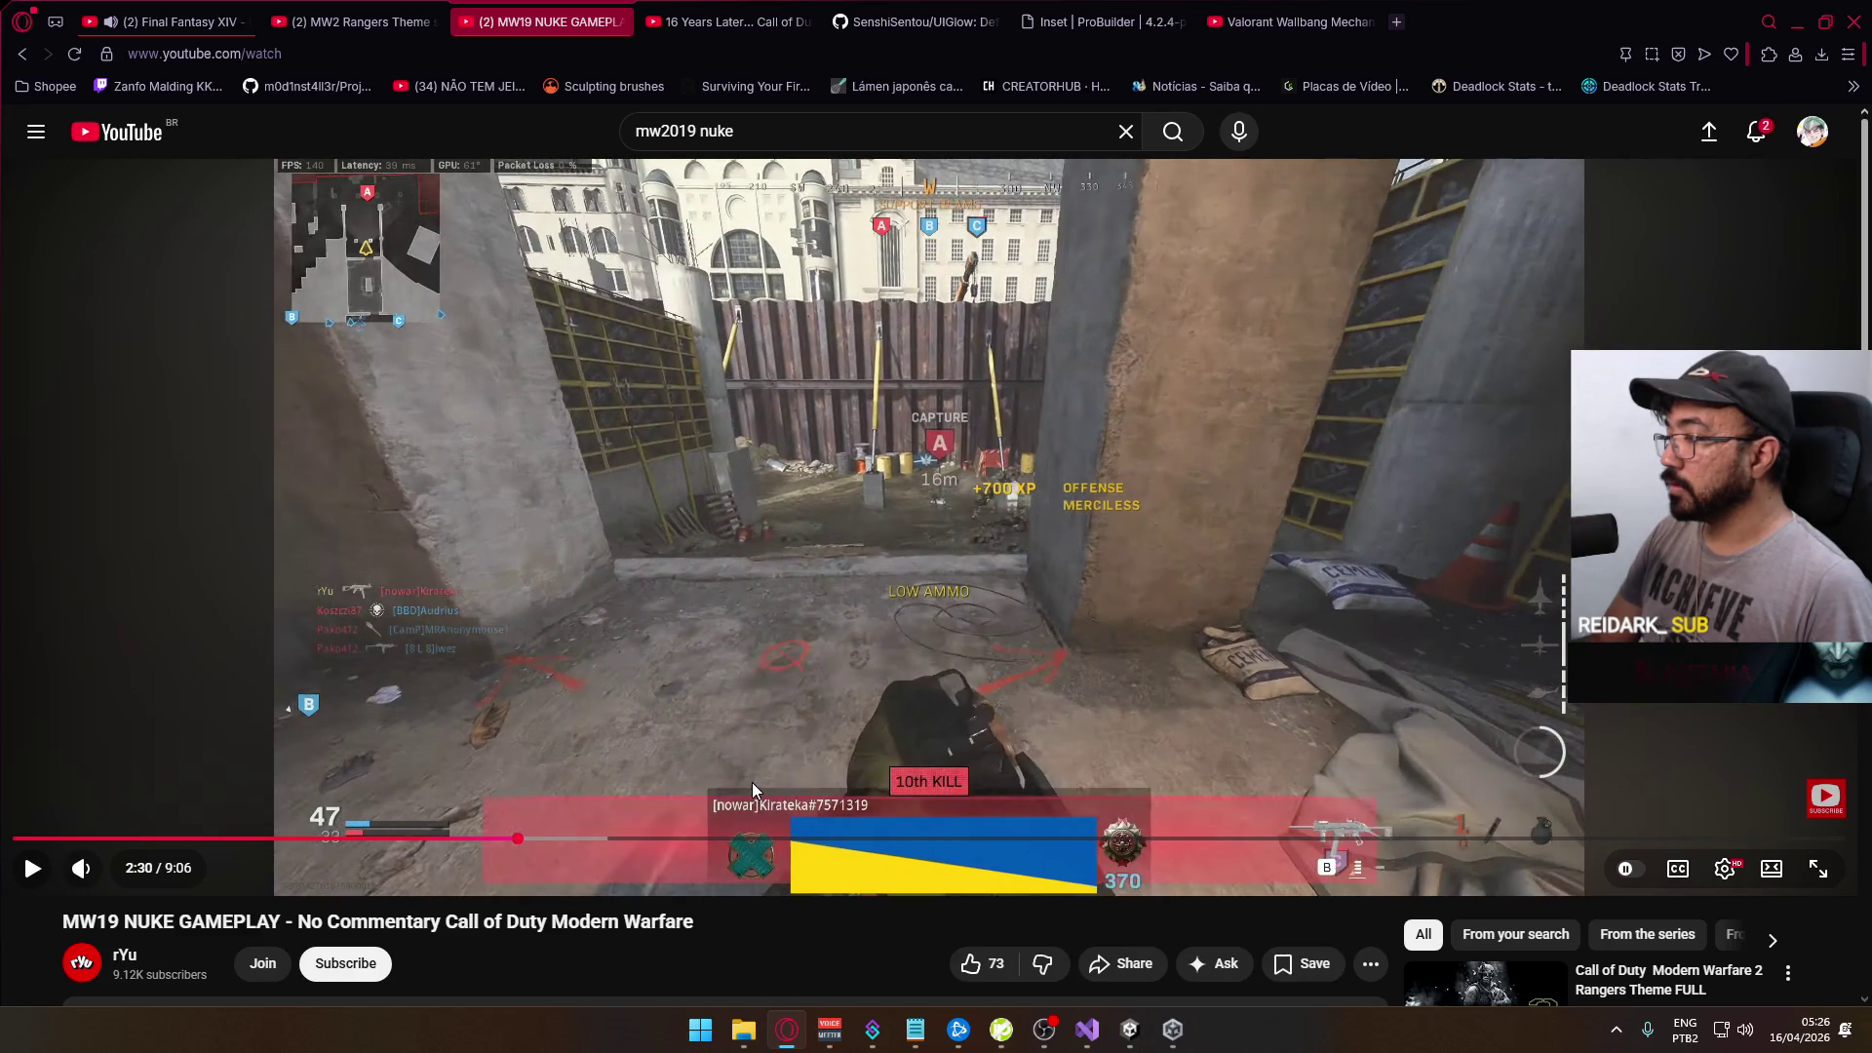
{"action": "key", "text": "period"}
{"action": "key", "text": "period"}
{"action": "key", "text": "period"}
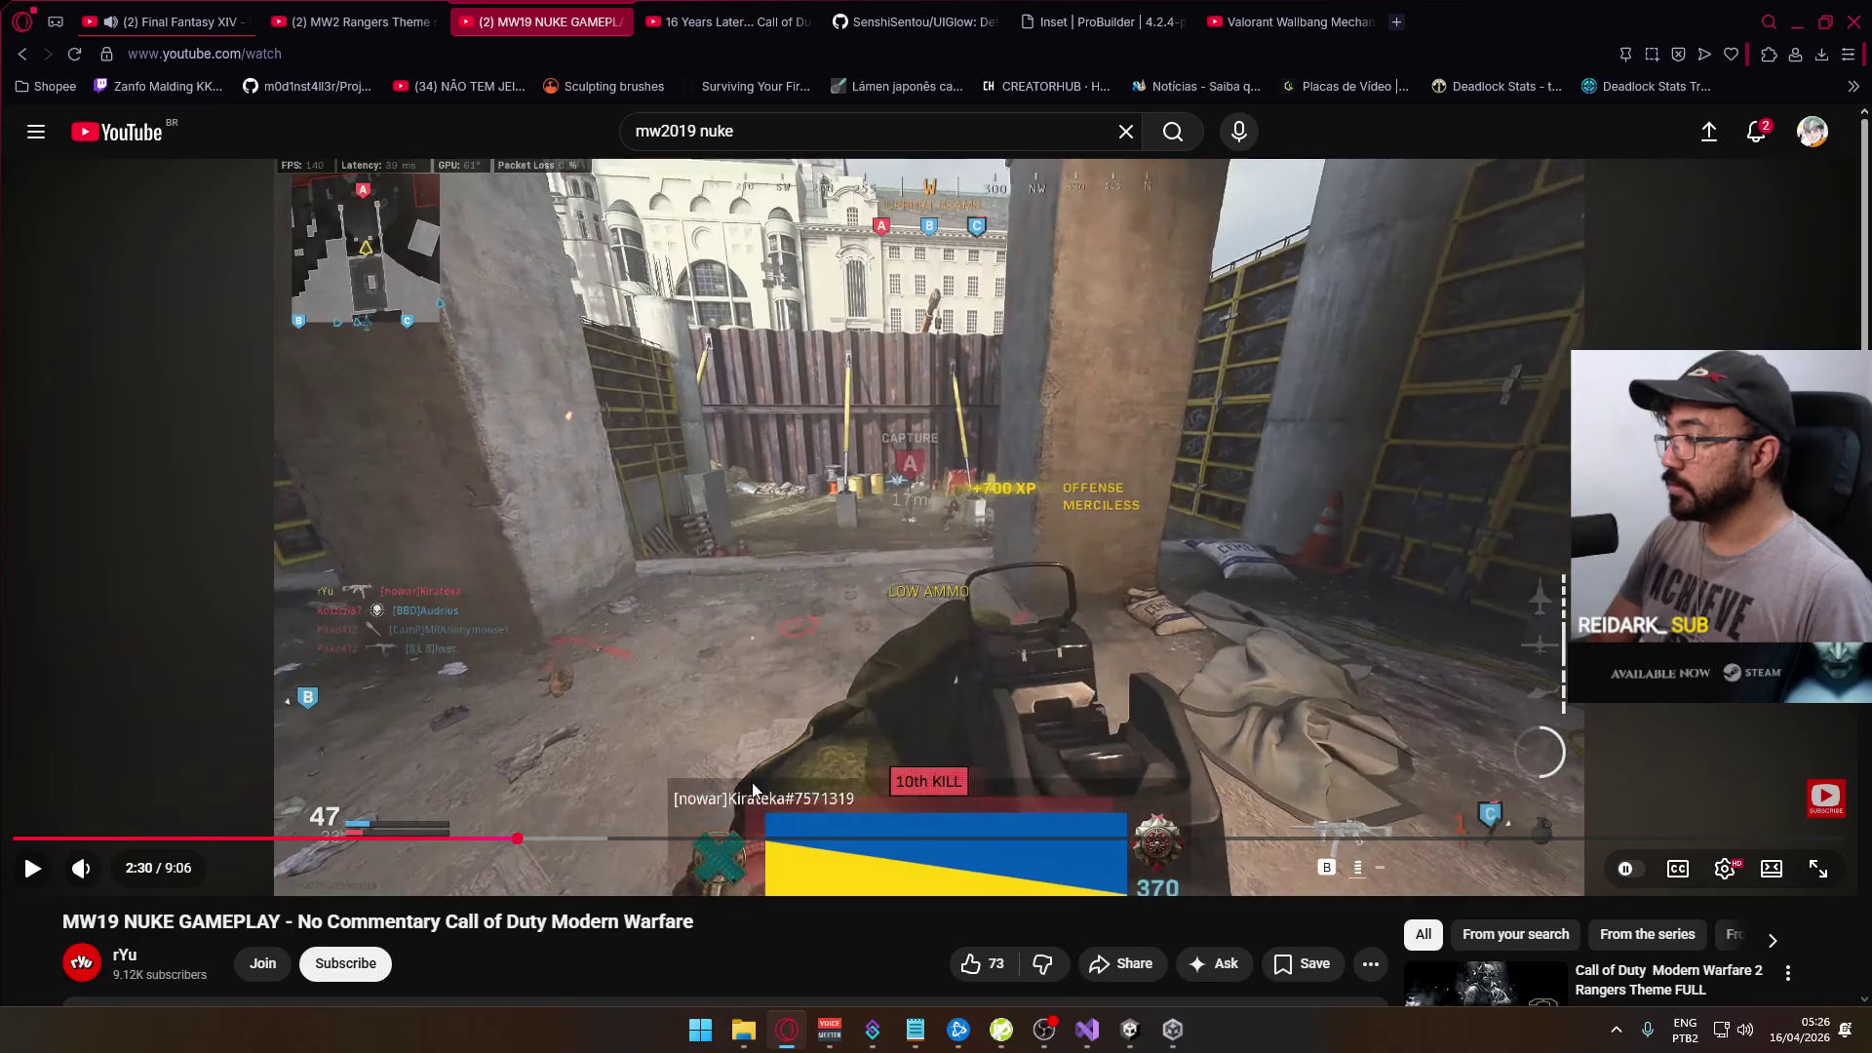
{"action": "key", "text": "period"}
{"action": "key", "text": "period"}
{"action": "key", "text": "period"}
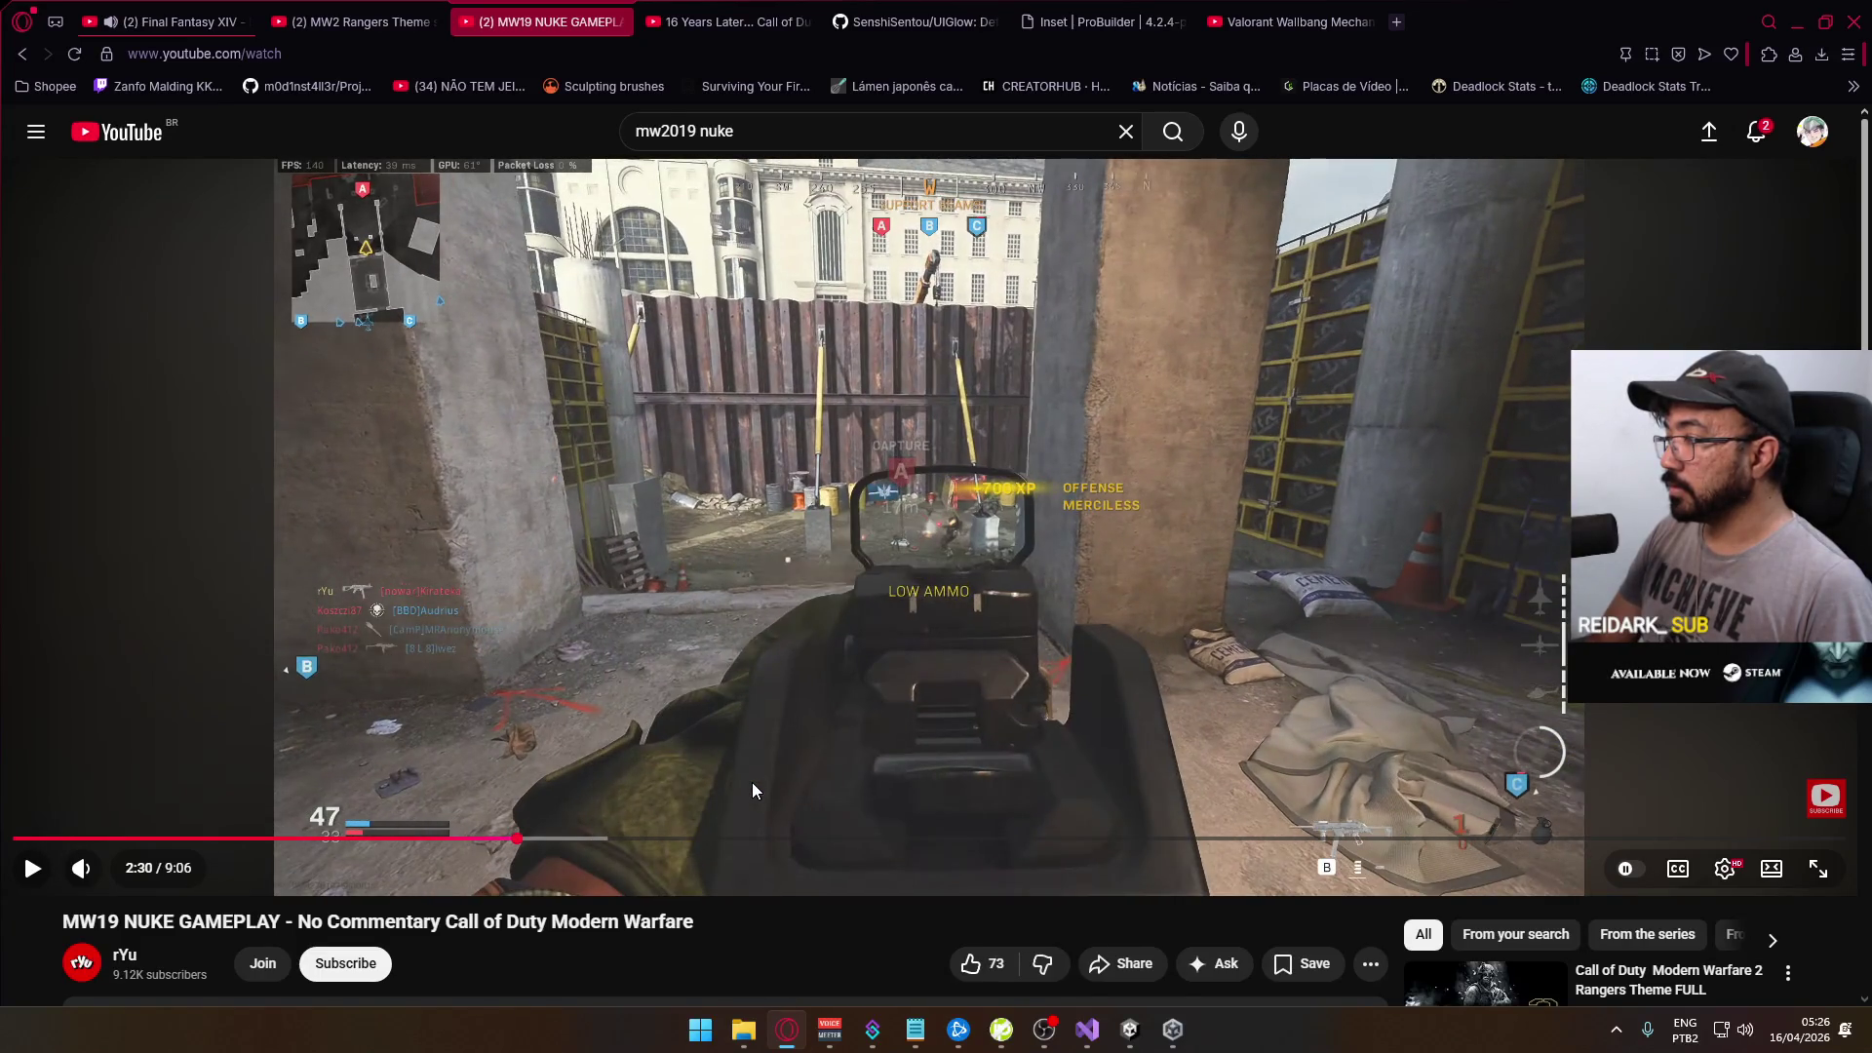
{"action": "key", "text": "period"}
{"action": "key", "text": "space"}
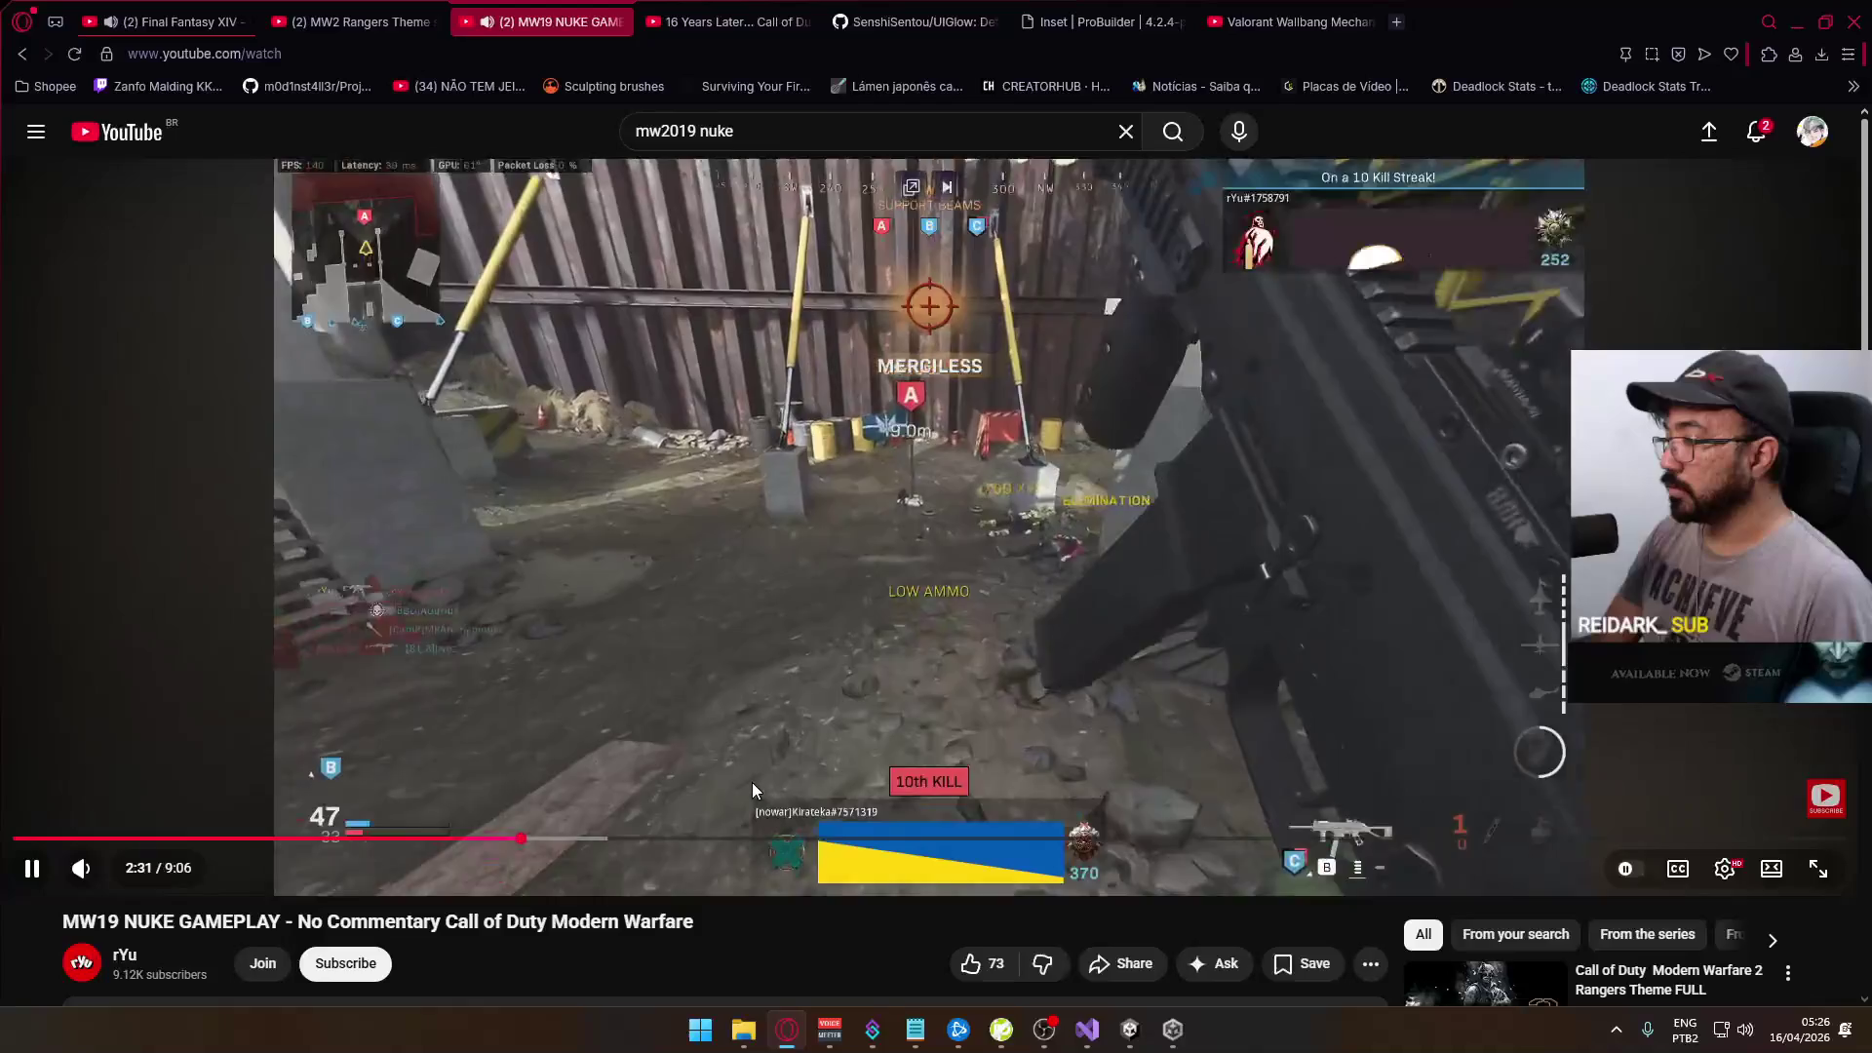
{"action": "key", "text": "space"}
{"action": "key", "text": "period"}
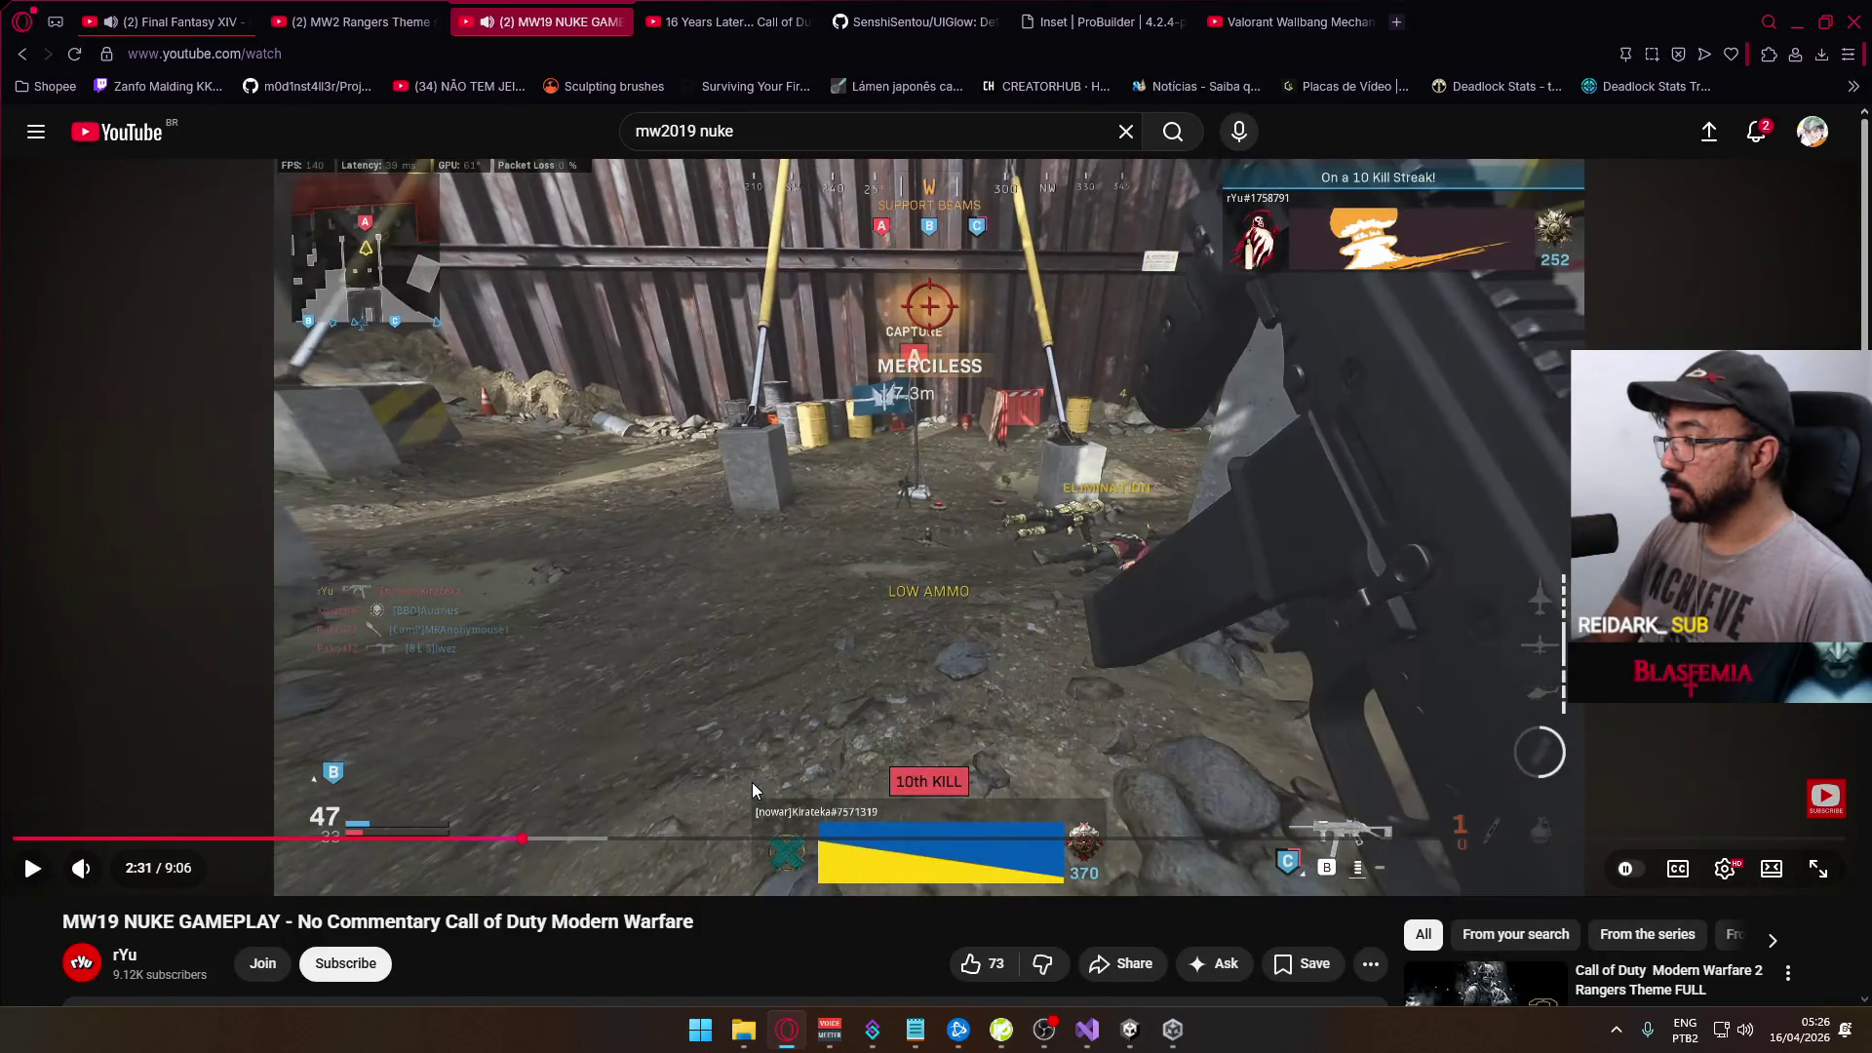
{"action": "key", "text": "period"}
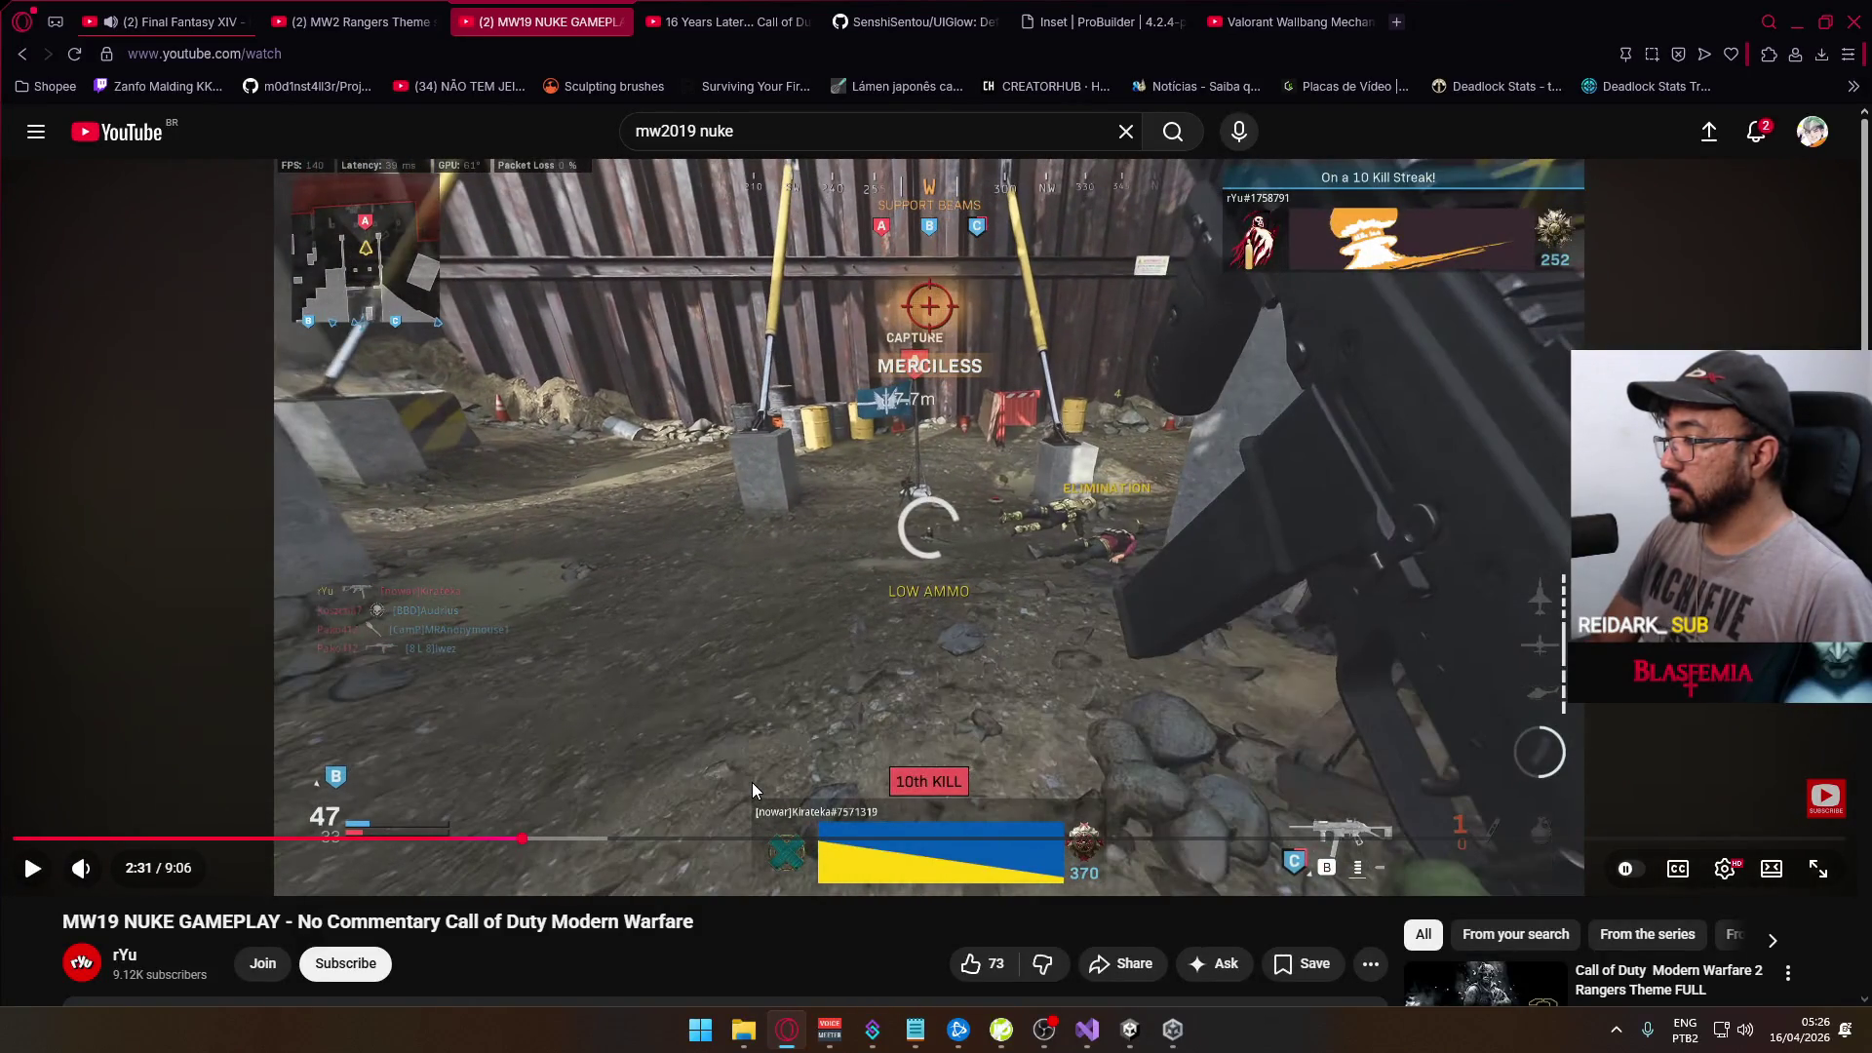
{"action": "key", "text": "period"}
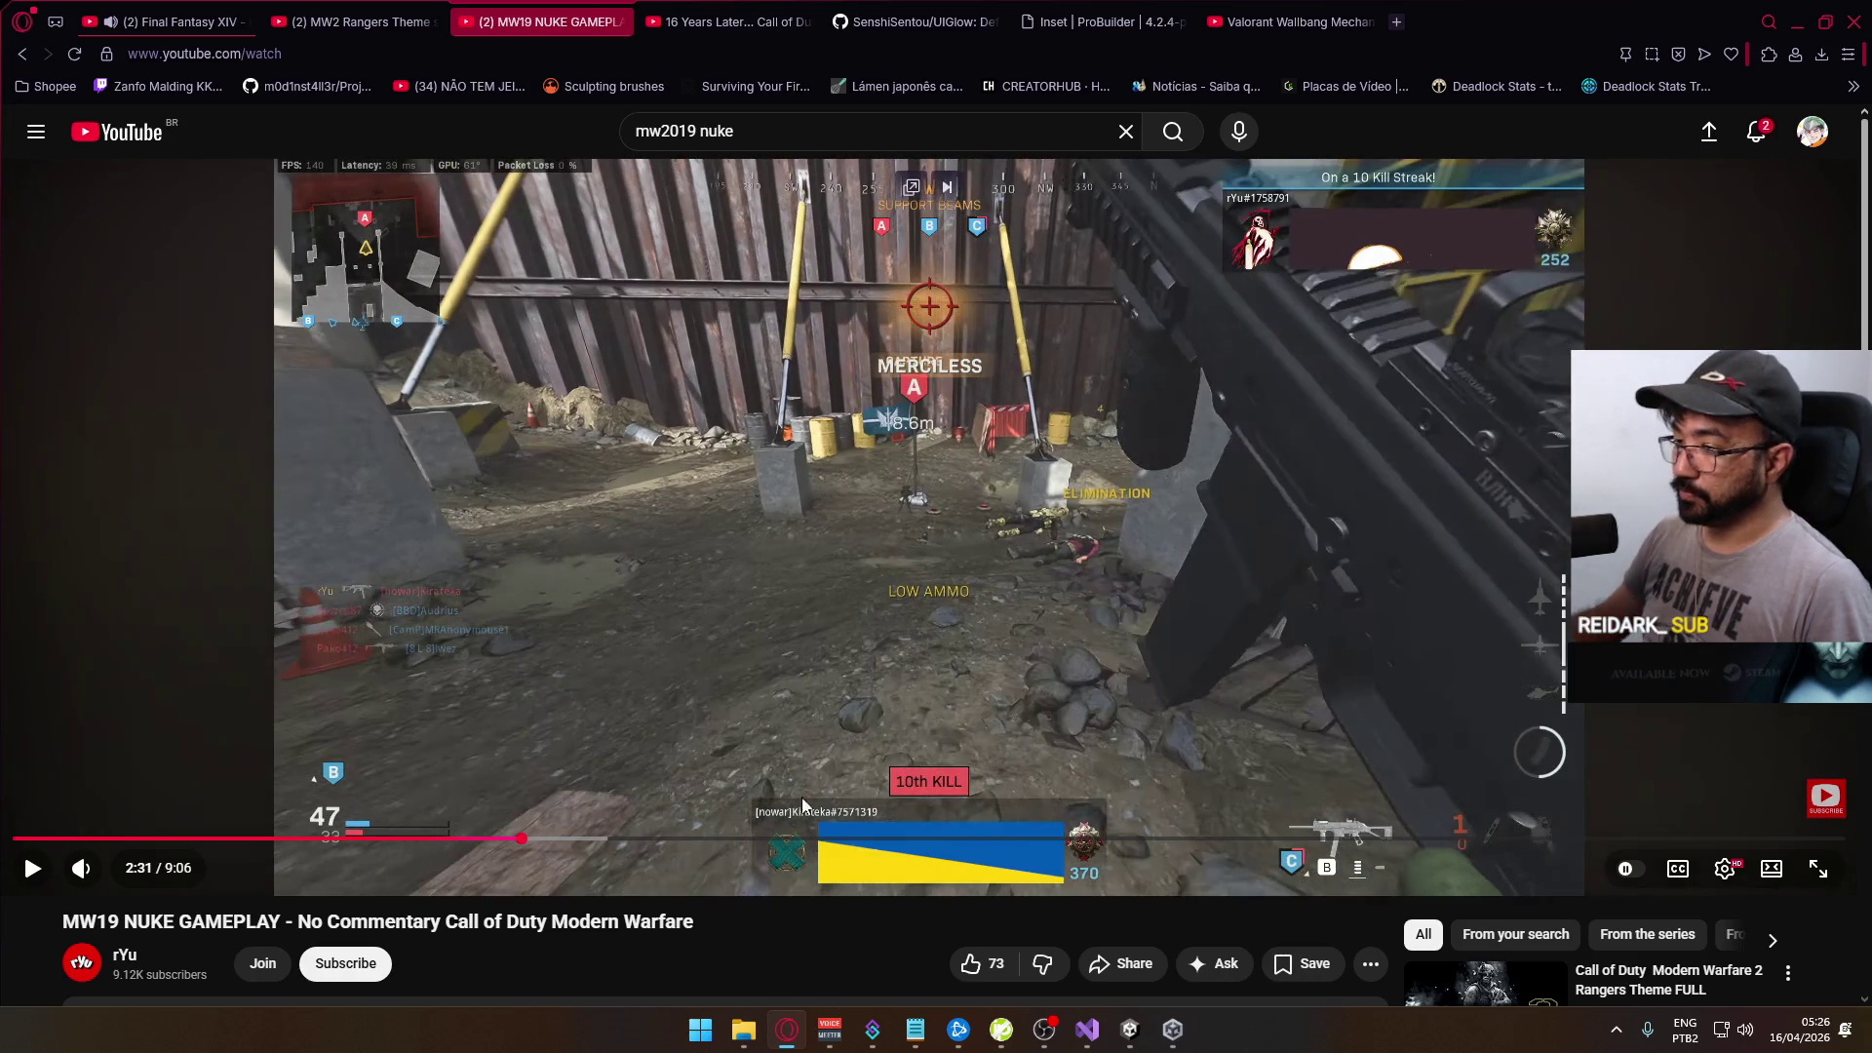
{"action": "left_click_drag", "start_coordinate": [522, 838], "coordinate": [510, 840]}
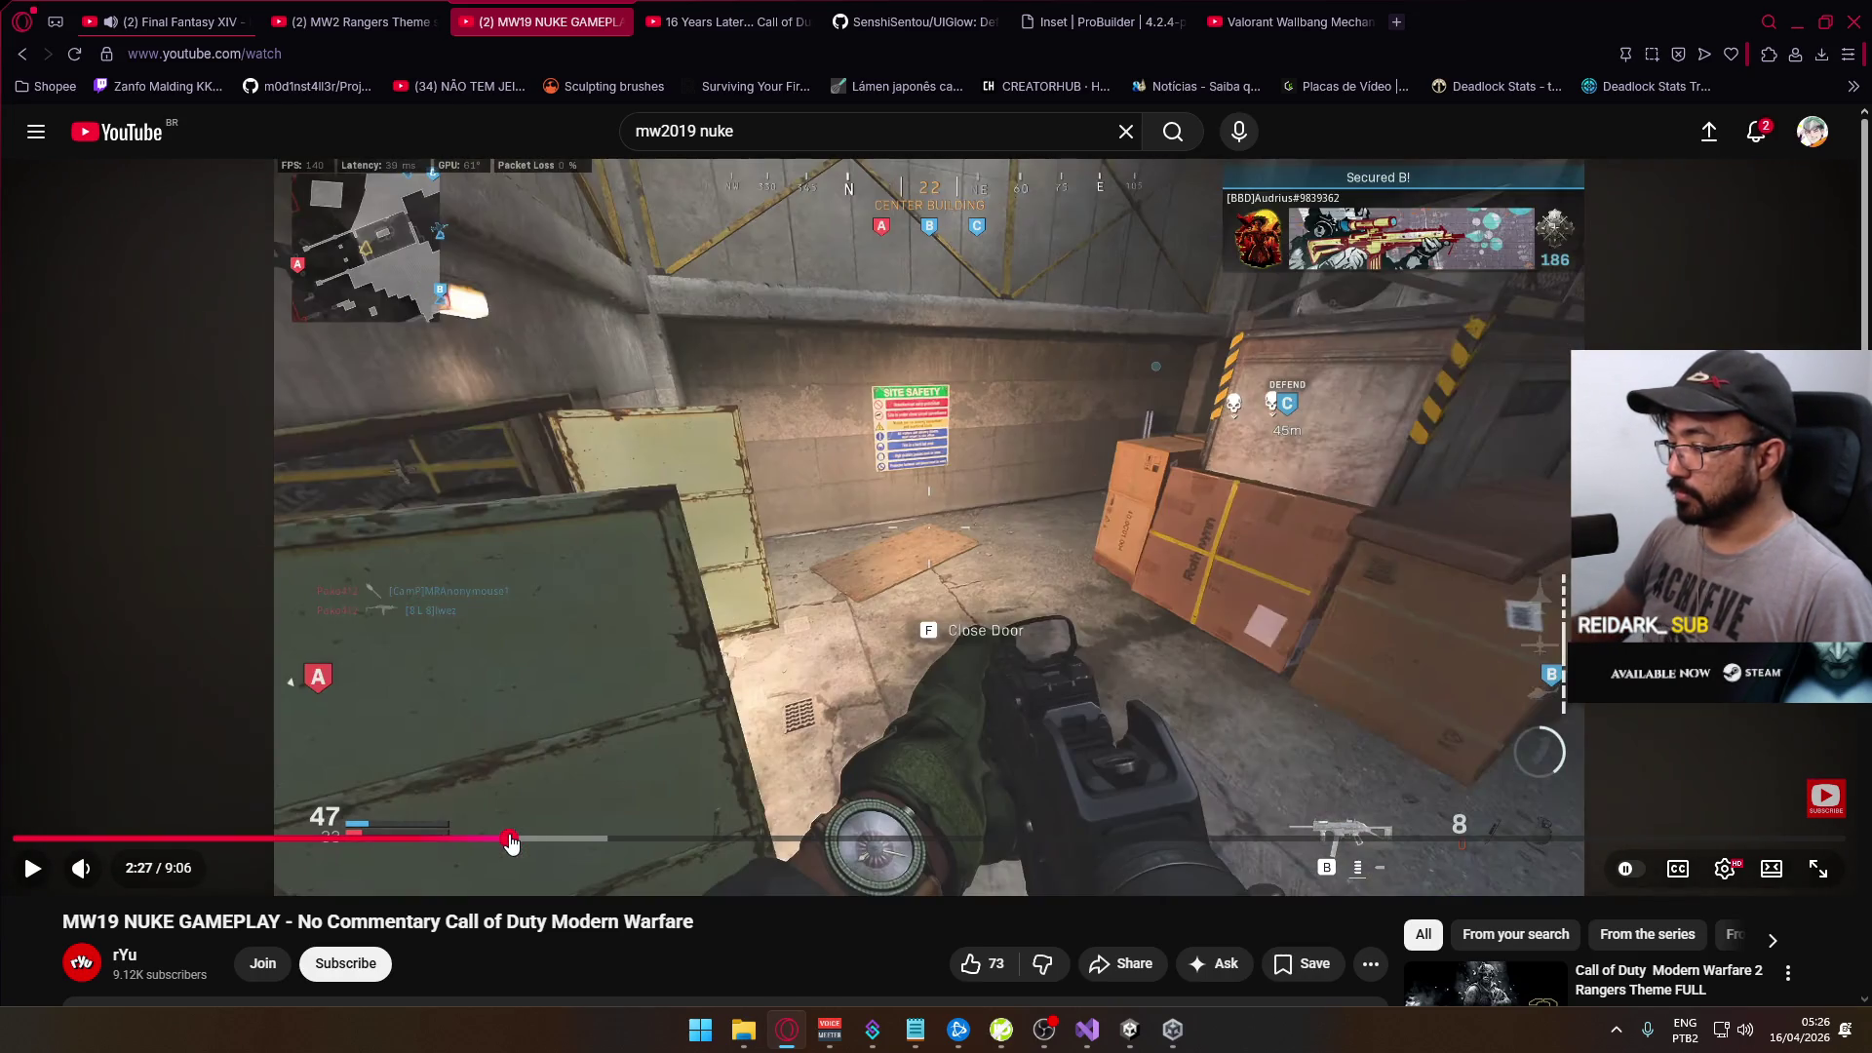
Pause at 2:31, then jump back through 2:11 and resume playback from 1:49.
{"action": "key", "text": "space"}
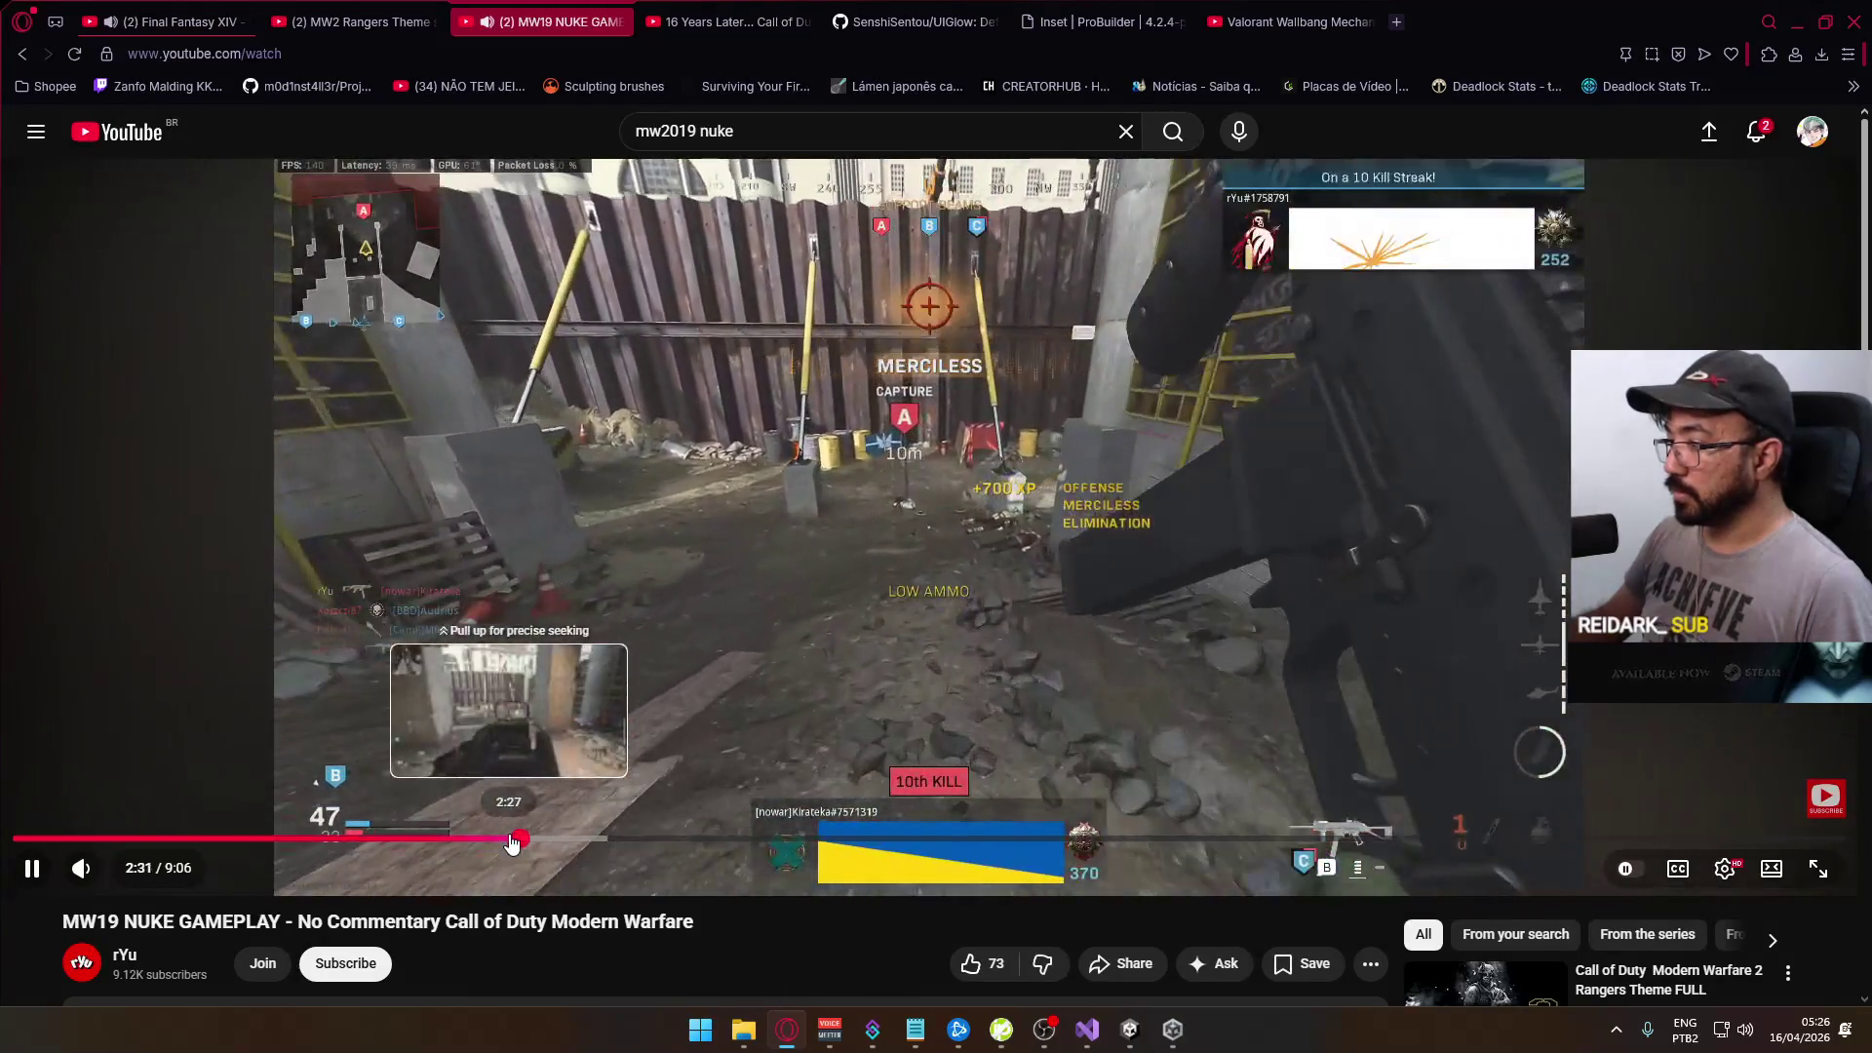
{"action": "key", "text": "space"}
{"action": "left_click", "coordinate": [454, 840]}
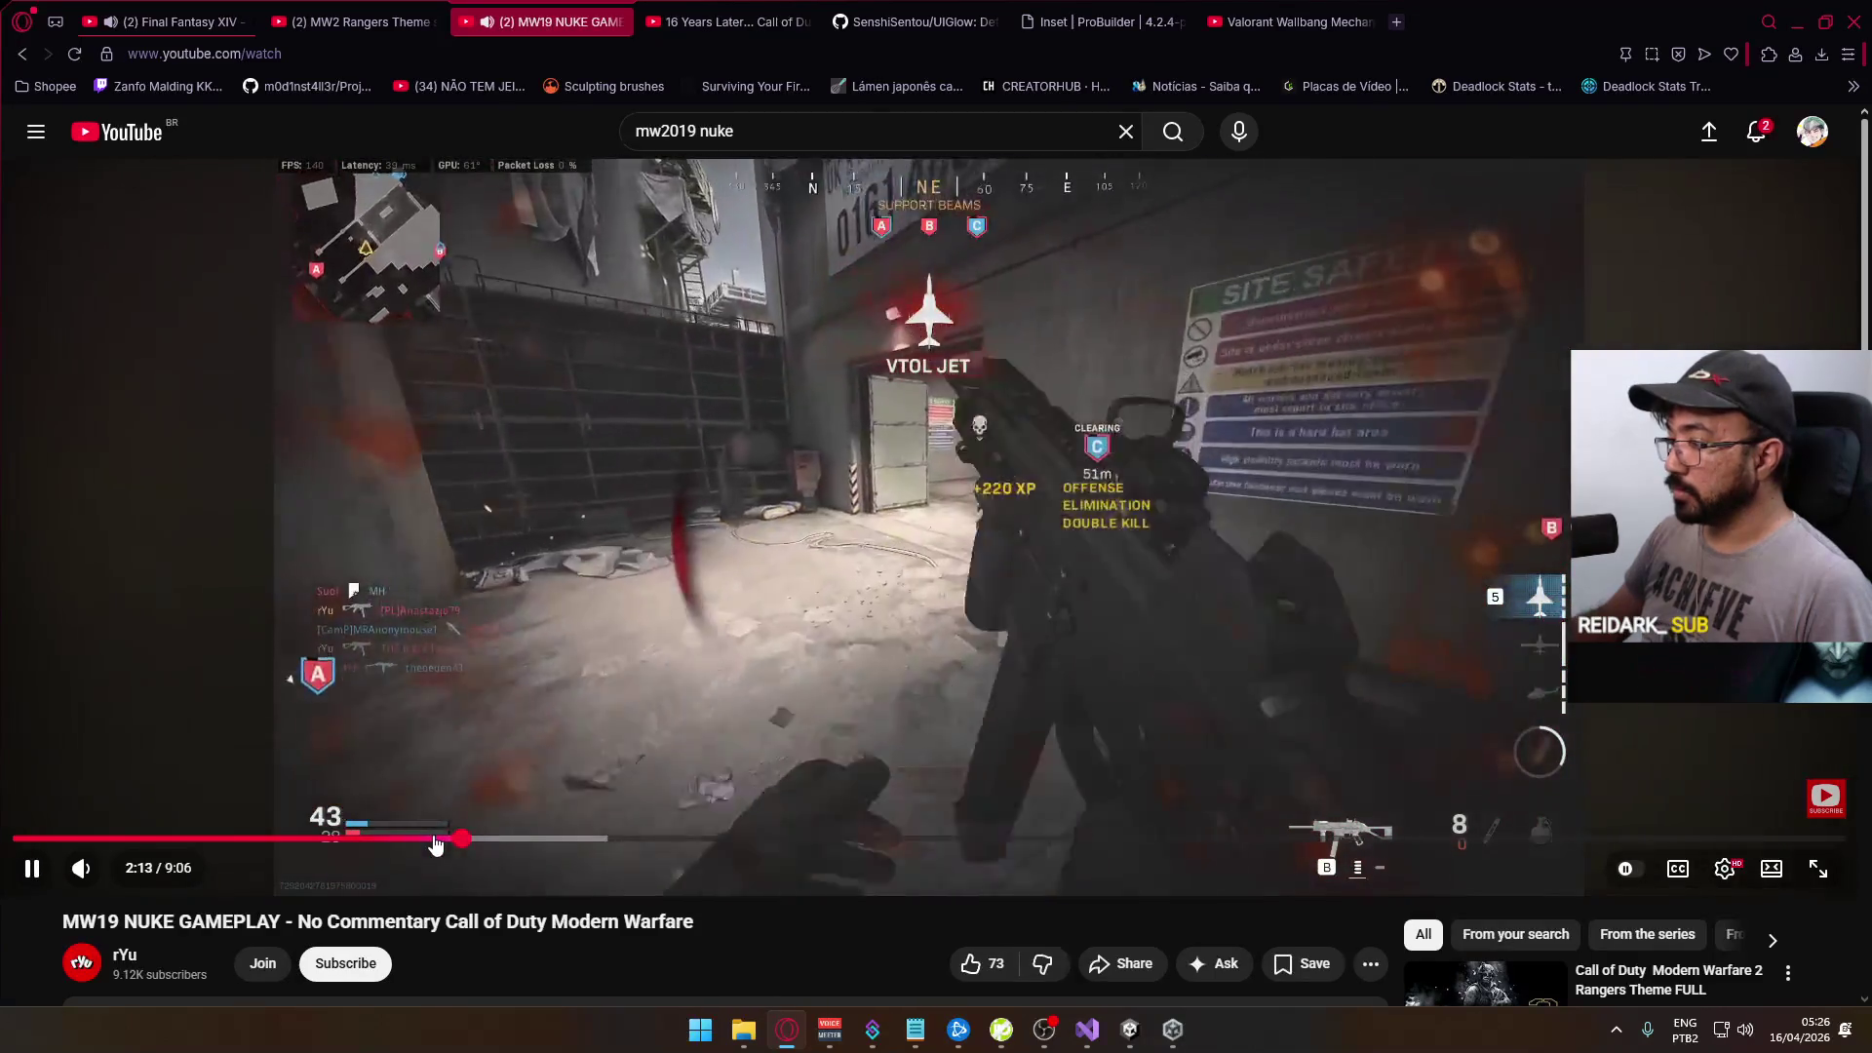
{"action": "key", "text": "space"}
{"action": "left_click_drag", "start_coordinate": [382, 845], "coordinate": [382, 844]}
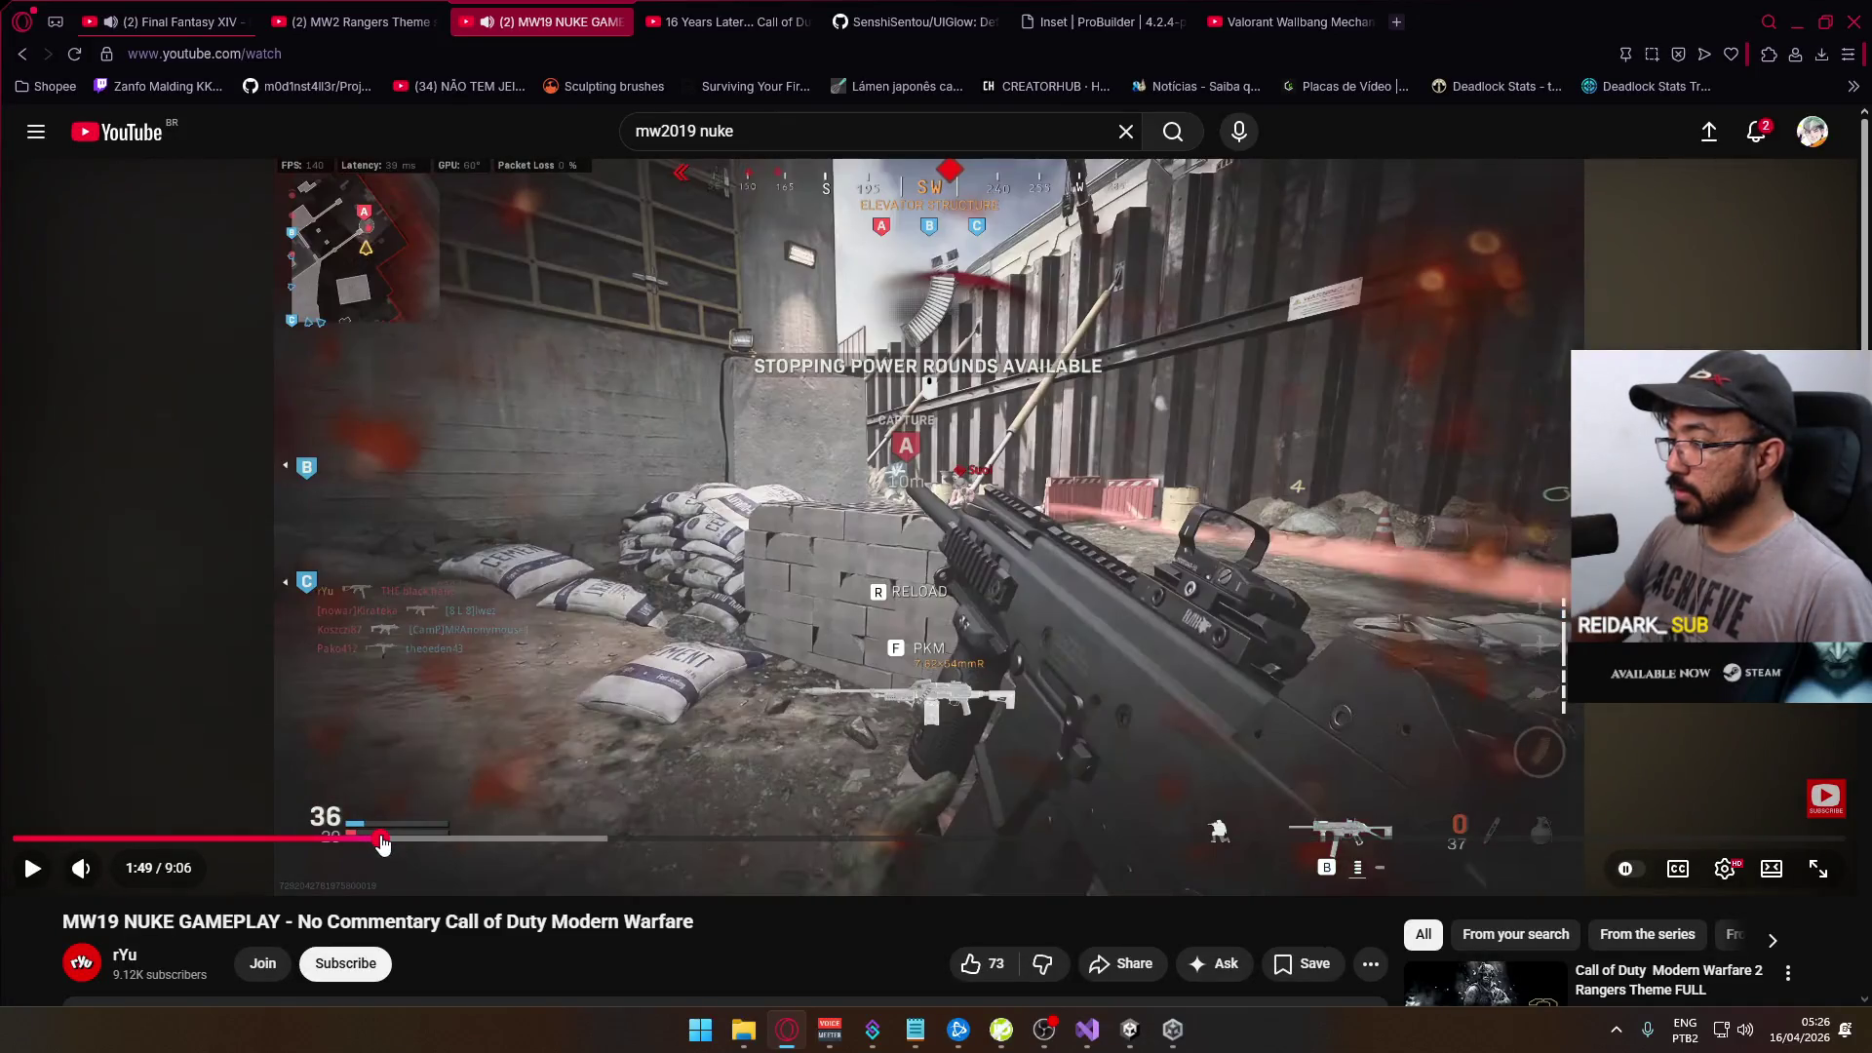
{"action": "key", "text": "space"}
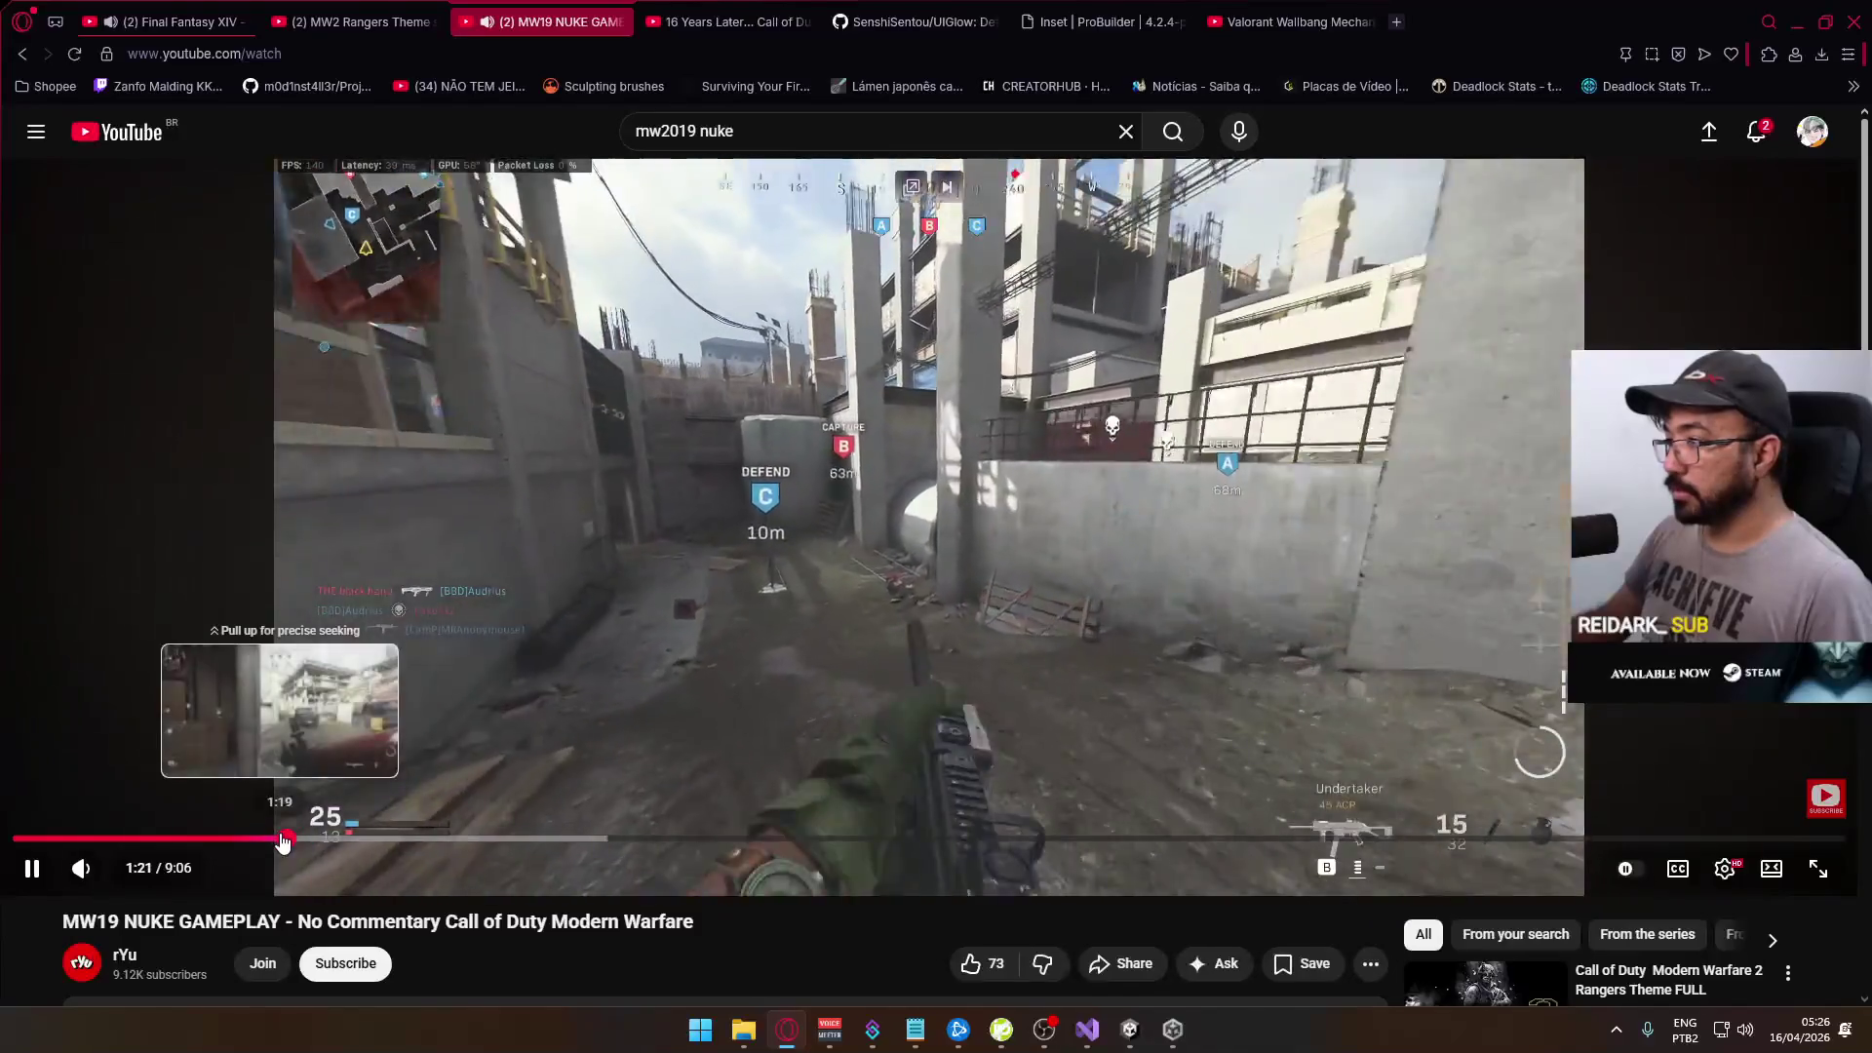
Stop near the 4th KILL banner at 1:26, step its frames, then resume and skip to 3:37.
{"action": "left_click_drag", "start_coordinate": [282, 843], "coordinate": [282, 842]}
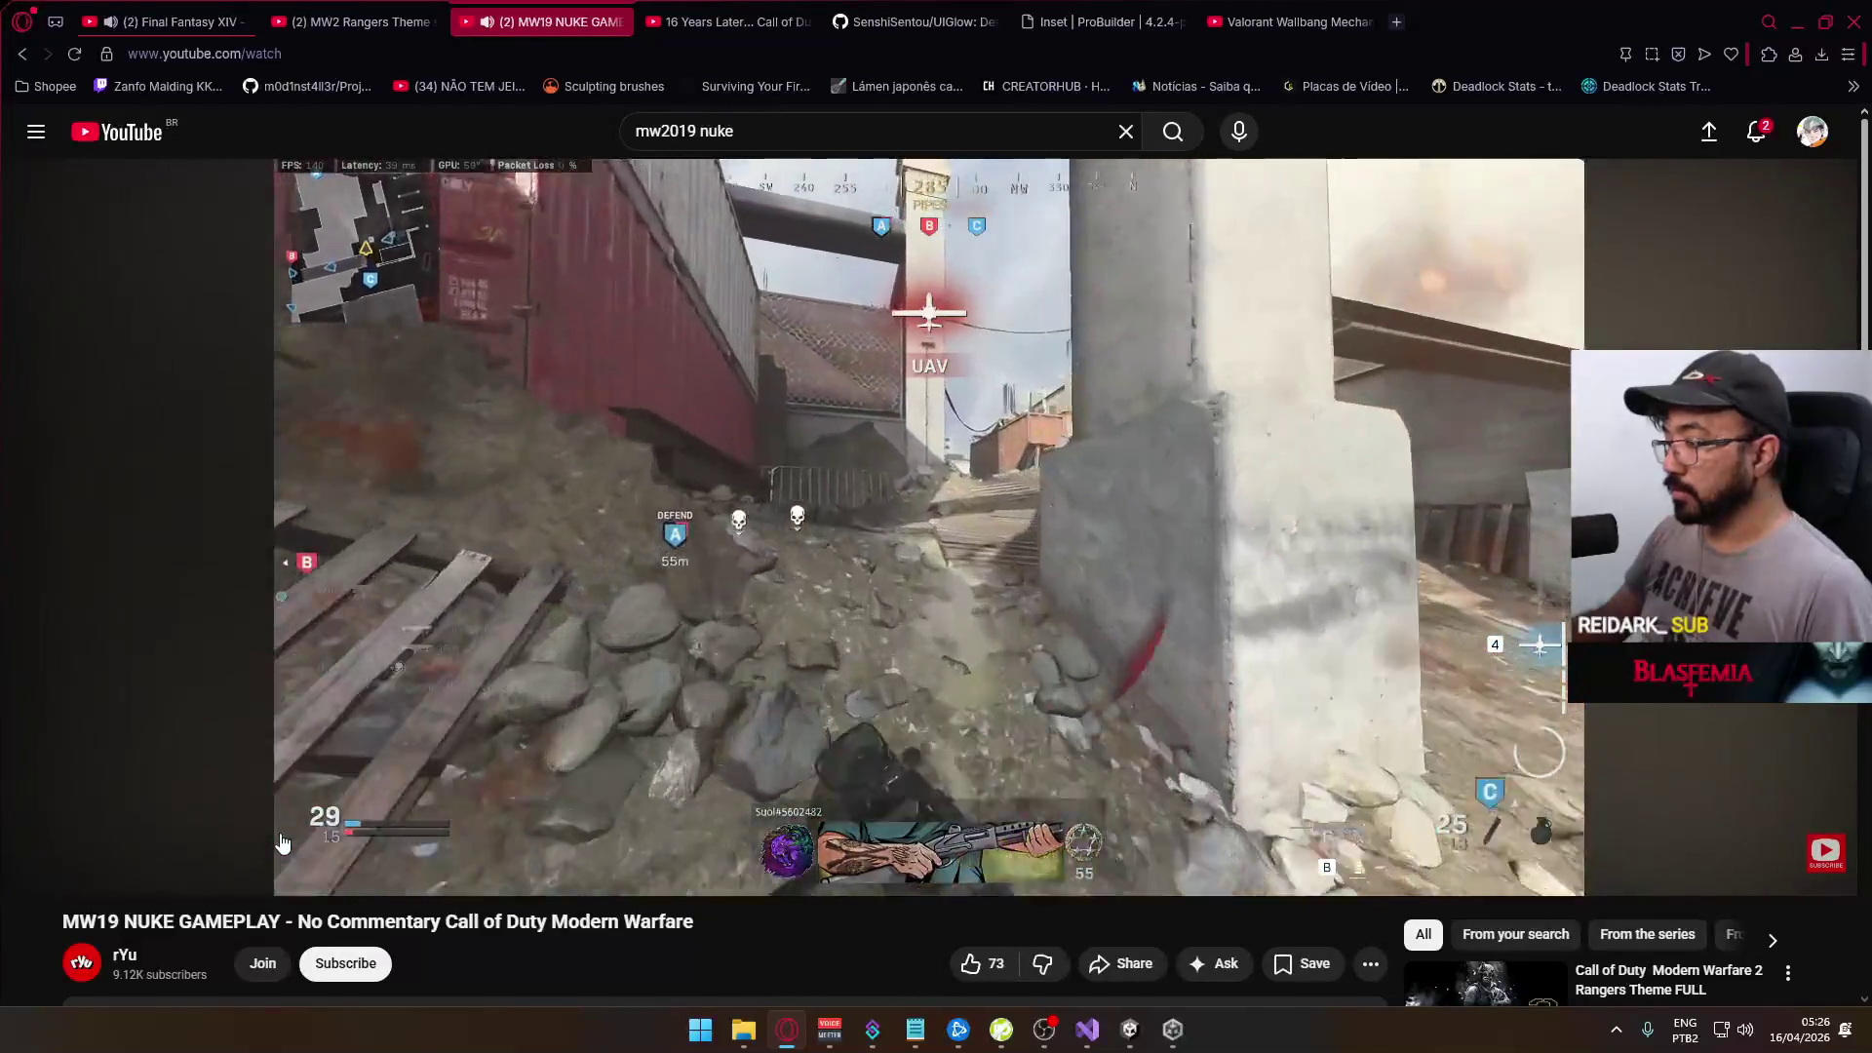
{"action": "left_click_drag", "start_coordinate": [434, 844], "coordinate": [436, 850]}
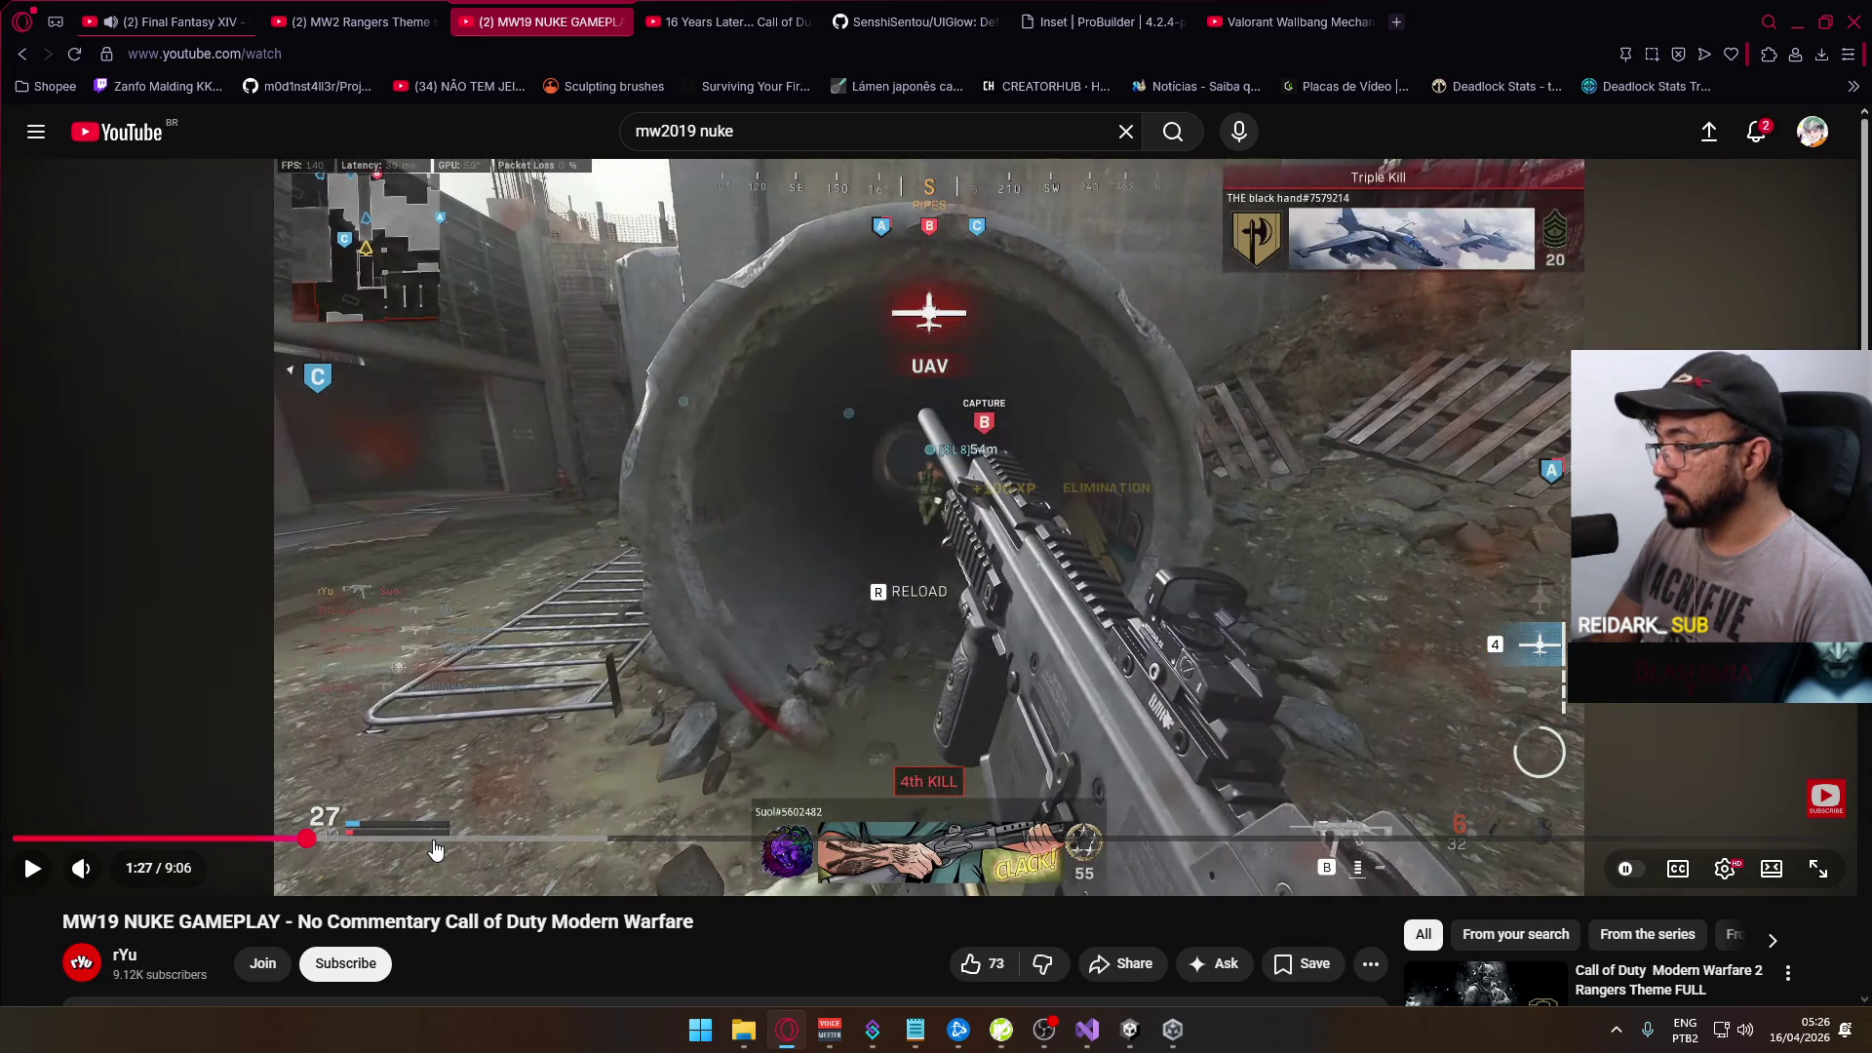
{"action": "key", "text": "comma"}
{"action": "key", "text": "comma"}
{"action": "key", "text": "comma"}
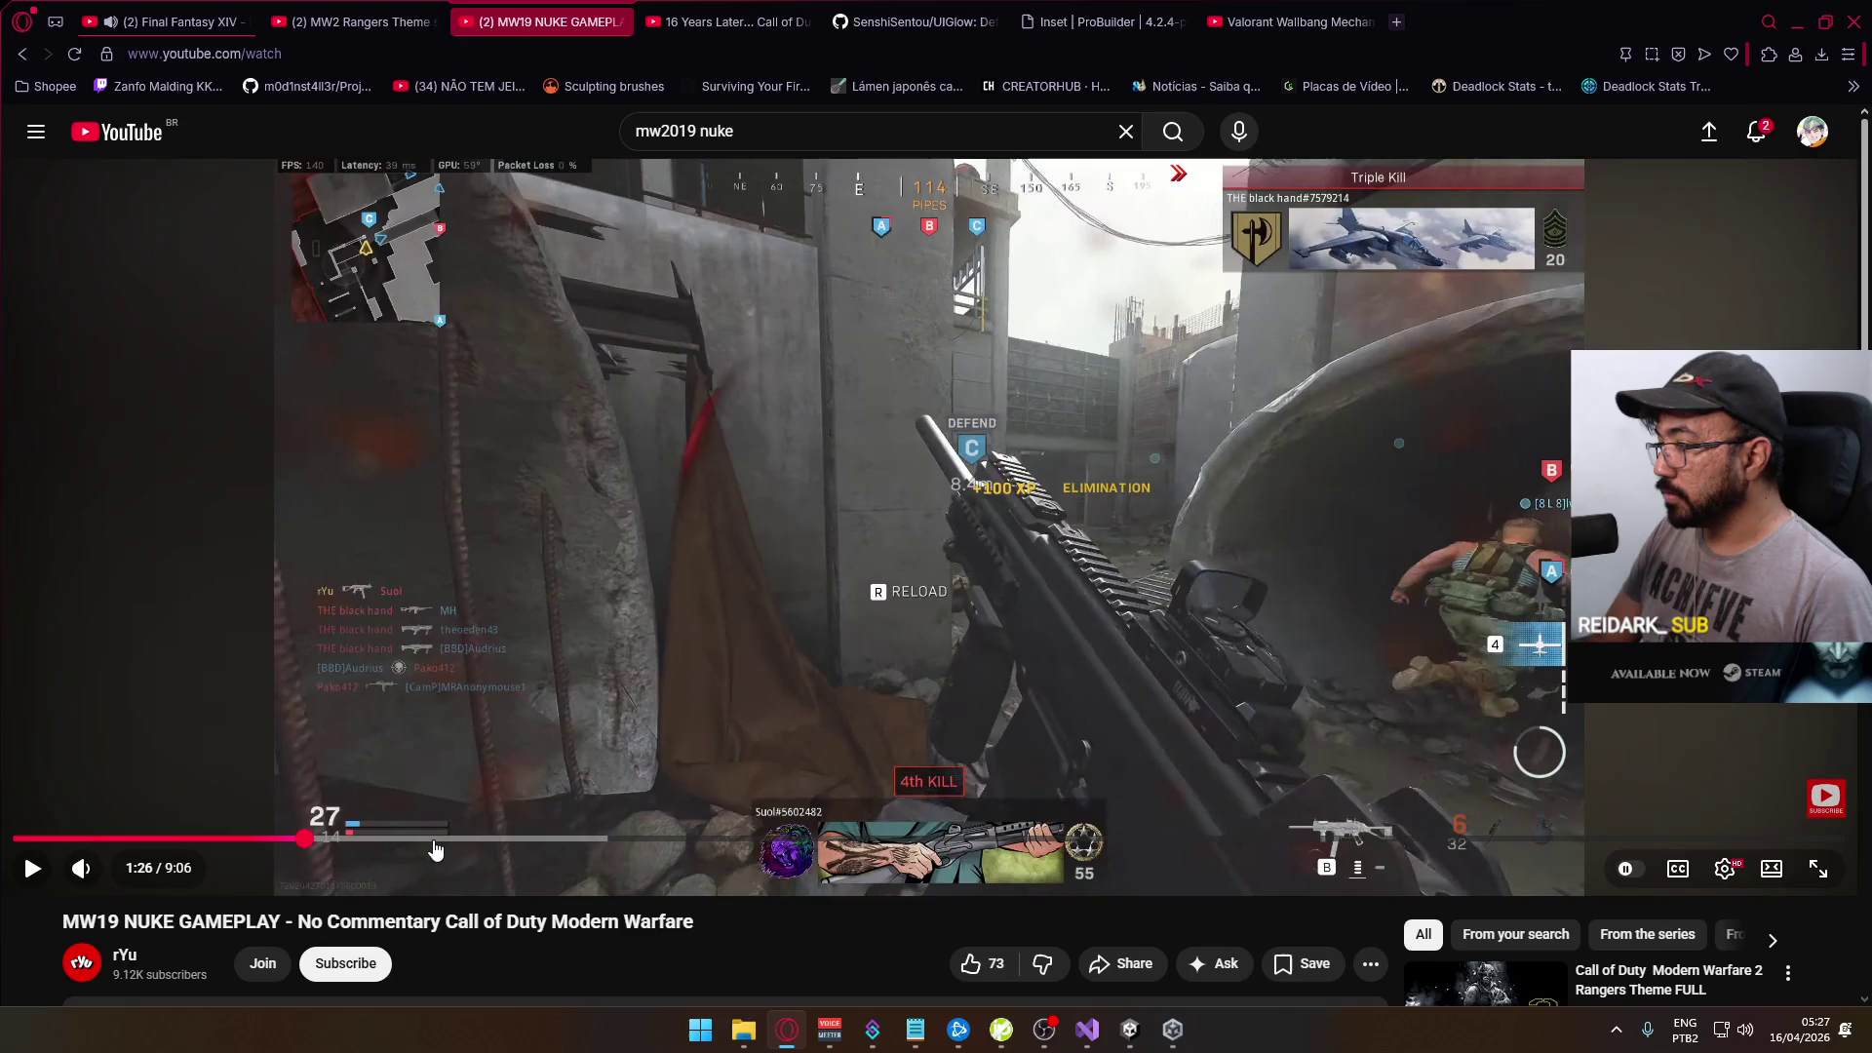
{"action": "key", "text": "comma"}
{"action": "key", "text": "comma"}
{"action": "key", "text": "comma"}
{"action": "key", "text": "comma"}
{"action": "key", "text": "comma"}
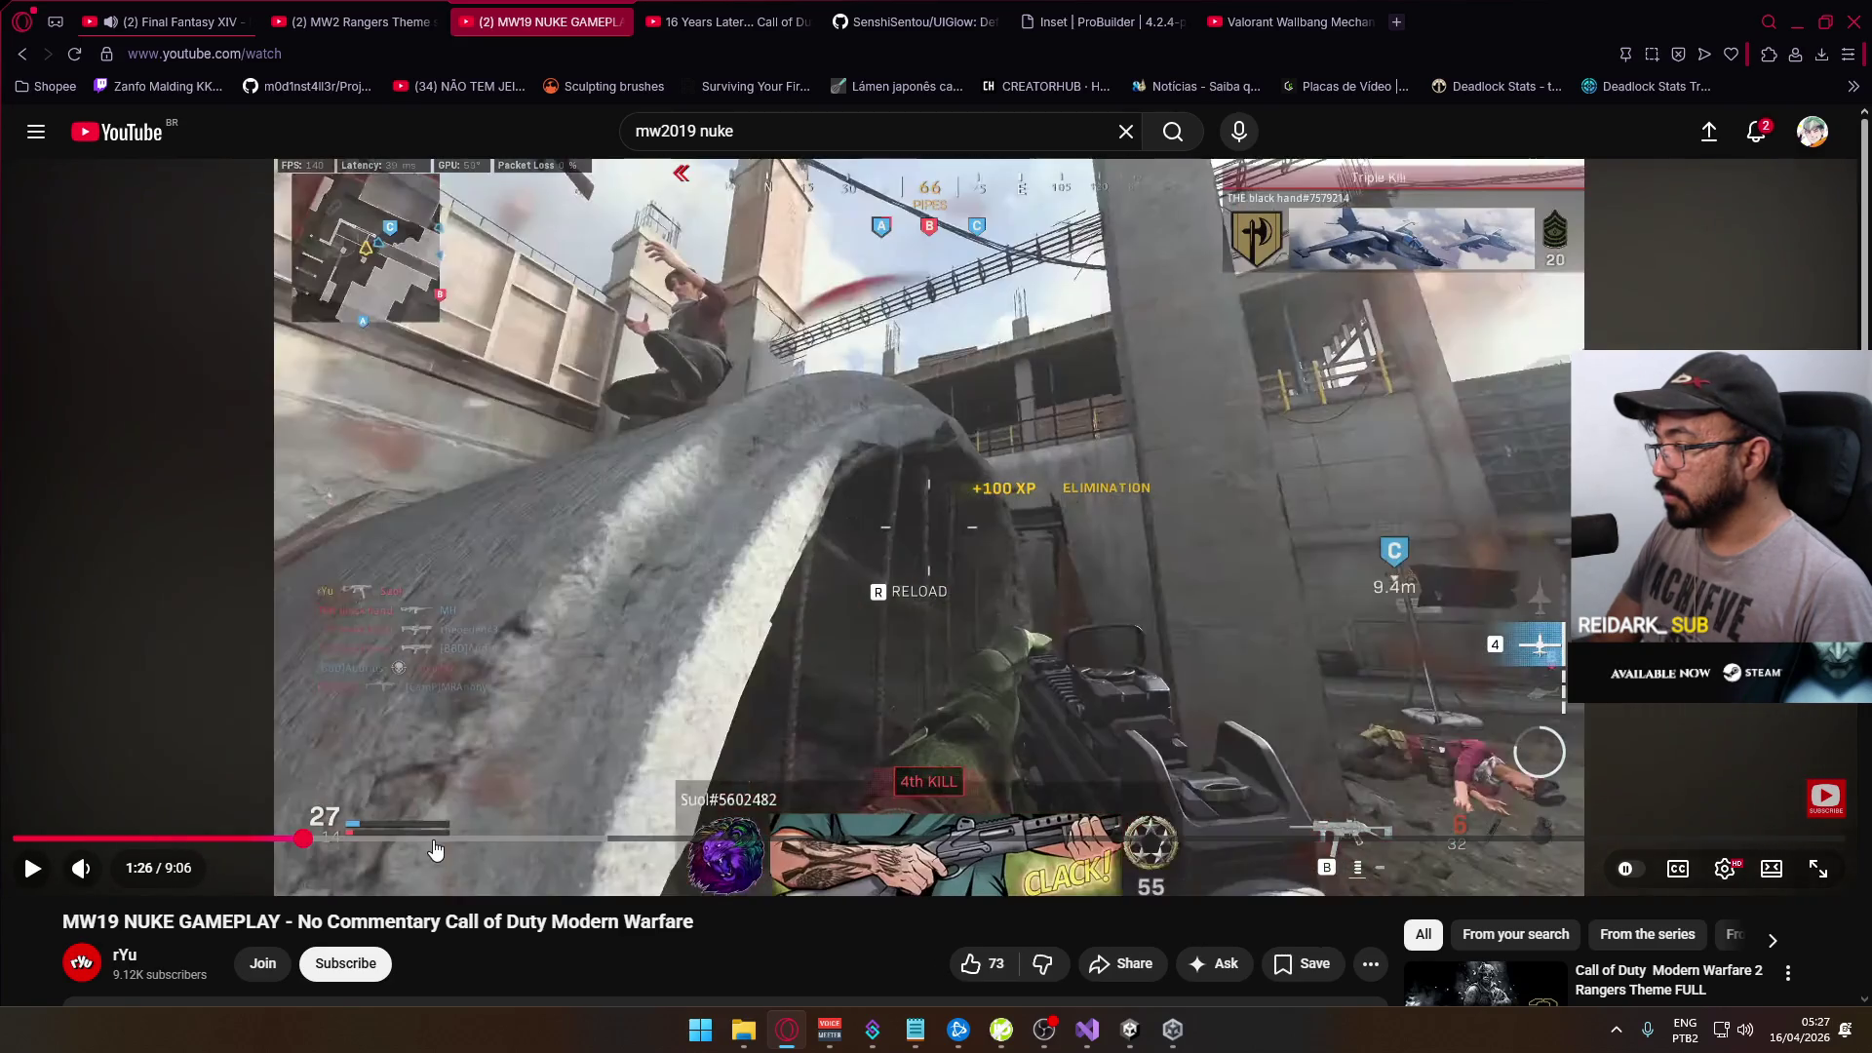
{"action": "key", "text": "comma"}
{"action": "key", "text": "comma"}
{"action": "key", "text": "comma"}
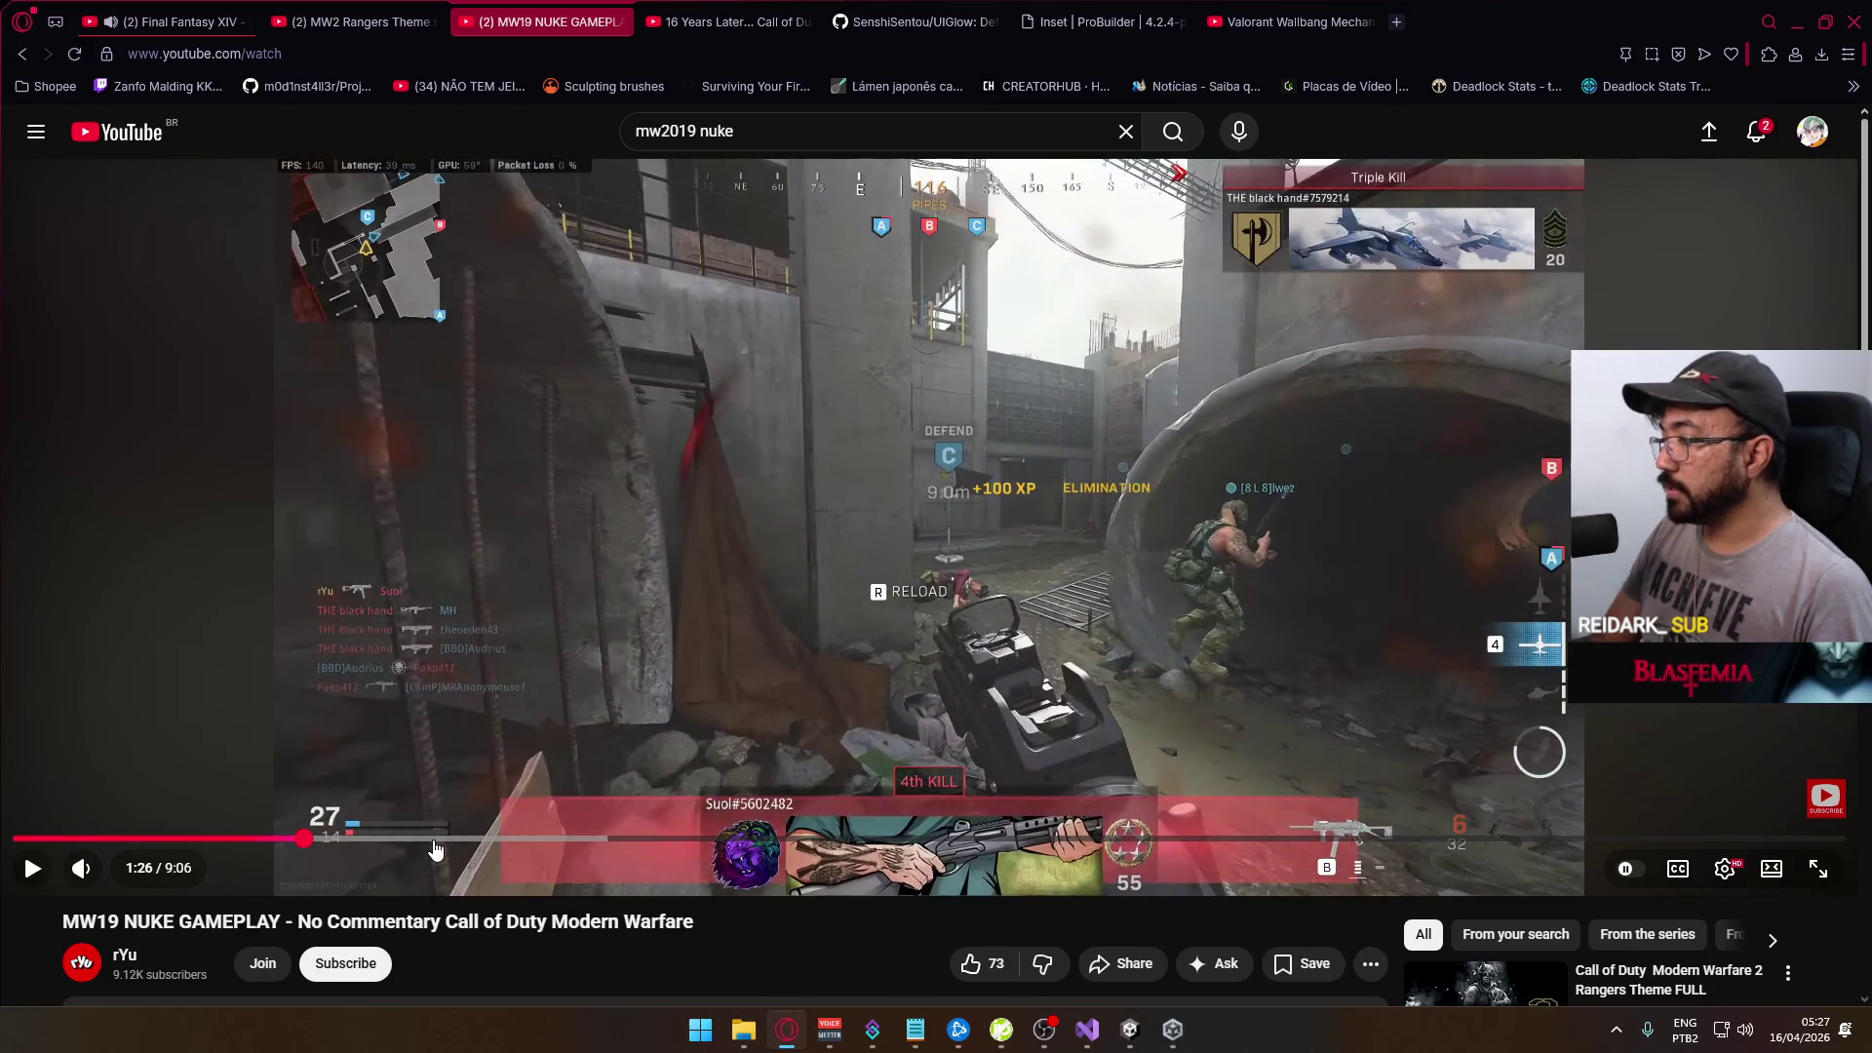
{"action": "key", "text": "k"}
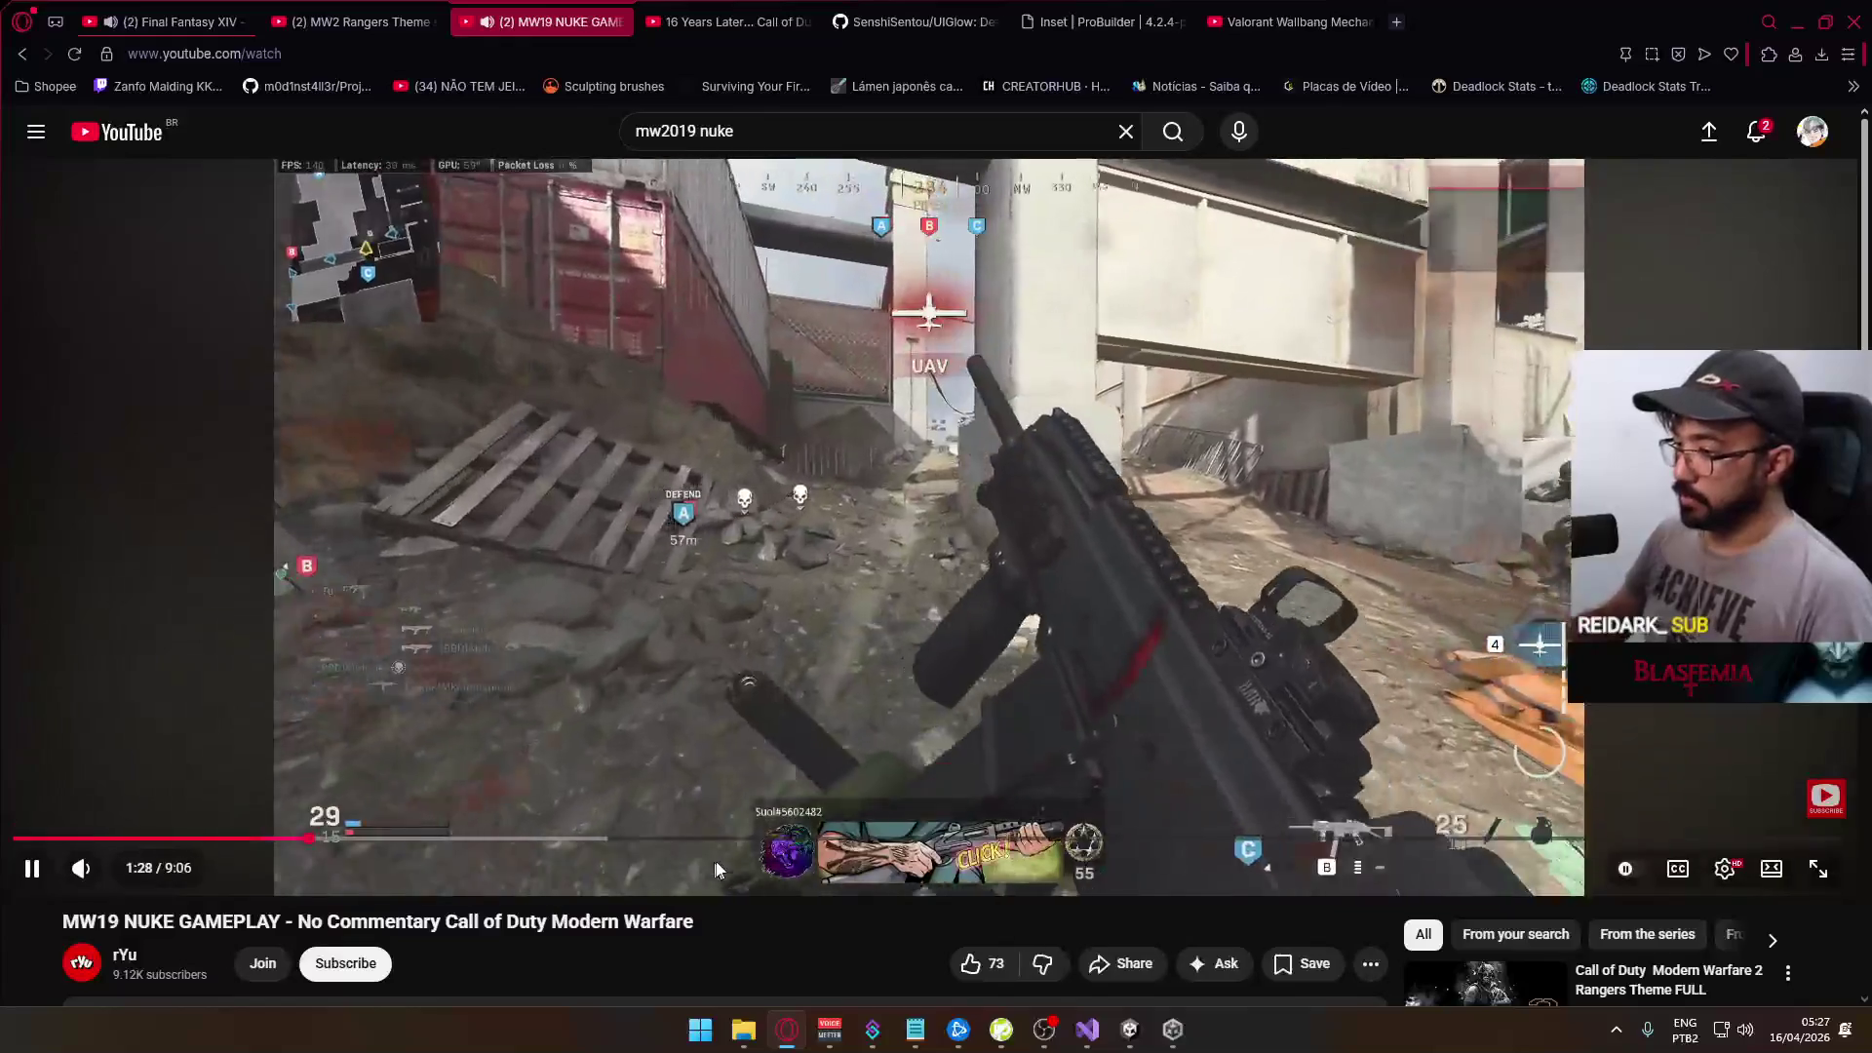
{"action": "left_click", "coordinate": [743, 848]}
Seek between 4:37 and 5:09, settling near 4:29 on the blue-and-yellow kill-streak banner.
{"action": "left_click", "coordinate": [944, 840]}
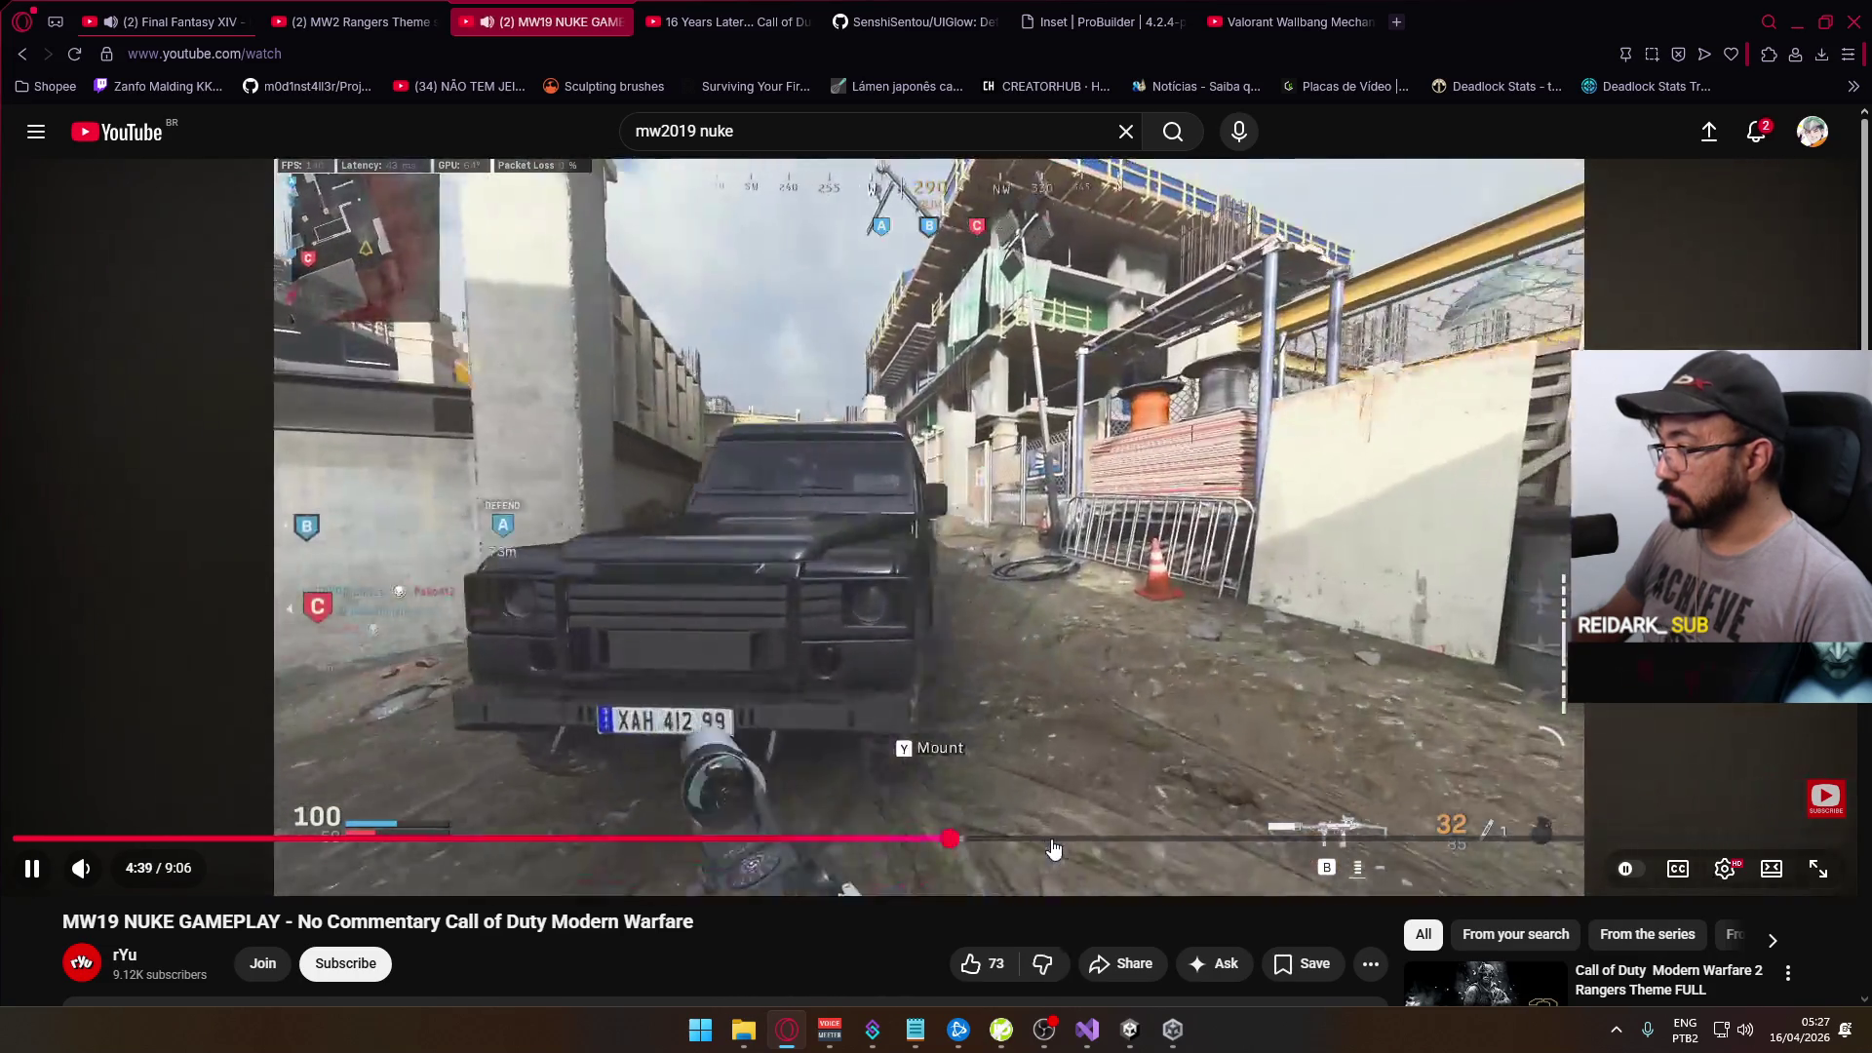
{"action": "left_click", "coordinate": [1053, 840]}
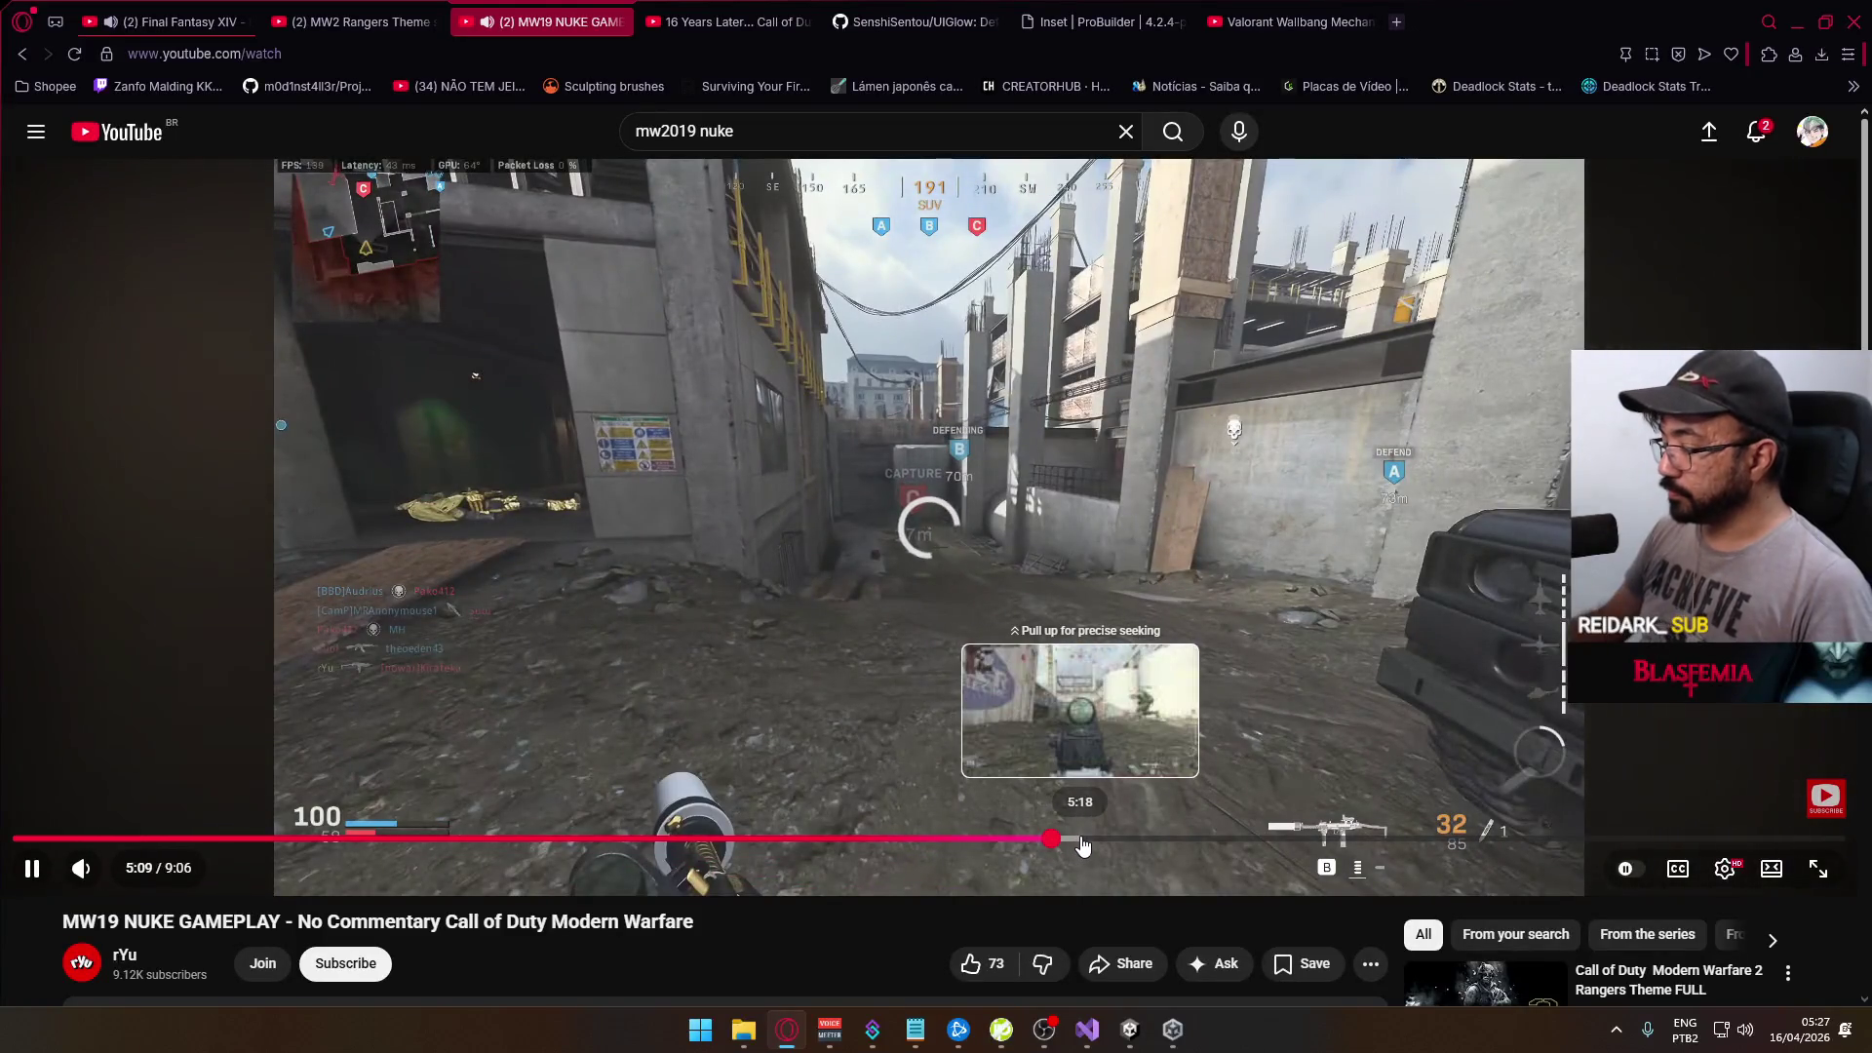
{"action": "left_click_drag", "start_coordinate": [1082, 844], "coordinate": [1021, 845]}
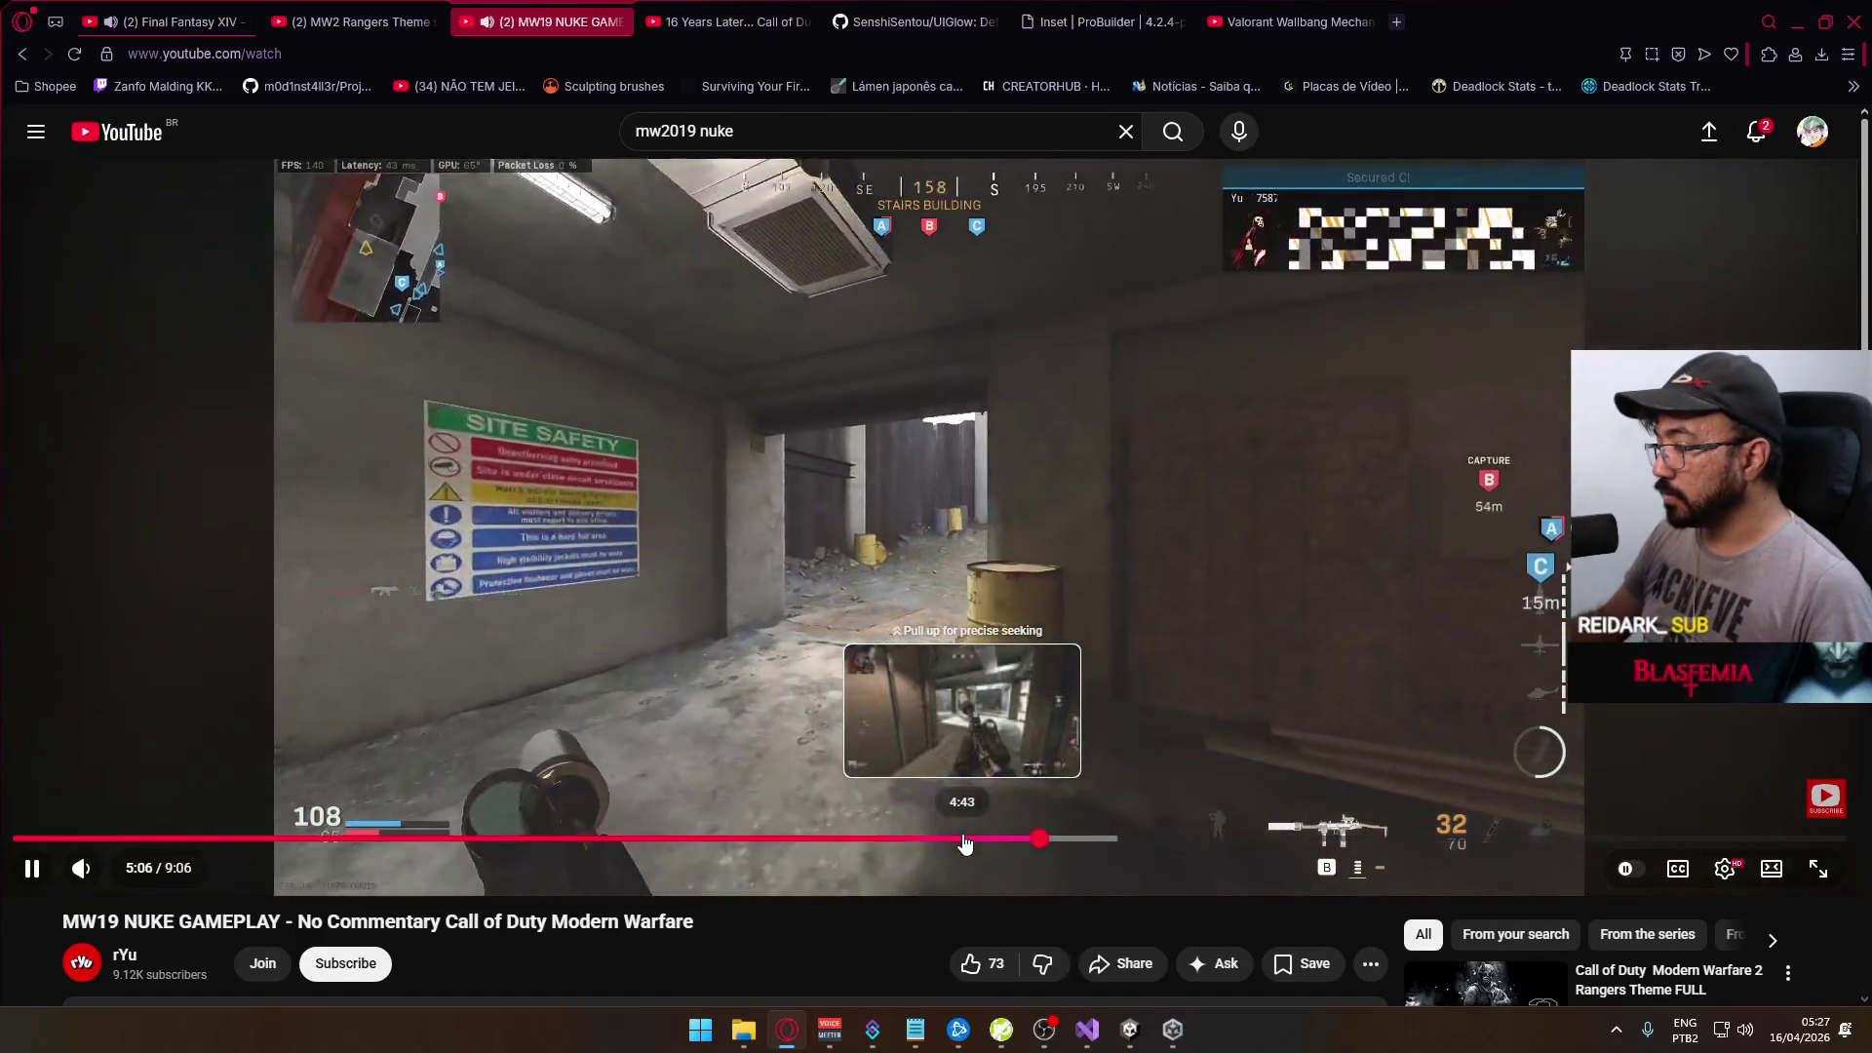
{"action": "left_click", "coordinate": [965, 838]}
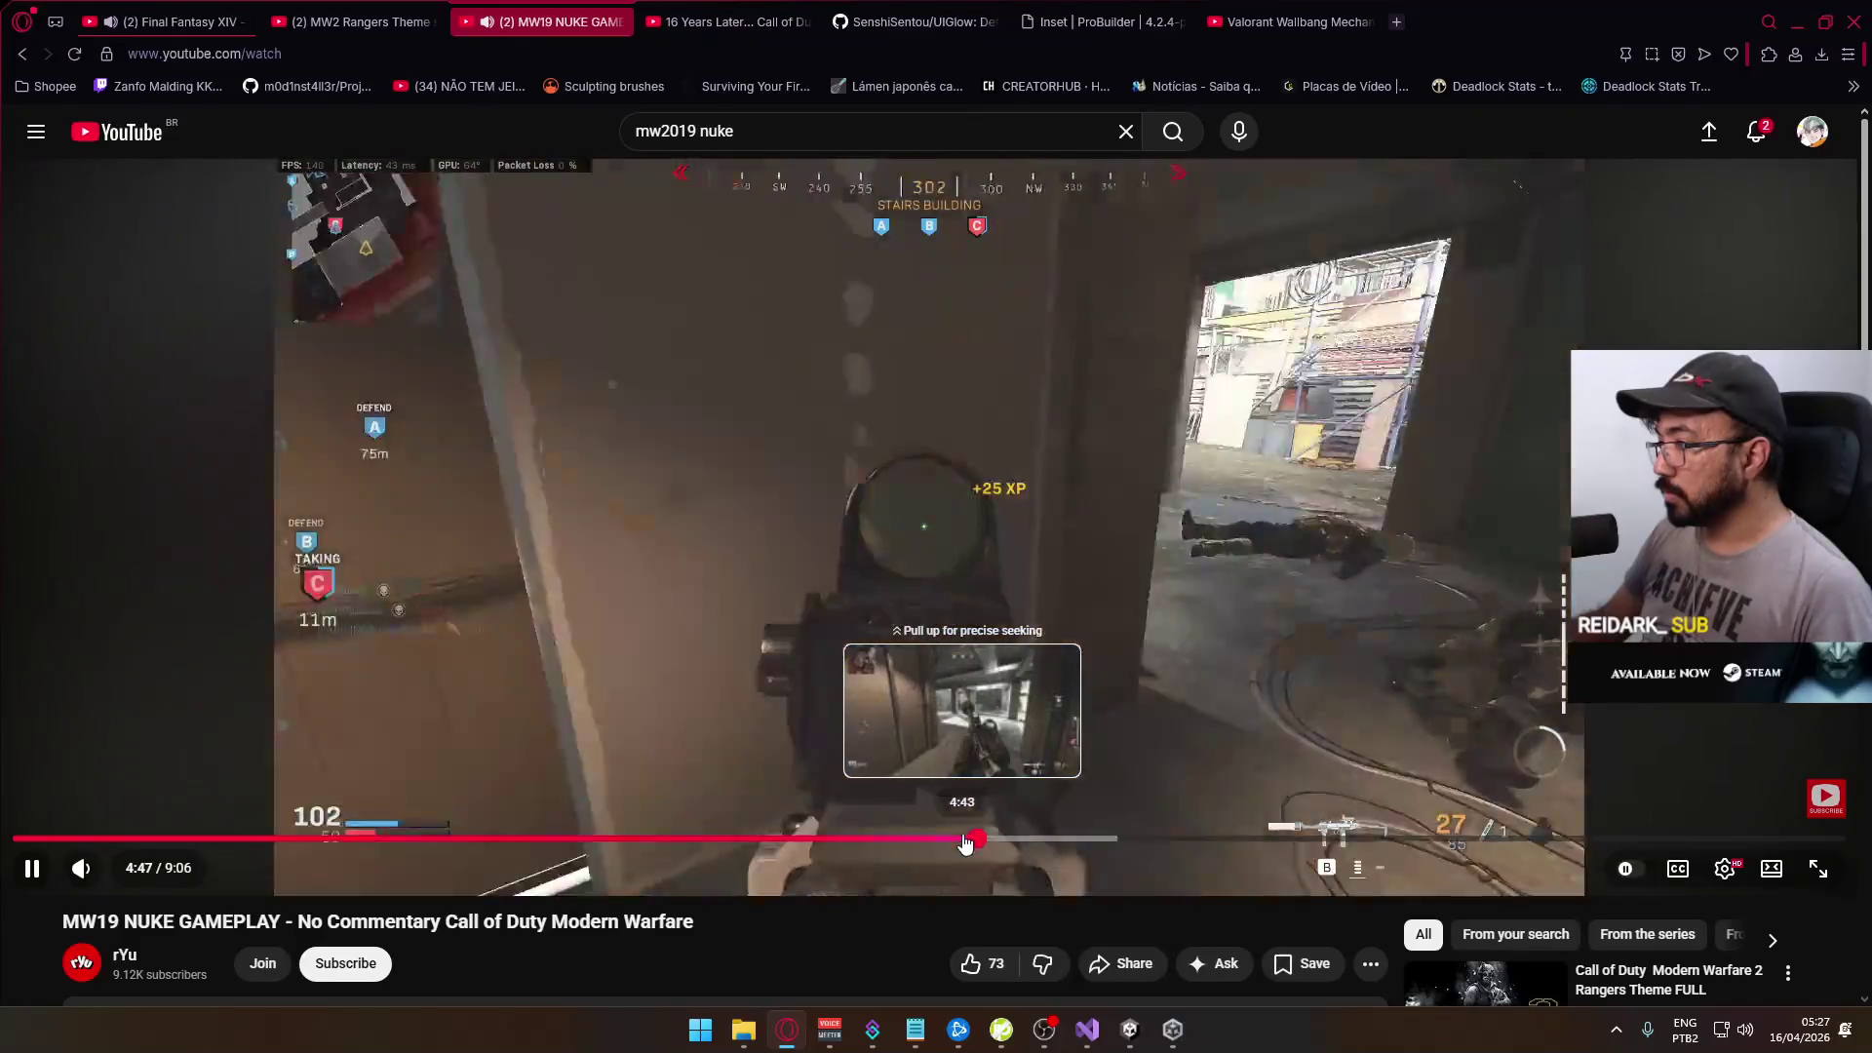
{"action": "left_click", "coordinate": [946, 840]}
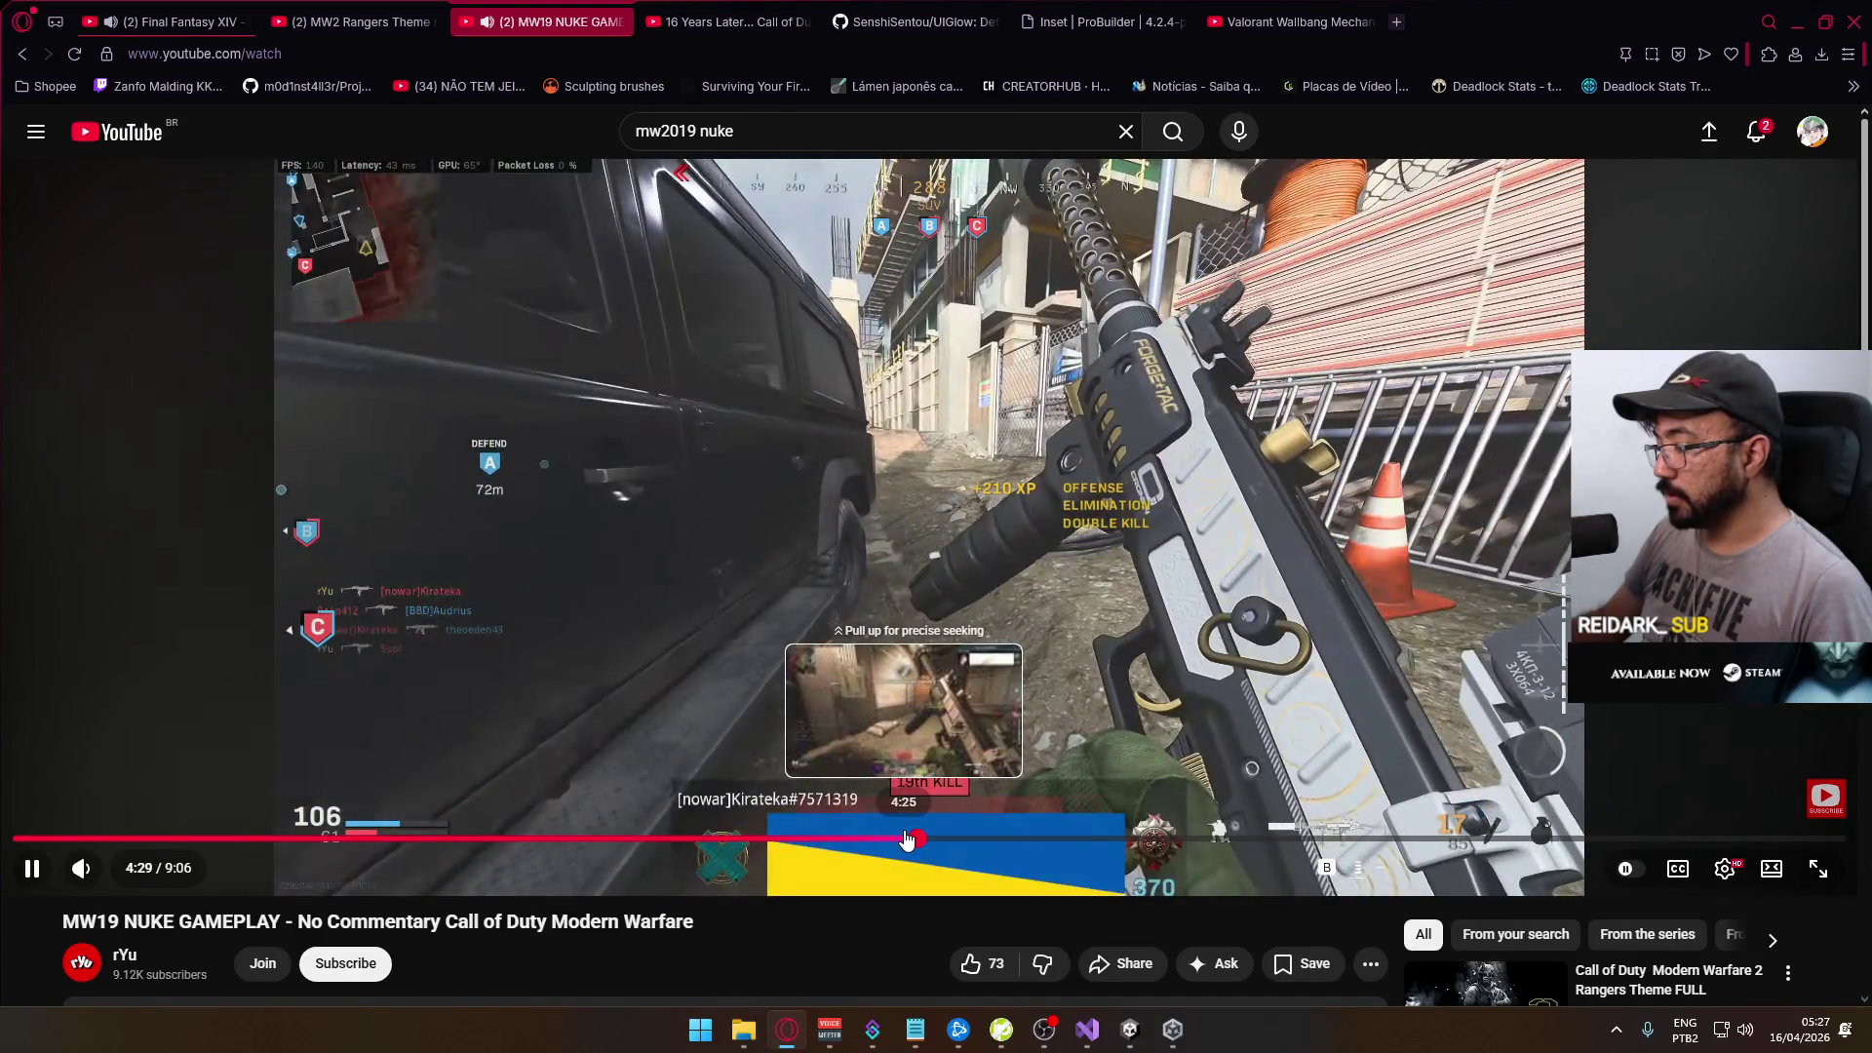
Scrub the MW19 Nuke gameplay video between about 3:33 and 4:52 to study the kill banners.
{"action": "left_click_drag", "start_coordinate": [907, 839], "coordinate": [906, 838]}
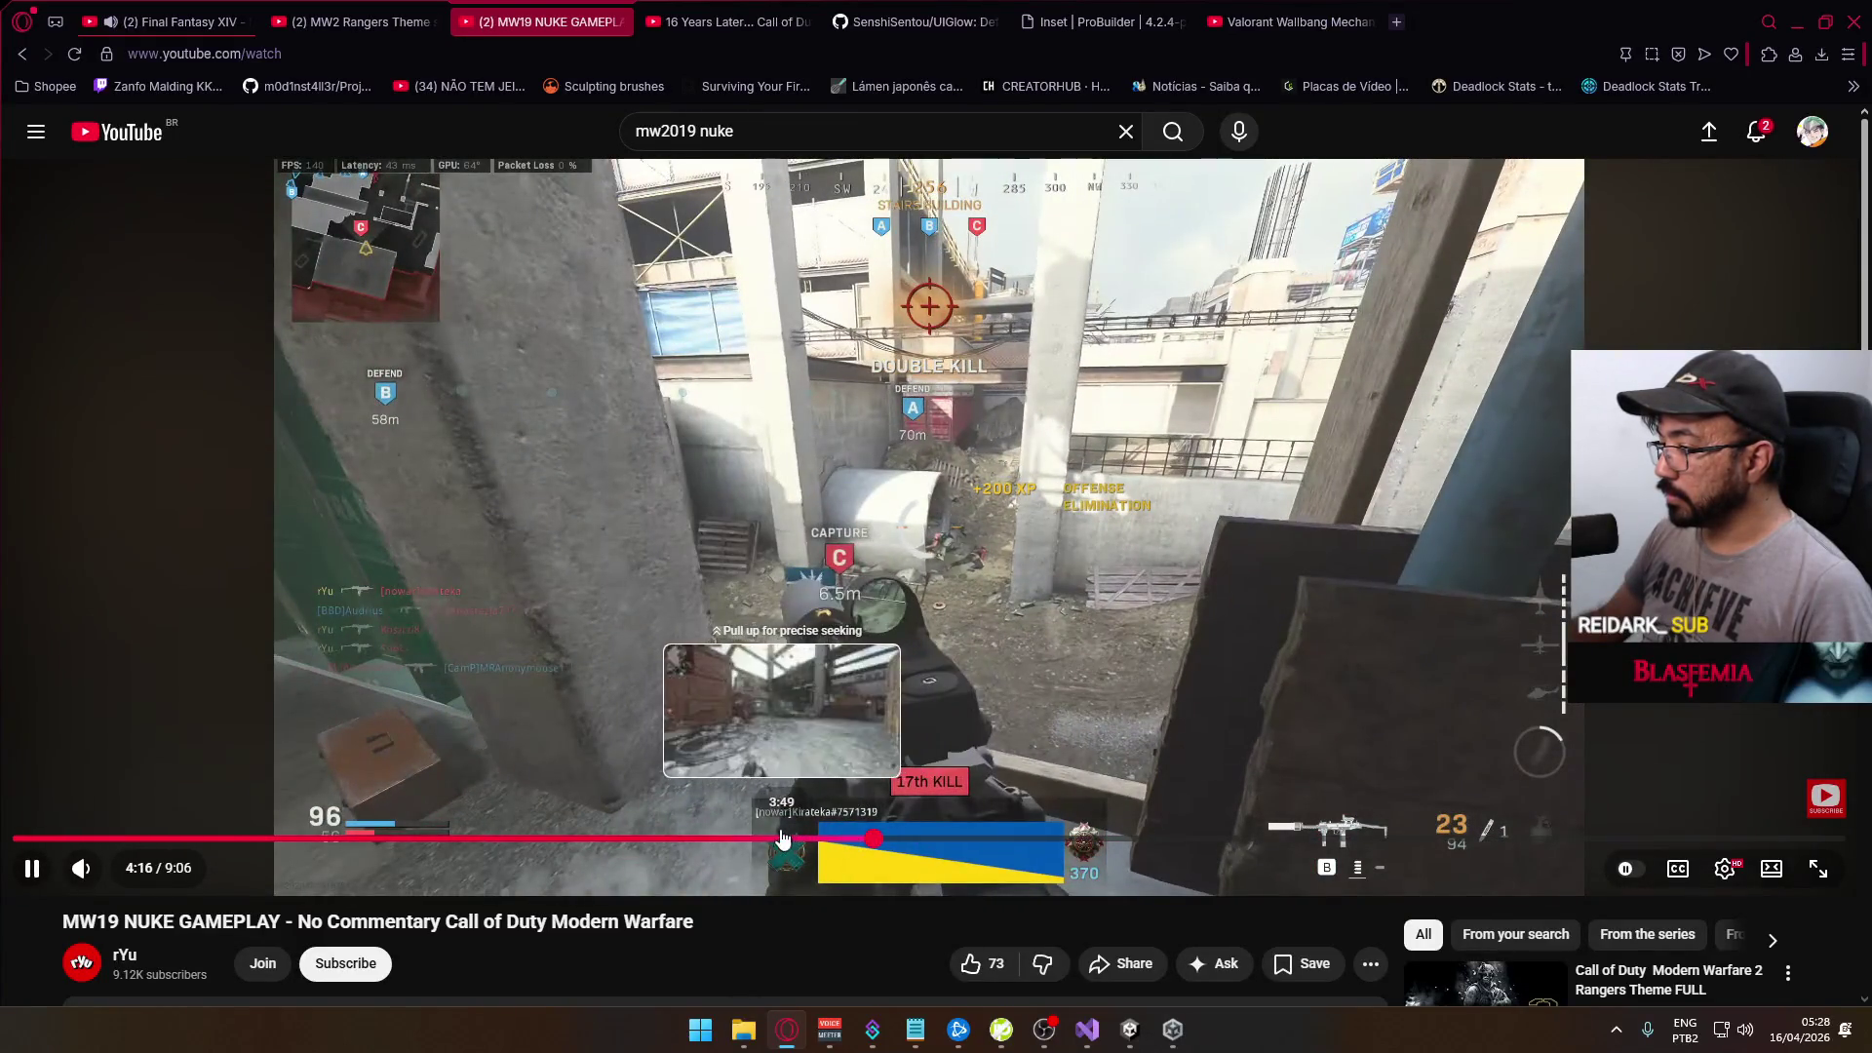
{"action": "left_click_drag", "start_coordinate": [784, 839], "coordinate": [731, 840]}
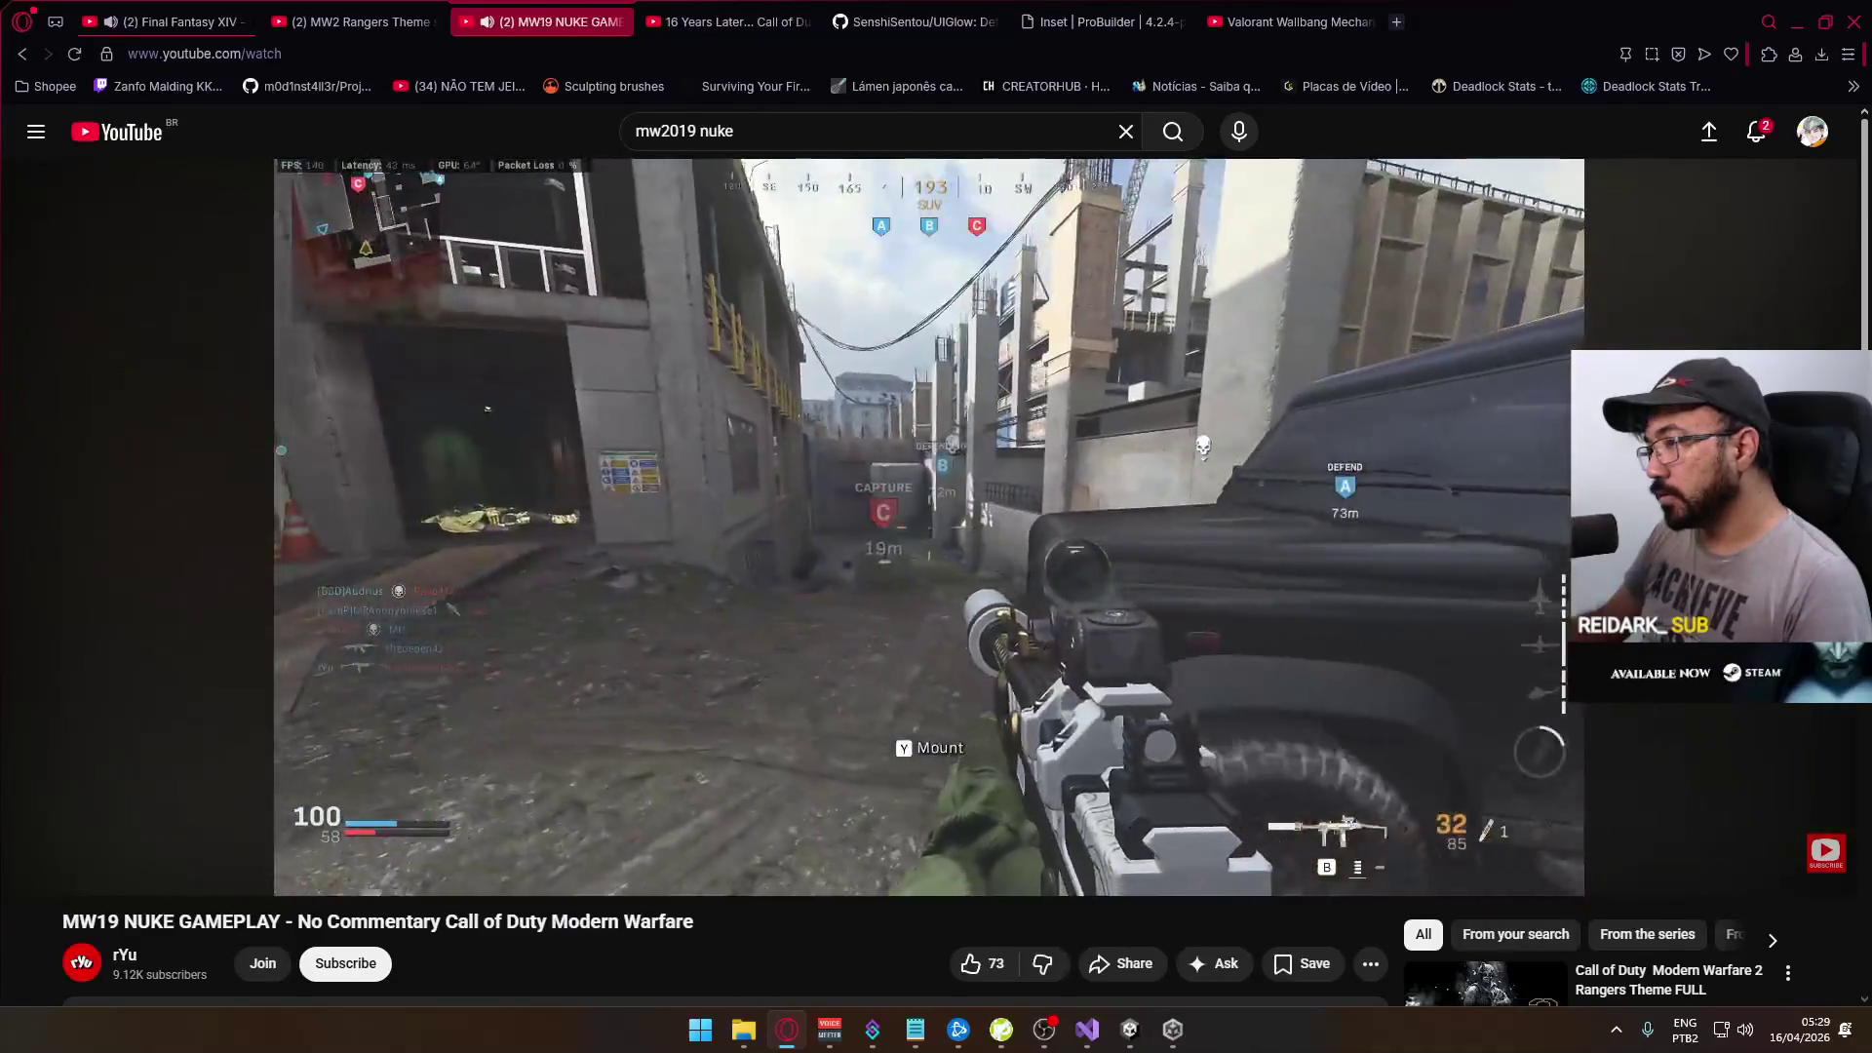
{"action": "mouse_move", "coordinate": [1074, 786]}
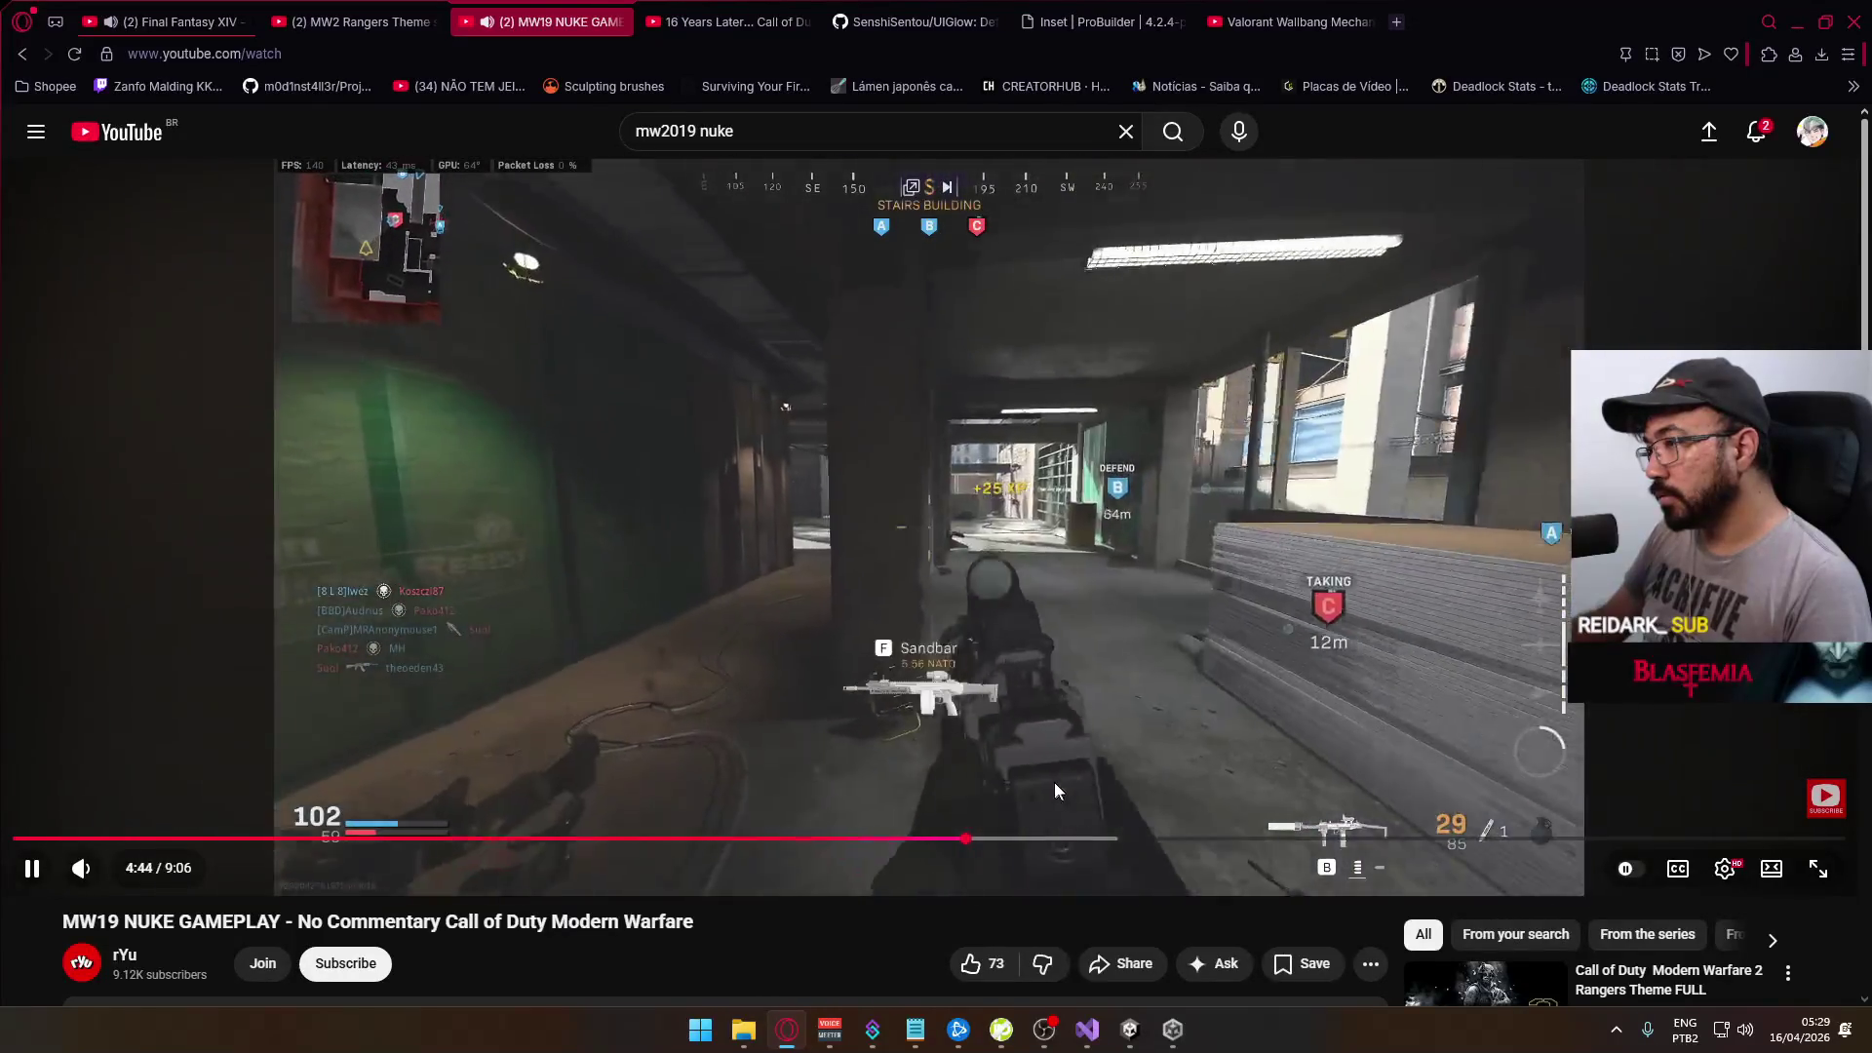
{"action": "left_click", "coordinate": [996, 839]}
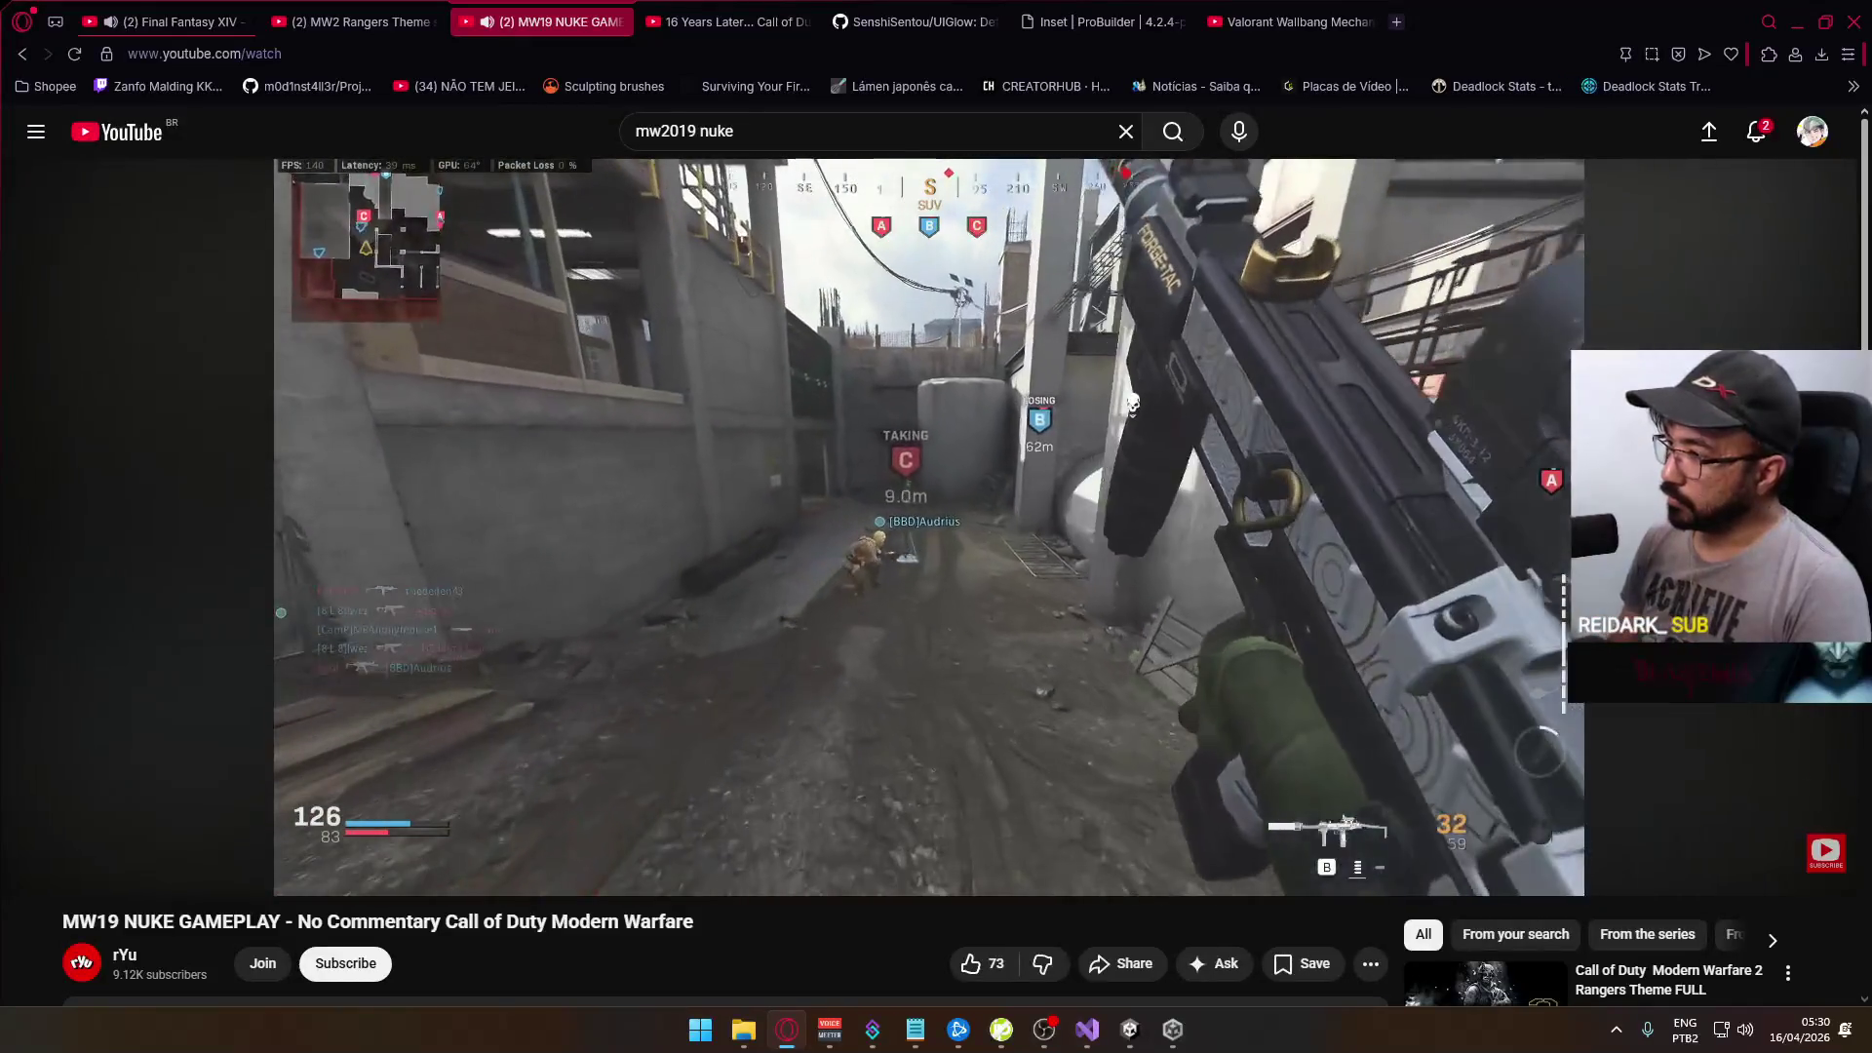
Pause the gameplay video at 7:22 and return to the Unity Editor.
{"action": "mouse_move", "coordinate": [1092, 745]}
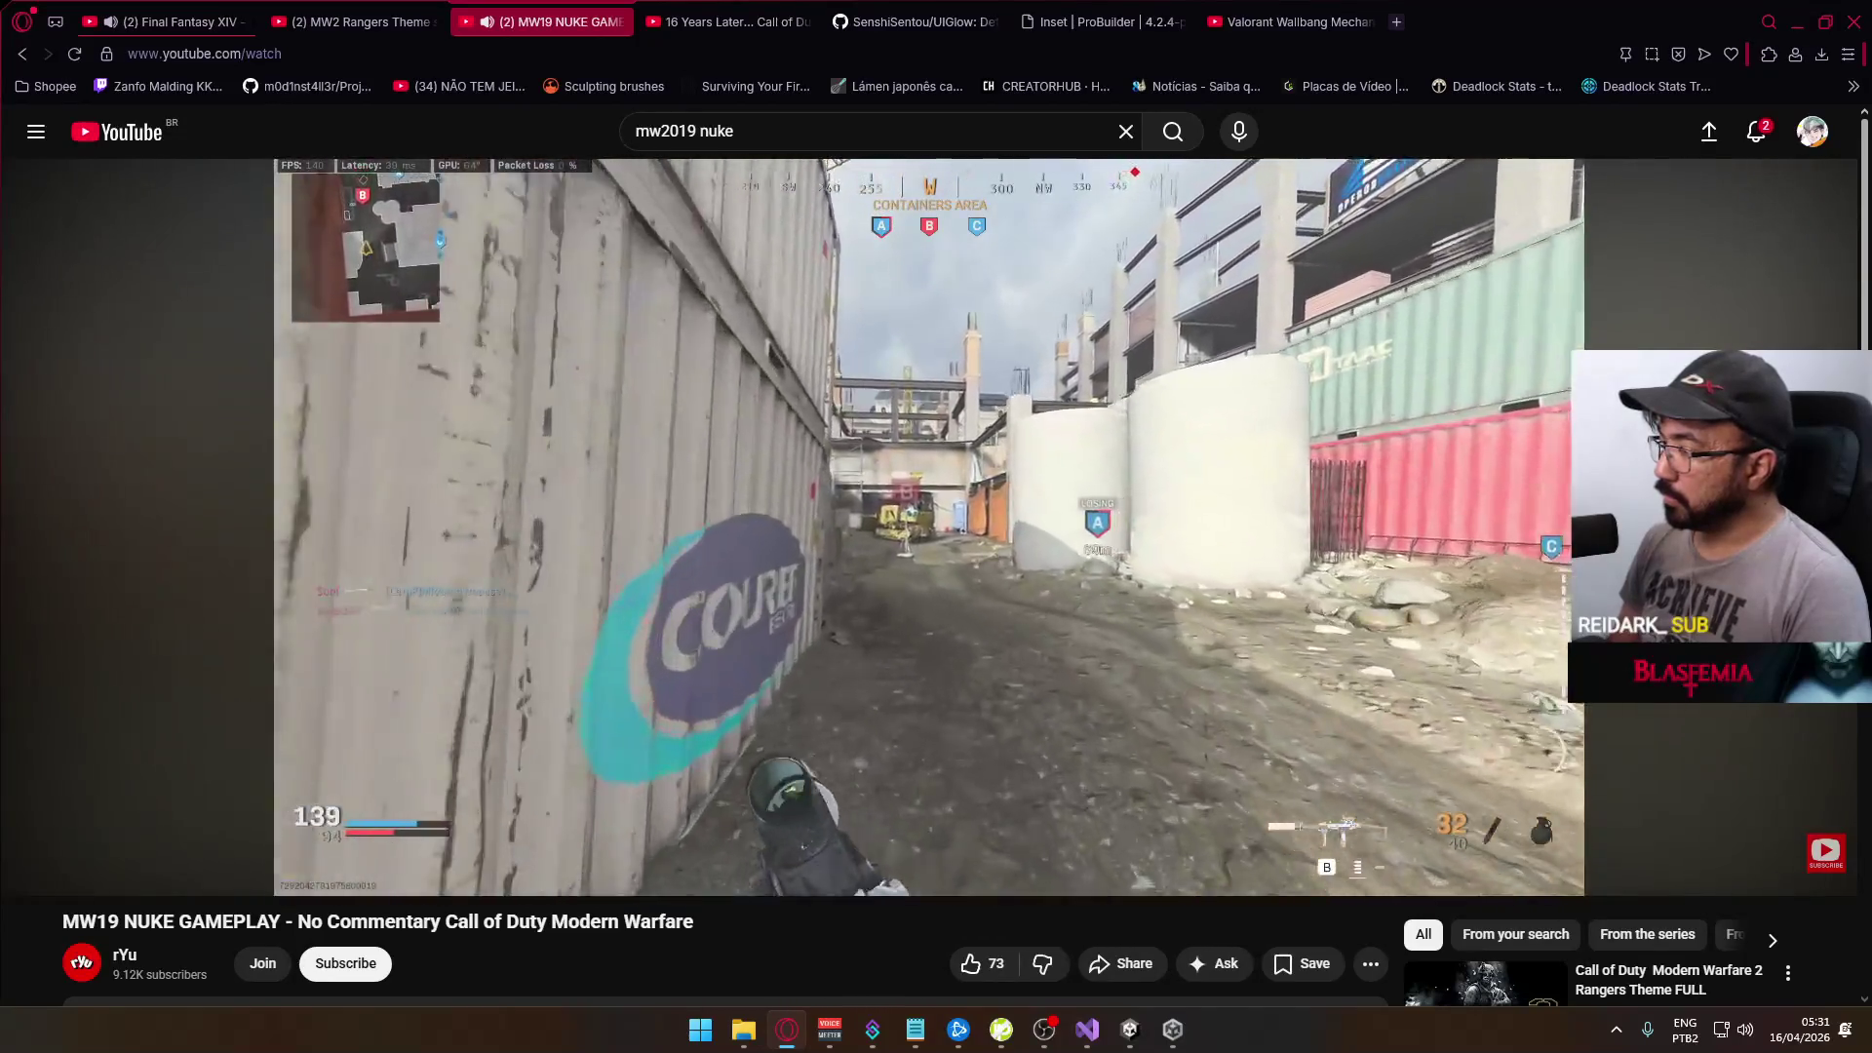
{"action": "mouse_move", "coordinate": [1094, 750]}
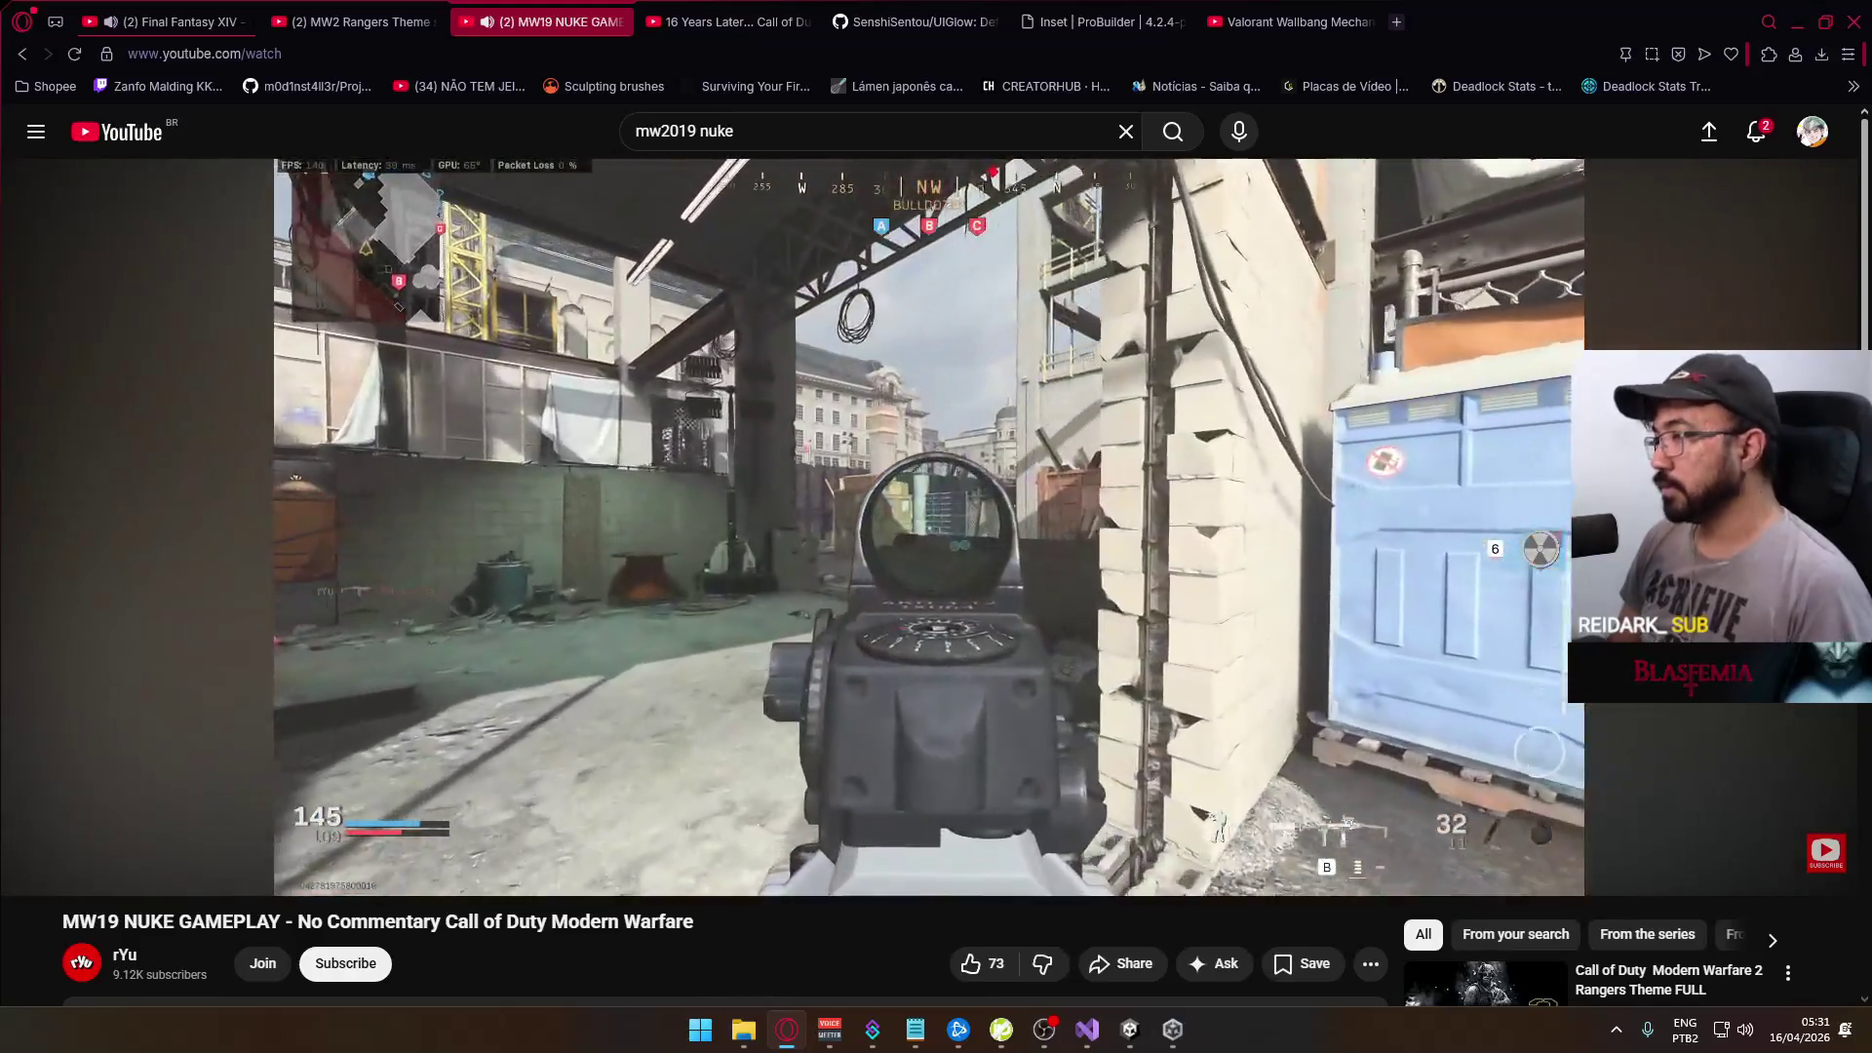
{"action": "left_click", "coordinate": [1092, 745]}
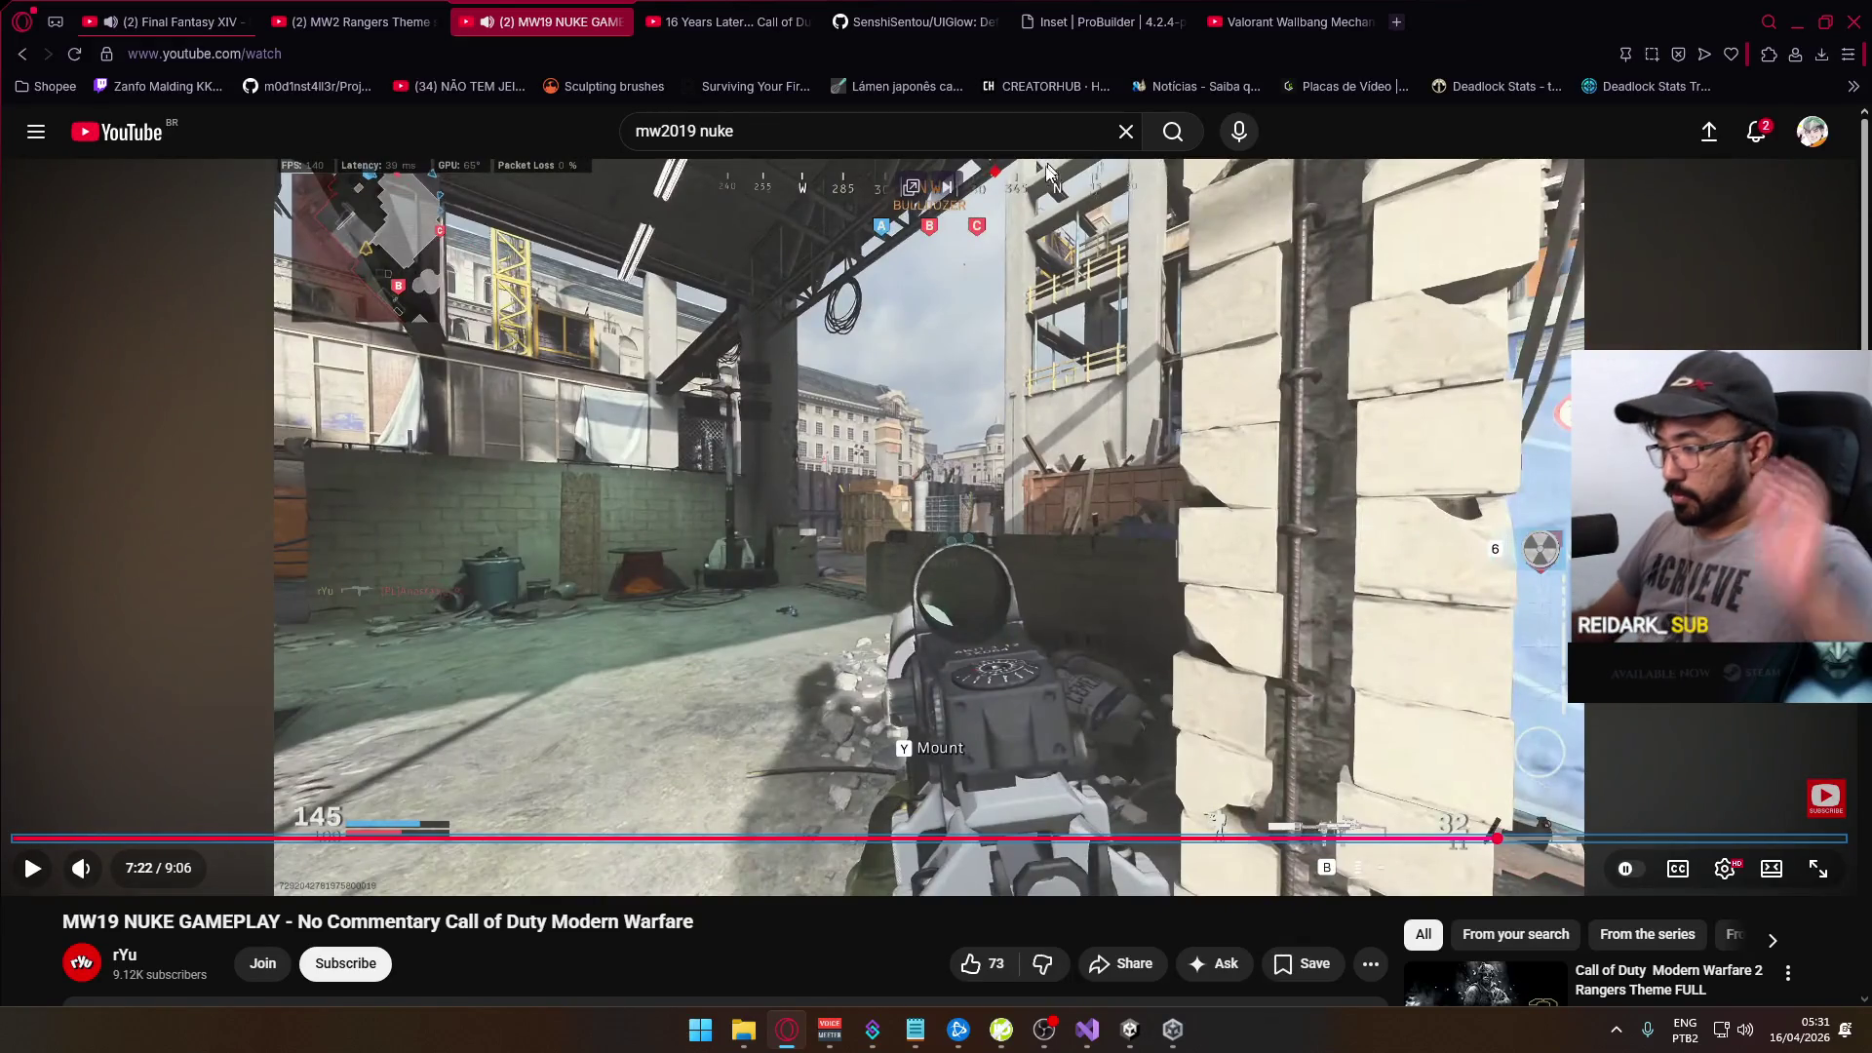
{"action": "left_click", "coordinate": [1147, 1032]}
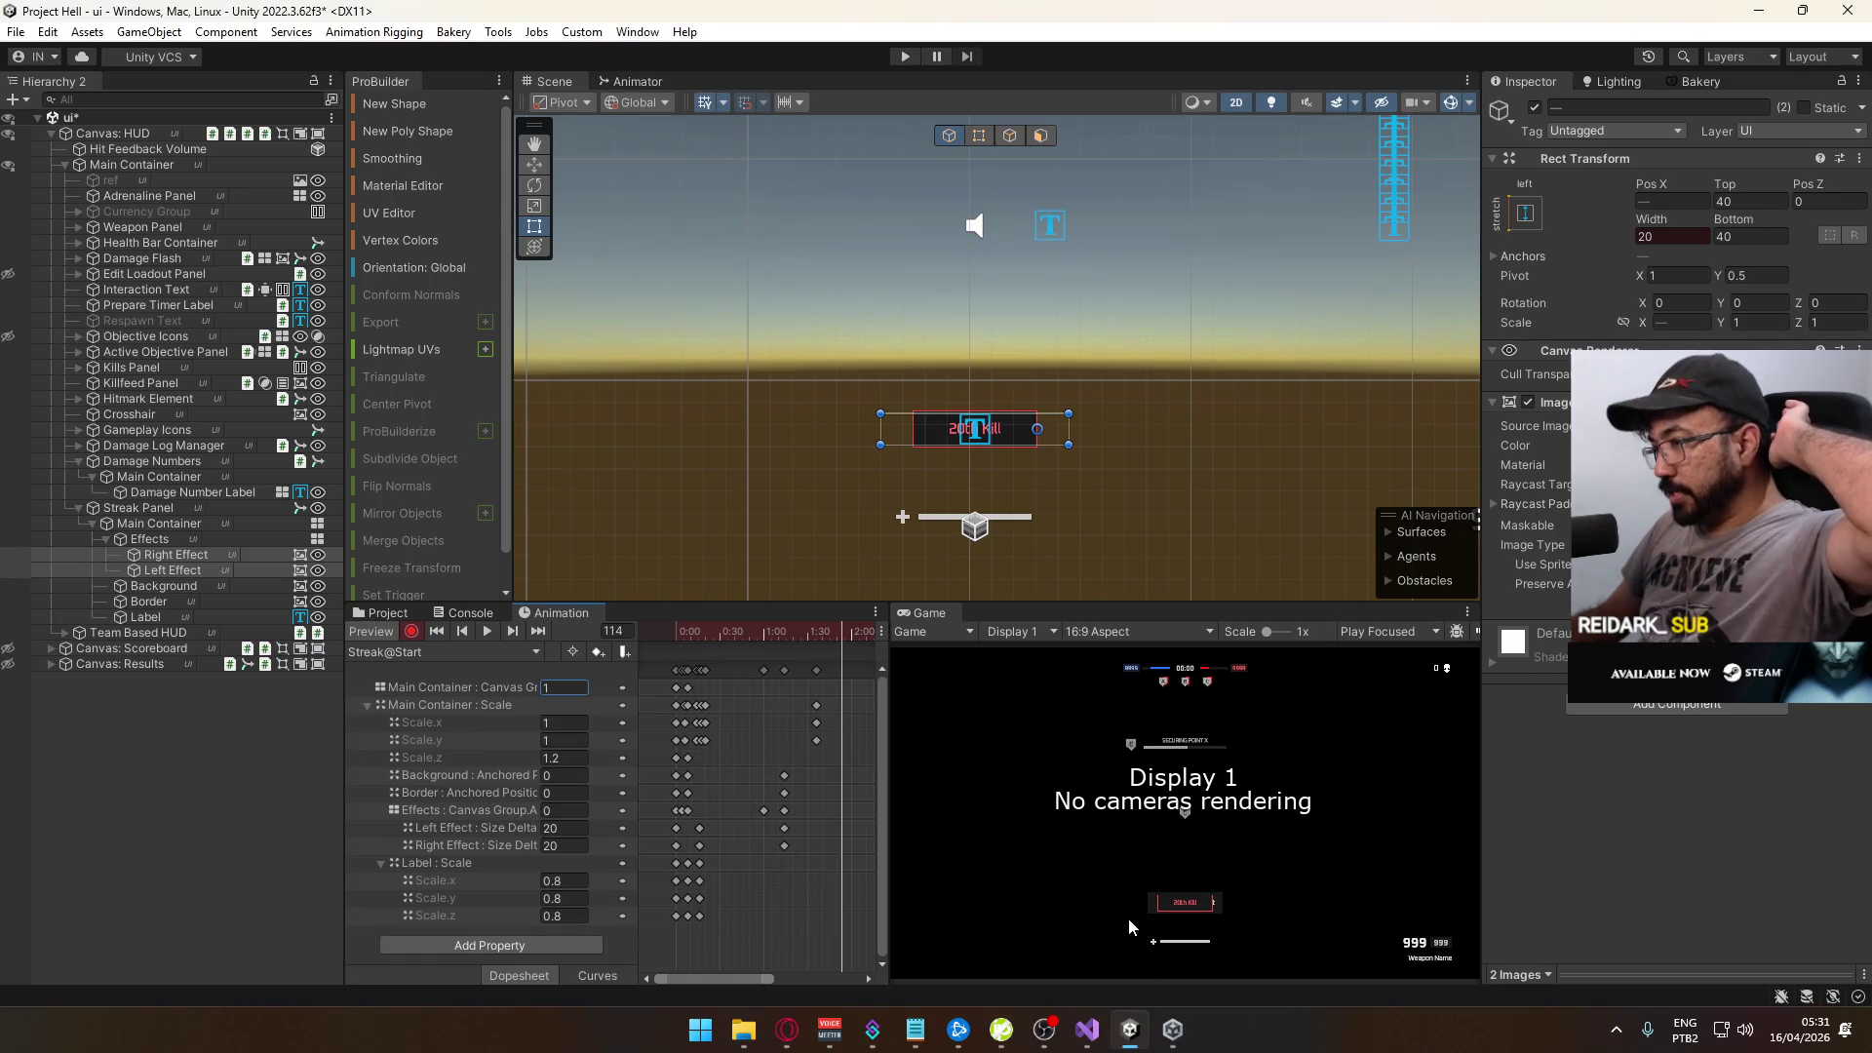
Play the Streak@Start preview from the start, then scrub the playhead to frame 14.
{"action": "left_click", "coordinate": [778, 634]}
{"action": "left_click_drag", "start_coordinate": [778, 630], "coordinate": [645, 641]}
{"action": "key", "text": "space"}
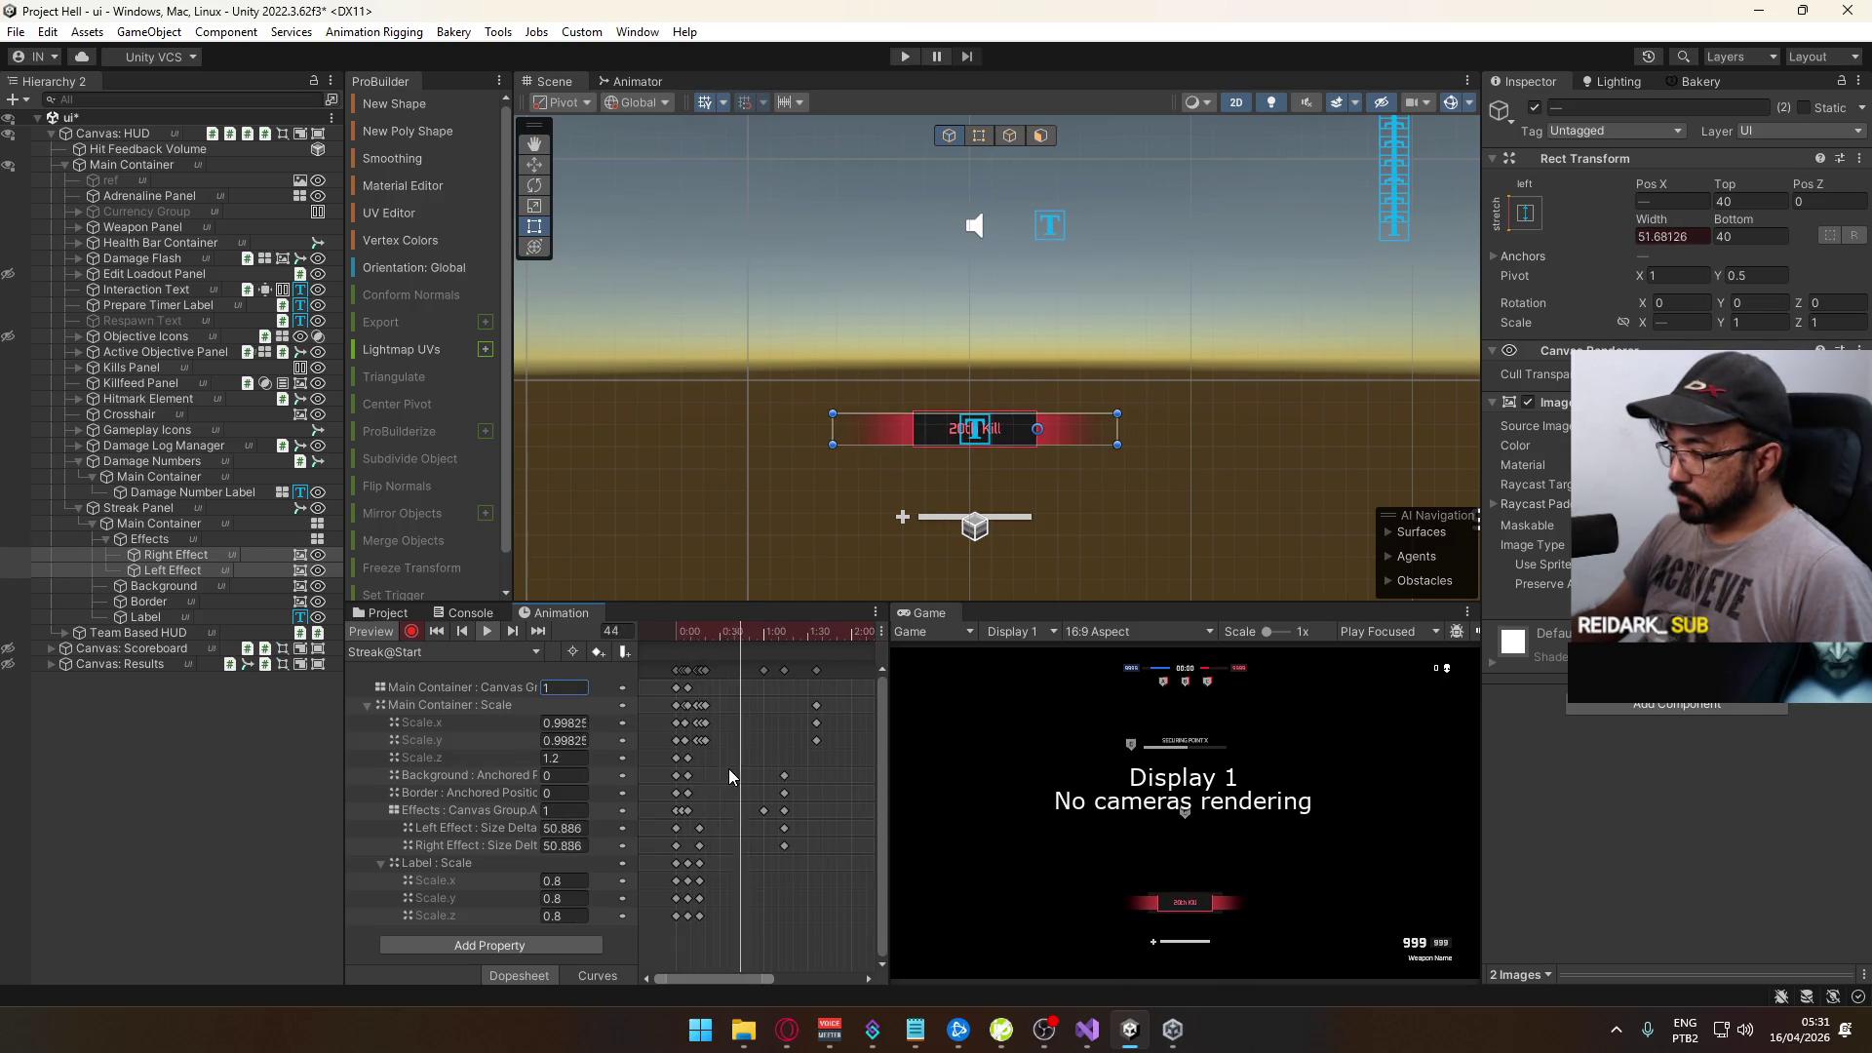
{"action": "left_click", "coordinate": [679, 632]}
{"action": "left_click_drag", "start_coordinate": [680, 632], "coordinate": [695, 632]}
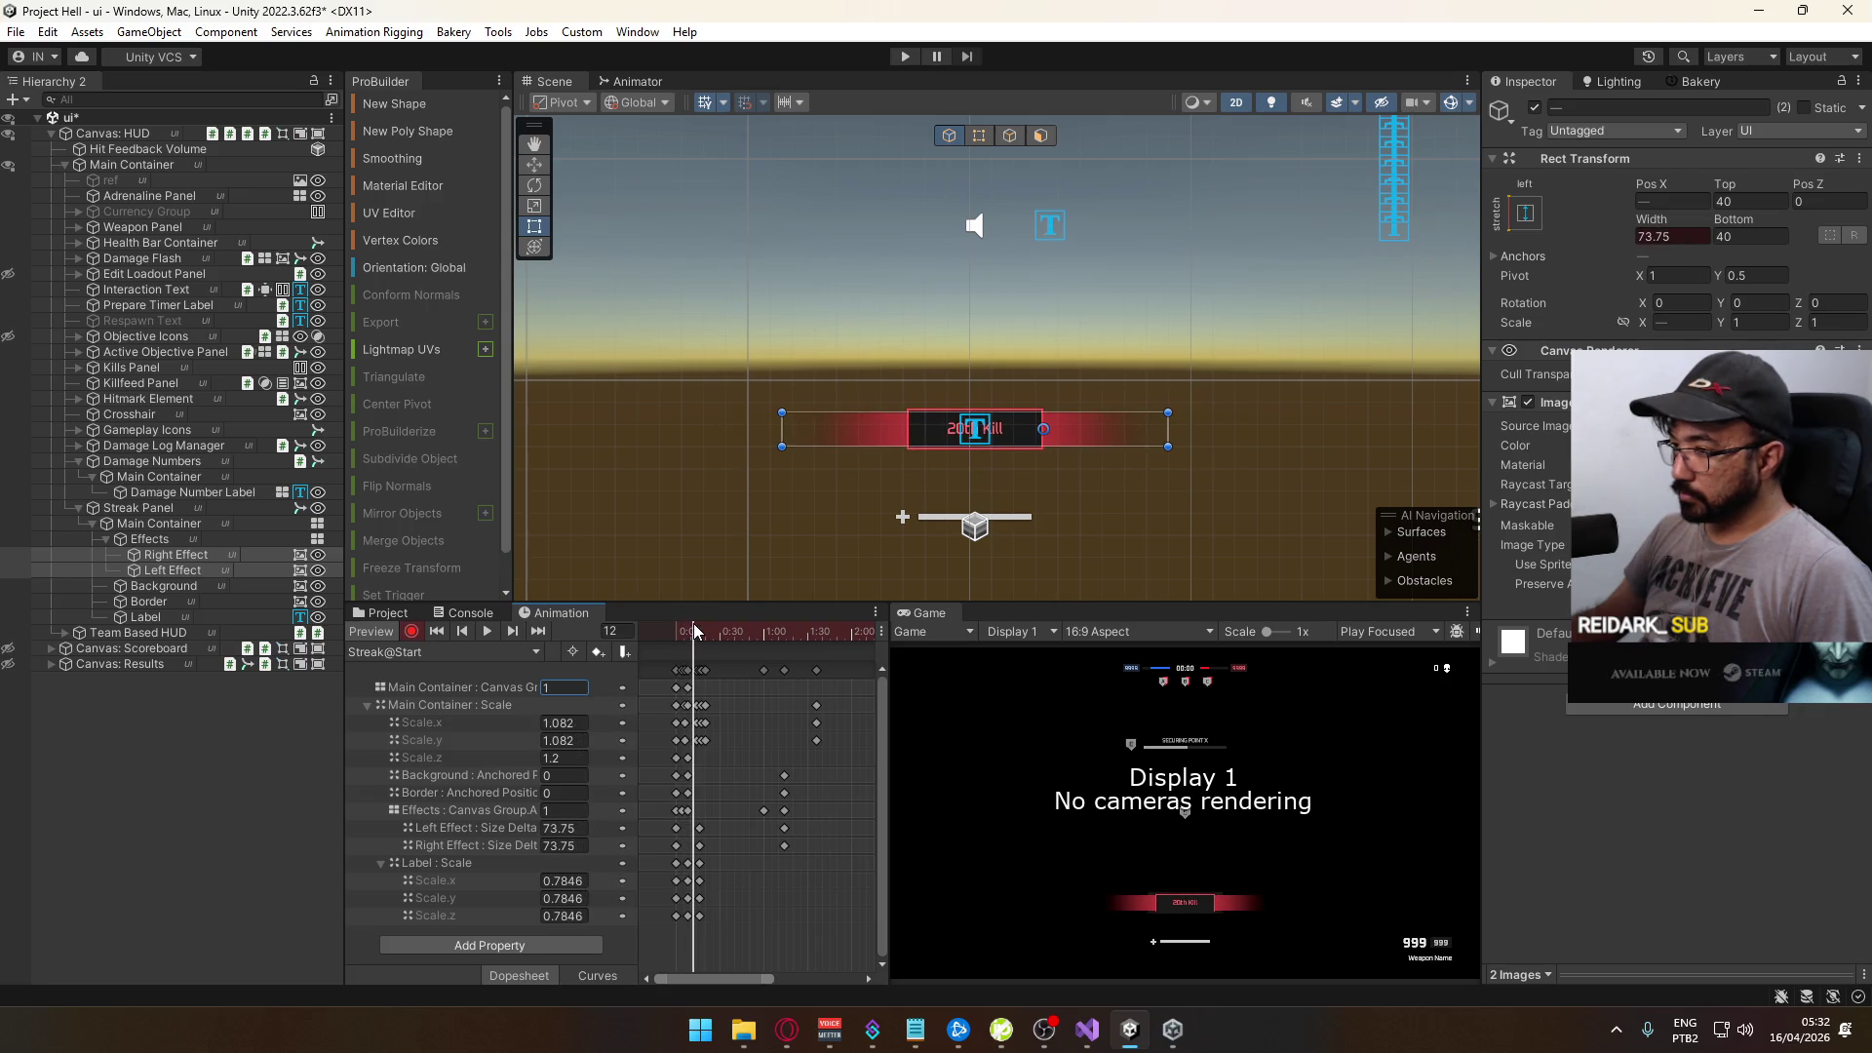
{"action": "scroll", "coordinate": [713, 741], "scroll_direction": "up", "scroll_amount": 5}
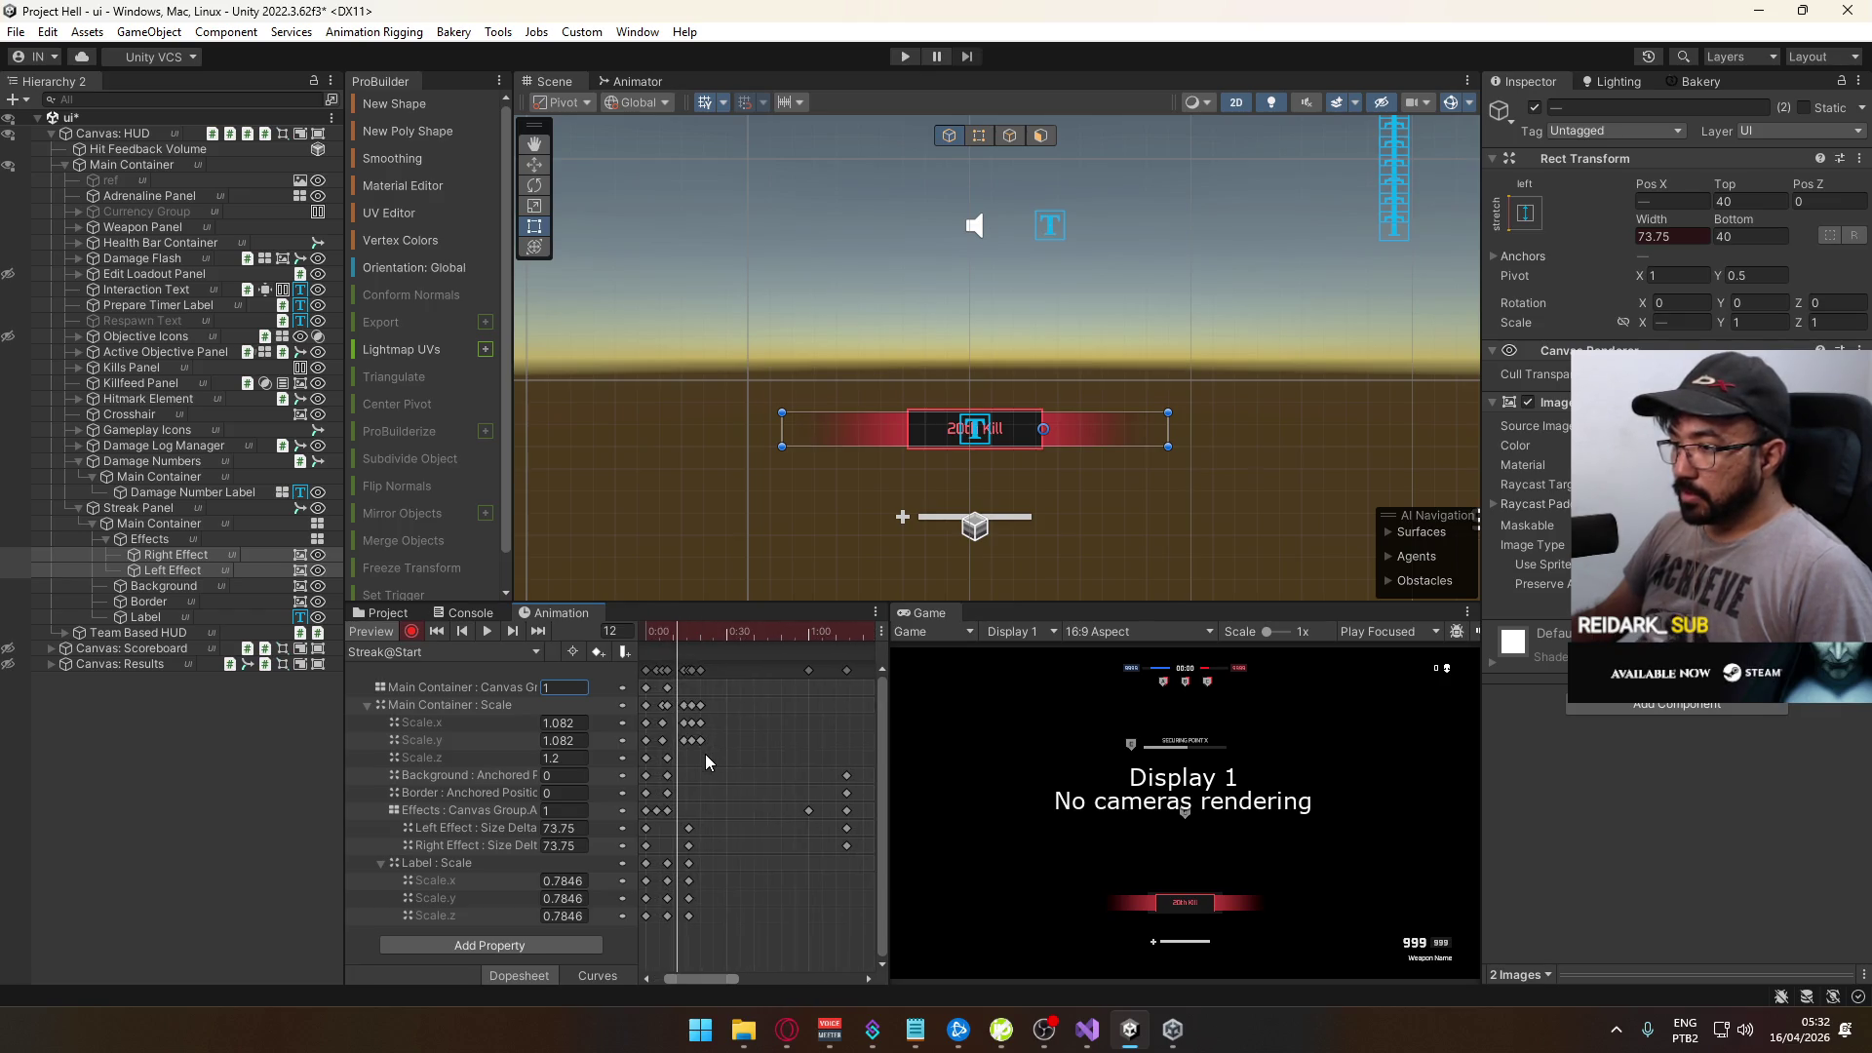
{"action": "scroll", "coordinate": [741, 751], "scroll_direction": "up", "scroll_amount": 2}
{"action": "left_click", "coordinate": [706, 632]}
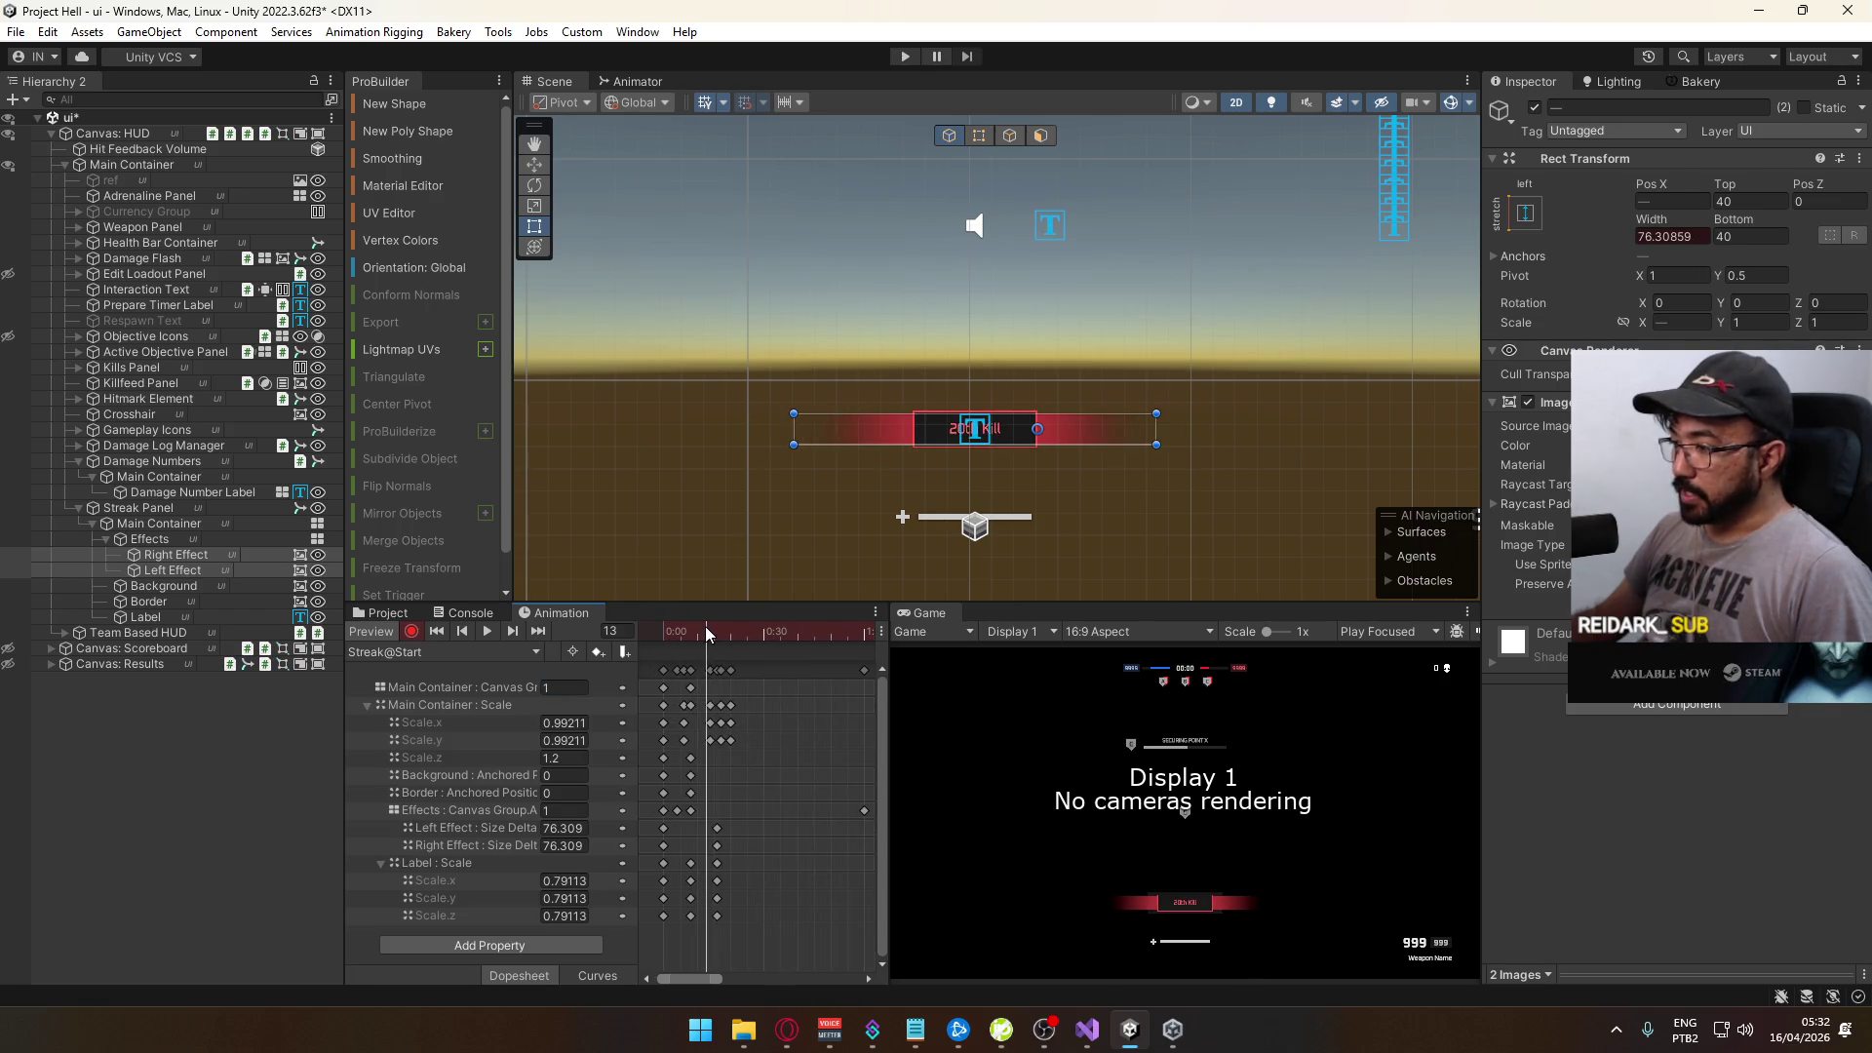
{"action": "left_click_drag", "start_coordinate": [706, 625], "coordinate": [709, 626]}
Zoom the dopesheet and trial-select keyframes across the scale, Label and Effect rows.
{"action": "scroll", "coordinate": [688, 718], "scroll_direction": "up", "scroll_amount": 3}
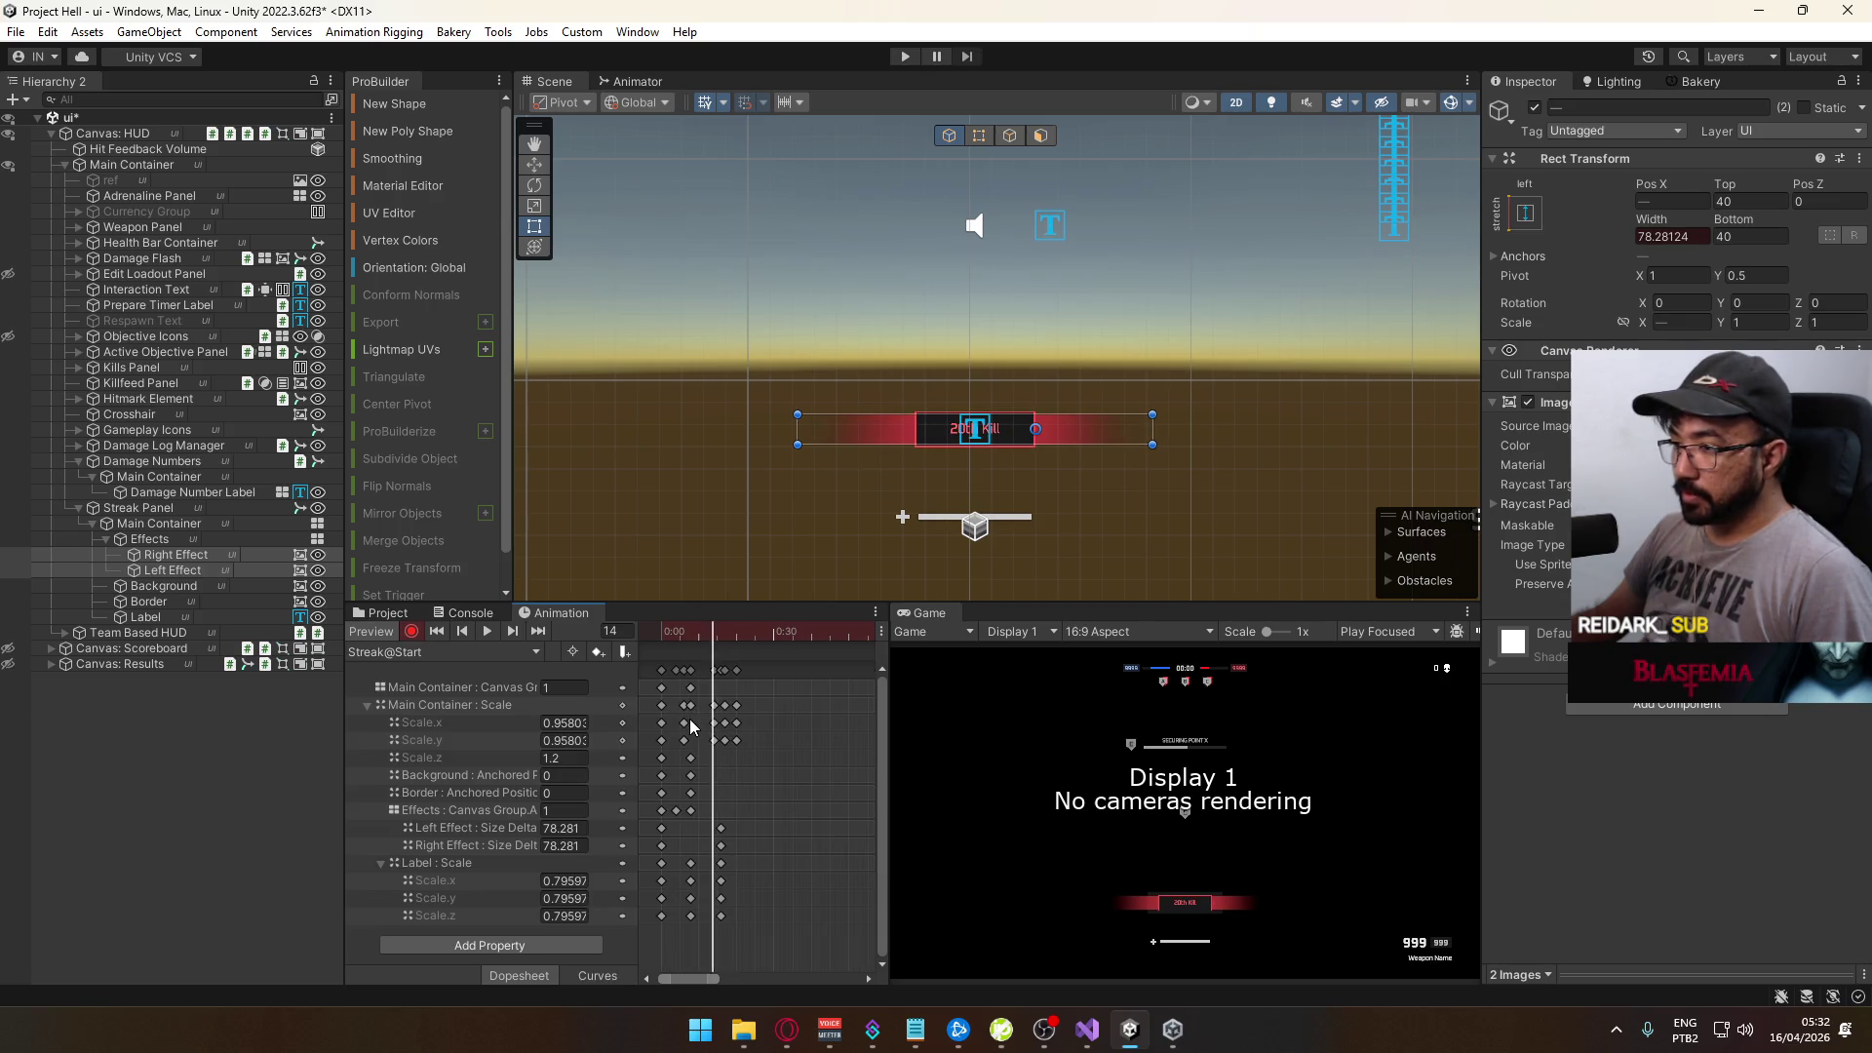
{"action": "scroll", "coordinate": [693, 724], "scroll_direction": "up", "scroll_amount": 3}
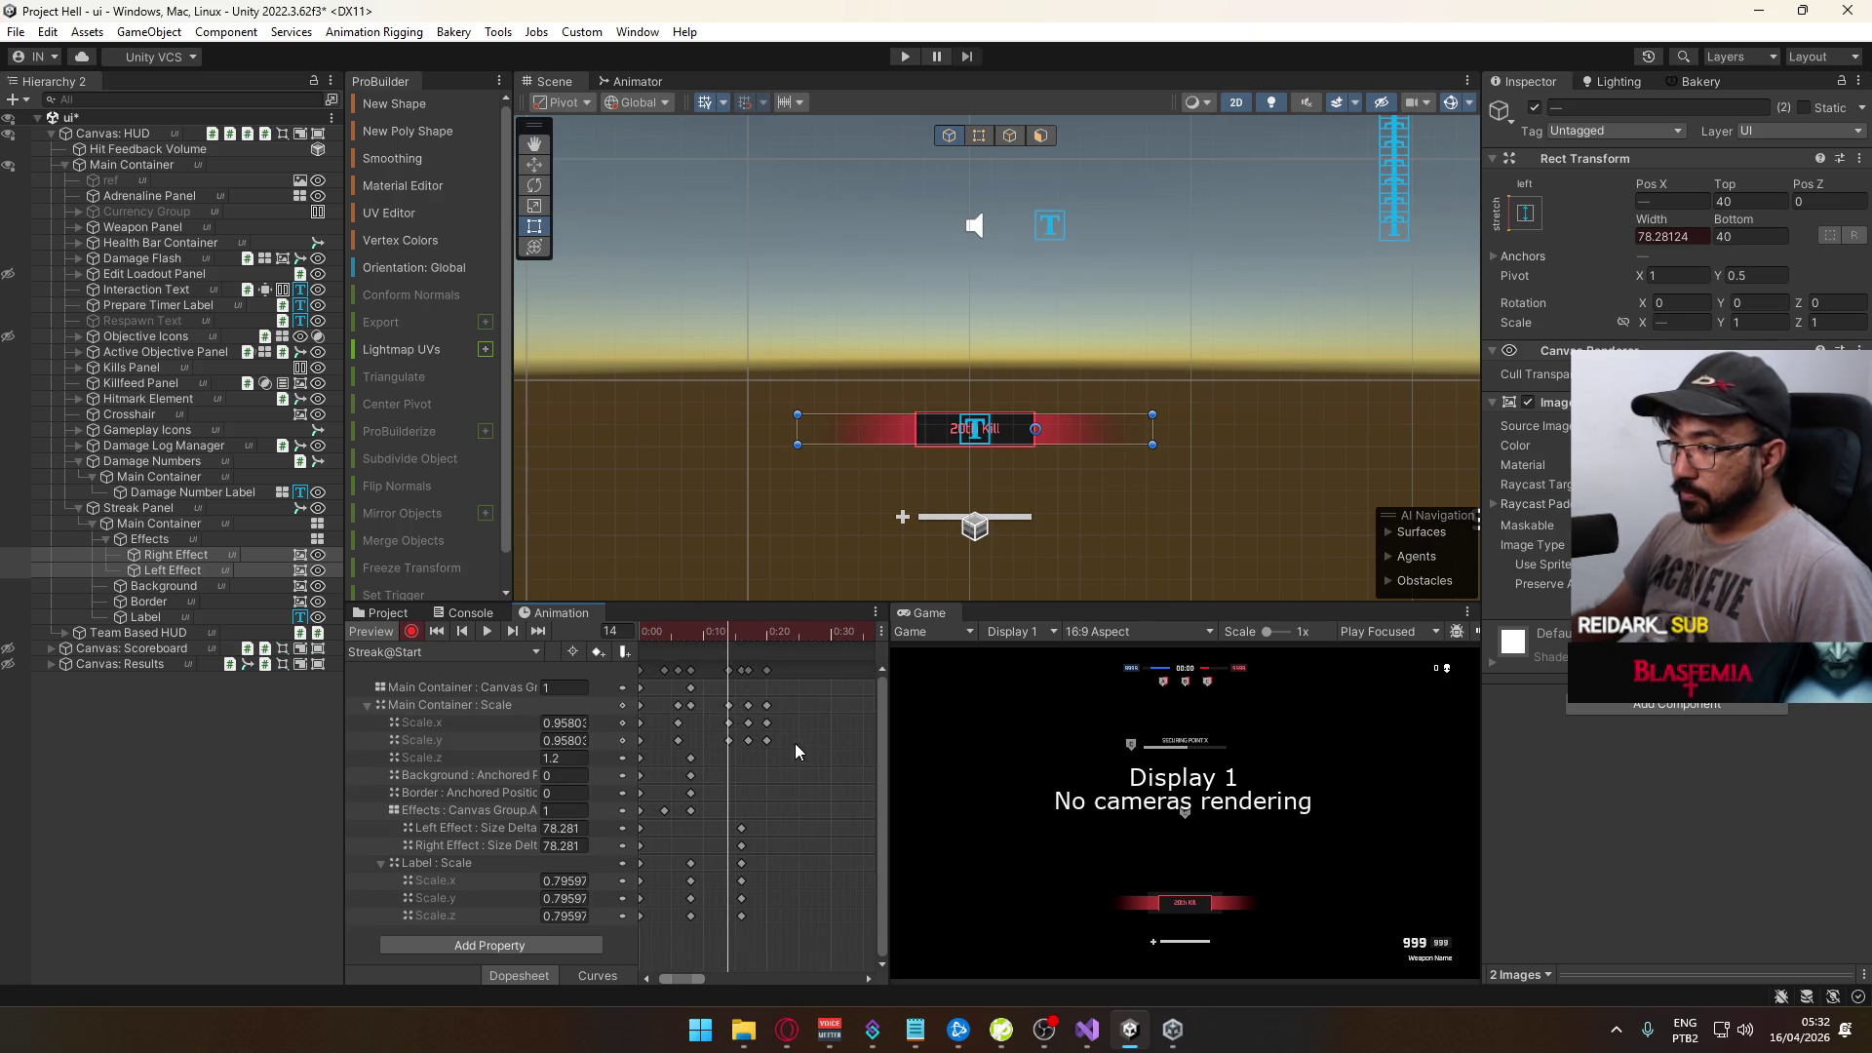
{"action": "left_click_drag", "start_coordinate": [738, 706], "coordinate": [741, 686]}
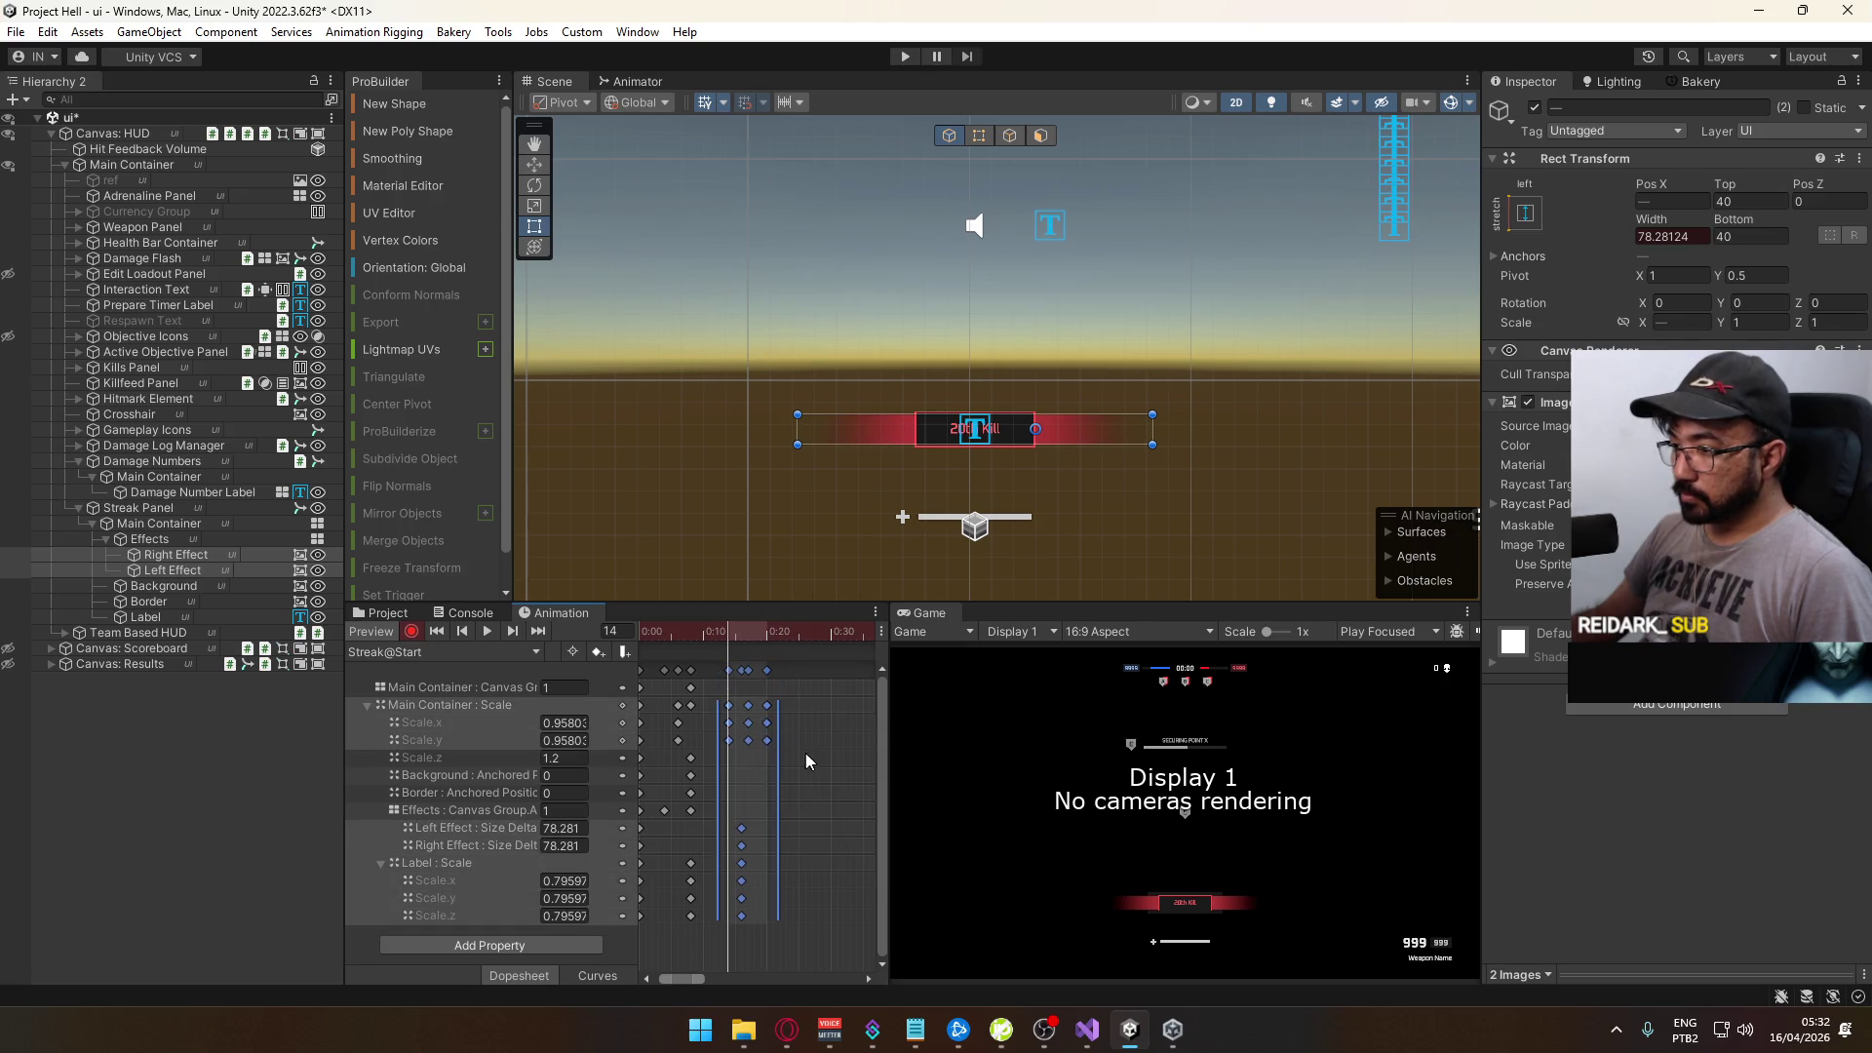
{"action": "left_click", "coordinate": [760, 749]}
{"action": "left_click", "coordinate": [727, 671]}
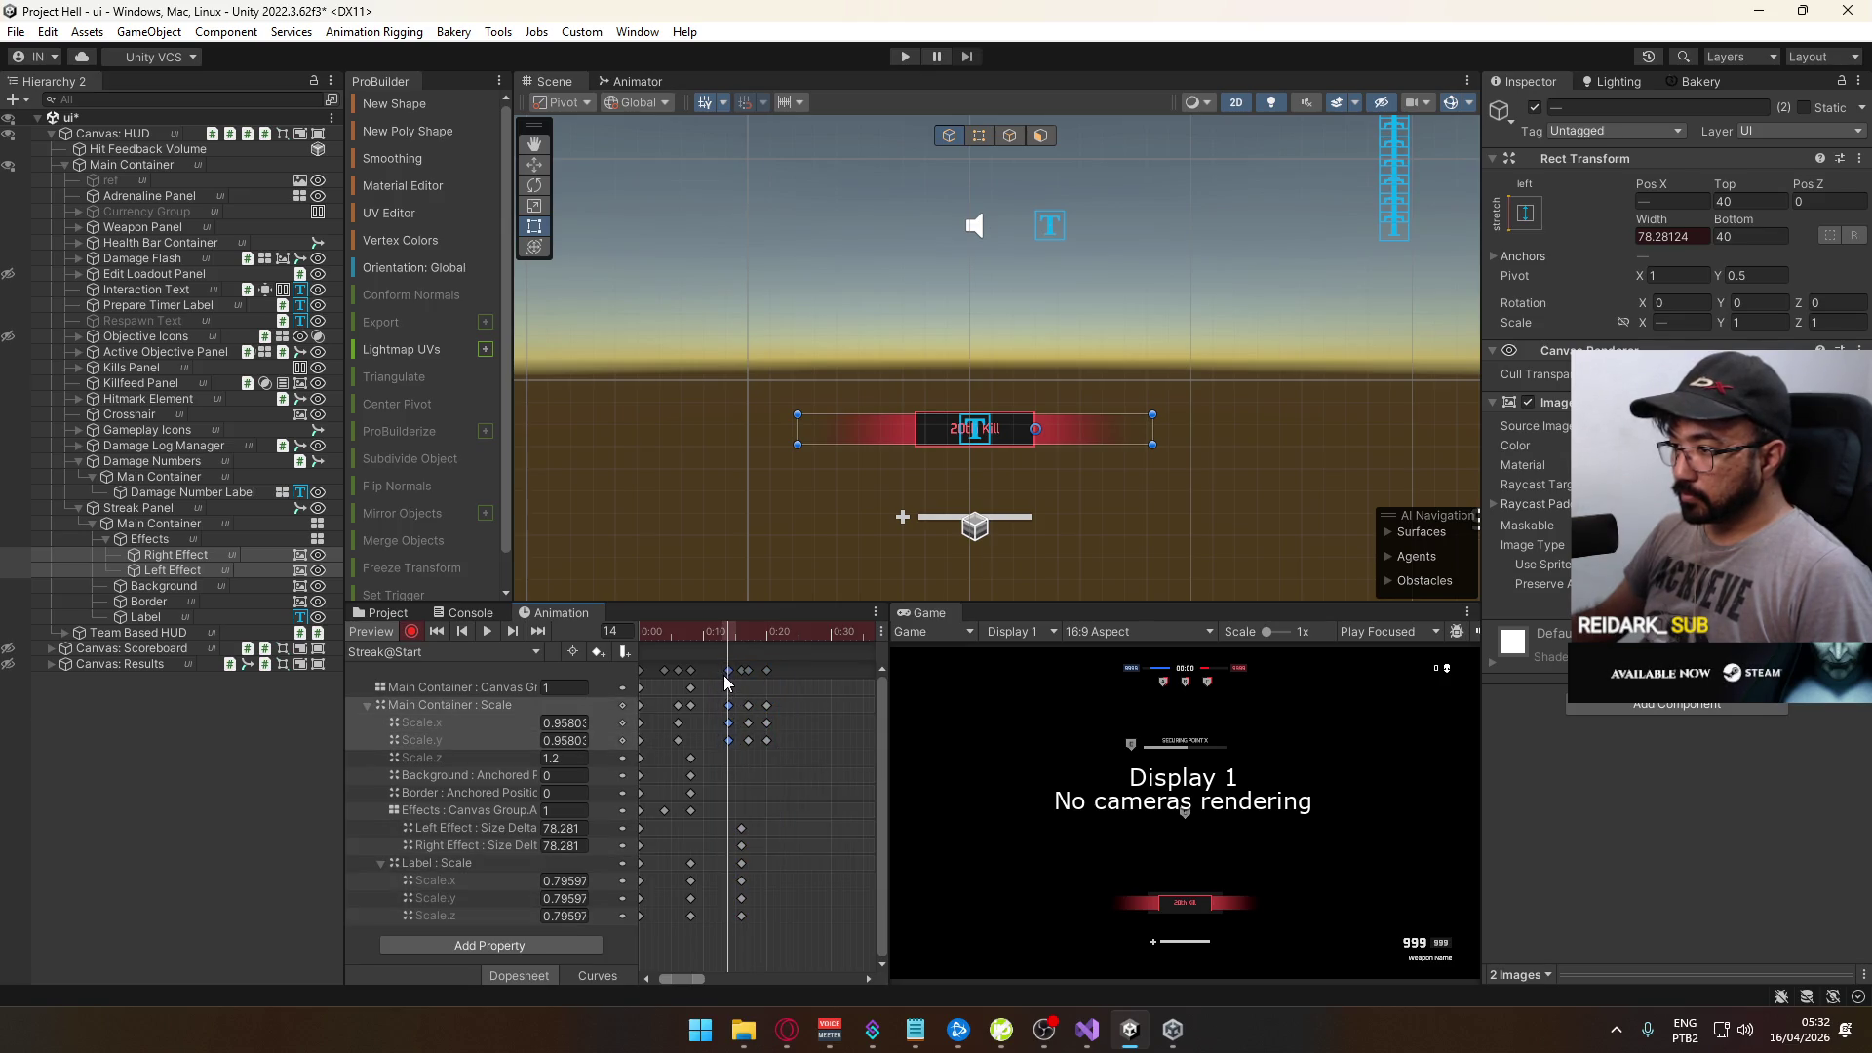
{"action": "left_click_drag", "start_coordinate": [780, 722], "coordinate": [721, 926]}
{"action": "left_click", "coordinate": [809, 722]}
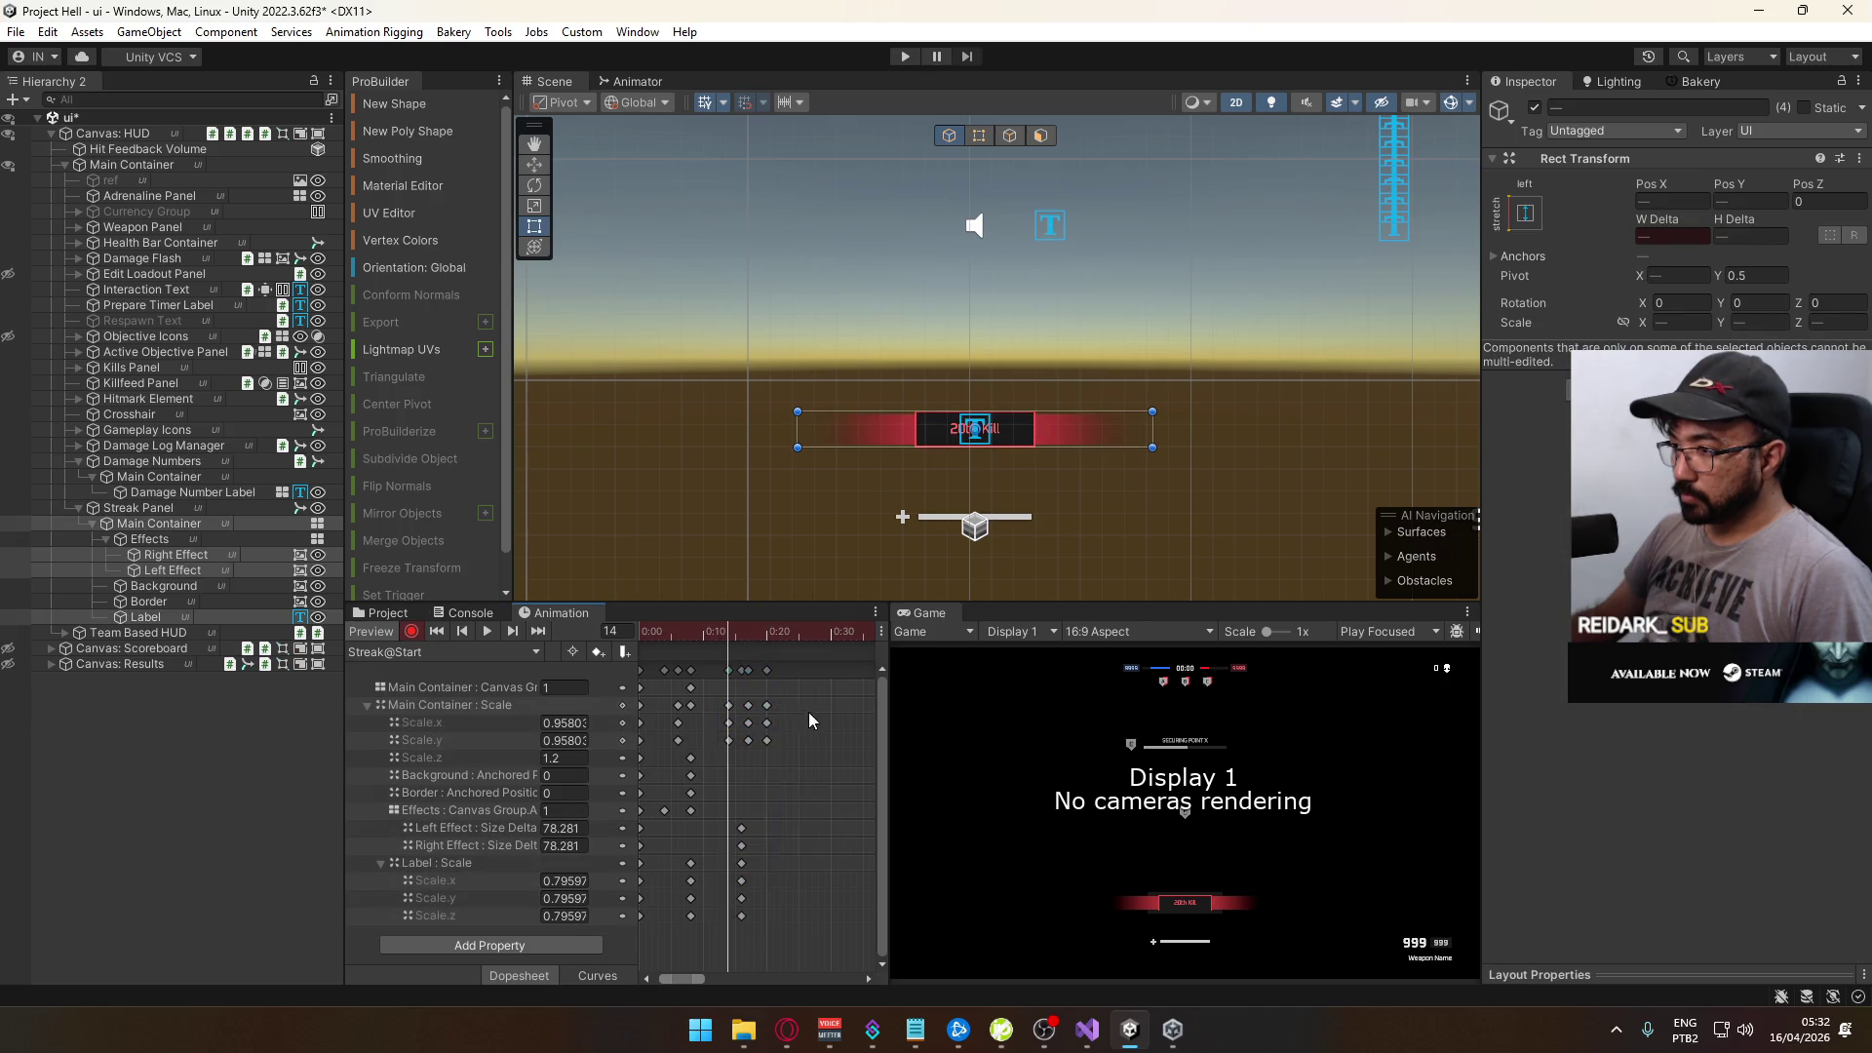
Shift the Main Container scale keys from 0:15–0:21 to 0:16–0:22.
{"action": "left_click", "coordinate": [729, 670]}
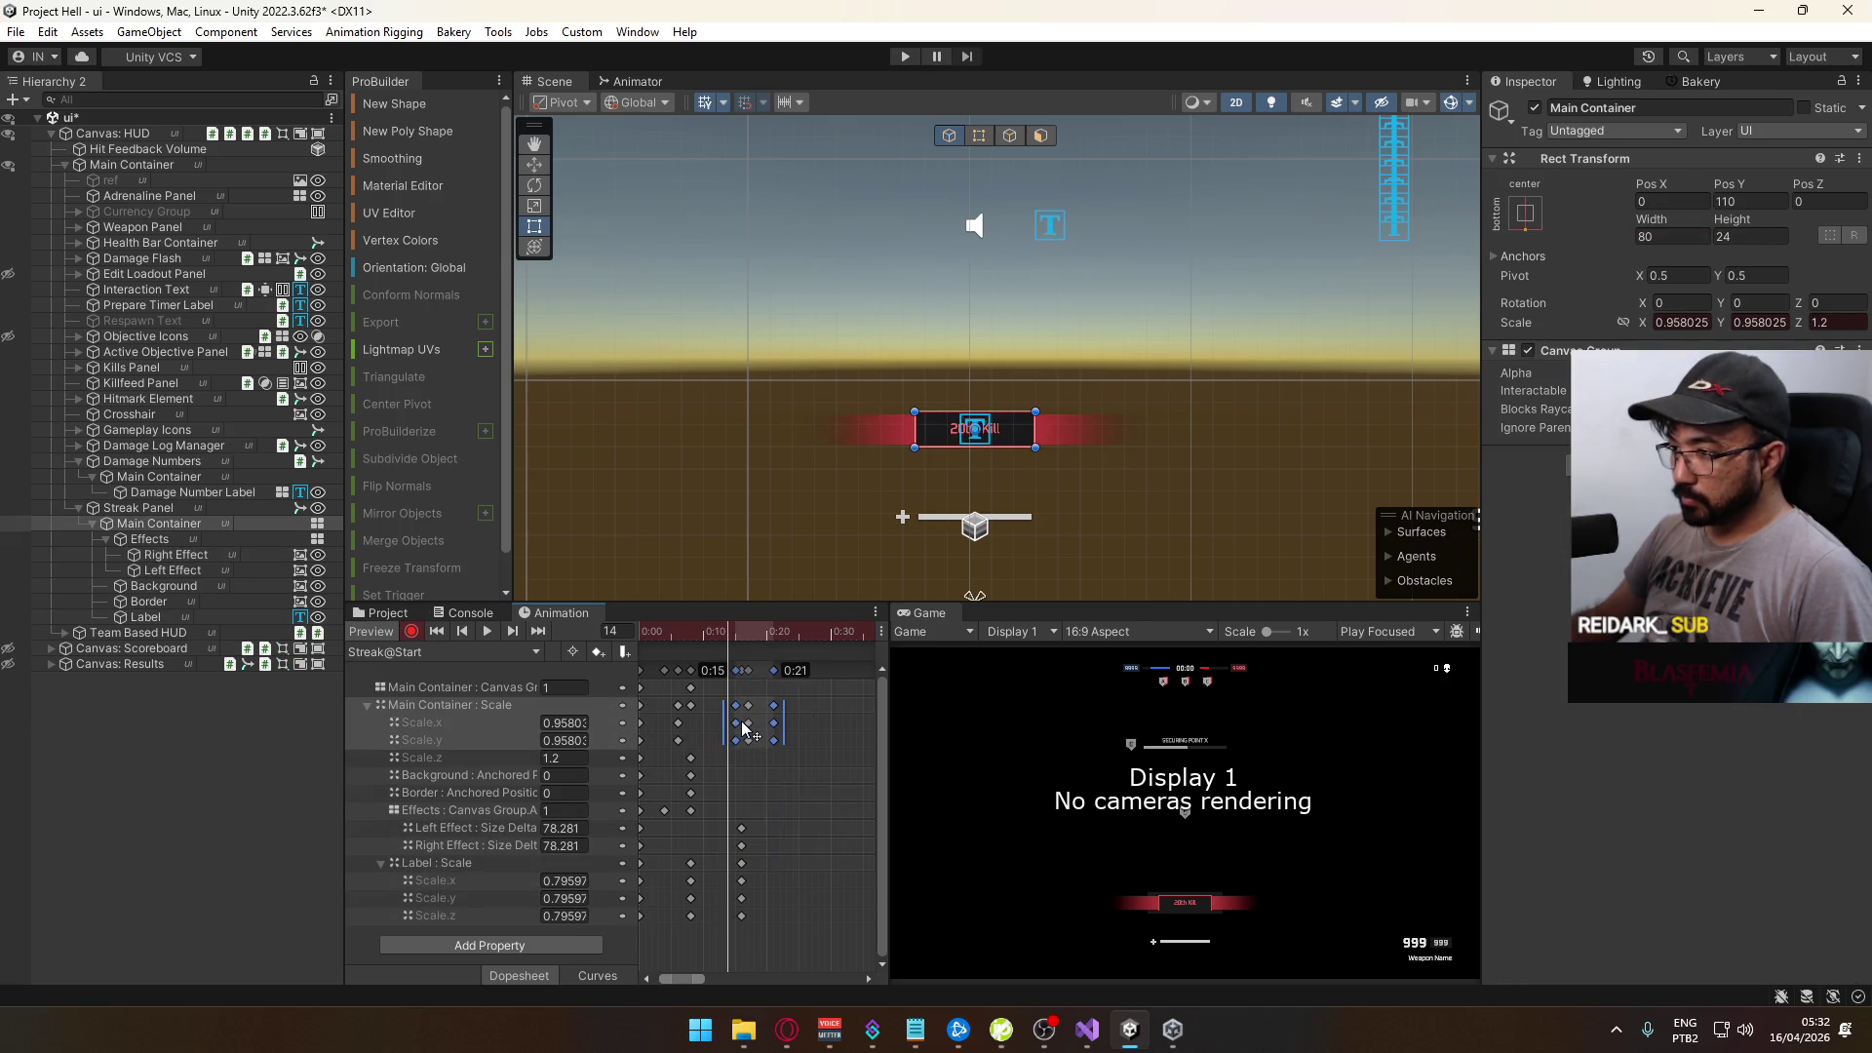
{"action": "left_click_drag", "start_coordinate": [745, 730], "coordinate": [750, 706]}
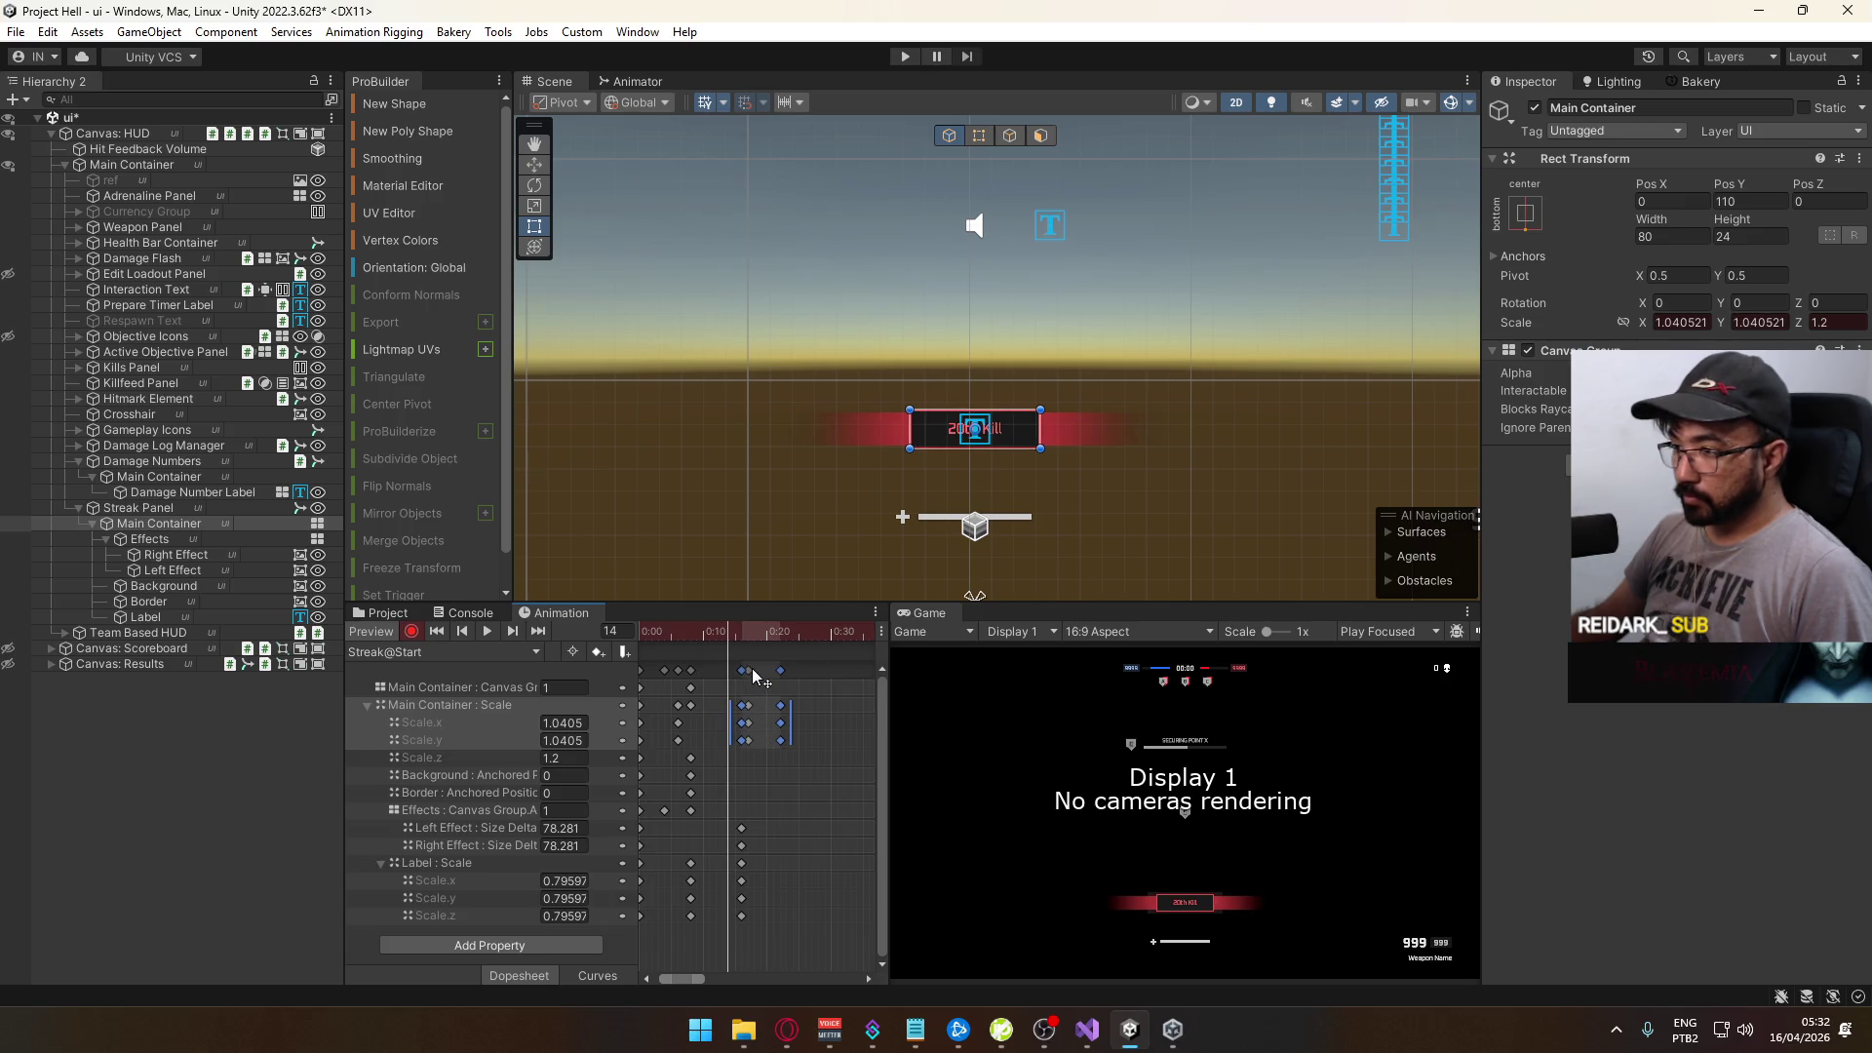
{"action": "left_click", "coordinate": [747, 671]}
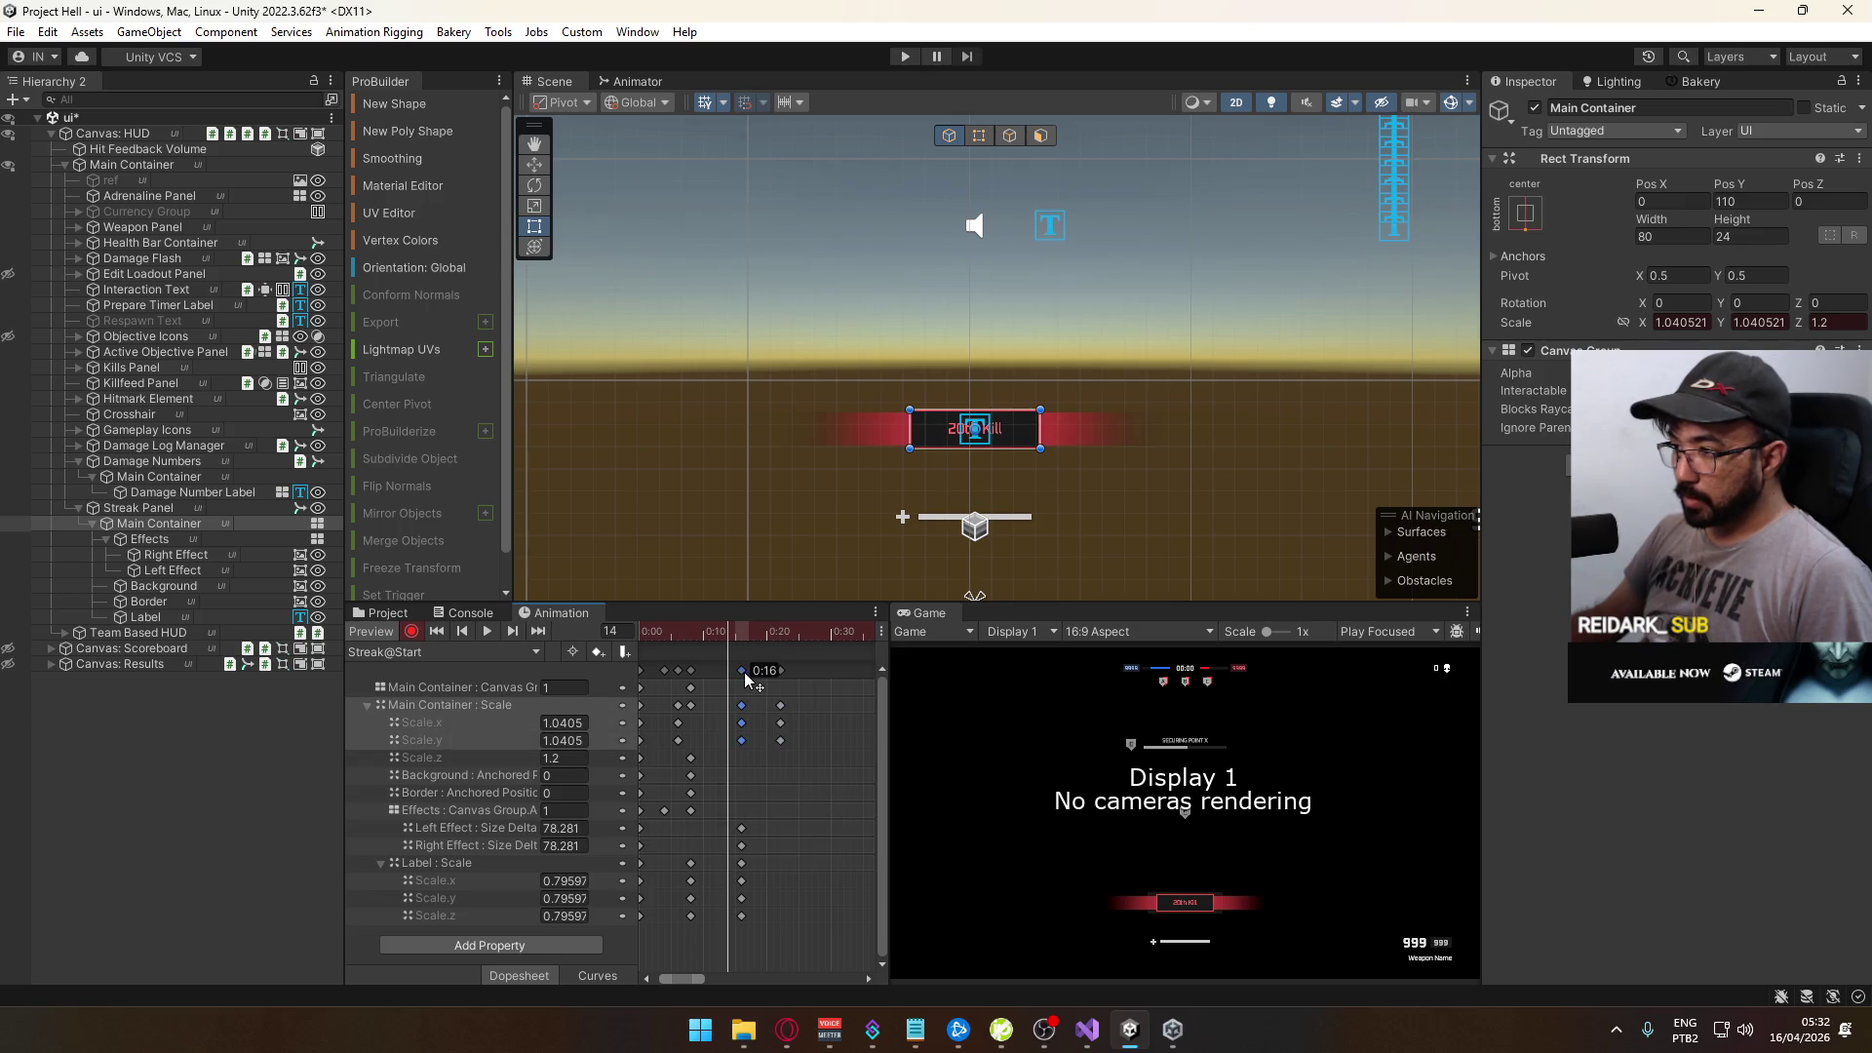
Scrub back from frame 13 and play the preview to check the scale change.
{"action": "left_click", "coordinate": [726, 640]}
{"action": "mouse_move", "coordinate": [712, 634]}
{"action": "left_mouse_down"}
{"action": "mouse_move", "coordinate": [800, 640]}
{"action": "mouse_move", "coordinate": [638, 664]}
{"action": "mouse_move", "coordinate": [710, 638]}
{"action": "mouse_move", "coordinate": [800, 653]}
{"action": "mouse_move", "coordinate": [659, 630]}
{"action": "left_mouse_up"}
{"action": "key", "text": "space"}
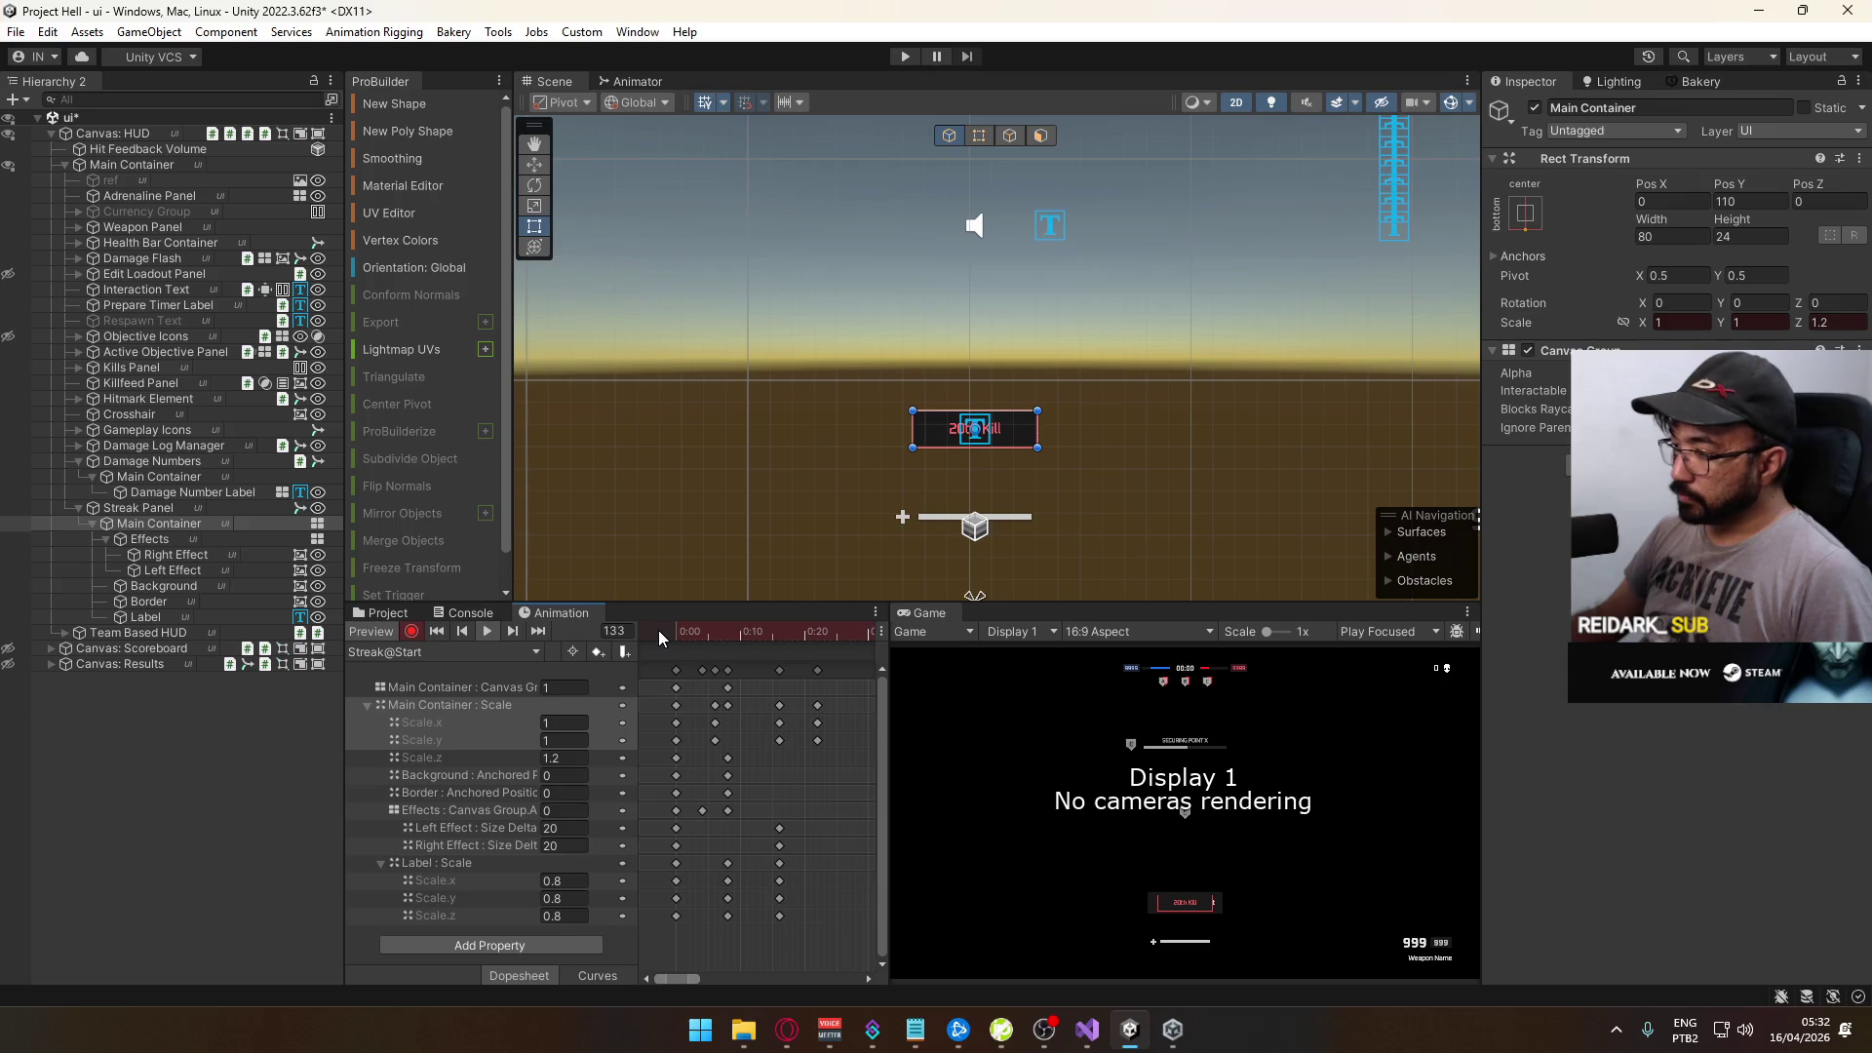
{"action": "key", "text": "space"}
Replay the clip and scrub through its first eight frames to watch the label grow.
{"action": "mouse_move", "coordinate": [679, 640]}
{"action": "left_mouse_down"}
{"action": "mouse_move", "coordinate": [804, 634]}
{"action": "mouse_move", "coordinate": [676, 635]}
{"action": "left_mouse_up"}
{"action": "key", "text": "space"}
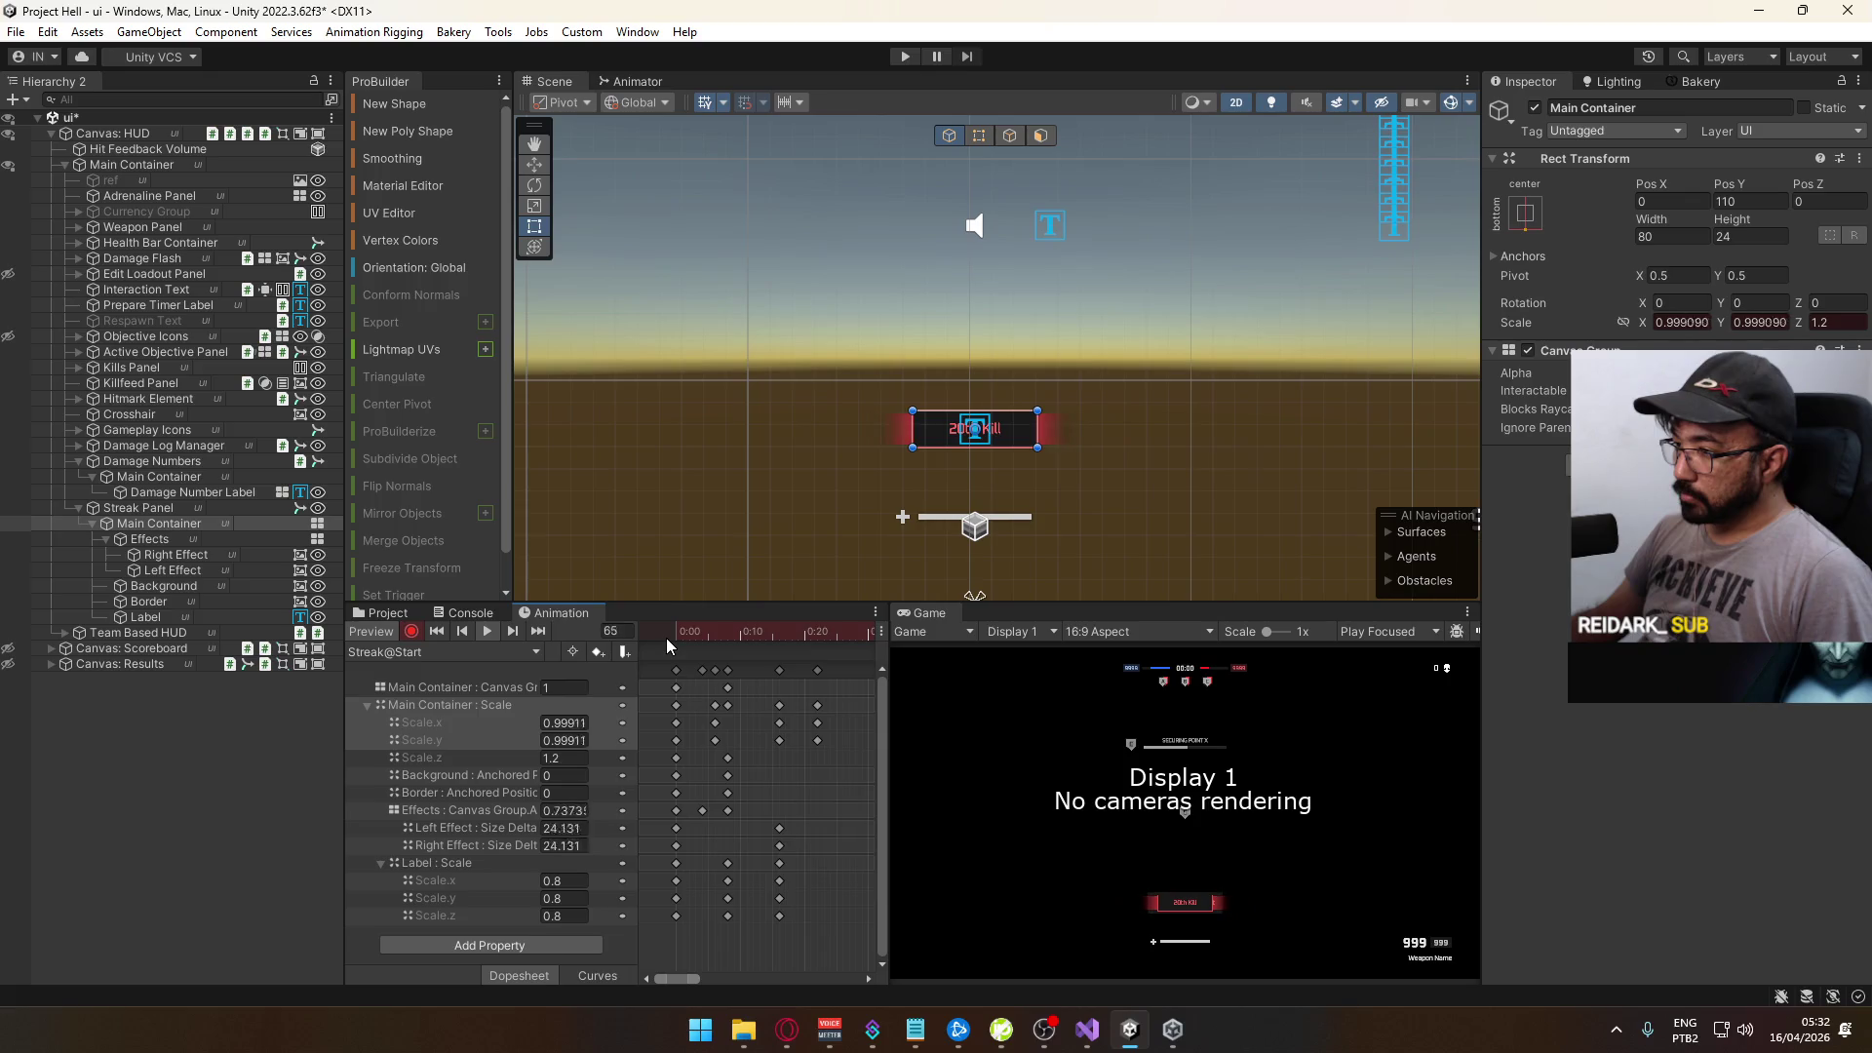
{"action": "scroll", "coordinate": [700, 713], "scroll_direction": "up", "scroll_amount": 2}
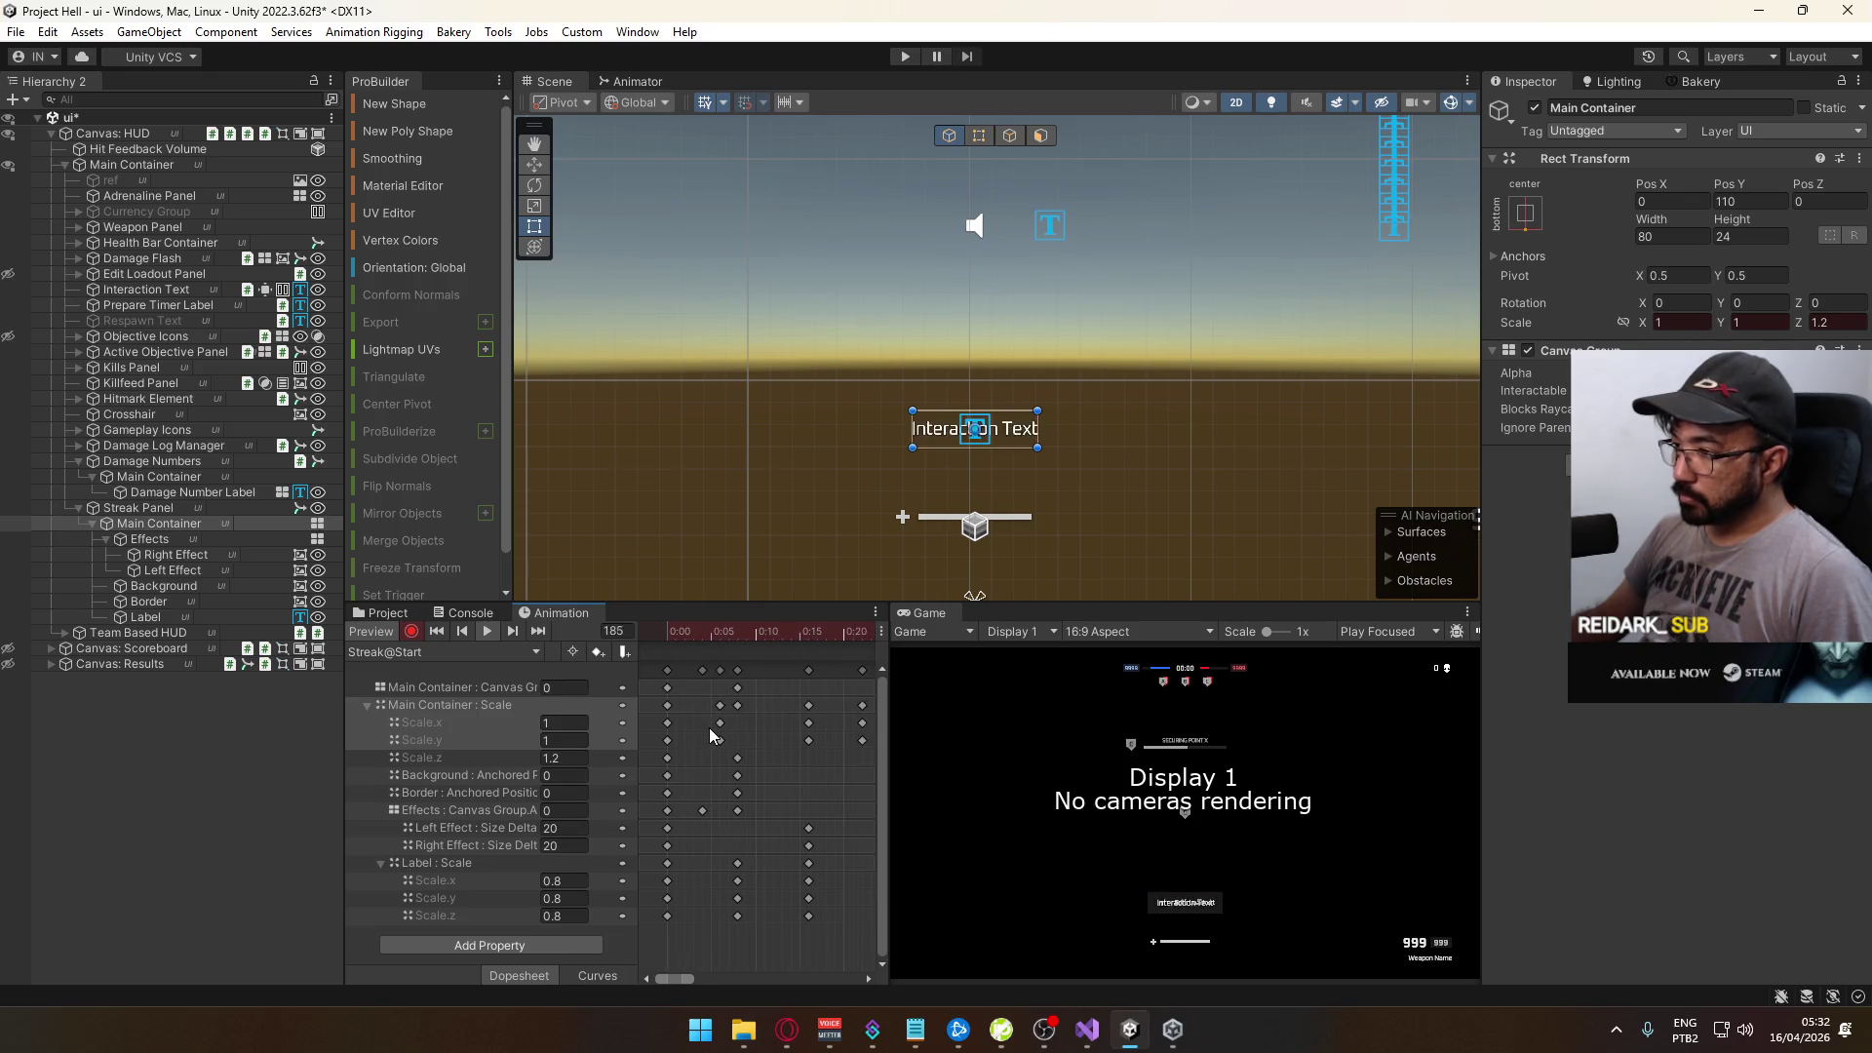
{"action": "scroll", "coordinate": [721, 643], "scroll_direction": "up", "scroll_amount": 1}
{"action": "mouse_move", "coordinate": [675, 628]}
{"action": "left_mouse_down"}
{"action": "mouse_move", "coordinate": [658, 628]}
{"action": "mouse_move", "coordinate": [689, 640]}
{"action": "left_mouse_up"}
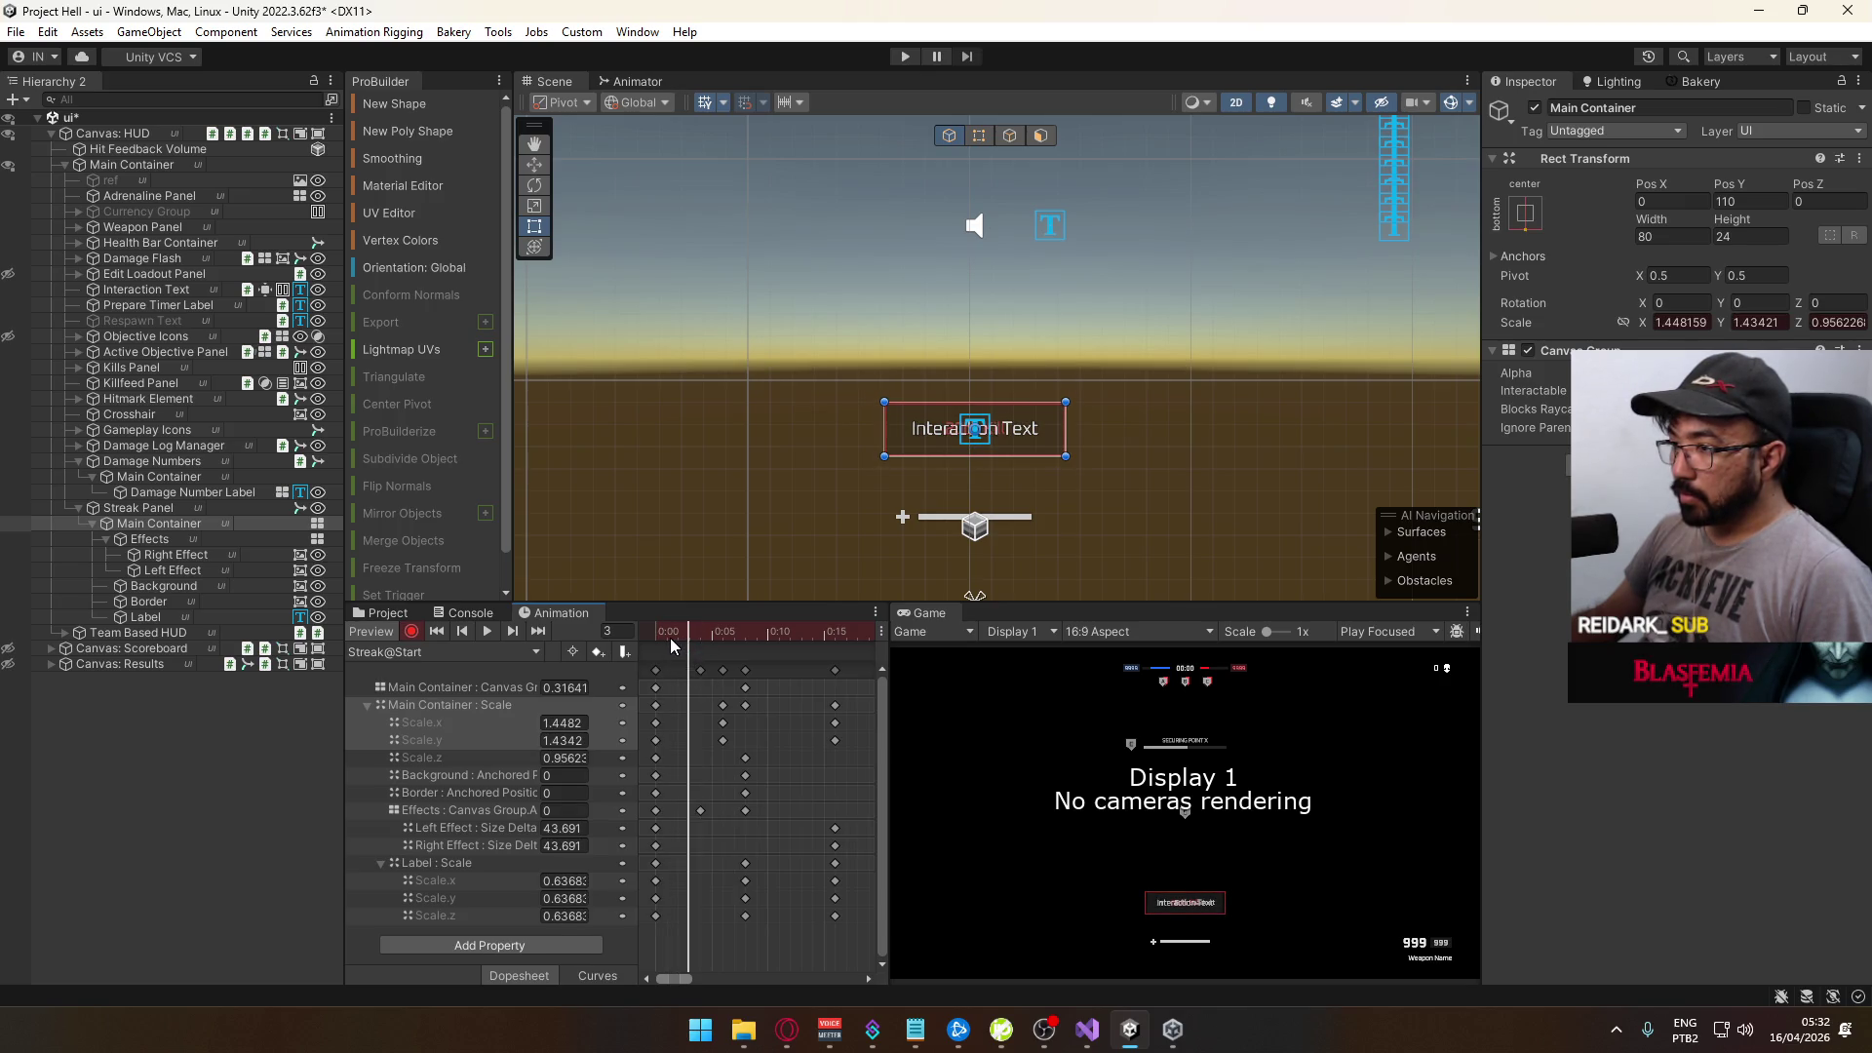
{"action": "scroll", "coordinate": [775, 683], "scroll_direction": "down", "scroll_amount": 1}
{"action": "left_click", "coordinate": [747, 640]}
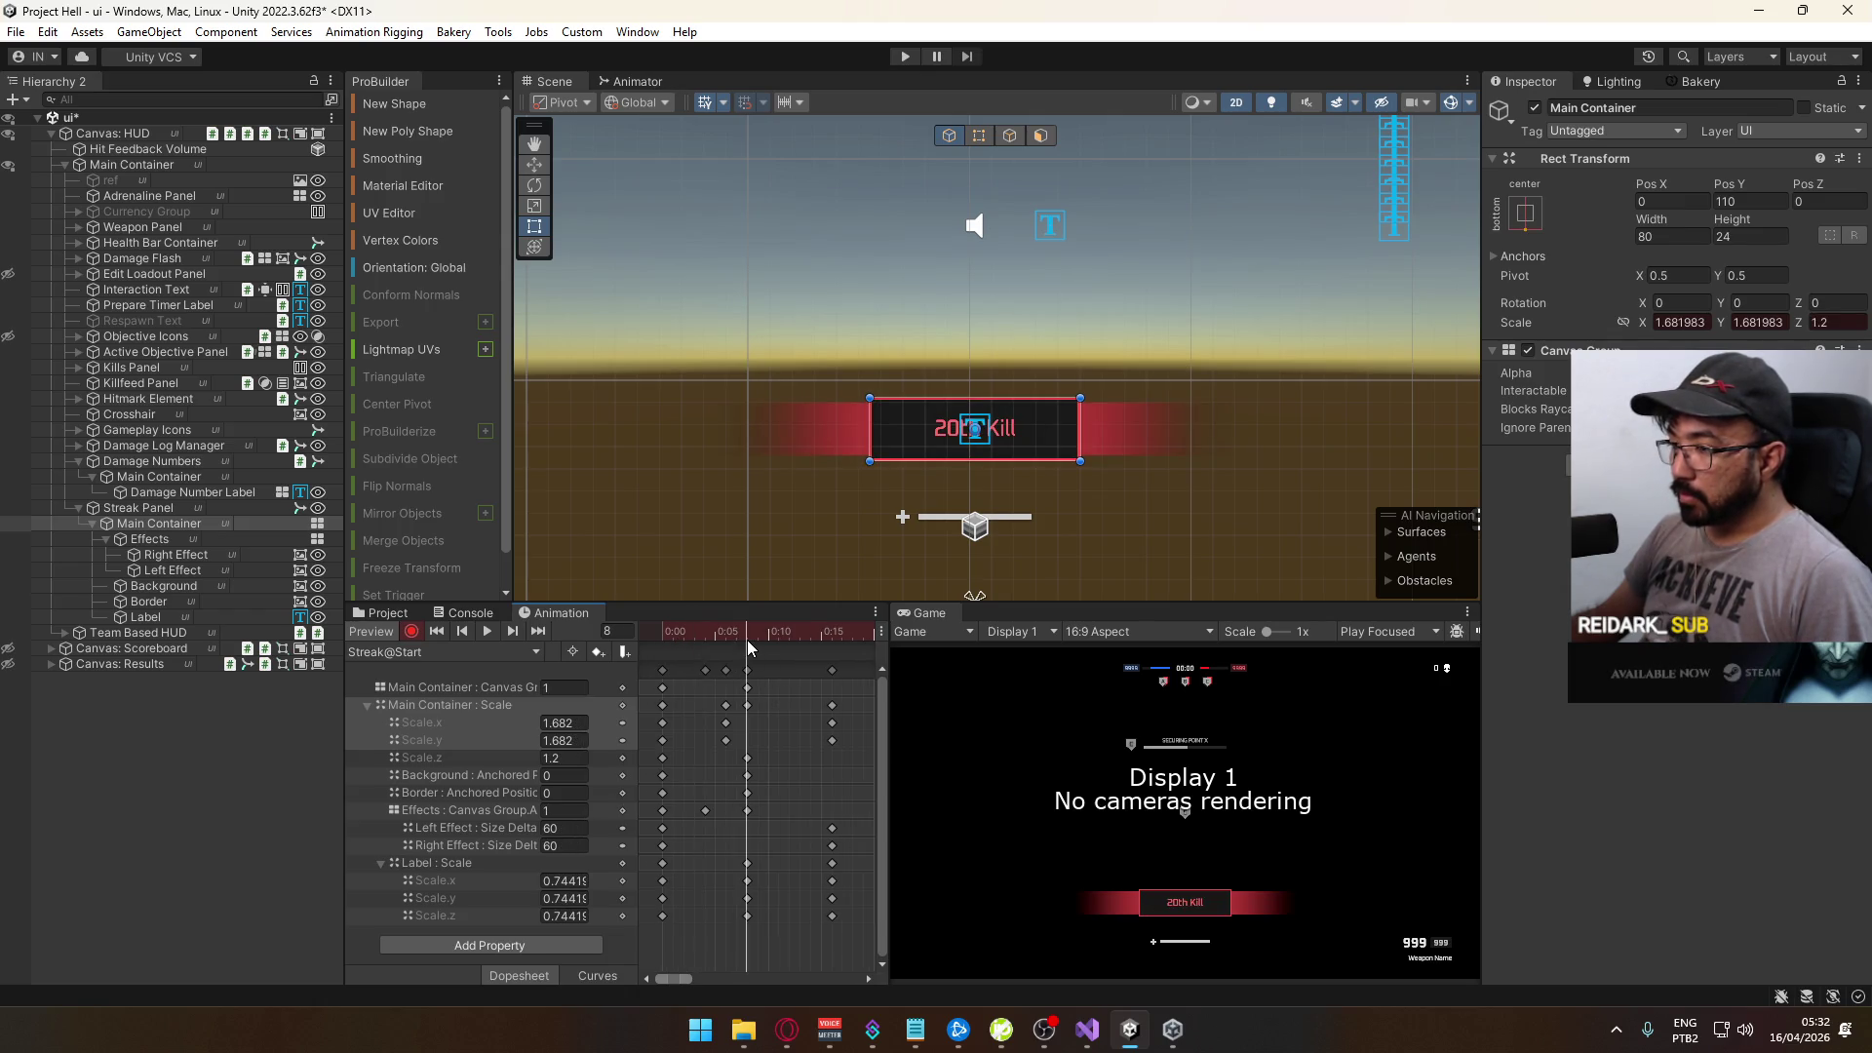
{"action": "mouse_move", "coordinate": [746, 639]}
{"action": "left_mouse_down"}
{"action": "mouse_move", "coordinate": [718, 646]}
{"action": "mouse_move", "coordinate": [758, 645]}
{"action": "mouse_move", "coordinate": [747, 687]}
{"action": "mouse_move", "coordinate": [712, 689]}
{"action": "mouse_move", "coordinate": [651, 624]}
{"action": "mouse_move", "coordinate": [721, 639]}
{"action": "mouse_move", "coordinate": [731, 671]}
{"action": "mouse_move", "coordinate": [695, 671]}
{"action": "mouse_move", "coordinate": [664, 630]}
{"action": "mouse_move", "coordinate": [704, 634]}
{"action": "mouse_move", "coordinate": [653, 639]}
{"action": "mouse_move", "coordinate": [681, 642]}
{"action": "mouse_move", "coordinate": [653, 641]}
{"action": "mouse_move", "coordinate": [677, 641]}
{"action": "mouse_move", "coordinate": [680, 687]}
{"action": "mouse_move", "coordinate": [680, 640]}
{"action": "mouse_move", "coordinate": [858, 641]}
{"action": "left_mouse_up"}
Select the Effects key at 0:01 and play the preview again.
{"action": "scroll", "coordinate": [704, 679], "scroll_direction": "up", "scroll_amount": 1}
{"action": "left_click", "coordinate": [671, 672]}
{"action": "key", "text": "space"}
Replay and scrub the opening of Streak@Start up to frame 24 to watch the banner grow.
{"action": "left_click", "coordinate": [662, 639]}
{"action": "scroll", "coordinate": [799, 694], "scroll_direction": "down", "scroll_amount": 1}
{"action": "mouse_move", "coordinate": [731, 634]}
{"action": "left_mouse_down"}
{"action": "mouse_move", "coordinate": [698, 636]}
{"action": "mouse_move", "coordinate": [784, 643]}
{"action": "mouse_move", "coordinate": [770, 665]}
{"action": "mouse_move", "coordinate": [763, 640]}
{"action": "mouse_move", "coordinate": [658, 628]}
{"action": "mouse_move", "coordinate": [815, 642]}
{"action": "mouse_move", "coordinate": [781, 643]}
{"action": "left_mouse_up"}
{"action": "scroll", "coordinate": [698, 734], "scroll_direction": "down", "scroll_amount": 5}
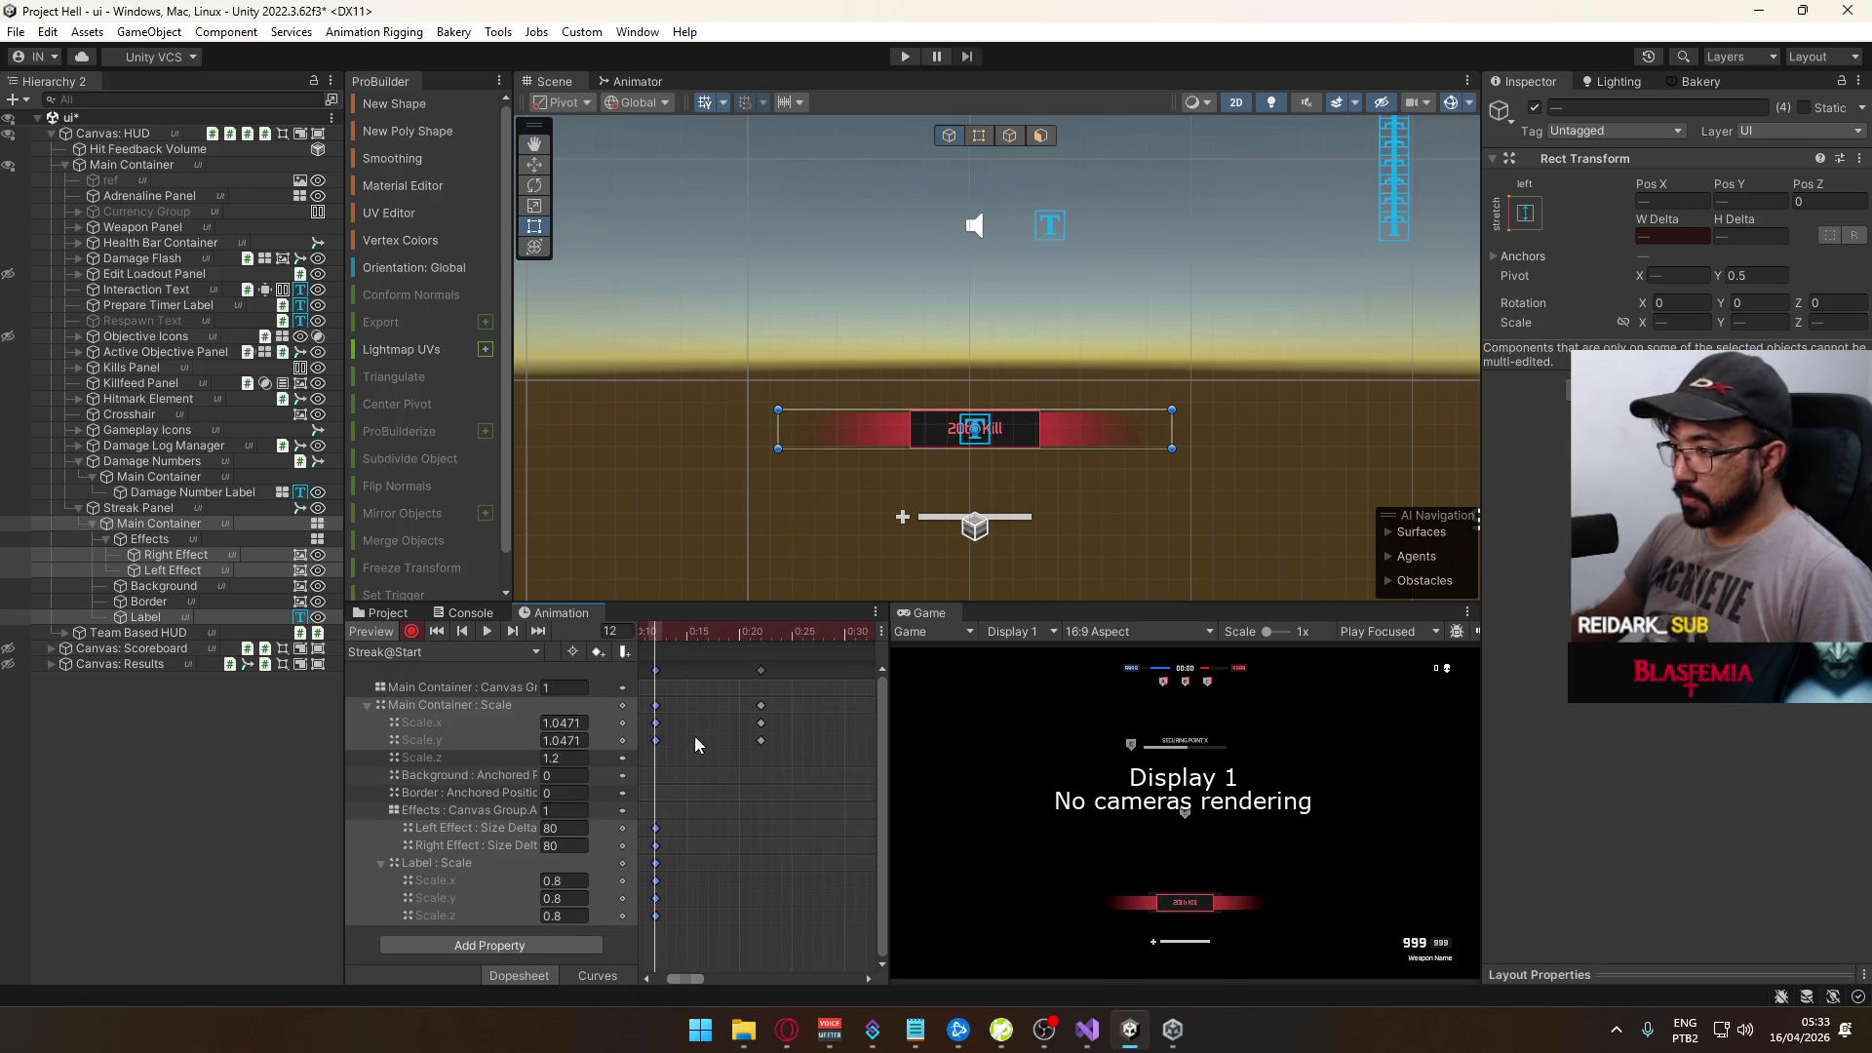
{"action": "scroll", "coordinate": [792, 715], "scroll_direction": "right", "scroll_amount": 5}
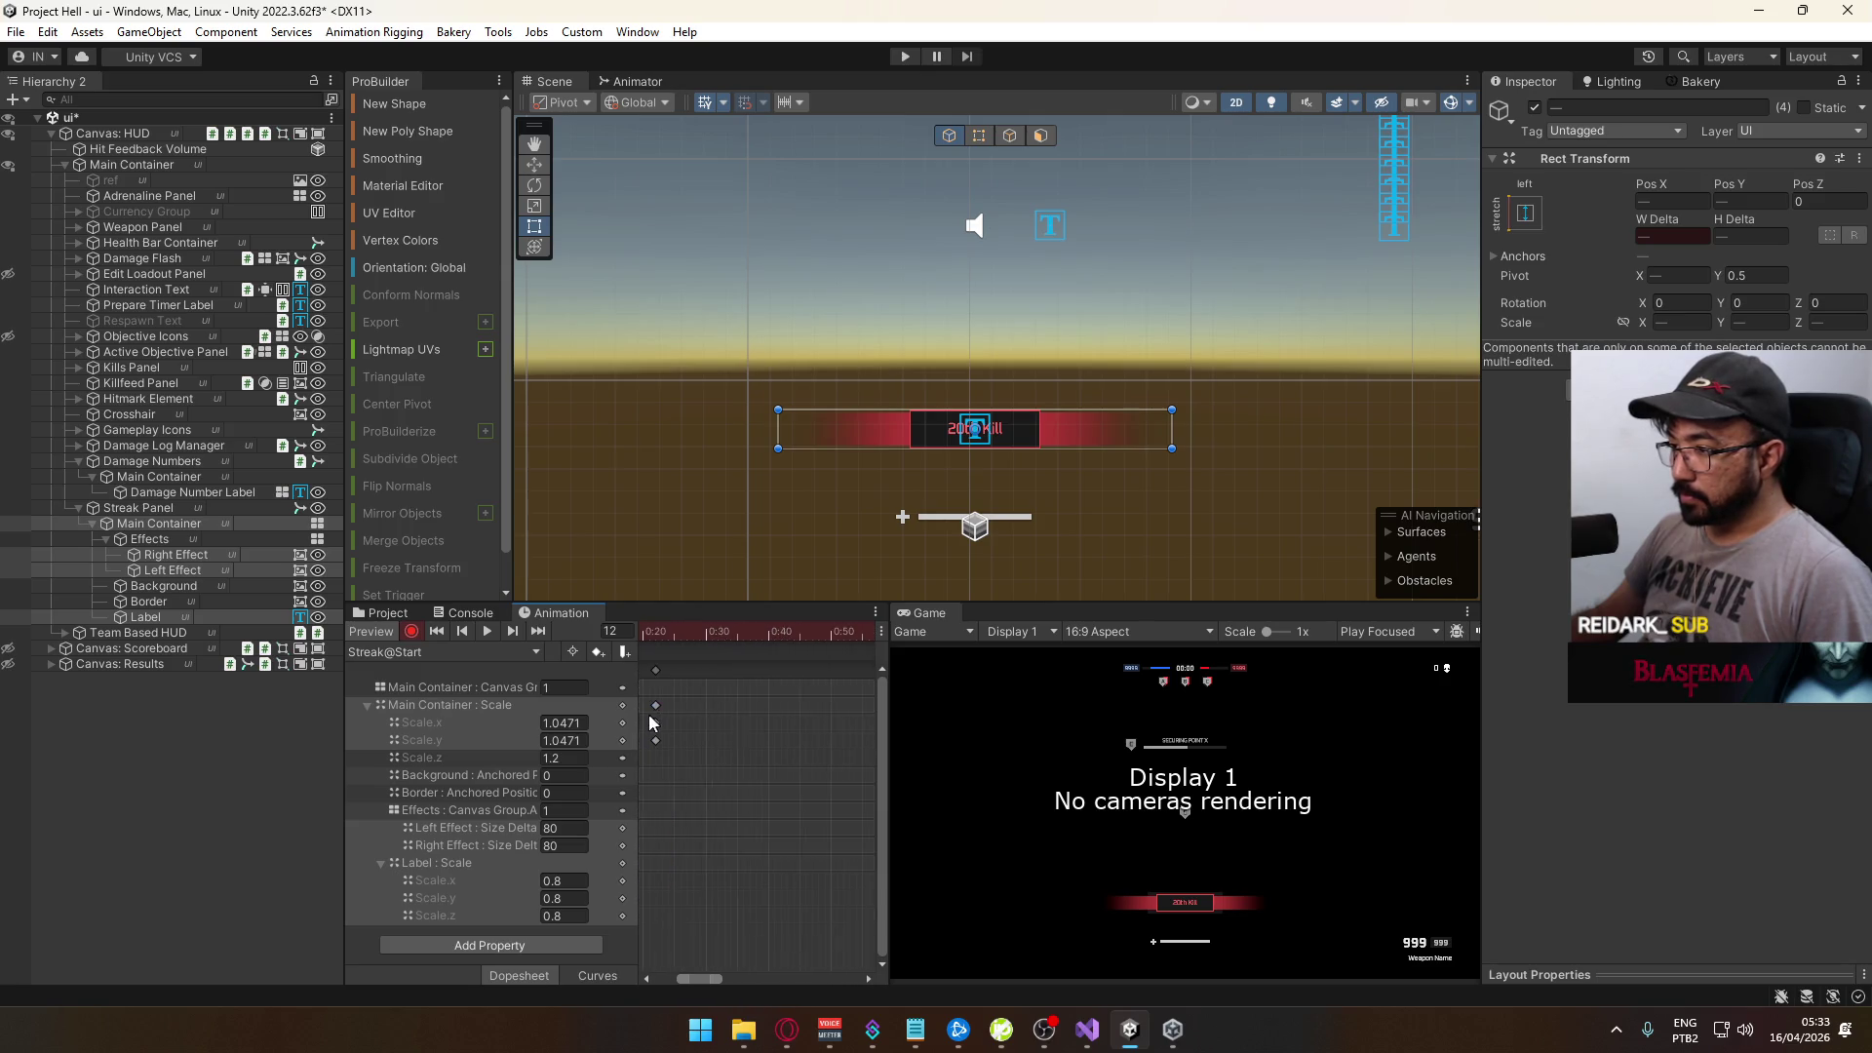
{"action": "scroll", "coordinate": [770, 683], "scroll_direction": "left", "scroll_amount": 5}
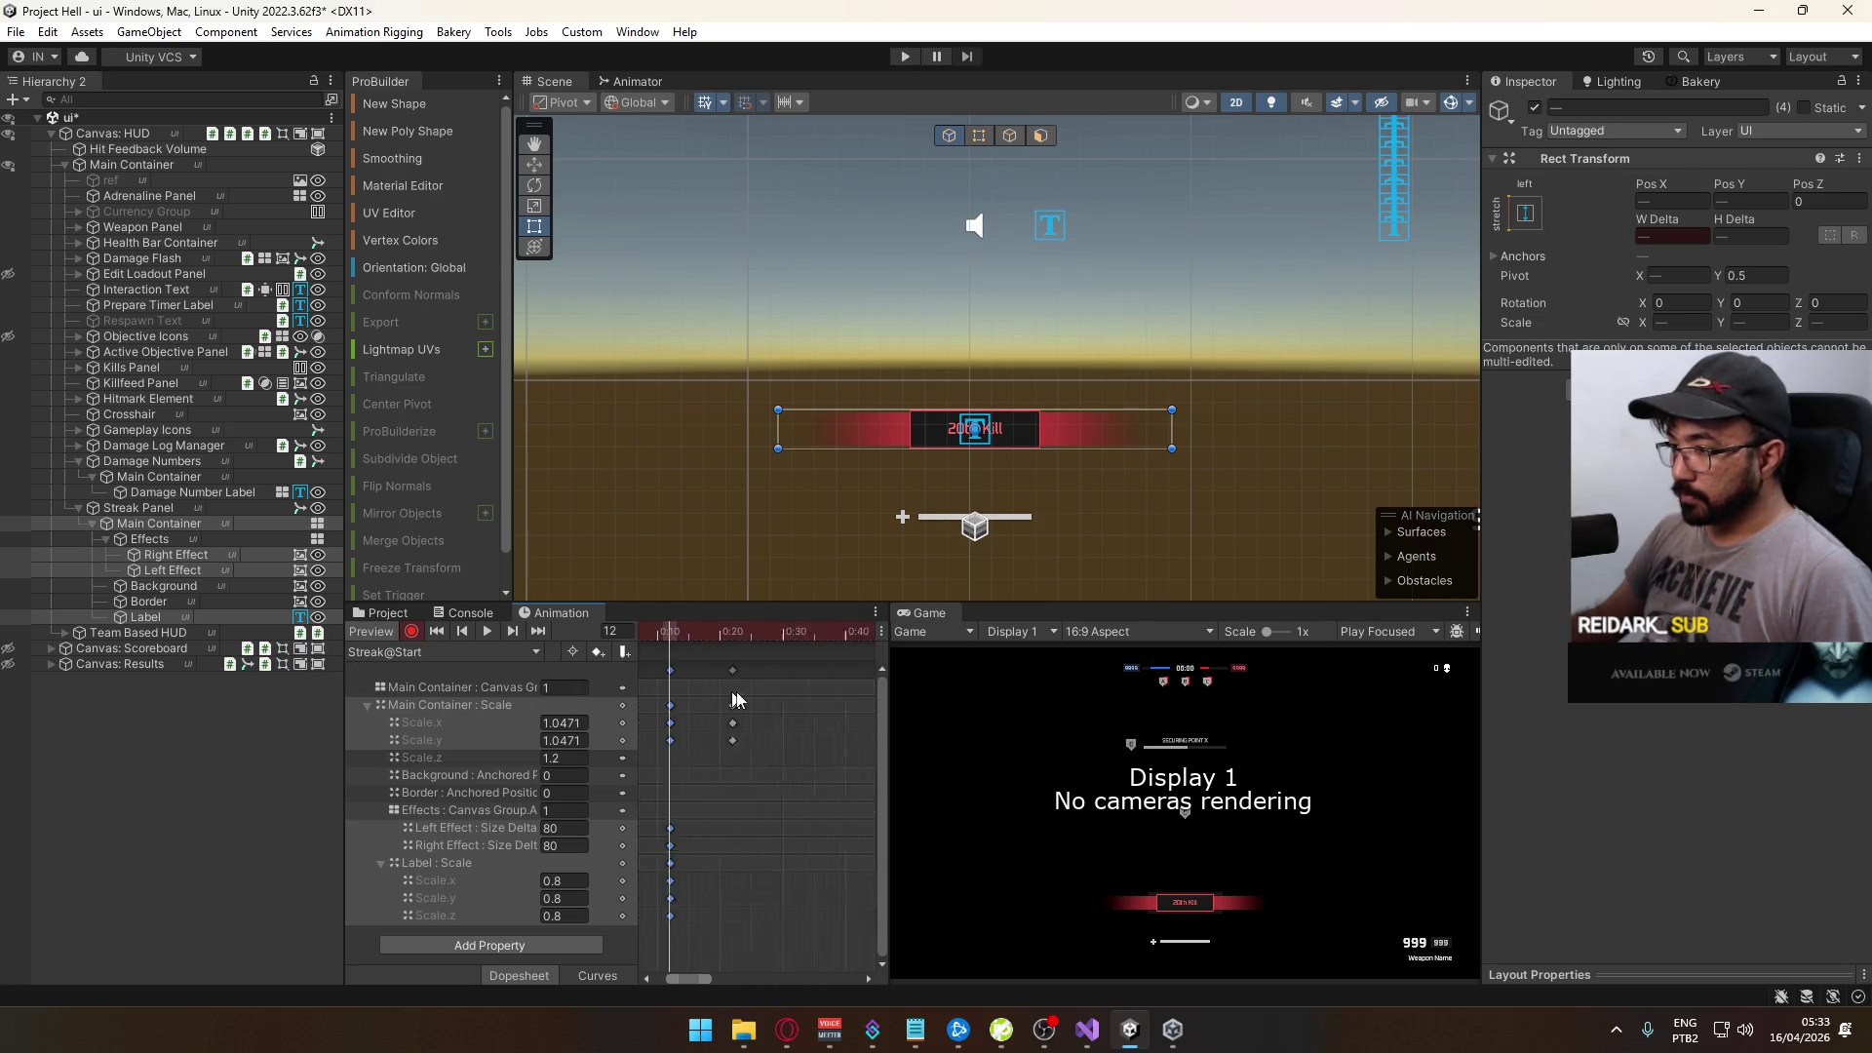
{"action": "mouse_move", "coordinate": [747, 634]}
{"action": "left_mouse_down"}
{"action": "mouse_move", "coordinate": [826, 639]}
{"action": "mouse_move", "coordinate": [671, 647]}
{"action": "left_mouse_up"}
{"action": "key", "text": "space"}
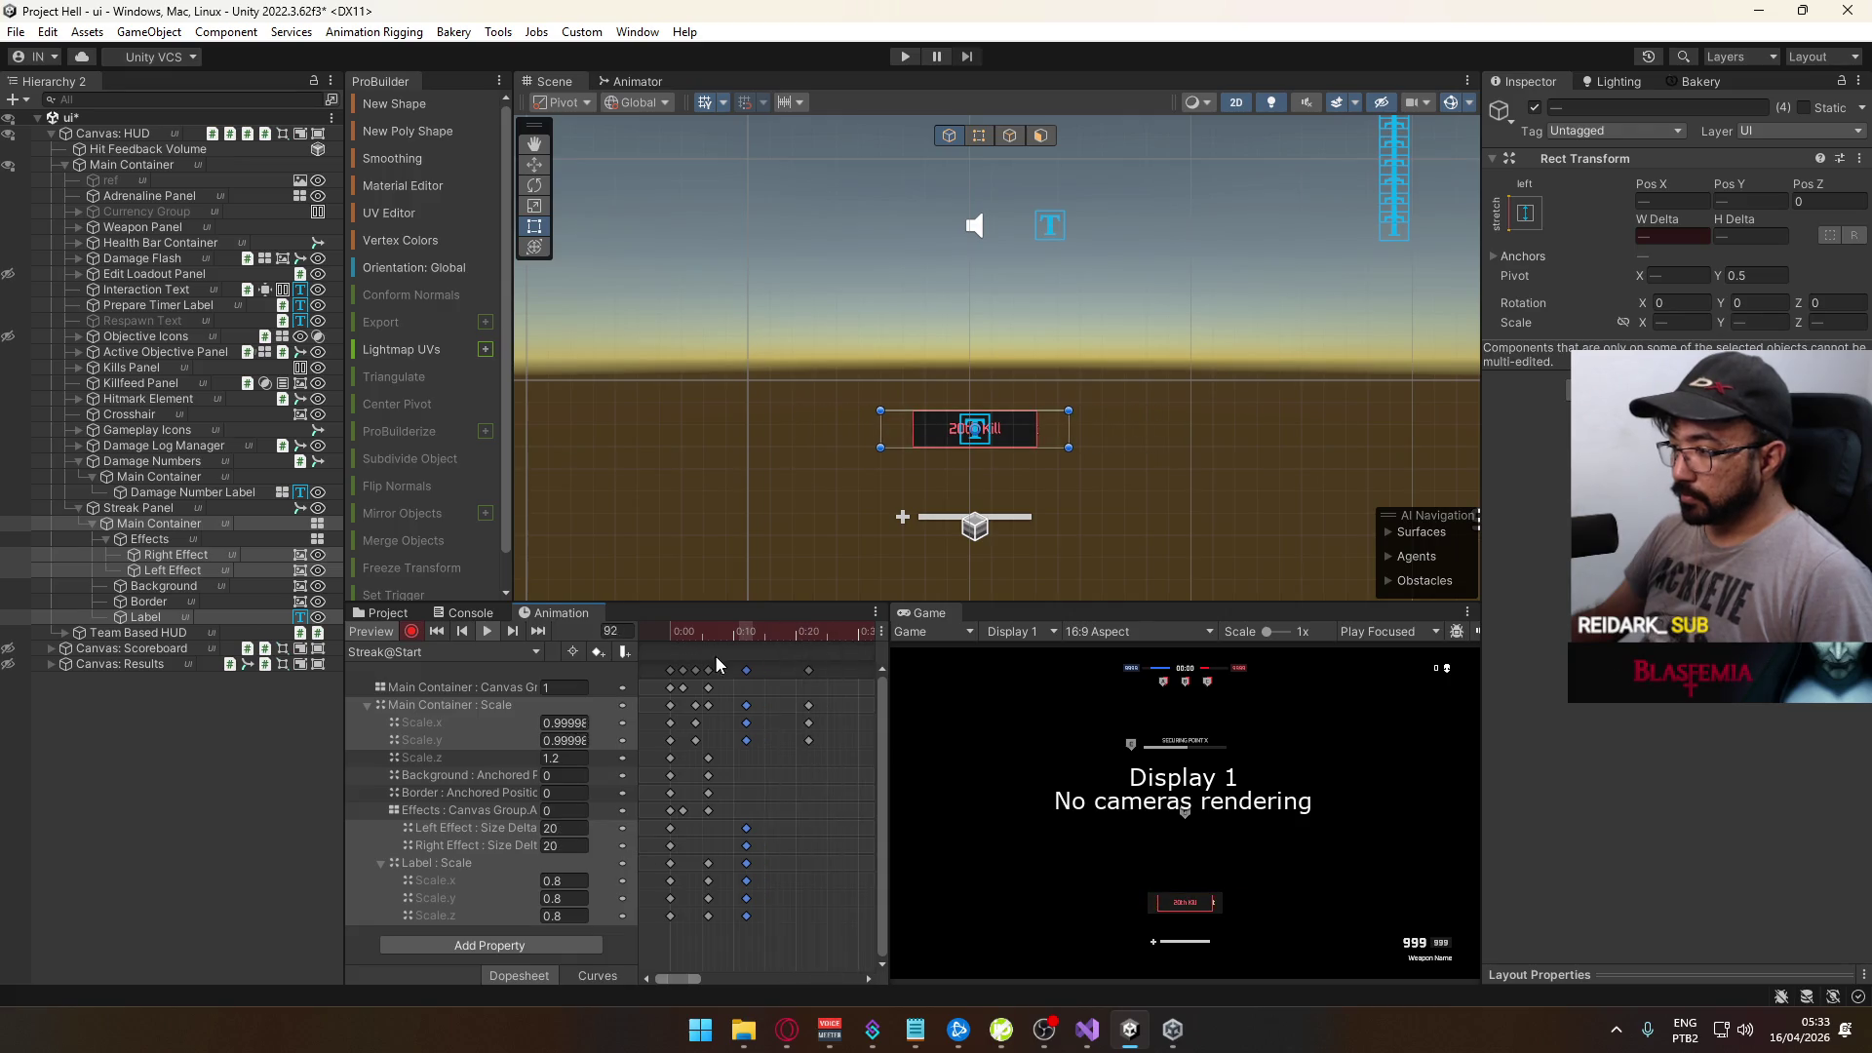
{"action": "left_click_drag", "start_coordinate": [676, 632], "coordinate": [813, 641]}
{"action": "key", "text": "space"}
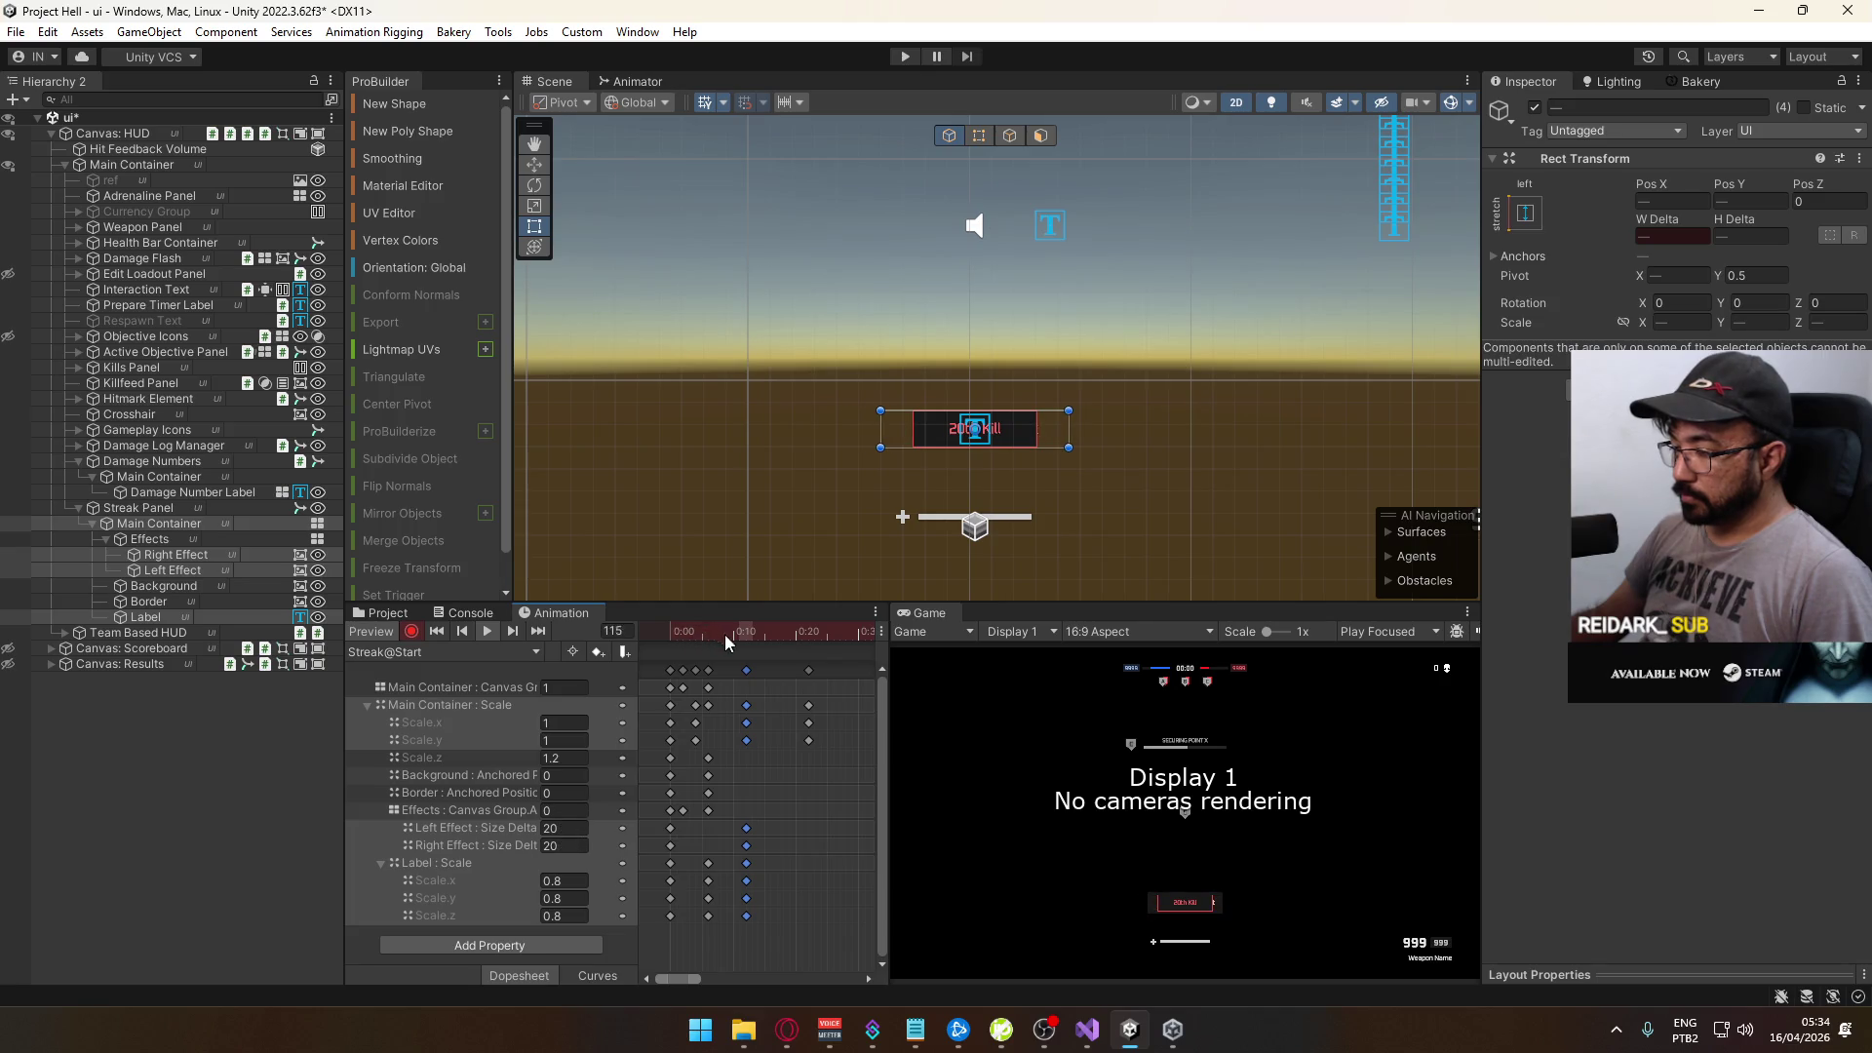
{"action": "mouse_move", "coordinate": [717, 639]}
{"action": "left_mouse_down"}
{"action": "mouse_move", "coordinate": [764, 640]}
{"action": "mouse_move", "coordinate": [673, 648]}
{"action": "mouse_move", "coordinate": [817, 651]}
{"action": "mouse_move", "coordinate": [720, 655]}
{"action": "left_mouse_up"}
Drag the late Background, Border, Effects and side-effect keys at 0:36/0:50 earlier.
{"action": "scroll", "coordinate": [819, 749], "scroll_direction": "down", "scroll_amount": 1}
{"action": "scroll", "coordinate": [780, 737], "scroll_direction": "down", "scroll_amount": 5}
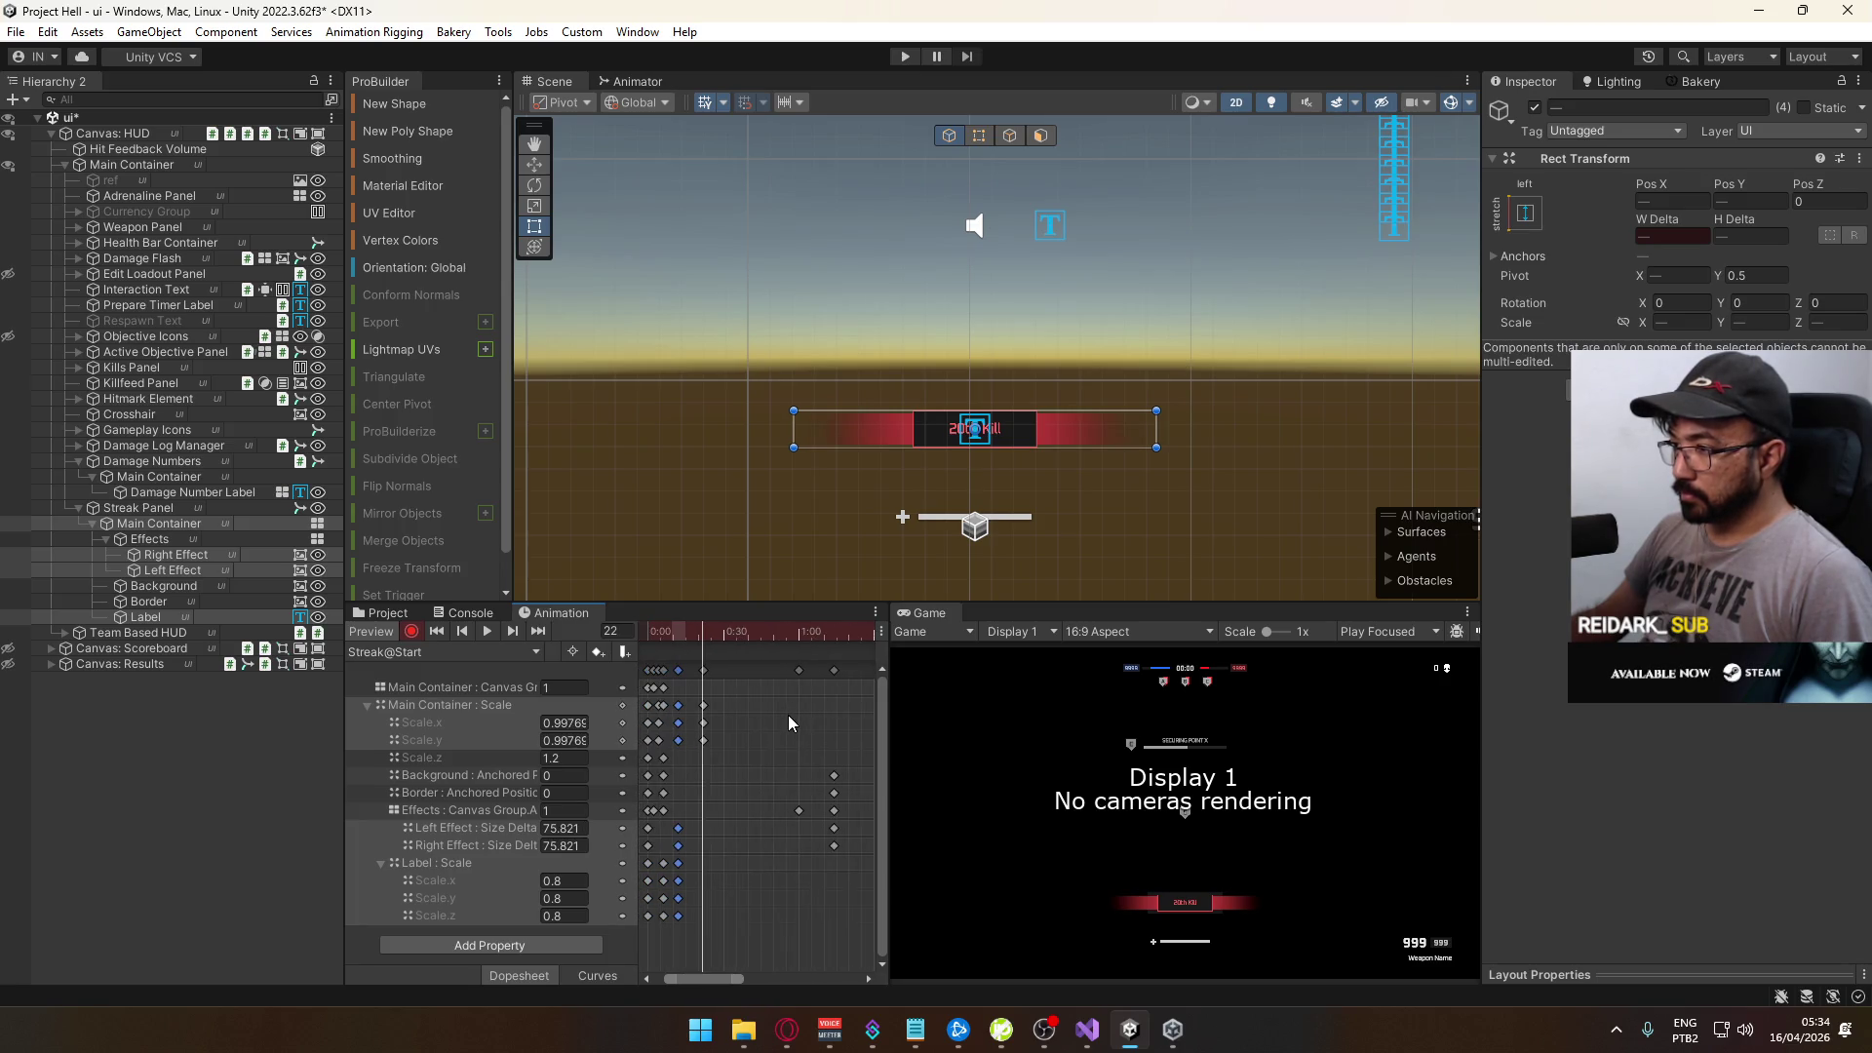
{"action": "mouse_move", "coordinate": [836, 856]}
{"action": "left_mouse_down"}
{"action": "mouse_move", "coordinate": [782, 659]}
{"action": "mouse_move", "coordinate": [753, 680]}
{"action": "mouse_move", "coordinate": [729, 634]}
{"action": "mouse_move", "coordinate": [782, 641]}
{"action": "mouse_move", "coordinate": [764, 645]}
{"action": "left_mouse_up"}
{"action": "scroll", "coordinate": [694, 680], "scroll_direction": "up", "scroll_amount": 1}
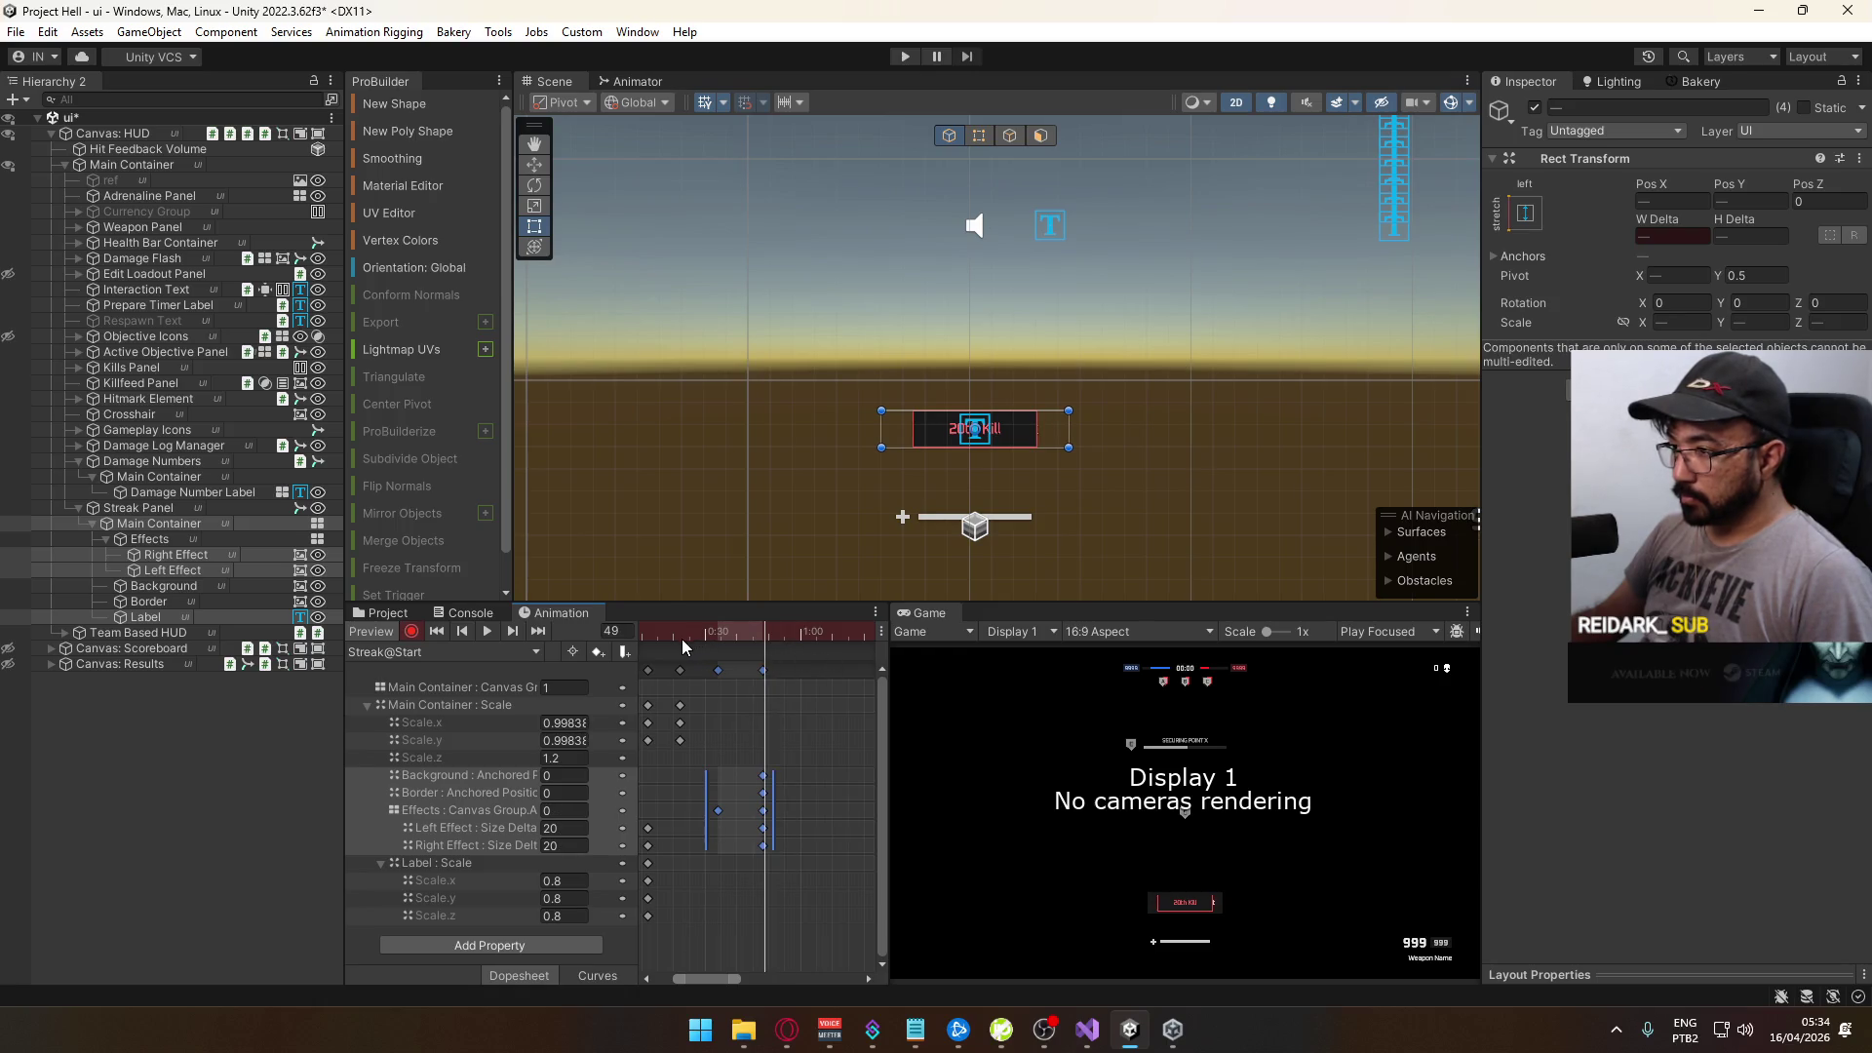
Jump to frame 22, play the clip, then scrub through the first frames.
{"action": "scroll", "coordinate": [705, 663], "scroll_direction": "down", "scroll_amount": 3}
{"action": "left_click", "coordinate": [632, 628]}
{"action": "type", "text": "22"}
{"action": "key", "text": "space"}
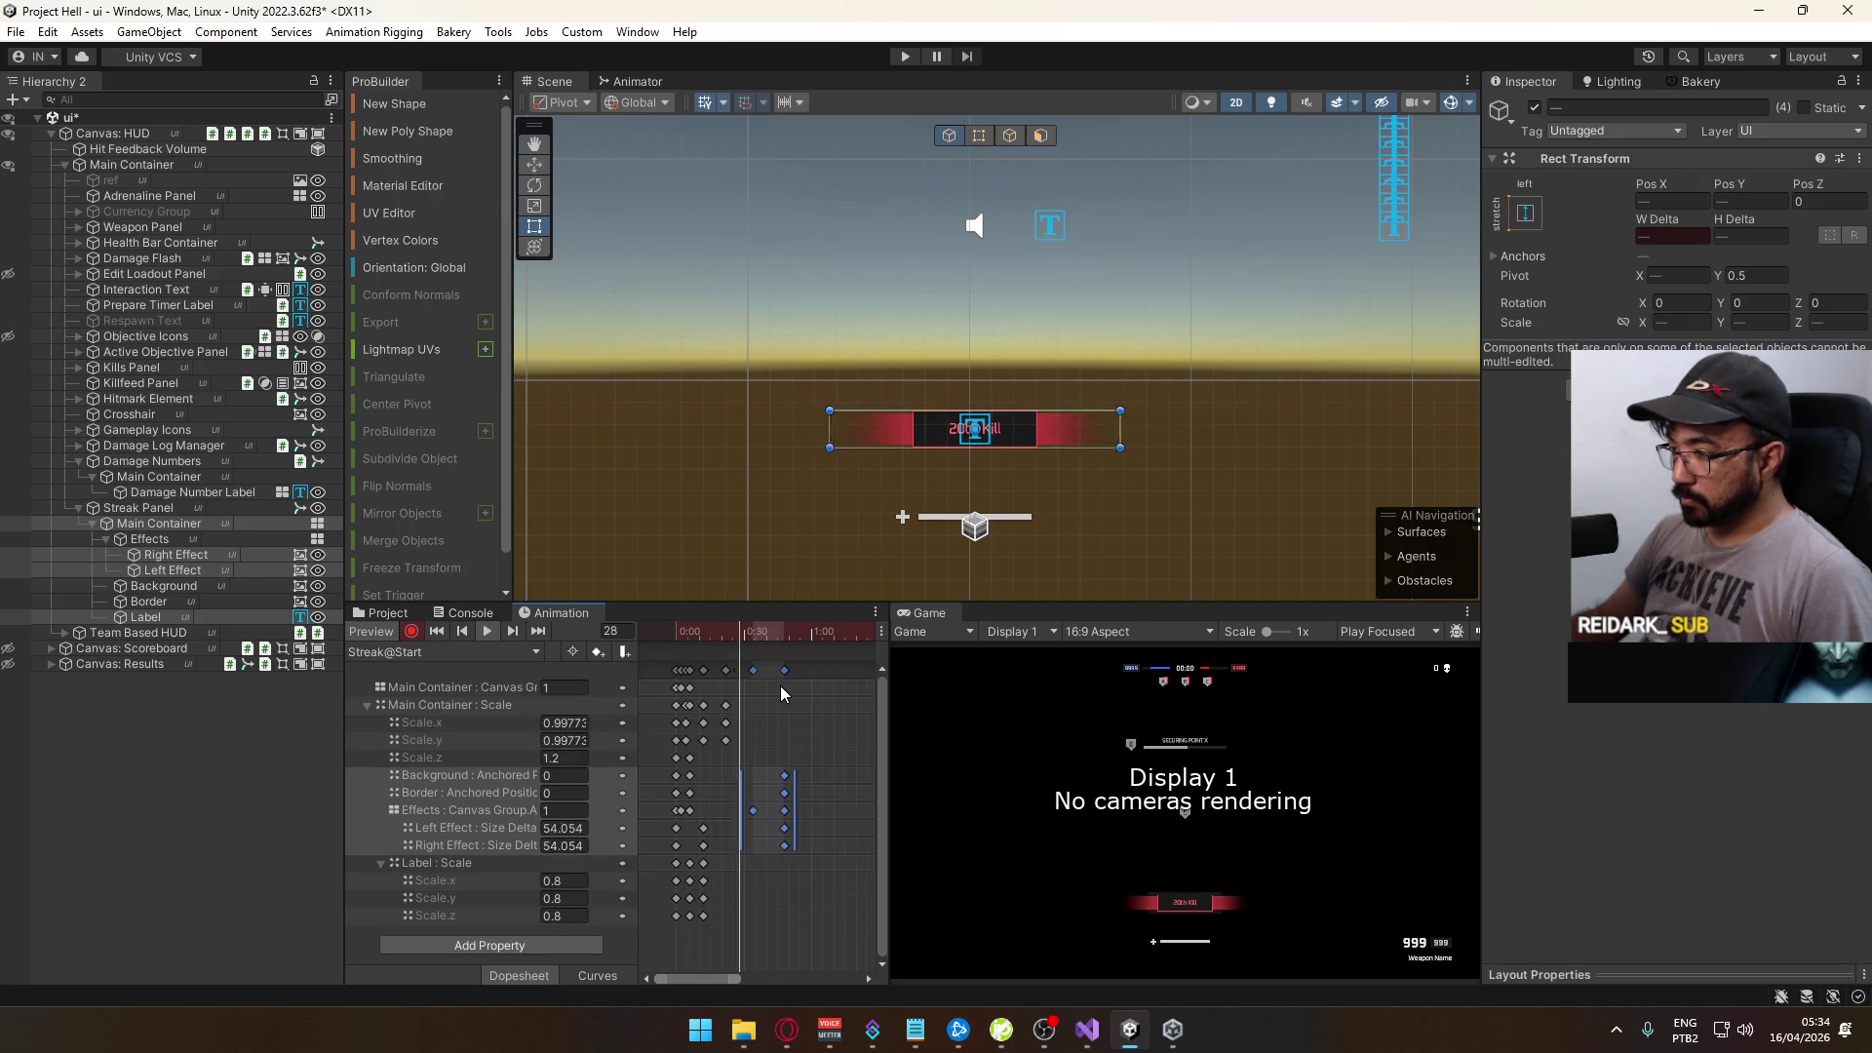
{"action": "left_click", "coordinate": [677, 630]}
{"action": "left_click_drag", "start_coordinate": [677, 629], "coordinate": [681, 630]}
Move the Effects Canvas Group alpha key to 0:11 and replay from the start.
{"action": "scroll", "coordinate": [689, 821], "scroll_direction": "up", "scroll_amount": 3}
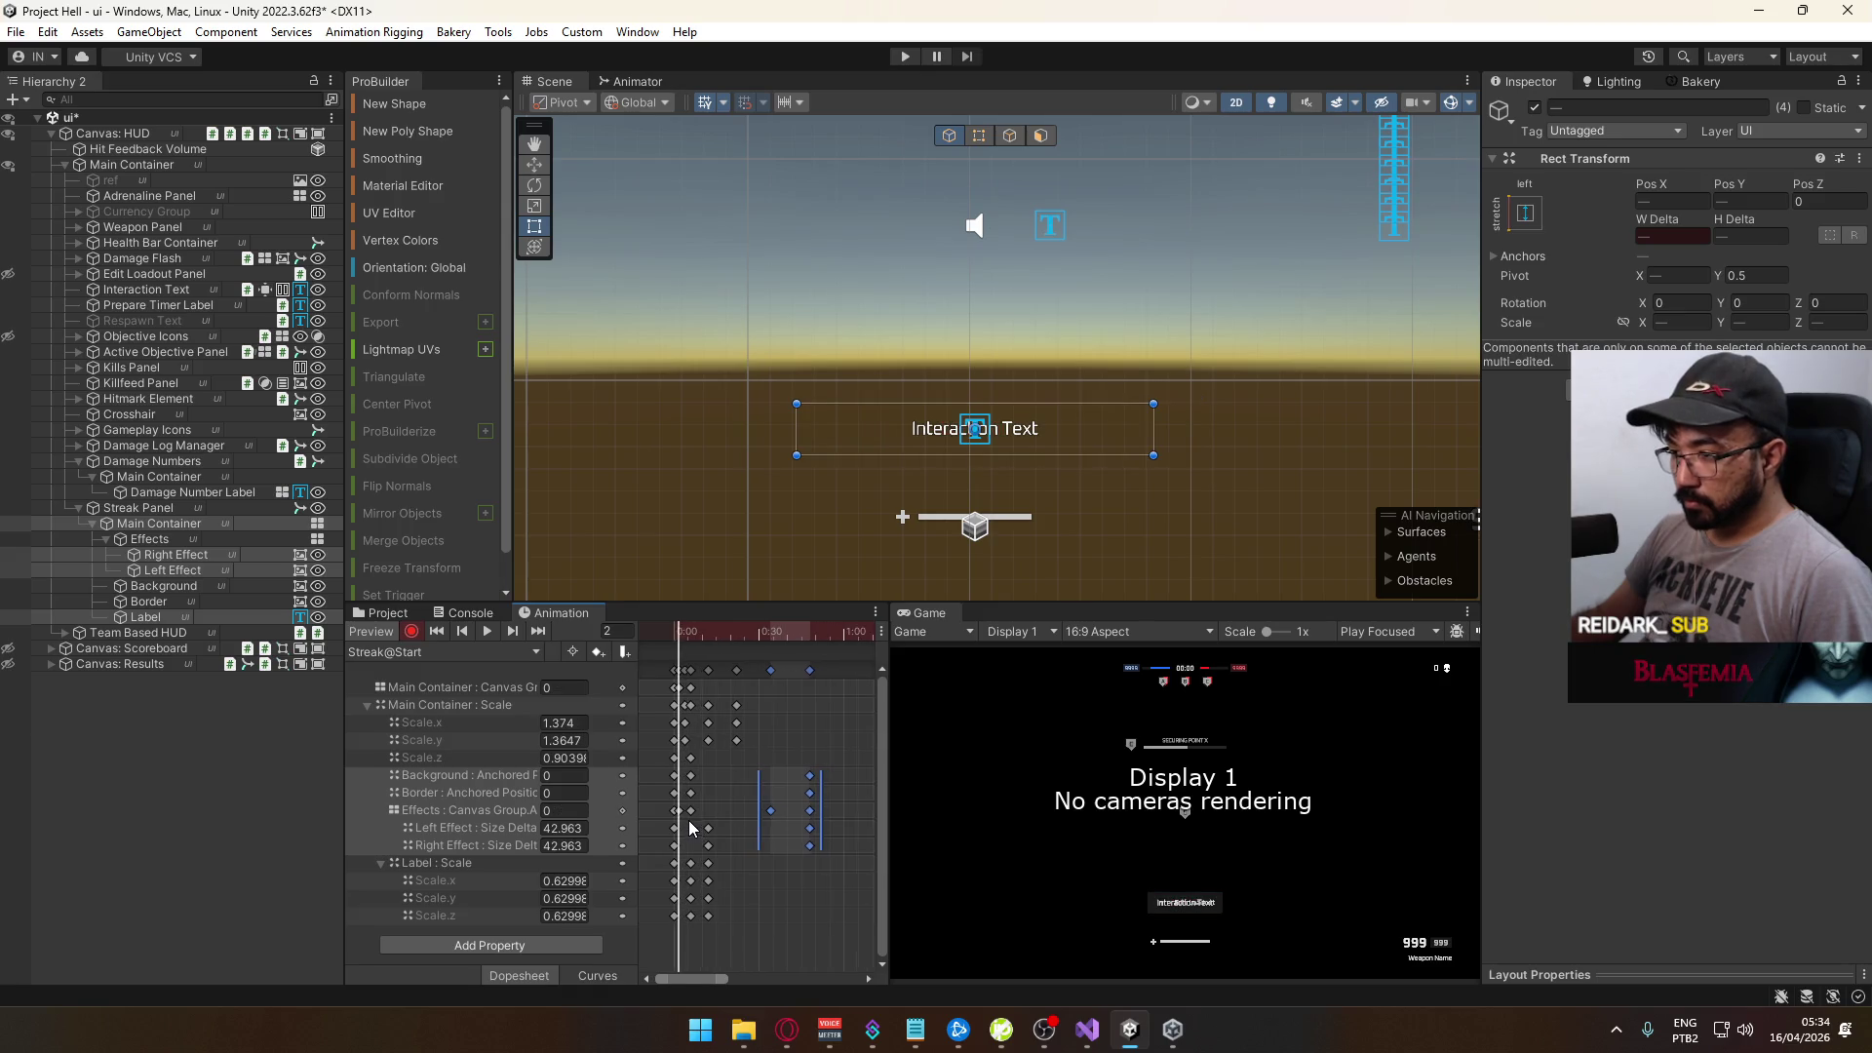
{"action": "left_click", "coordinate": [689, 810]}
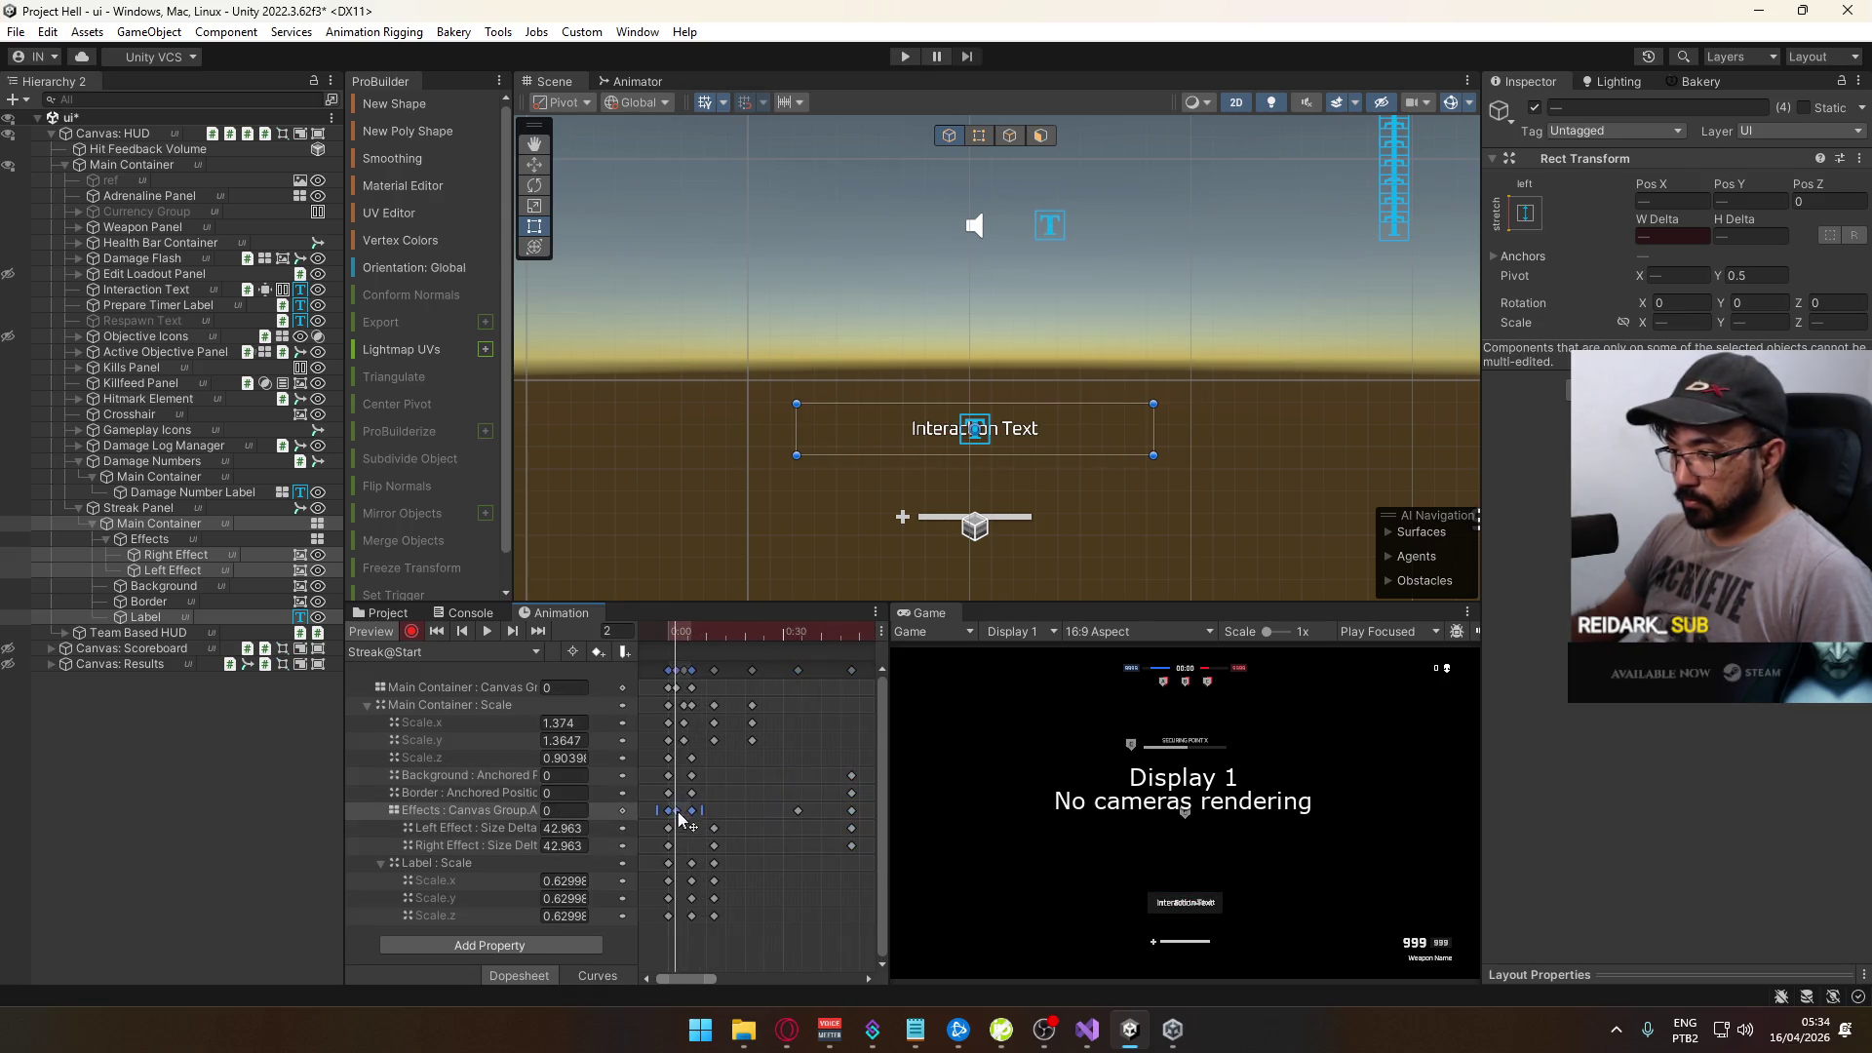
{"action": "mouse_move", "coordinate": [692, 810]}
{"action": "left_mouse_down"}
{"action": "mouse_move", "coordinate": [715, 815]}
{"action": "mouse_move", "coordinate": [691, 810]}
{"action": "left_mouse_up"}
{"action": "left_click", "coordinate": [685, 811]}
{"action": "mouse_move", "coordinate": [675, 634]}
{"action": "left_mouse_down"}
{"action": "mouse_move", "coordinate": [804, 635]}
{"action": "mouse_move", "coordinate": [669, 630]}
{"action": "left_mouse_up"}
{"action": "key", "text": "space"}
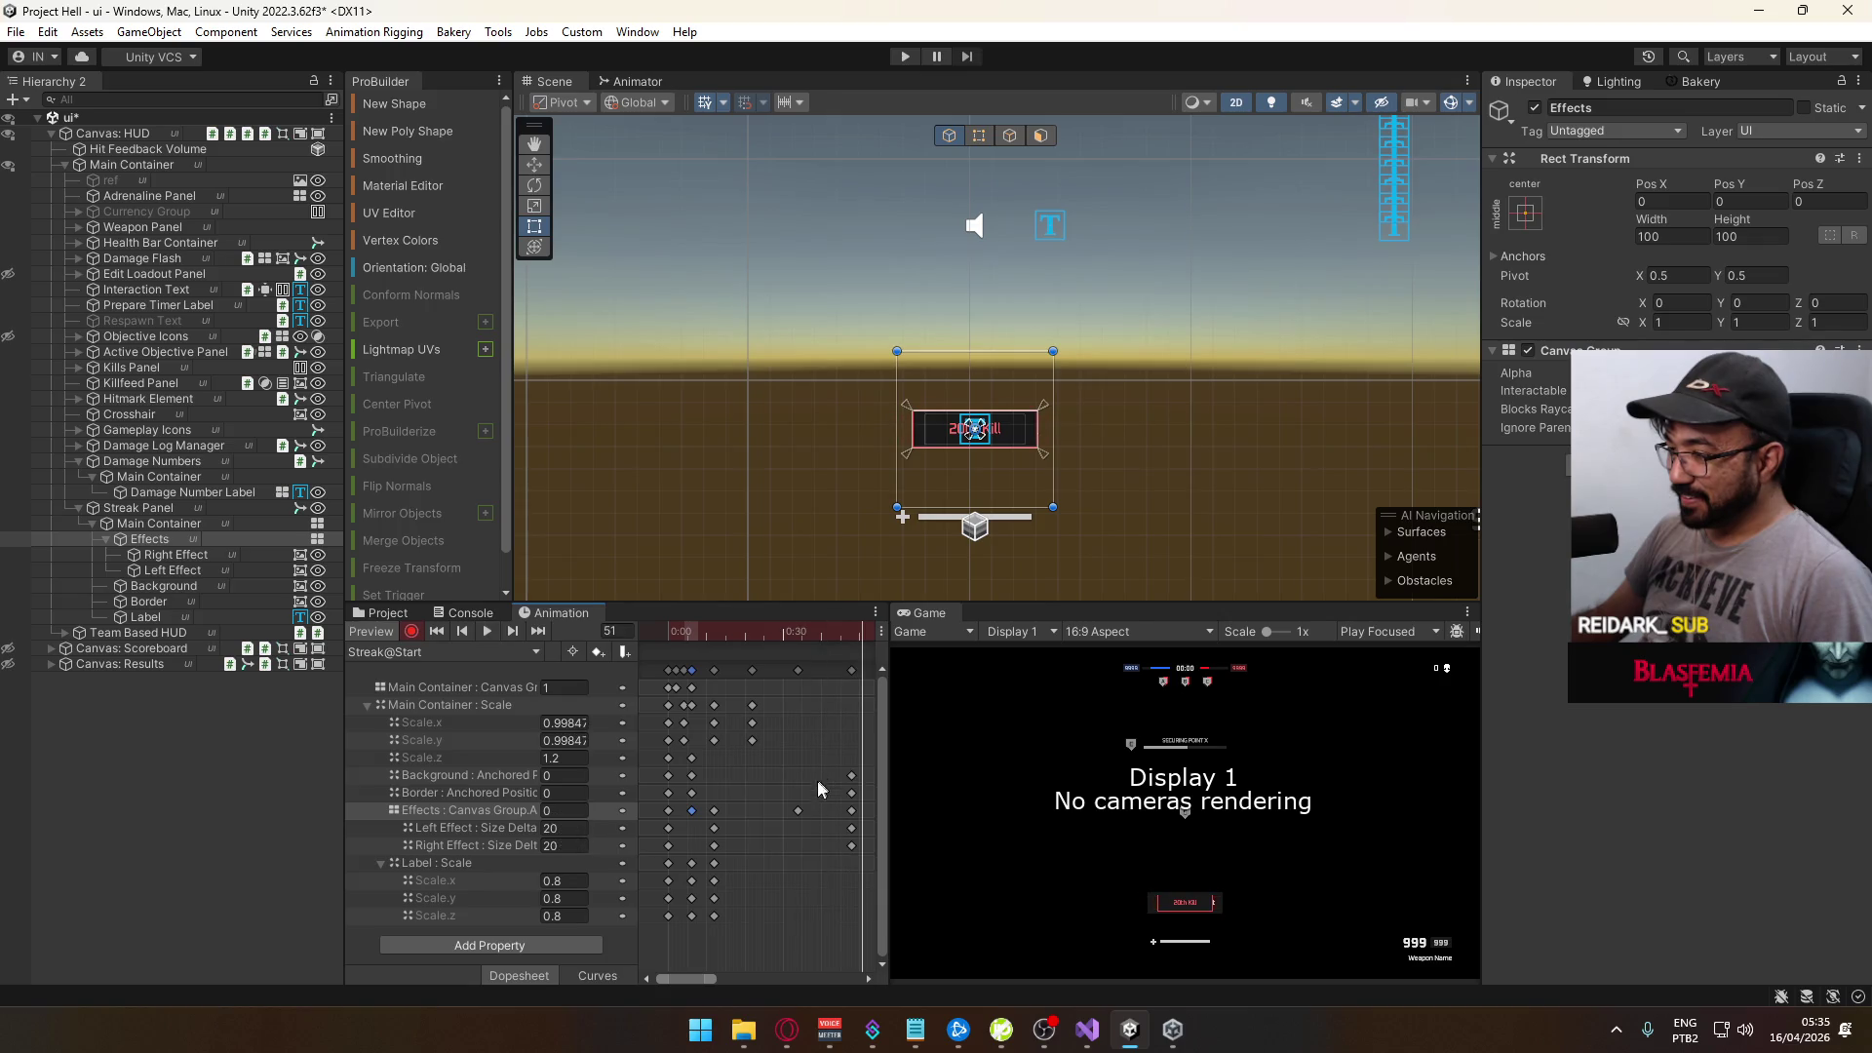
Move the Effects Canvas Group key from 0:38 to 0:22 and play the preview.
{"action": "mouse_move", "coordinate": [810, 634]}
{"action": "left_mouse_down"}
{"action": "mouse_move", "coordinate": [717, 644]}
{"action": "mouse_move", "coordinate": [812, 663]}
{"action": "left_mouse_up"}
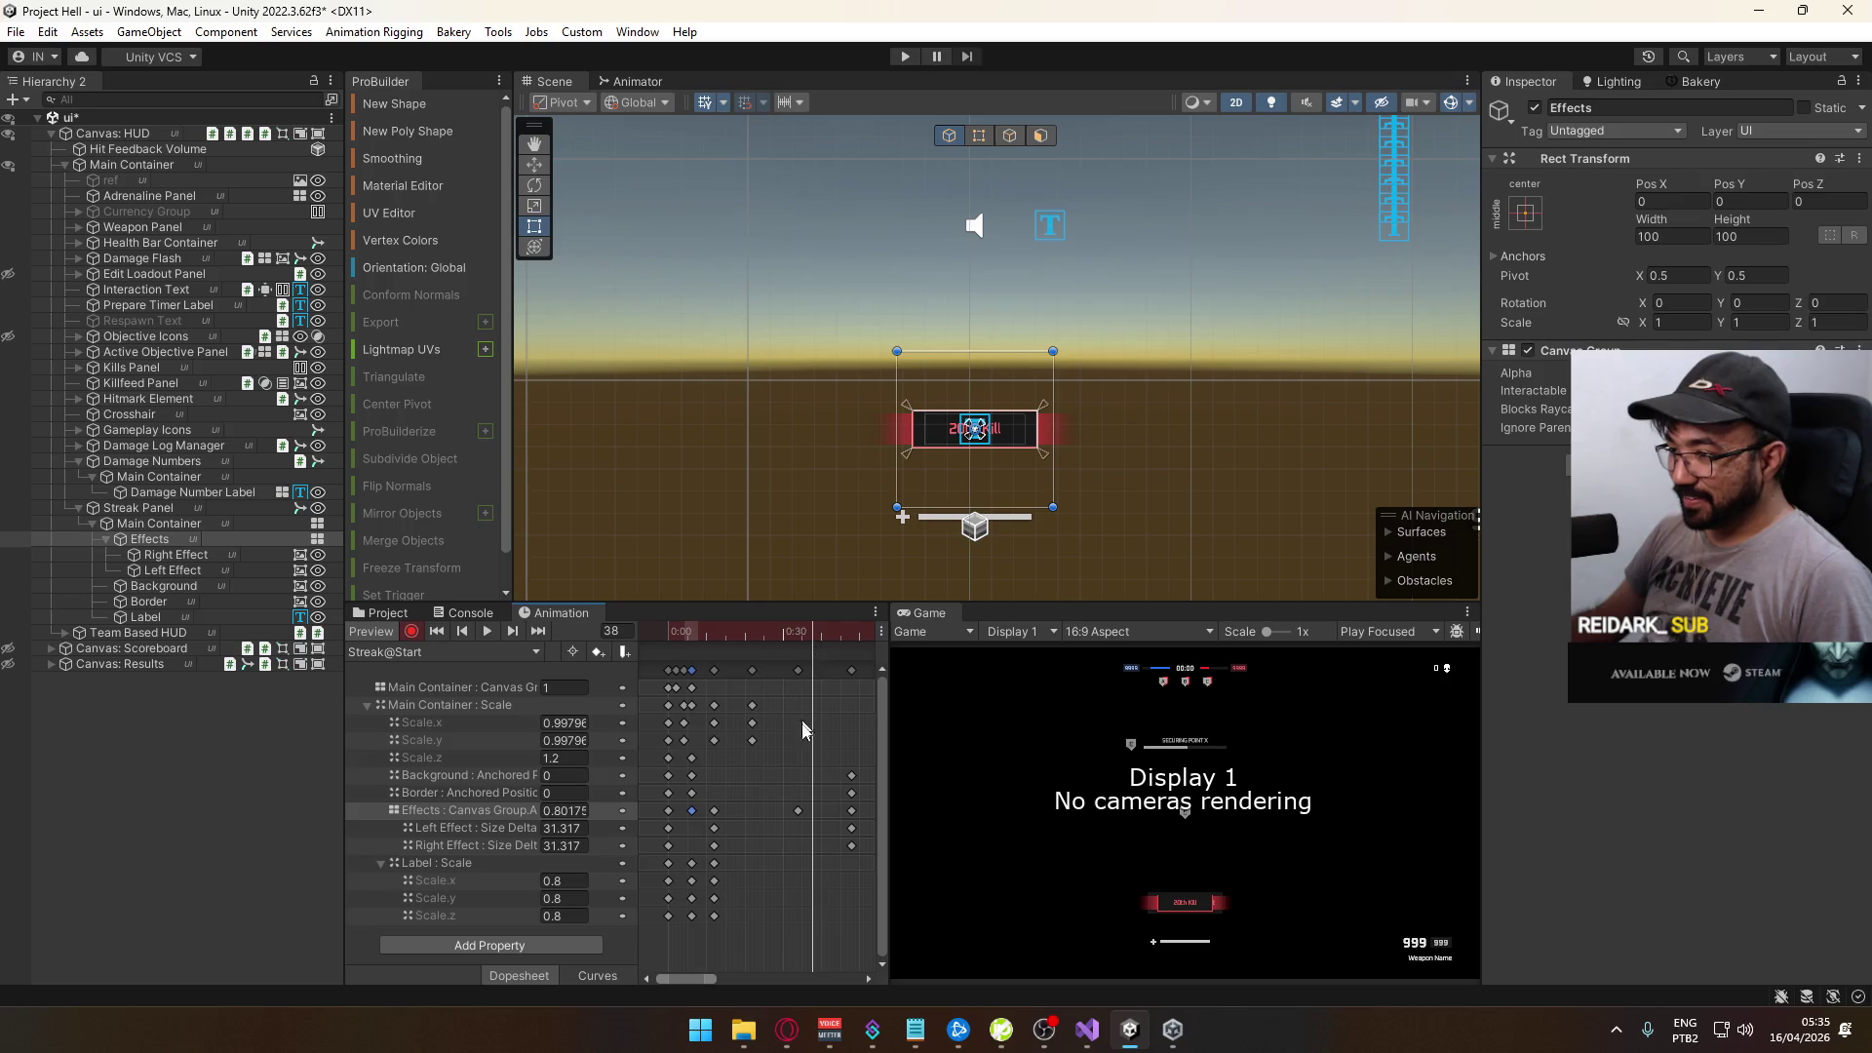
{"action": "left_click_drag", "start_coordinate": [792, 815], "coordinate": [746, 809]}
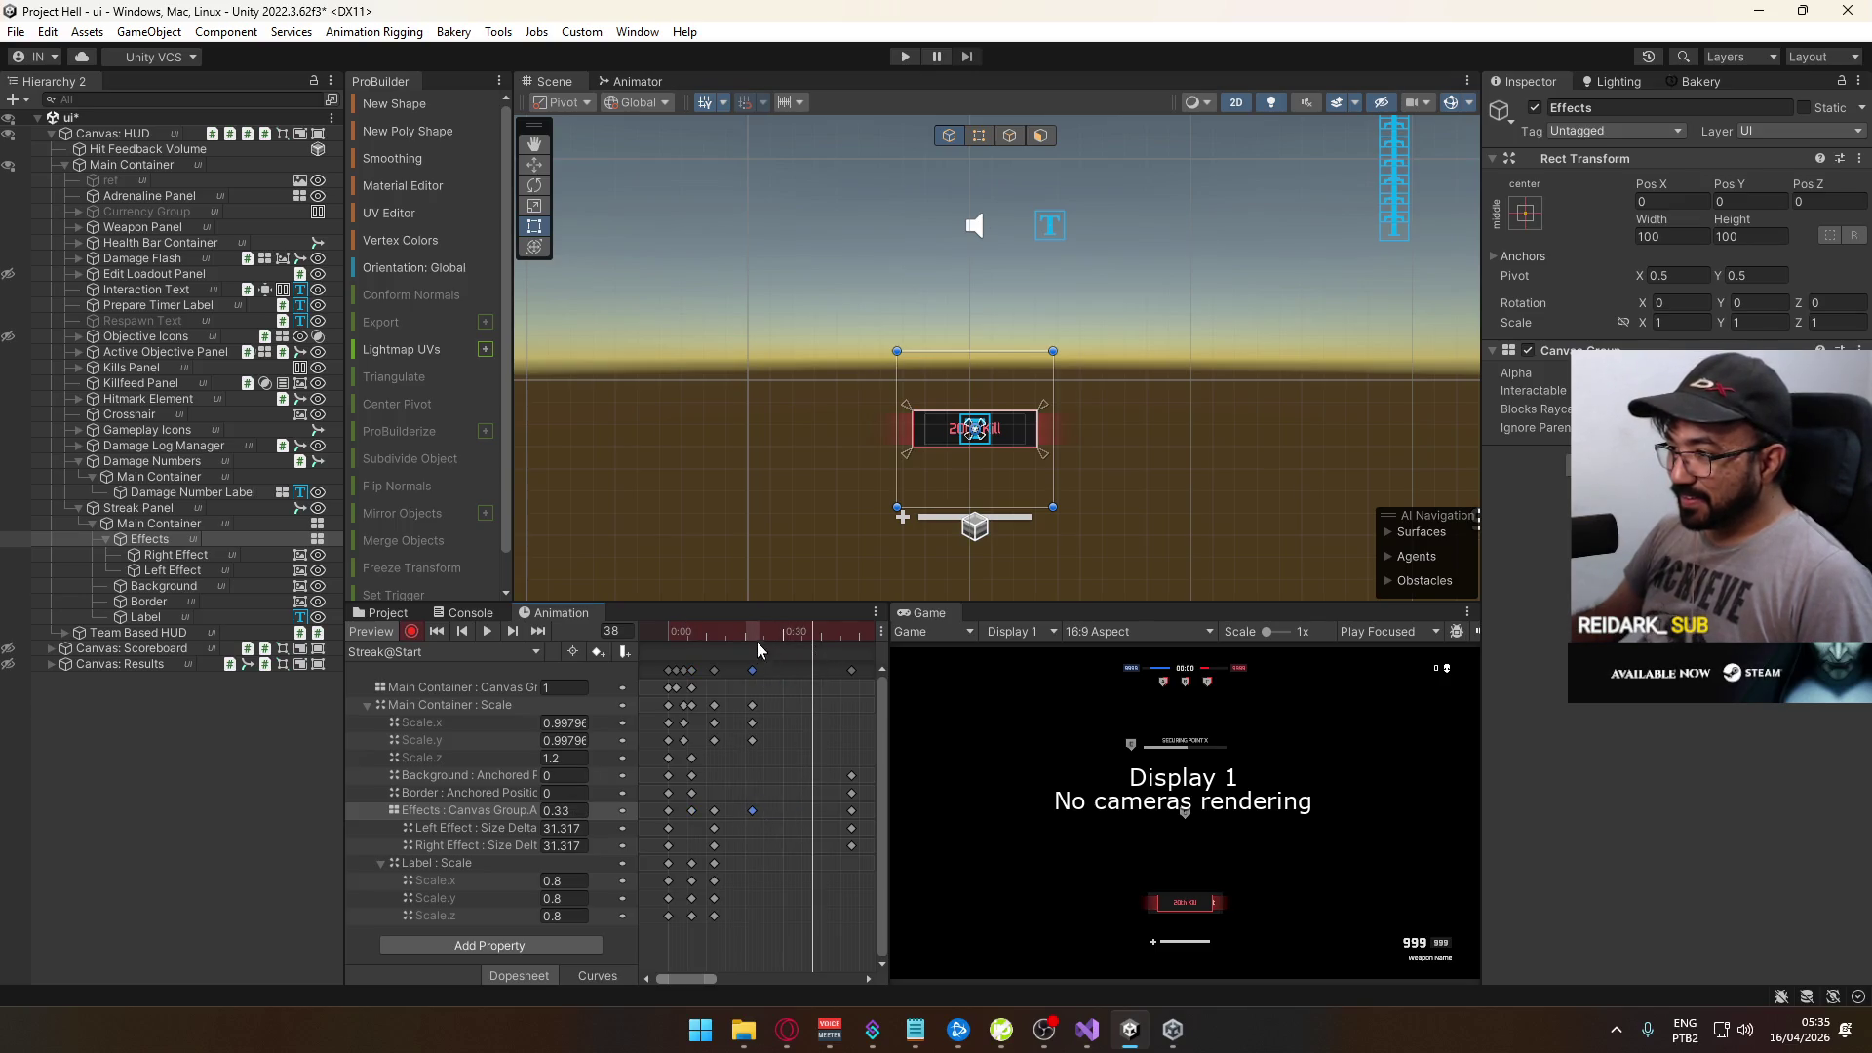
{"action": "mouse_move", "coordinate": [719, 632]}
{"action": "left_mouse_down"}
{"action": "mouse_move", "coordinate": [864, 652]}
{"action": "mouse_move", "coordinate": [815, 671]}
{"action": "left_mouse_up"}
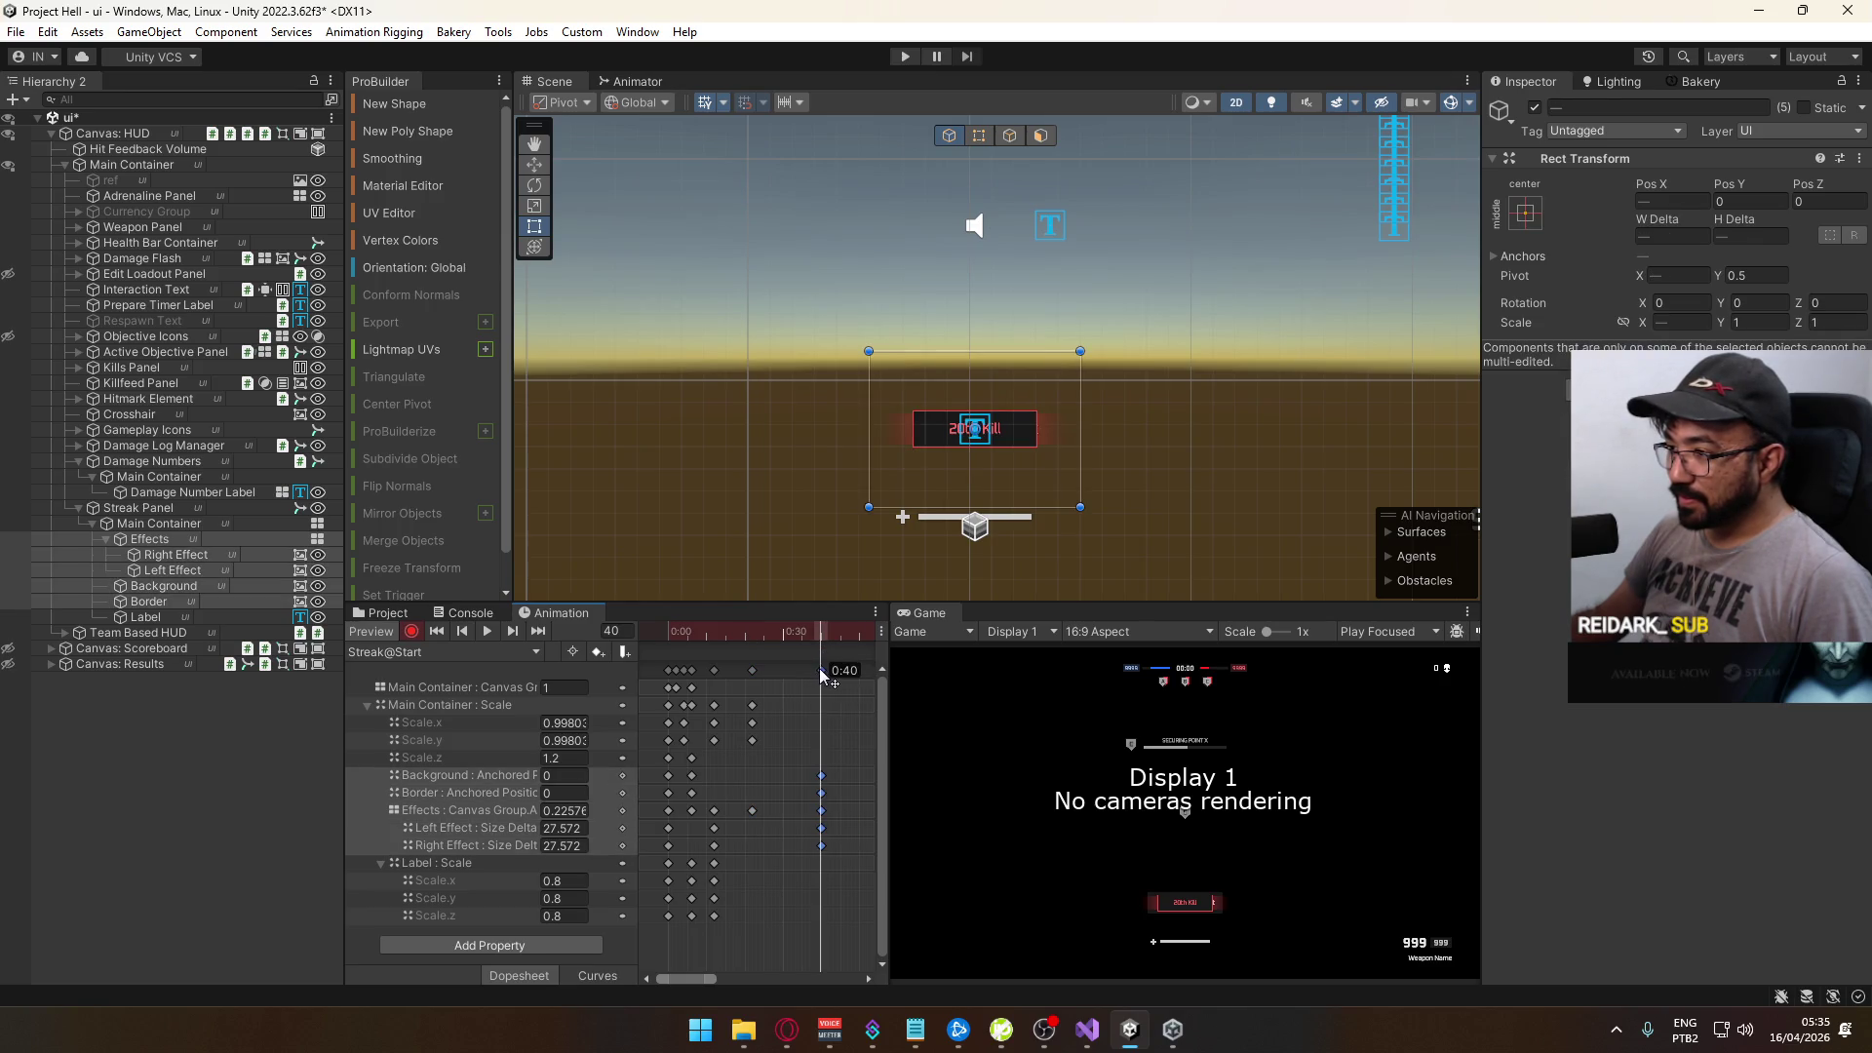
{"action": "key", "text": "space"}
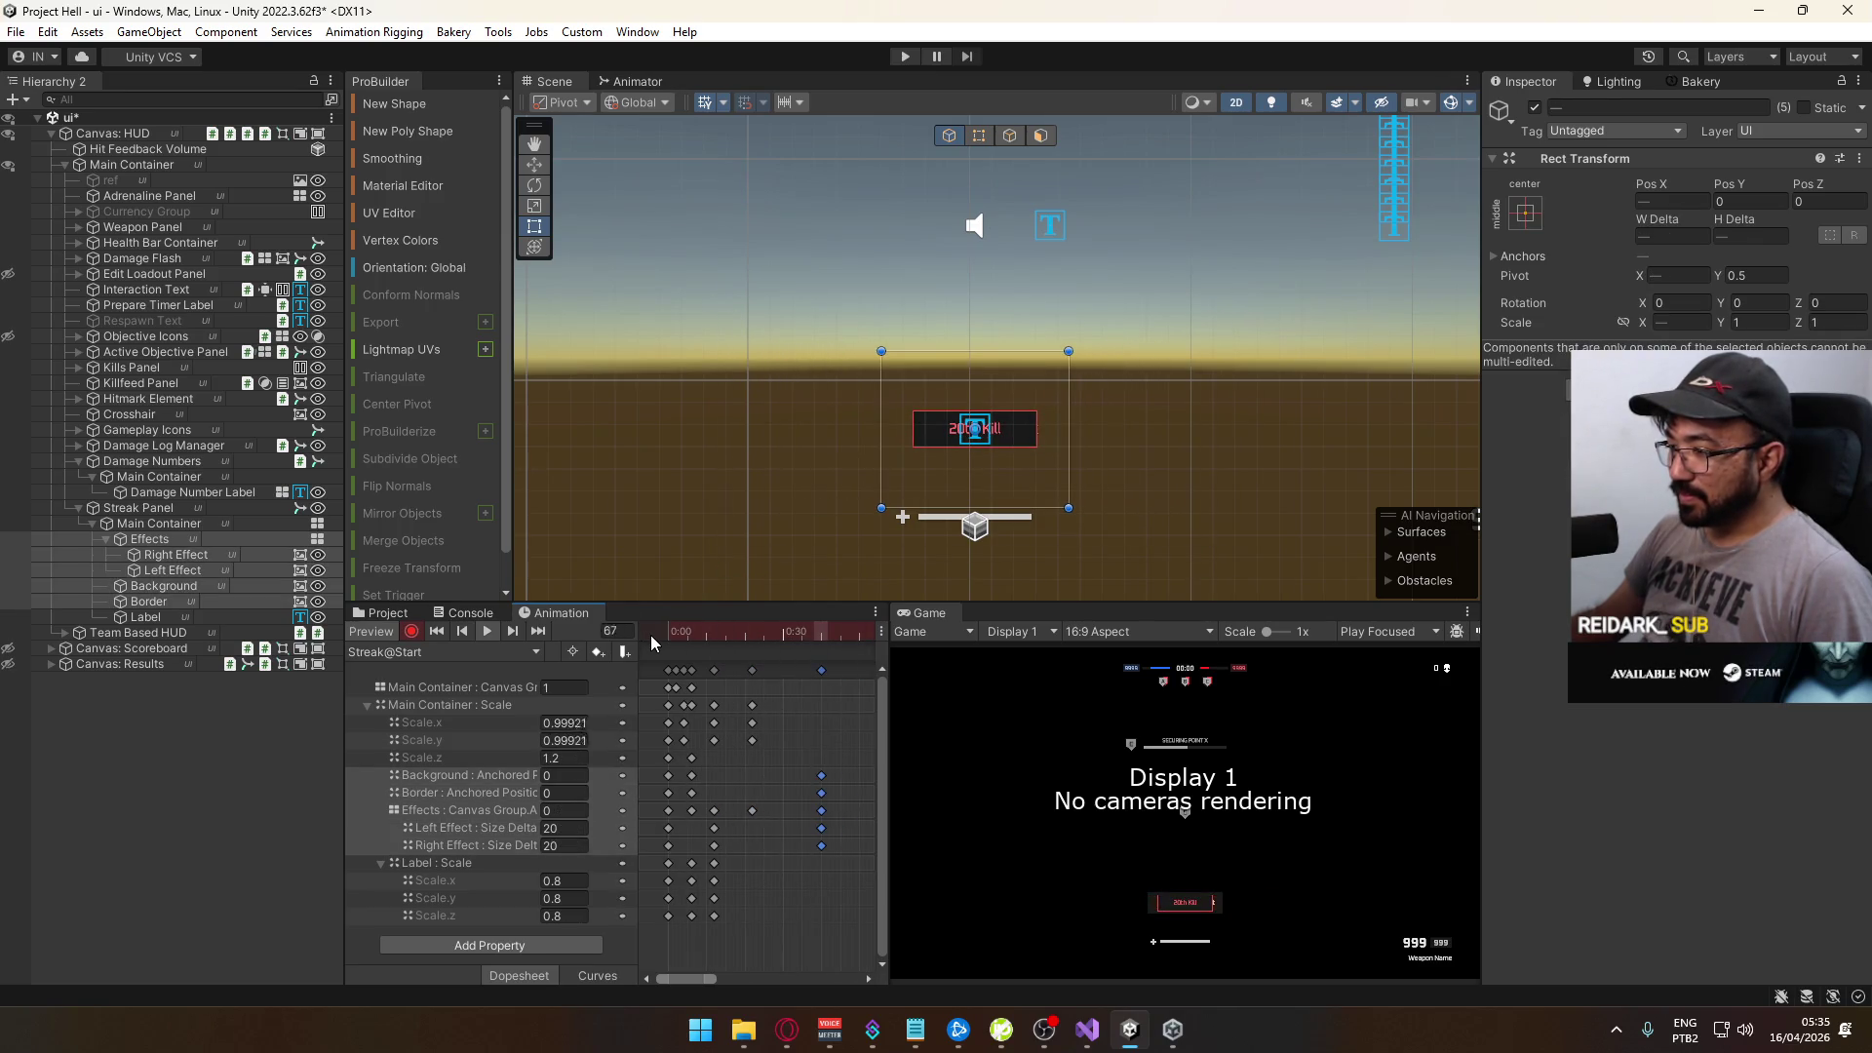
Zoom out, drag the remaining exit keys to 0:40, and return to frame 22.
{"action": "scroll", "coordinate": [749, 780], "scroll_direction": "down", "scroll_amount": 3}
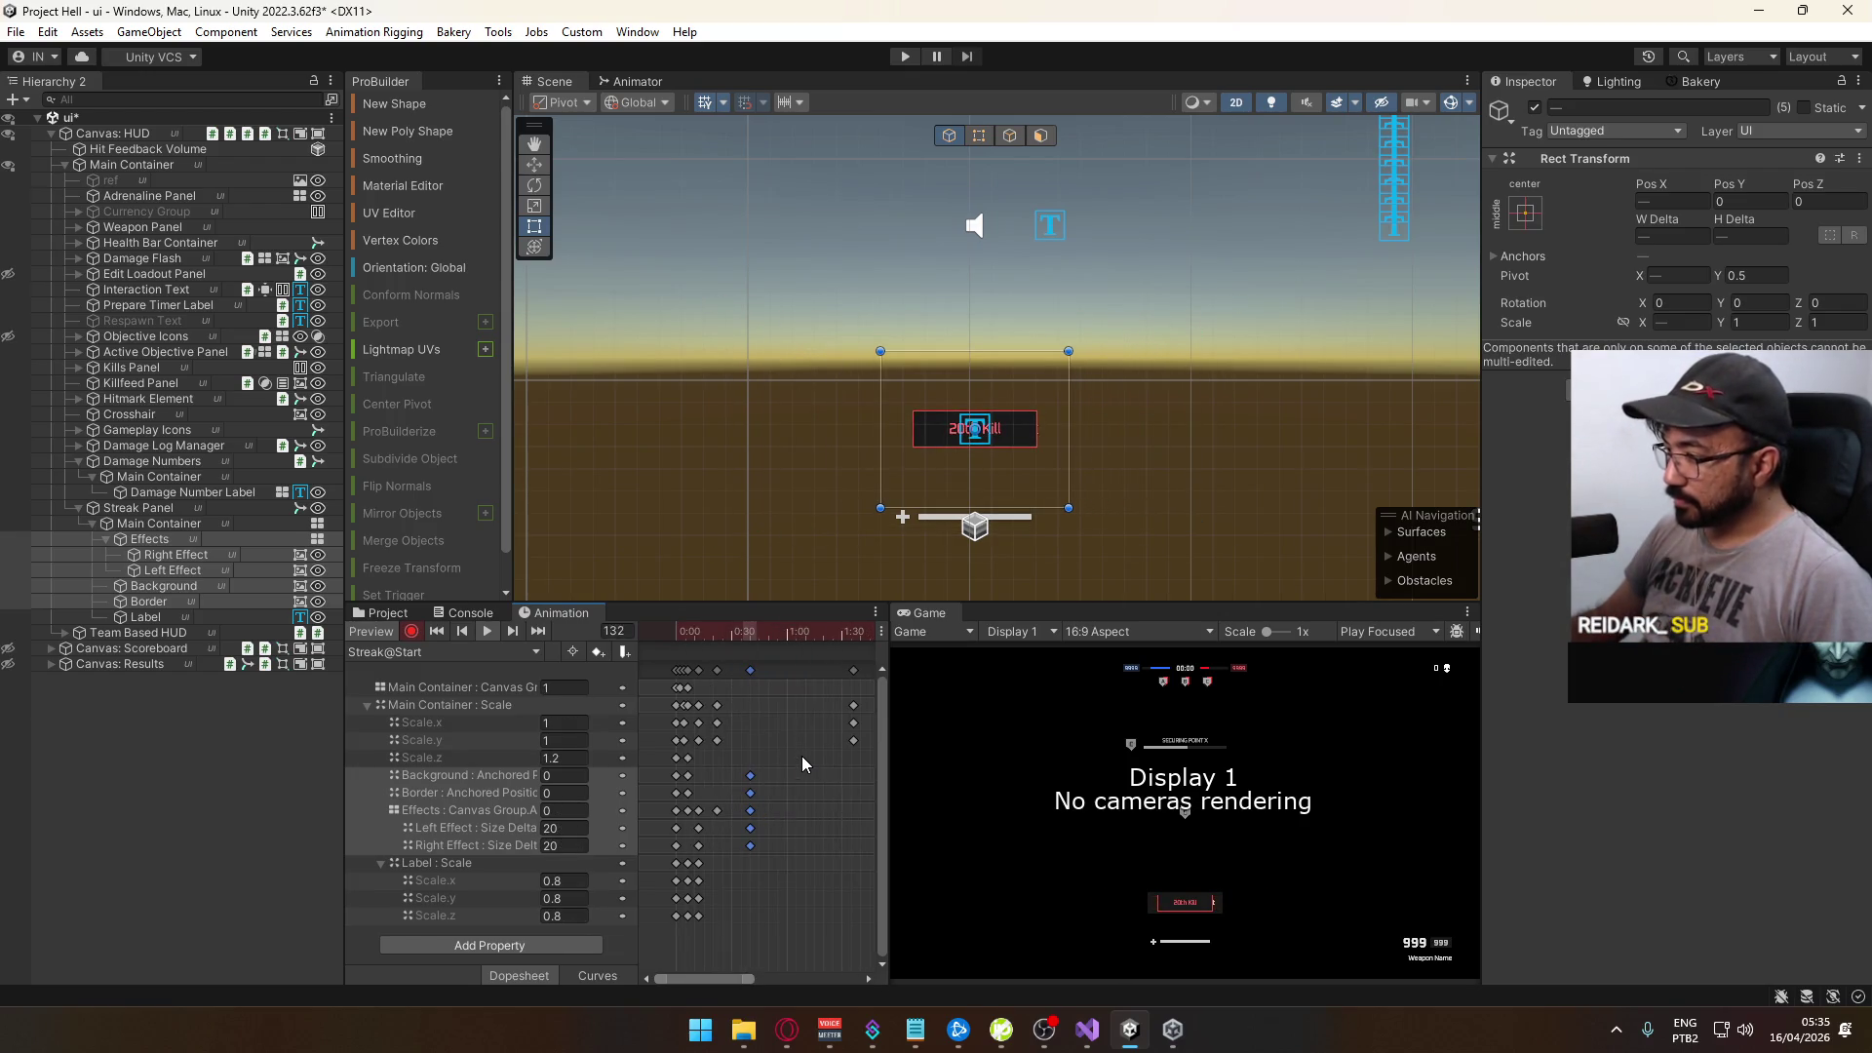
{"action": "left_click_drag", "start_coordinate": [801, 757], "coordinate": [534, 739]}
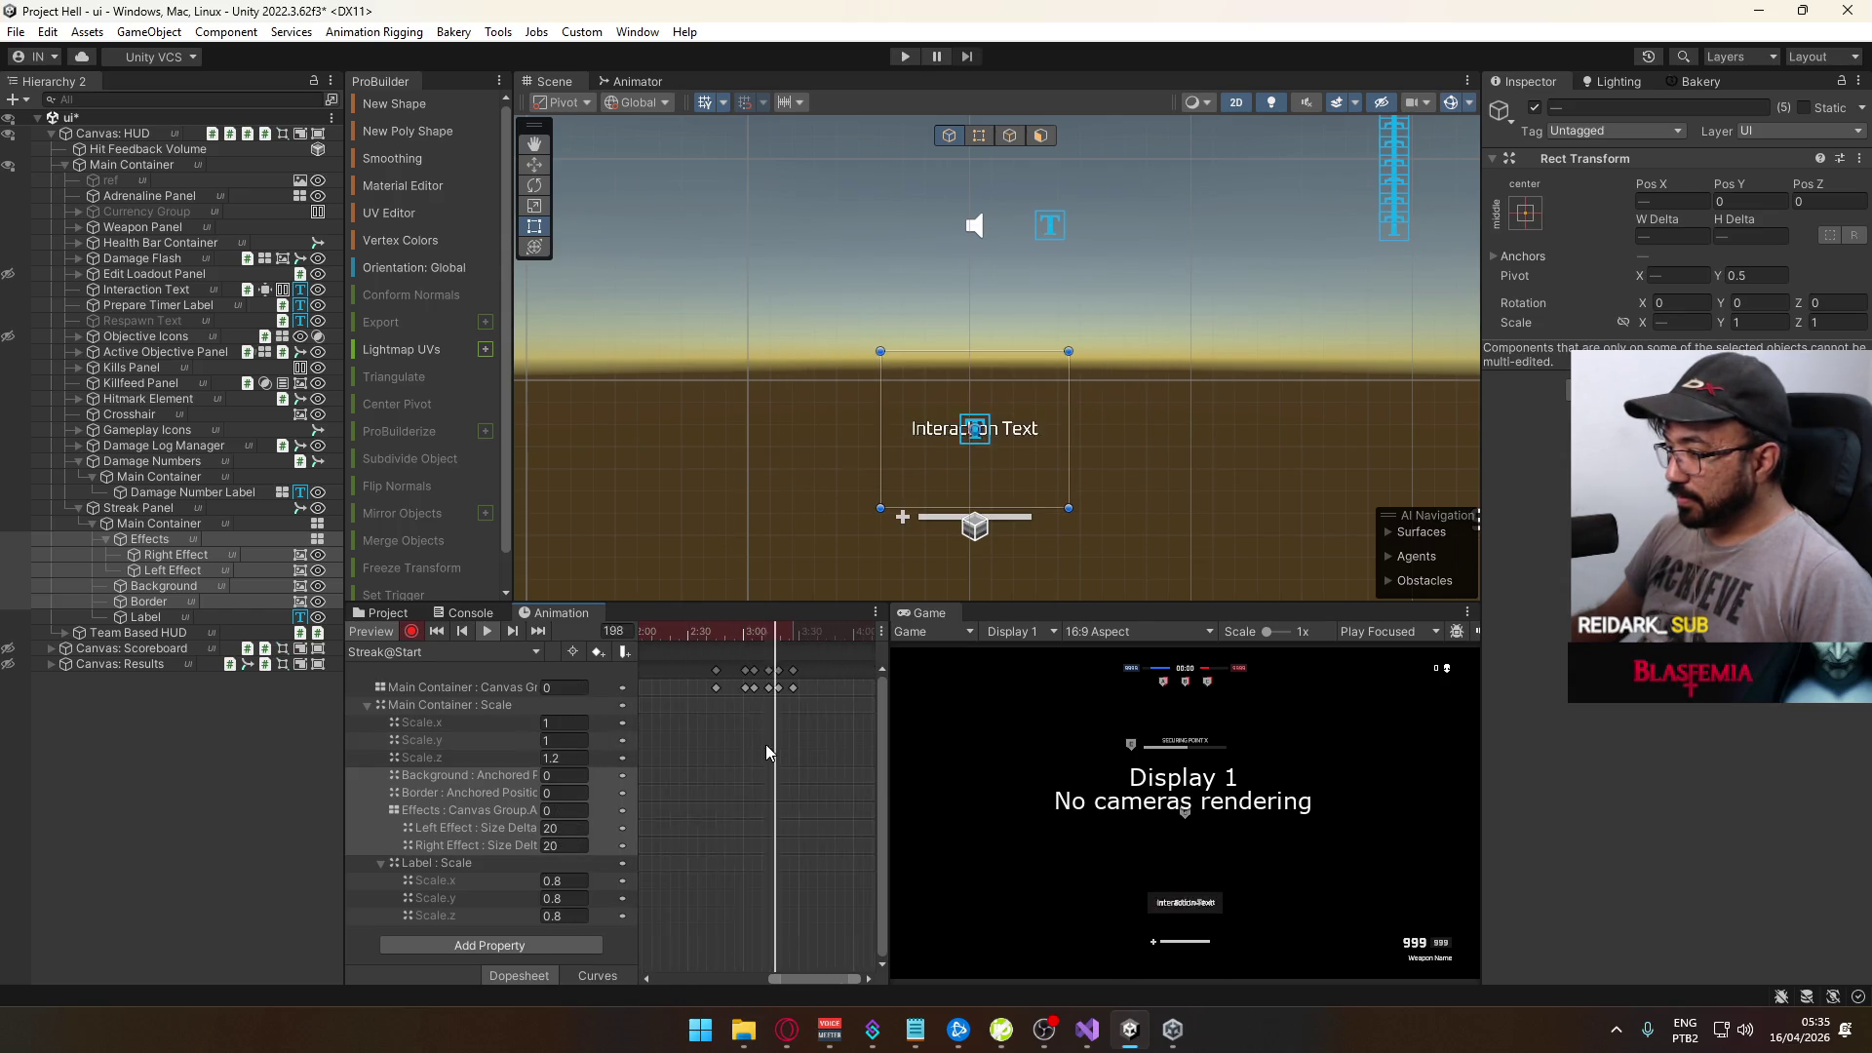
{"action": "scroll", "coordinate": [739, 735], "scroll_direction": "down", "scroll_amount": 1}
{"action": "mouse_move", "coordinate": [739, 735]}
{"action": "left_mouse_down"}
{"action": "mouse_move", "coordinate": [883, 754]}
{"action": "mouse_move", "coordinate": [815, 719]}
{"action": "mouse_move", "coordinate": [838, 739]}
{"action": "left_mouse_up"}
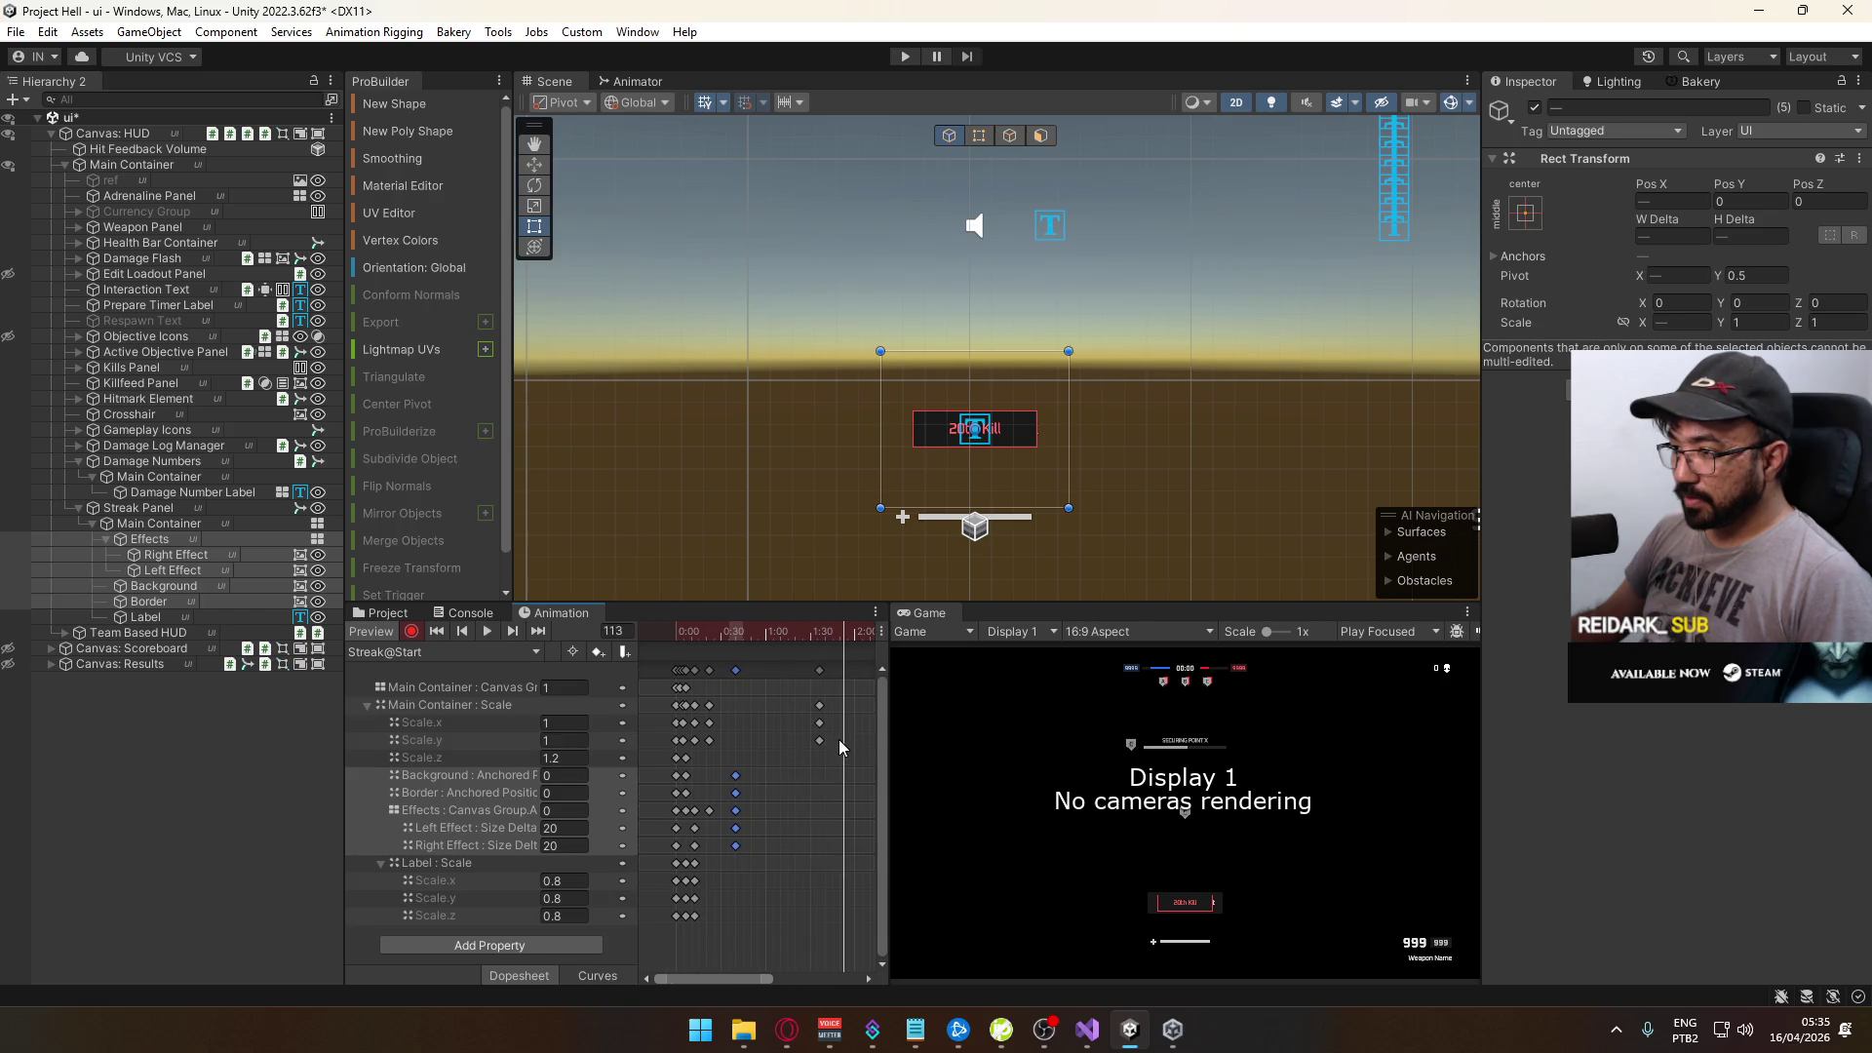
{"action": "left_click", "coordinate": [709, 631]}
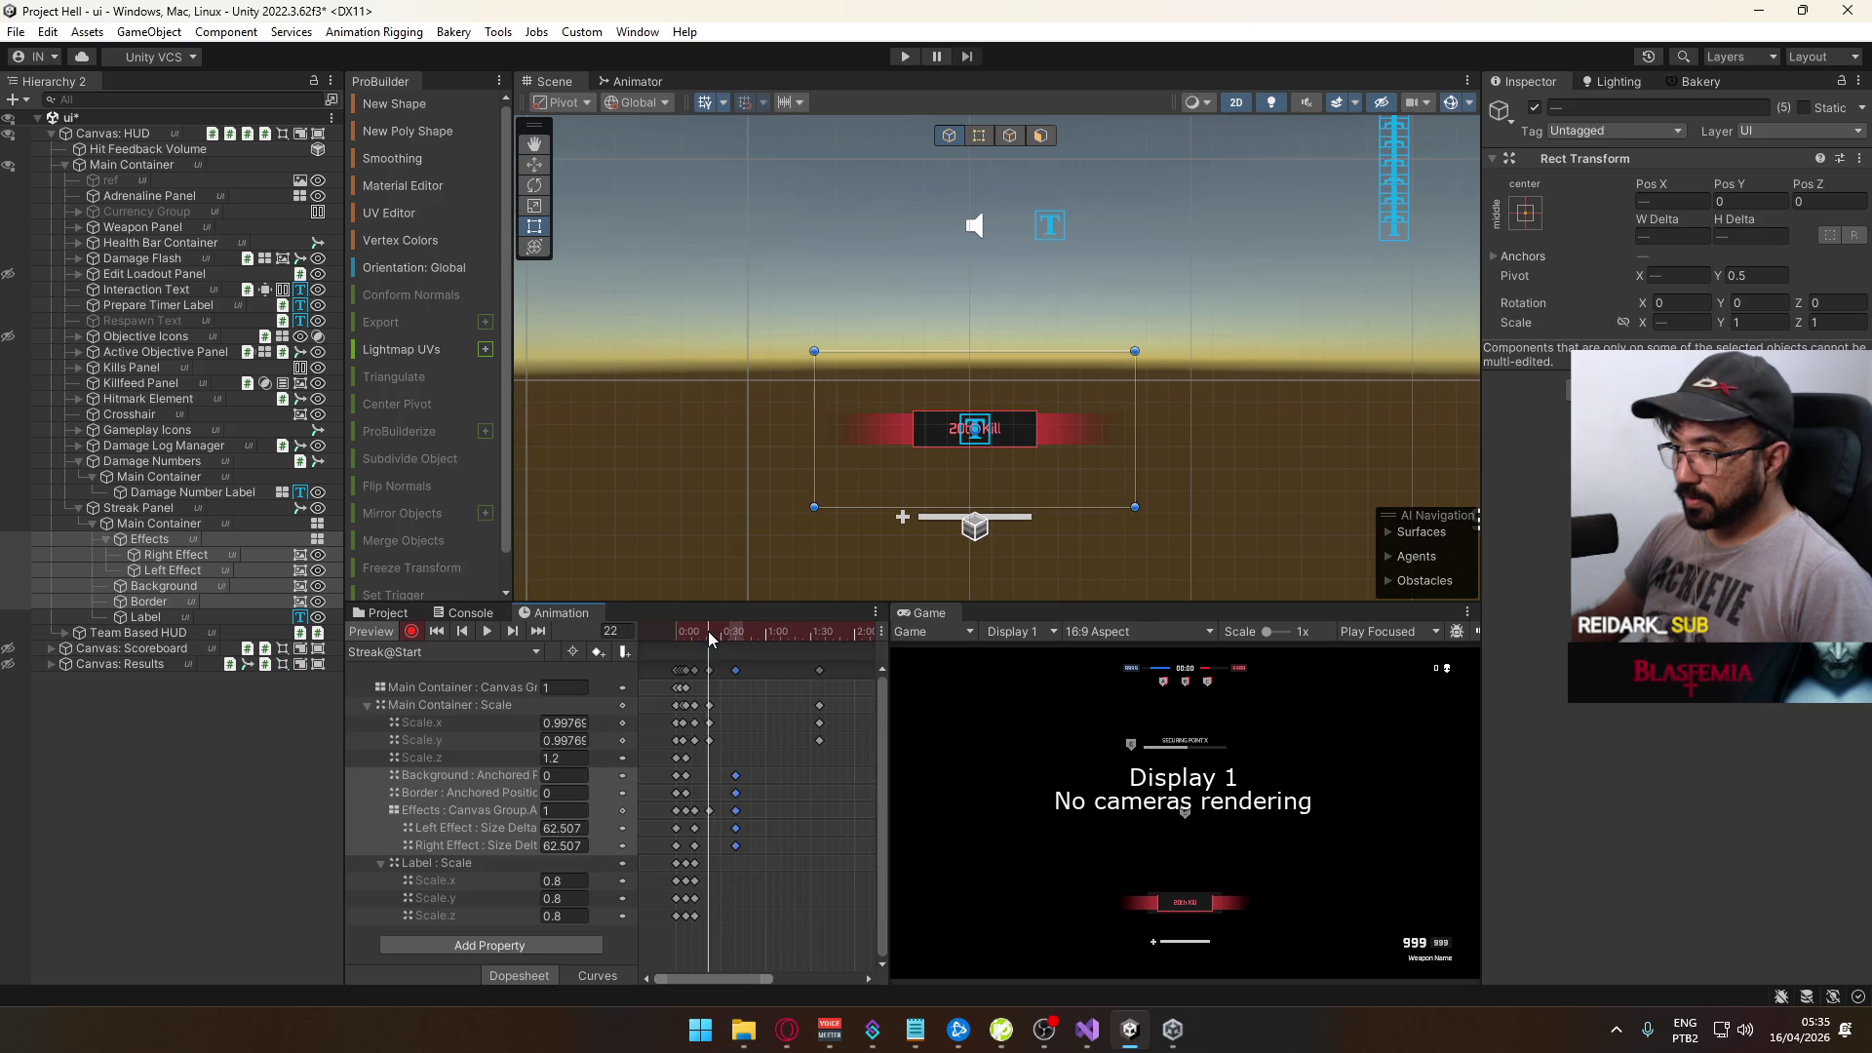
Delete the Main Container scale keys at 1:30 and set Scale.x and Scale.y to 1.
{"action": "left_click", "coordinate": [820, 704]}
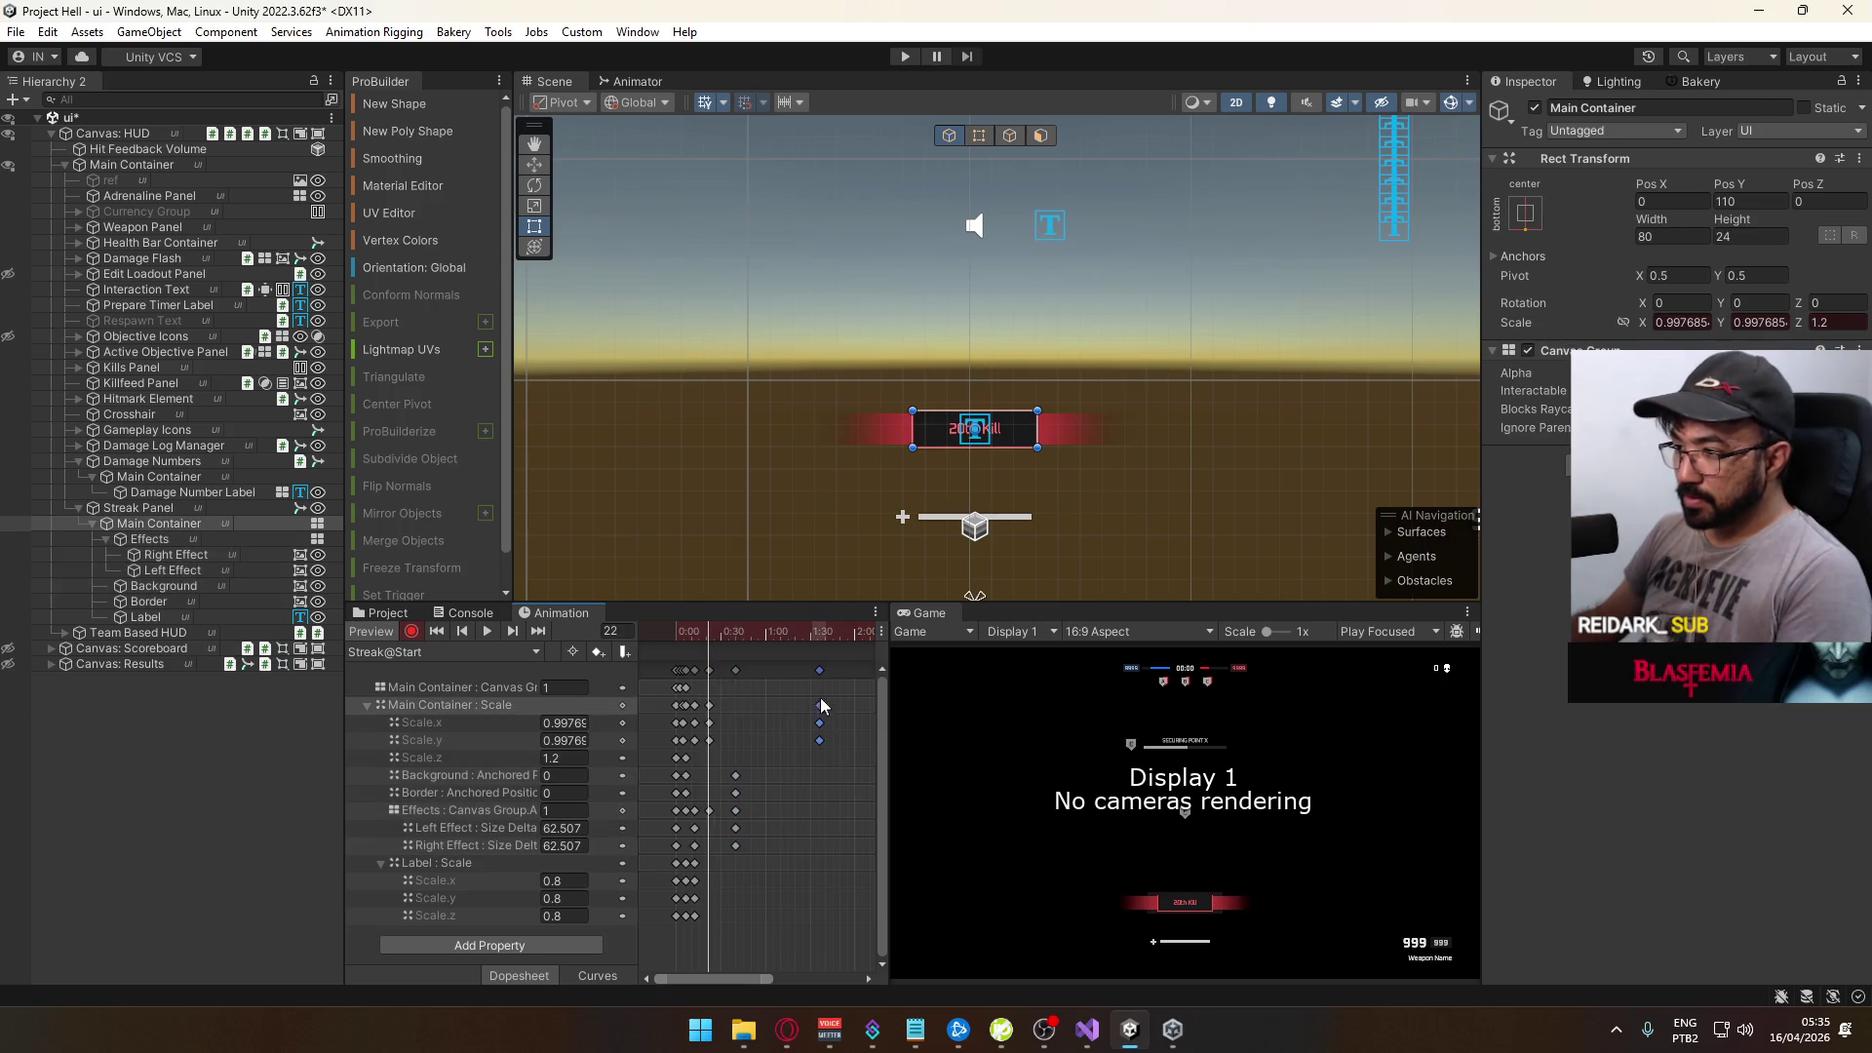
{"action": "key", "text": "Delete"}
{"action": "left_click", "coordinate": [564, 723]}
{"action": "type", "text": "1"}
{"action": "key", "text": "Tab"}
{"action": "type", "text": "1"}
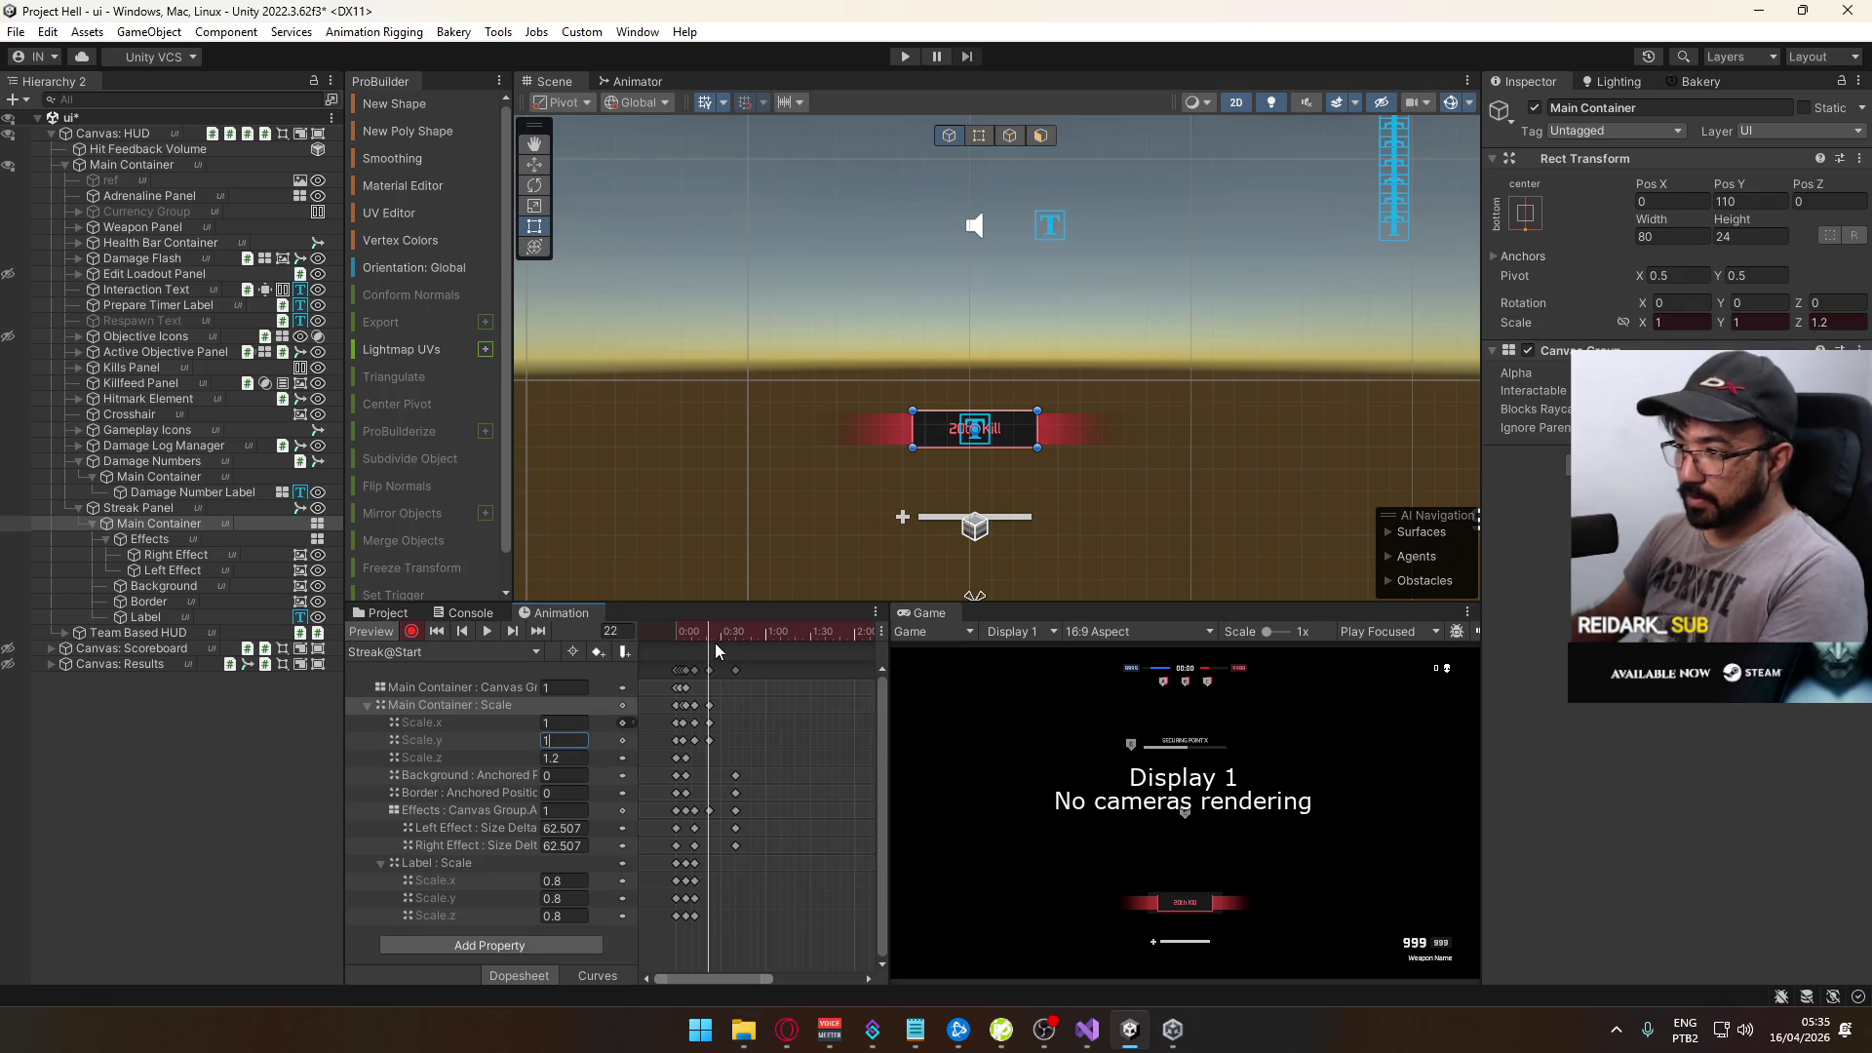
Try deleting the whole Main Container Scale property, undo it, and select Scale.z.
{"action": "left_click", "coordinate": [440, 750], "text": "shift"}
{"action": "key", "text": "Delete"}
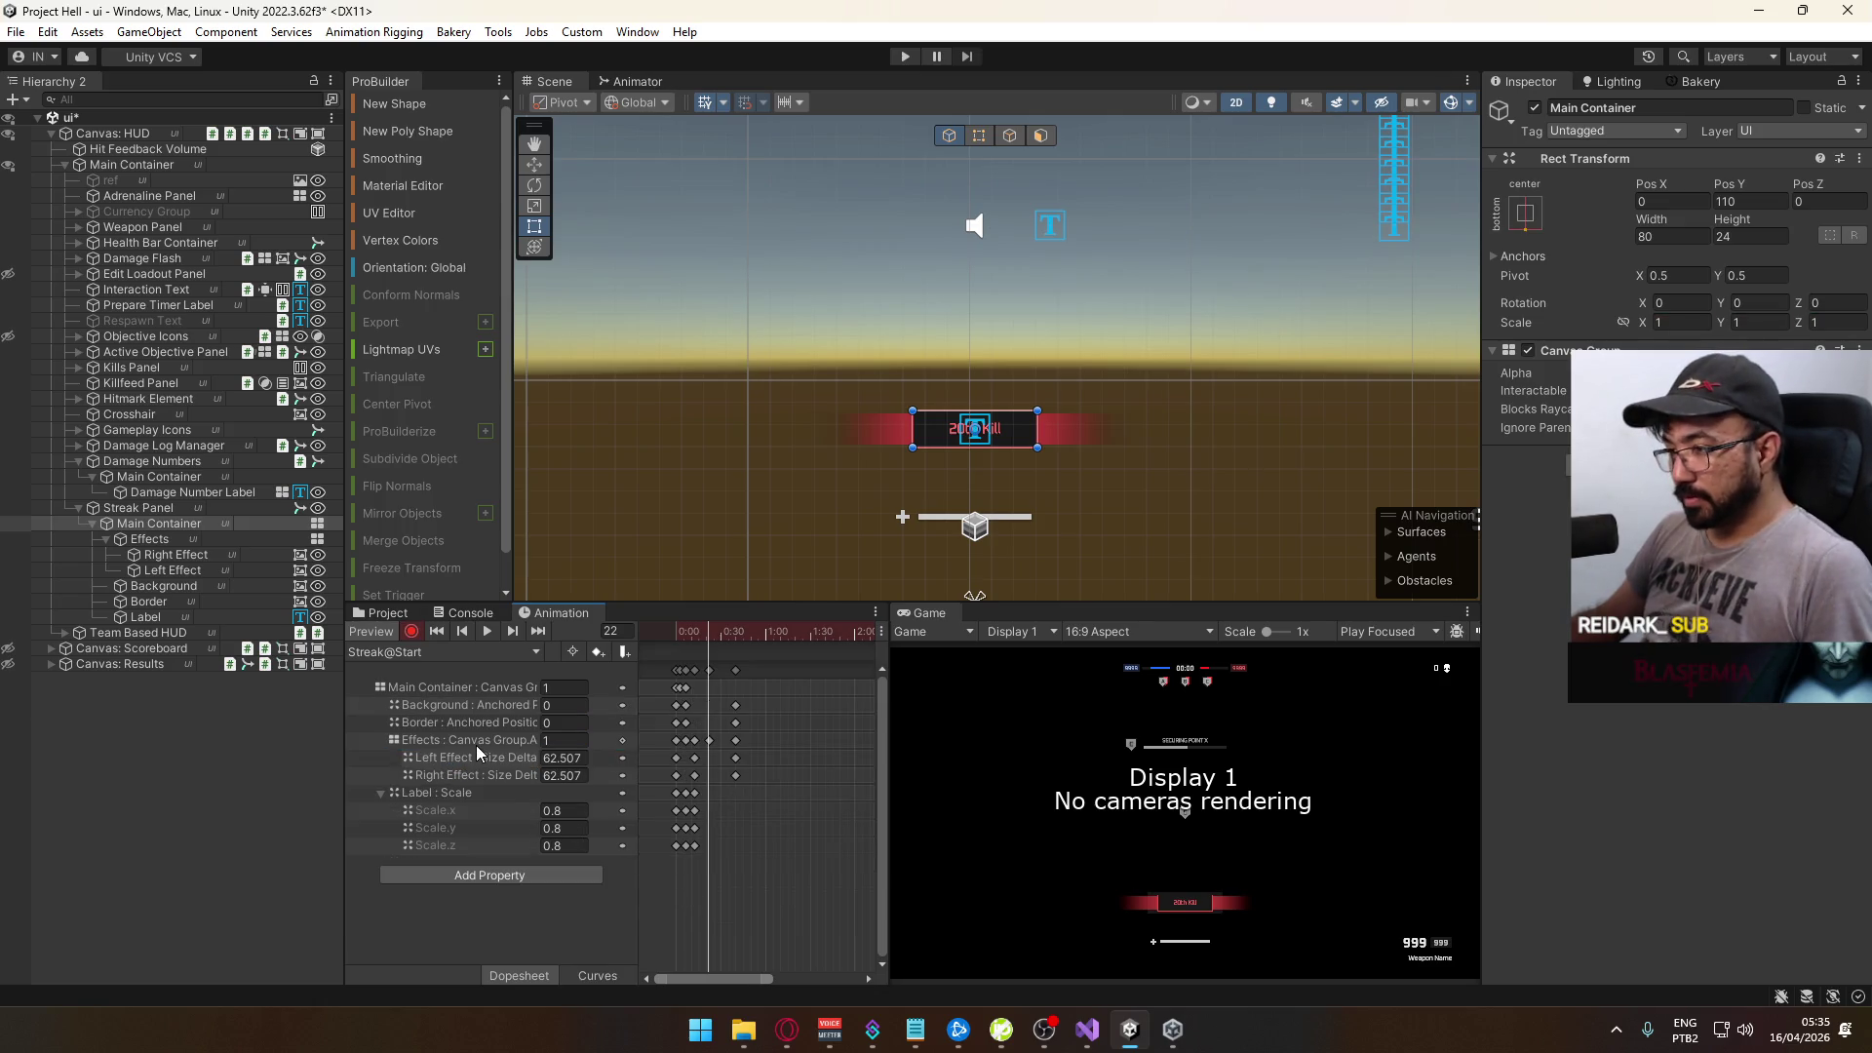
{"action": "key", "text": "ctrl+z"}
{"action": "left_click", "coordinate": [444, 758]}
{"action": "right_click", "coordinate": [437, 763]}
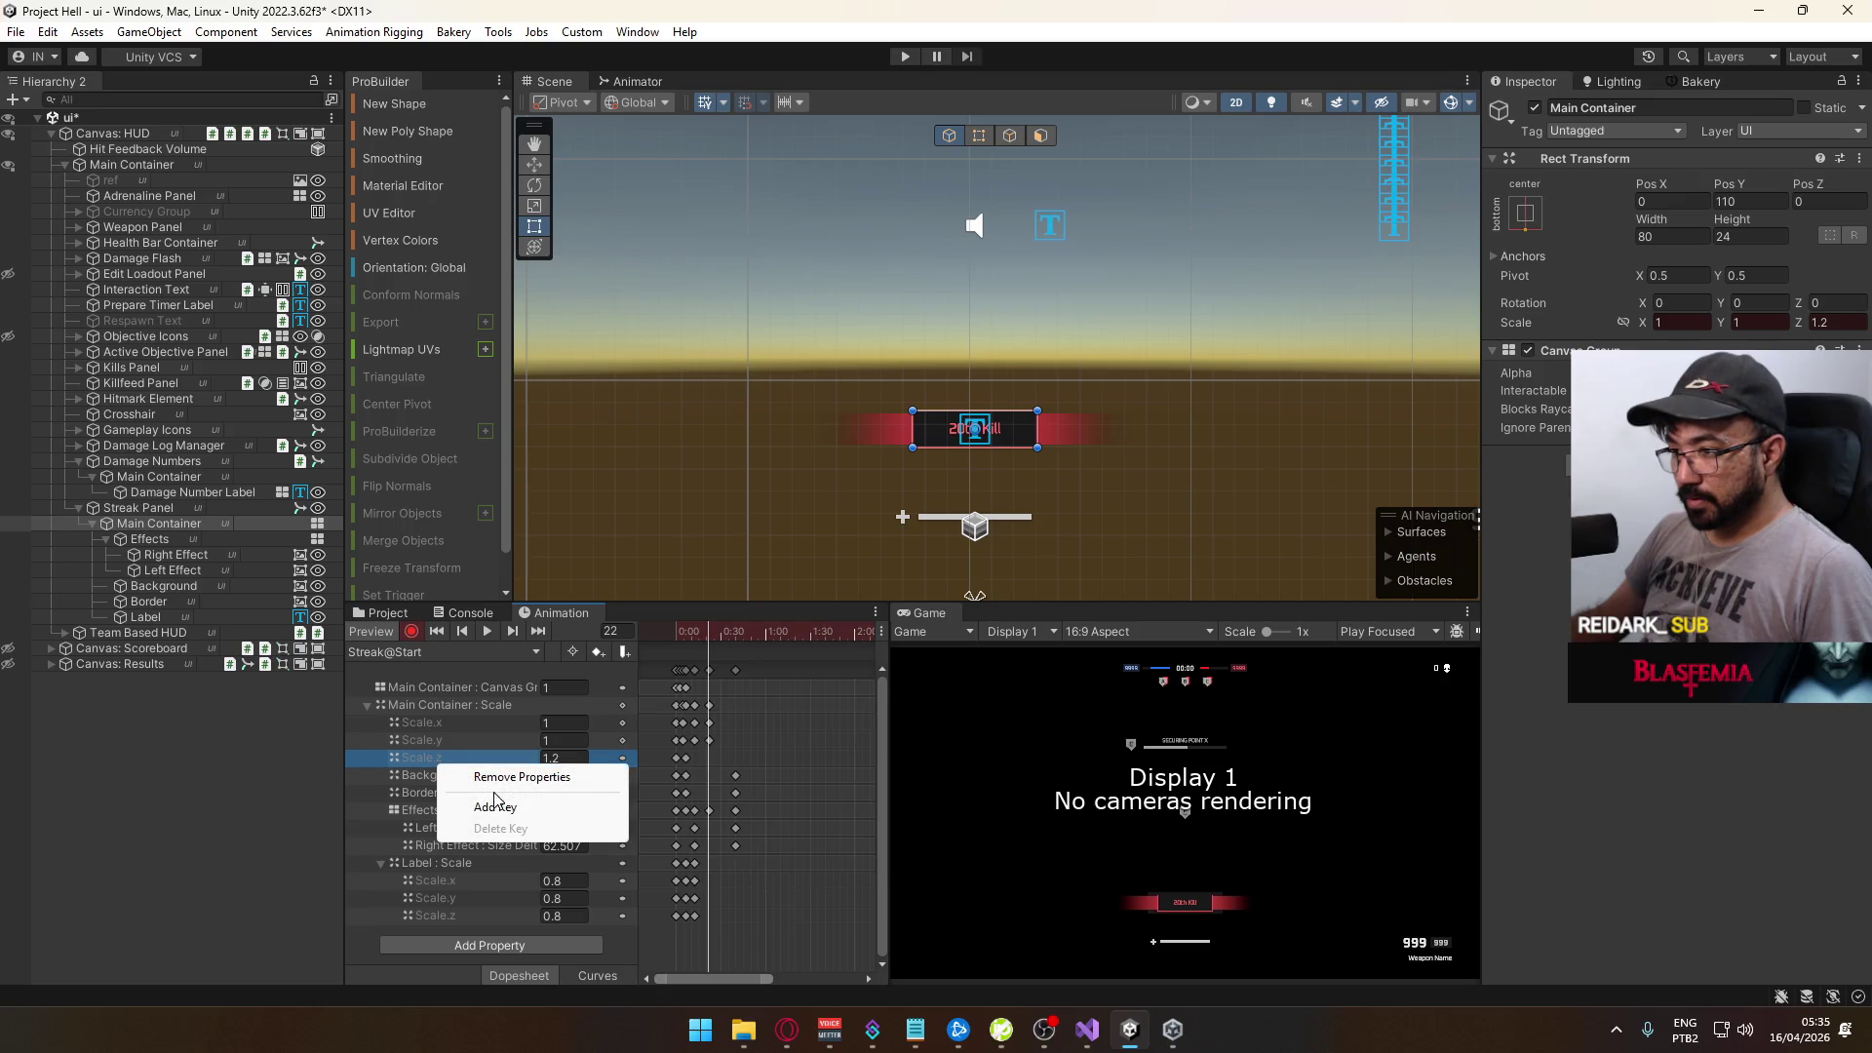
{"action": "key", "text": "Escape"}
Remove the Main Container Z-scale key at the current frame and scrub back to frame 7.
{"action": "right_click", "coordinate": [623, 761]}
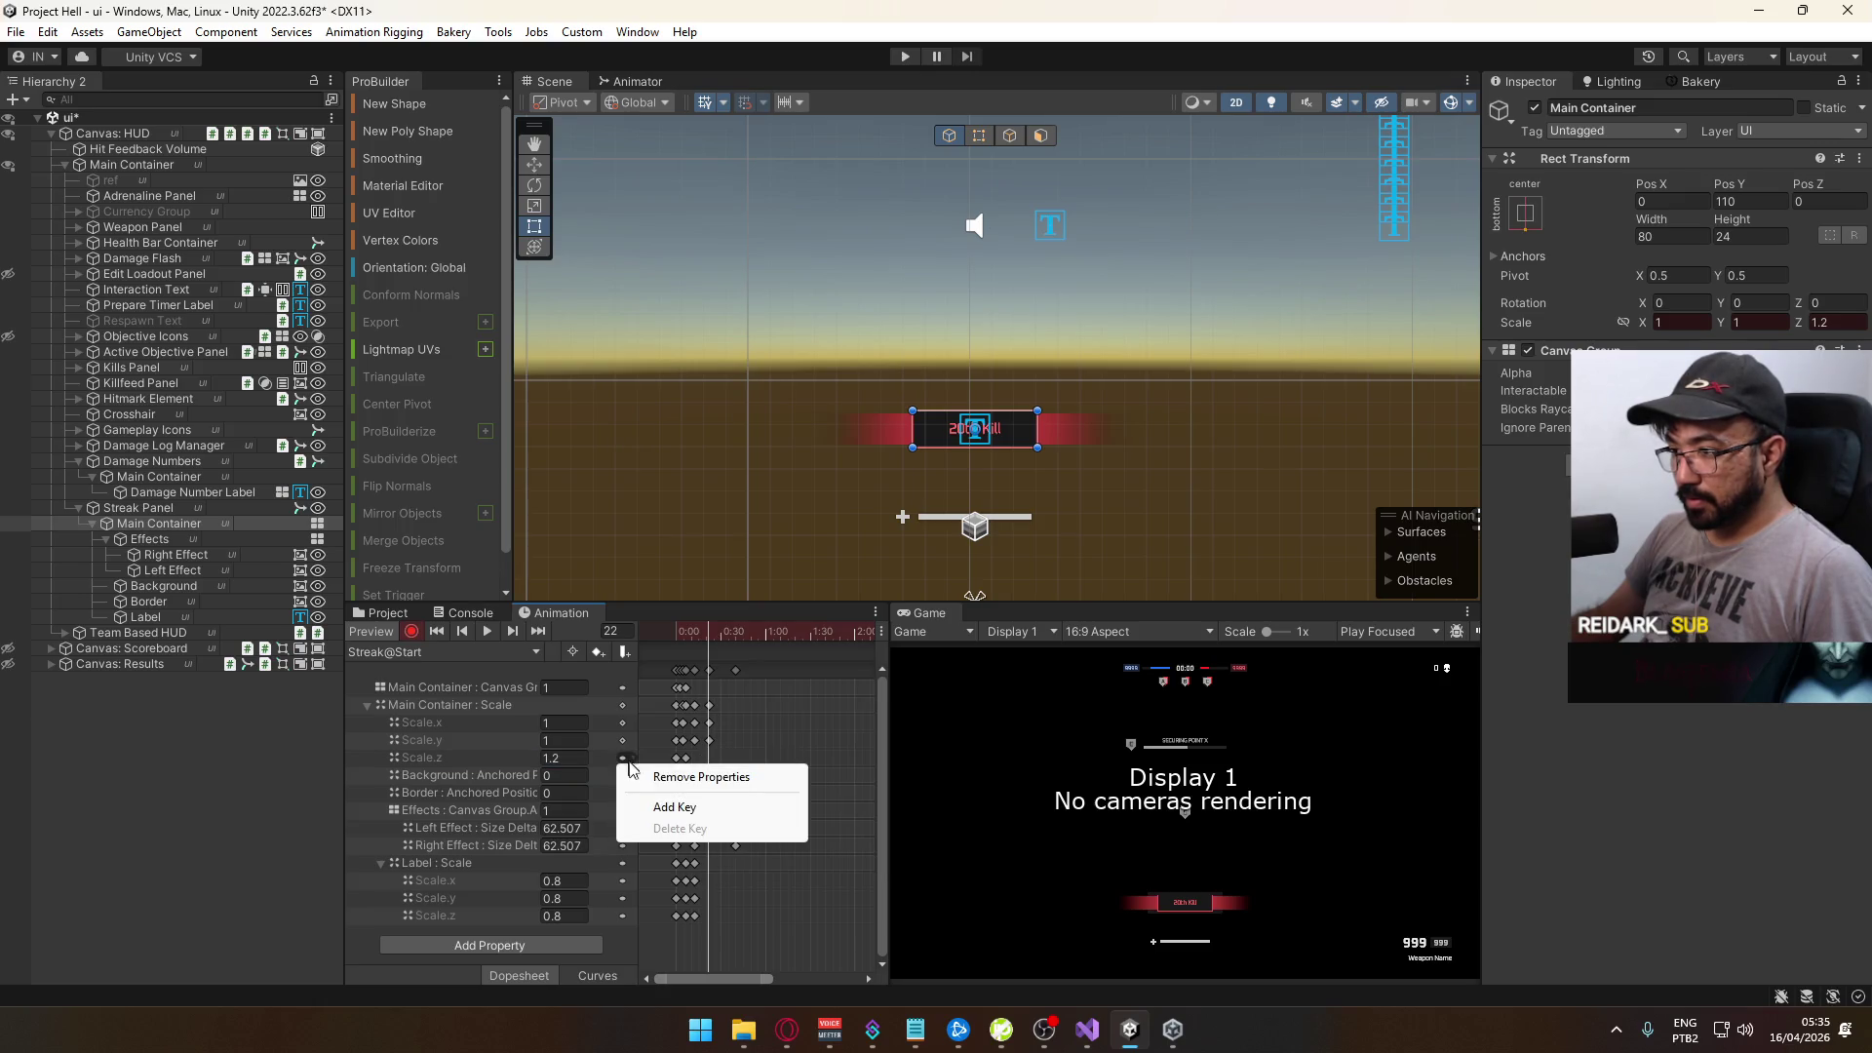
{"action": "left_click", "coordinate": [643, 807]}
{"action": "right_click", "coordinate": [623, 761]}
{"action": "left_click", "coordinate": [668, 827]}
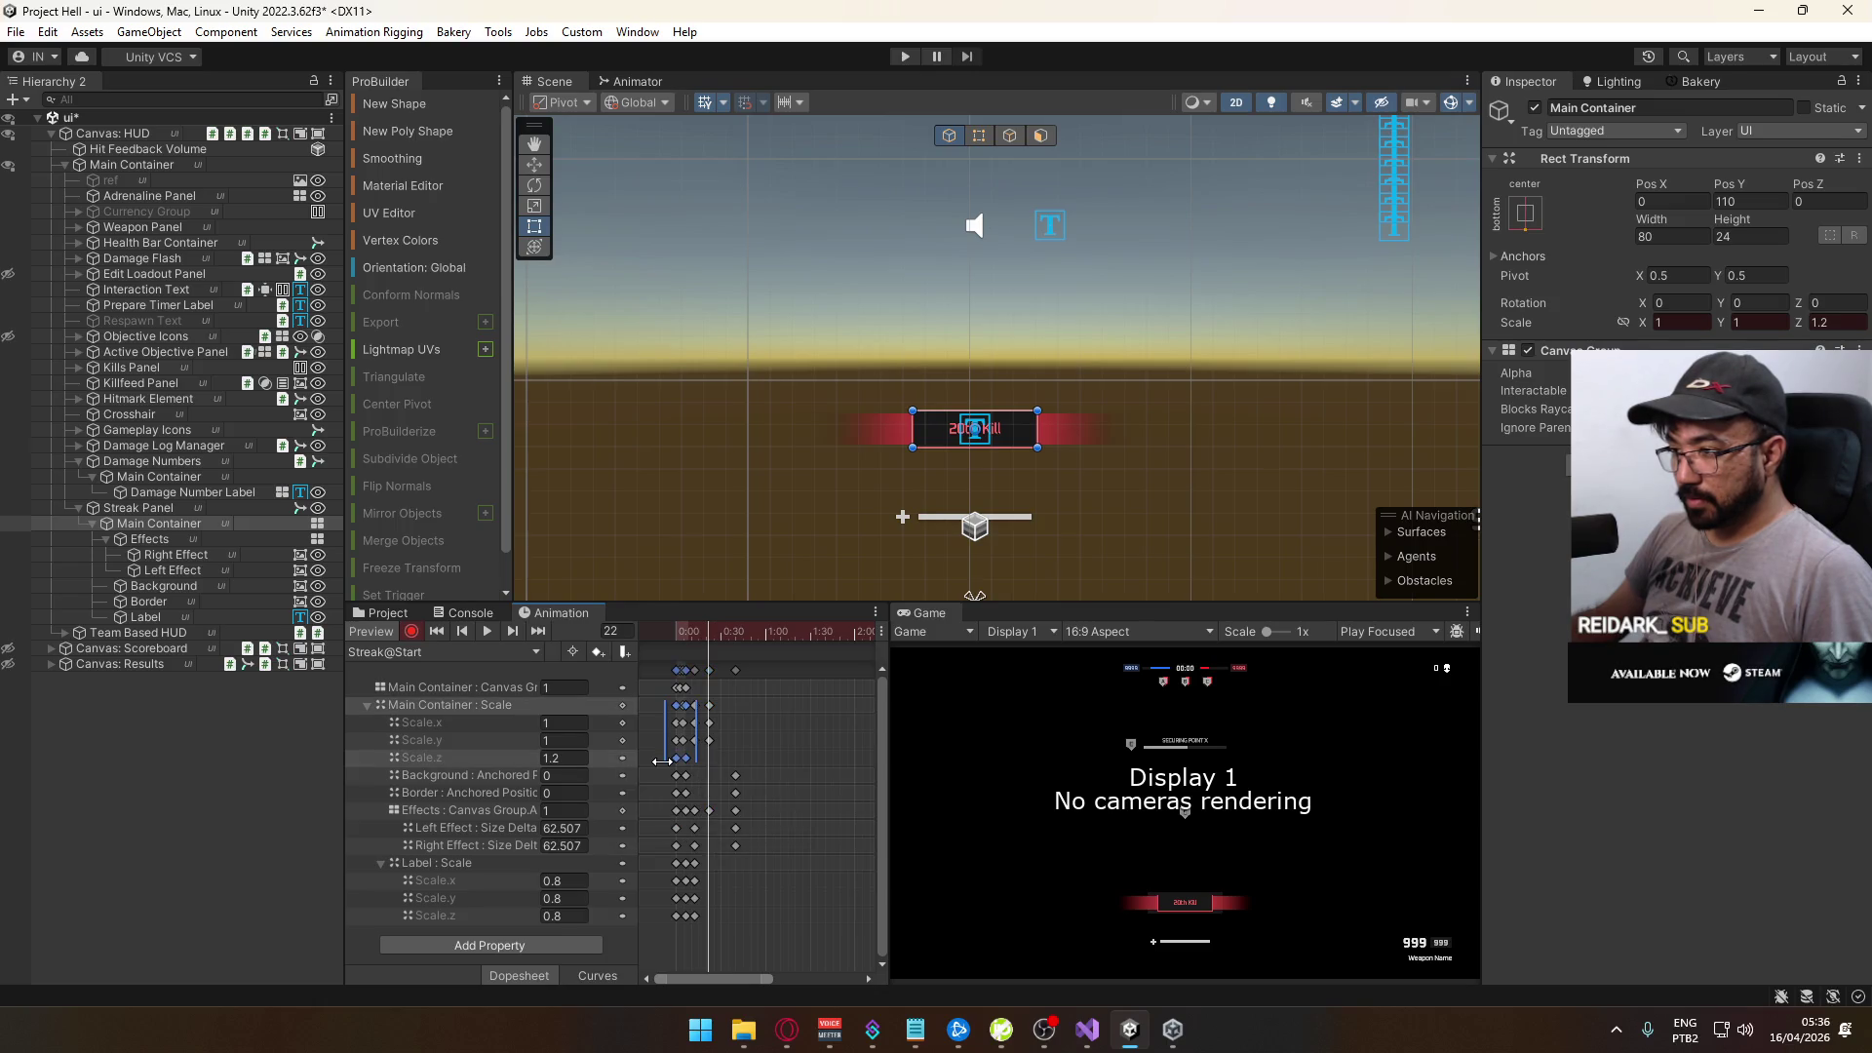
{"action": "right_click", "coordinate": [622, 758]}
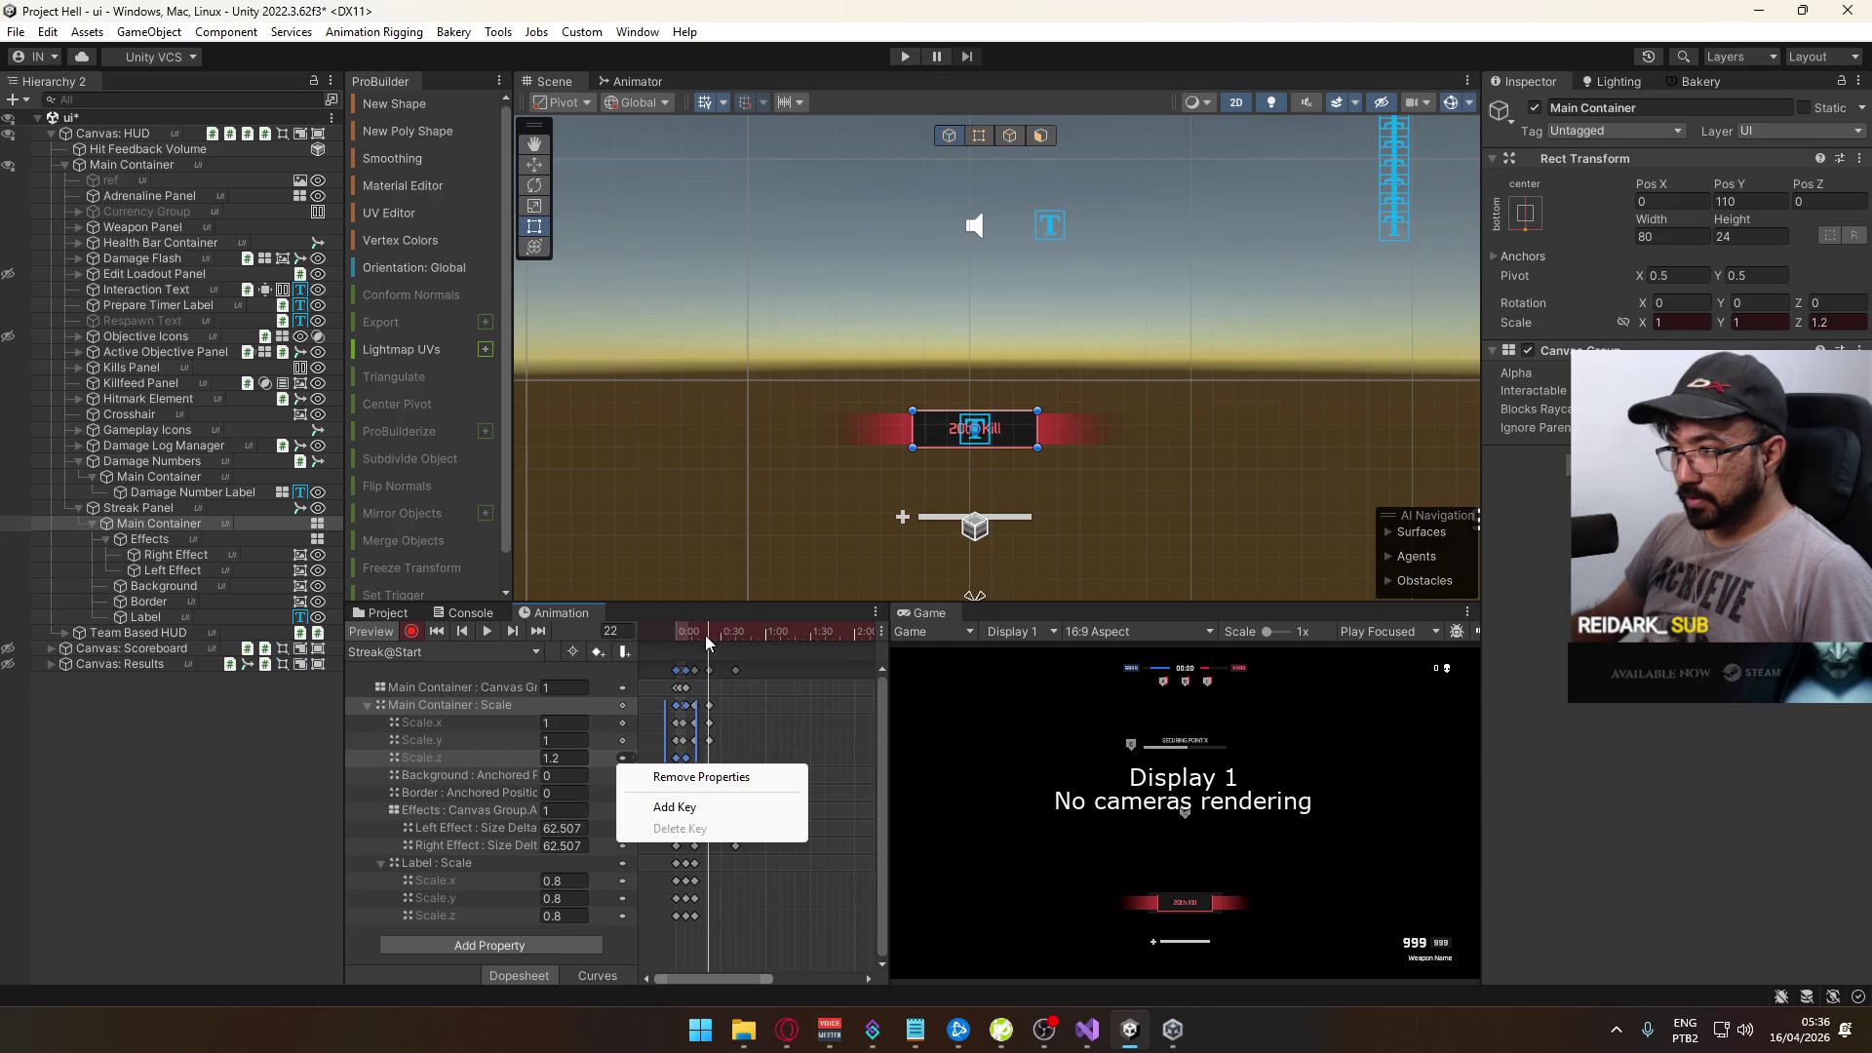
{"action": "left_click_drag", "start_coordinate": [700, 630], "coordinate": [686, 631]}
Delete the Main Container Z-scale keys at frames 6 and 0, then preview around frame 9.
{"action": "right_click", "coordinate": [623, 760]}
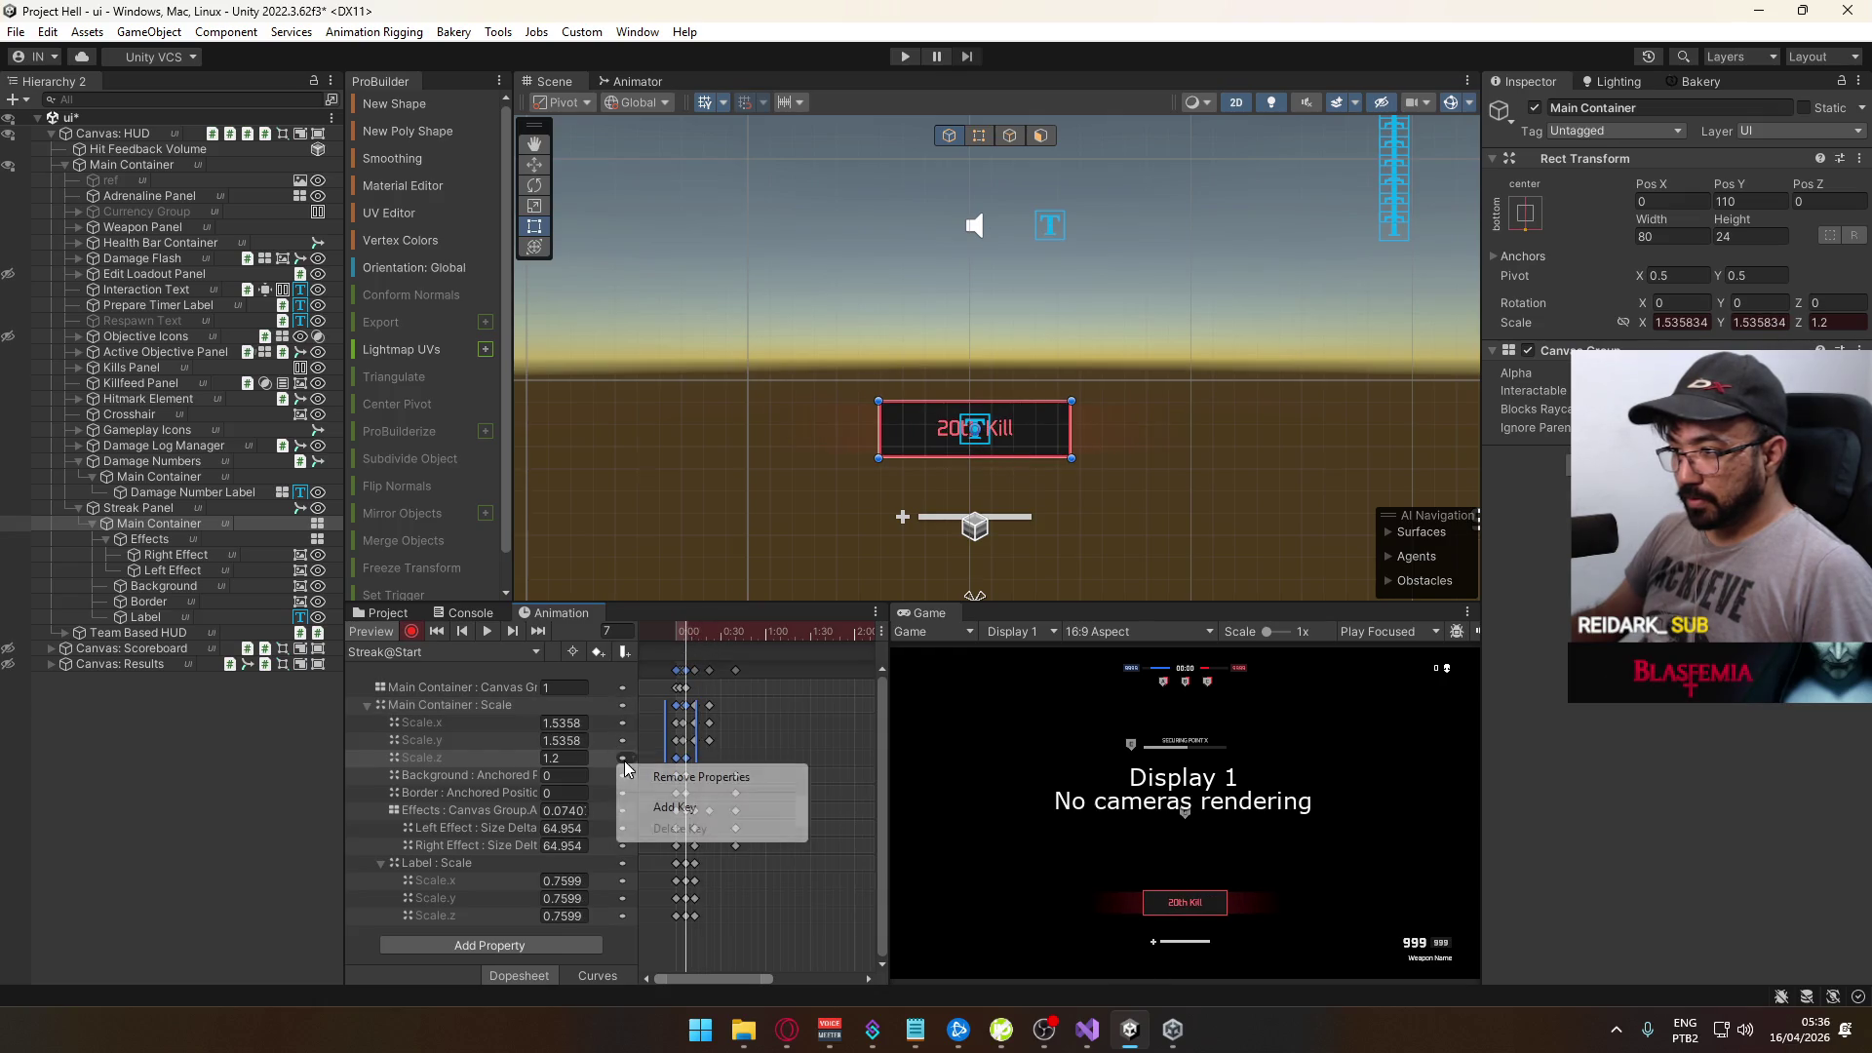
{"action": "left_click", "coordinate": [462, 632]}
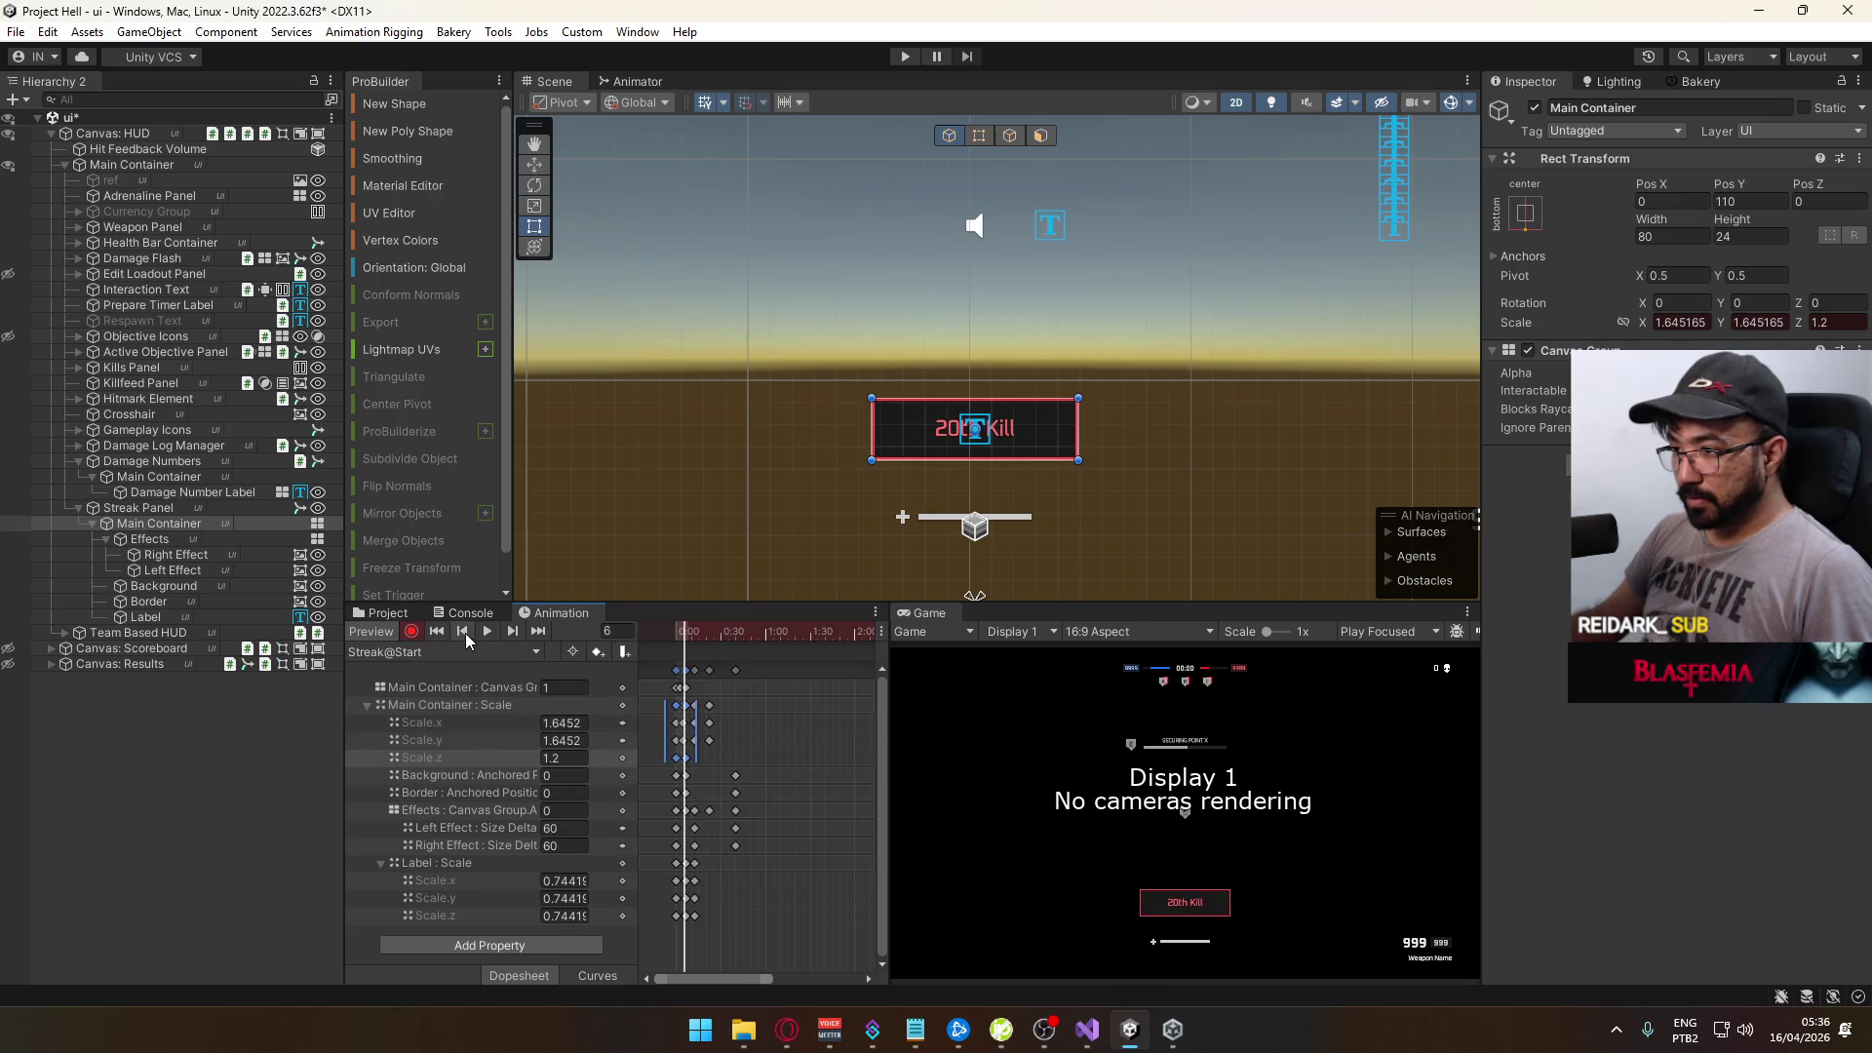
{"action": "right_click", "coordinate": [628, 758]}
{"action": "left_click", "coordinate": [683, 943]}
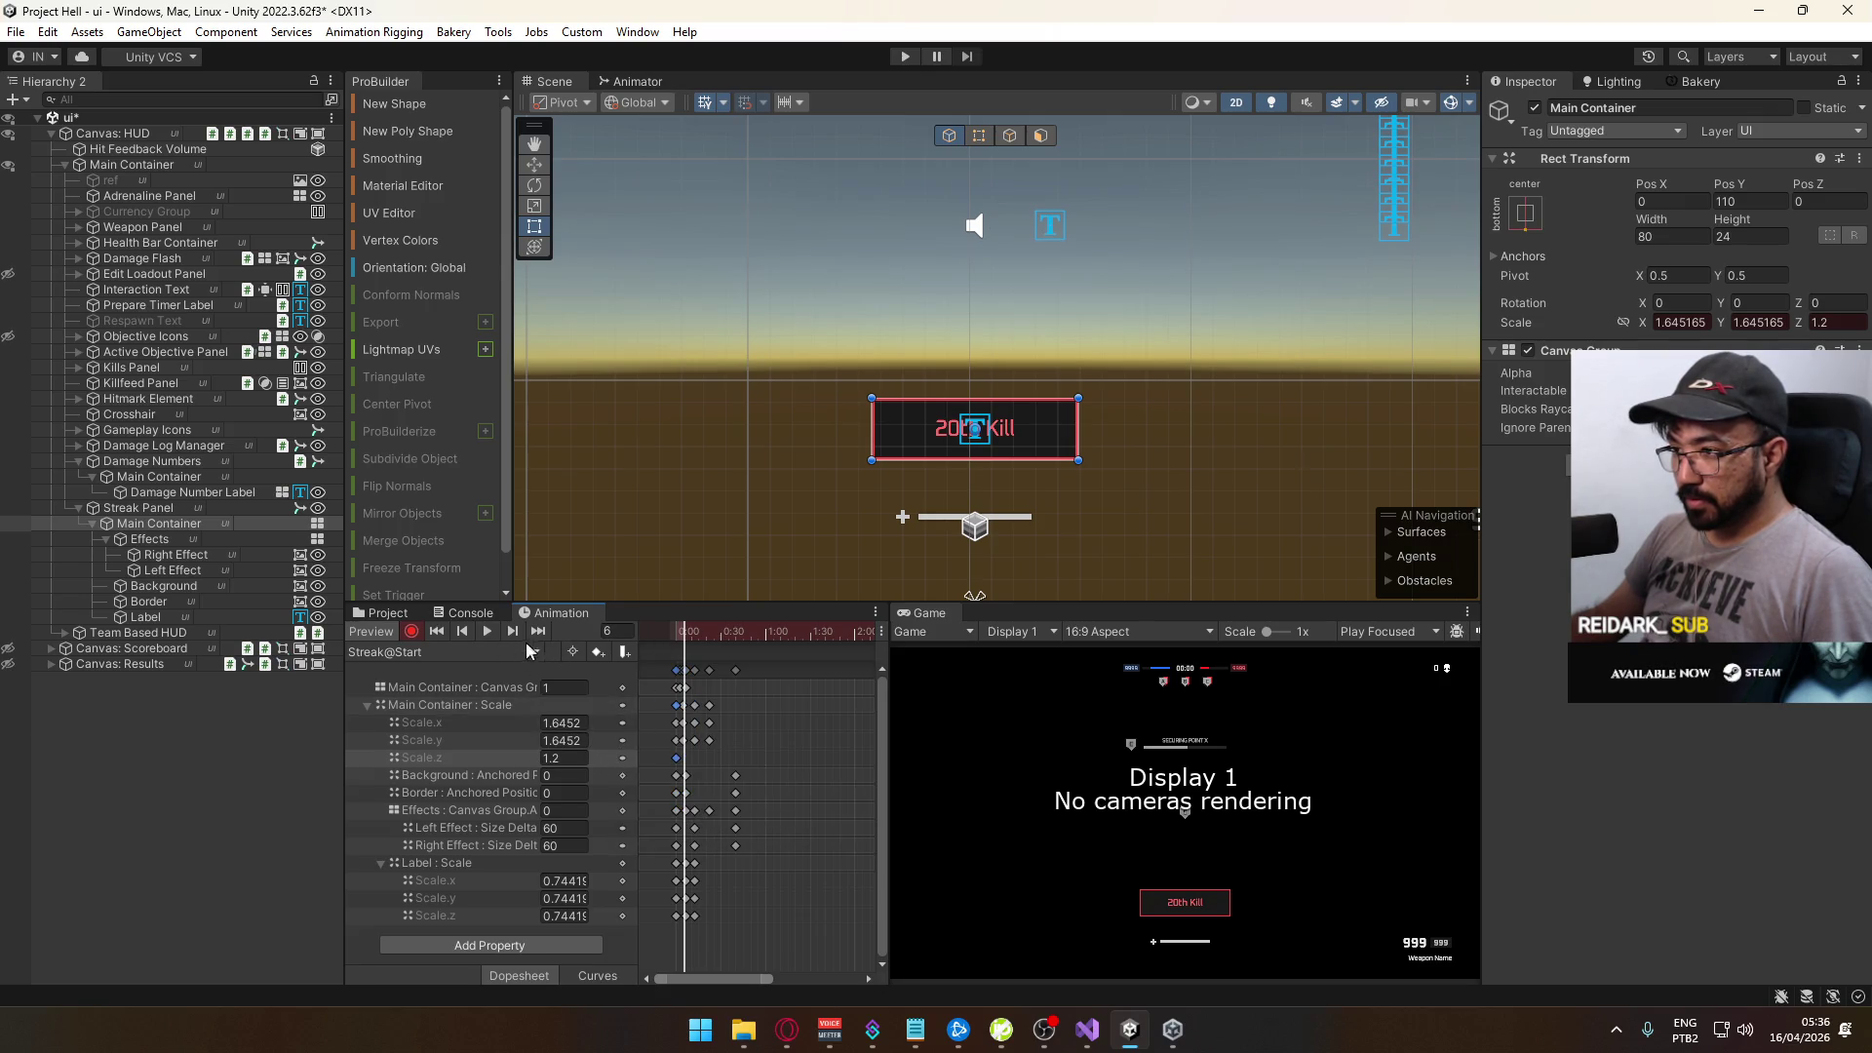
{"action": "left_click", "coordinate": [456, 629]}
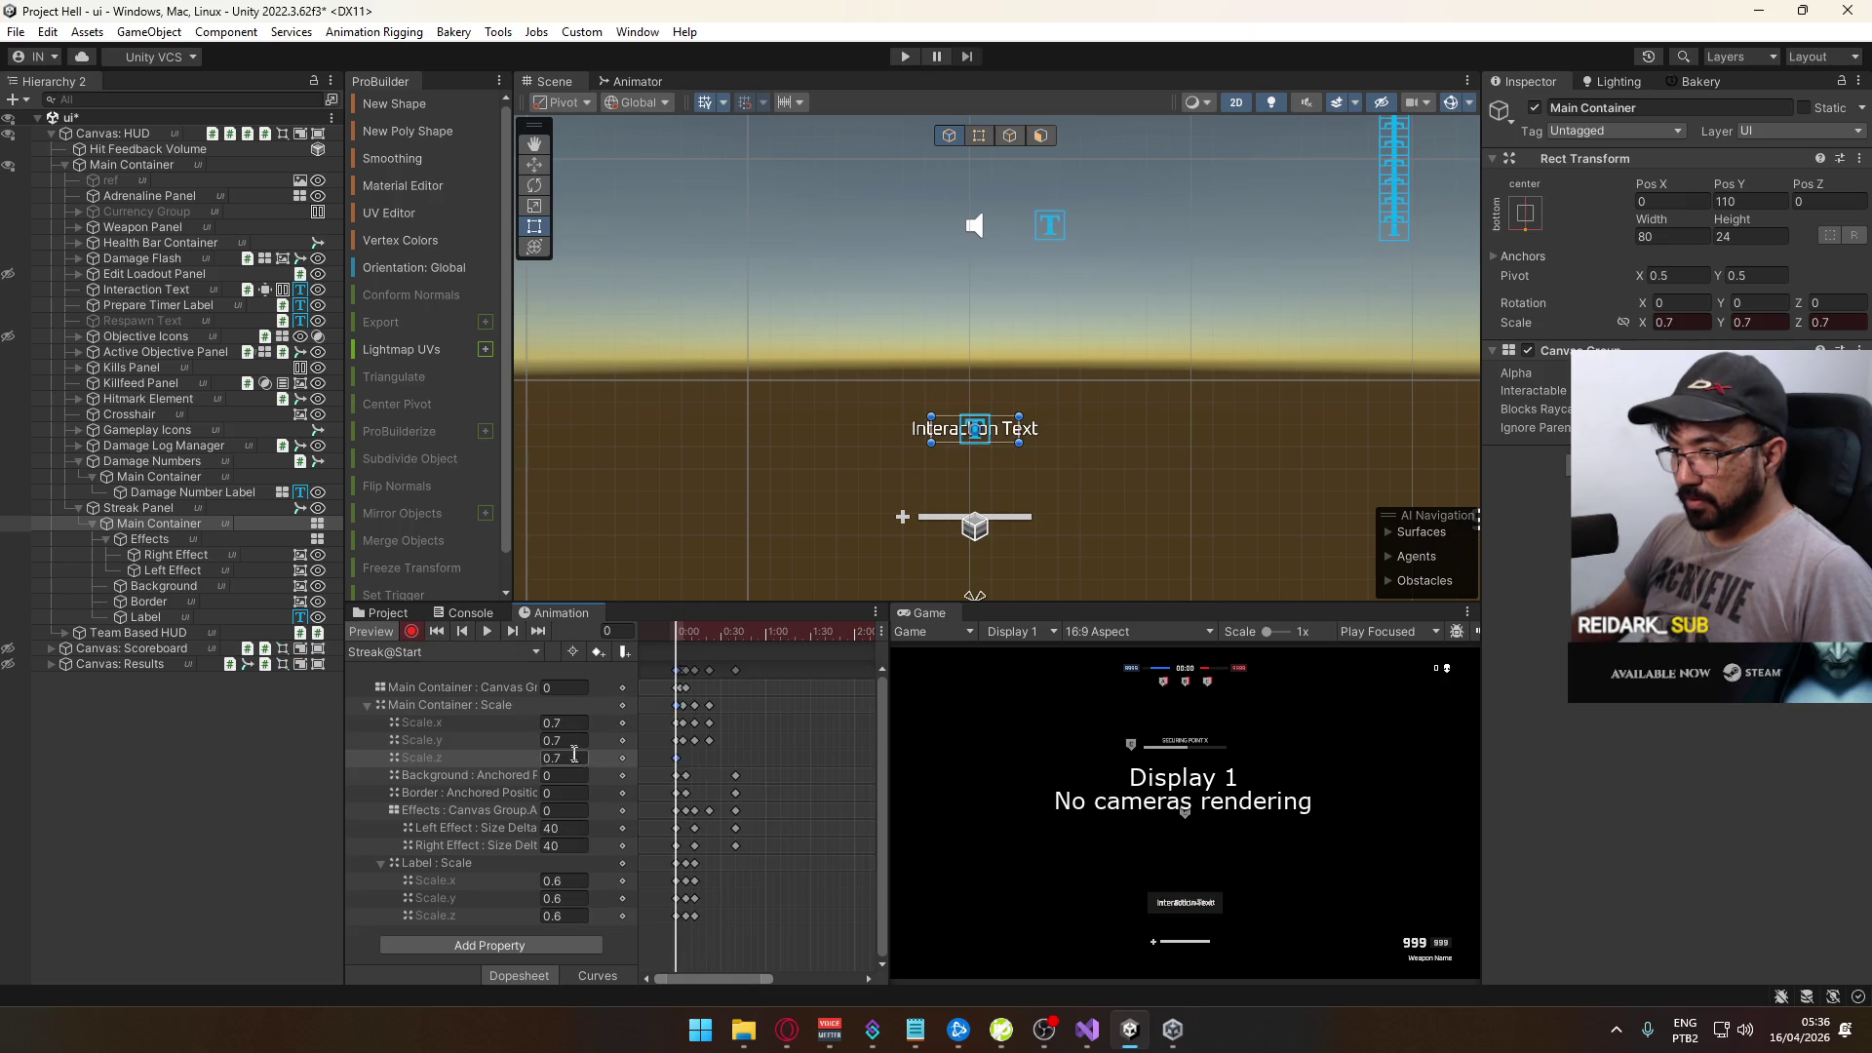
{"action": "right_click", "coordinate": [613, 758]}
{"action": "left_click", "coordinate": [702, 827]}
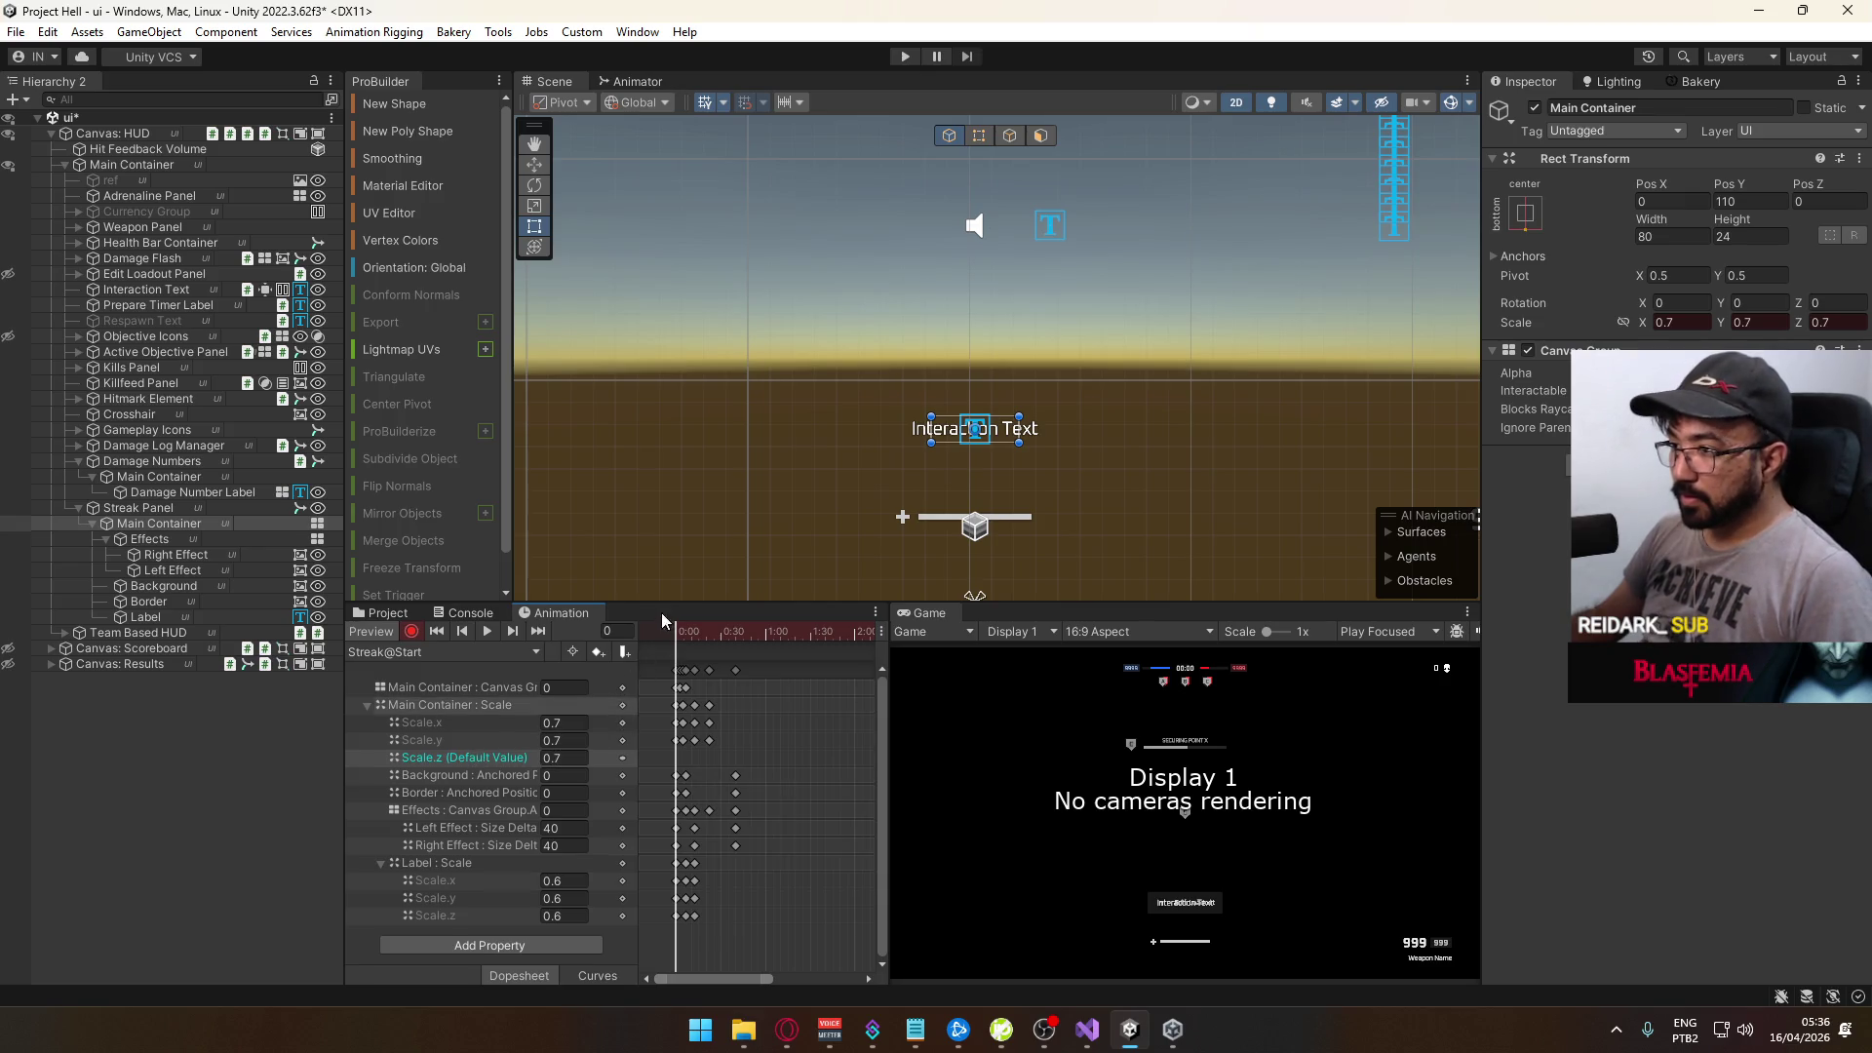
{"action": "mouse_move", "coordinate": [679, 631]}
{"action": "left_mouse_down"}
{"action": "mouse_move", "coordinate": [664, 626]}
{"action": "mouse_move", "coordinate": [702, 628]}
{"action": "mouse_move", "coordinate": [675, 628]}
{"action": "left_mouse_up"}
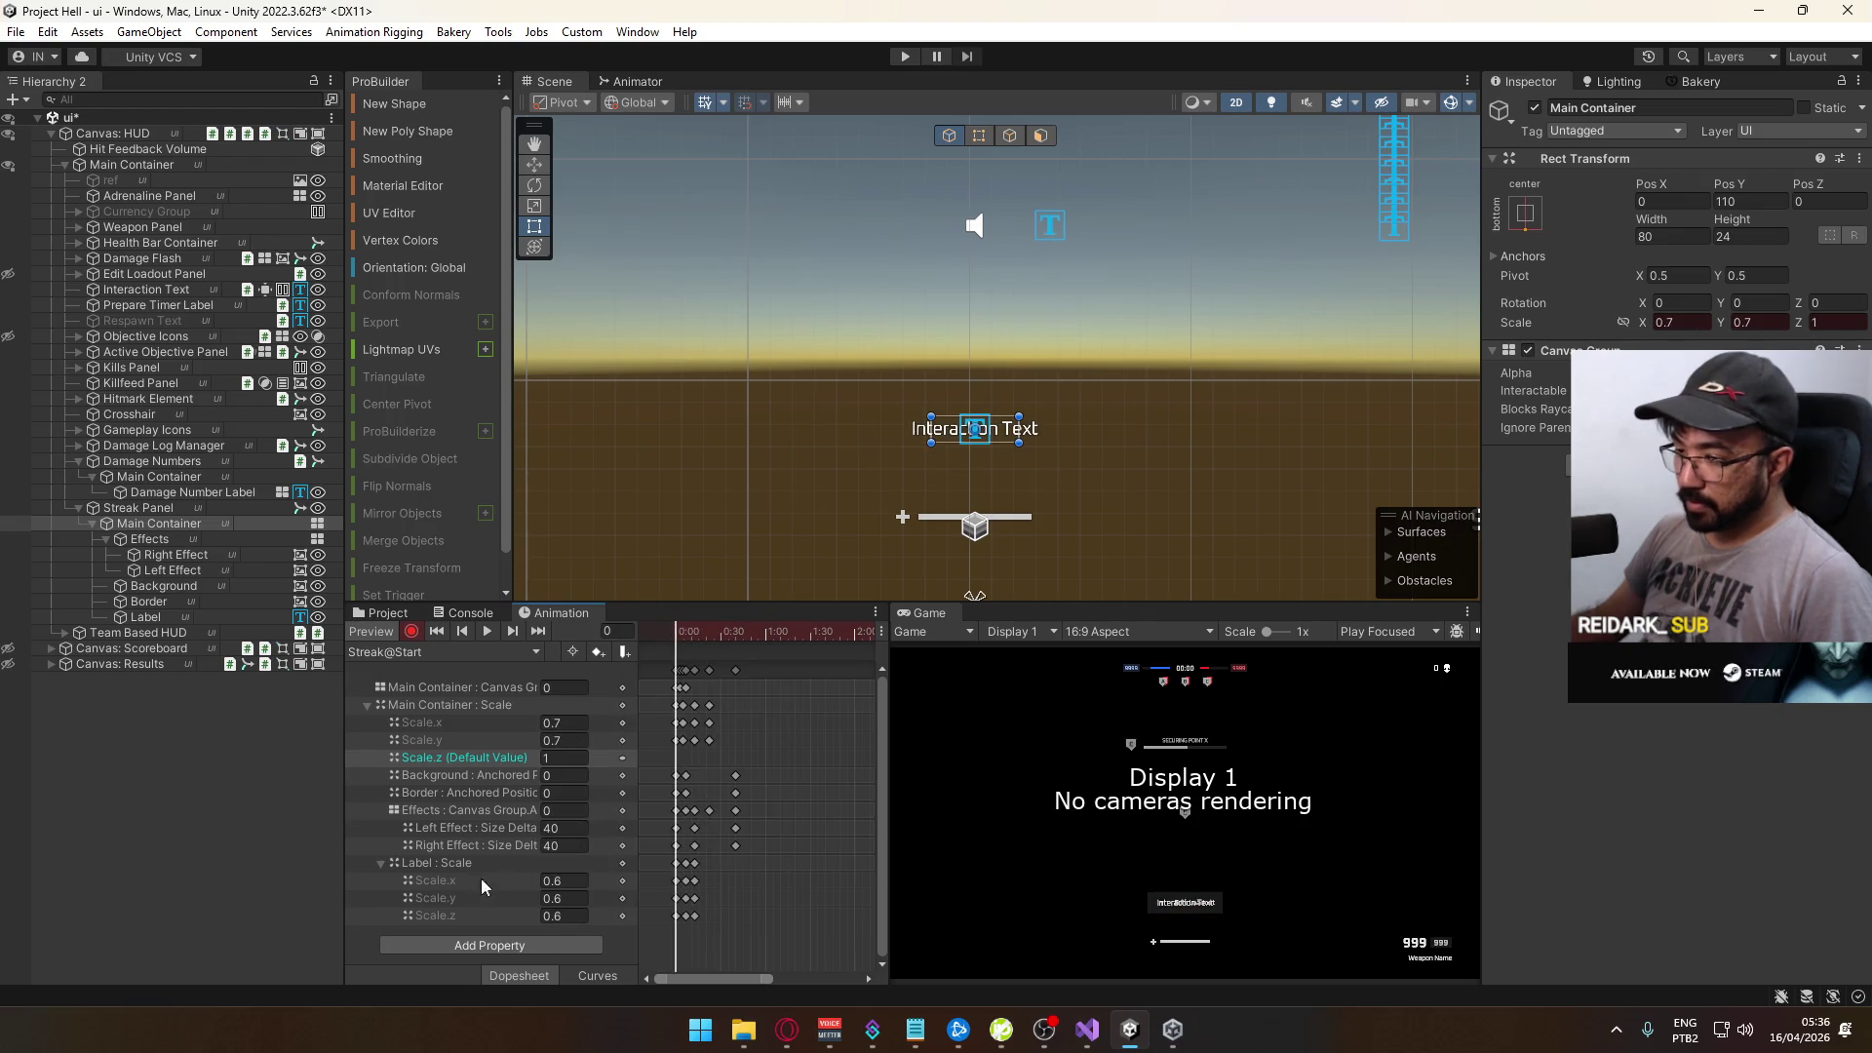
{"action": "left_click", "coordinate": [456, 916]}
Delete the Label's Scale.z keys at frames 0, 12 and 6.
{"action": "right_click", "coordinate": [618, 920]}
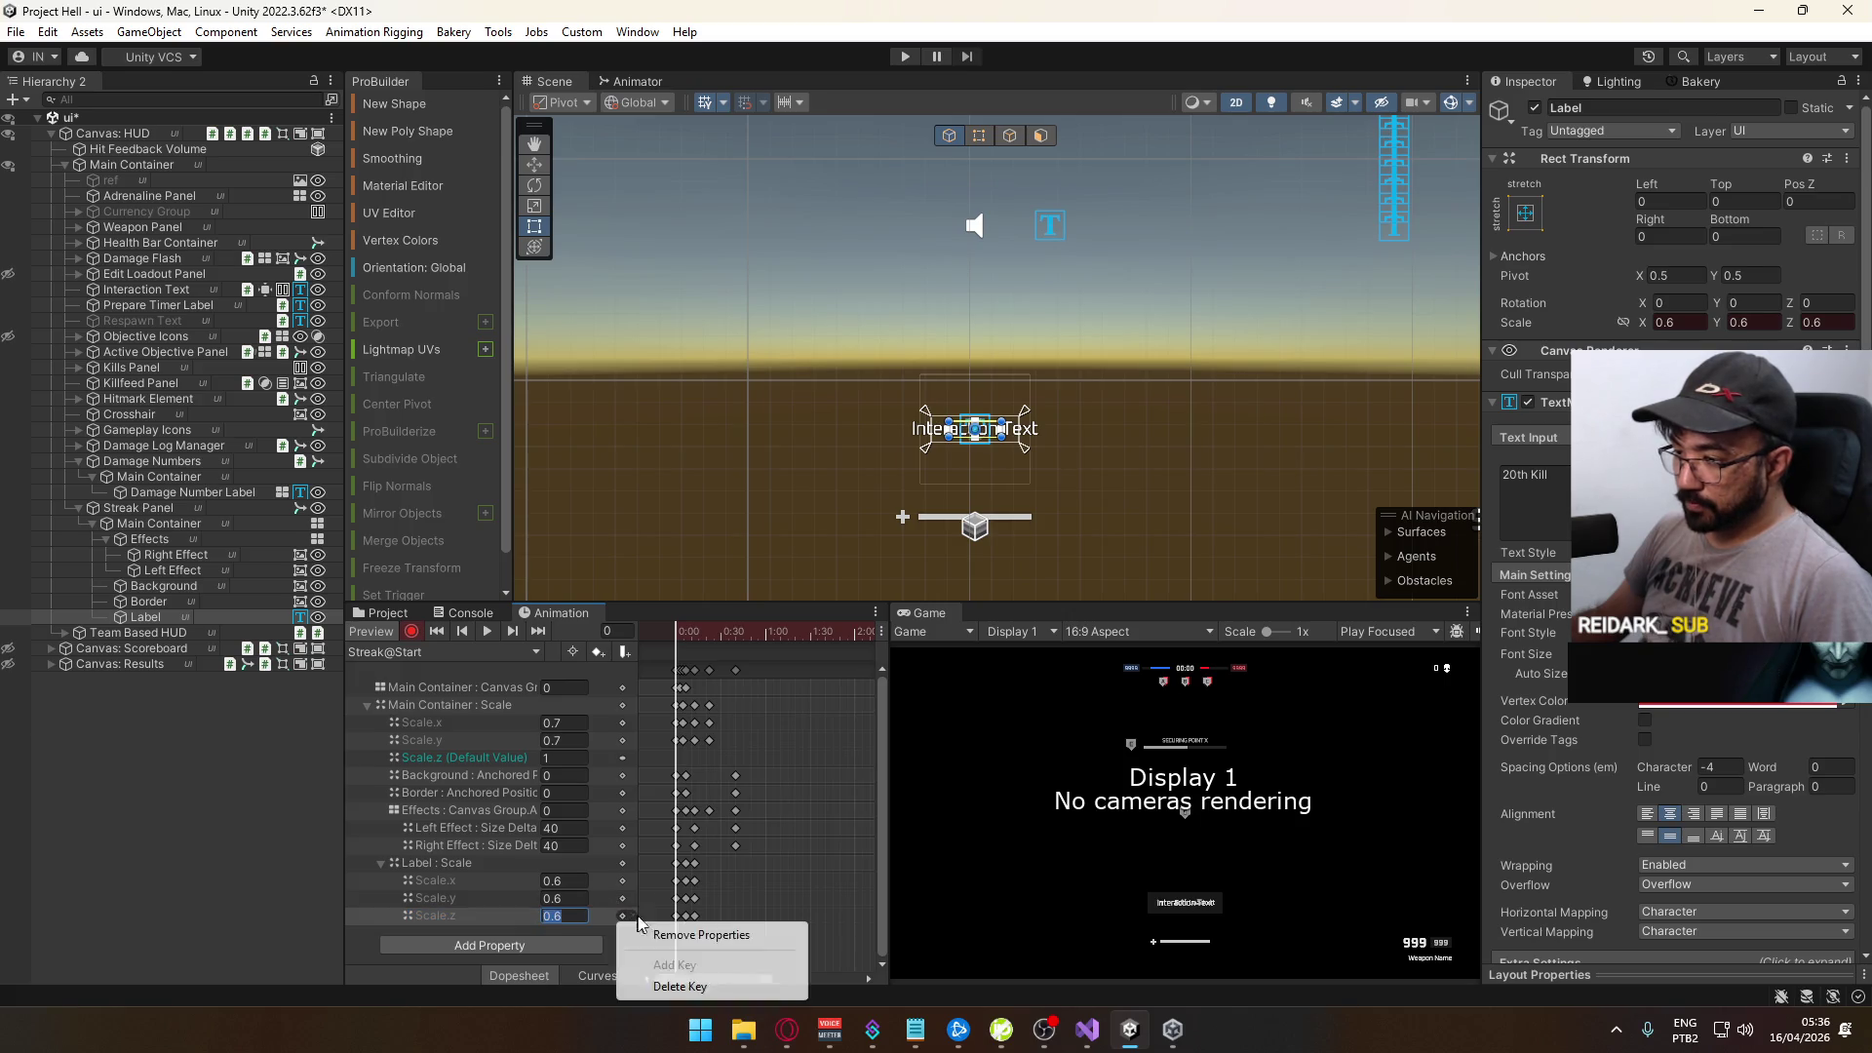
{"action": "left_click", "coordinate": [684, 987]}
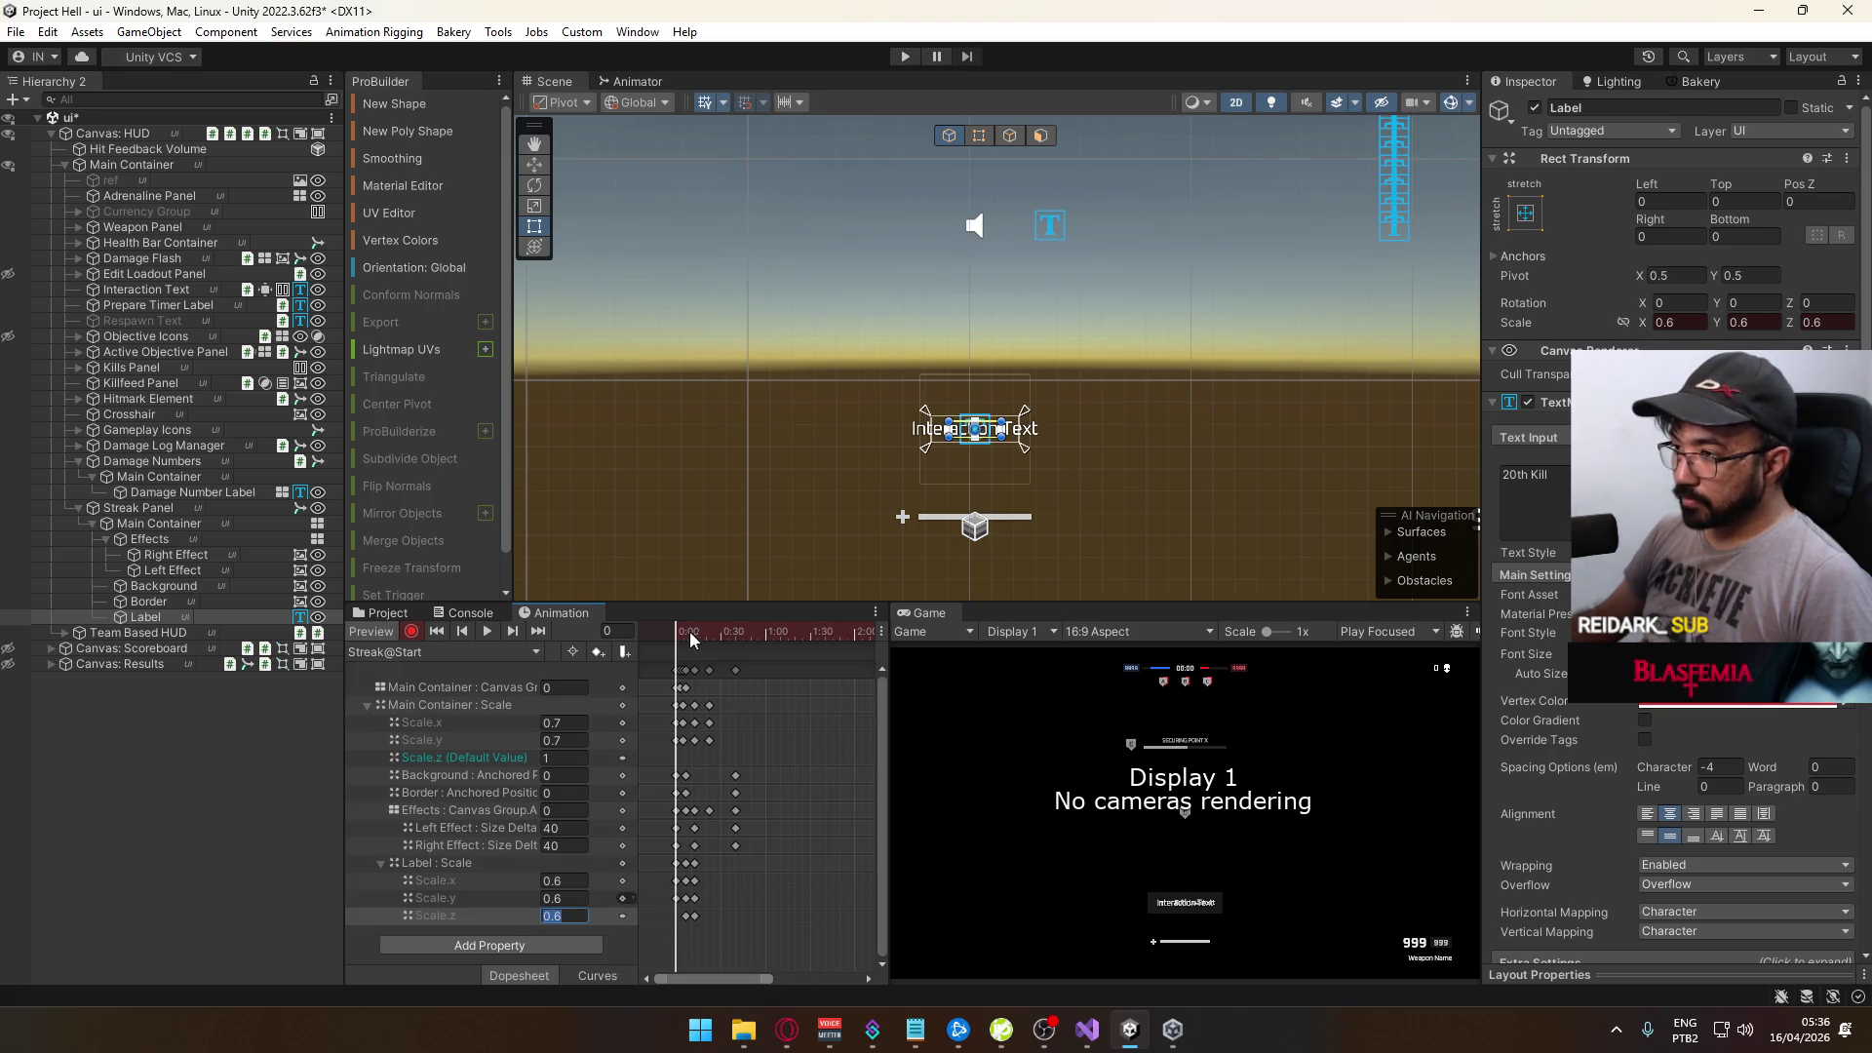
{"action": "left_click", "coordinate": [517, 630]}
{"action": "left_click", "coordinate": [517, 630]}
{"action": "left_click", "coordinate": [517, 630]}
{"action": "left_click", "coordinate": [516, 630]}
{"action": "left_click", "coordinate": [517, 630]}
{"action": "left_click", "coordinate": [517, 630]}
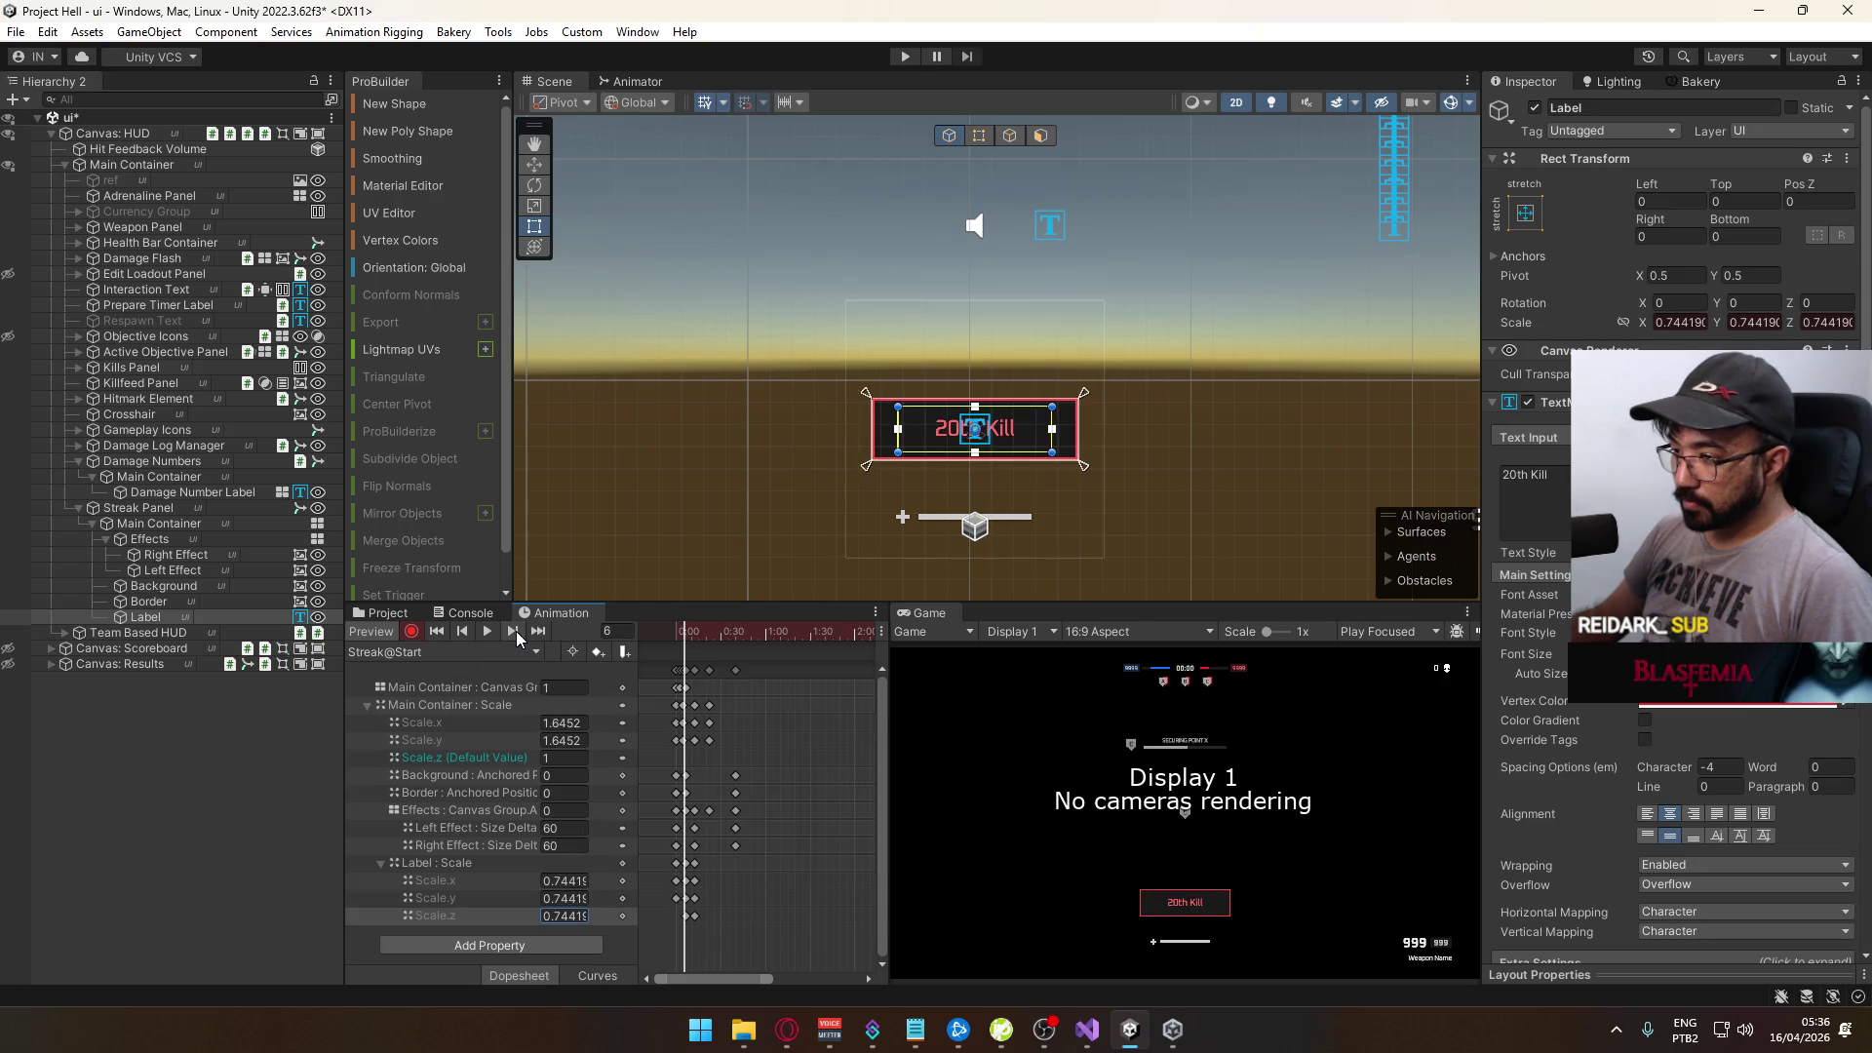
{"action": "left_click", "coordinate": [517, 630]}
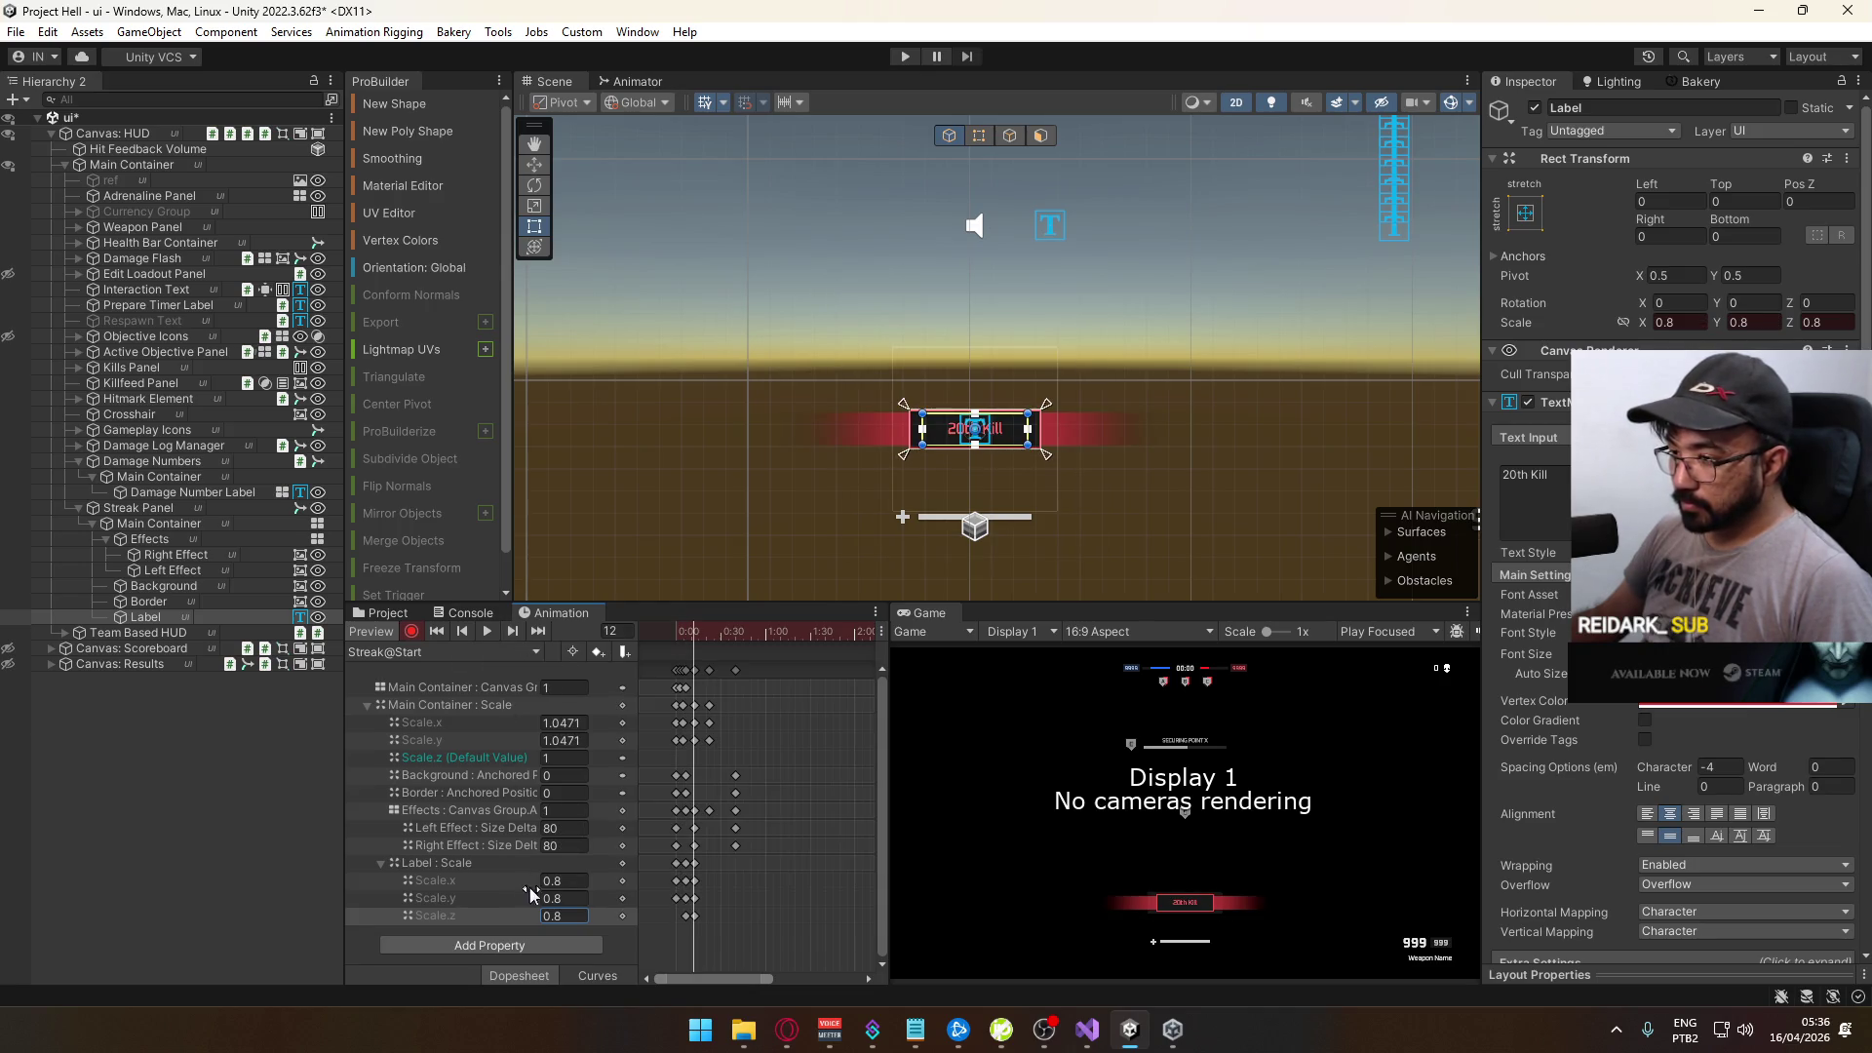
{"action": "right_click", "coordinate": [622, 916]}
{"action": "left_click", "coordinate": [685, 986]}
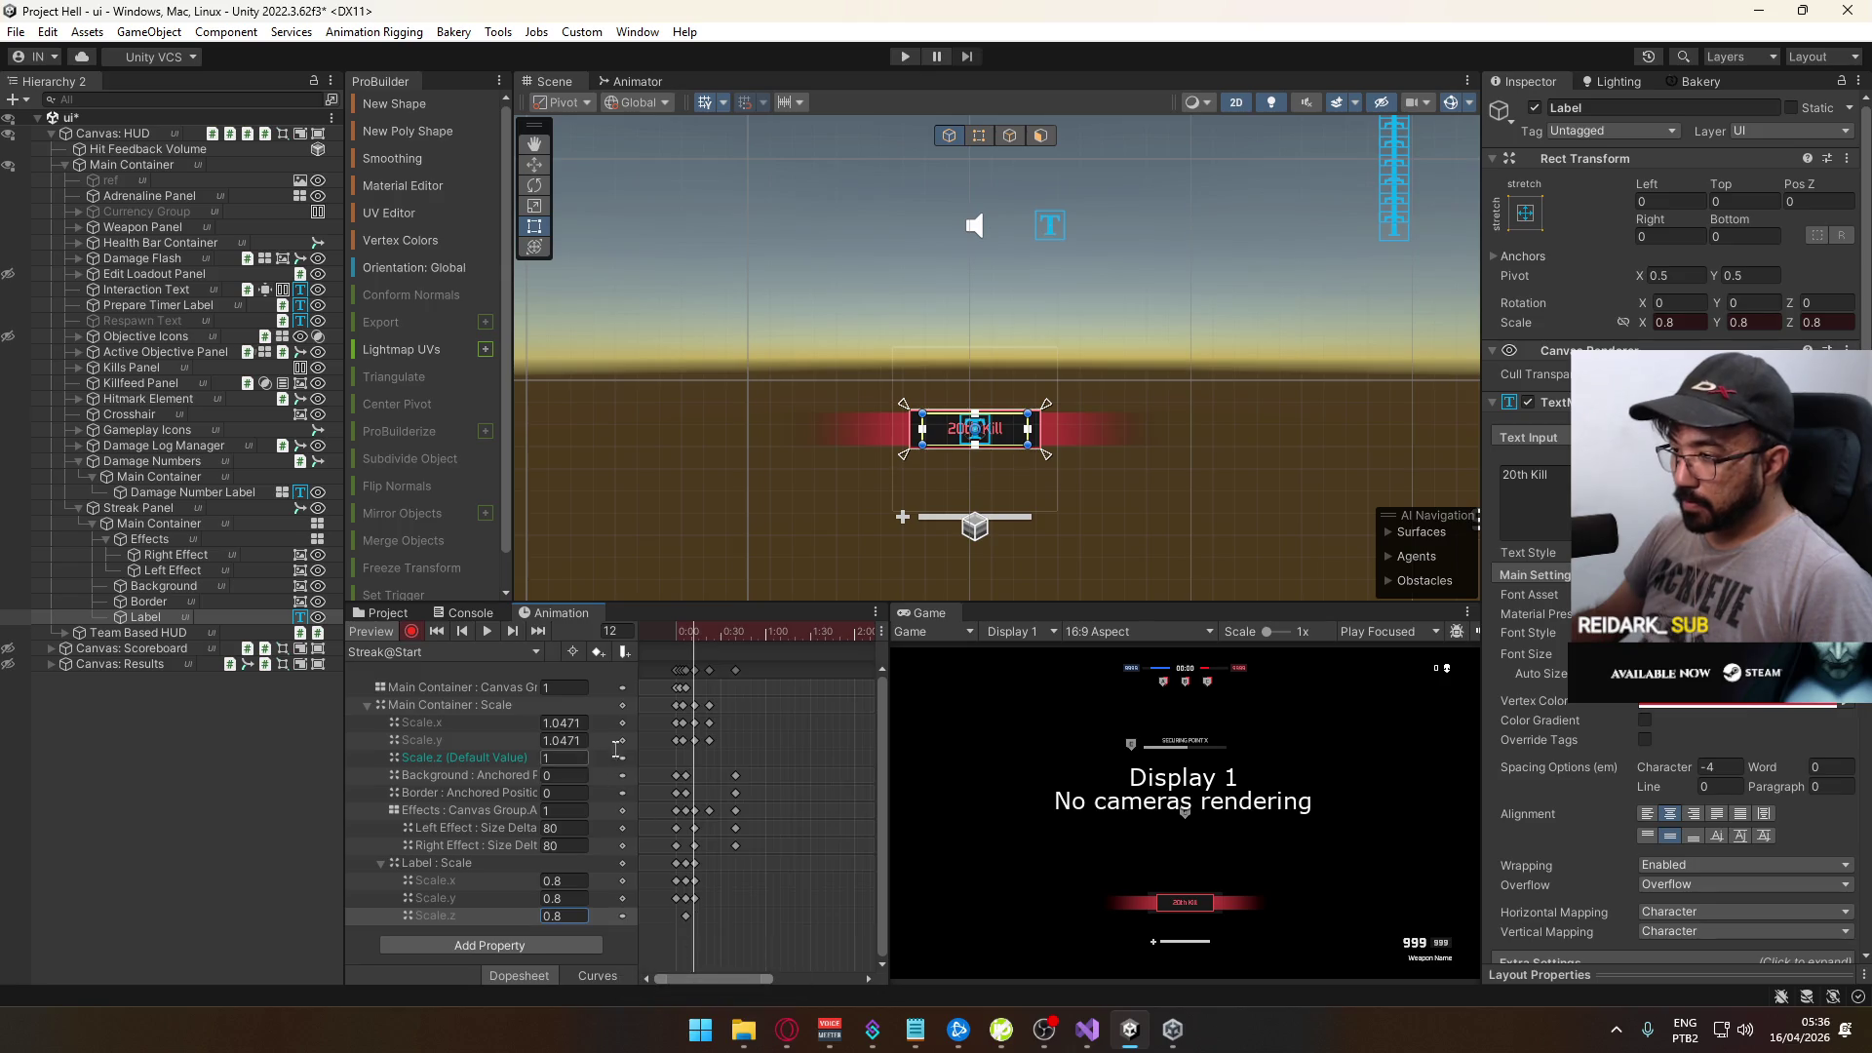
{"action": "left_click", "coordinate": [460, 631]}
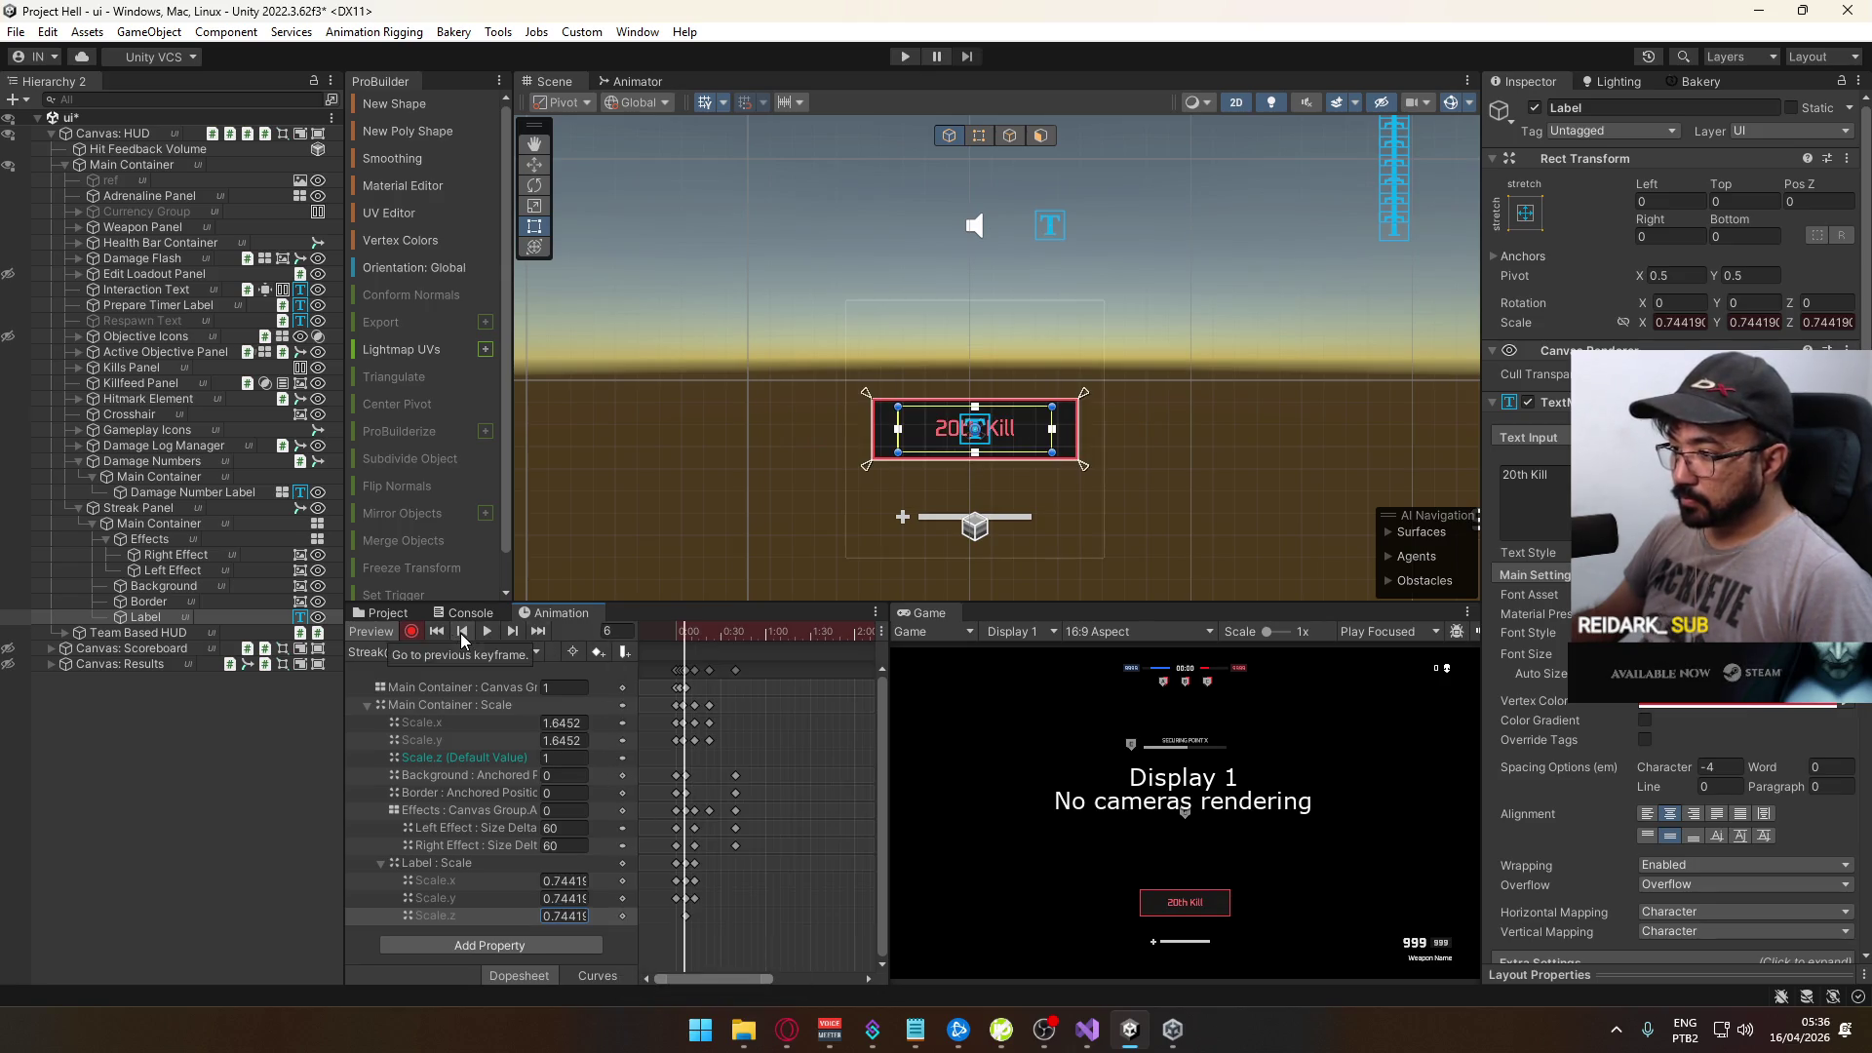
{"action": "right_click", "coordinate": [622, 918]}
{"action": "left_click", "coordinate": [684, 987]}
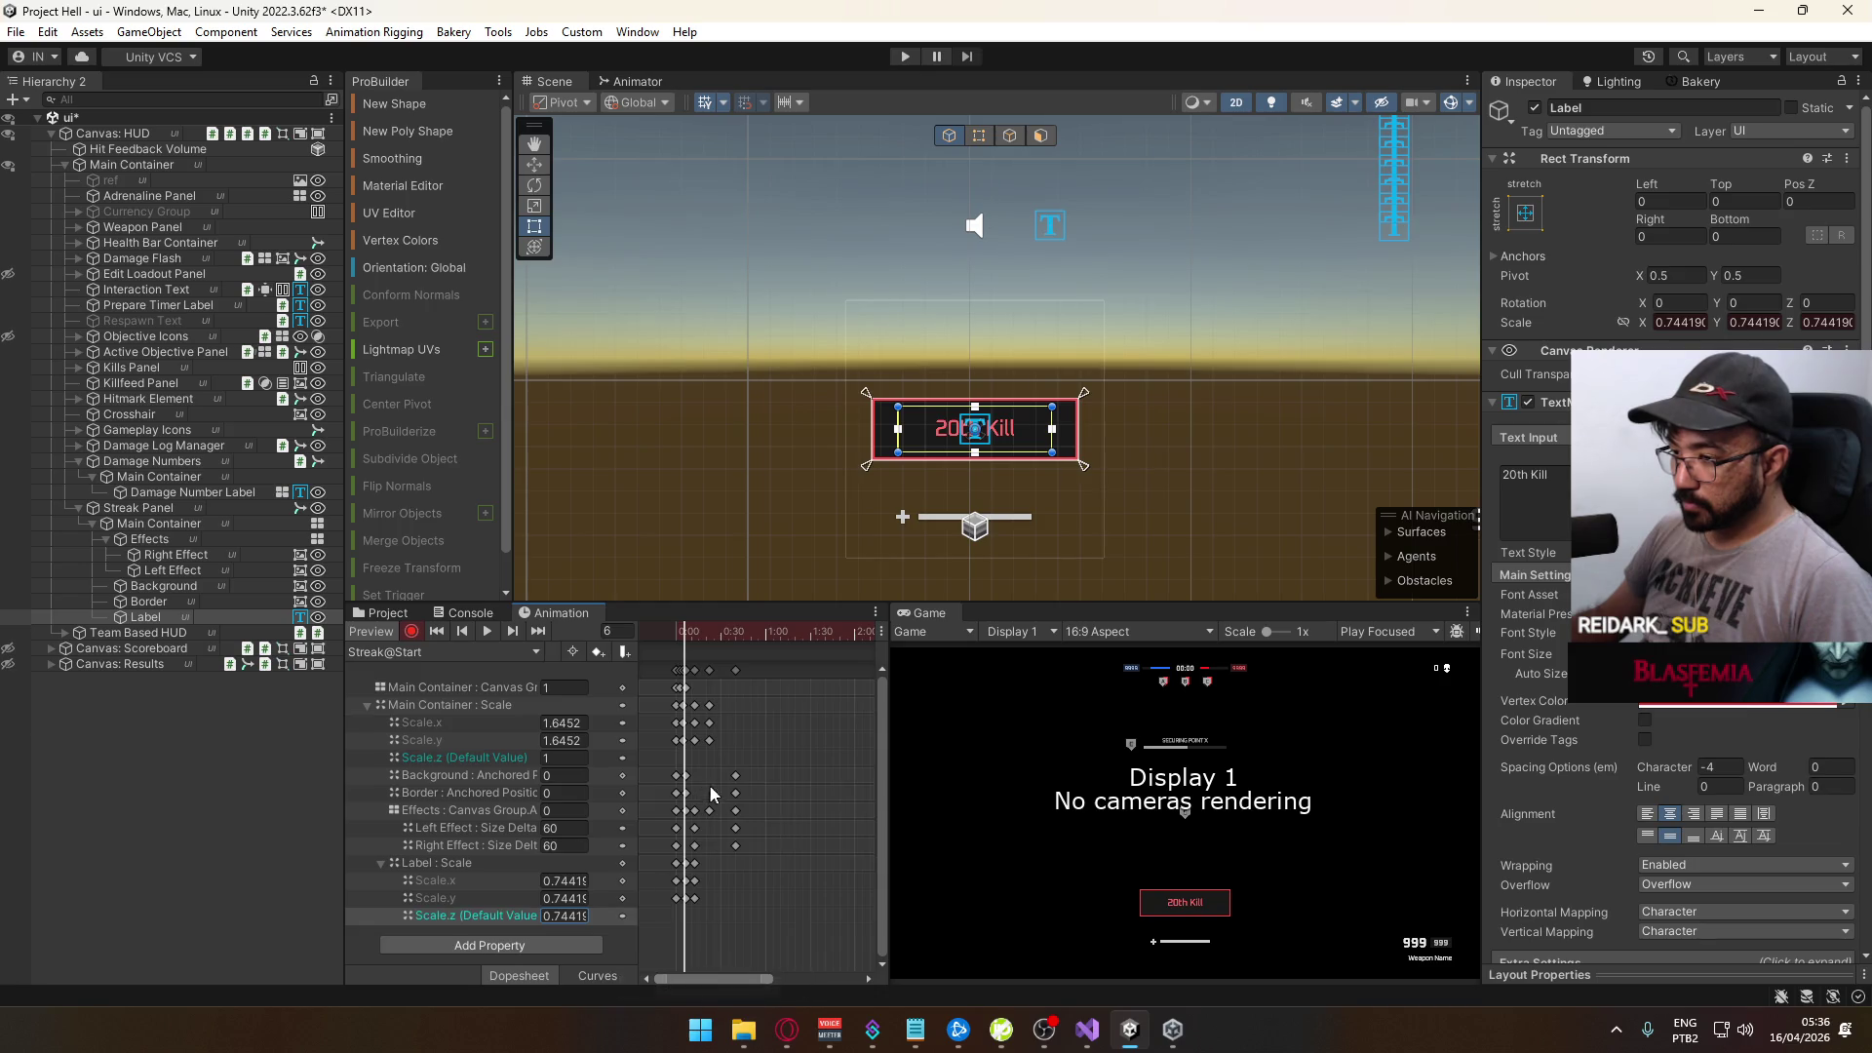
Preview the label at frame 28, play the clip, and switch to the Curves view.
{"action": "mouse_move", "coordinate": [682, 632]}
{"action": "left_mouse_down"}
{"action": "mouse_move", "coordinate": [666, 632]}
{"action": "mouse_move", "coordinate": [785, 636]}
{"action": "mouse_move", "coordinate": [695, 629]}
{"action": "left_mouse_up"}
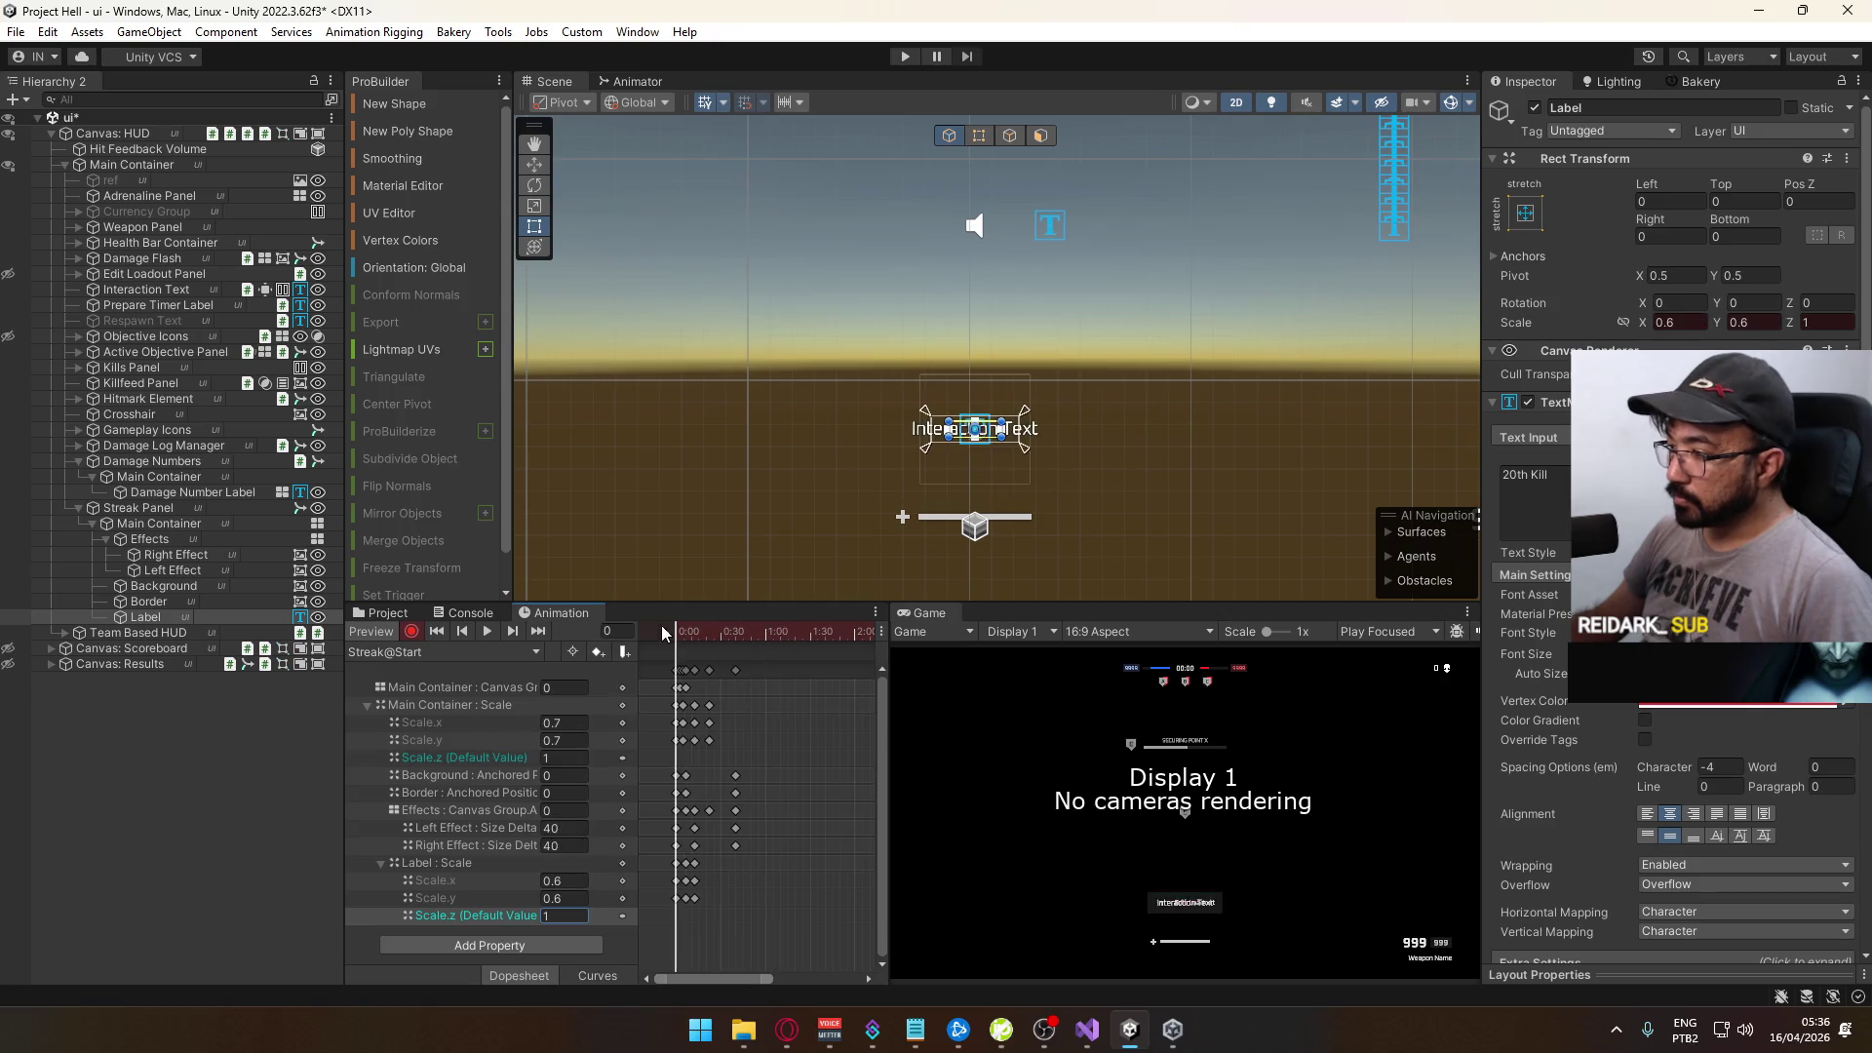
{"action": "key", "text": "space"}
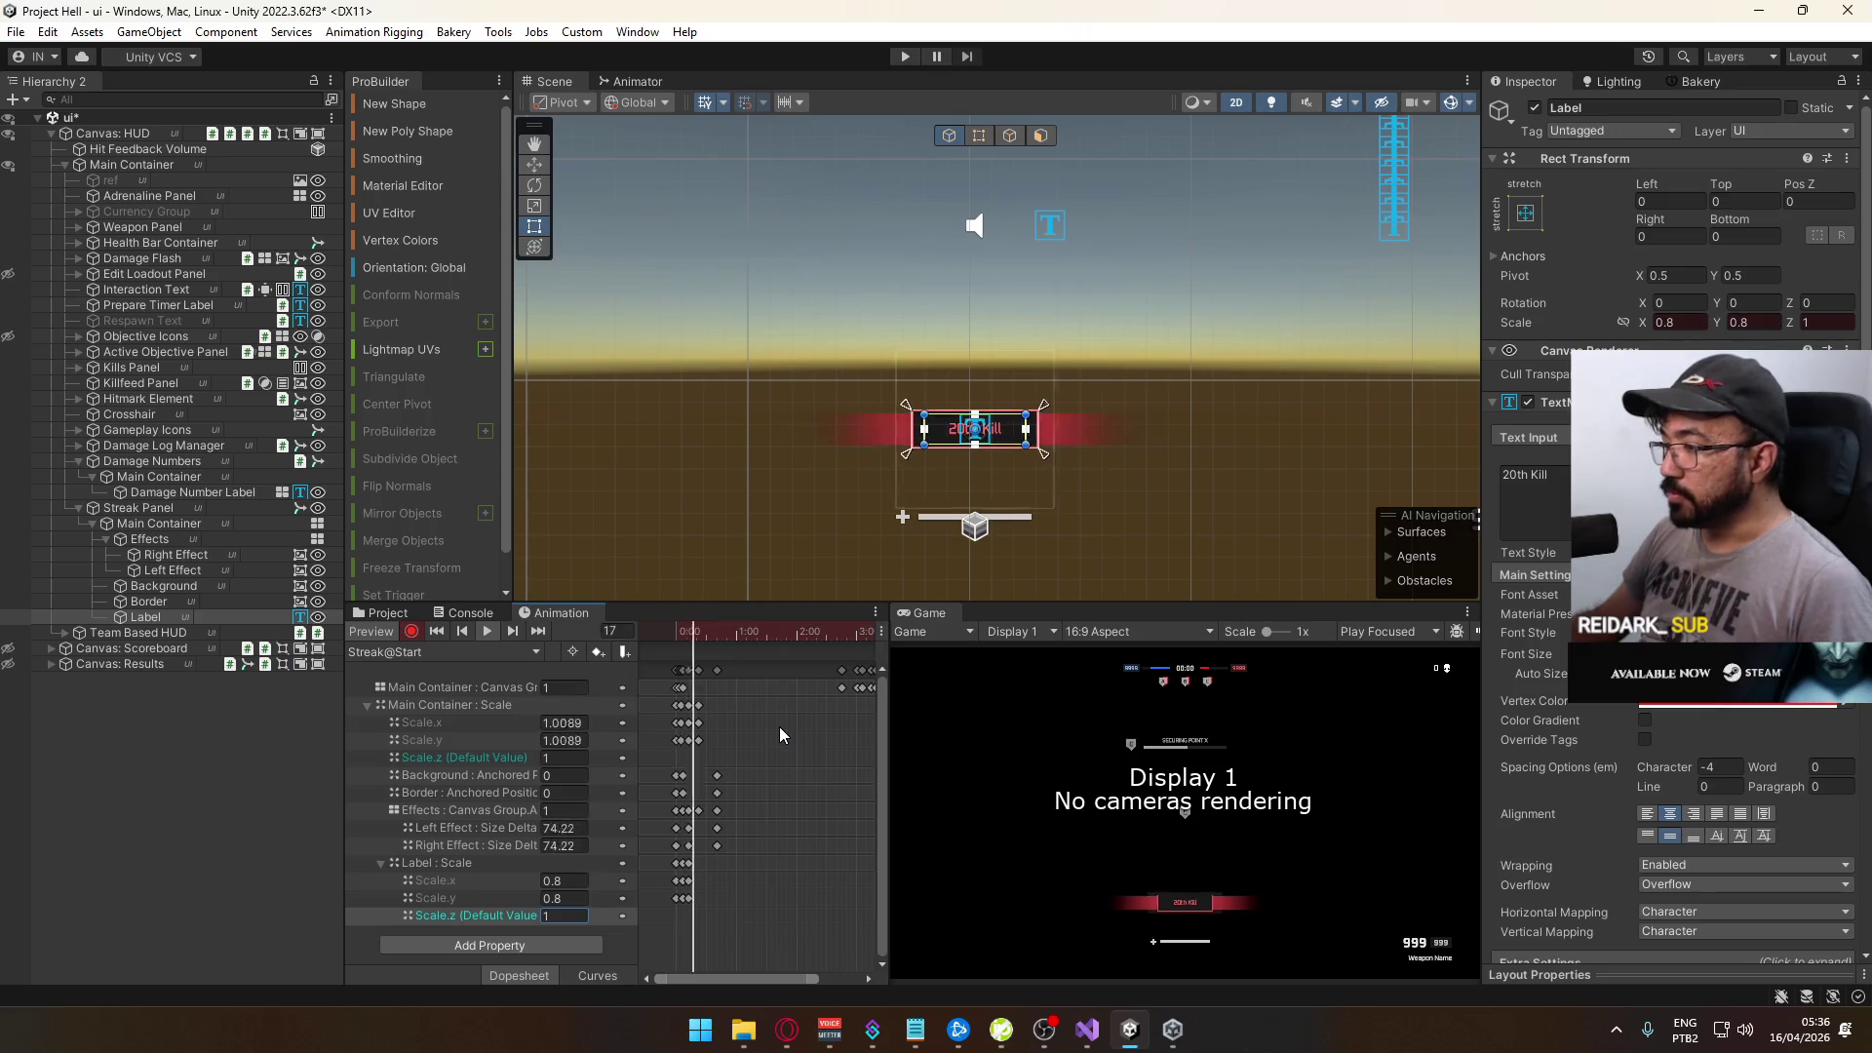
{"action": "left_click", "coordinate": [610, 973]}
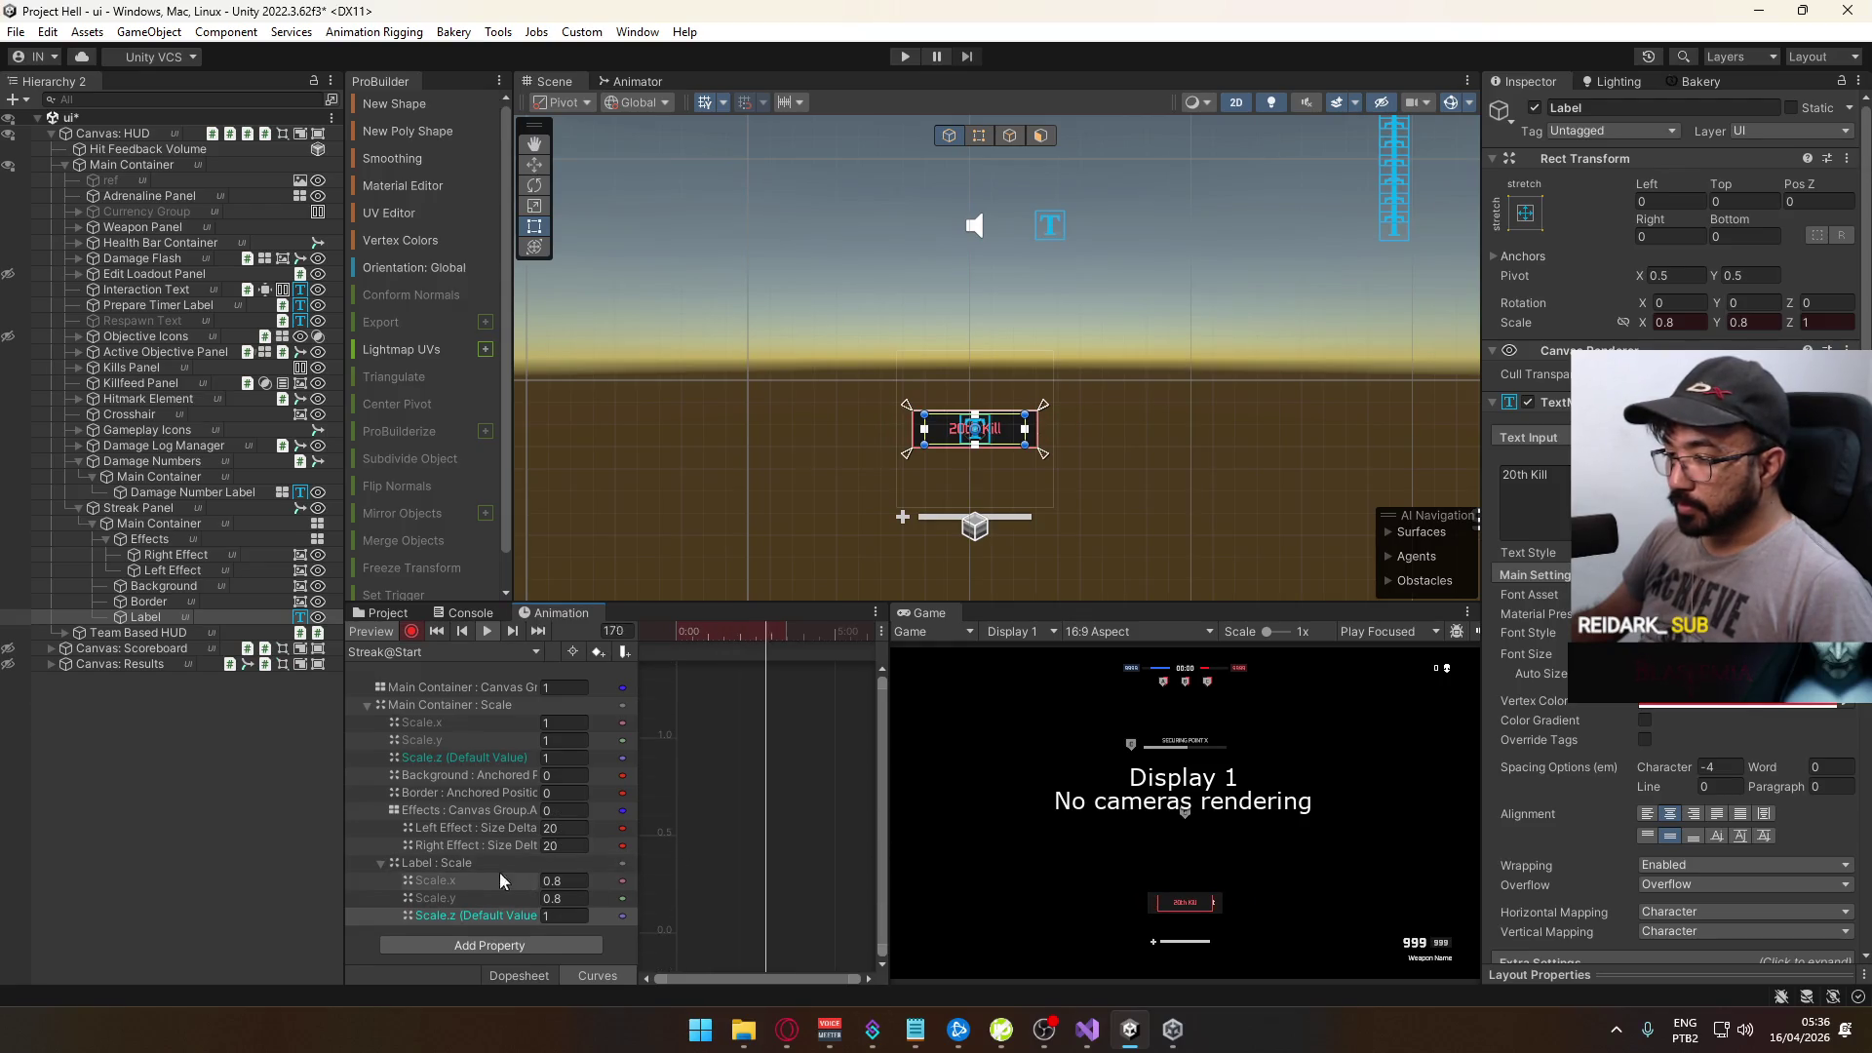
Show the Label scale, Main Container Canvas Group and all other animated curves together.
{"action": "left_click", "coordinate": [478, 862]}
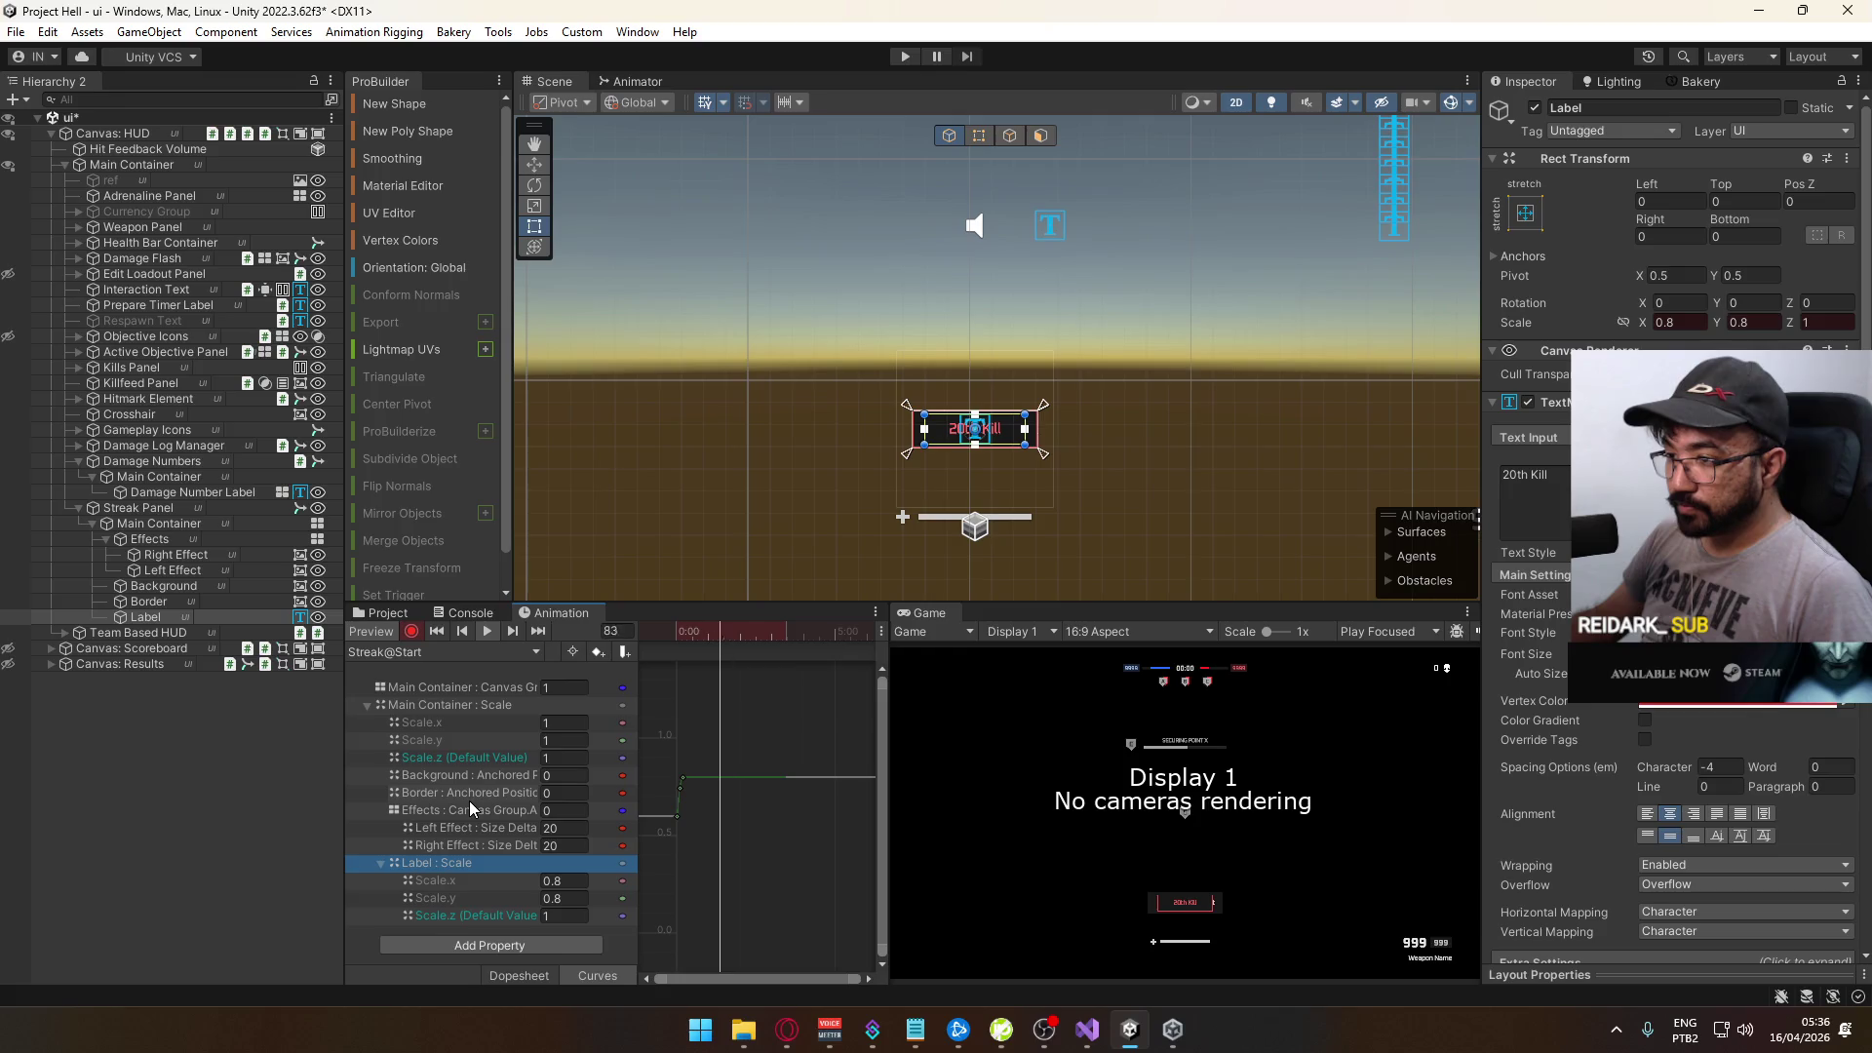
{"action": "left_click", "coordinate": [458, 693]}
{"action": "left_click", "coordinate": [723, 770]}
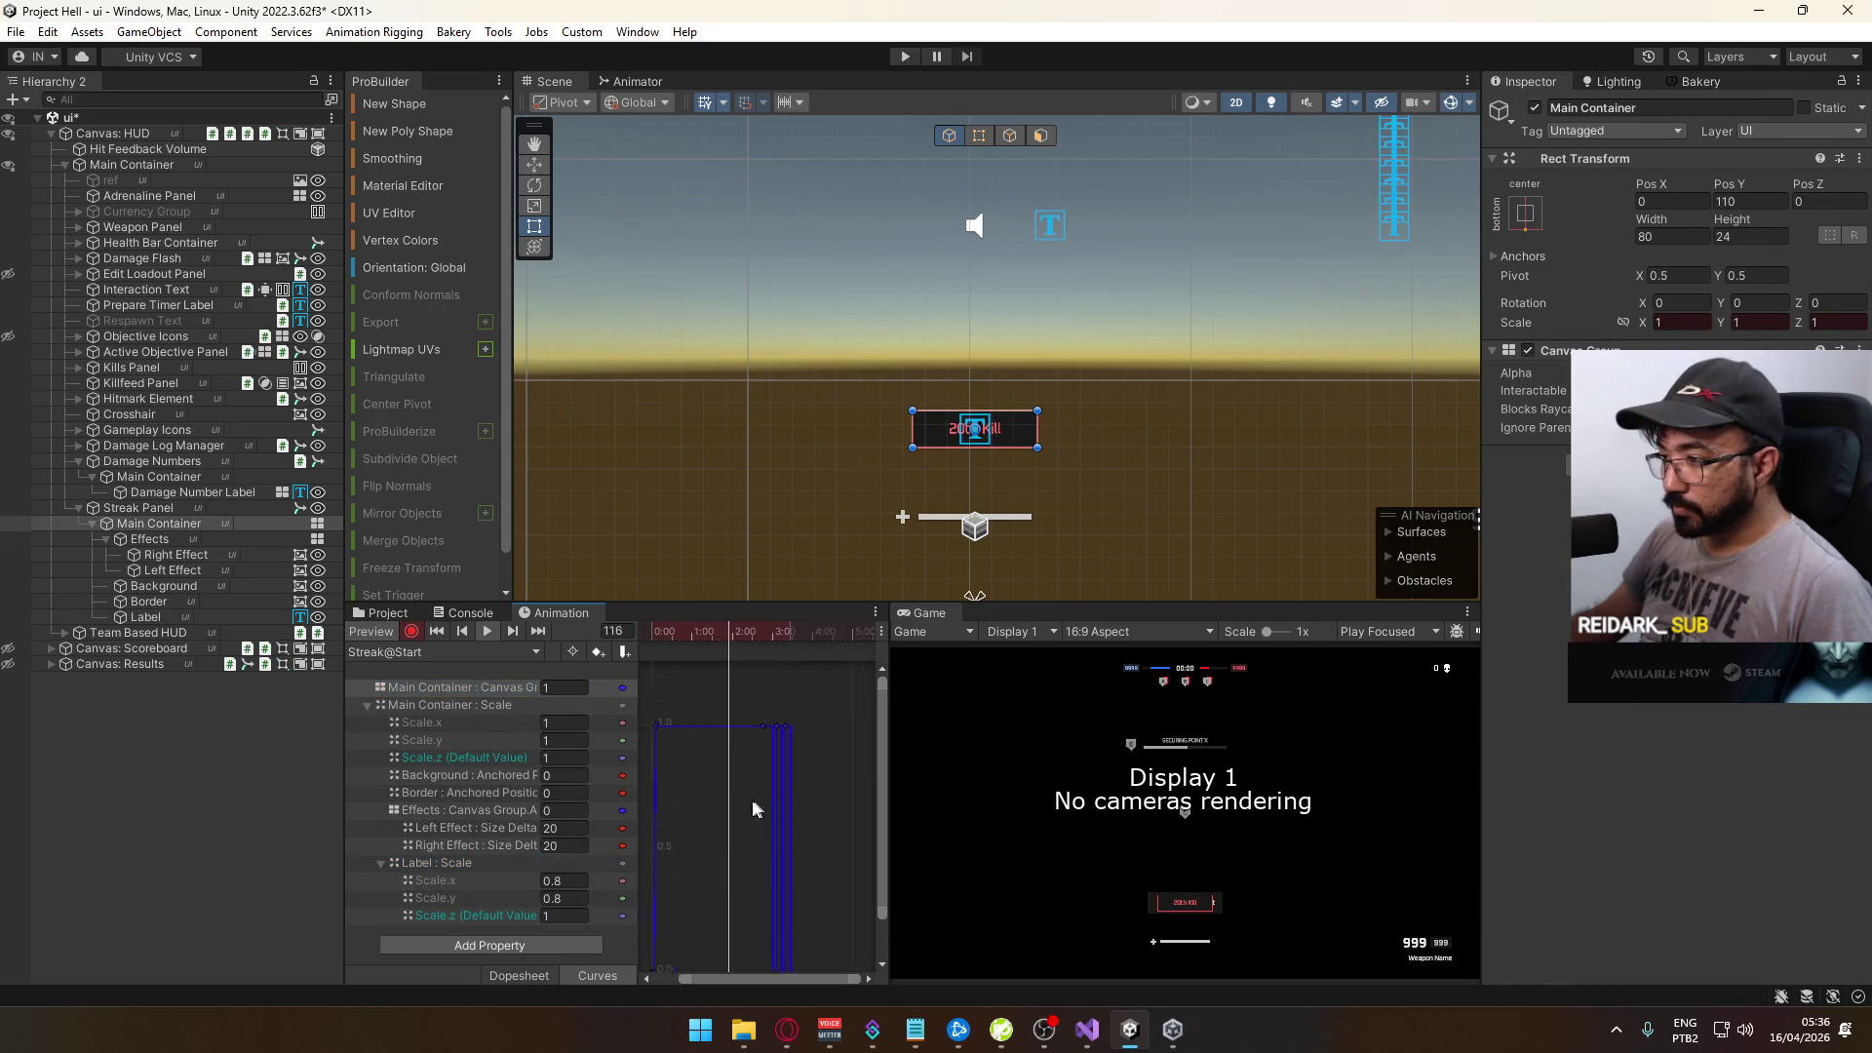
{"action": "scroll", "coordinate": [747, 805], "scroll_direction": "up", "scroll_amount": 3}
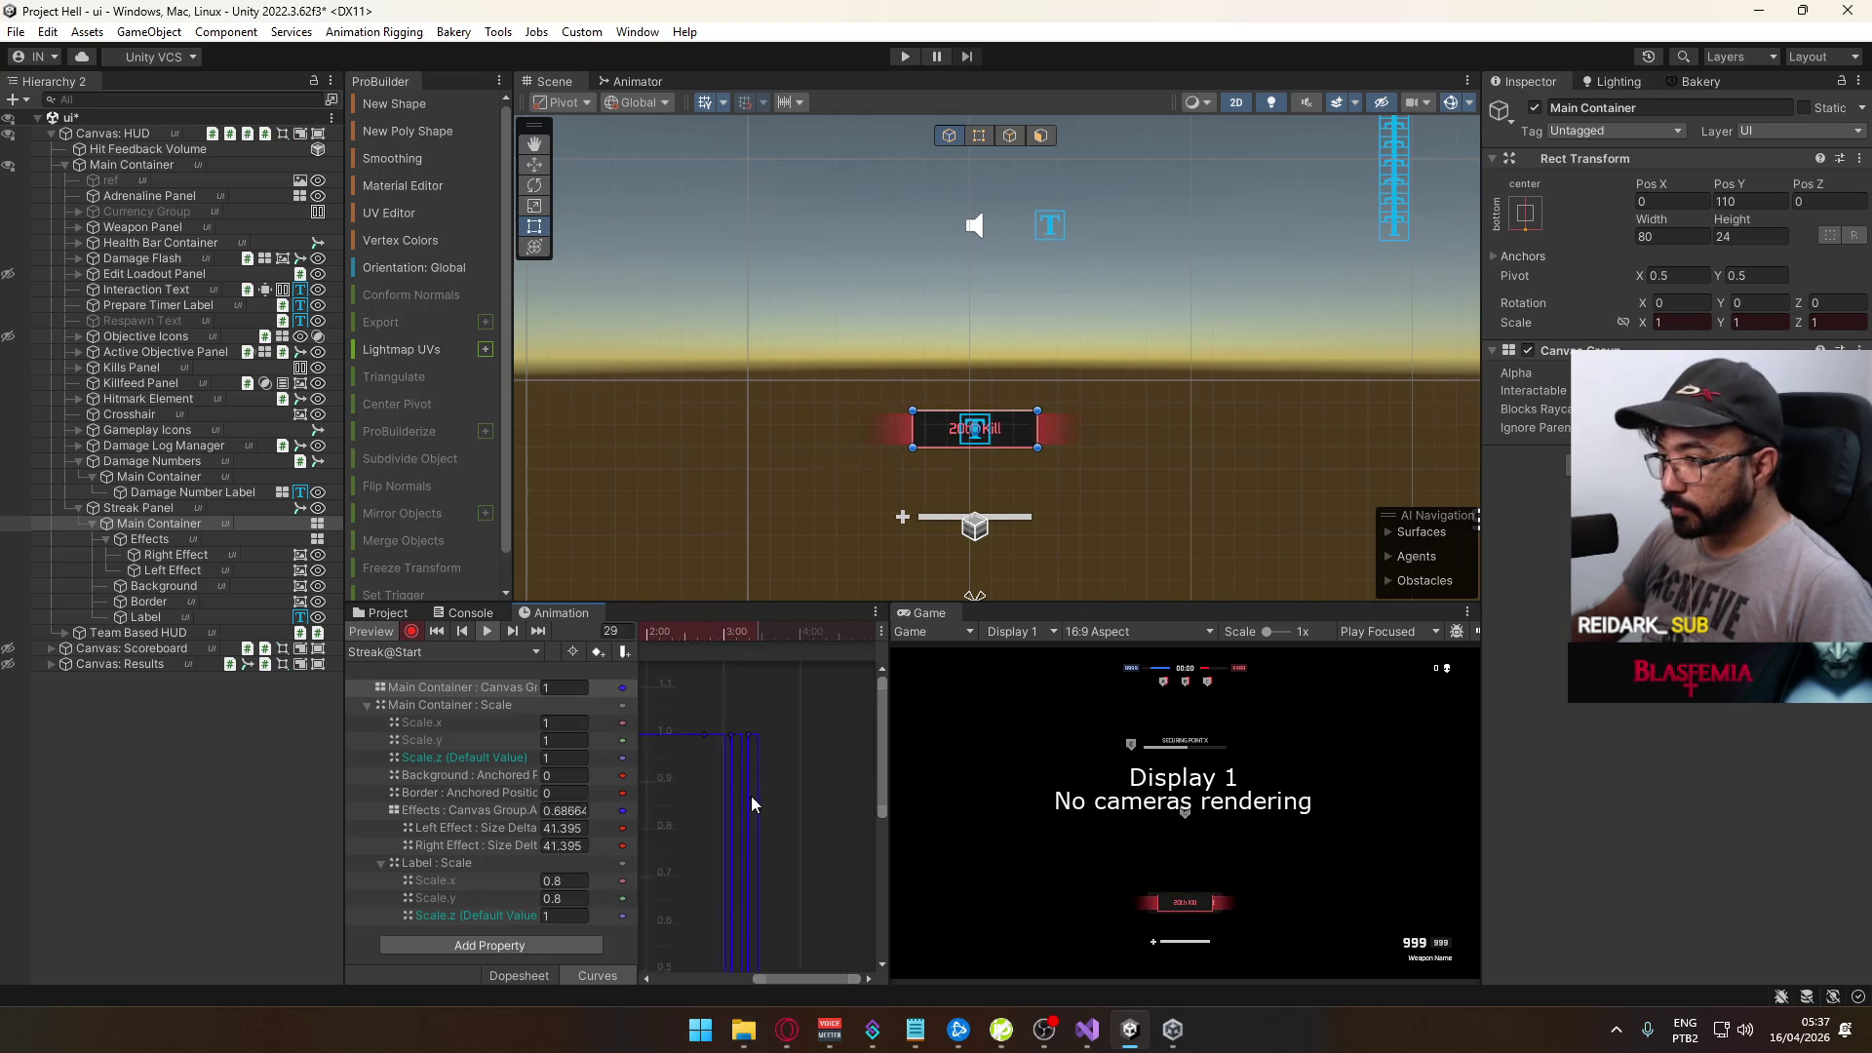
{"action": "scroll", "coordinate": [745, 773], "scroll_direction": "up", "scroll_amount": 3}
{"action": "scroll", "coordinate": [745, 780], "scroll_direction": "down", "scroll_amount": 1}
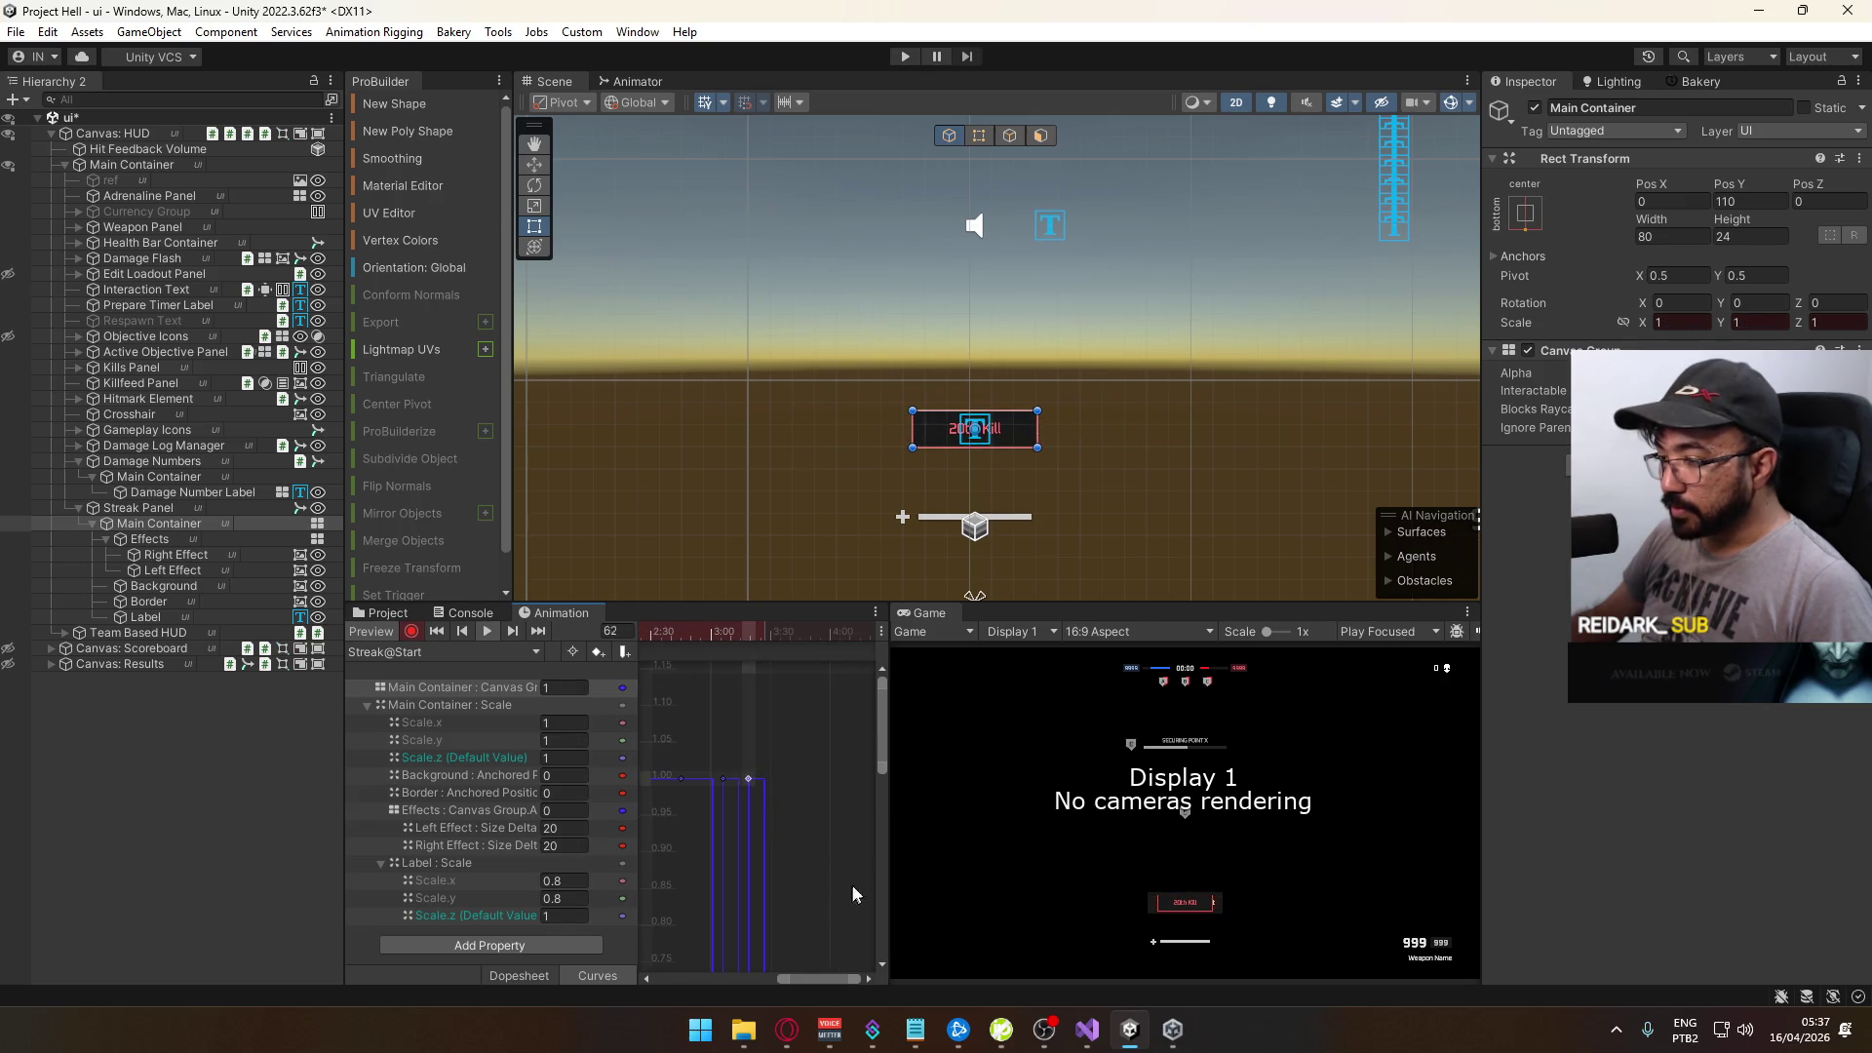
Shift the end-of-clip keys, including the bottom key, slightly earlier and preview the clip.
{"action": "mouse_move", "coordinate": [881, 786]}
{"action": "left_mouse_down"}
{"action": "mouse_move", "coordinate": [881, 961]}
{"action": "mouse_move", "coordinate": [721, 711]}
{"action": "mouse_move", "coordinate": [730, 673]}
{"action": "left_mouse_up"}
{"action": "mouse_move", "coordinate": [763, 933]}
{"action": "left_mouse_down"}
{"action": "mouse_move", "coordinate": [702, 720]}
{"action": "mouse_move", "coordinate": [750, 704]}
{"action": "left_mouse_up"}
{"action": "left_click", "coordinate": [839, 909]}
{"action": "left_click_drag", "start_coordinate": [757, 933], "coordinate": [748, 933]}
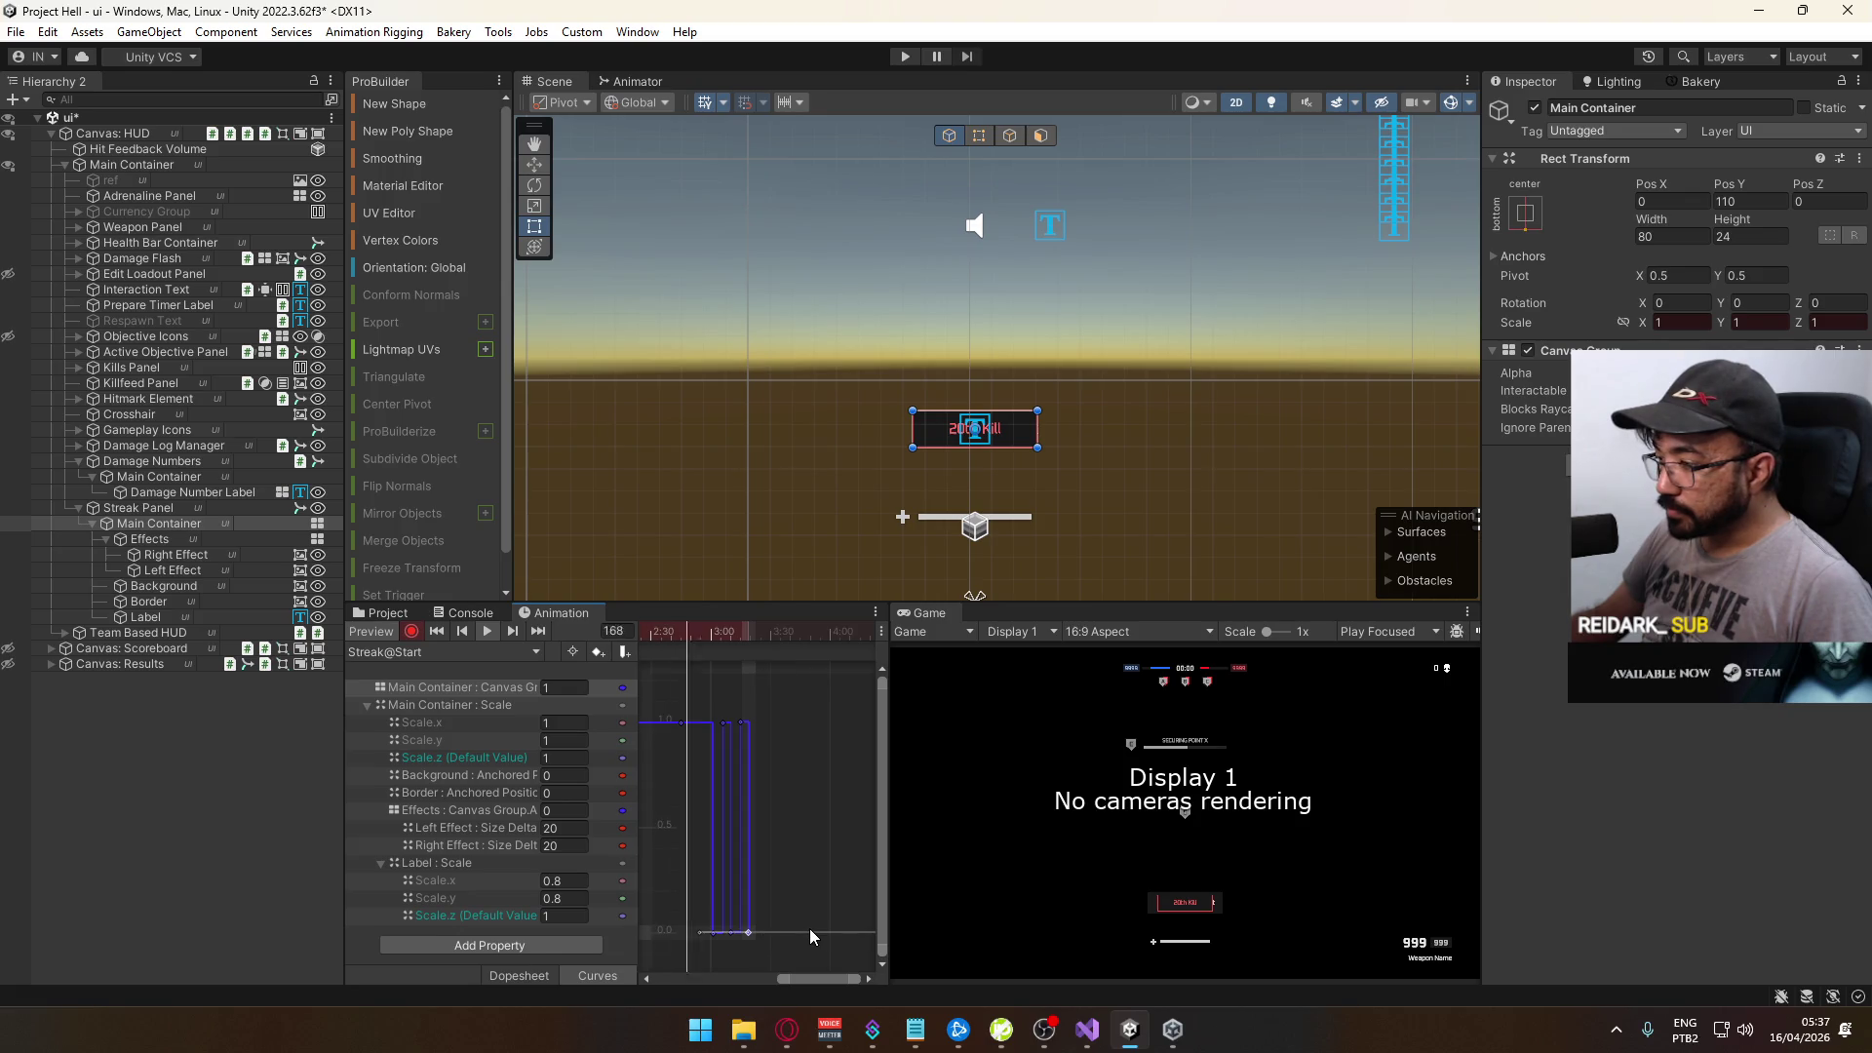
{"action": "key", "text": "space"}
Open Edit Key on the top end key to check its exact time and value.
{"action": "scroll", "coordinate": [755, 755], "scroll_direction": "up", "scroll_amount": 1}
{"action": "scroll", "coordinate": [747, 745], "scroll_direction": "up", "scroll_amount": 2}
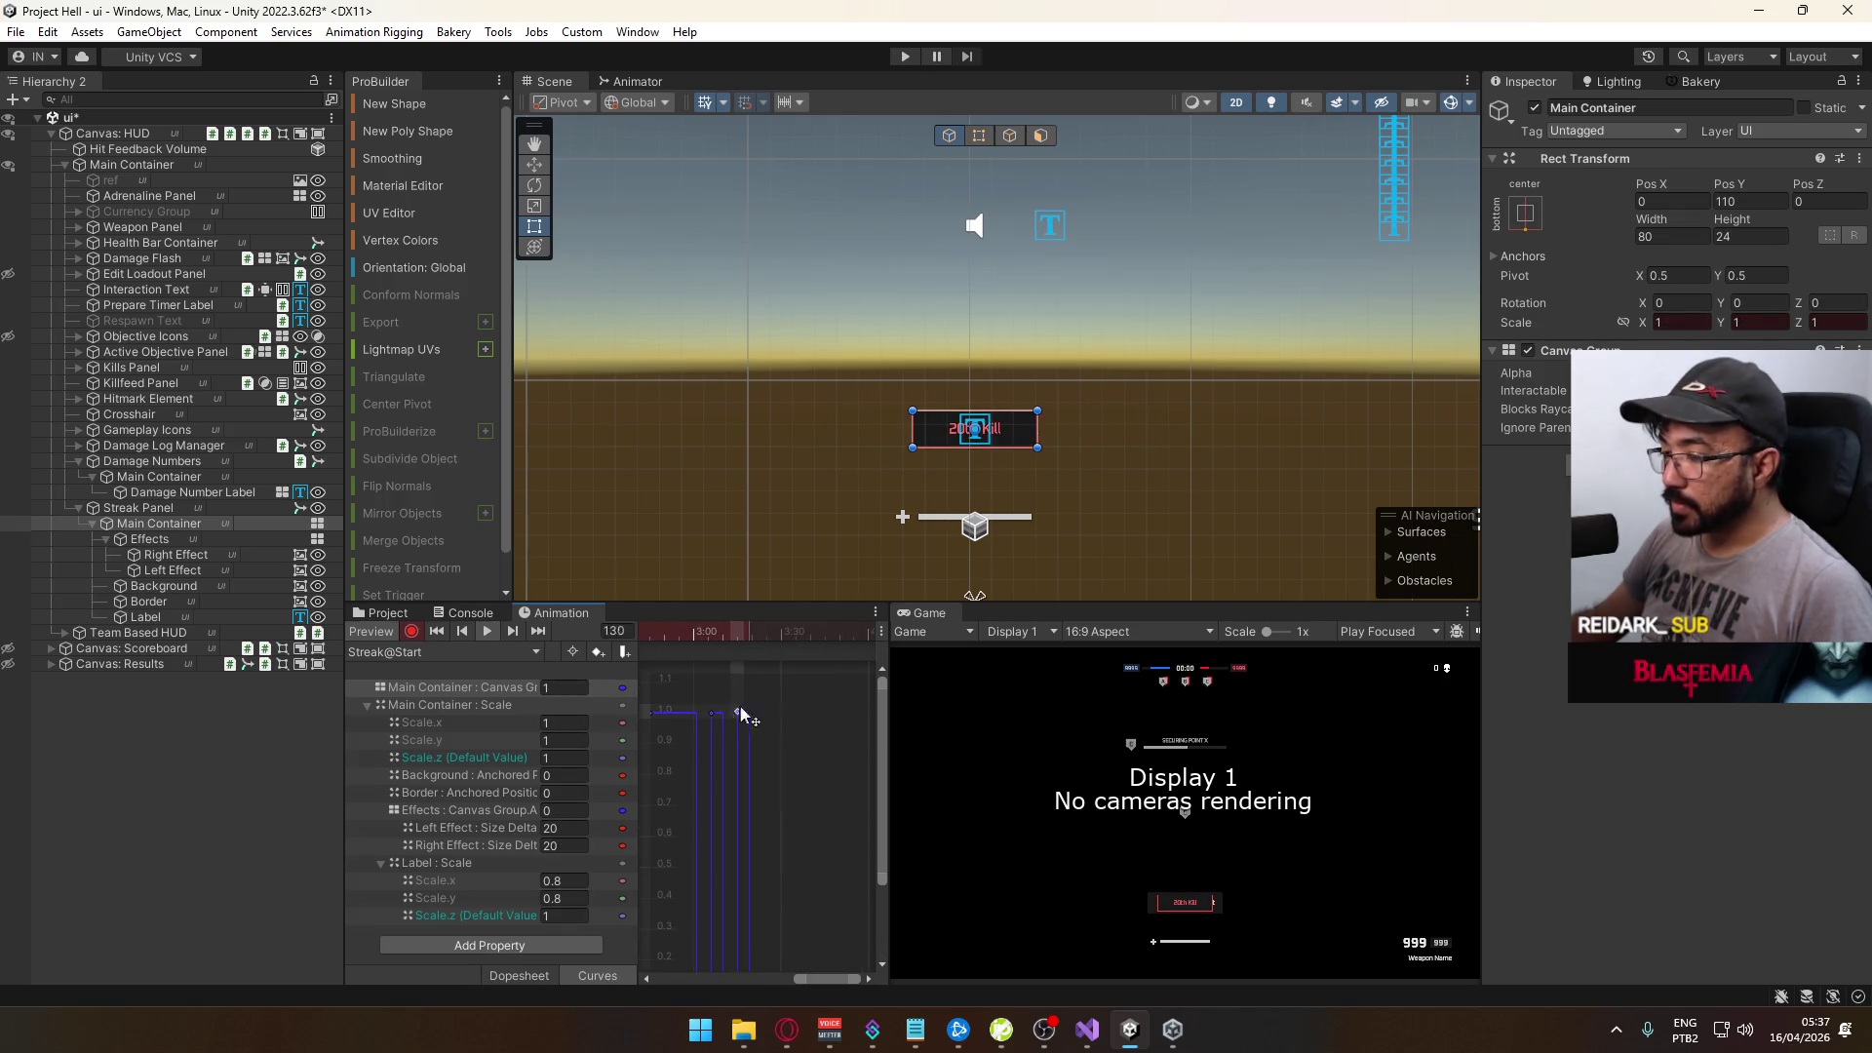
{"action": "right_click", "coordinate": [742, 722]}
{"action": "left_click", "coordinate": [792, 733]}
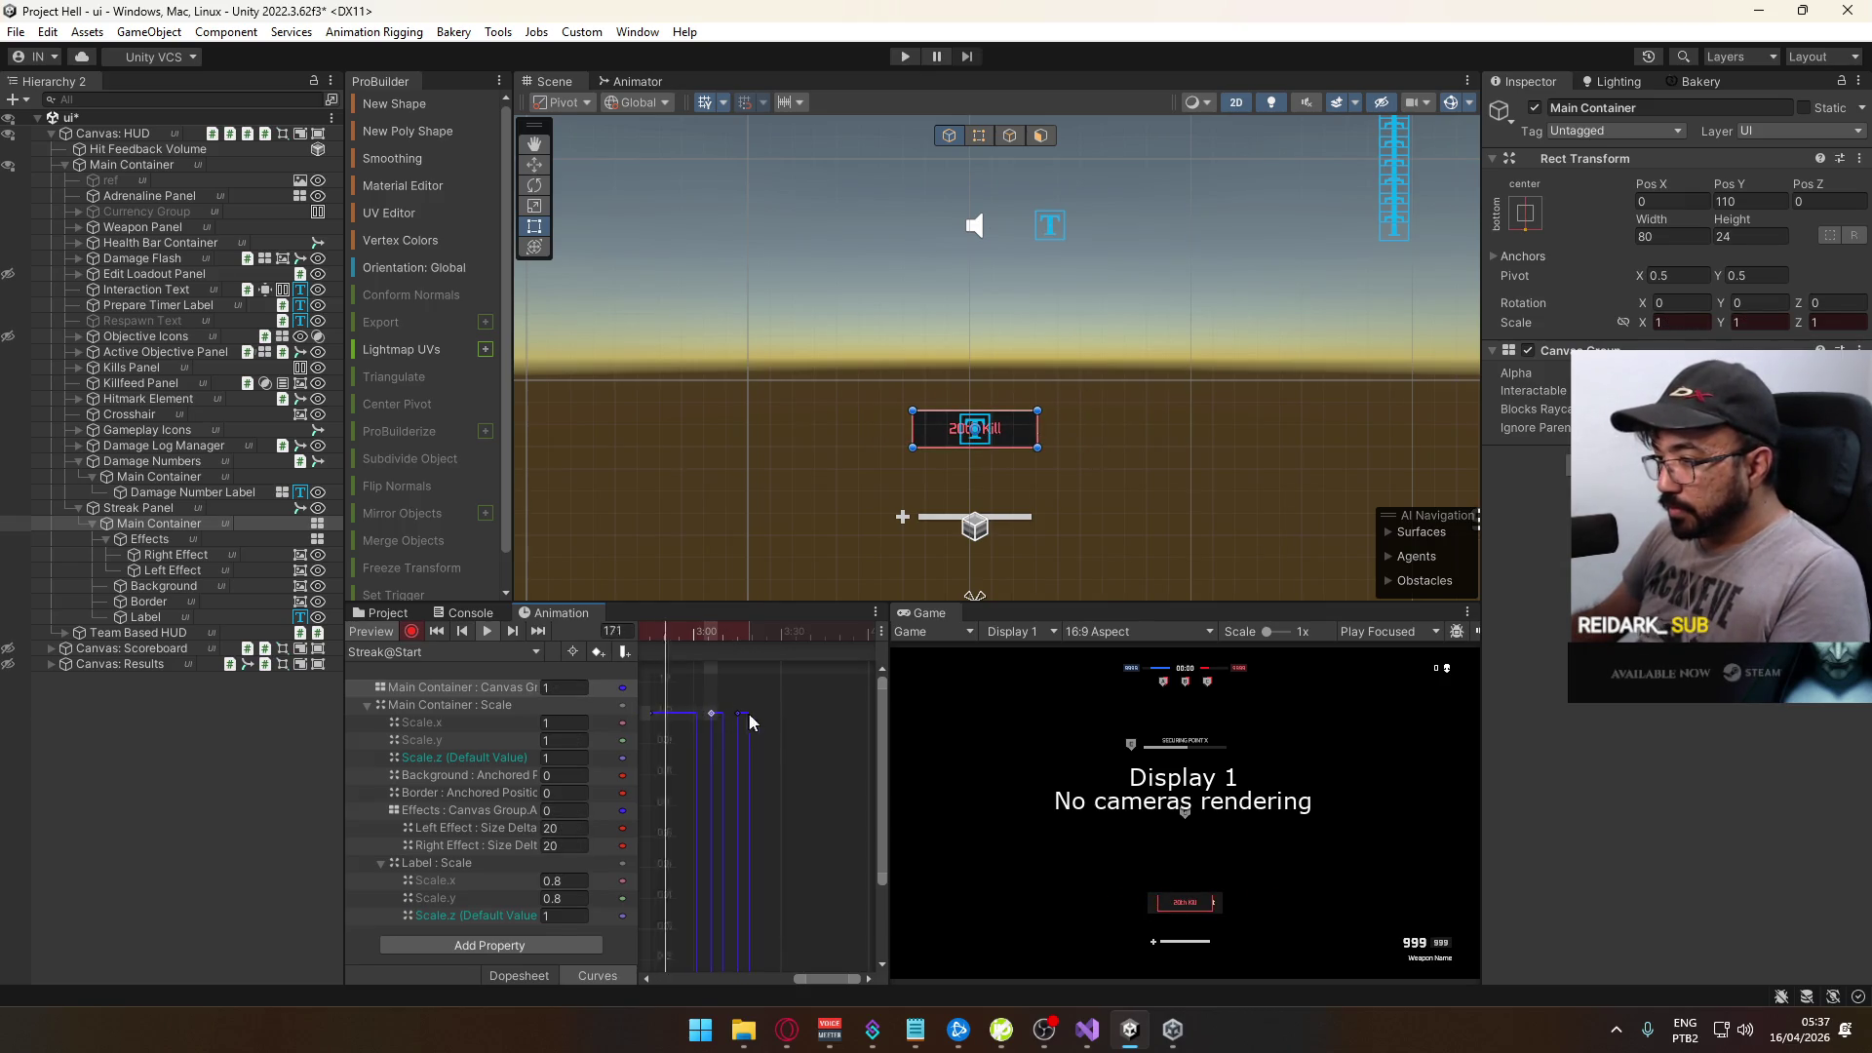
{"action": "scroll", "coordinate": [778, 700], "scroll_direction": "down", "scroll_amount": 2}
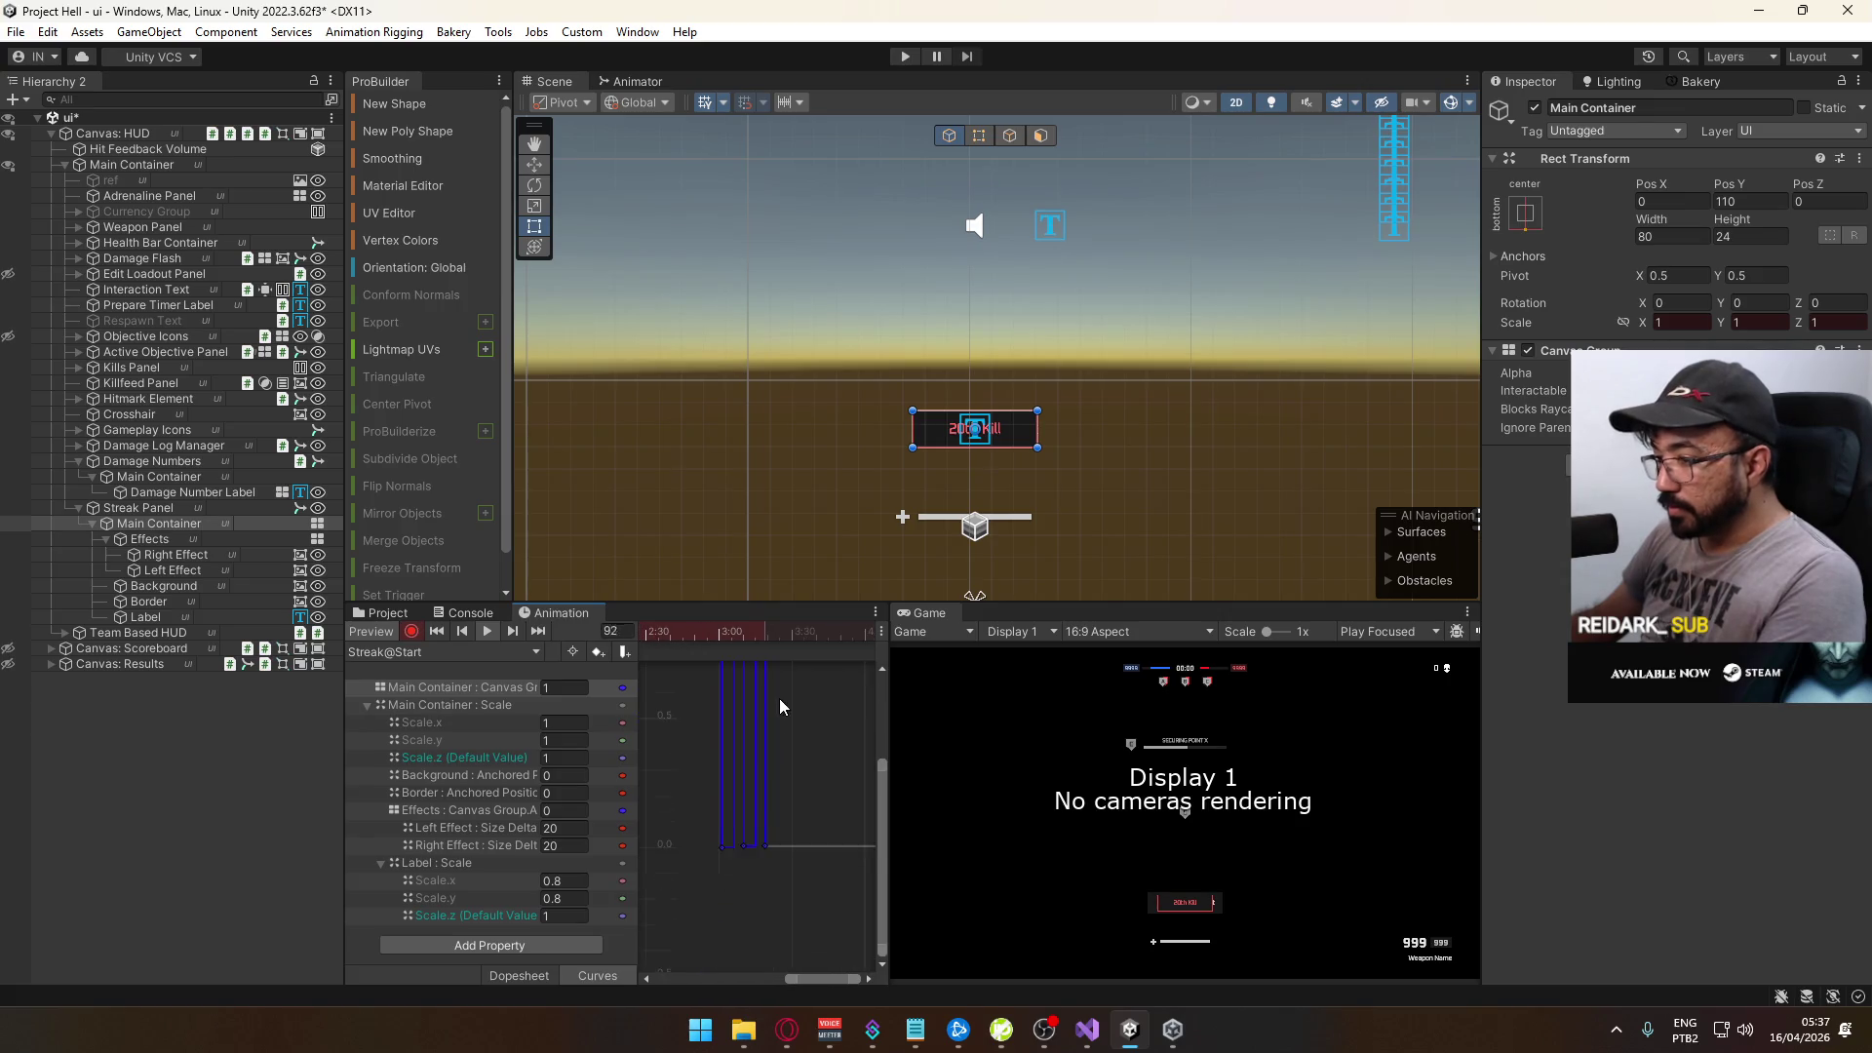
Set the bottom key's value exactly to 0 and edit the keys at 3:10 and 3:19.
{"action": "right_click", "coordinate": [719, 858]}
{"action": "left_click", "coordinate": [756, 869]}
{"action": "key", "text": "Return"}
{"action": "right_click", "coordinate": [743, 856]}
{"action": "left_click", "coordinate": [780, 868]}
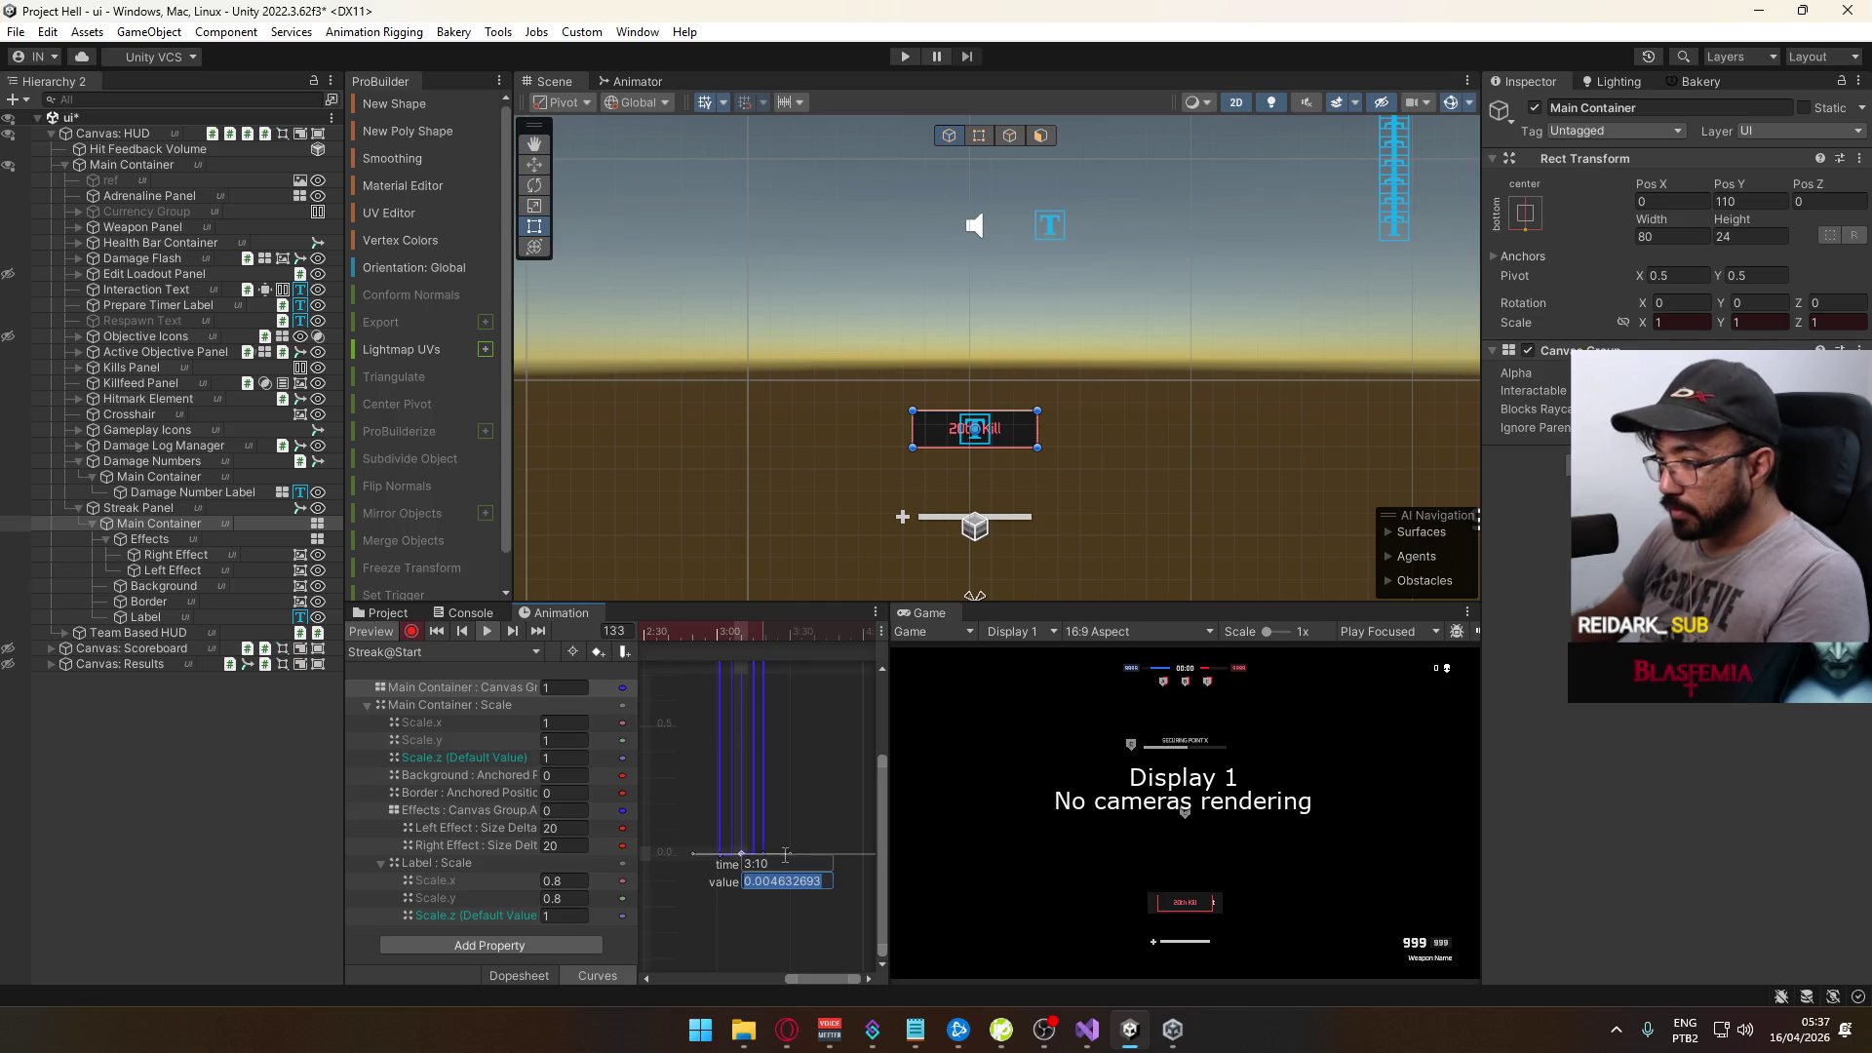
{"action": "key", "text": "Return"}
{"action": "right_click", "coordinate": [762, 856]}
{"action": "left_click", "coordinate": [800, 869]}
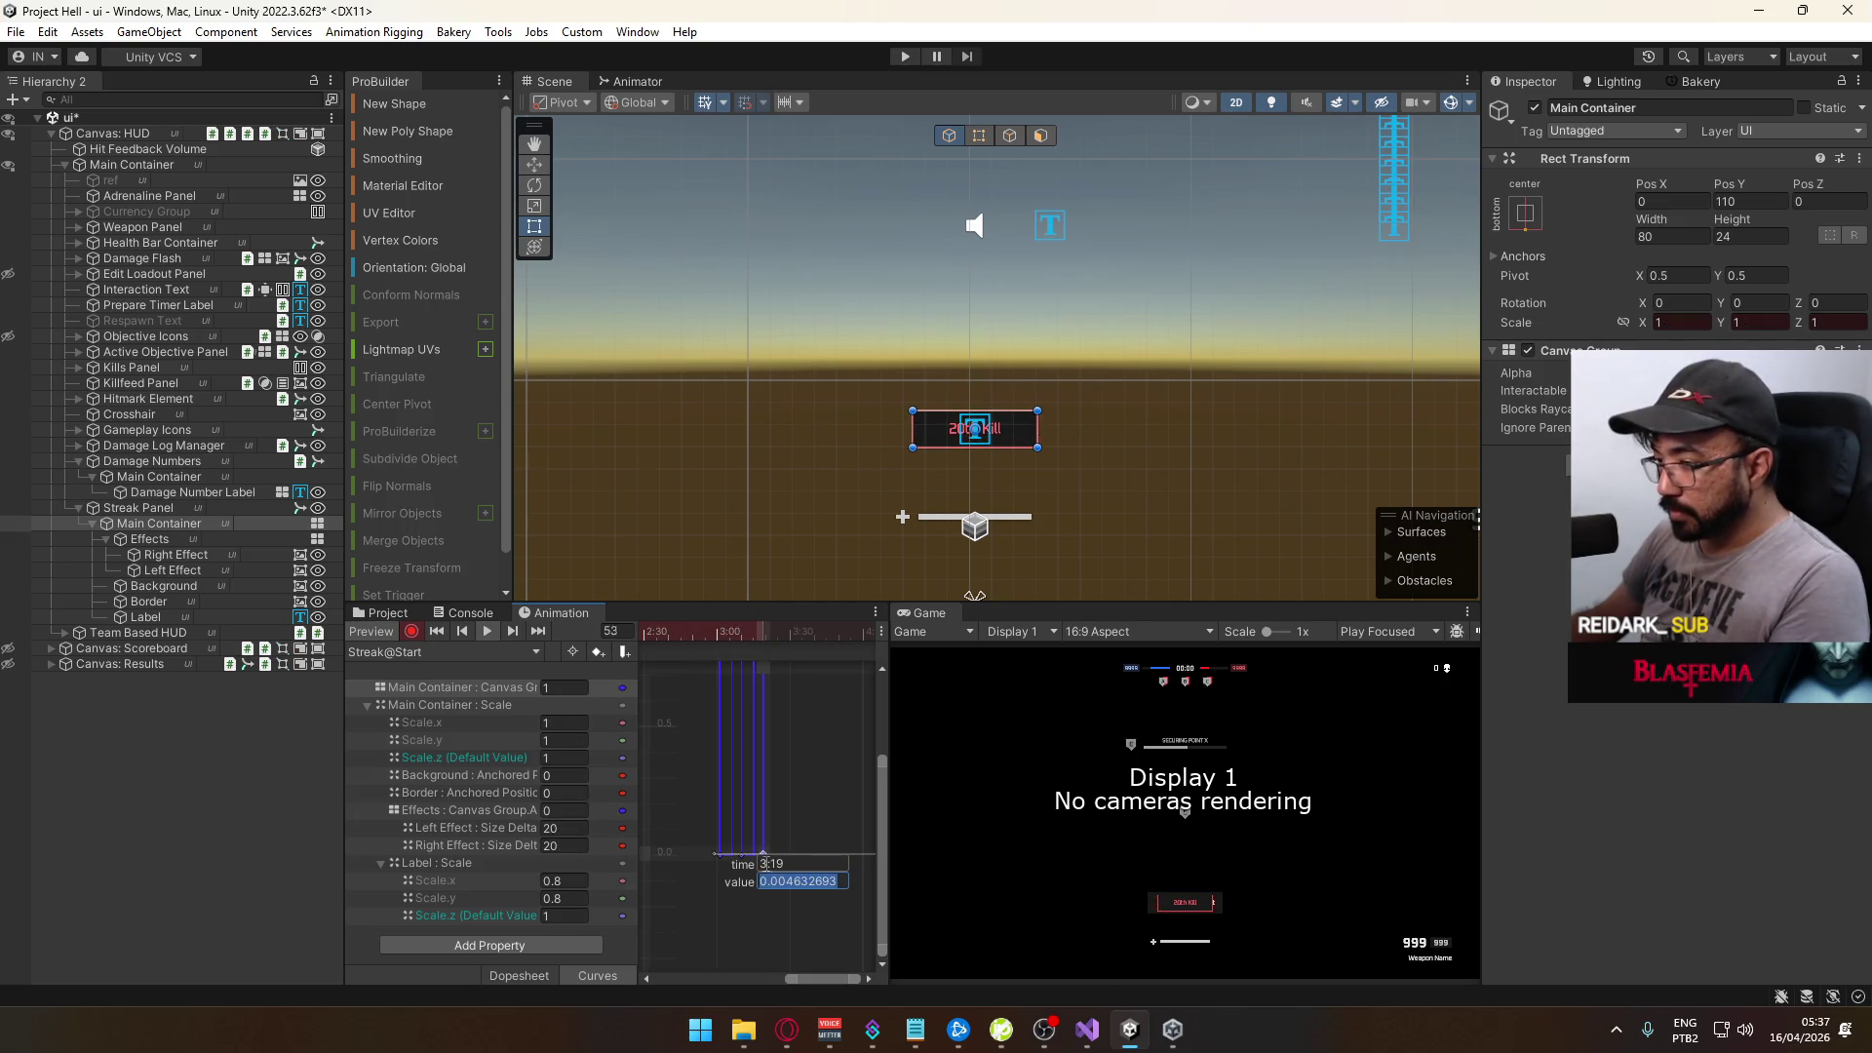
Preview the clip and pan the curve view back to the clip start.
{"action": "key", "text": "space"}
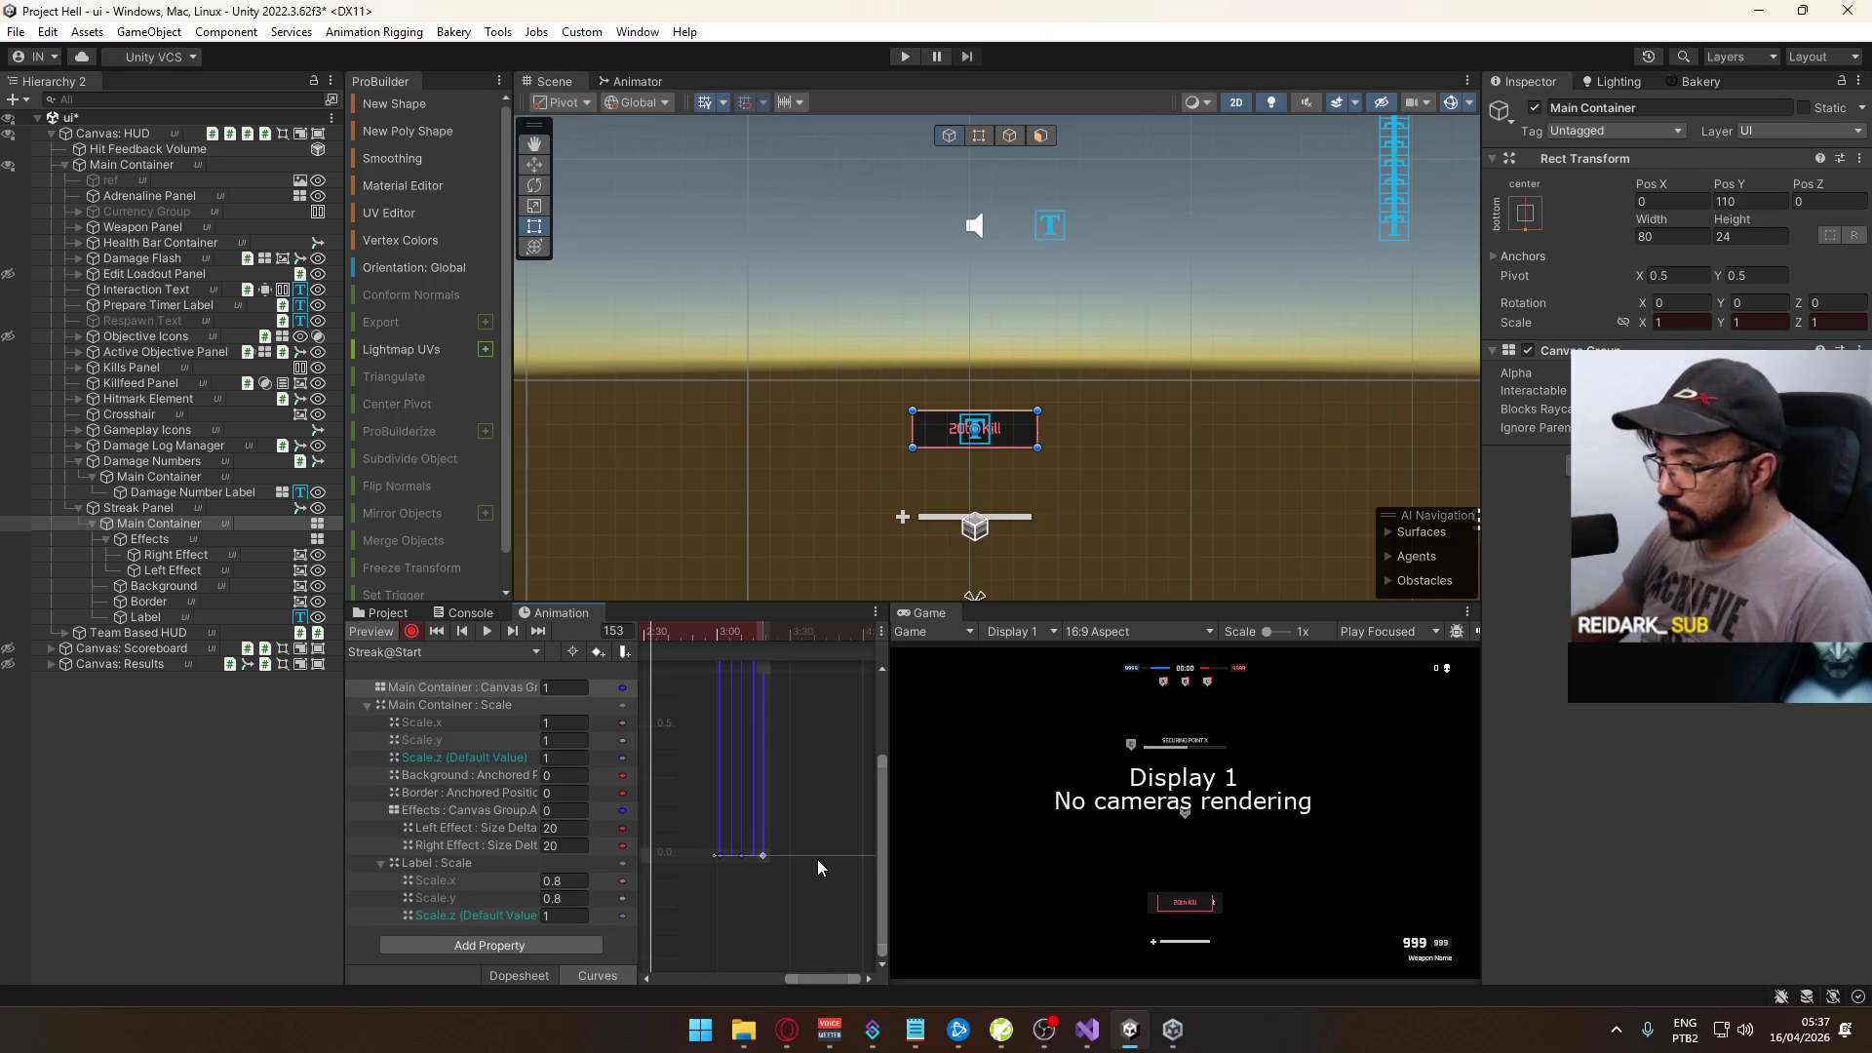
{"action": "scroll", "coordinate": [769, 846], "scroll_direction": "down", "scroll_amount": 3}
{"action": "scroll", "coordinate": [769, 851], "scroll_direction": "down", "scroll_amount": 2}
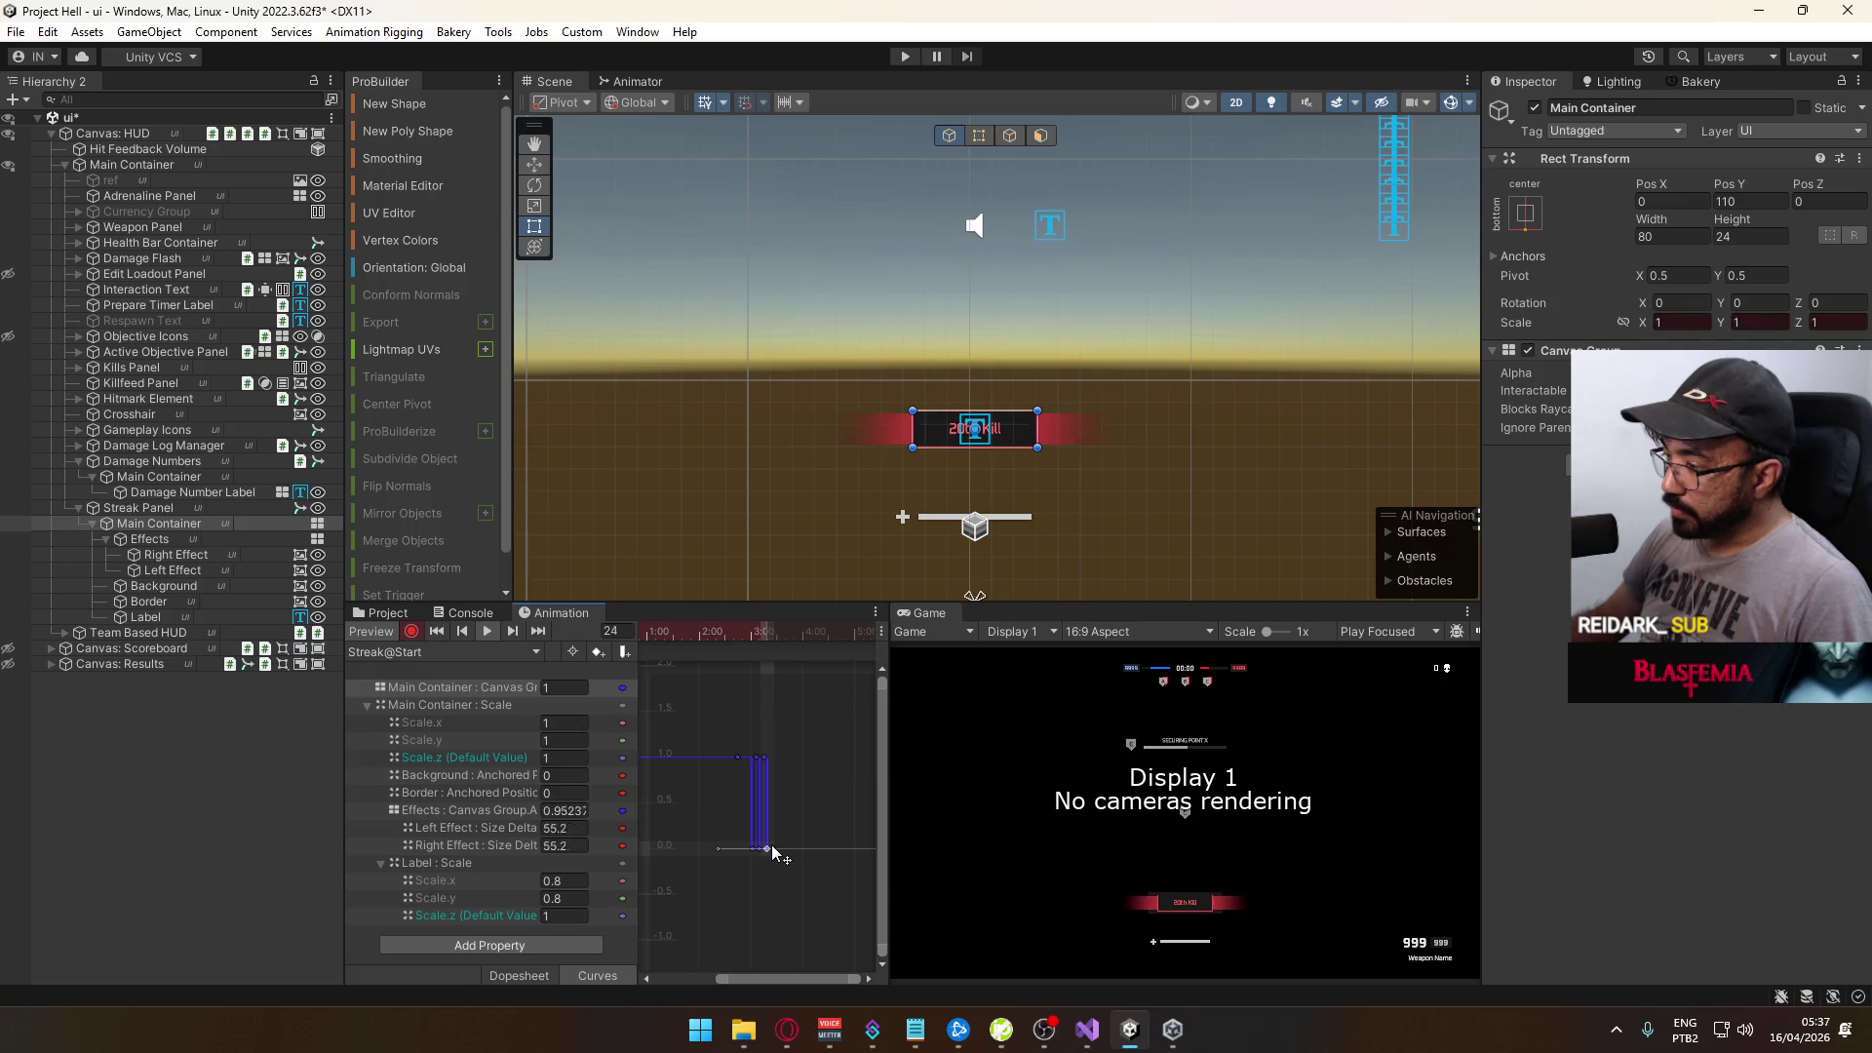
{"action": "mouse_move", "coordinate": [712, 816]}
{"action": "left_mouse_down"}
{"action": "mouse_move", "coordinate": [832, 839]}
{"action": "mouse_move", "coordinate": [782, 842]}
{"action": "left_mouse_up"}
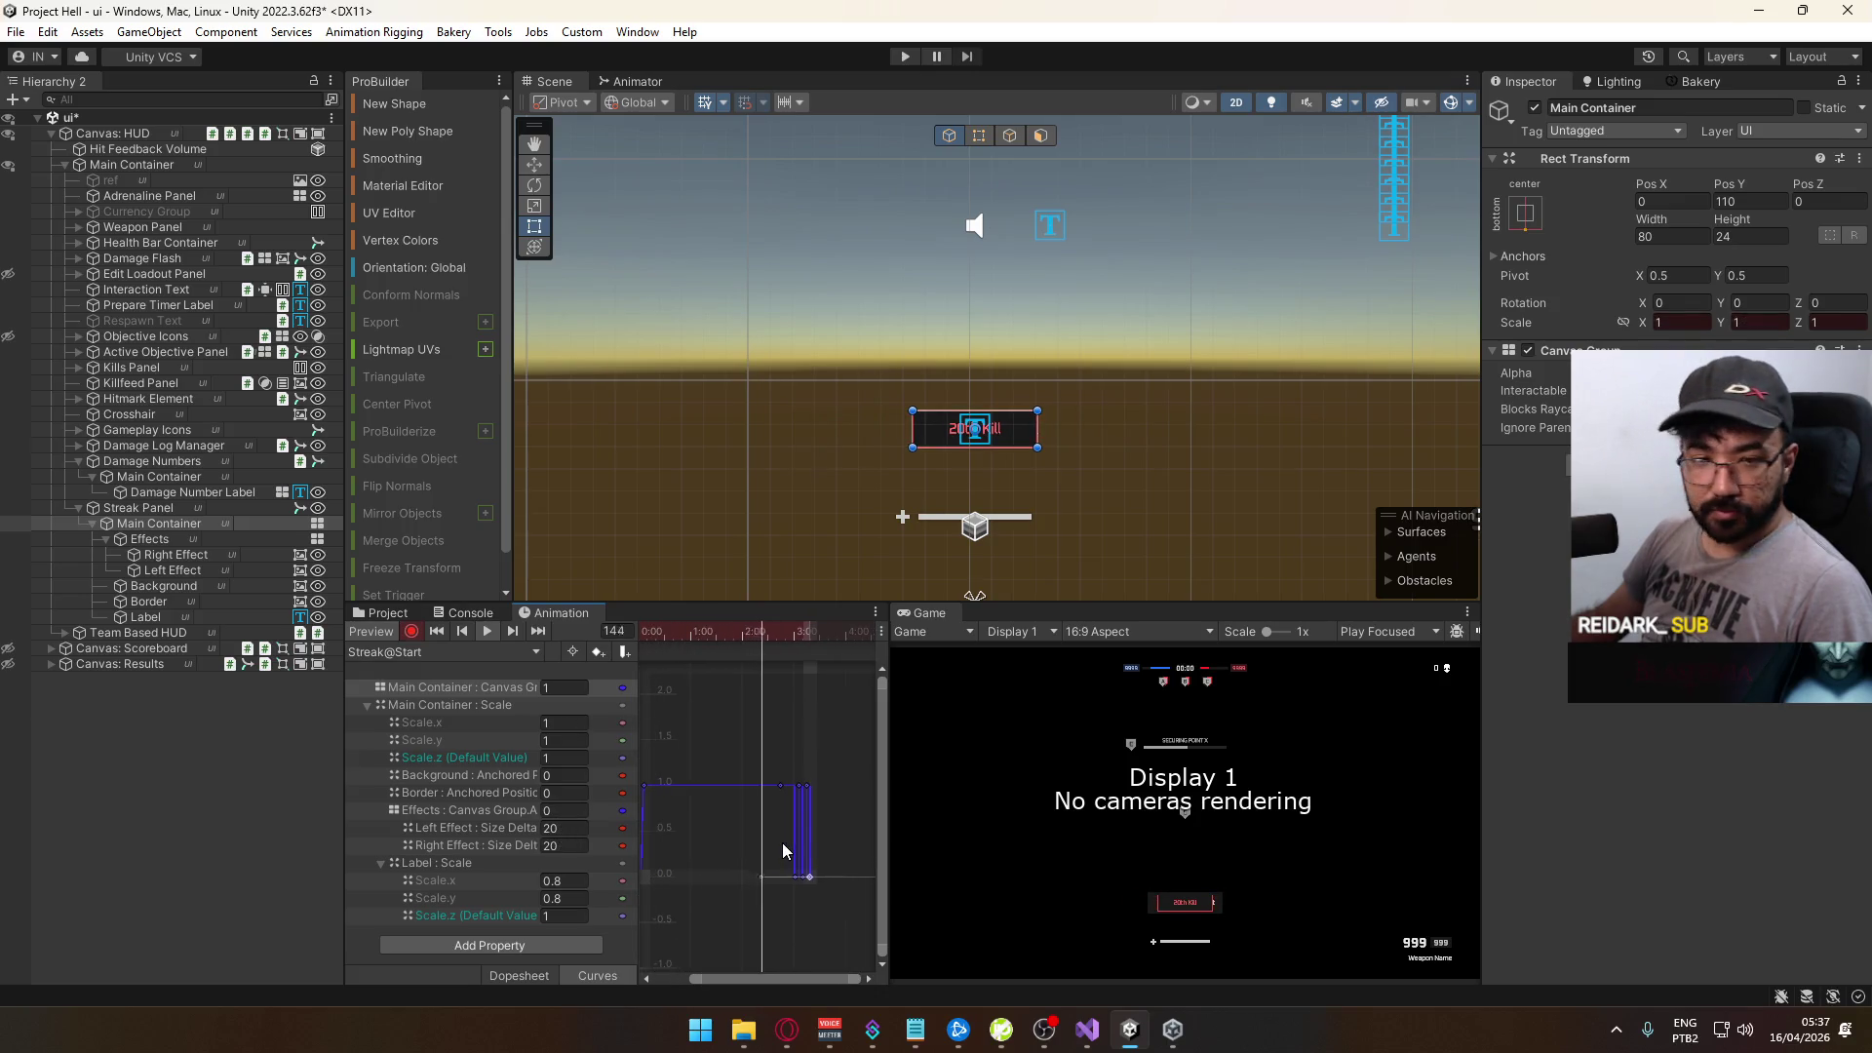
Switch to the dopesheet and scrub the preview to frame 41, then back to the start pose.
{"action": "key", "text": "c"}
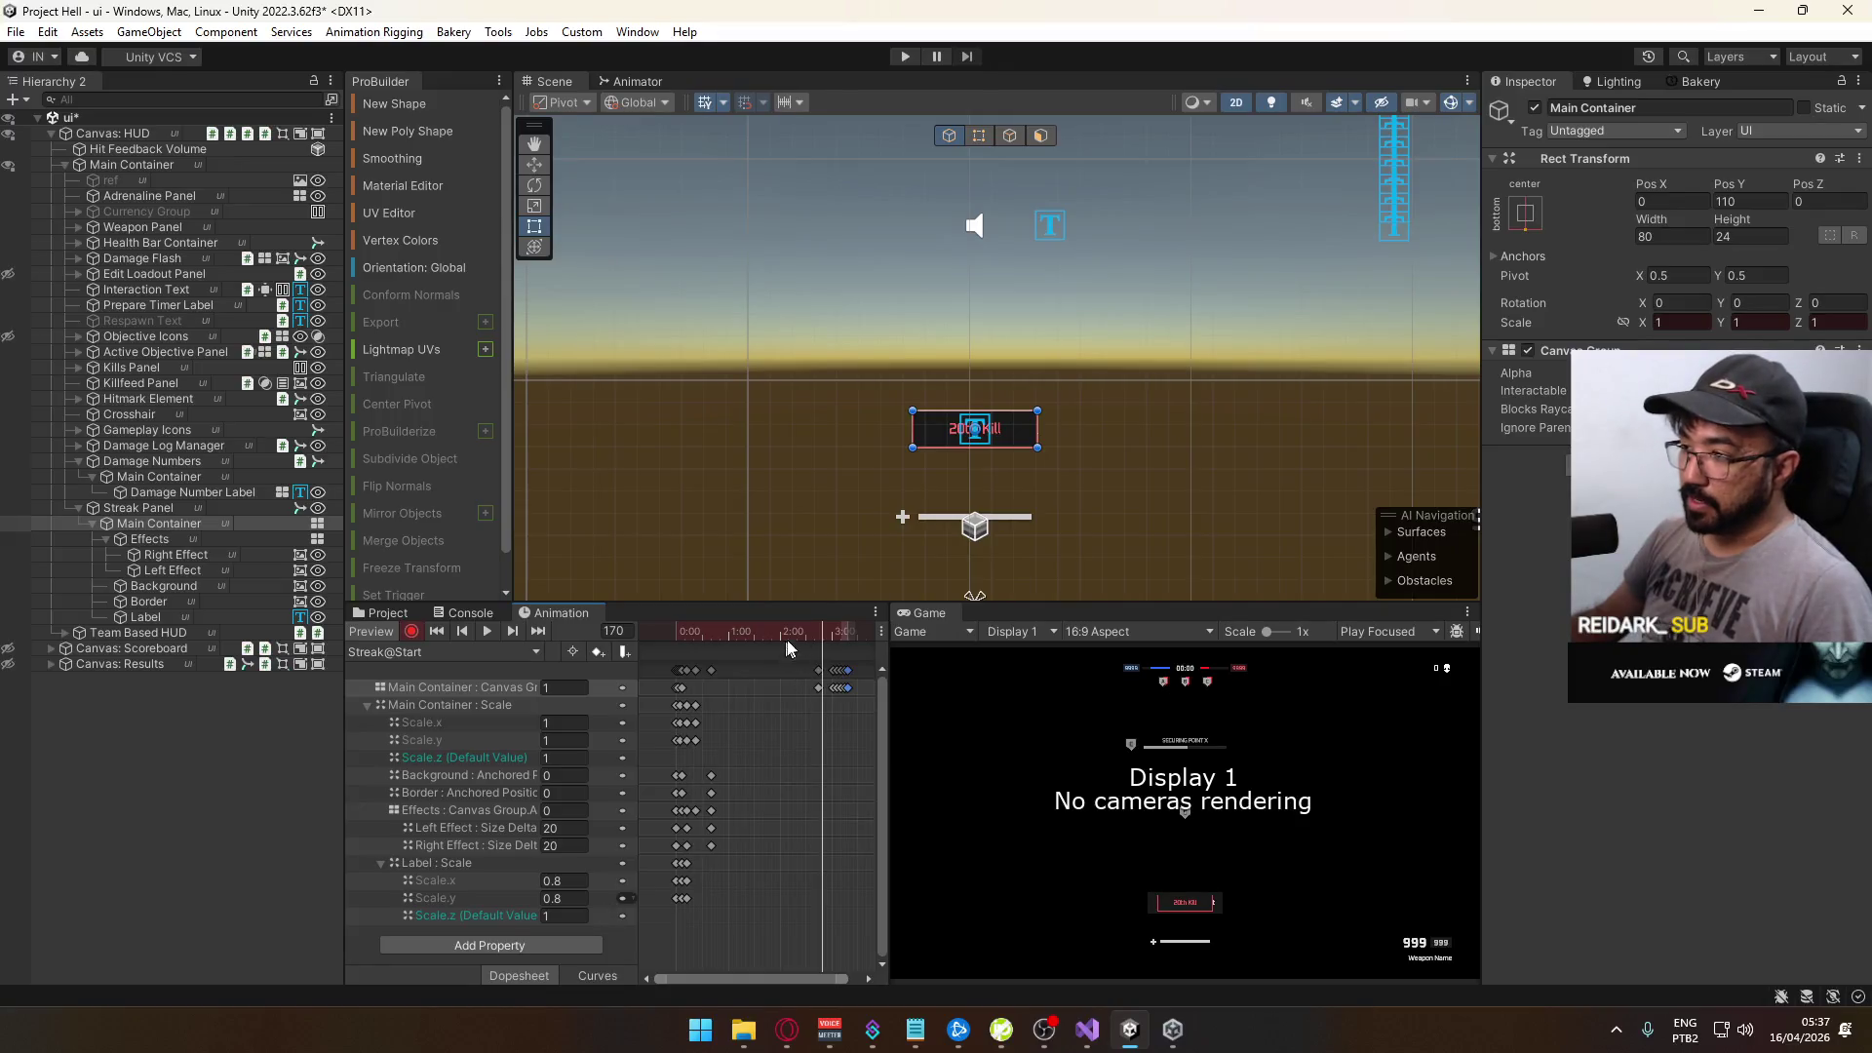
{"action": "left_click_drag", "start_coordinate": [821, 631], "coordinate": [651, 626]}
{"action": "left_click", "coordinate": [614, 630]}
{"action": "type", "text": "41"}
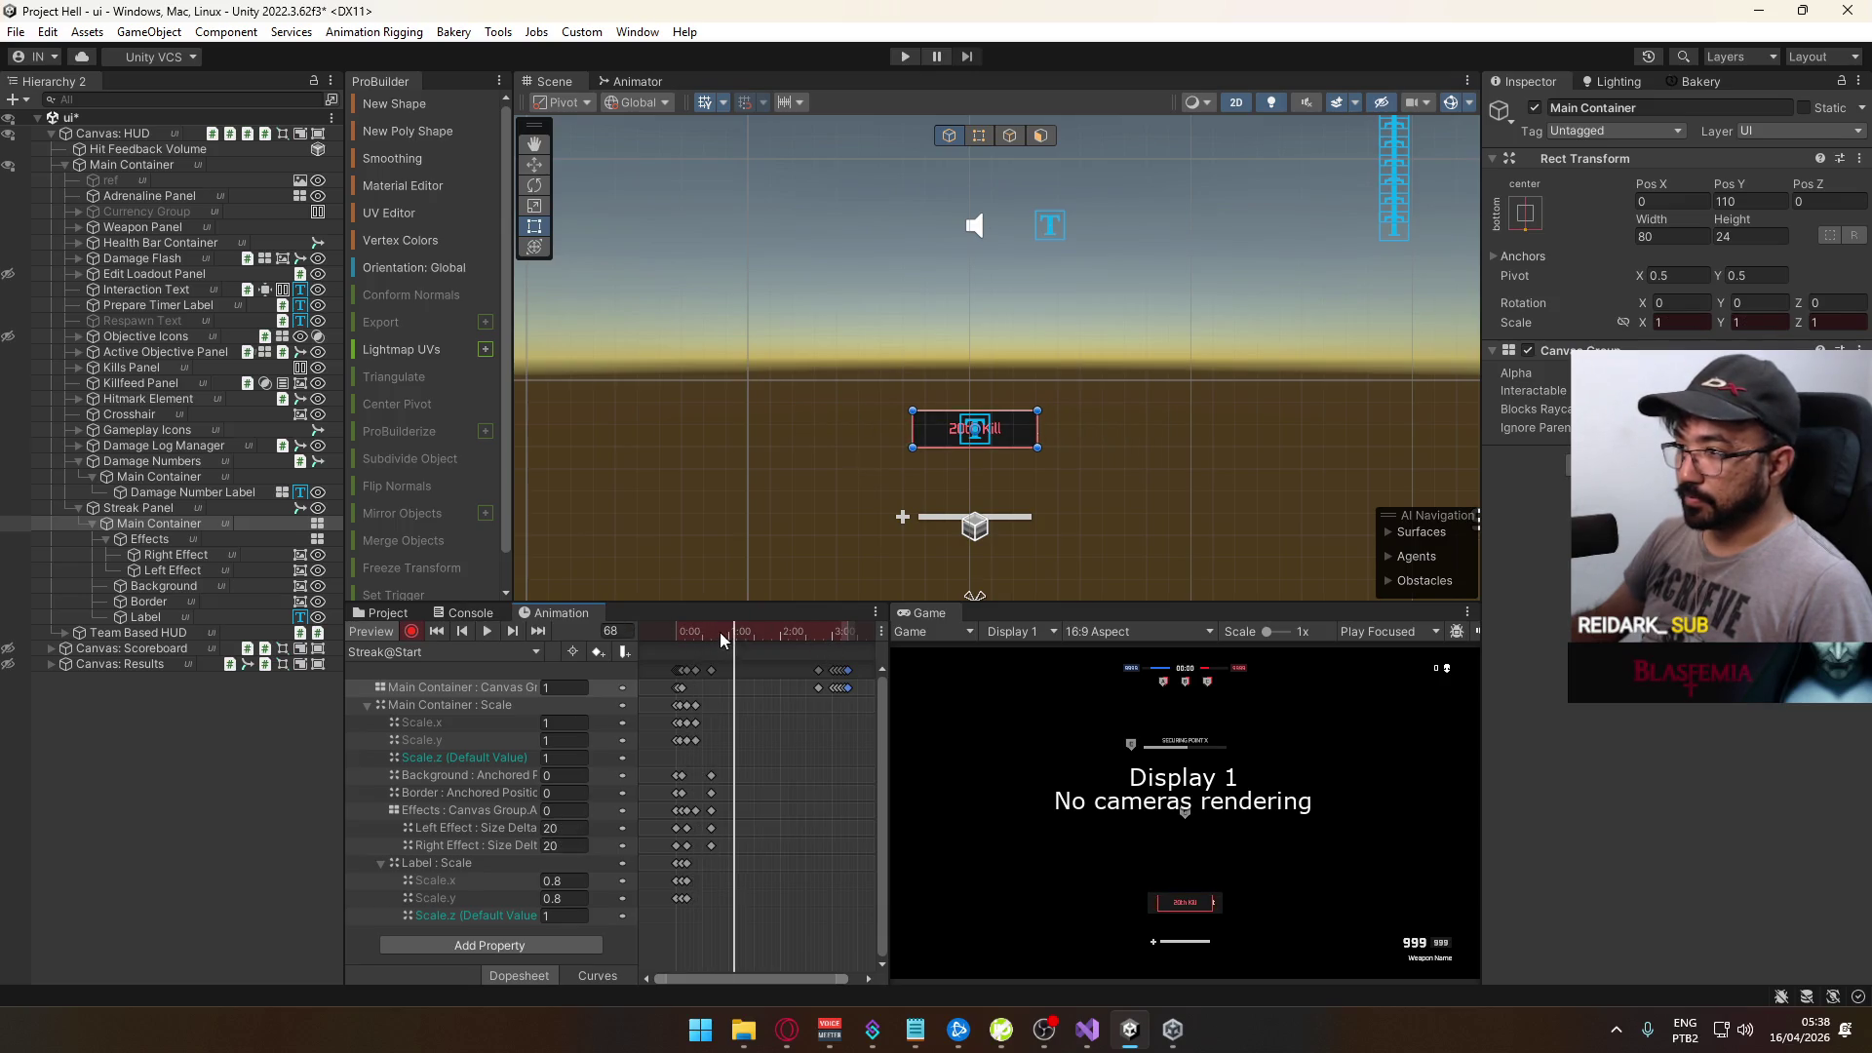
{"action": "left_click_drag", "start_coordinate": [721, 639], "coordinate": [650, 635]}
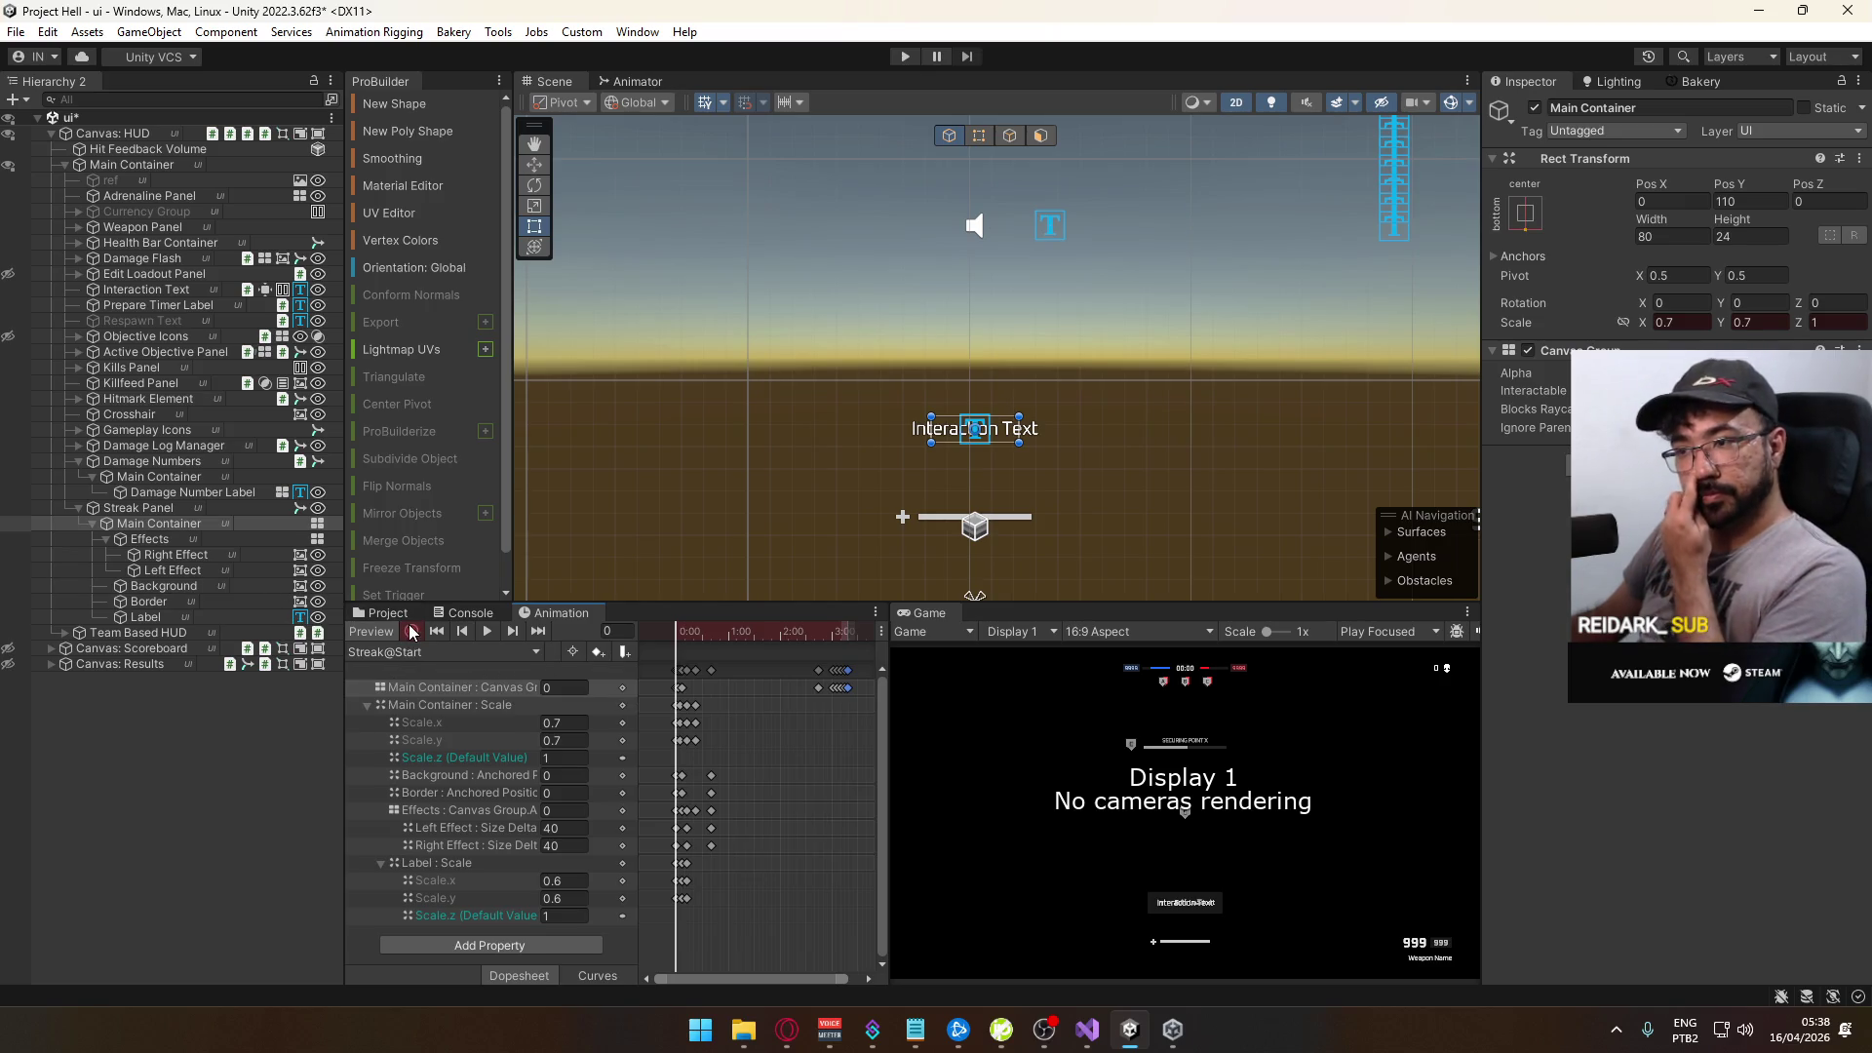
Duplicate the Streak@Start clip in the Project window and rename the copy Streak@Simple.
{"action": "left_click", "coordinate": [387, 612]}
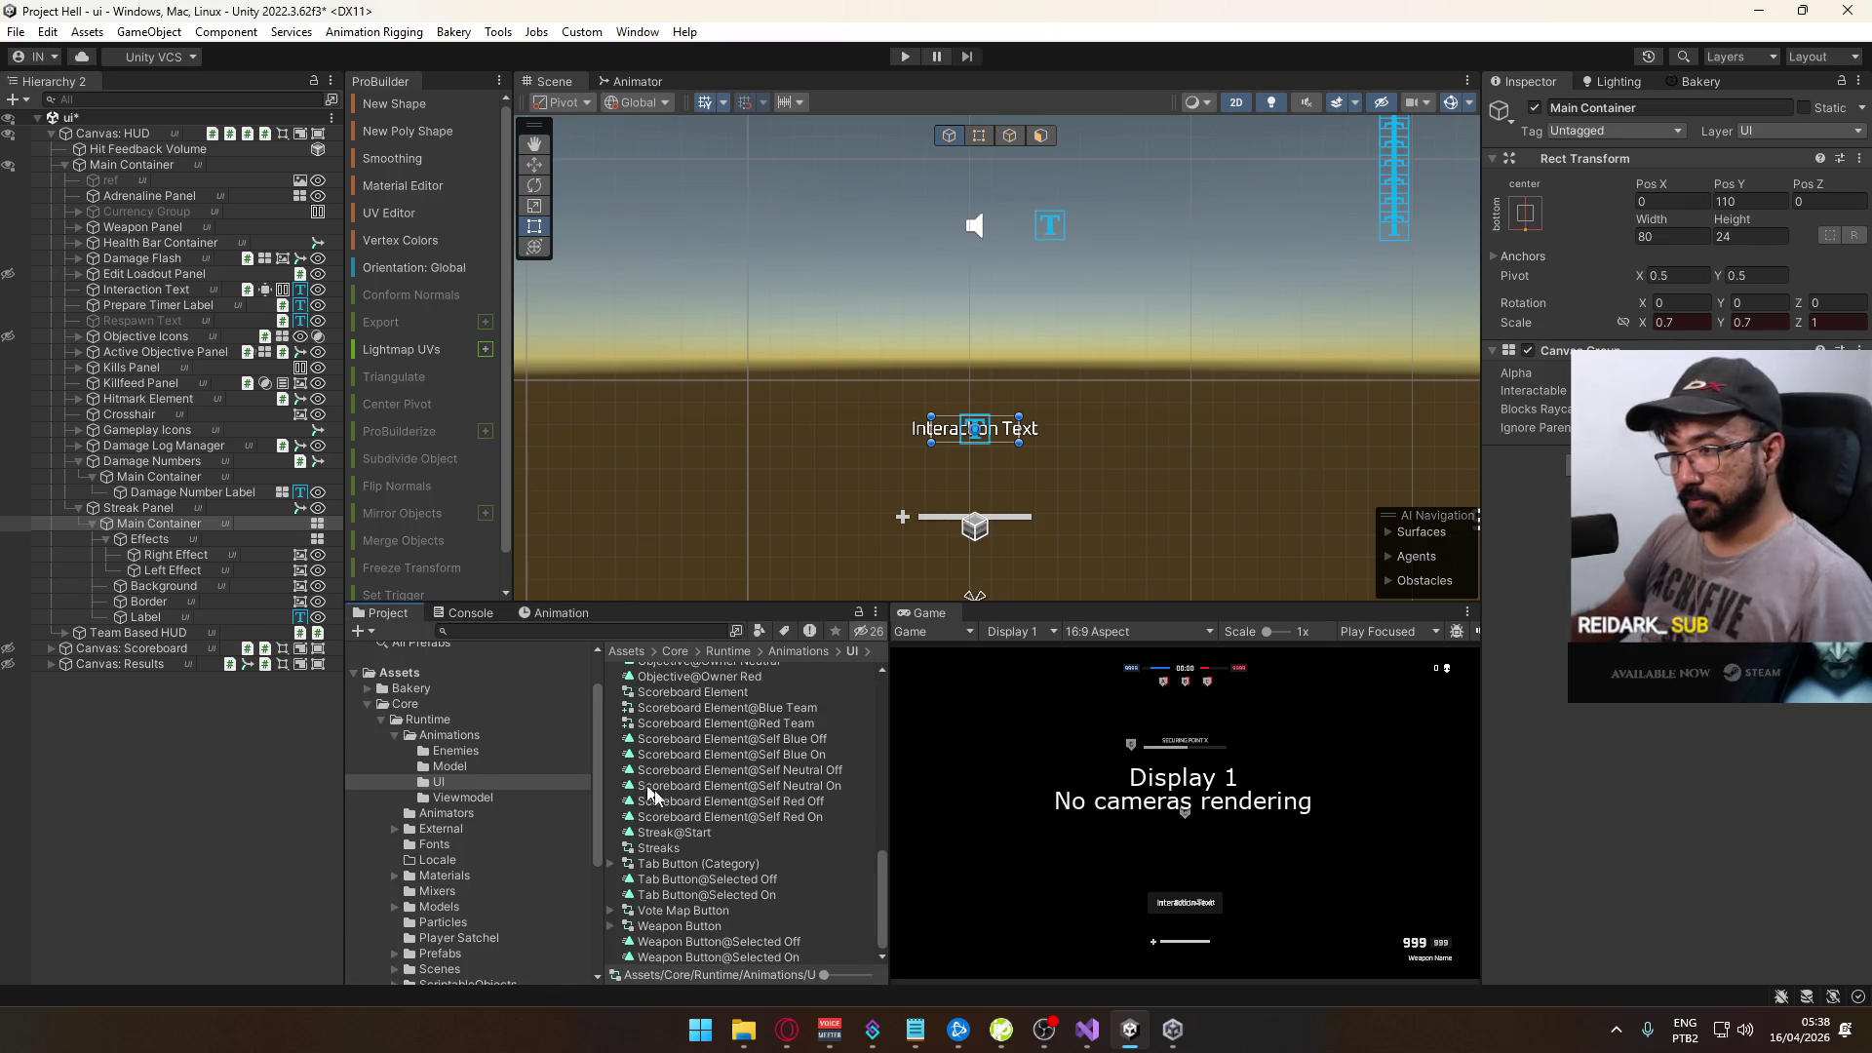
{"action": "left_click", "coordinate": [735, 835]}
{"action": "key", "text": "ctrl+d"}
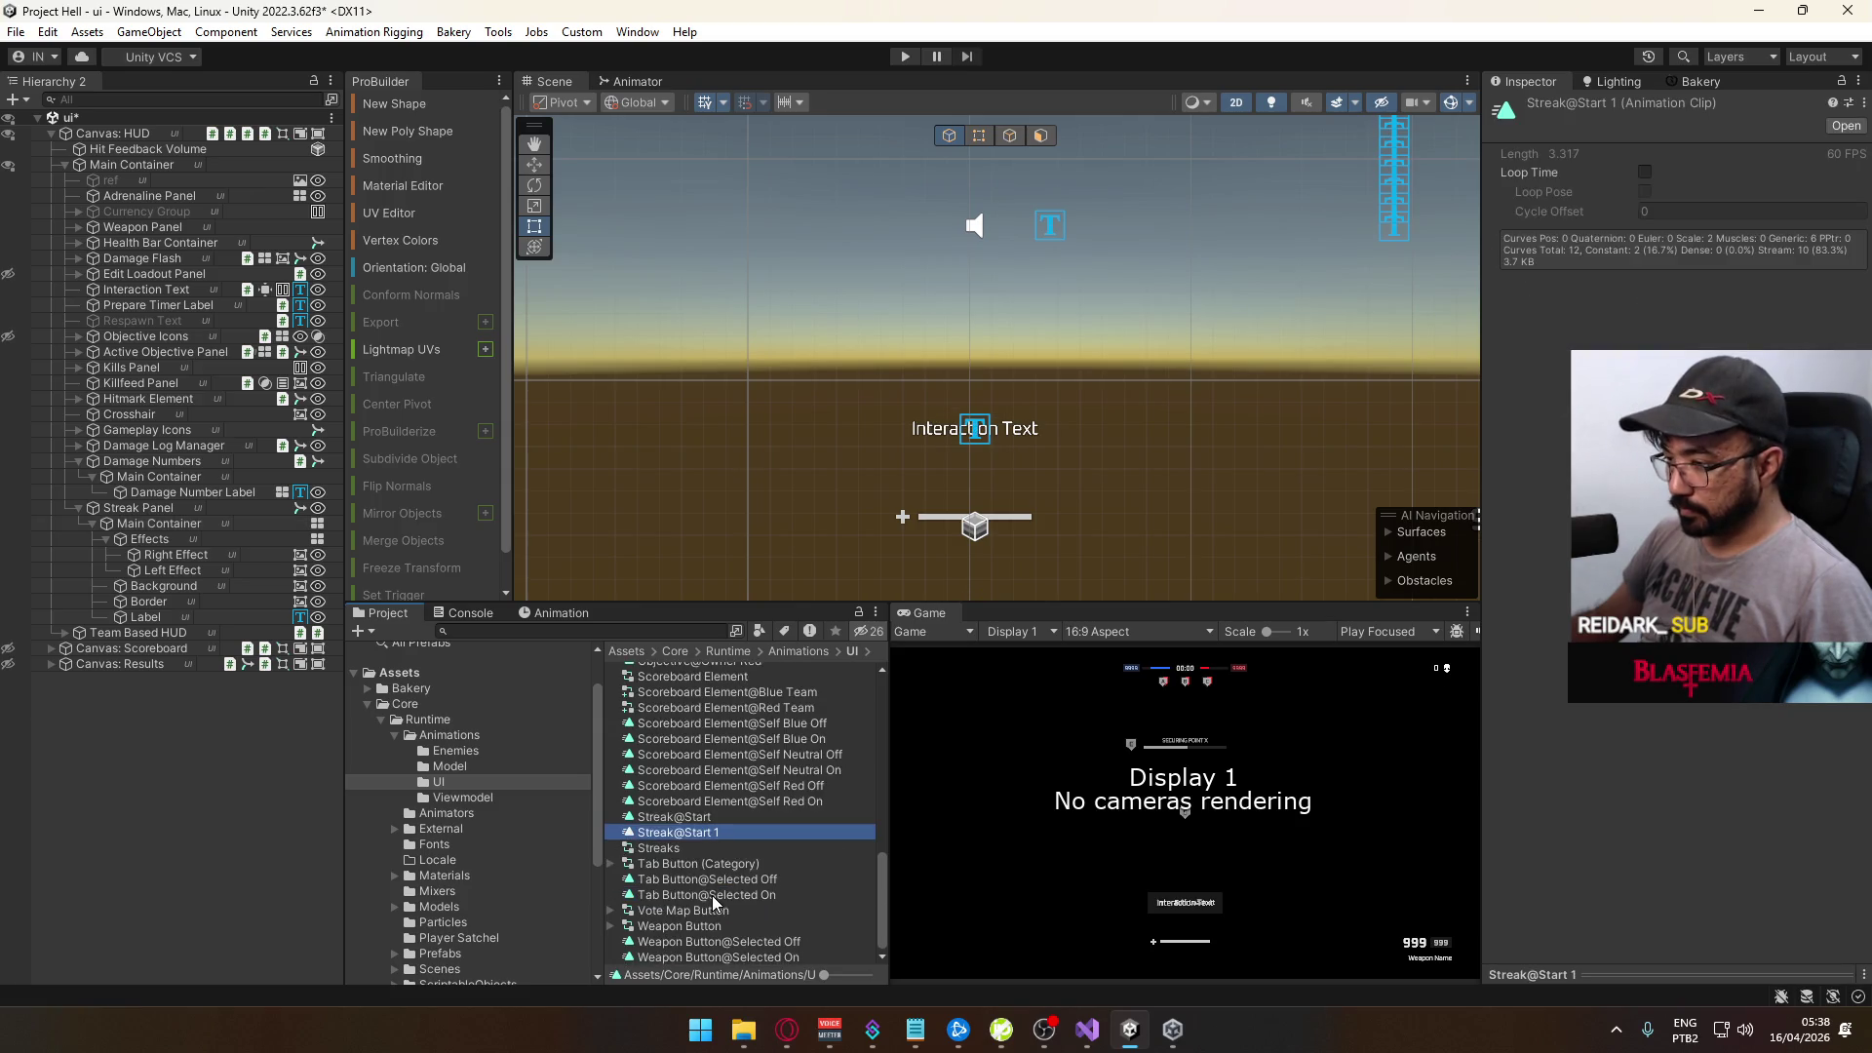
{"action": "left_click", "coordinate": [688, 836]}
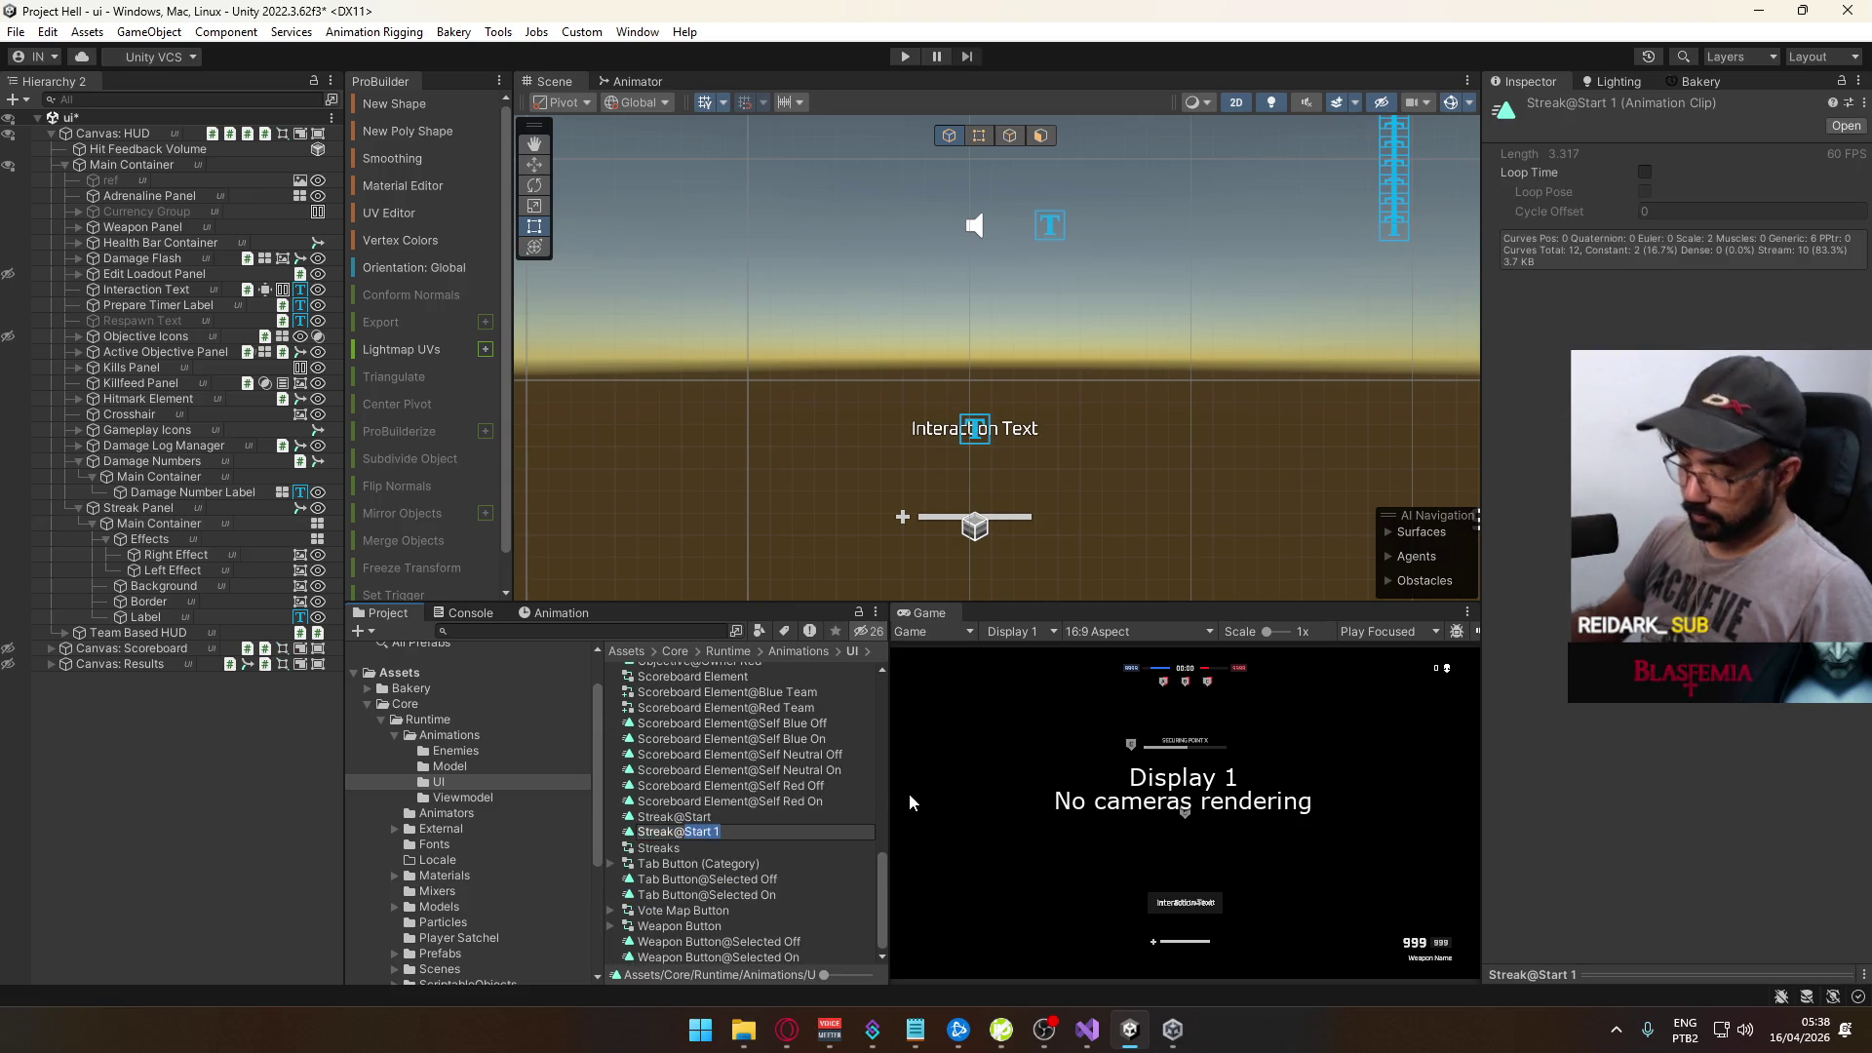
{"action": "key", "text": "BackSpace"}
{"action": "key", "text": "BackSpace"}
{"action": "key", "text": "BackSpace"}
{"action": "type", "text": "imple"}
{"action": "key", "text": "Return"}
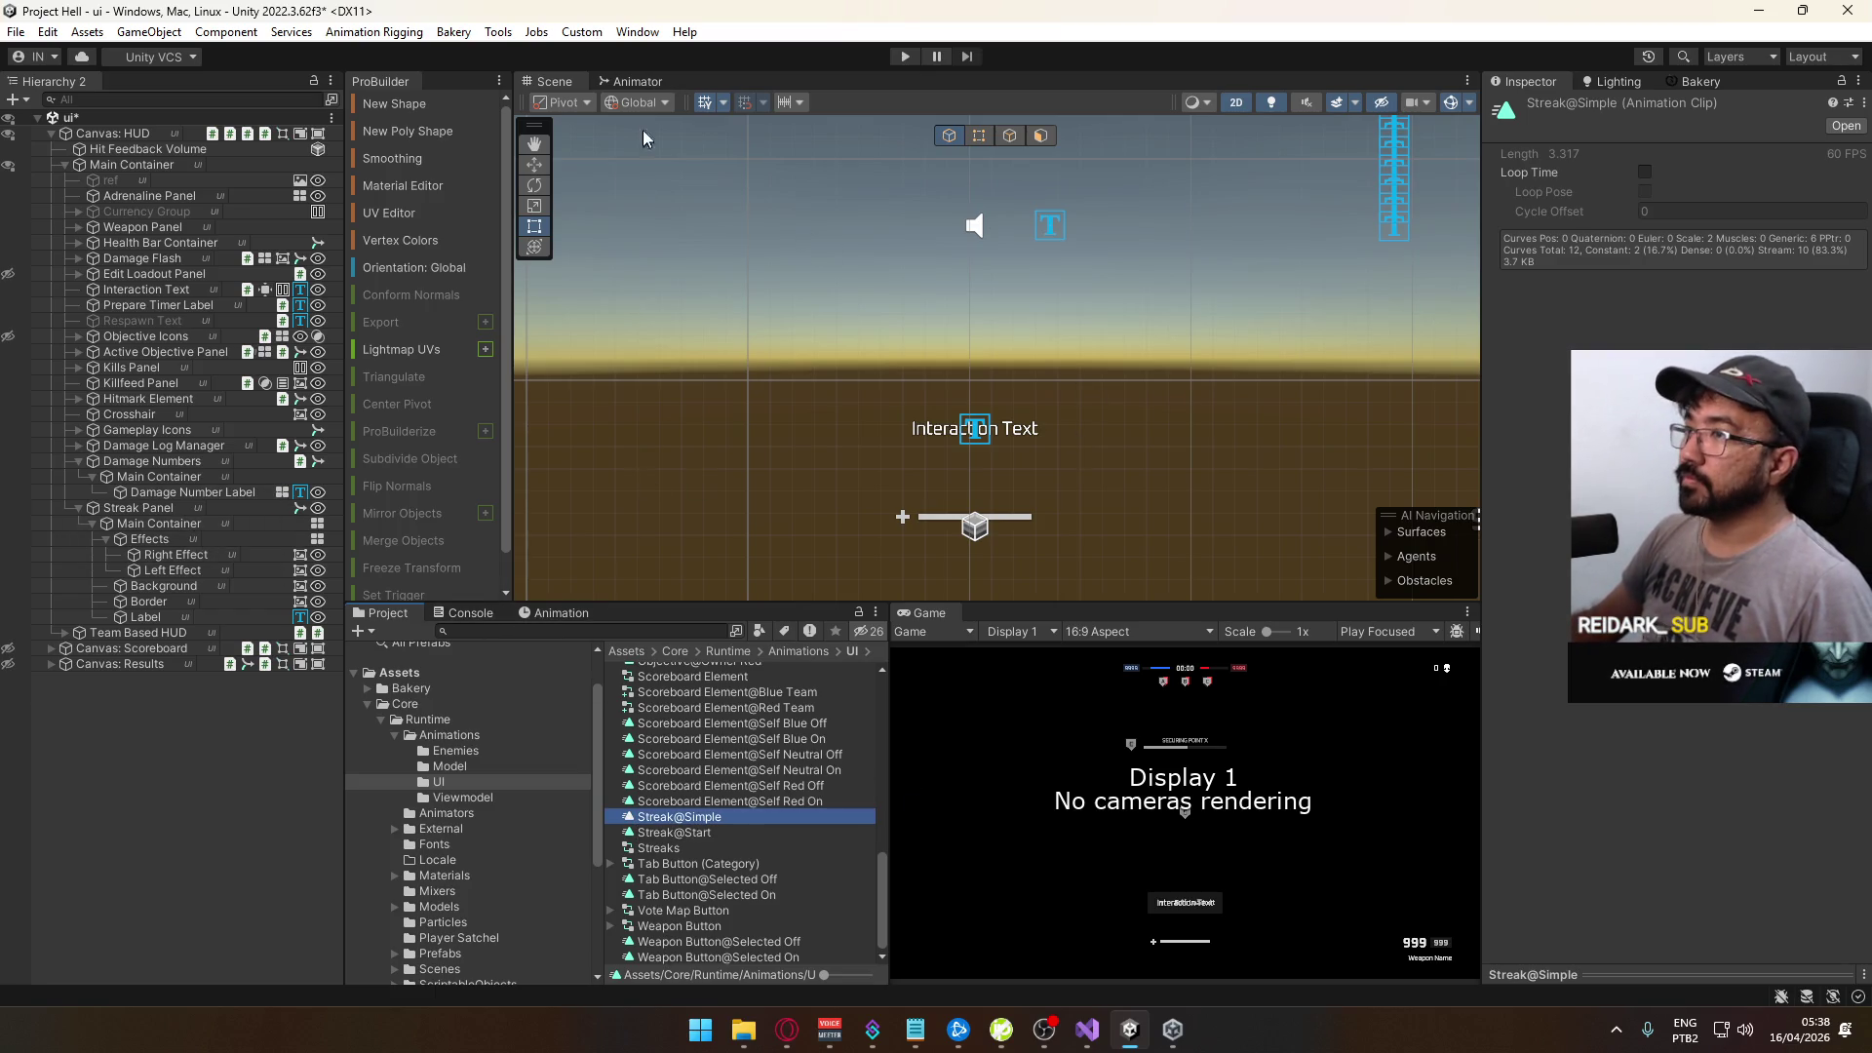
{"action": "left_click", "coordinate": [635, 81]}
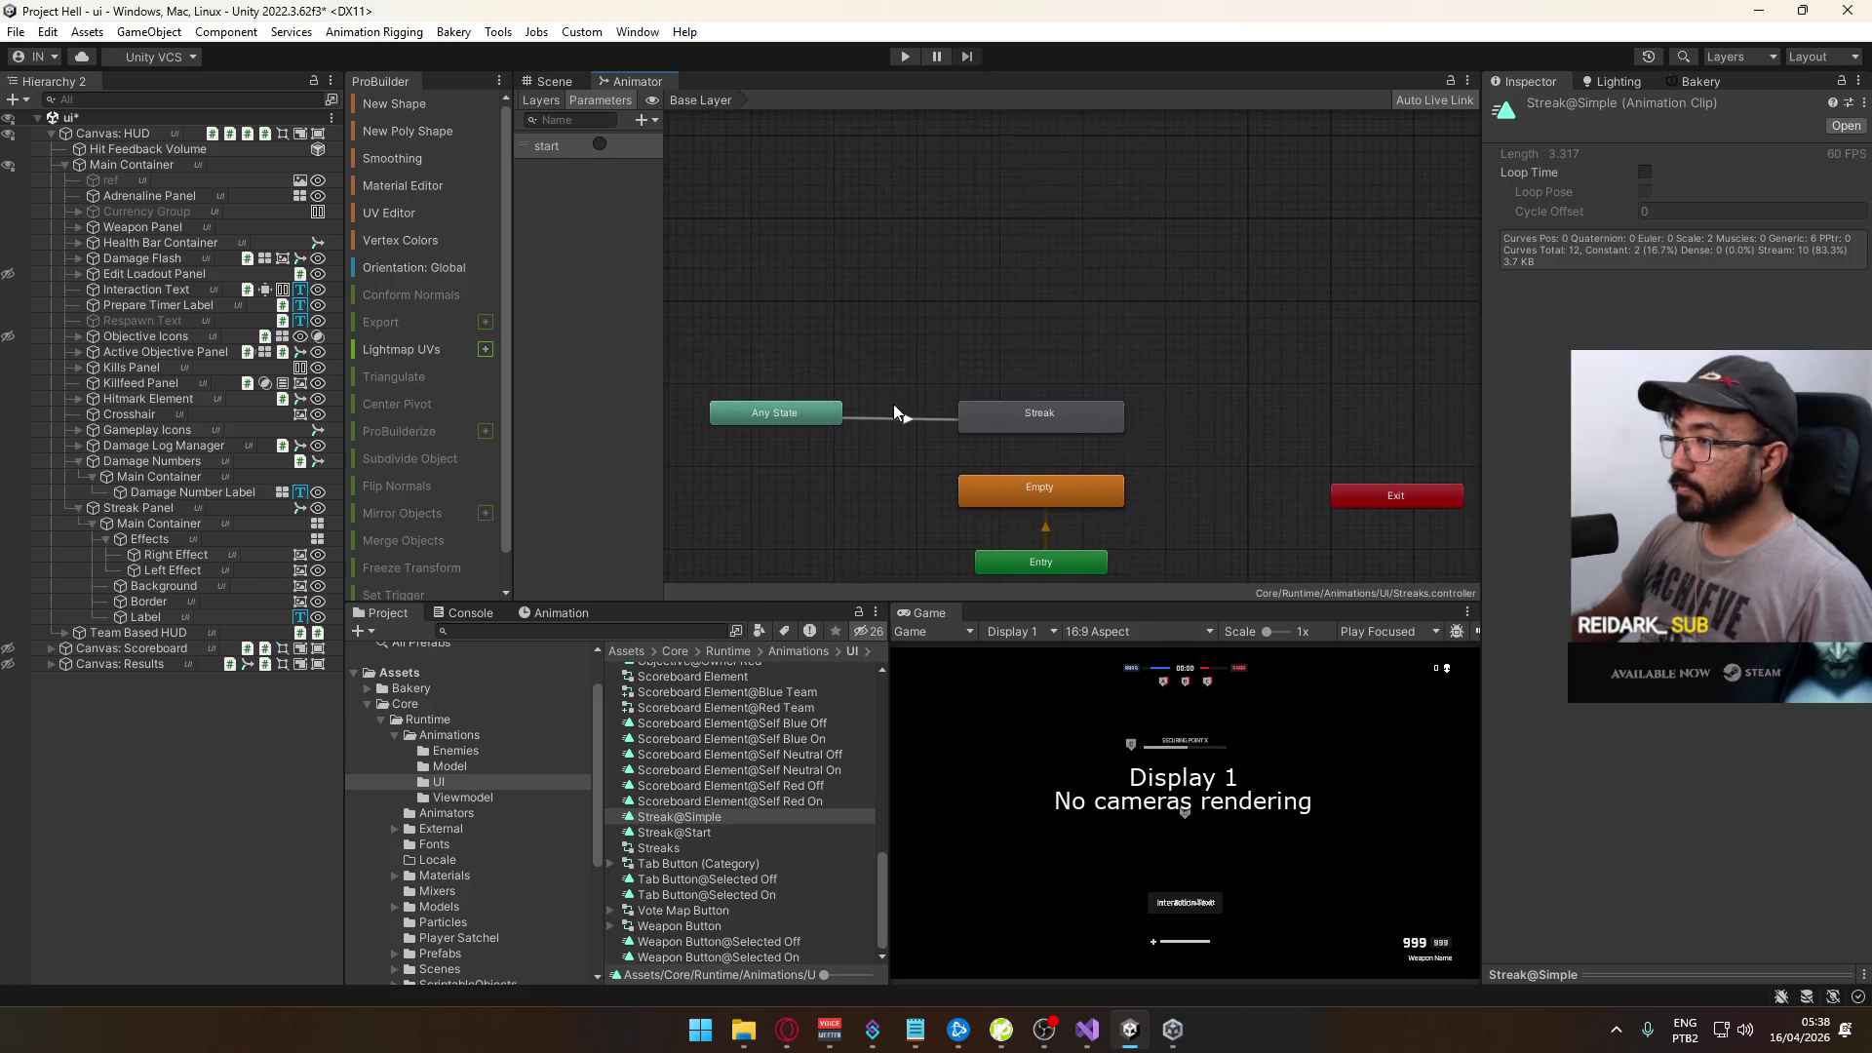
Duplicate the Streak state with its Any State transition and name the two states Start and Simple.
{"action": "left_click", "coordinate": [1085, 412]}
{"action": "left_click", "coordinate": [897, 419], "text": "ctrl"}
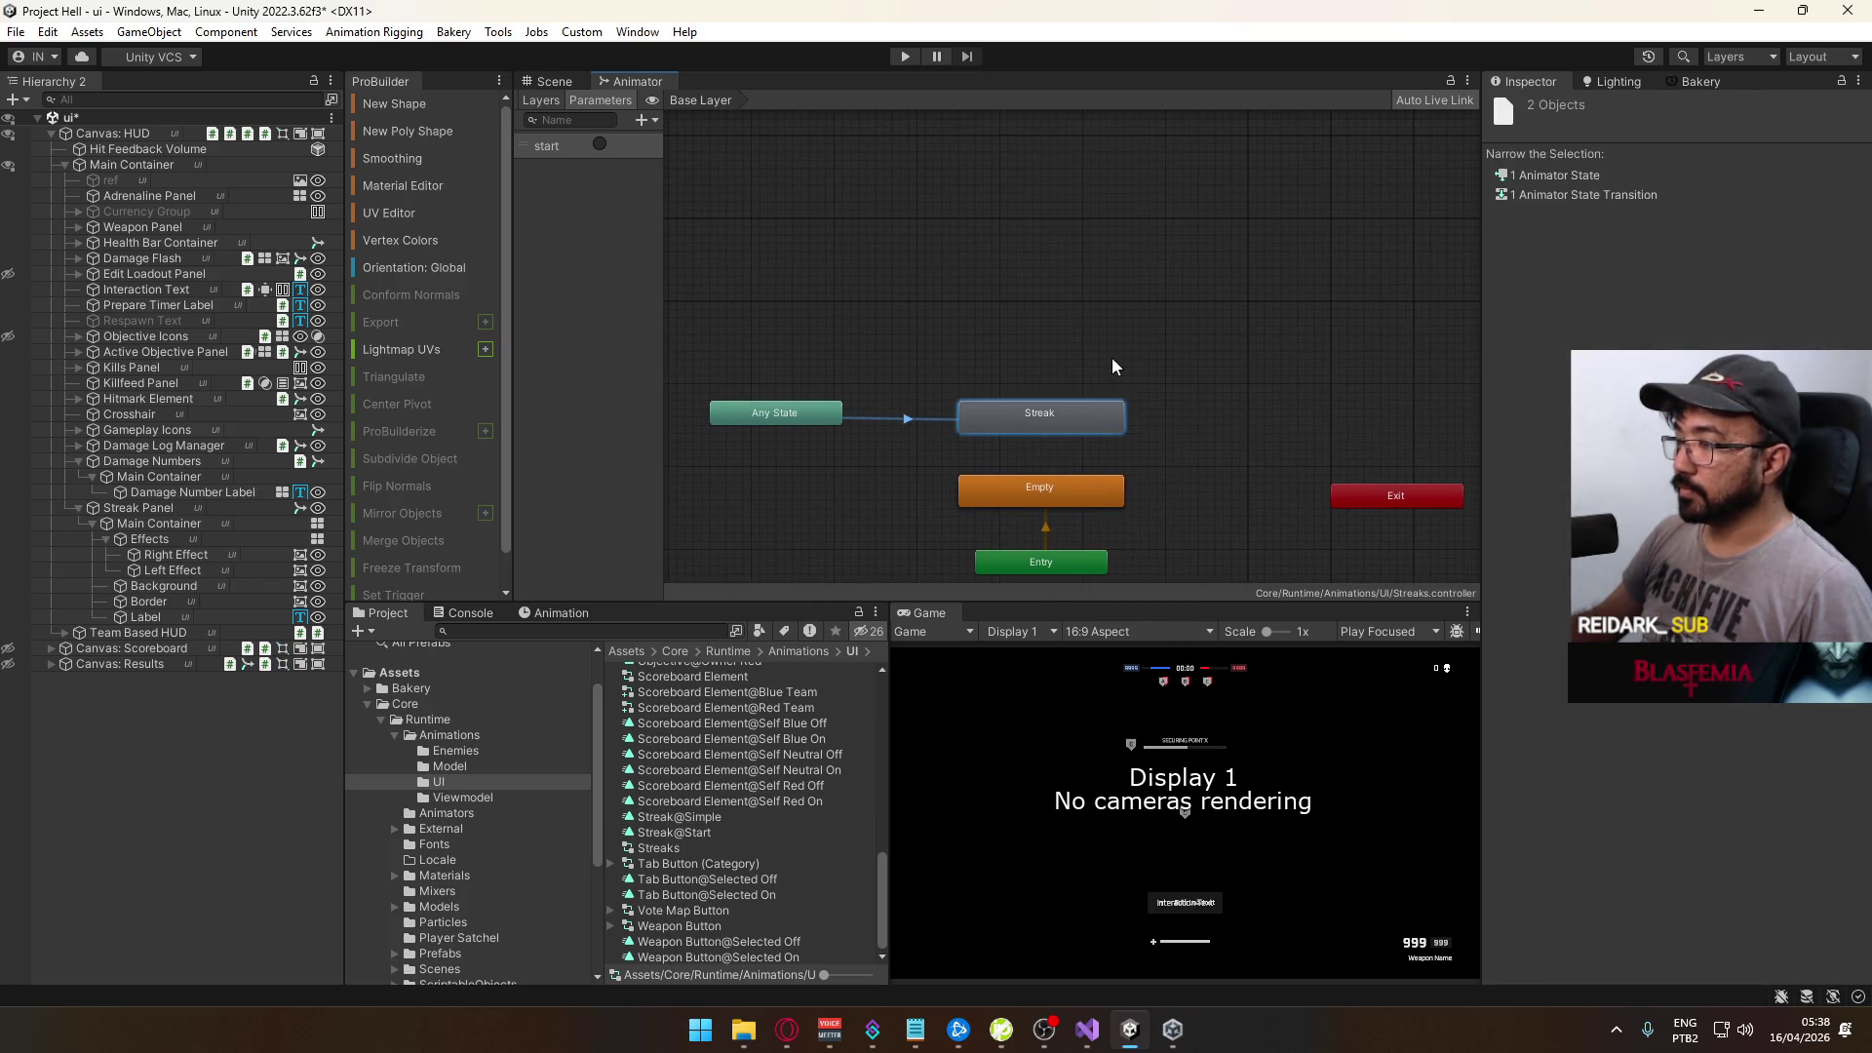
{"action": "key", "text": "ctrl+d"}
{"action": "mouse_move", "coordinate": [830, 402]}
{"action": "left_mouse_down"}
{"action": "mouse_move", "coordinate": [1006, 319]}
{"action": "mouse_move", "coordinate": [1073, 361]}
{"action": "left_mouse_up"}
{"action": "left_click", "coordinate": [1063, 413]}
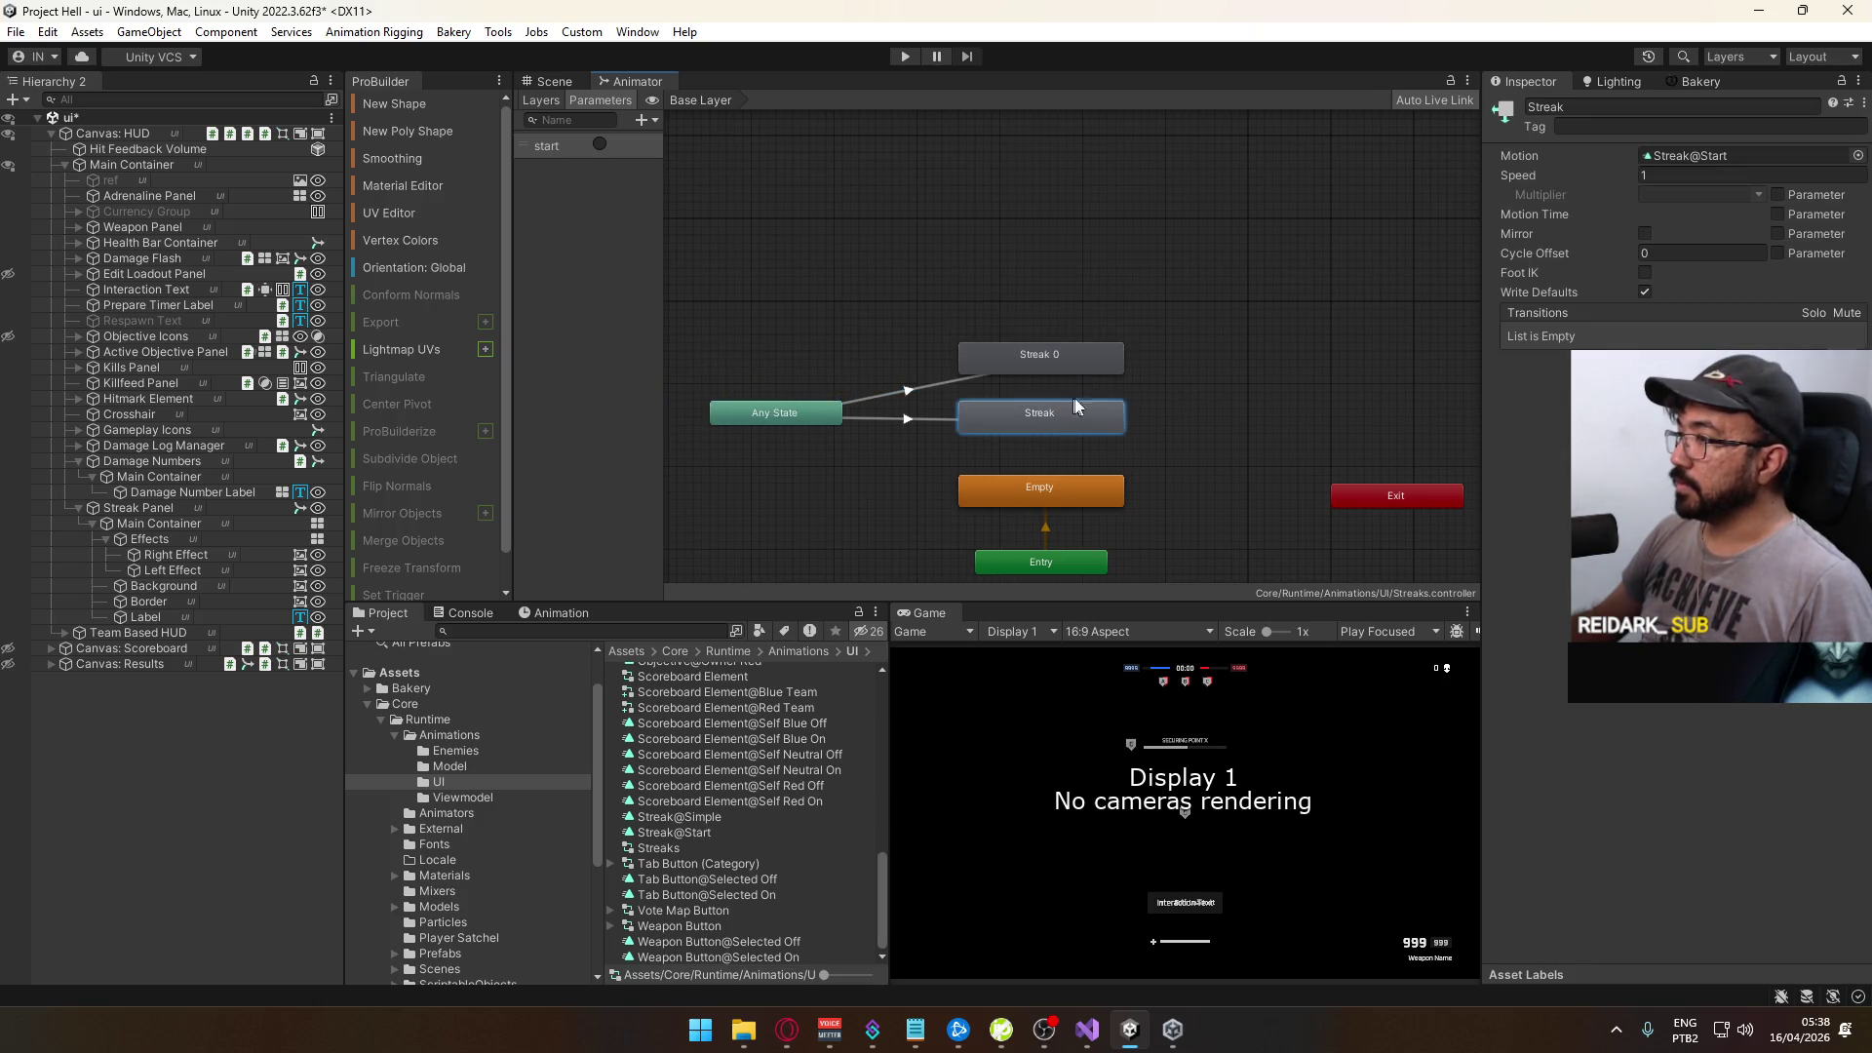
{"action": "type", "text": "t"}
{"action": "left_click", "coordinate": [1102, 358]}
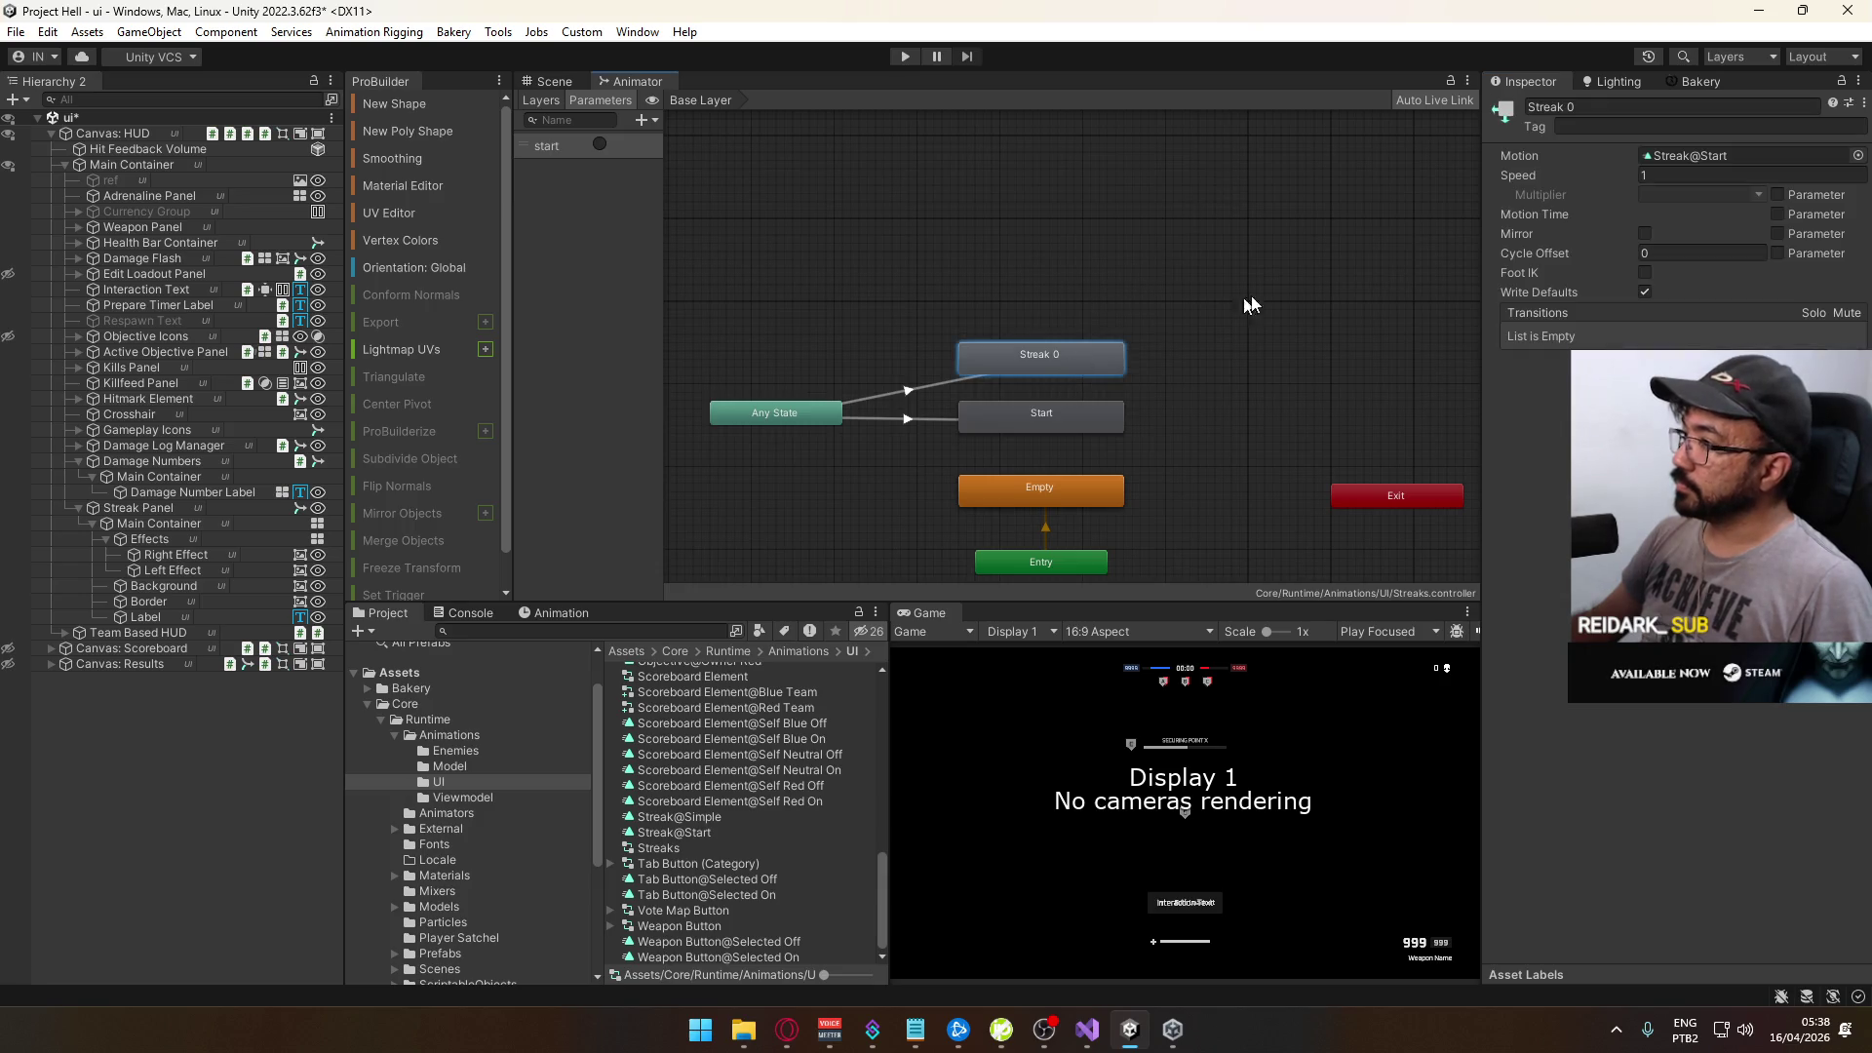
{"action": "left_click", "coordinate": [1643, 107]}
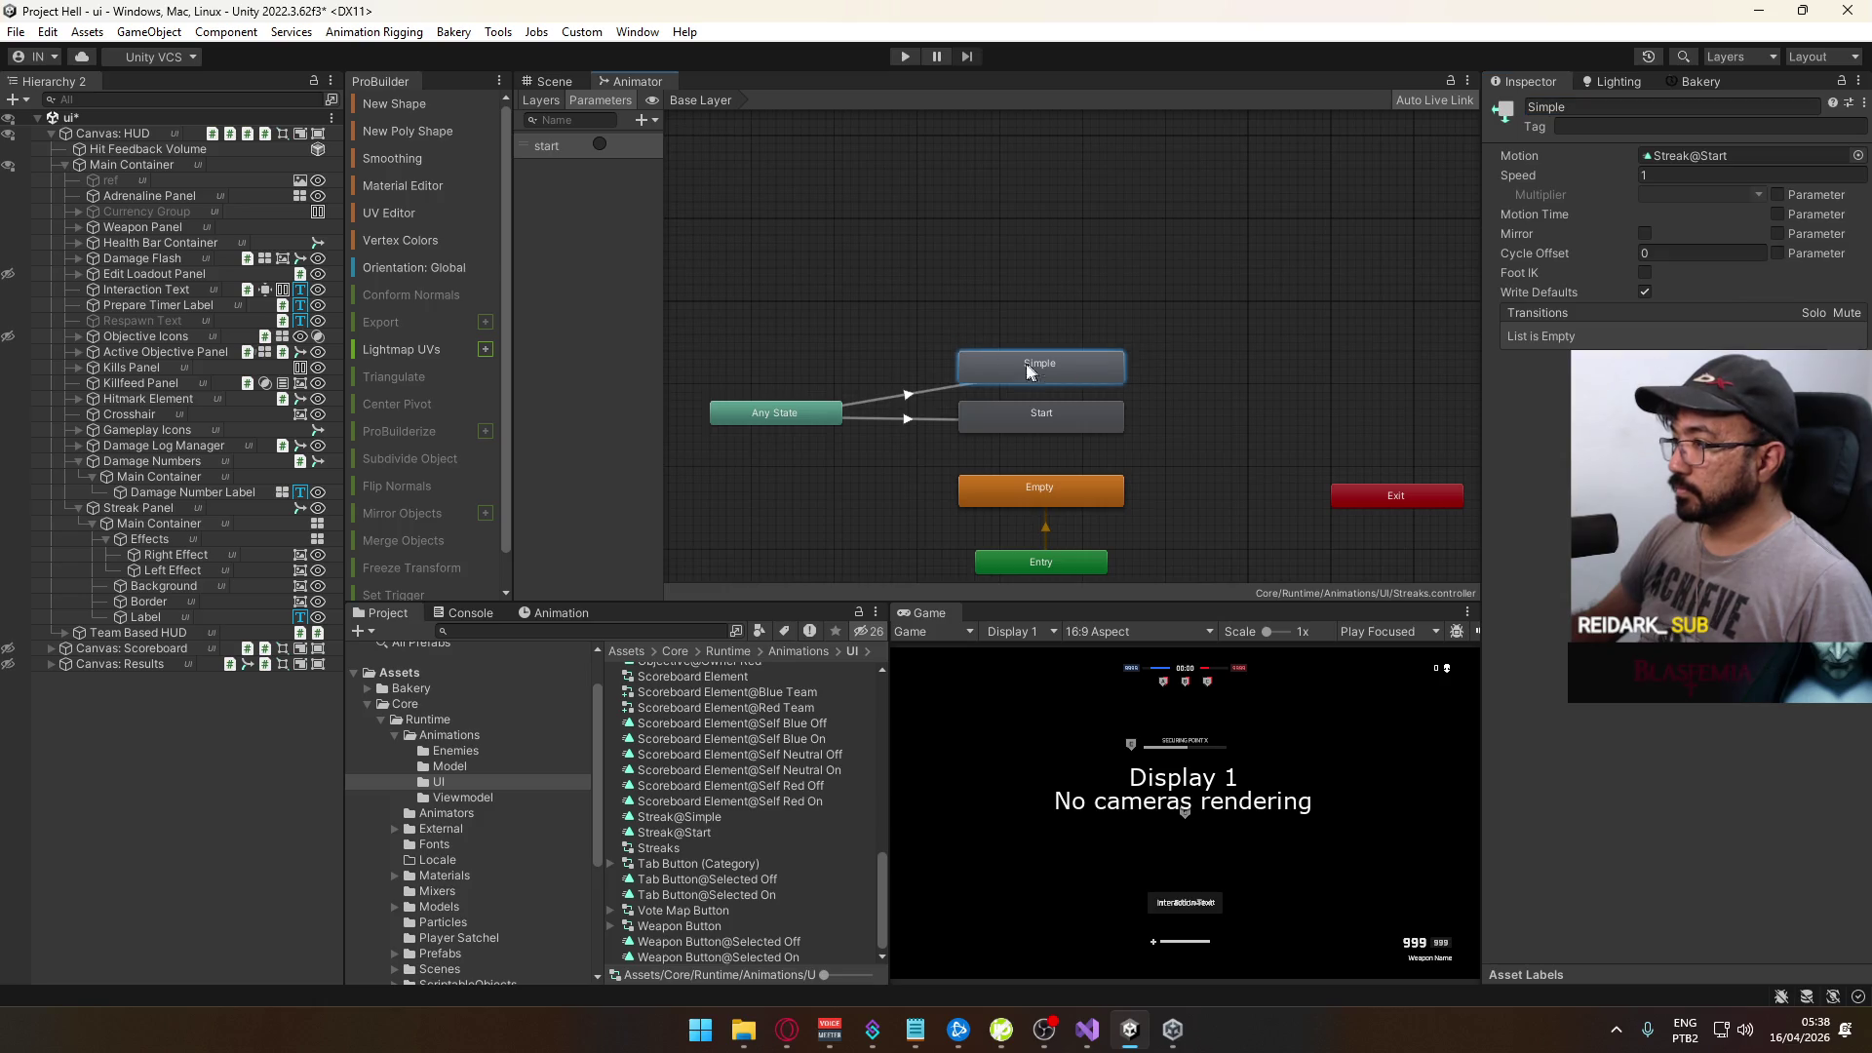
Assign the Streak@Simple clip as the Simple state's Motion.
{"action": "left_click", "coordinate": [927, 388]}
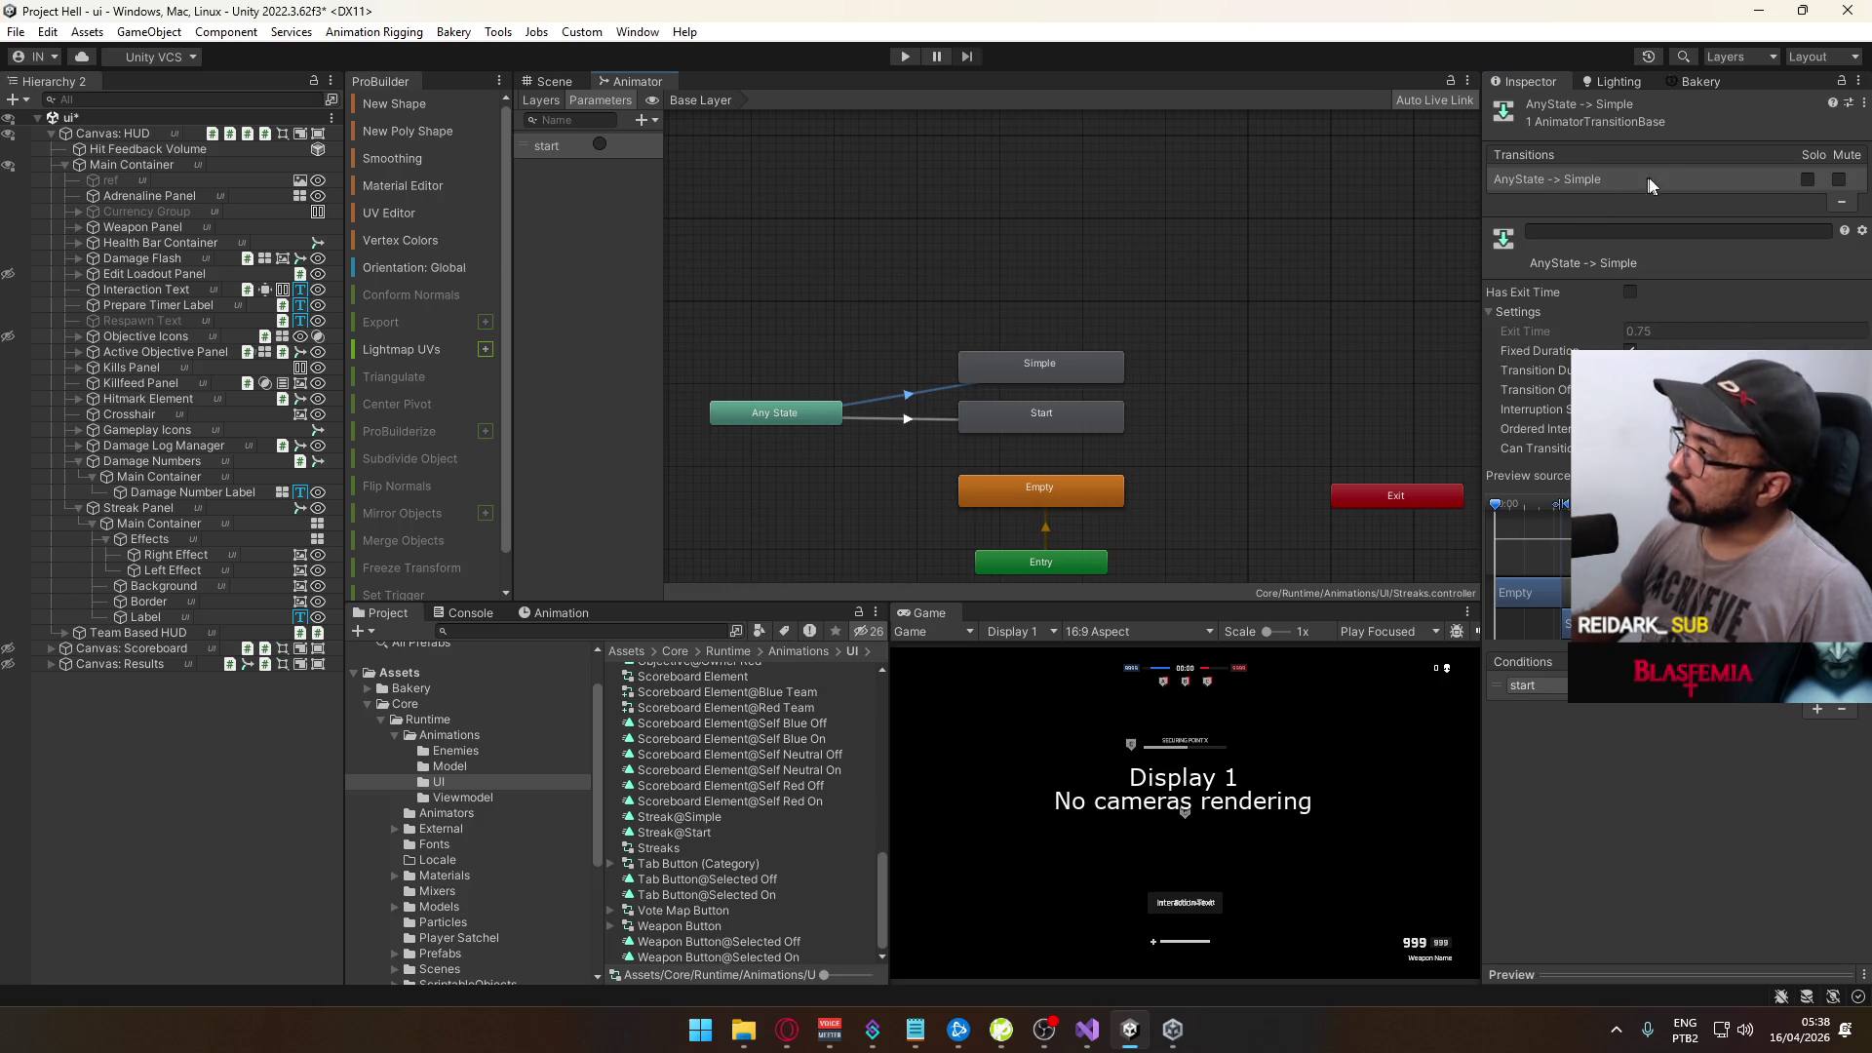
{"action": "left_click", "coordinate": [1062, 367]}
{"action": "left_click", "coordinate": [1857, 155]}
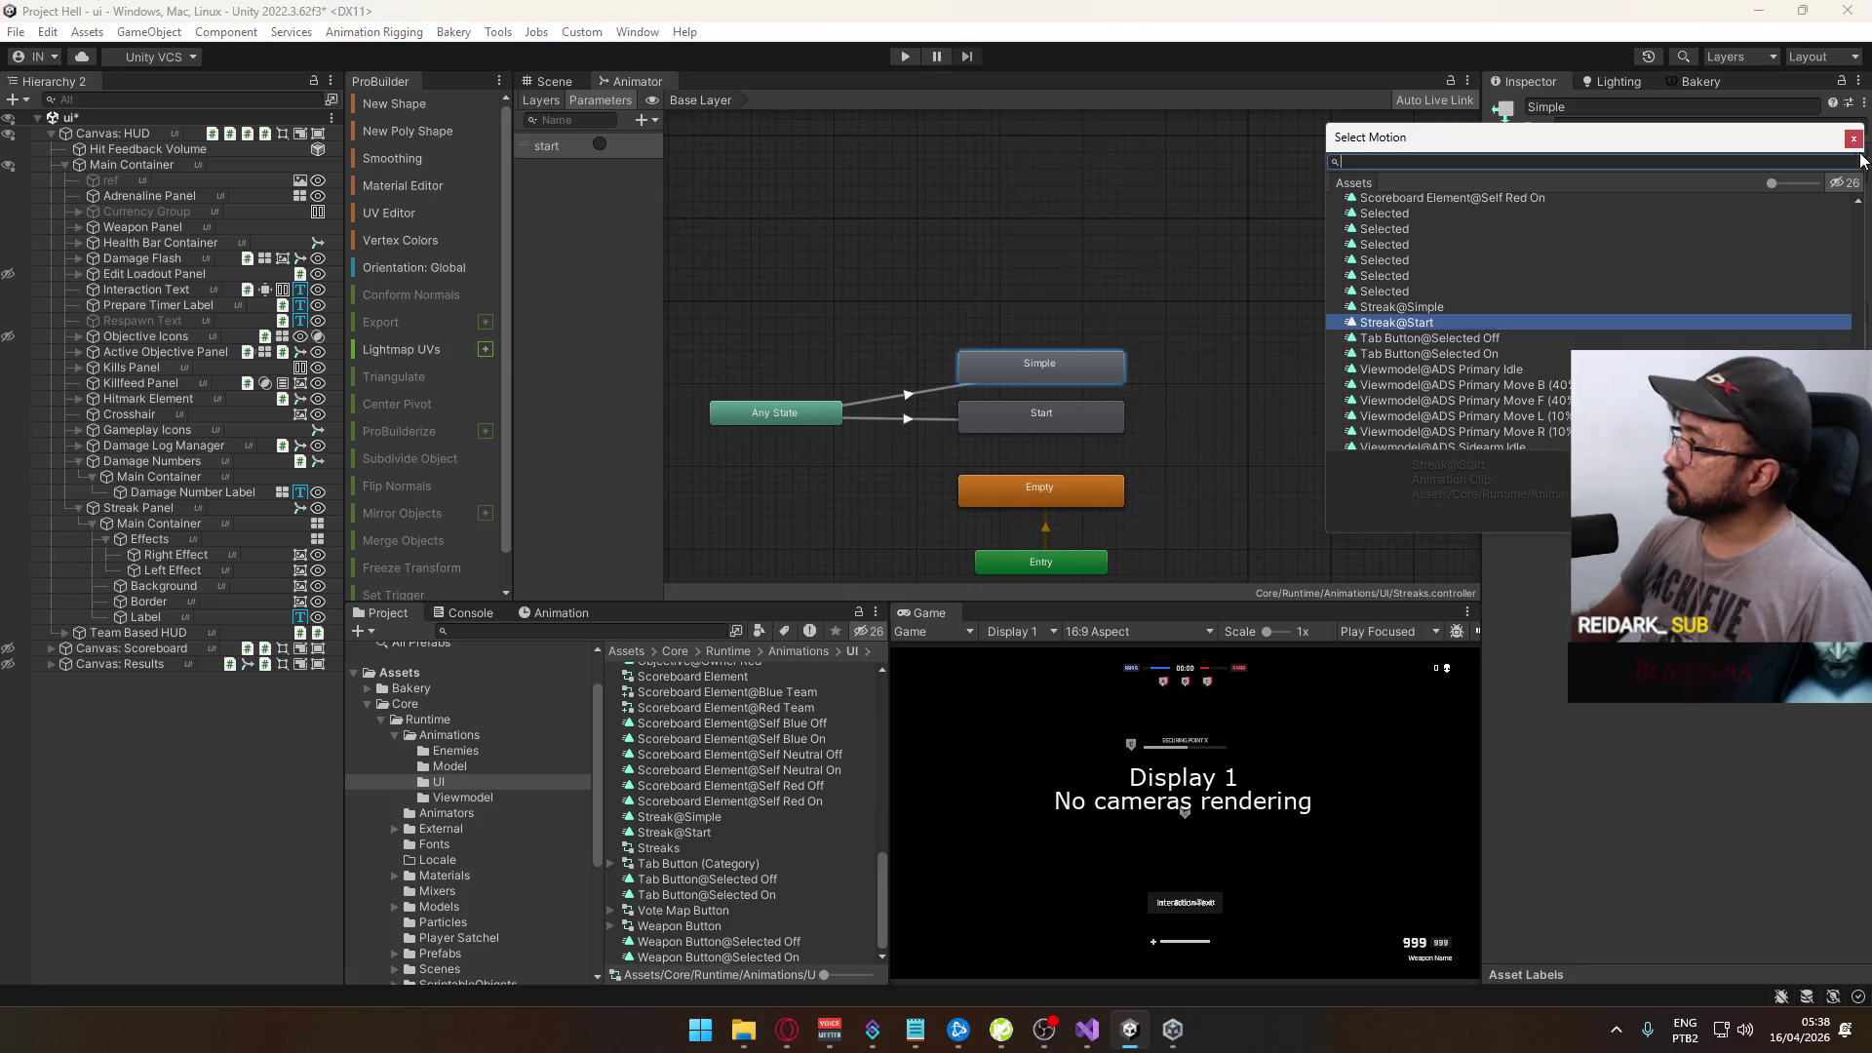
{"action": "double_click", "coordinate": [1448, 306]}
{"action": "left_click", "coordinate": [559, 612]}
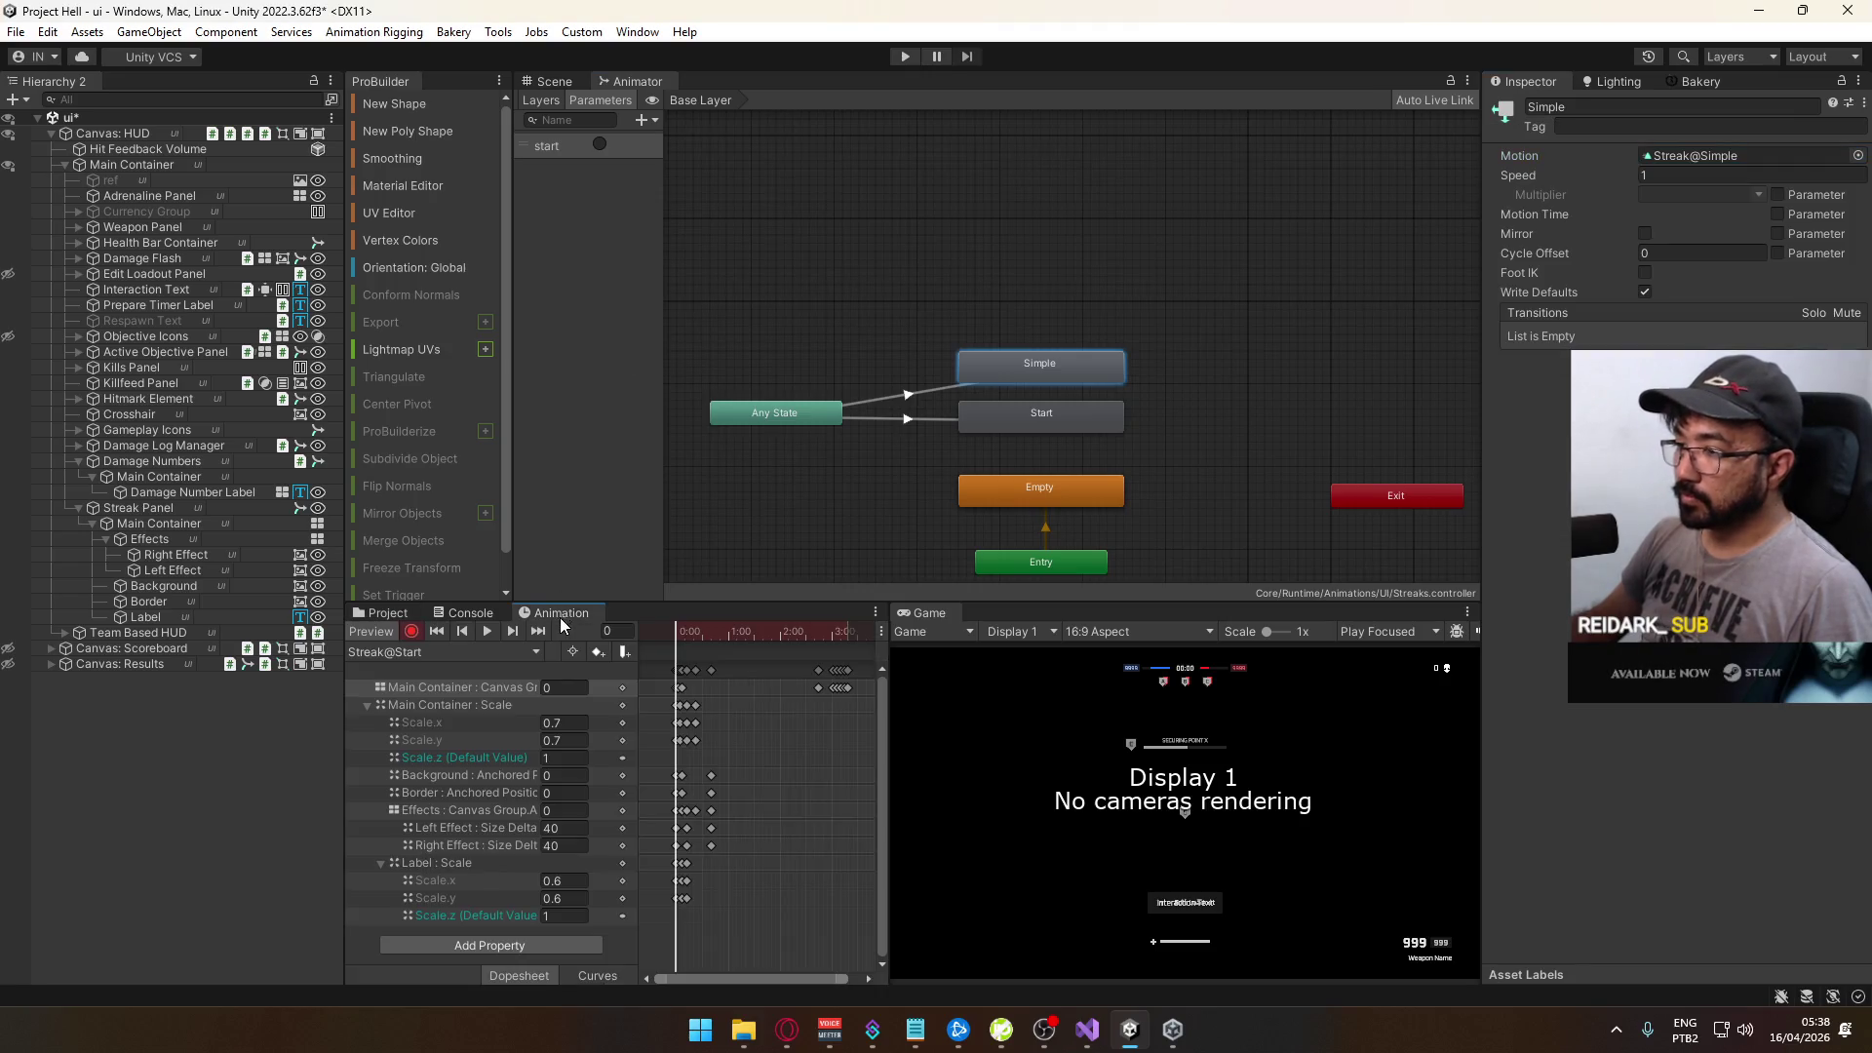
Switch the Animation window to the Streak@Simple clip and scrub its preview to frame 7.
{"action": "left_click", "coordinate": [439, 651]}
{"action": "left_click", "coordinate": [448, 690]}
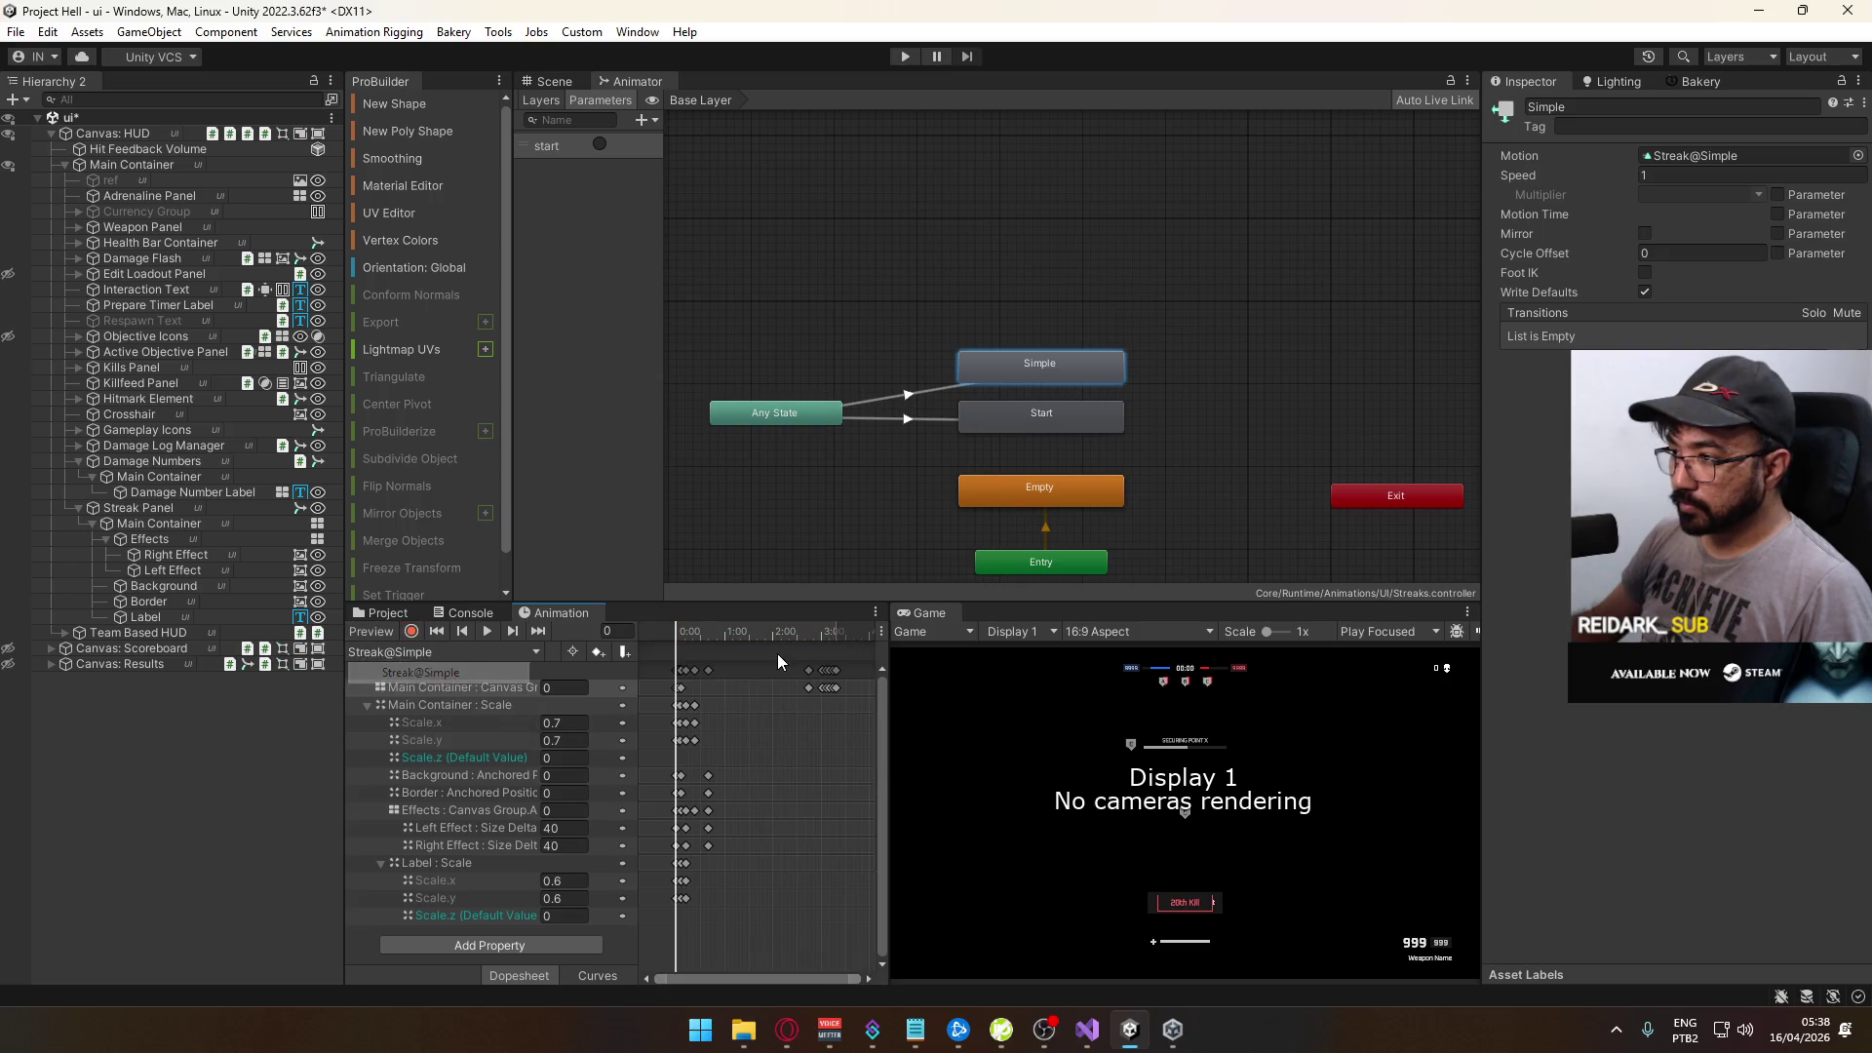
{"action": "left_click", "coordinate": [685, 631]}
{"action": "left_click_drag", "start_coordinate": [683, 632], "coordinate": [686, 633]}
{"action": "scroll", "coordinate": [711, 773], "scroll_direction": "up", "scroll_amount": 5}
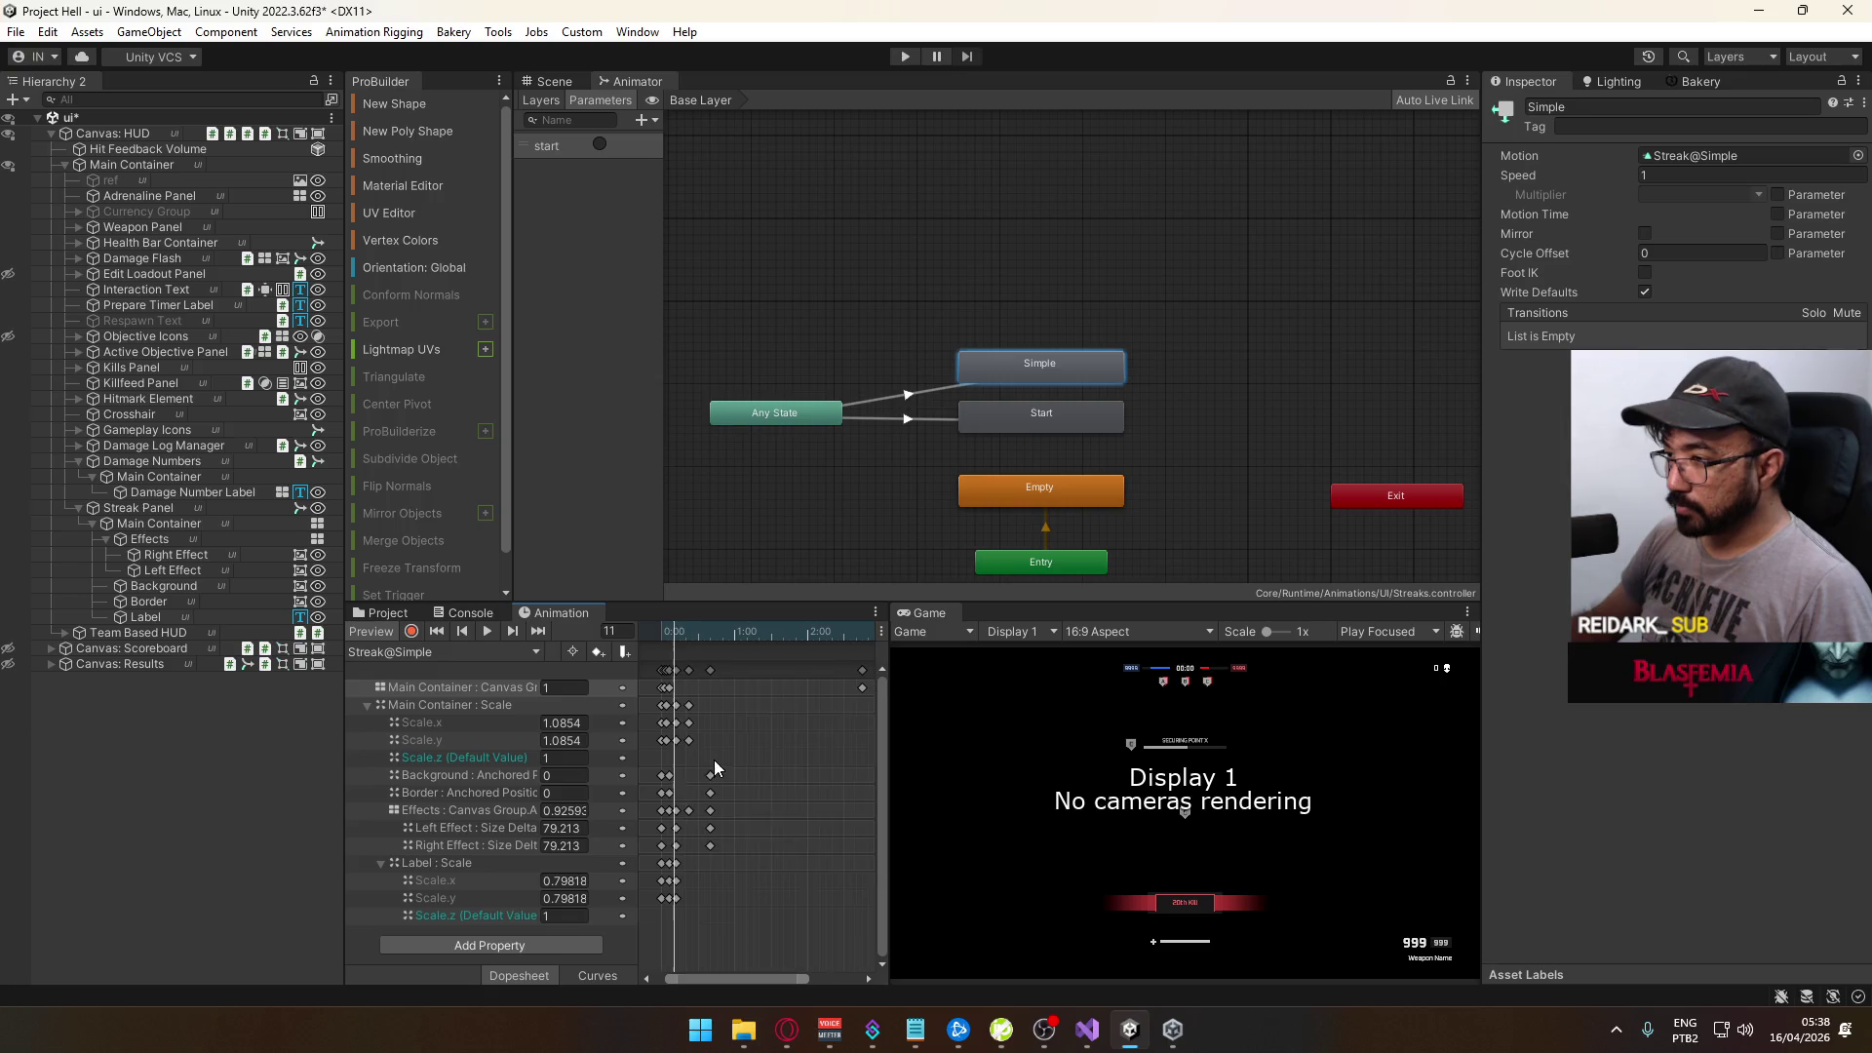
Delete the Main Container : Scale and Label : Scale tracks from Streak@Simple.
{"action": "left_click", "coordinate": [463, 715]}
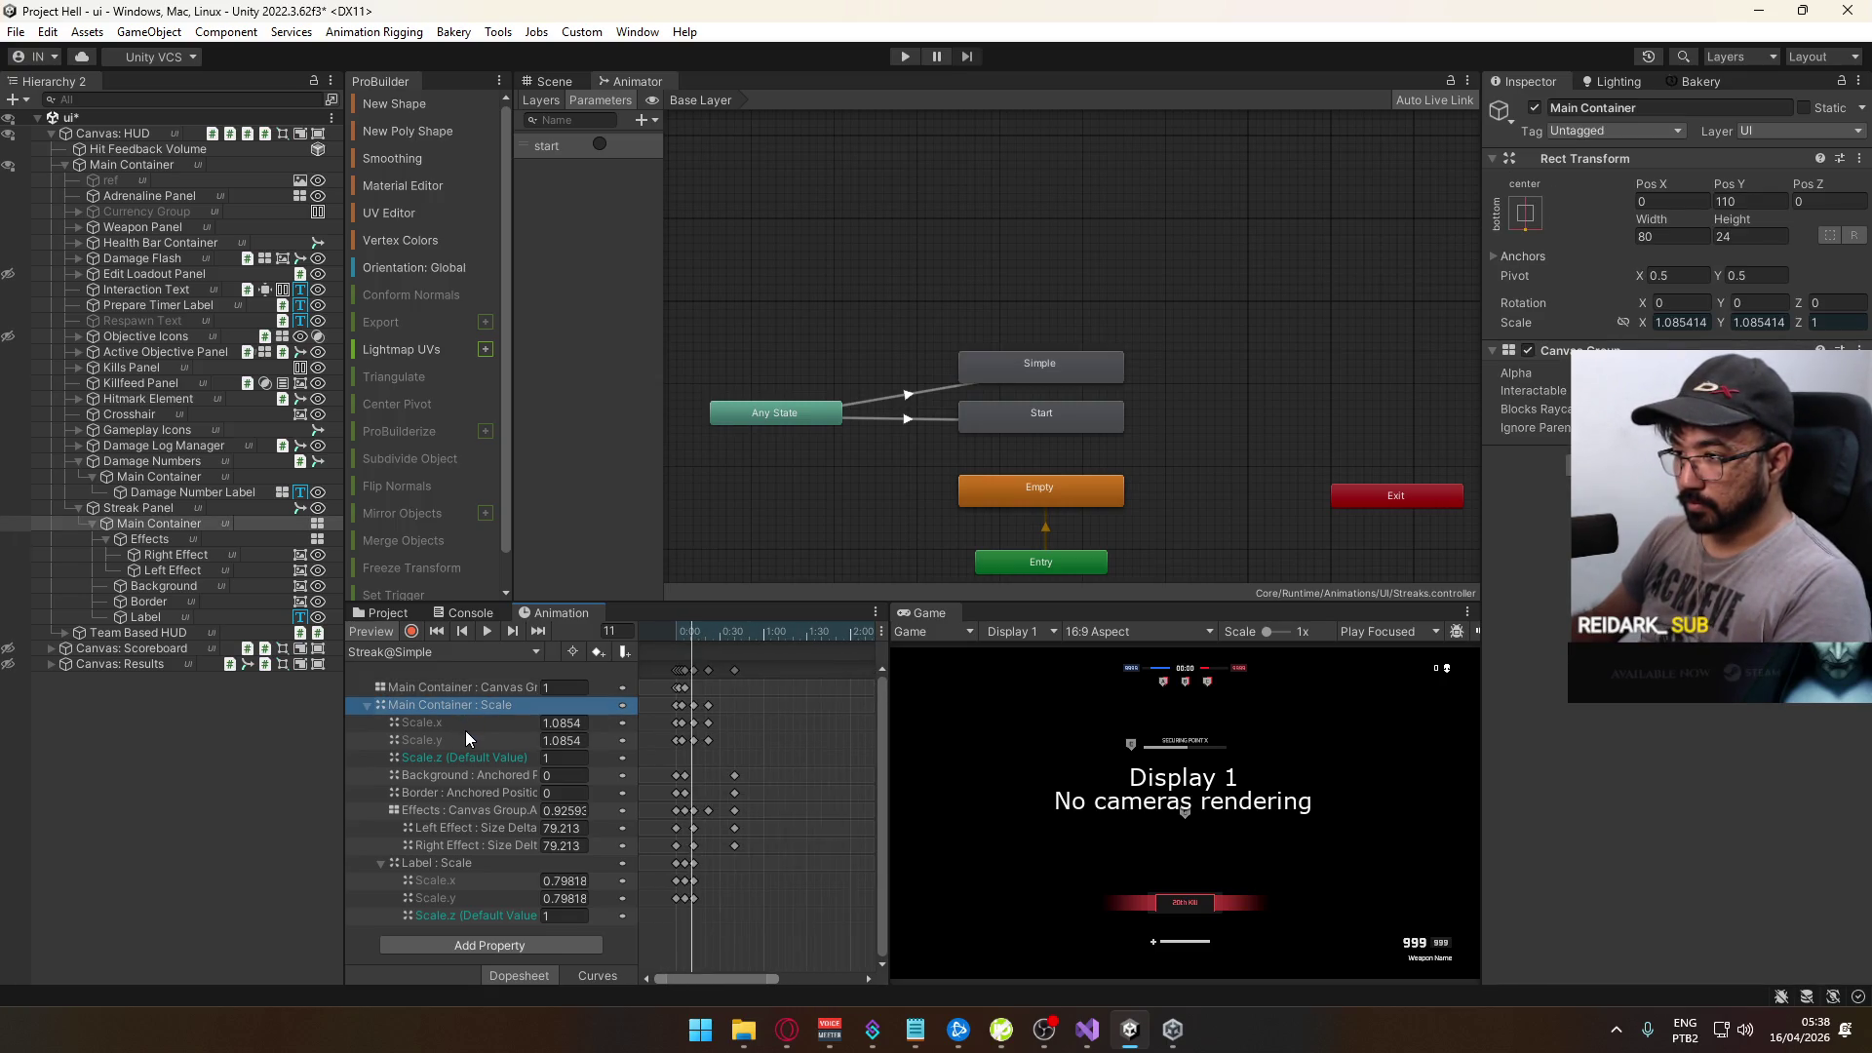
{"action": "key", "text": "Delete"}
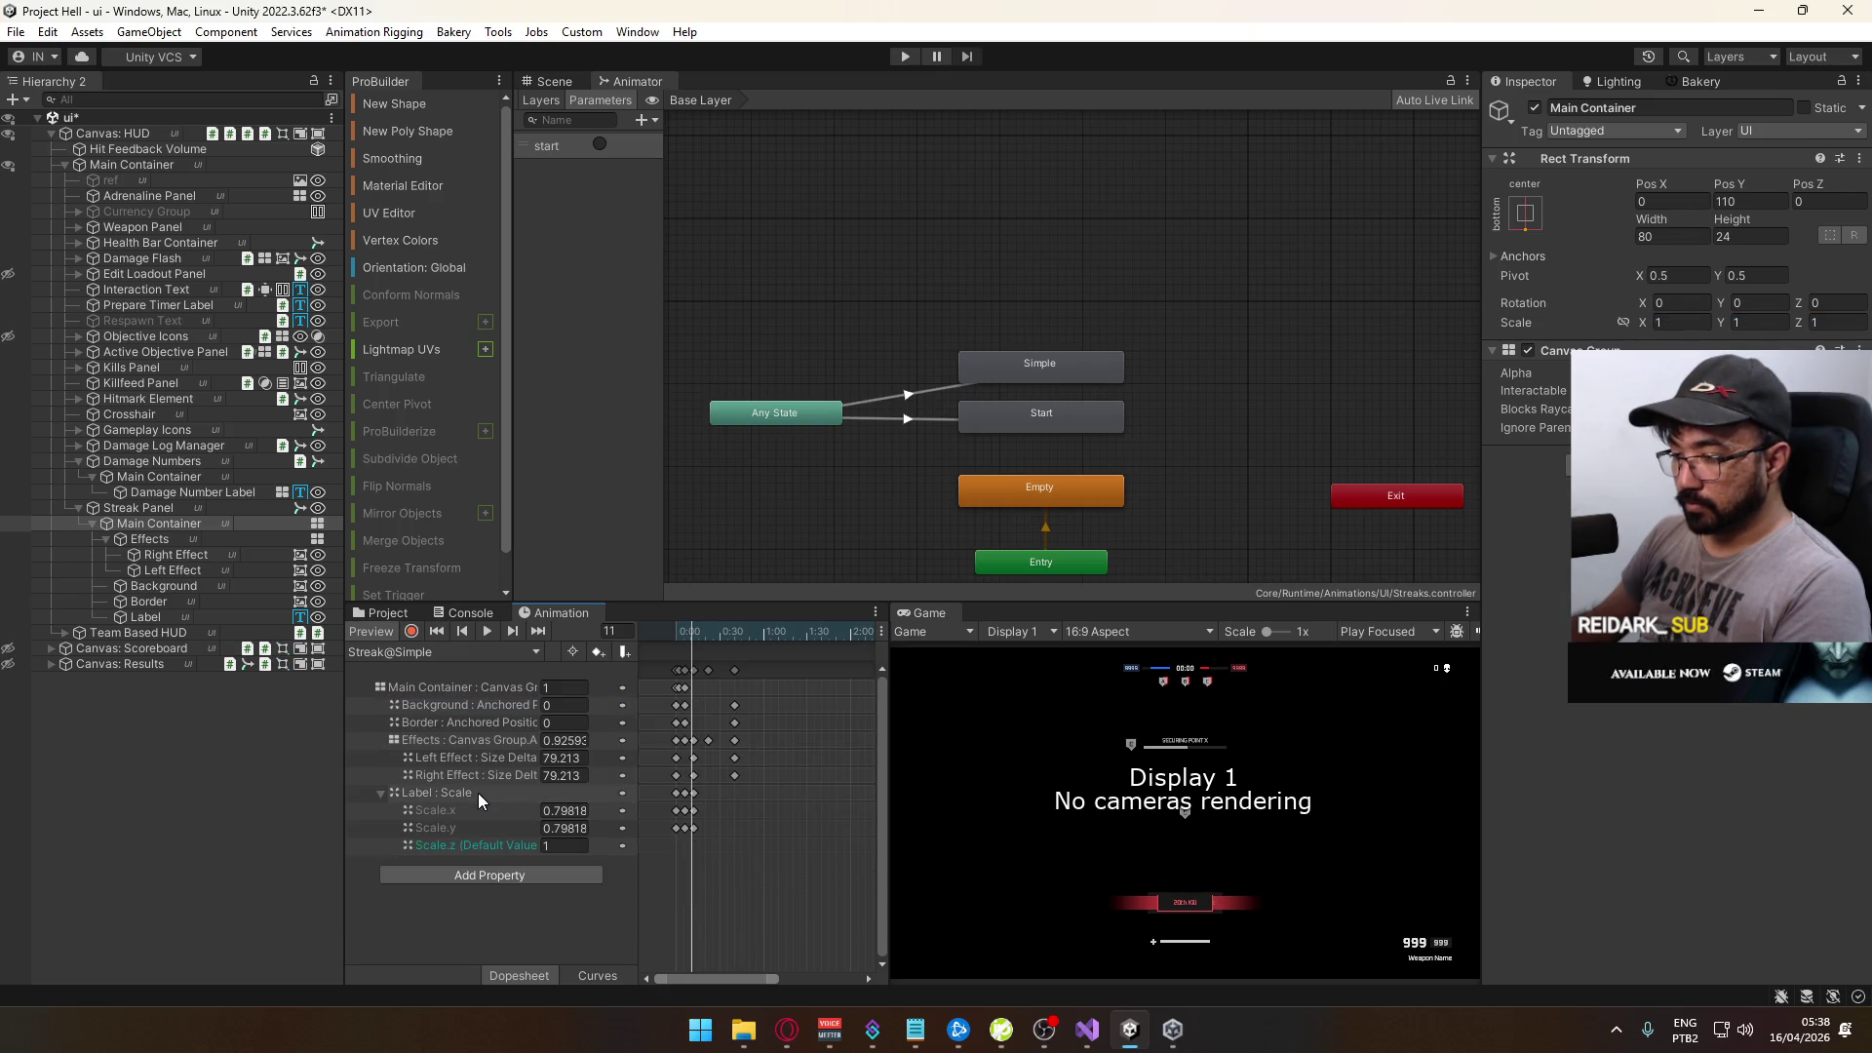
{"action": "left_click", "coordinate": [478, 793]}
{"action": "key", "text": "Delete"}
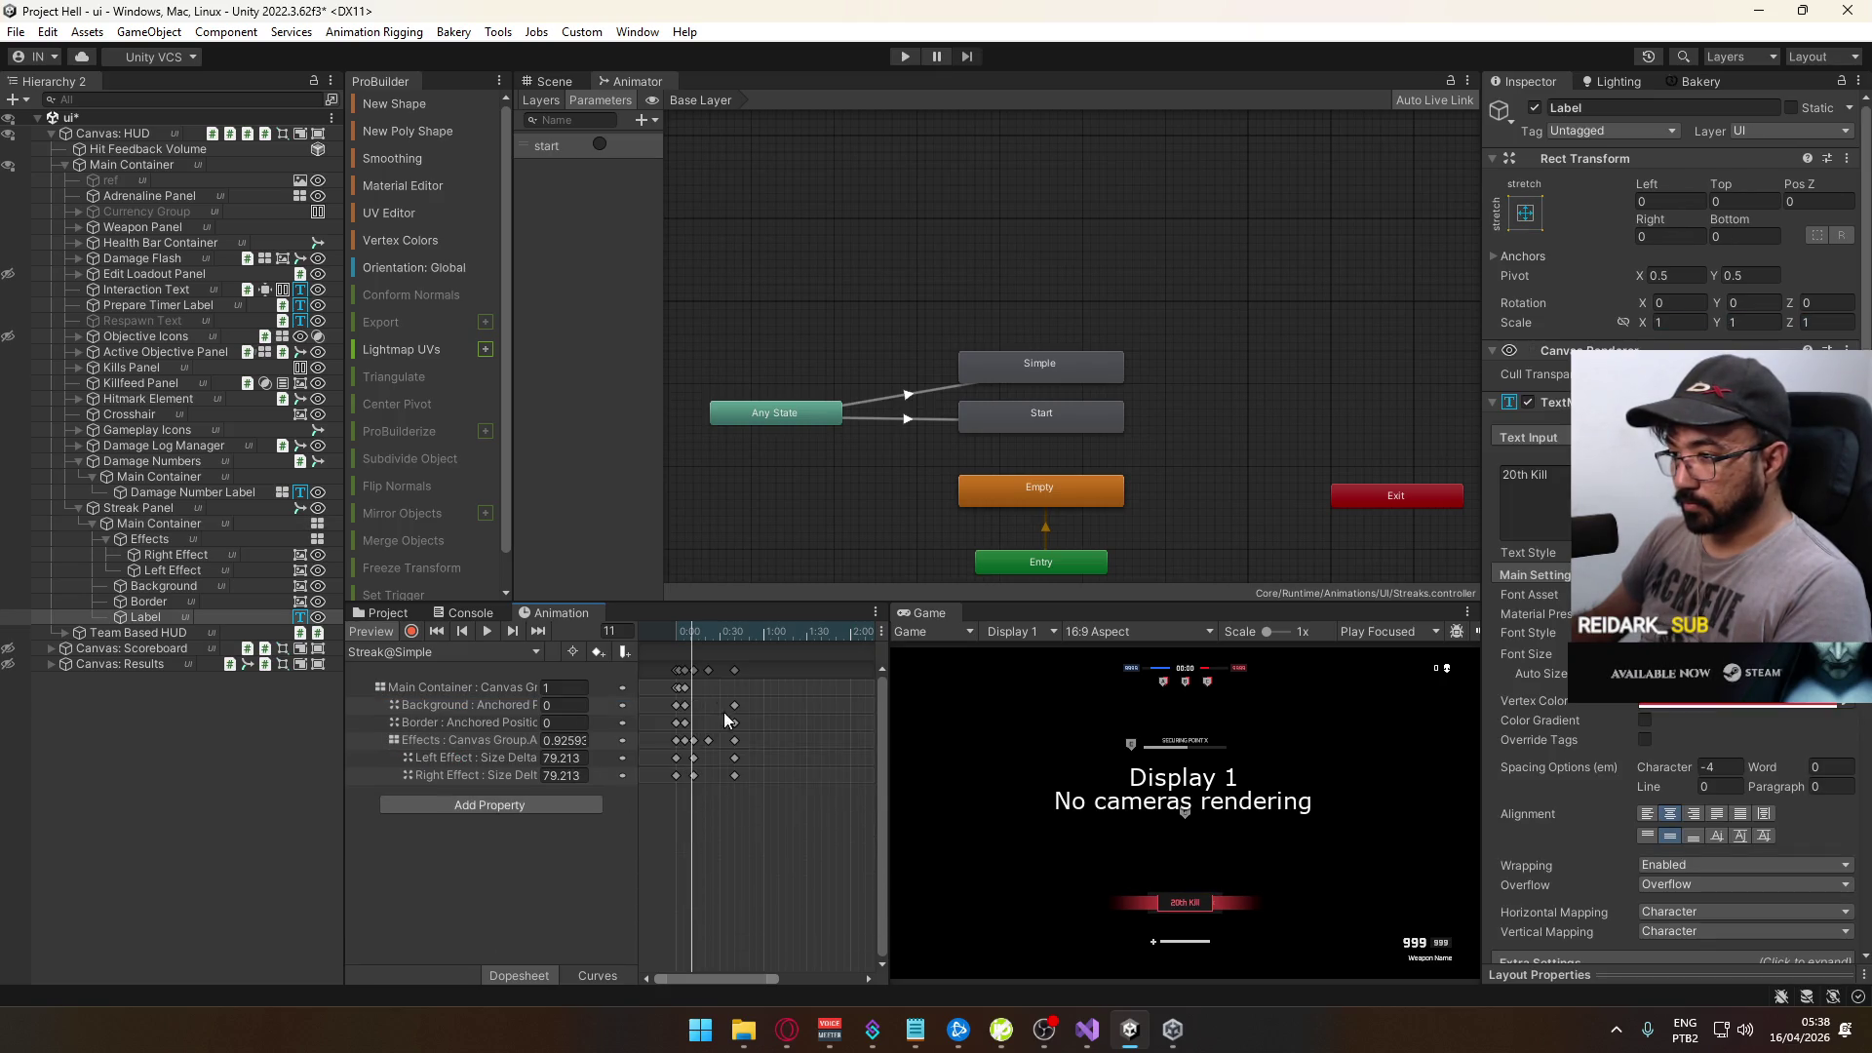
{"action": "mouse_move", "coordinate": [675, 639]}
{"action": "left_mouse_down"}
{"action": "mouse_move", "coordinate": [875, 640]}
{"action": "mouse_move", "coordinate": [673, 651]}
{"action": "mouse_move", "coordinate": [695, 634]}
{"action": "left_mouse_up"}
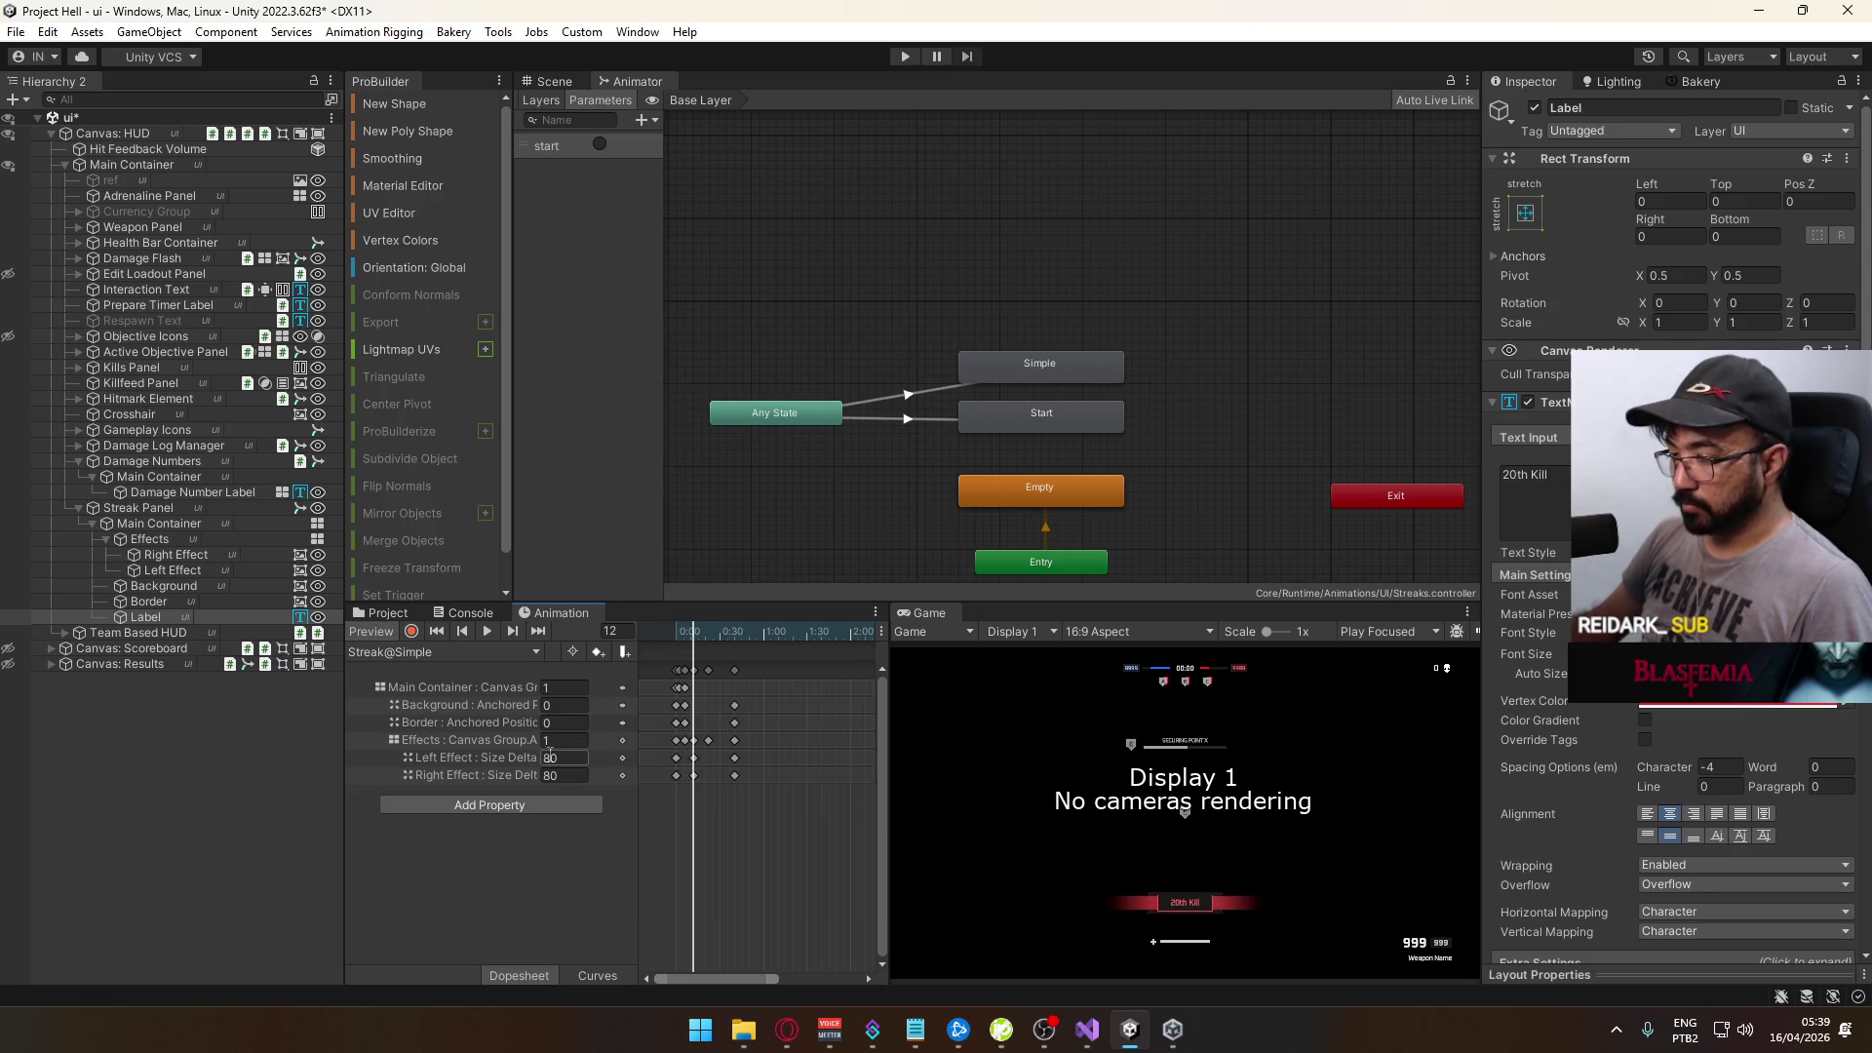
Set the Left and Right Effect widths to 10 at frame 0 and enter 4 at frame 12.
{"action": "left_click_drag", "start_coordinate": [685, 627], "coordinate": [668, 632]}
{"action": "left_click", "coordinate": [563, 758]}
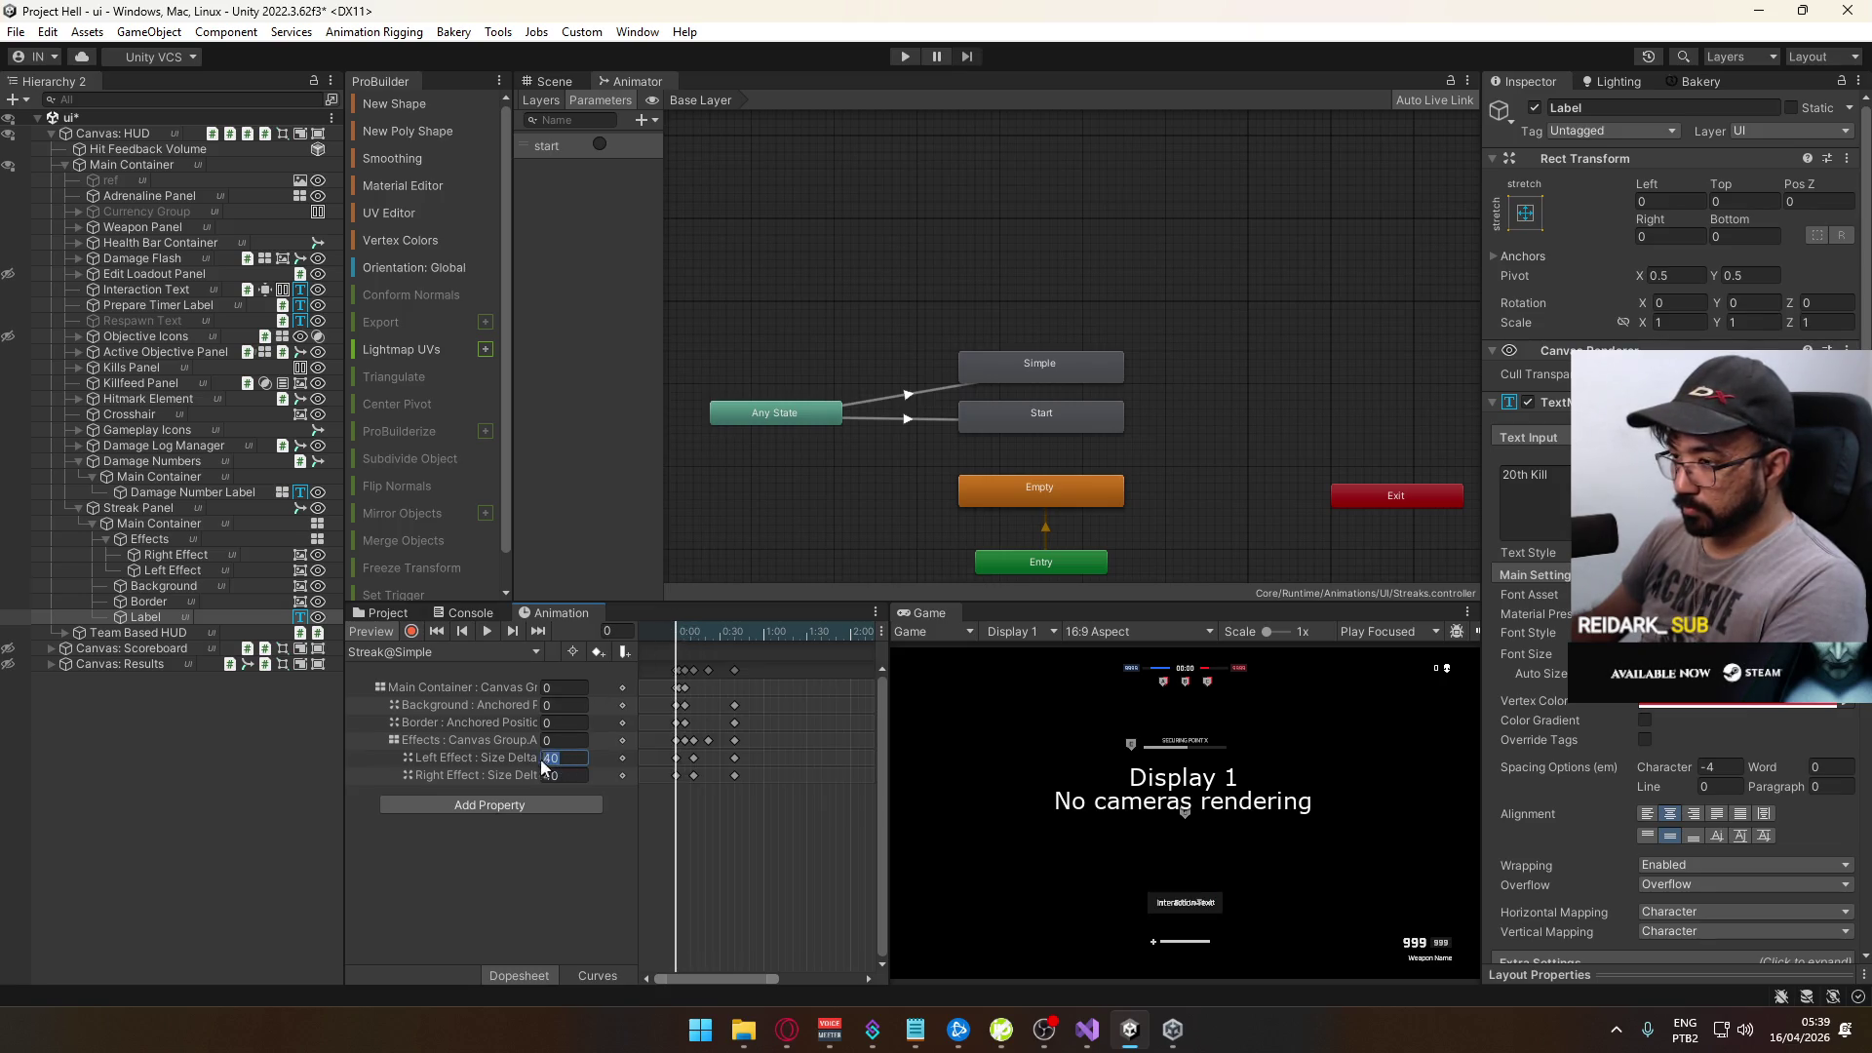
{"action": "left_click", "coordinate": [565, 775]}
{"action": "type", "text": "10"}
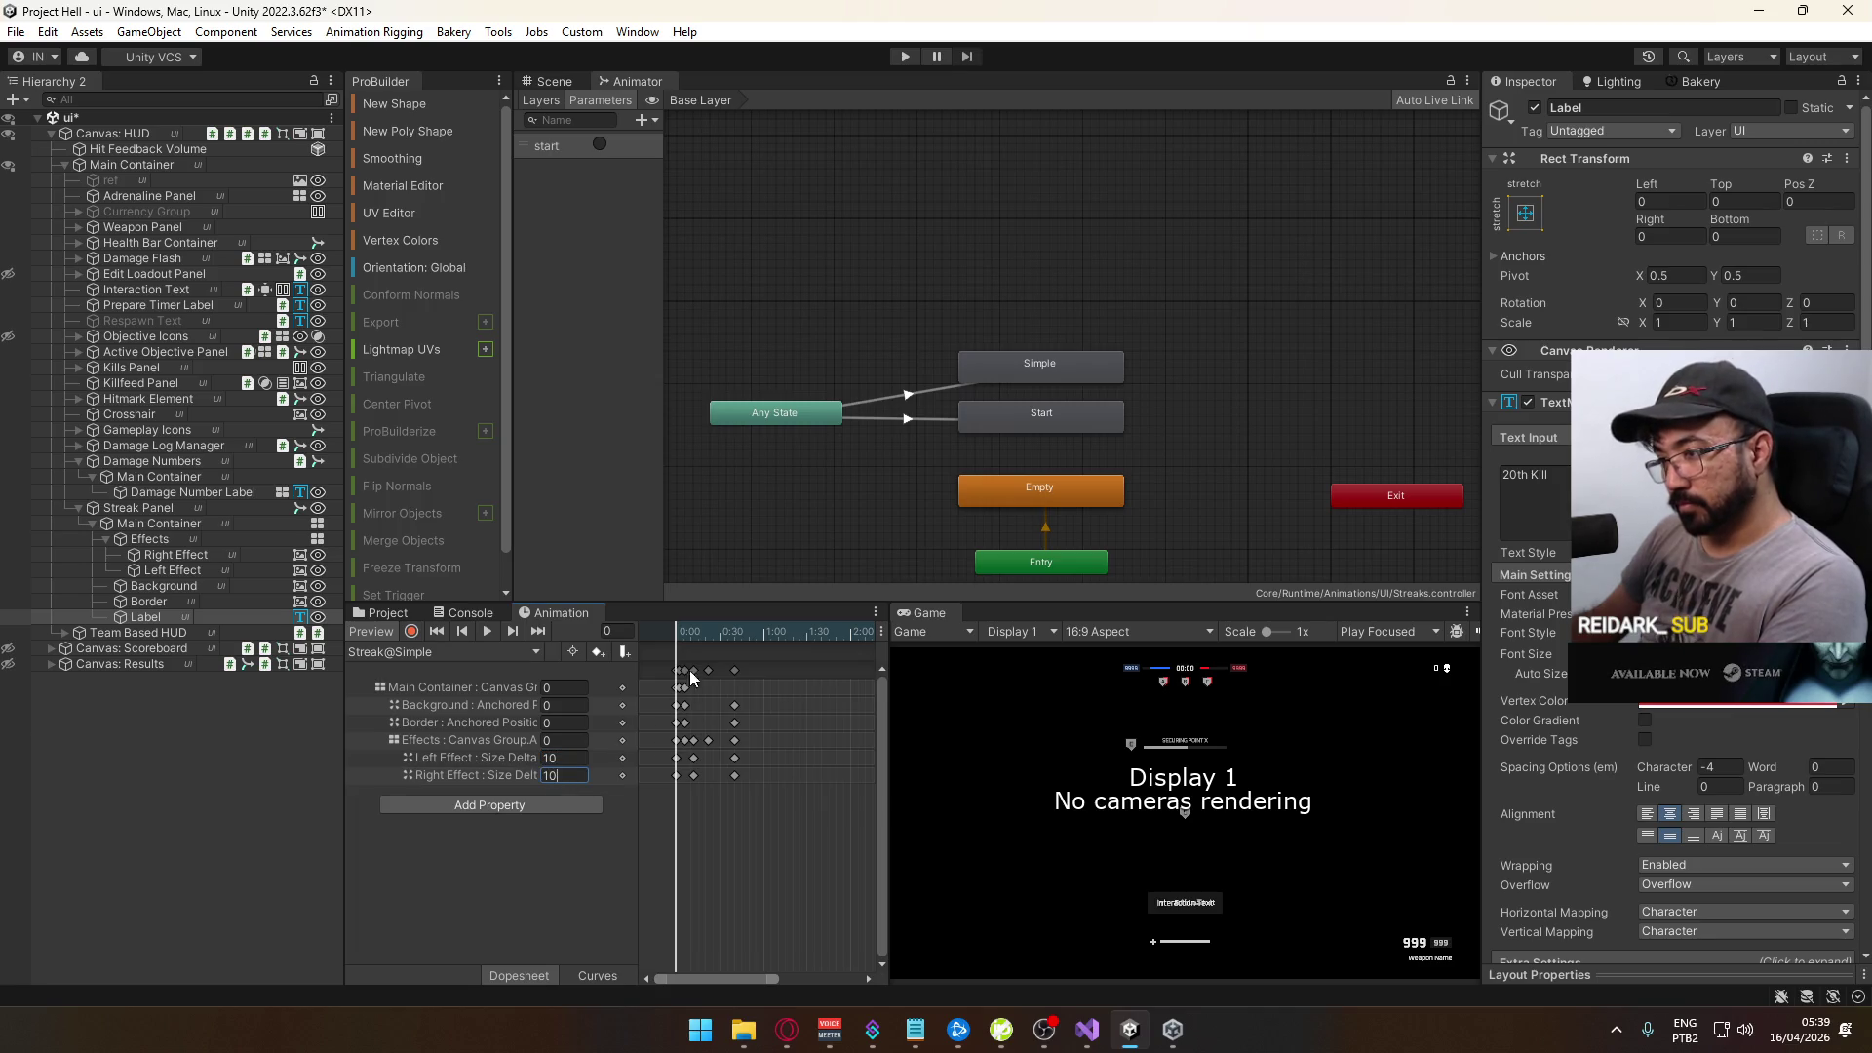
{"action": "left_click", "coordinate": [691, 634]}
{"action": "left_click_drag", "start_coordinate": [691, 634], "coordinate": [694, 635]}
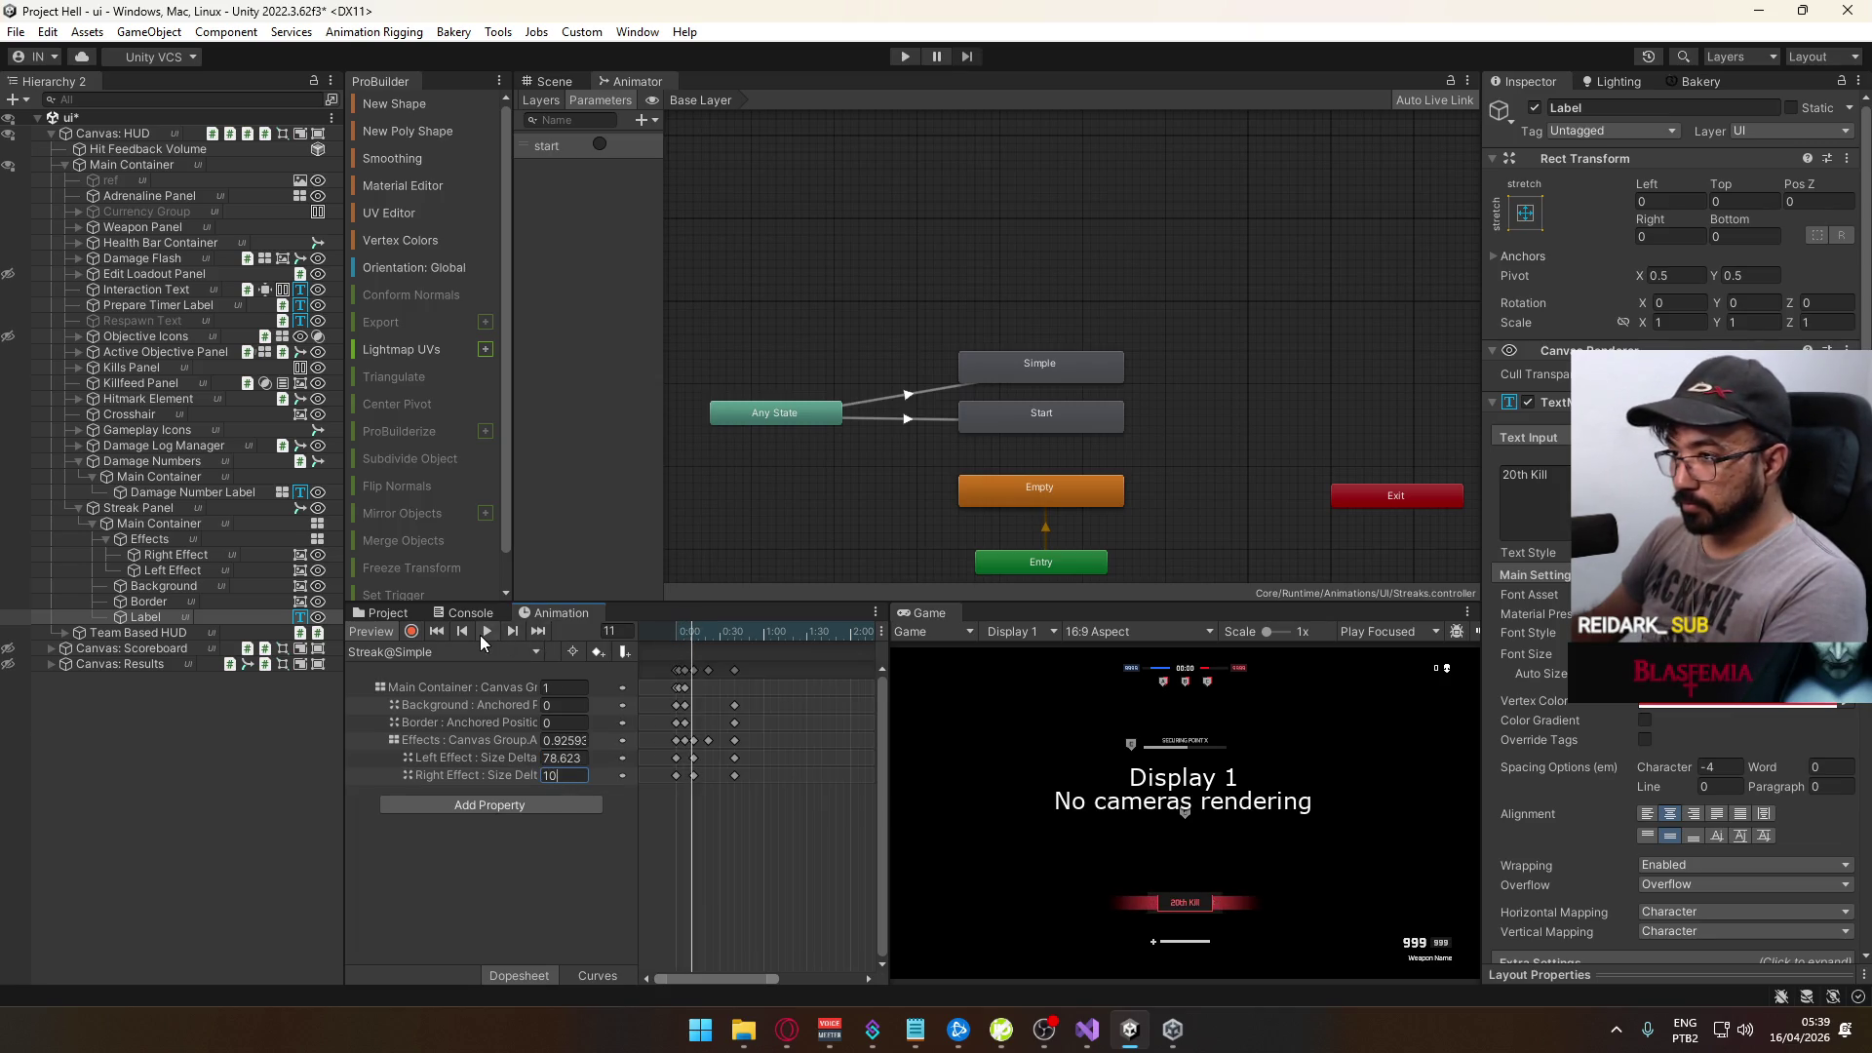
{"action": "left_click", "coordinate": [513, 633]}
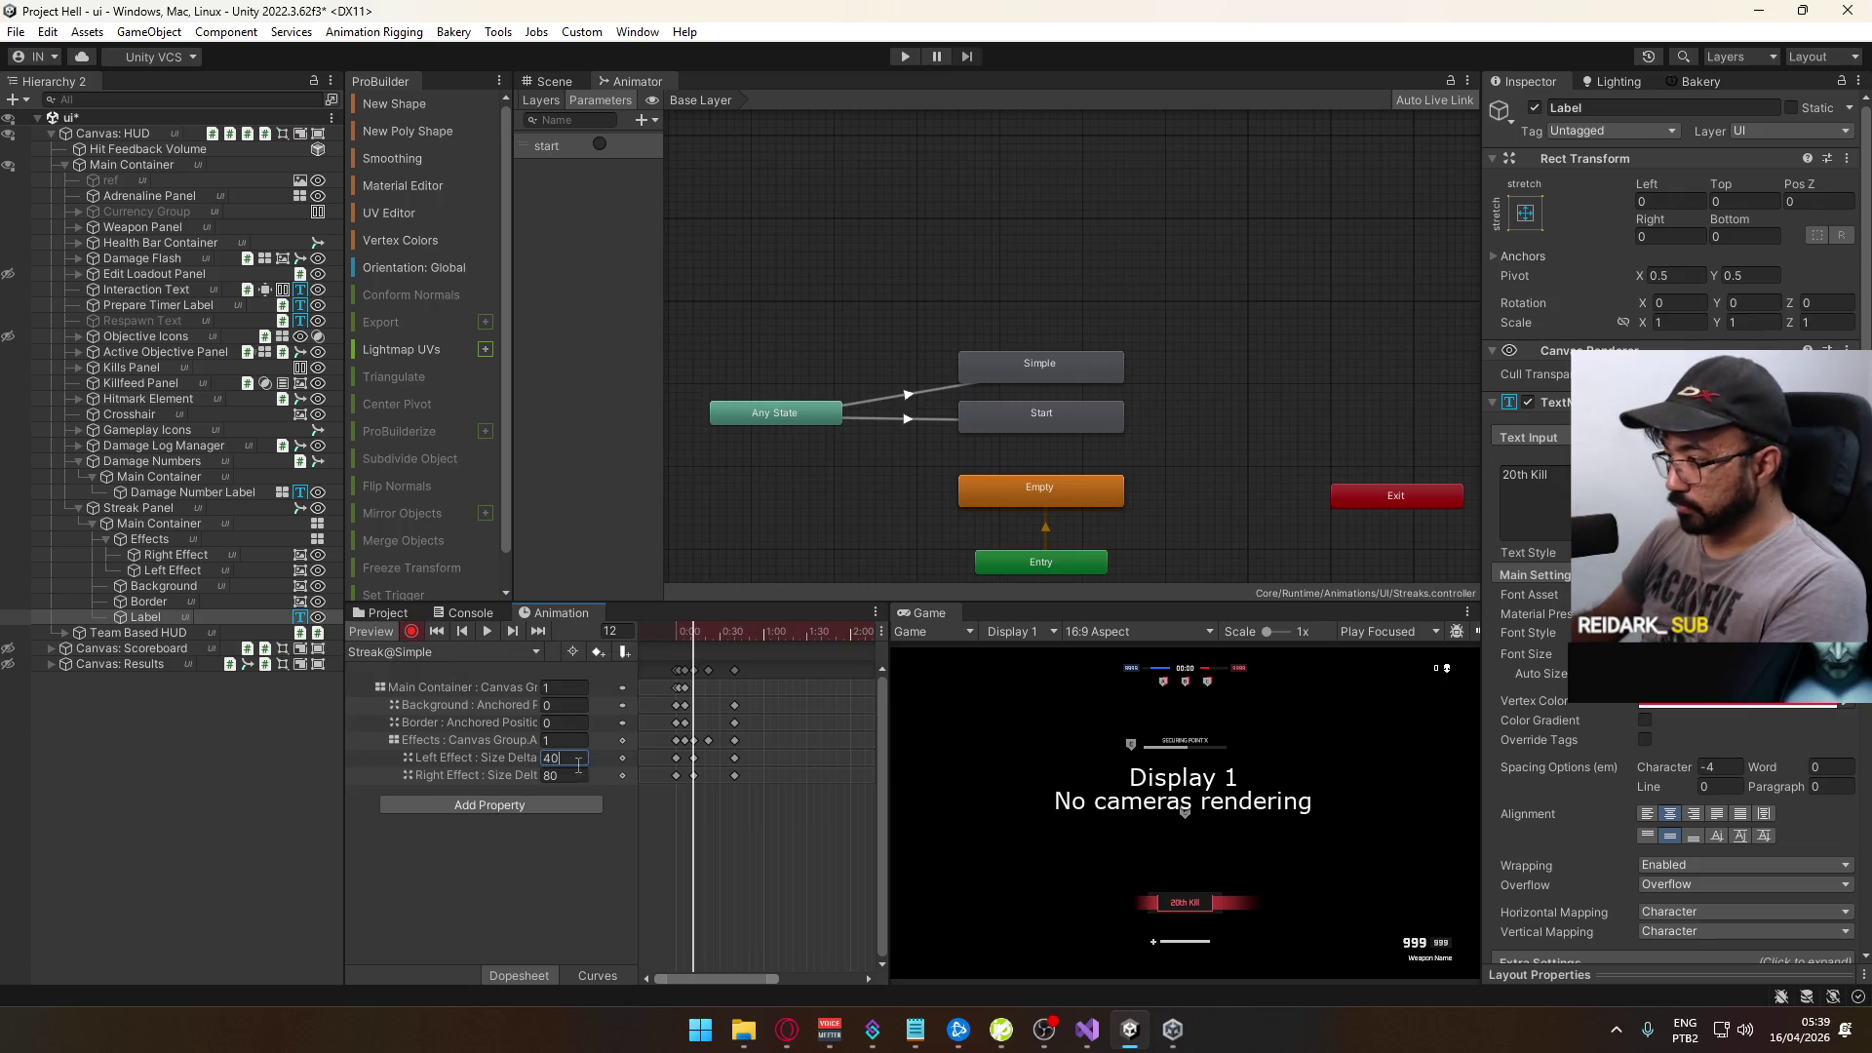
{"action": "type", "text": "4"}
Box-select the closing keyframes near 3:00 and shift them slightly later.
{"action": "left_click_drag", "start_coordinate": [686, 637], "coordinate": [752, 629]}
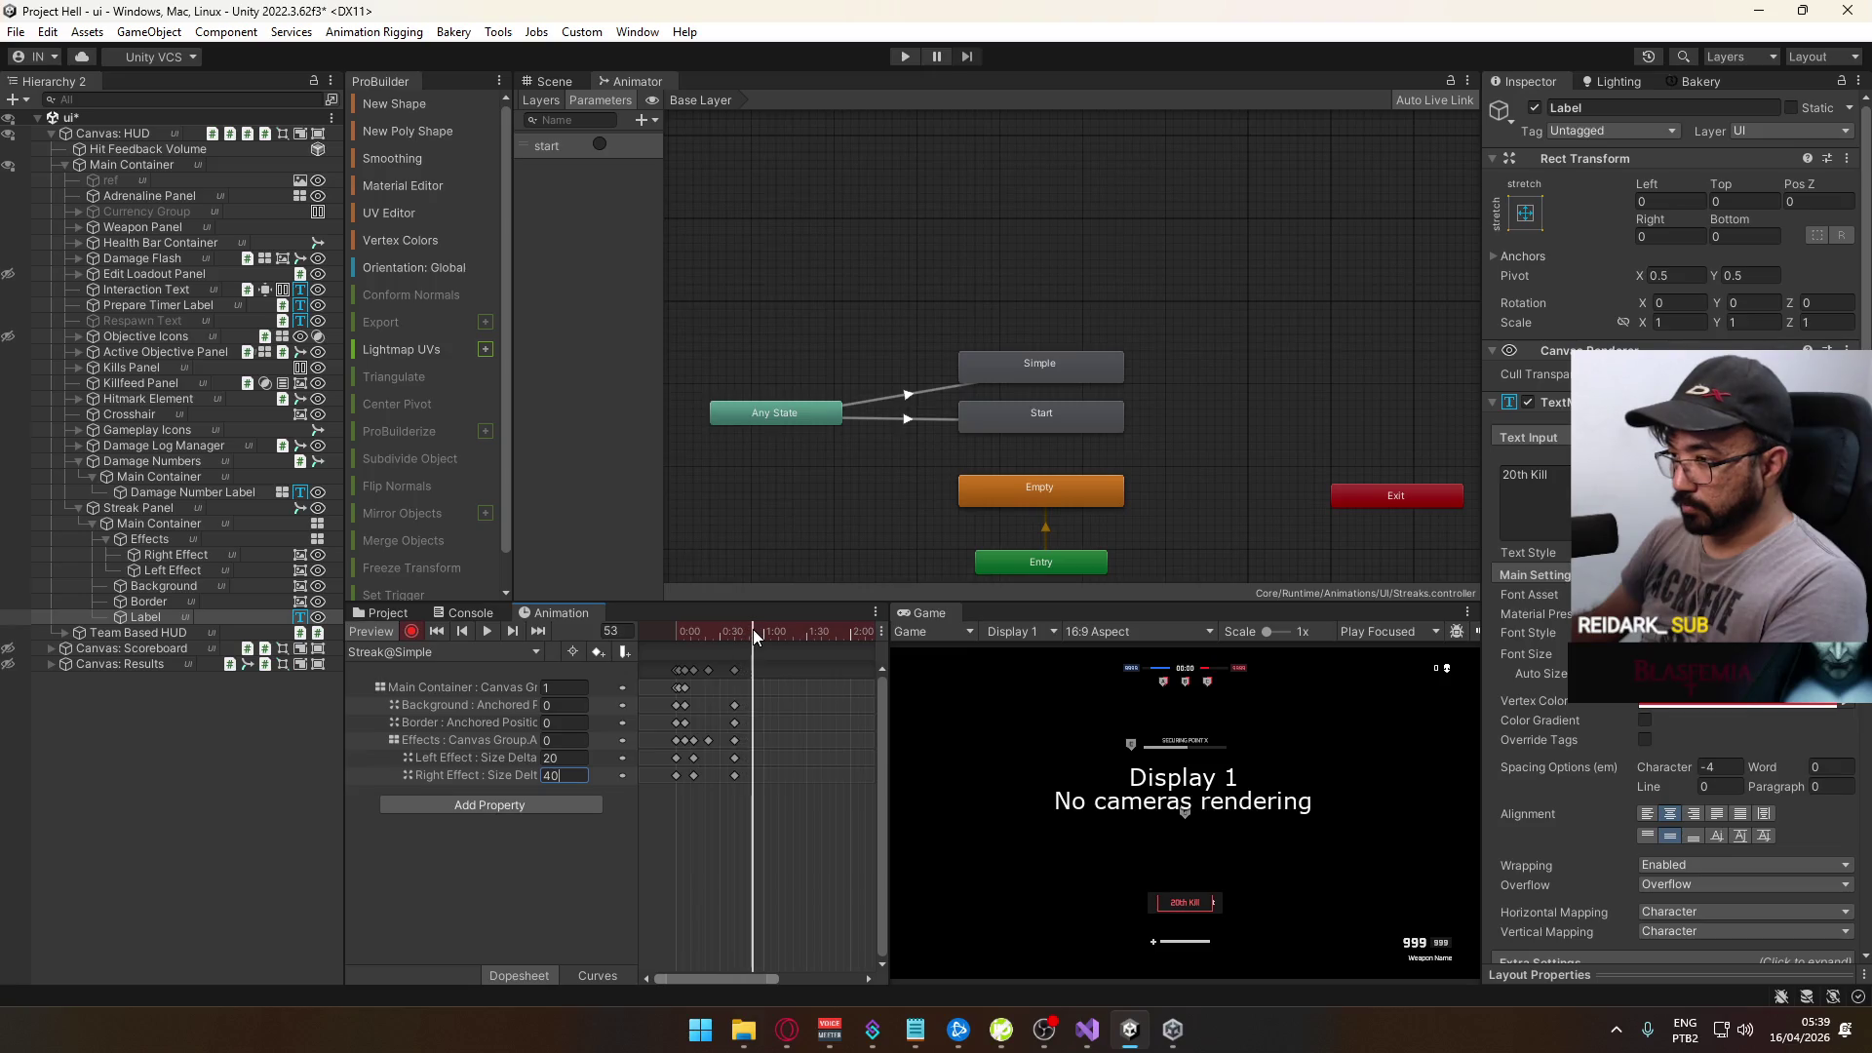
{"action": "scroll", "coordinate": [748, 690], "scroll_direction": "down", "scroll_amount": 4}
{"action": "scroll", "coordinate": [780, 756], "scroll_direction": "up", "scroll_amount": 2}
{"action": "left_click_drag", "start_coordinate": [803, 739], "coordinate": [749, 641]}
{"action": "scroll", "coordinate": [794, 717], "scroll_direction": "up", "scroll_amount": 1}
{"action": "scroll", "coordinate": [824, 704], "scroll_direction": "up", "scroll_amount": 1}
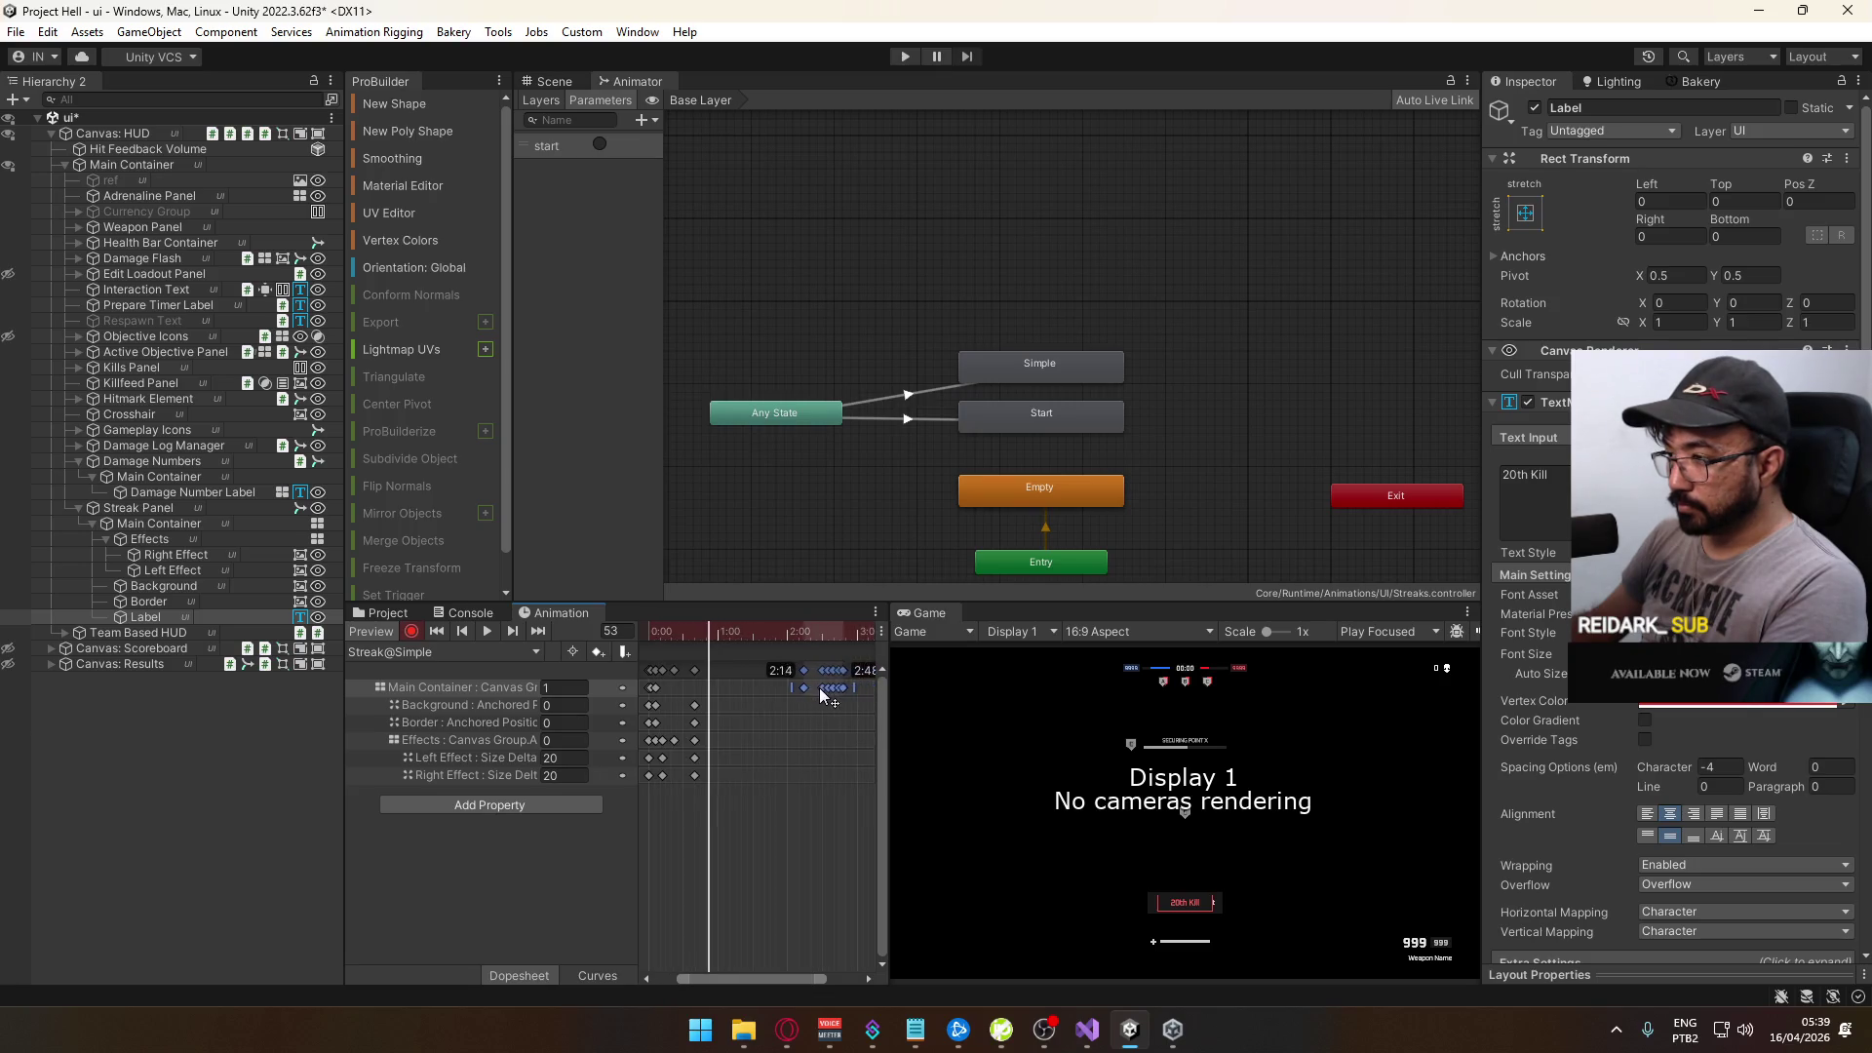
{"action": "mouse_move", "coordinate": [790, 688]}
{"action": "left_mouse_down"}
{"action": "mouse_move", "coordinate": [776, 705]}
{"action": "mouse_move", "coordinate": [799, 686]}
{"action": "left_mouse_up"}
{"action": "scroll", "coordinate": [776, 705], "scroll_direction": "up", "scroll_amount": 2}
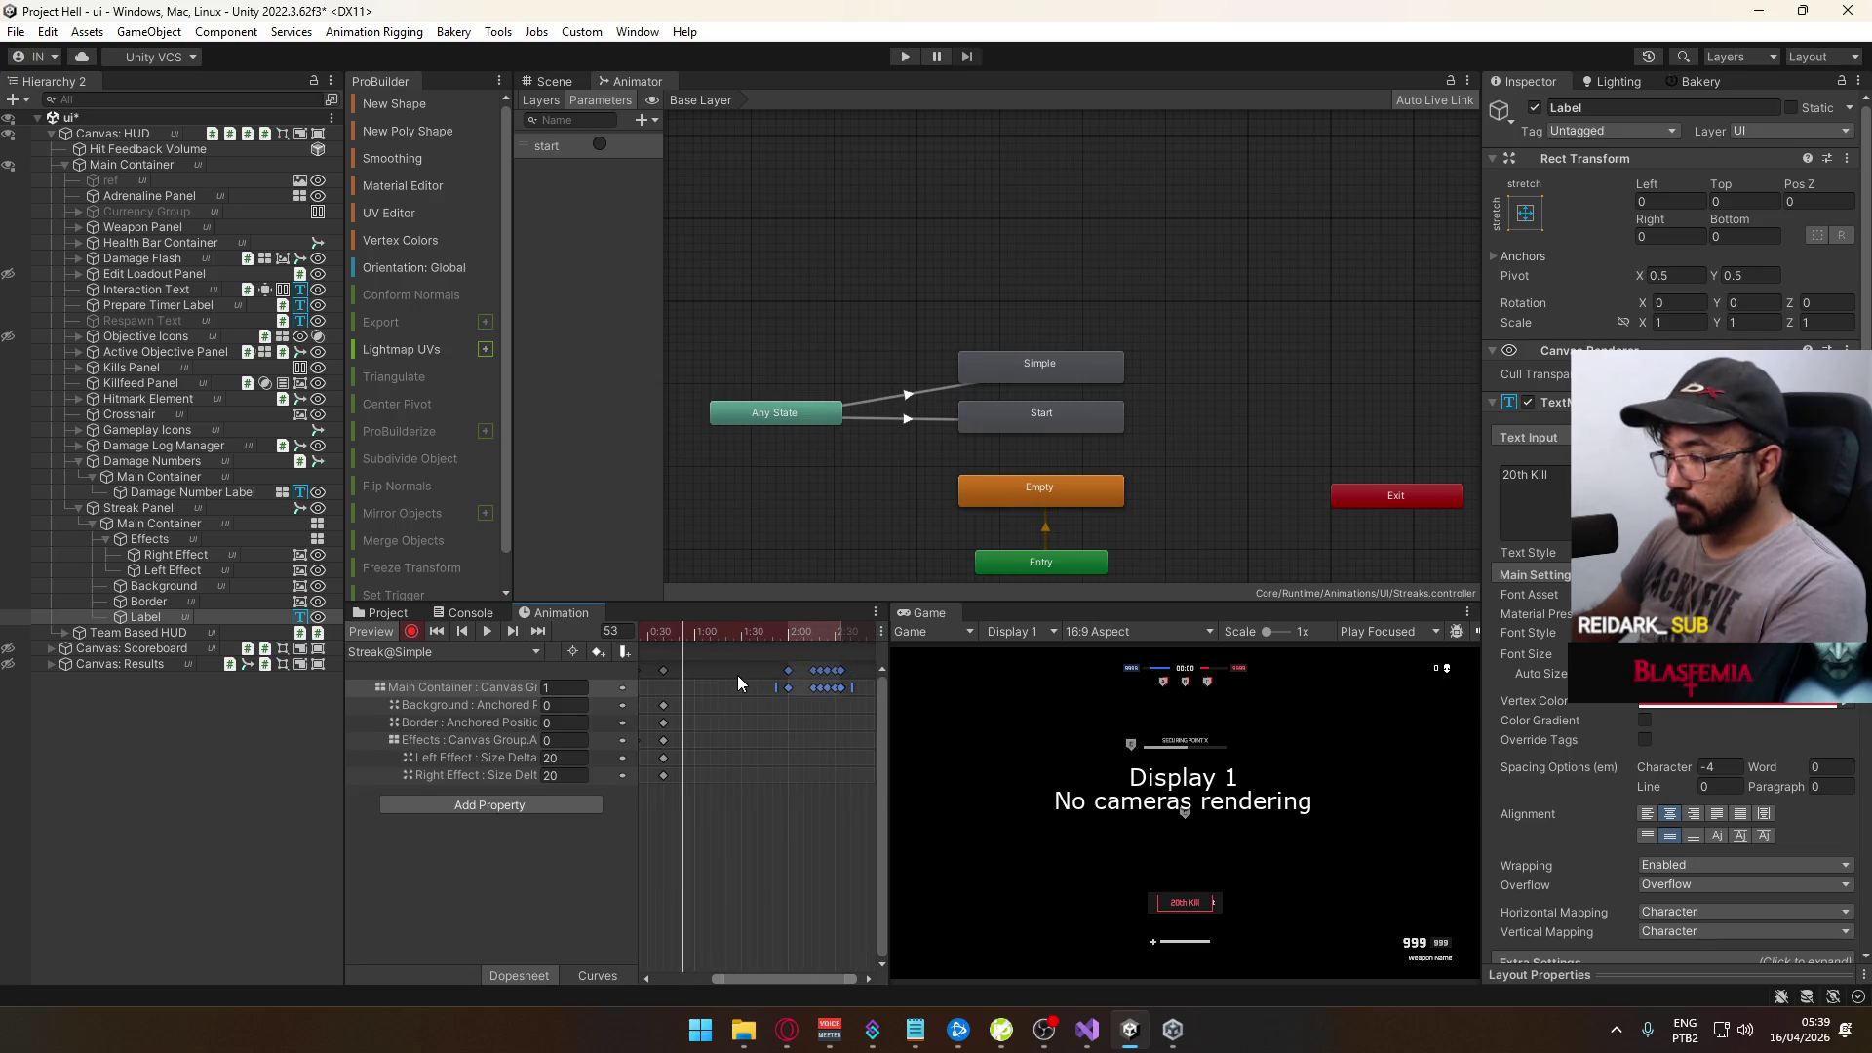
{"action": "left_click", "coordinate": [786, 1029]}
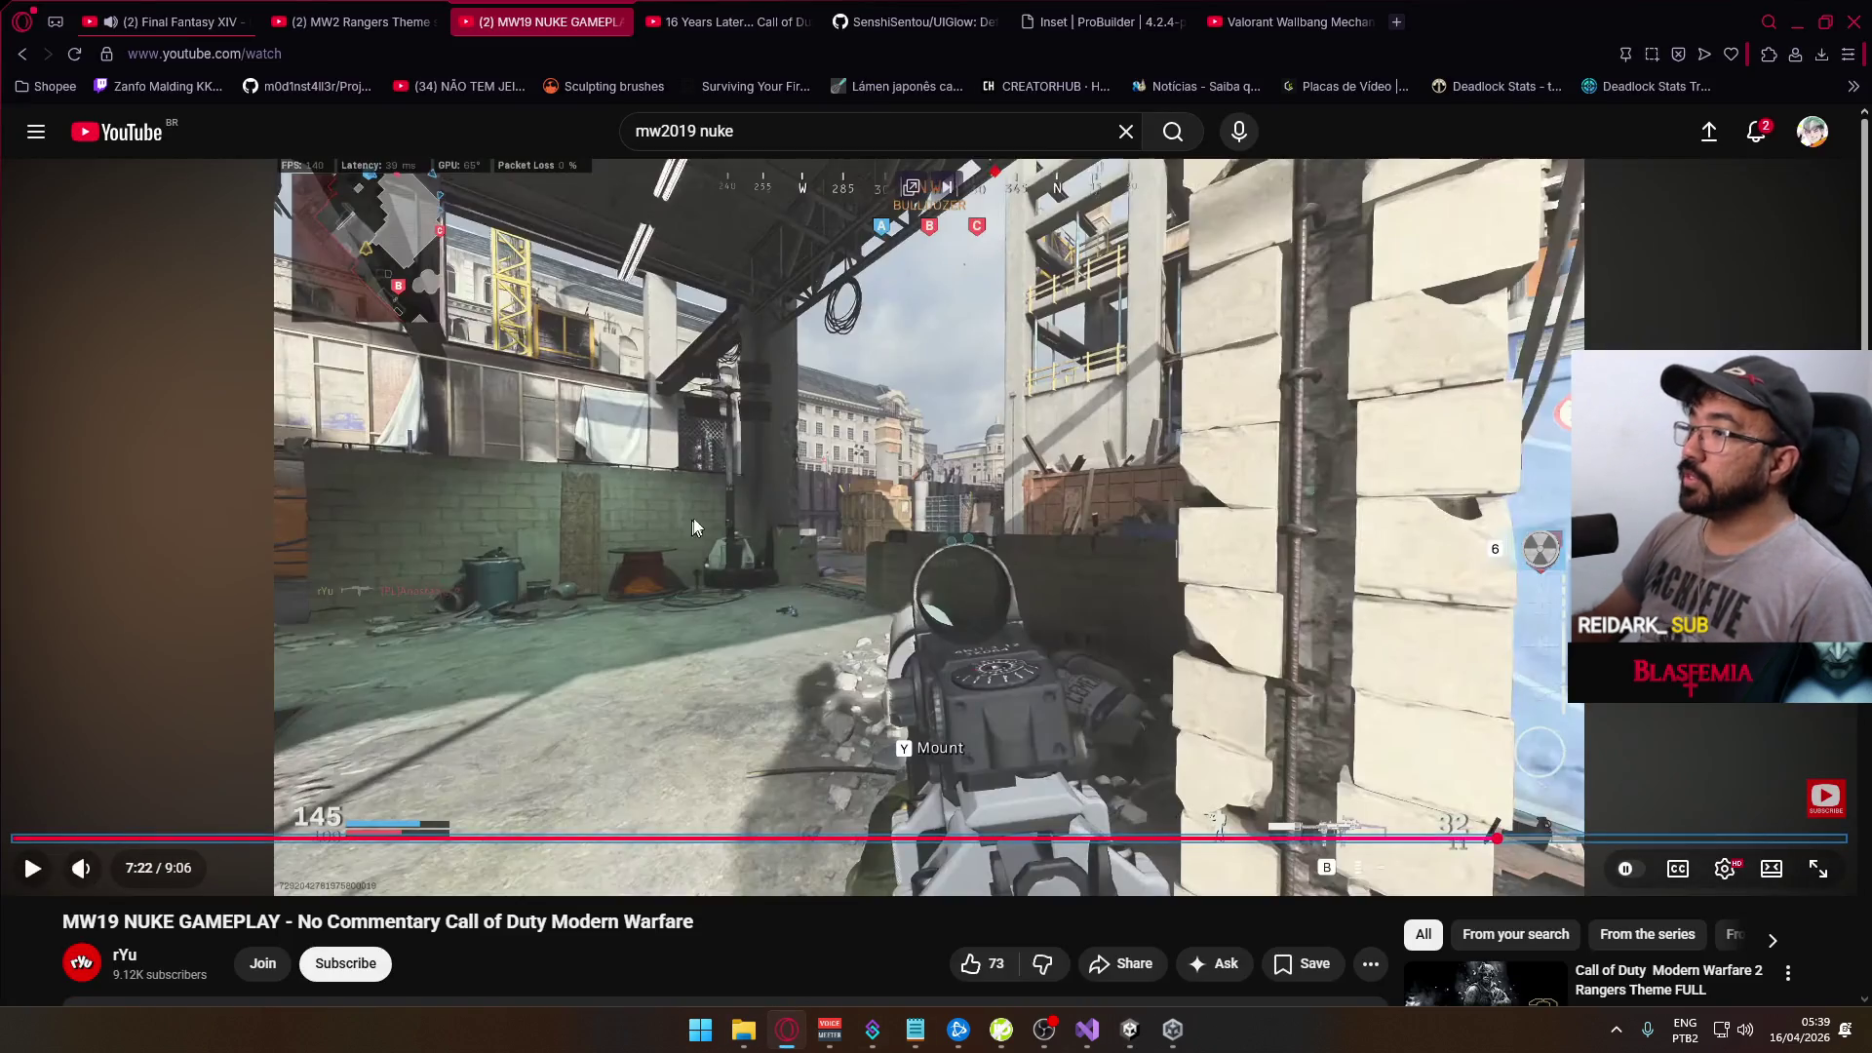
Seek the MW19 video to about 0:58, pause on the kill banner, and return to Unity.
{"action": "left_click", "coordinate": [264, 840]}
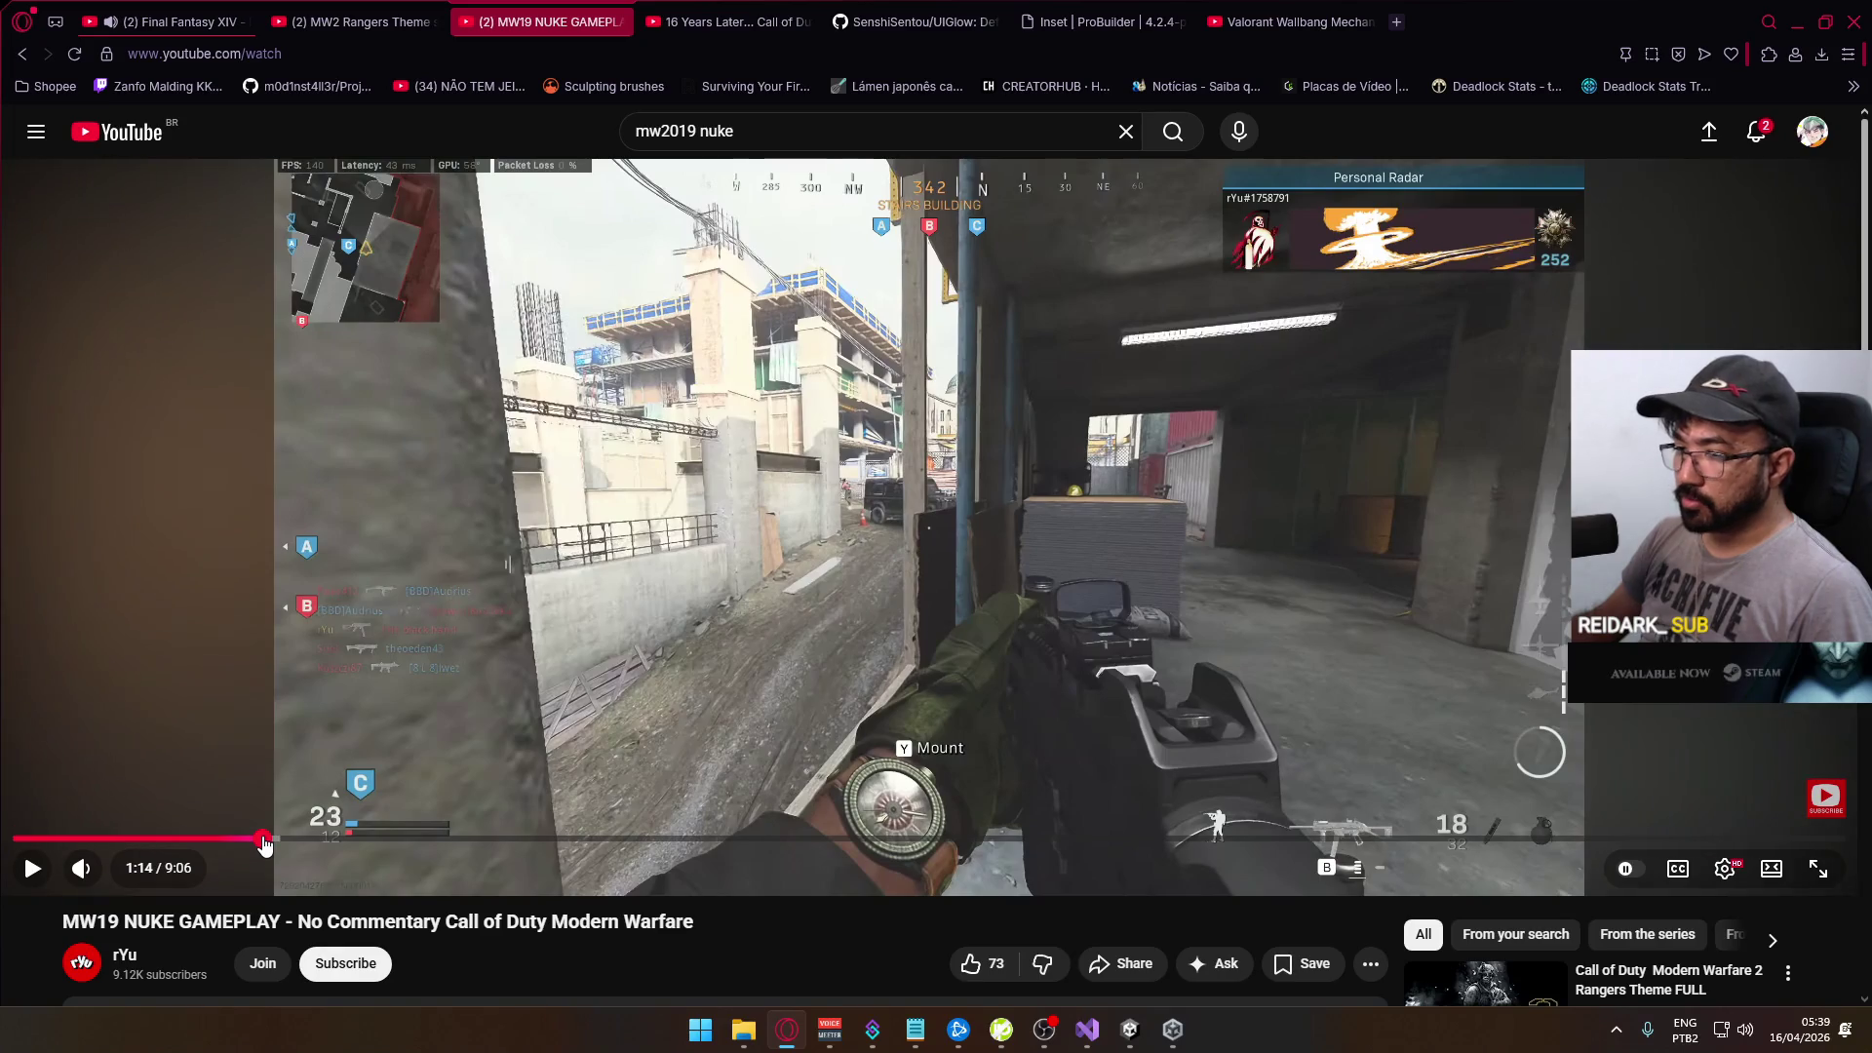
{"action": "left_click_drag", "start_coordinate": [263, 839], "coordinate": [83, 840]}
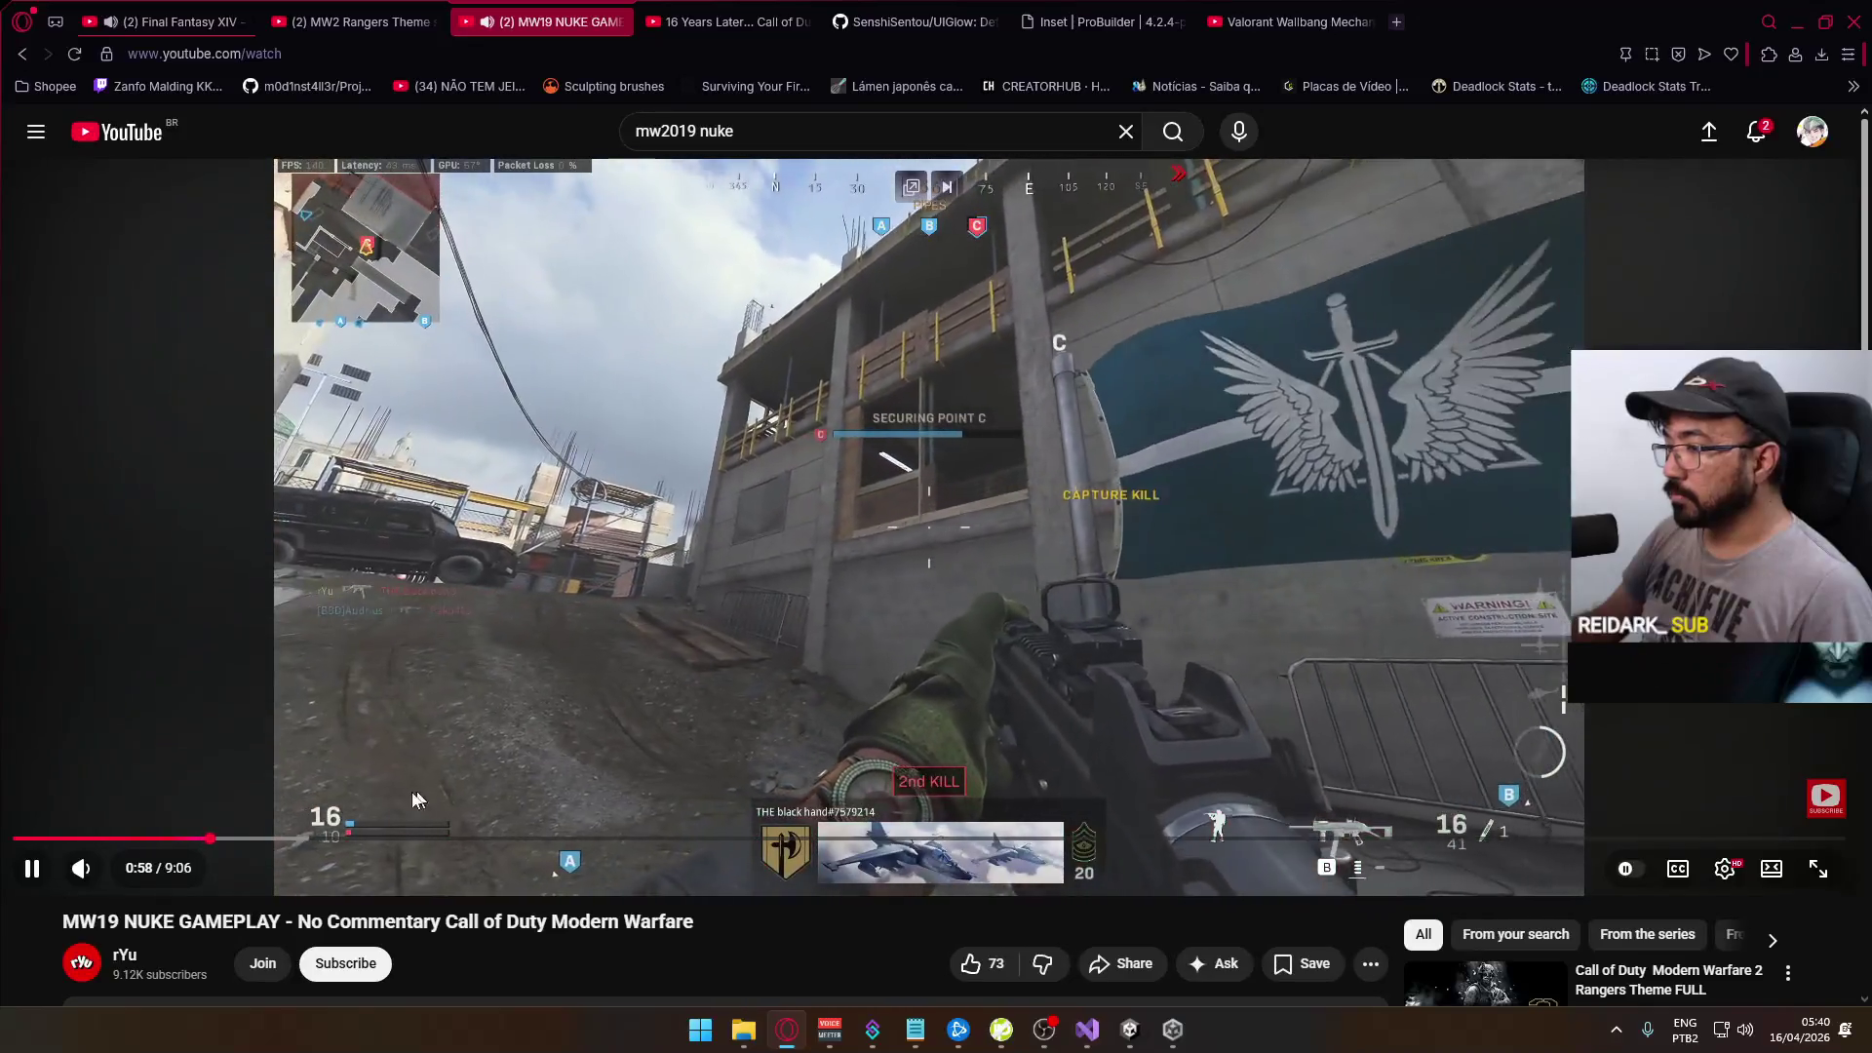
{"action": "left_click_drag", "start_coordinate": [210, 838], "coordinate": [208, 841]}
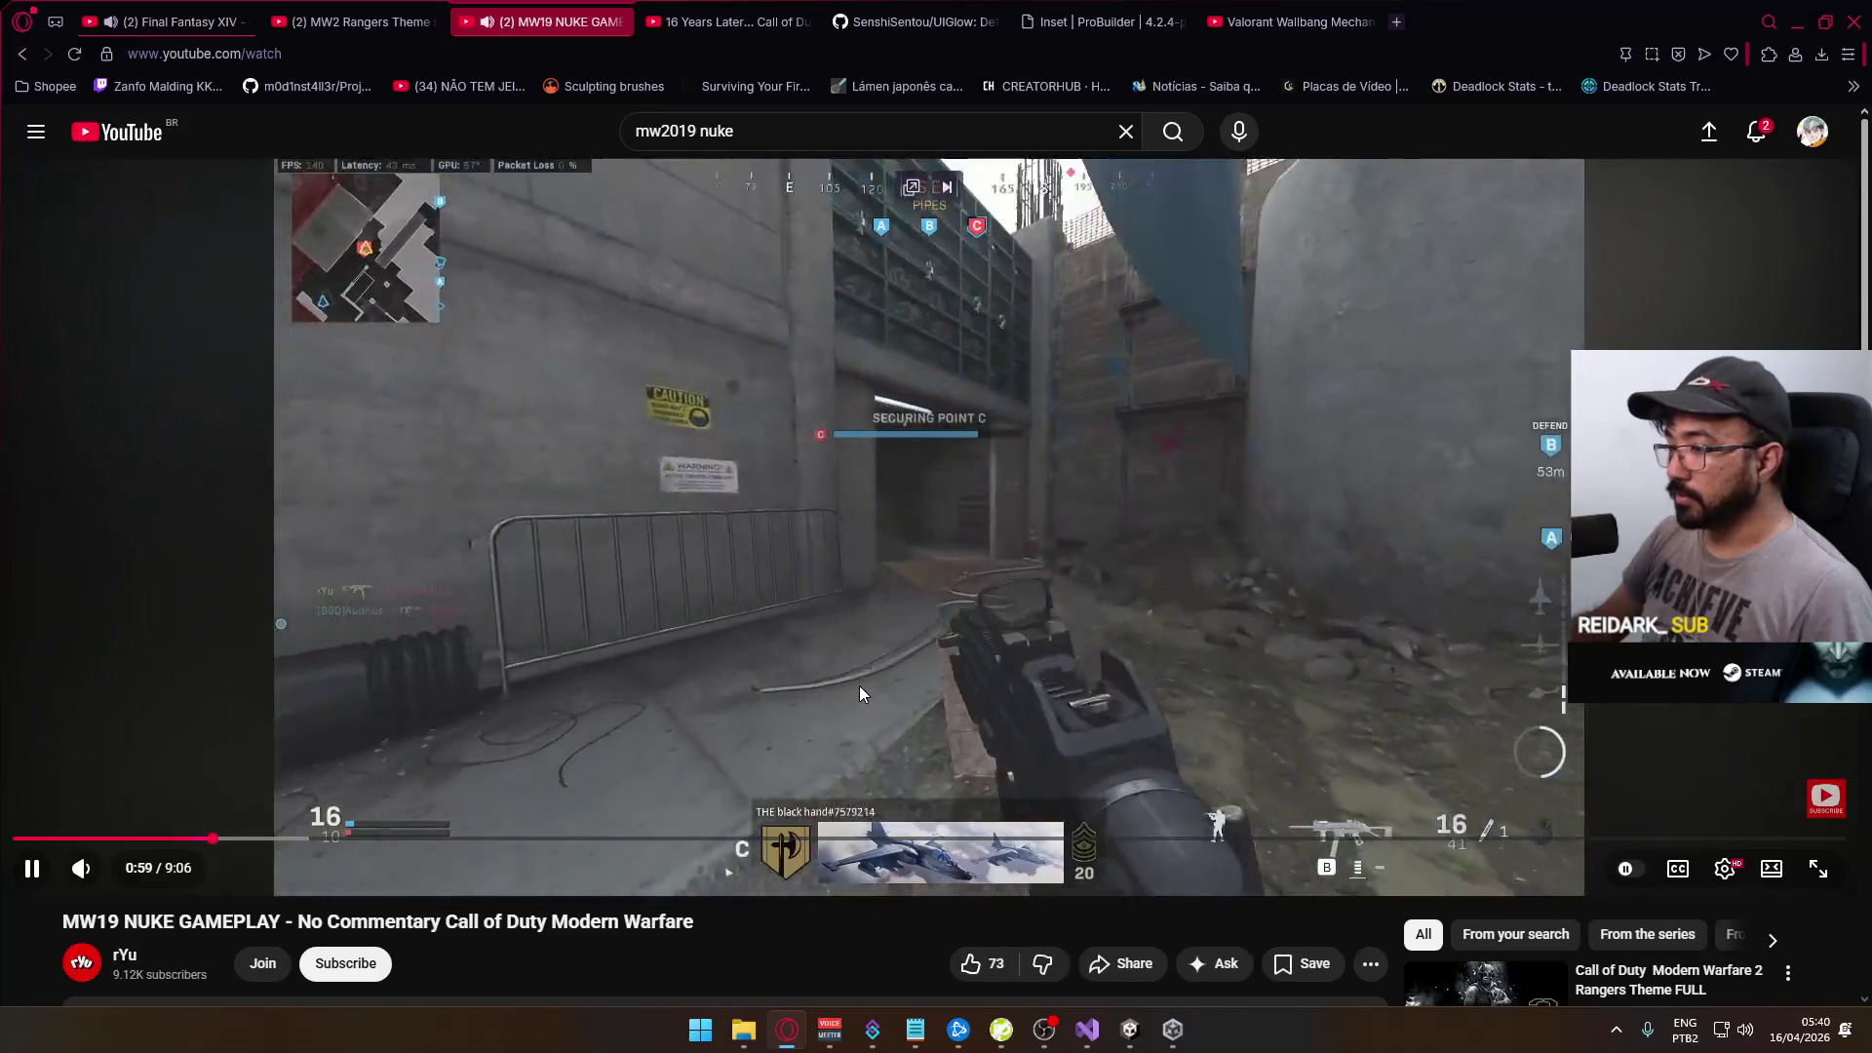
{"action": "left_click", "coordinate": [858, 687]}
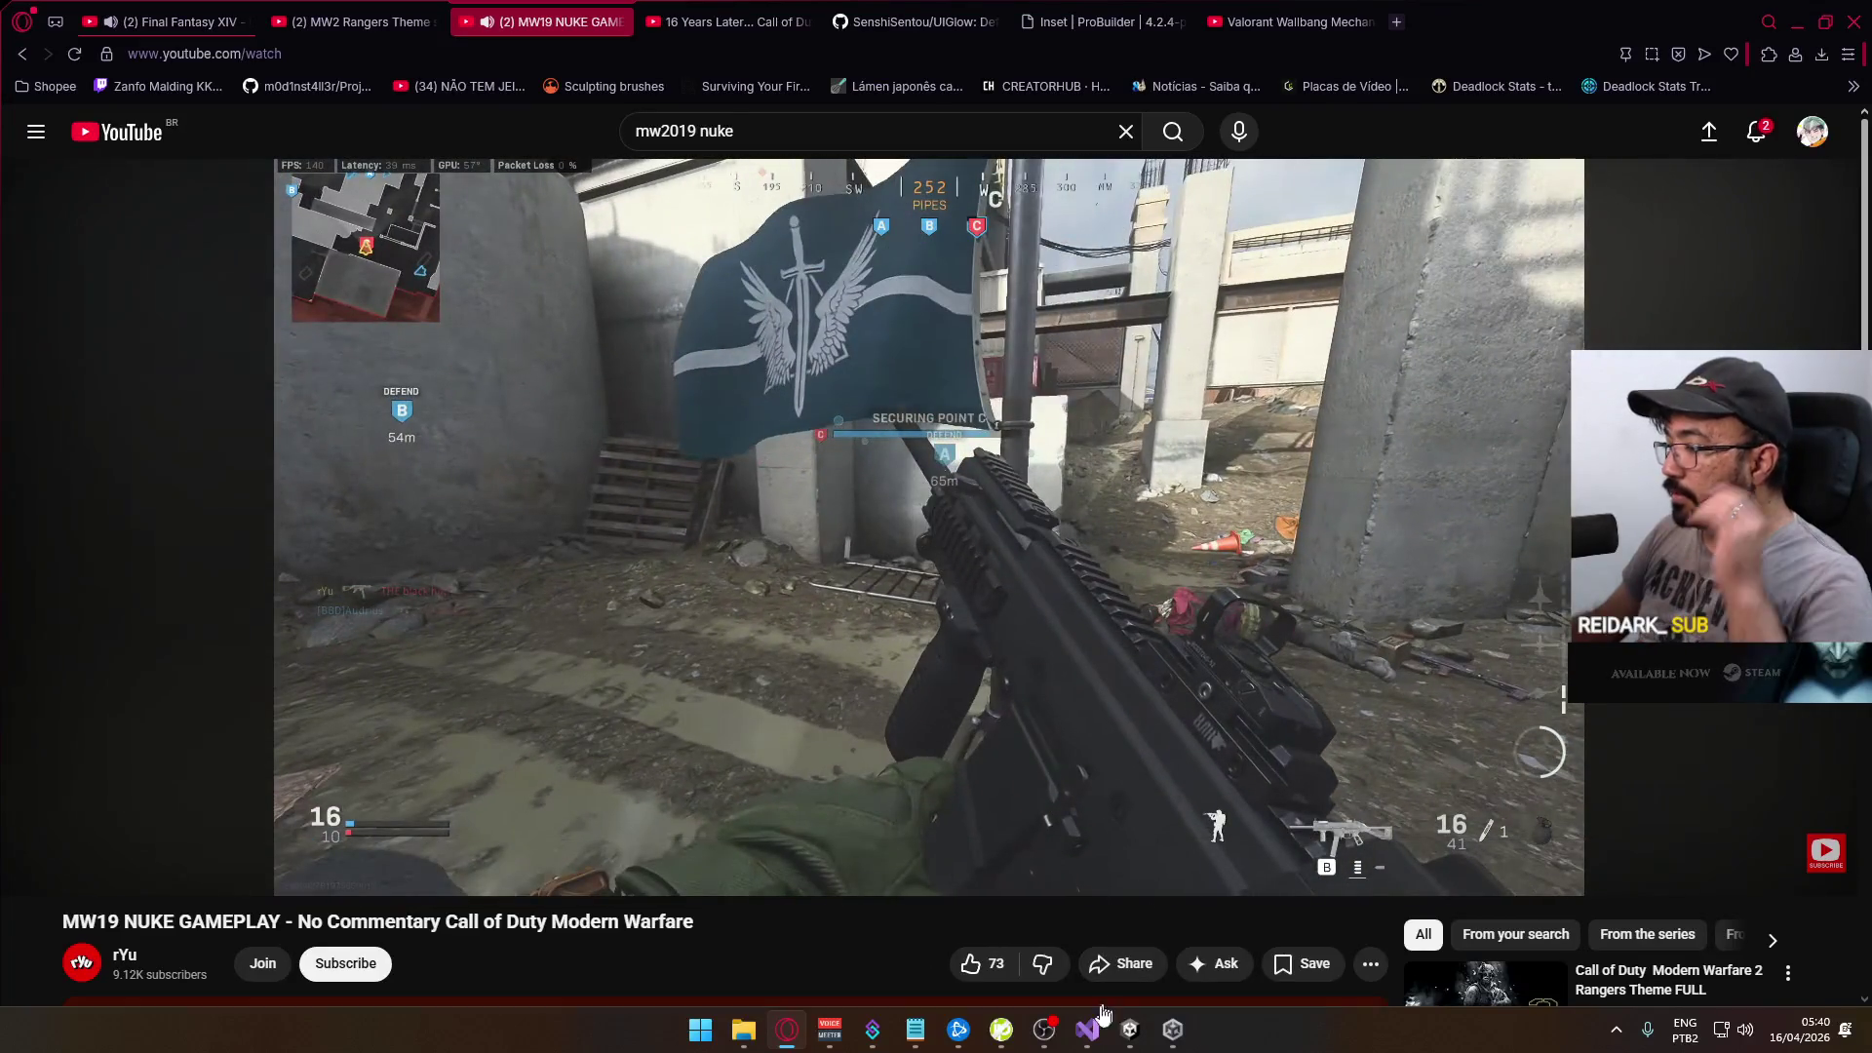
{"action": "left_click", "coordinate": [1130, 1028]}
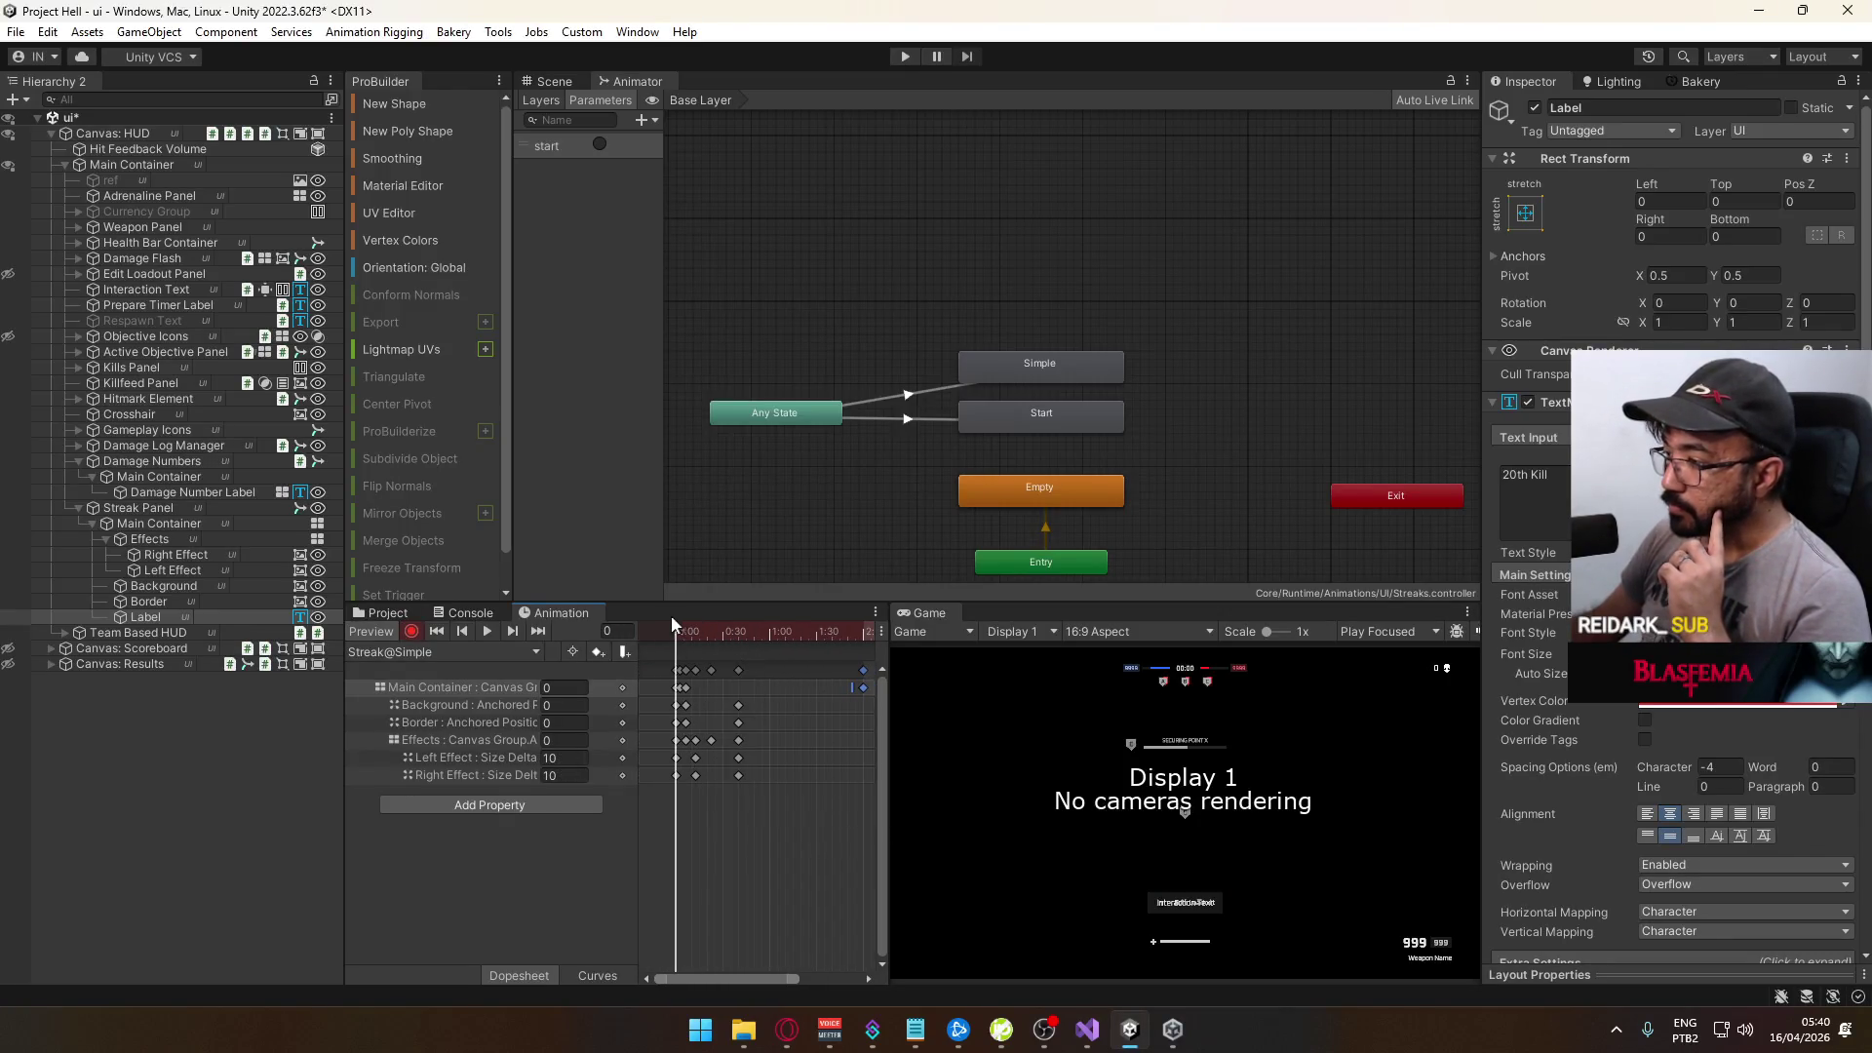
{"action": "mouse_move", "coordinate": [716, 611]}
{"action": "left_mouse_down"}
{"action": "mouse_move", "coordinate": [739, 605]}
{"action": "mouse_move", "coordinate": [696, 614]}
{"action": "left_mouse_up"}
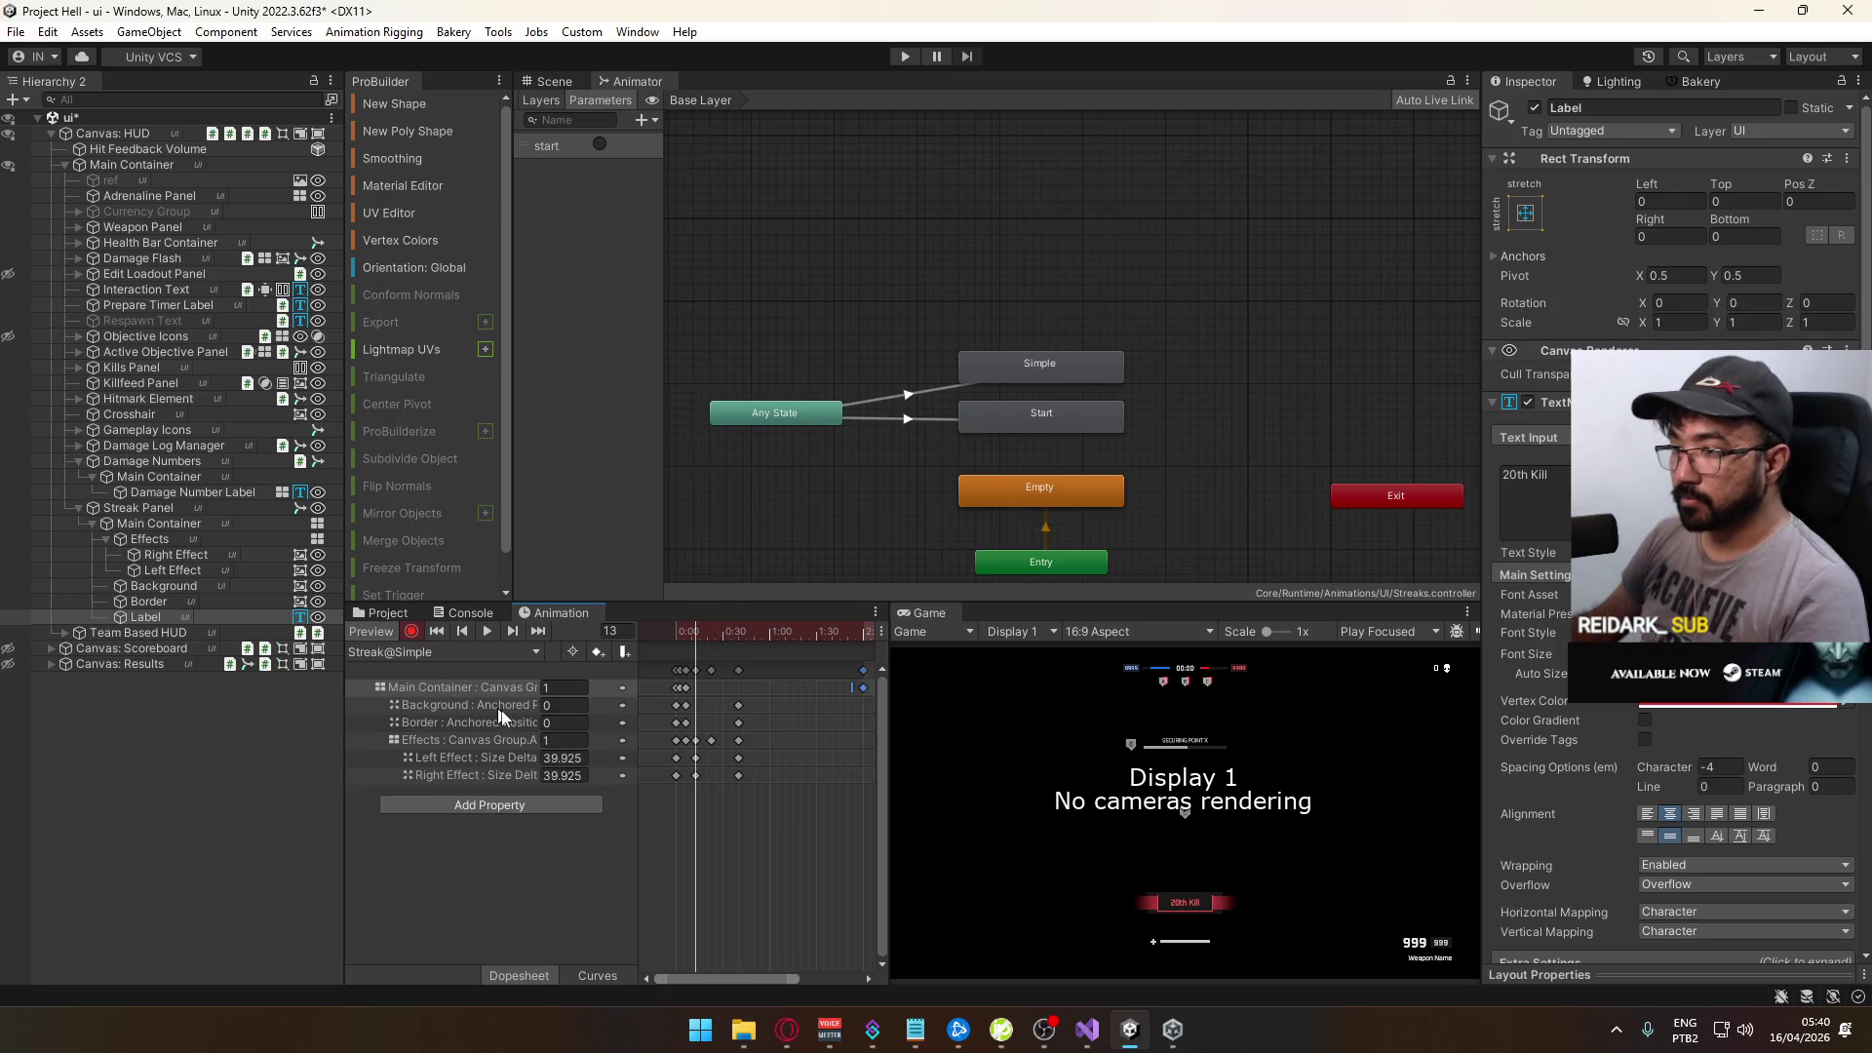
{"action": "left_click", "coordinate": [512, 631]}
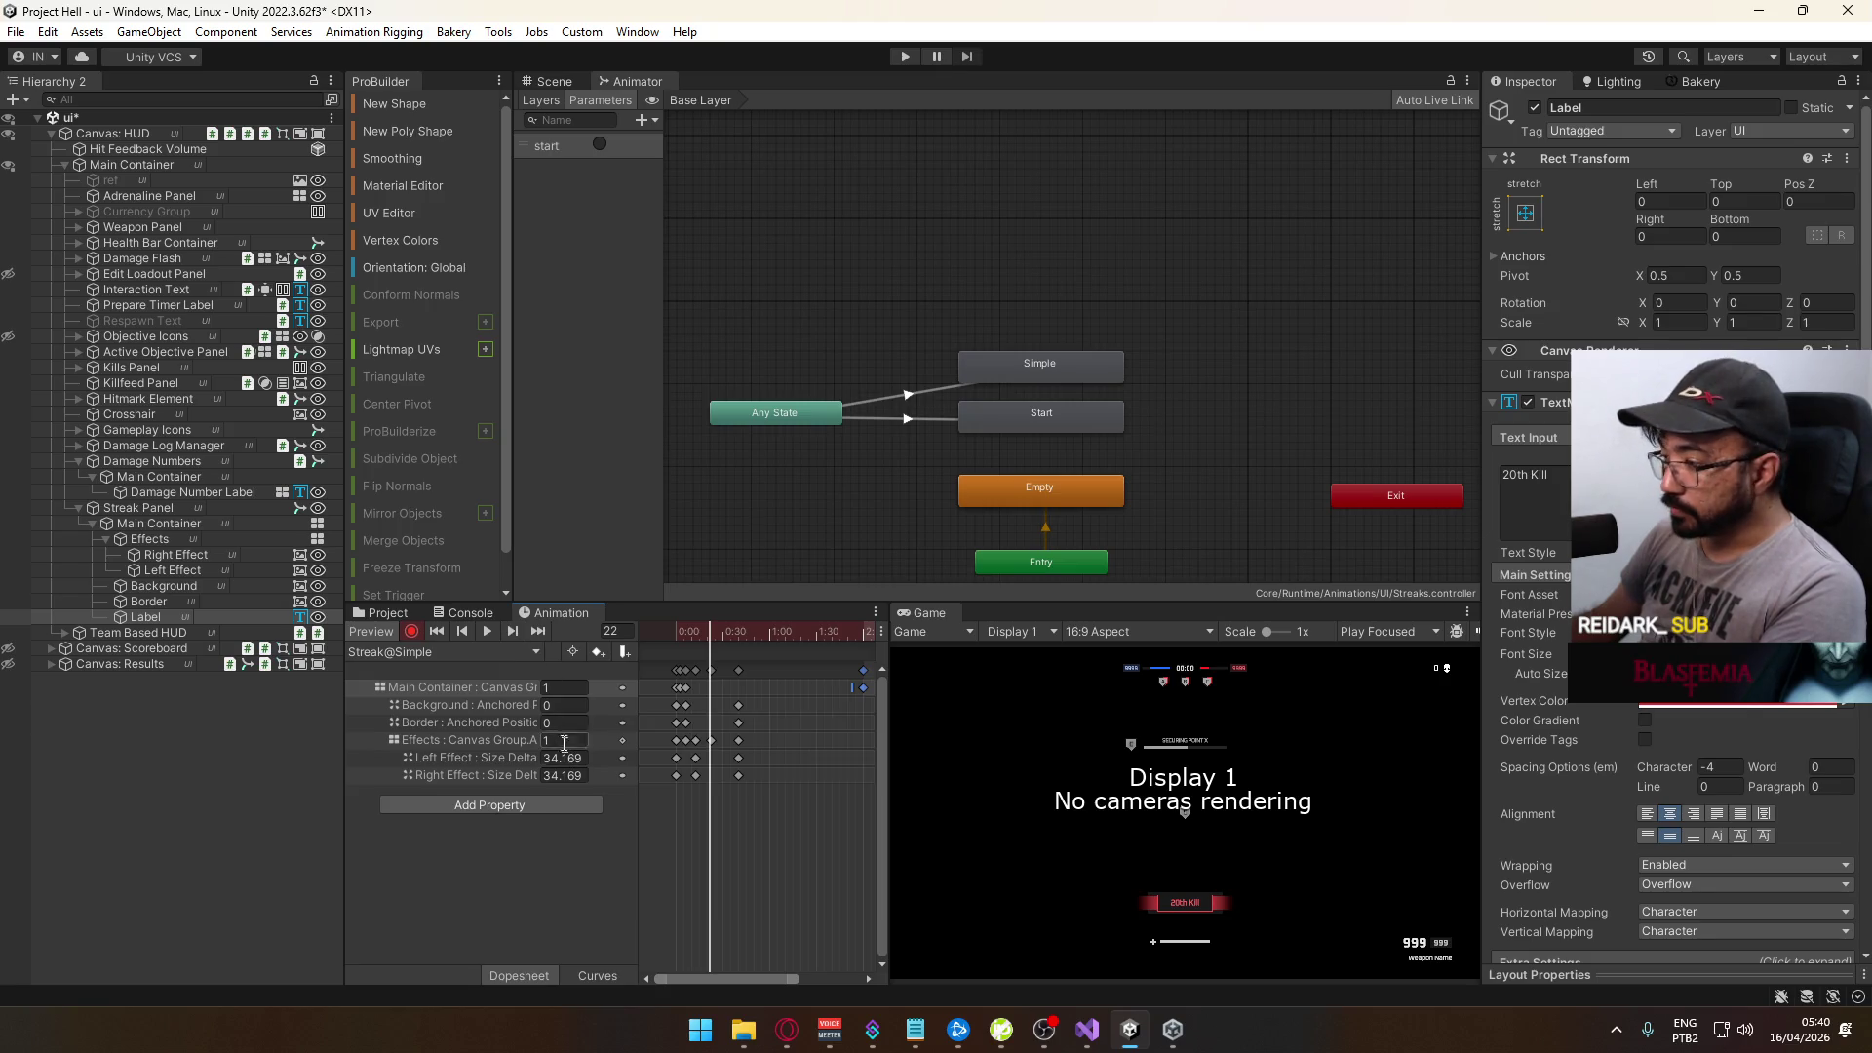
{"action": "left_click", "coordinate": [469, 630]}
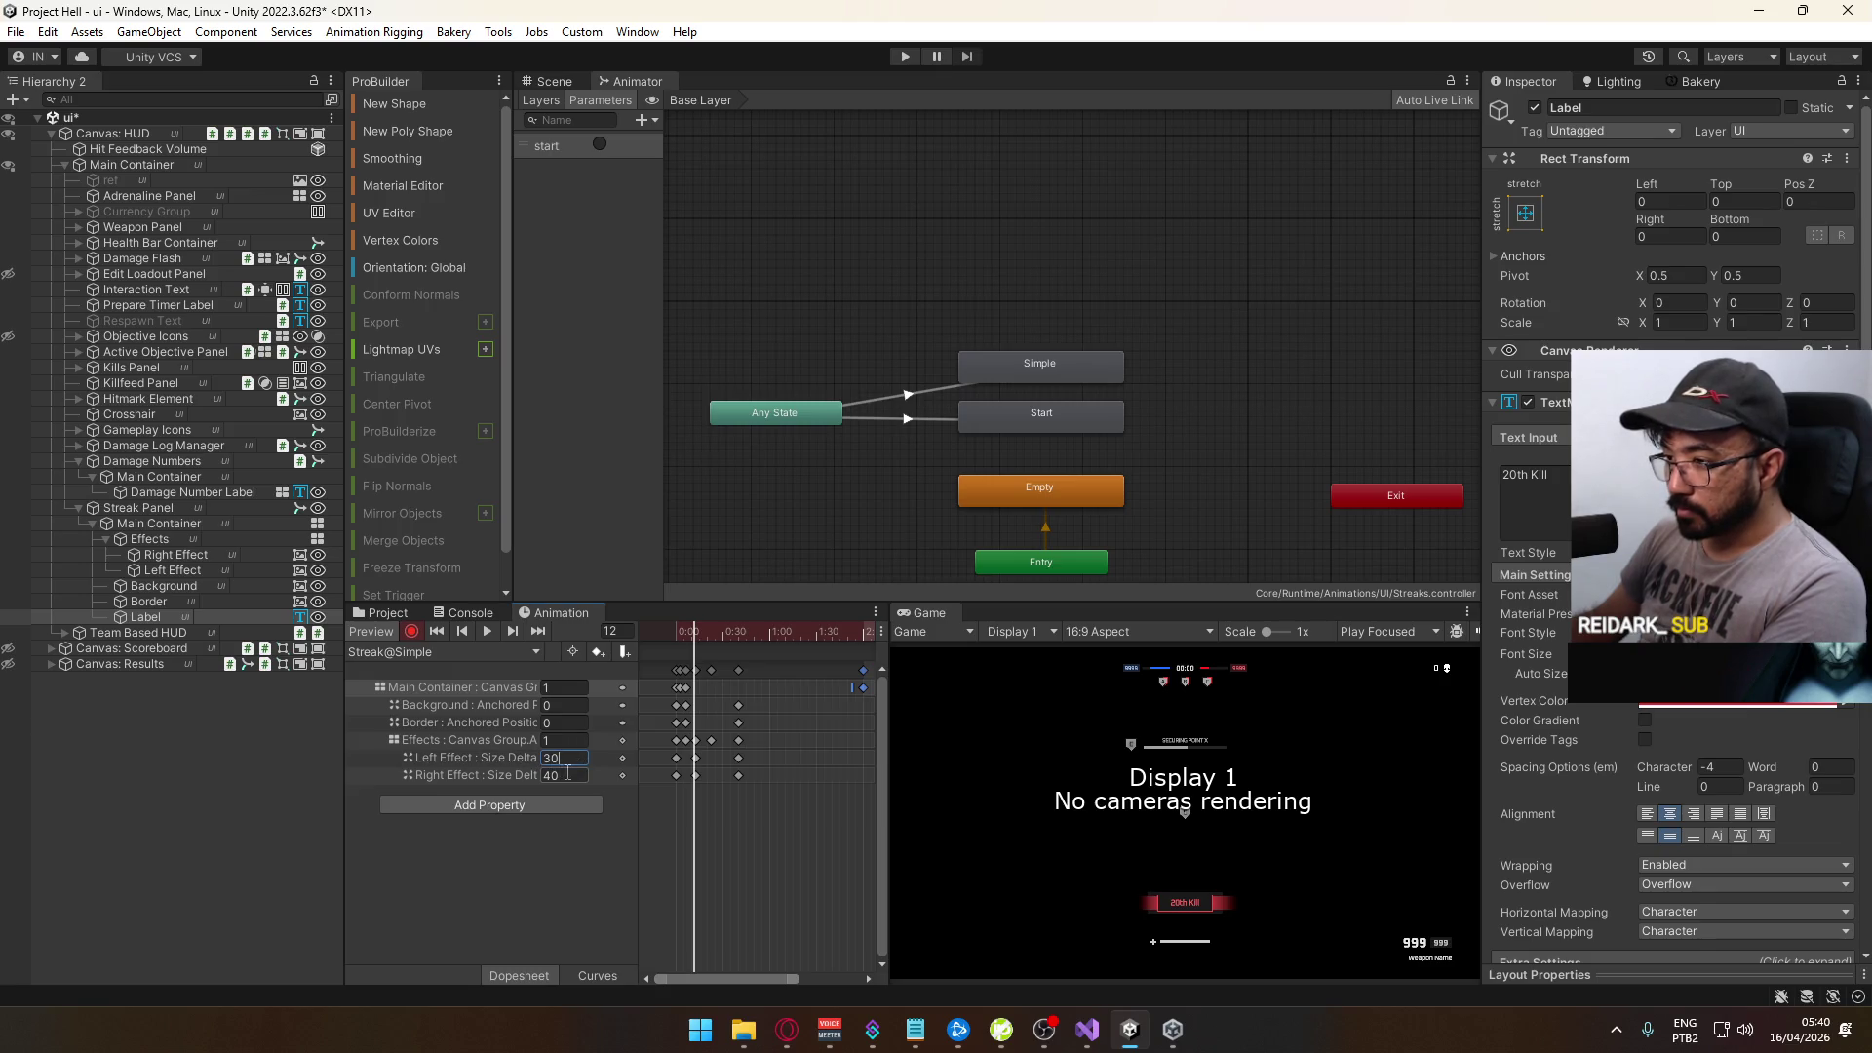
{"action": "left_click_drag", "start_coordinate": [705, 630], "coordinate": [677, 627]}
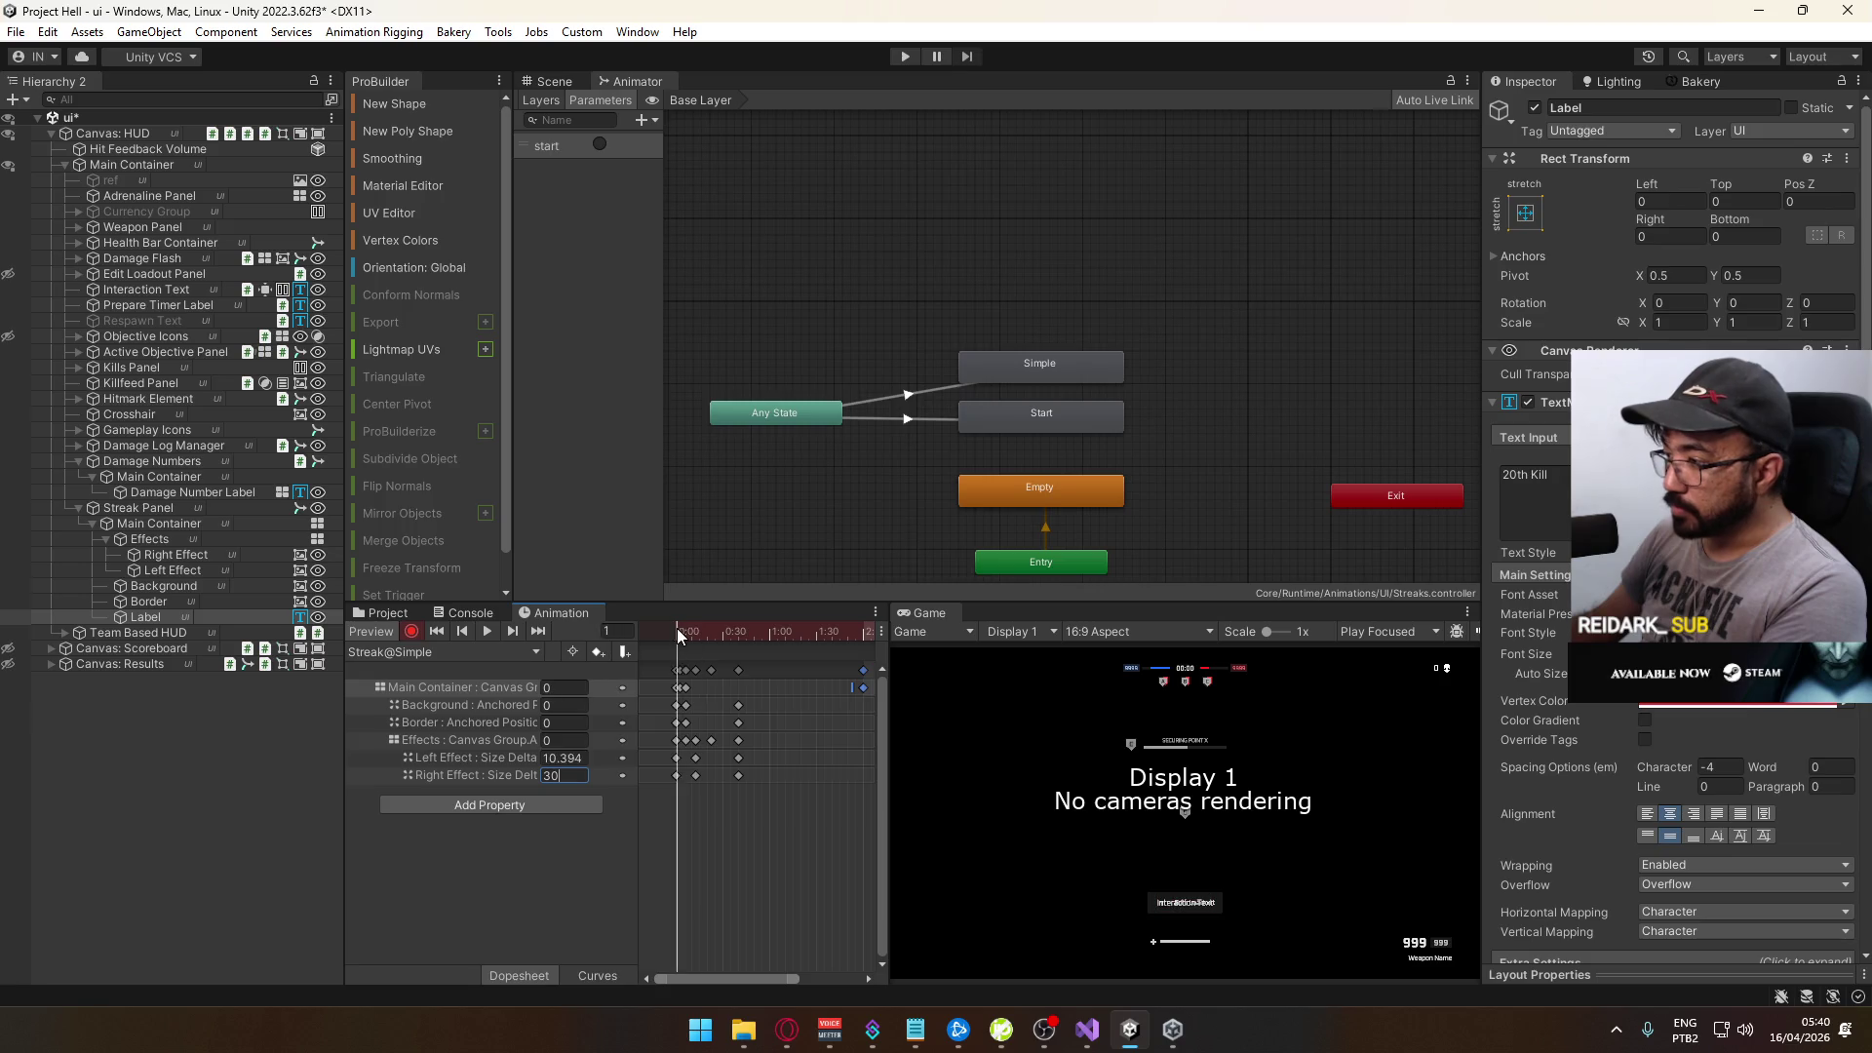
{"action": "type", "text": "0"}
{"action": "left_click", "coordinate": [569, 774]}
{"action": "type", "text": "0"}
{"action": "mouse_move", "coordinate": [675, 633]}
{"action": "left_mouse_down"}
{"action": "mouse_move", "coordinate": [765, 630]}
{"action": "mouse_move", "coordinate": [735, 628]}
{"action": "left_mouse_up"}
{"action": "left_click", "coordinate": [537, 633]}
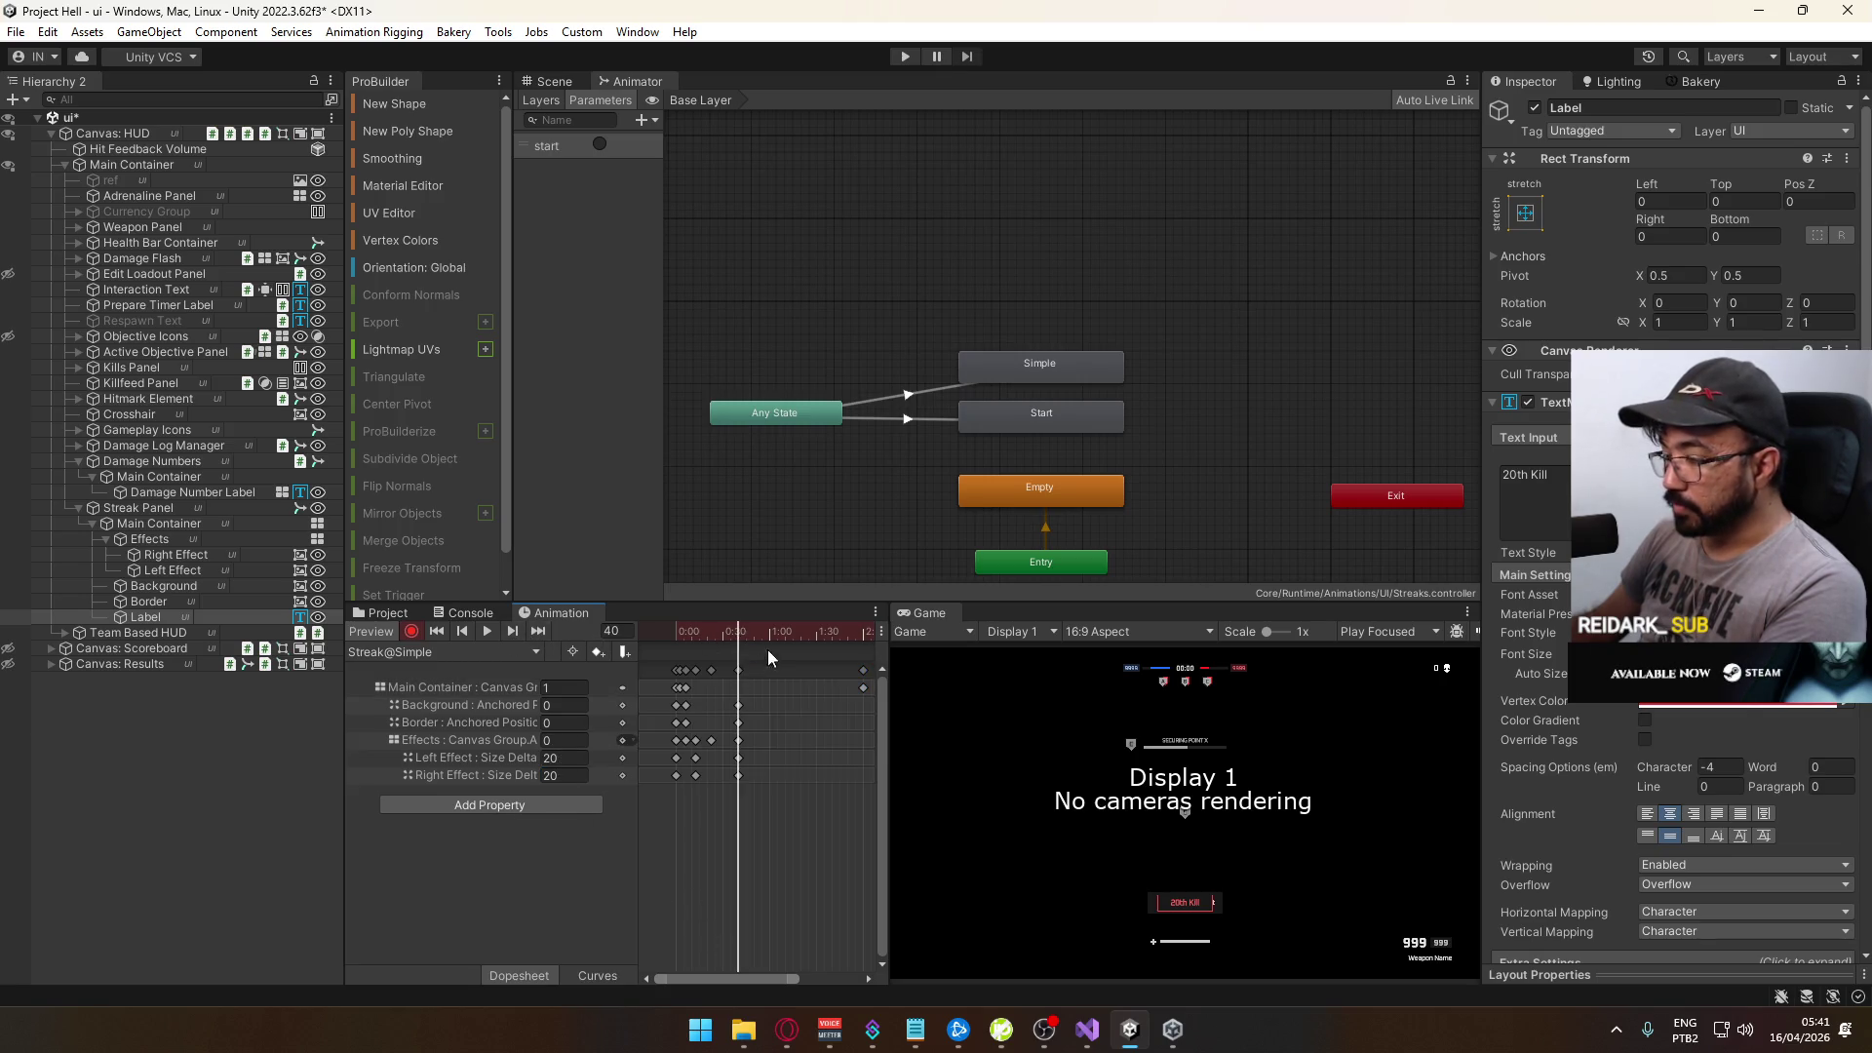
{"action": "mouse_move", "coordinate": [735, 629]}
{"action": "left_mouse_down"}
{"action": "mouse_move", "coordinate": [665, 622]}
{"action": "mouse_move", "coordinate": [893, 640]}
{"action": "mouse_move", "coordinate": [846, 721]}
{"action": "left_mouse_up"}
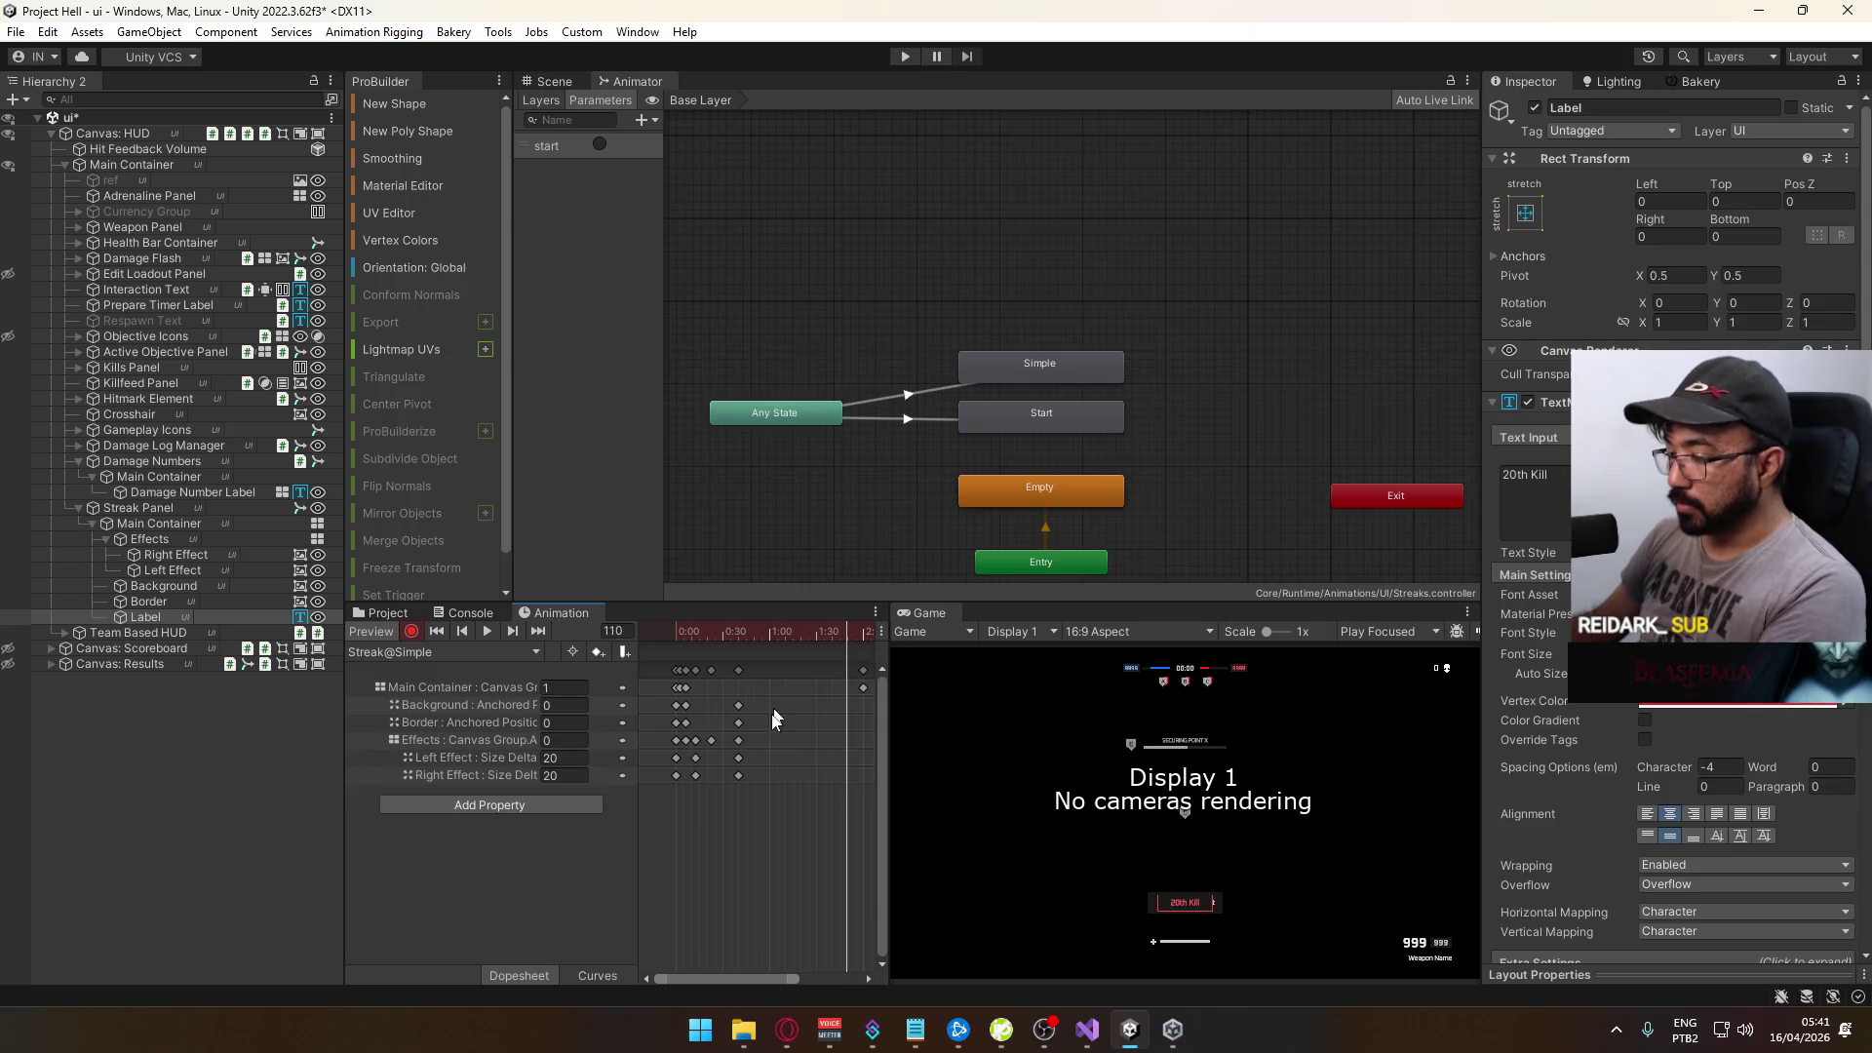
Delete the effect-width Size Delta keys at frame 41.
{"action": "left_click_drag", "start_coordinate": [793, 976], "coordinate": [854, 977]}
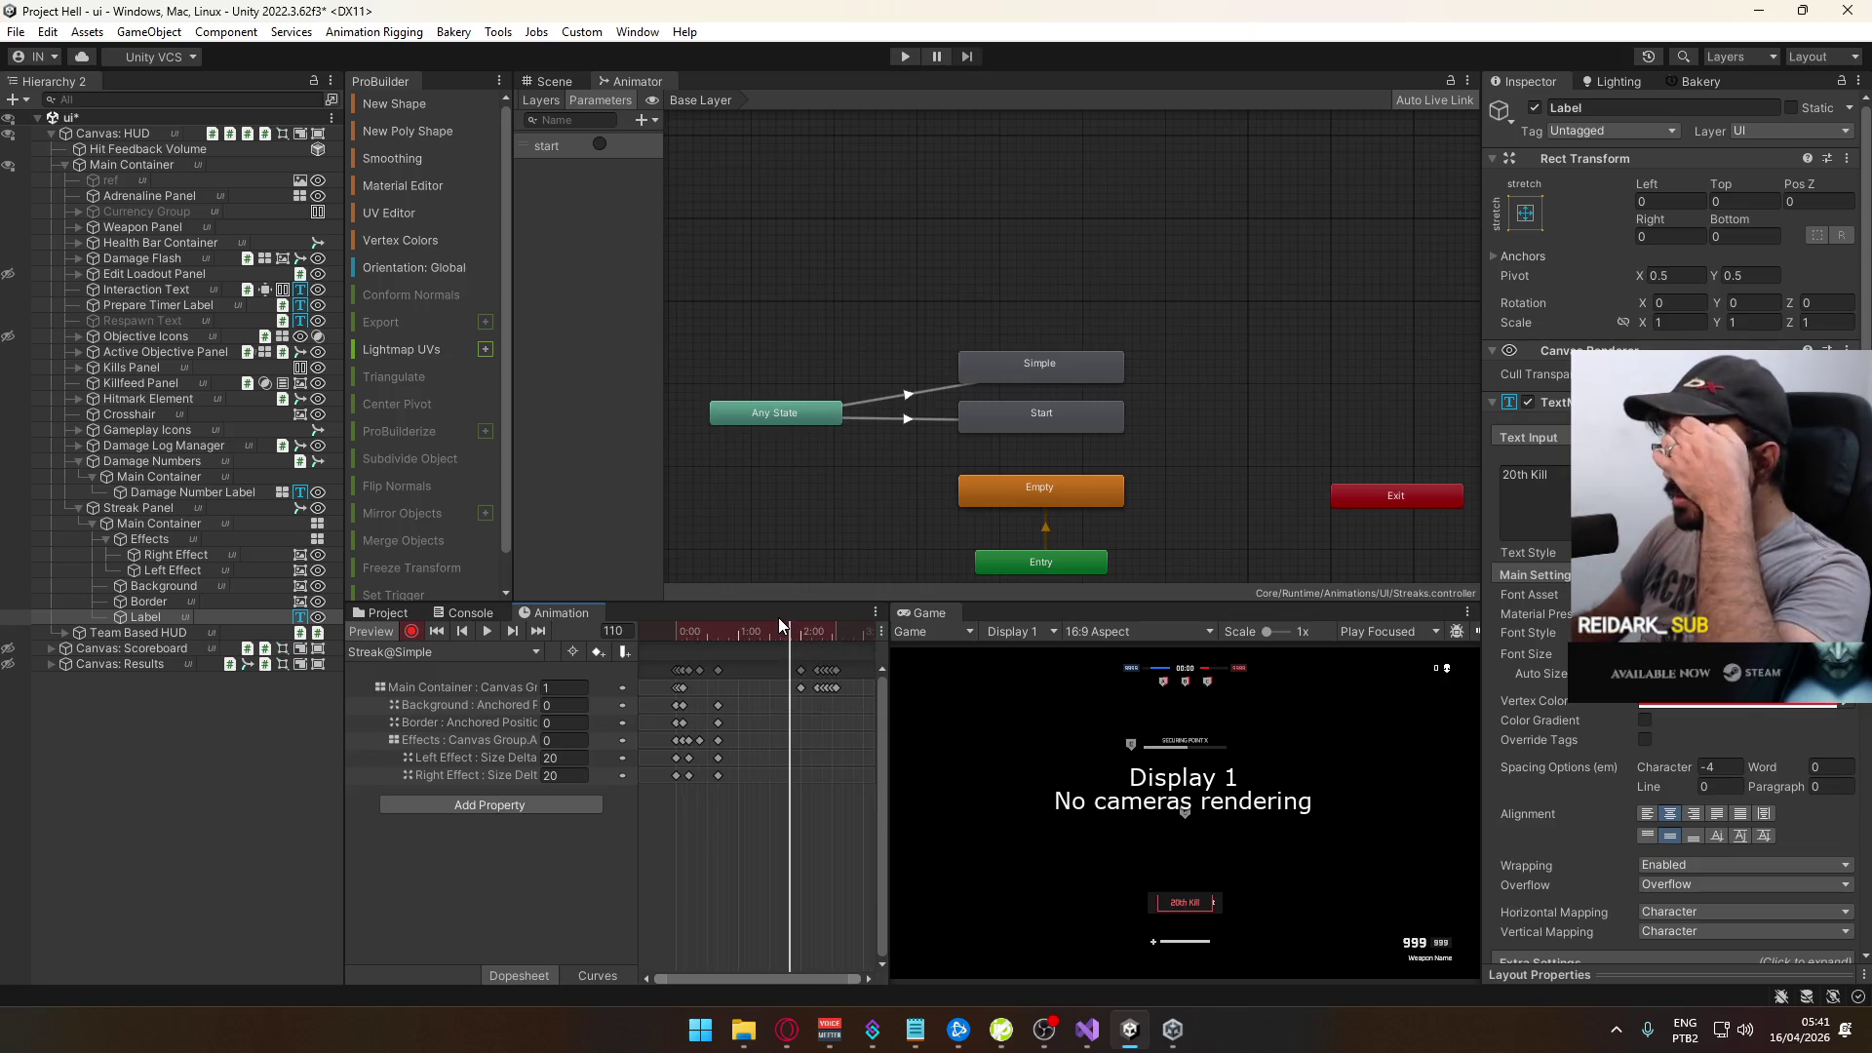
{"action": "mouse_move", "coordinate": [782, 624]}
{"action": "left_mouse_down"}
{"action": "mouse_move", "coordinate": [861, 629]}
{"action": "mouse_move", "coordinate": [629, 627]}
{"action": "left_mouse_up"}
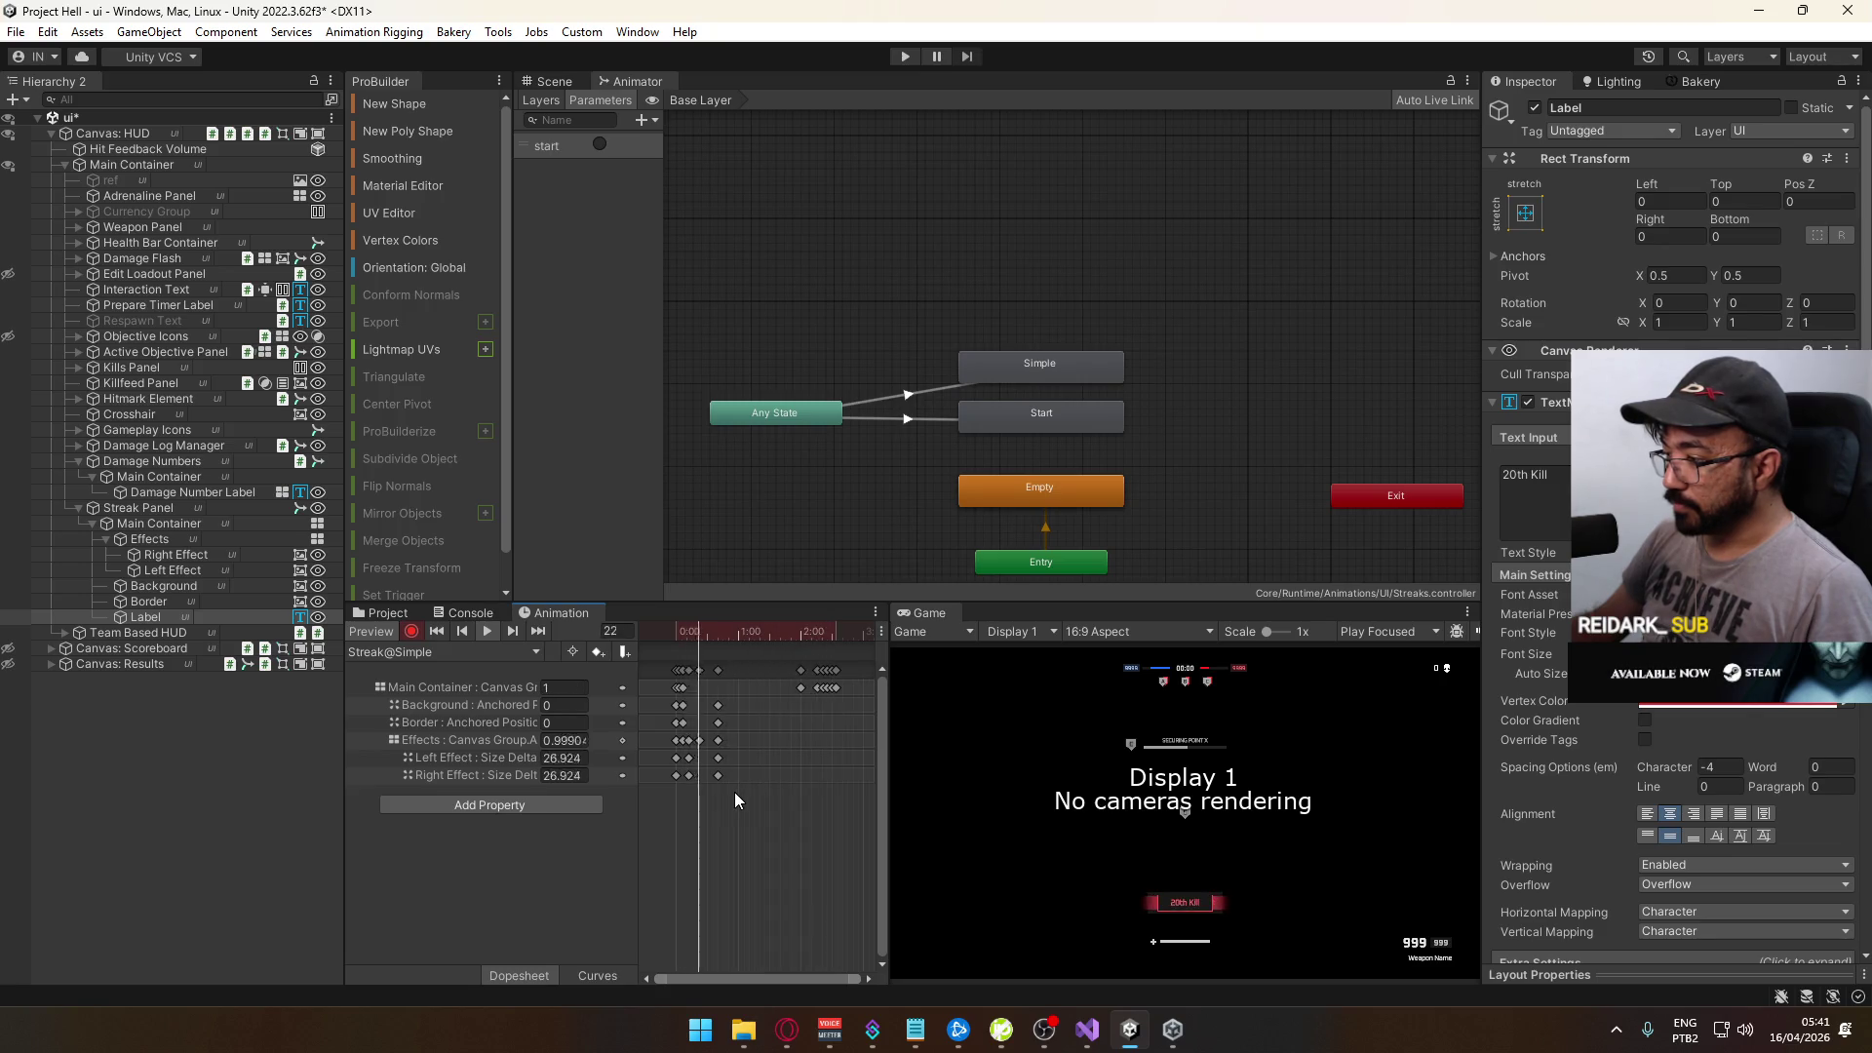
{"action": "scroll", "coordinate": [700, 780], "scroll_direction": "up", "scroll_amount": 2}
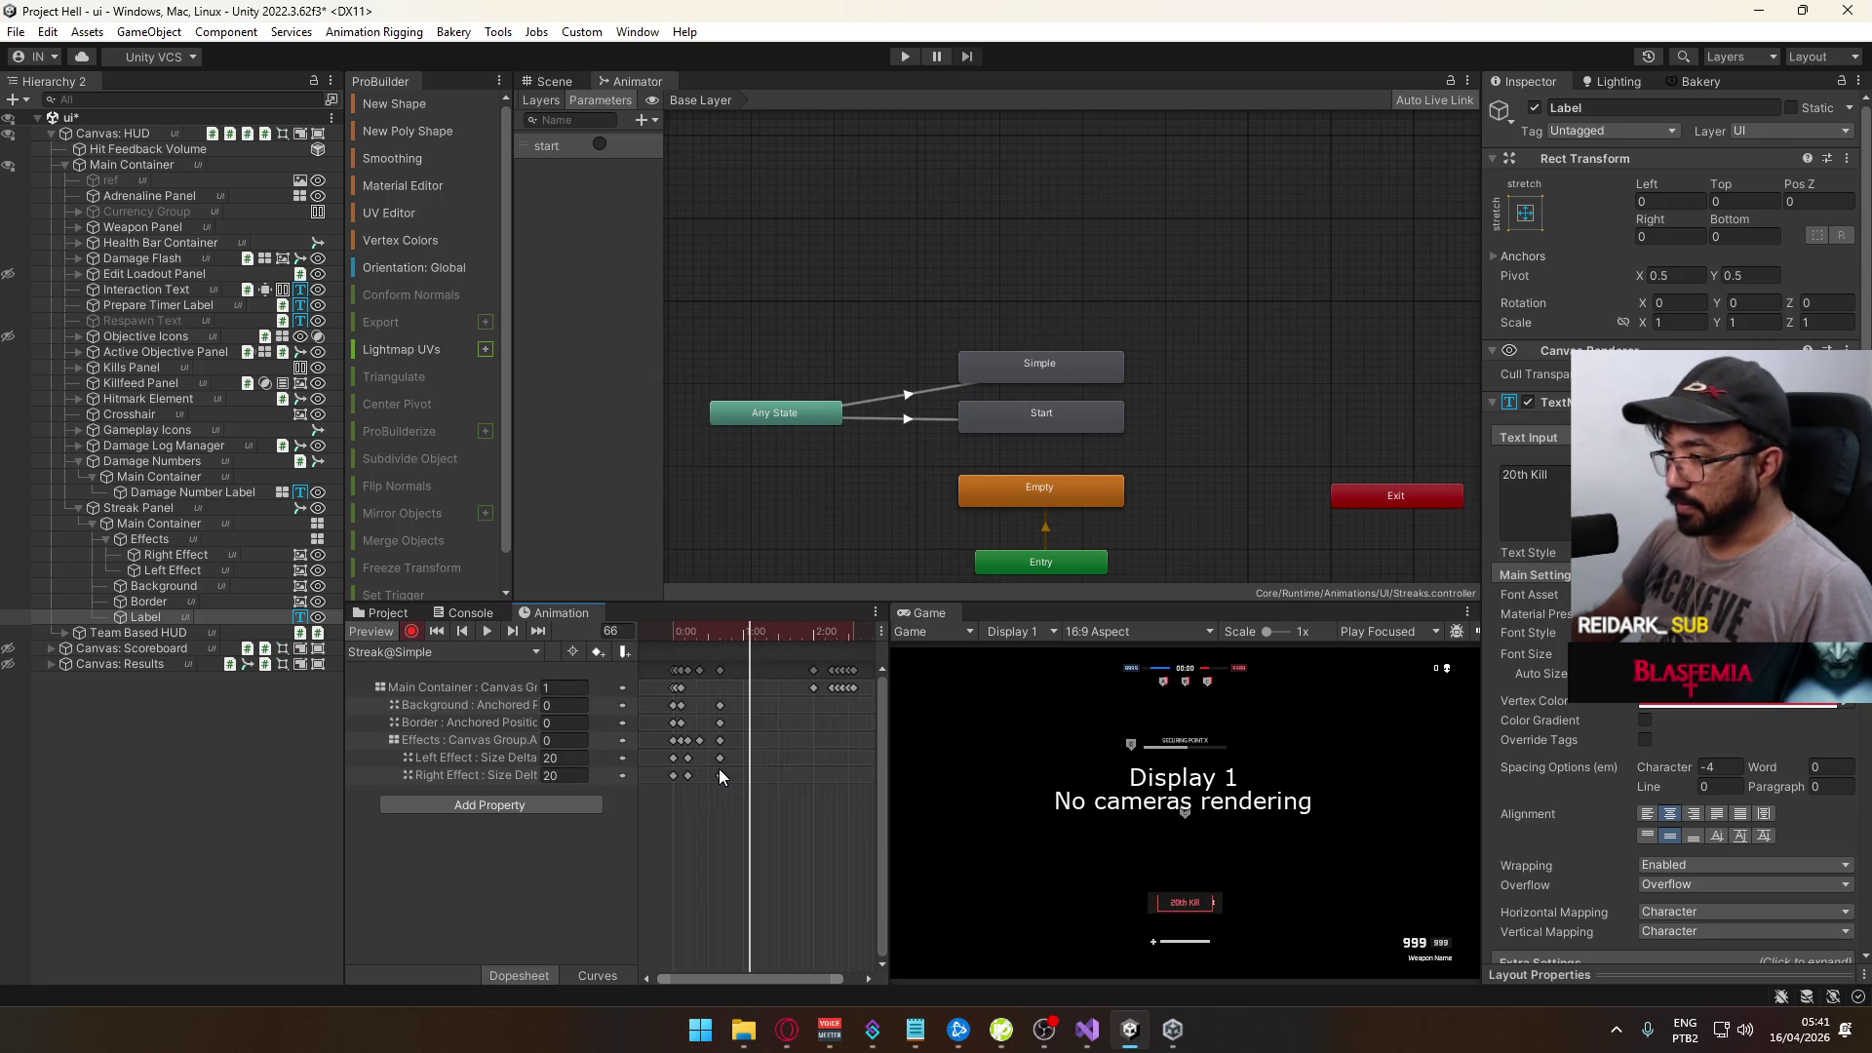
{"action": "left_click_drag", "start_coordinate": [729, 629], "coordinate": [722, 629]}
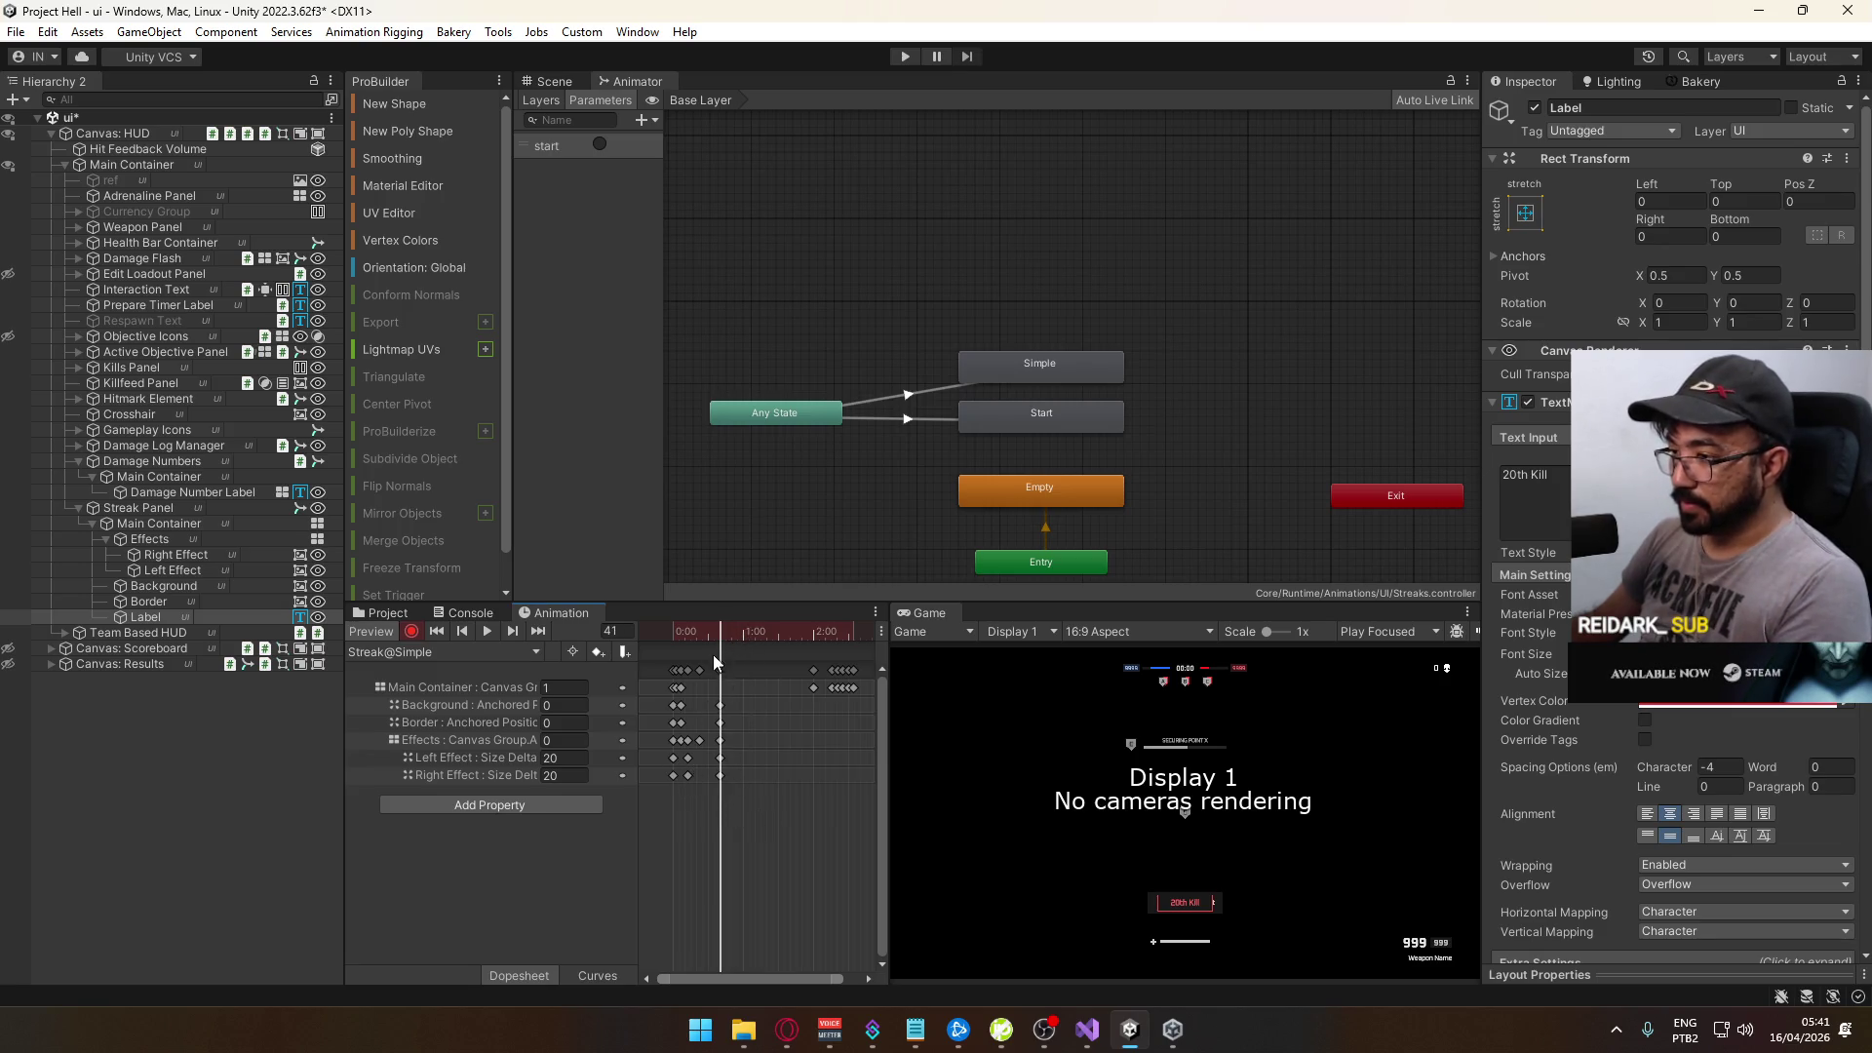
{"action": "left_click_drag", "start_coordinate": [722, 776], "coordinate": [711, 763]}
{"action": "key", "text": "Delete"}
Move the Left Effect key from frame 13 to about frame 20 and play the preview.
{"action": "mouse_move", "coordinate": [720, 634]}
{"action": "left_mouse_down"}
{"action": "mouse_move", "coordinate": [680, 640]}
{"action": "mouse_move", "coordinate": [745, 641]}
{"action": "mouse_move", "coordinate": [688, 649]}
{"action": "left_mouse_up"}
{"action": "scroll", "coordinate": [688, 786], "scroll_direction": "up", "scroll_amount": 1}
{"action": "scroll", "coordinate": [688, 786], "scroll_direction": "up", "scroll_amount": 3}
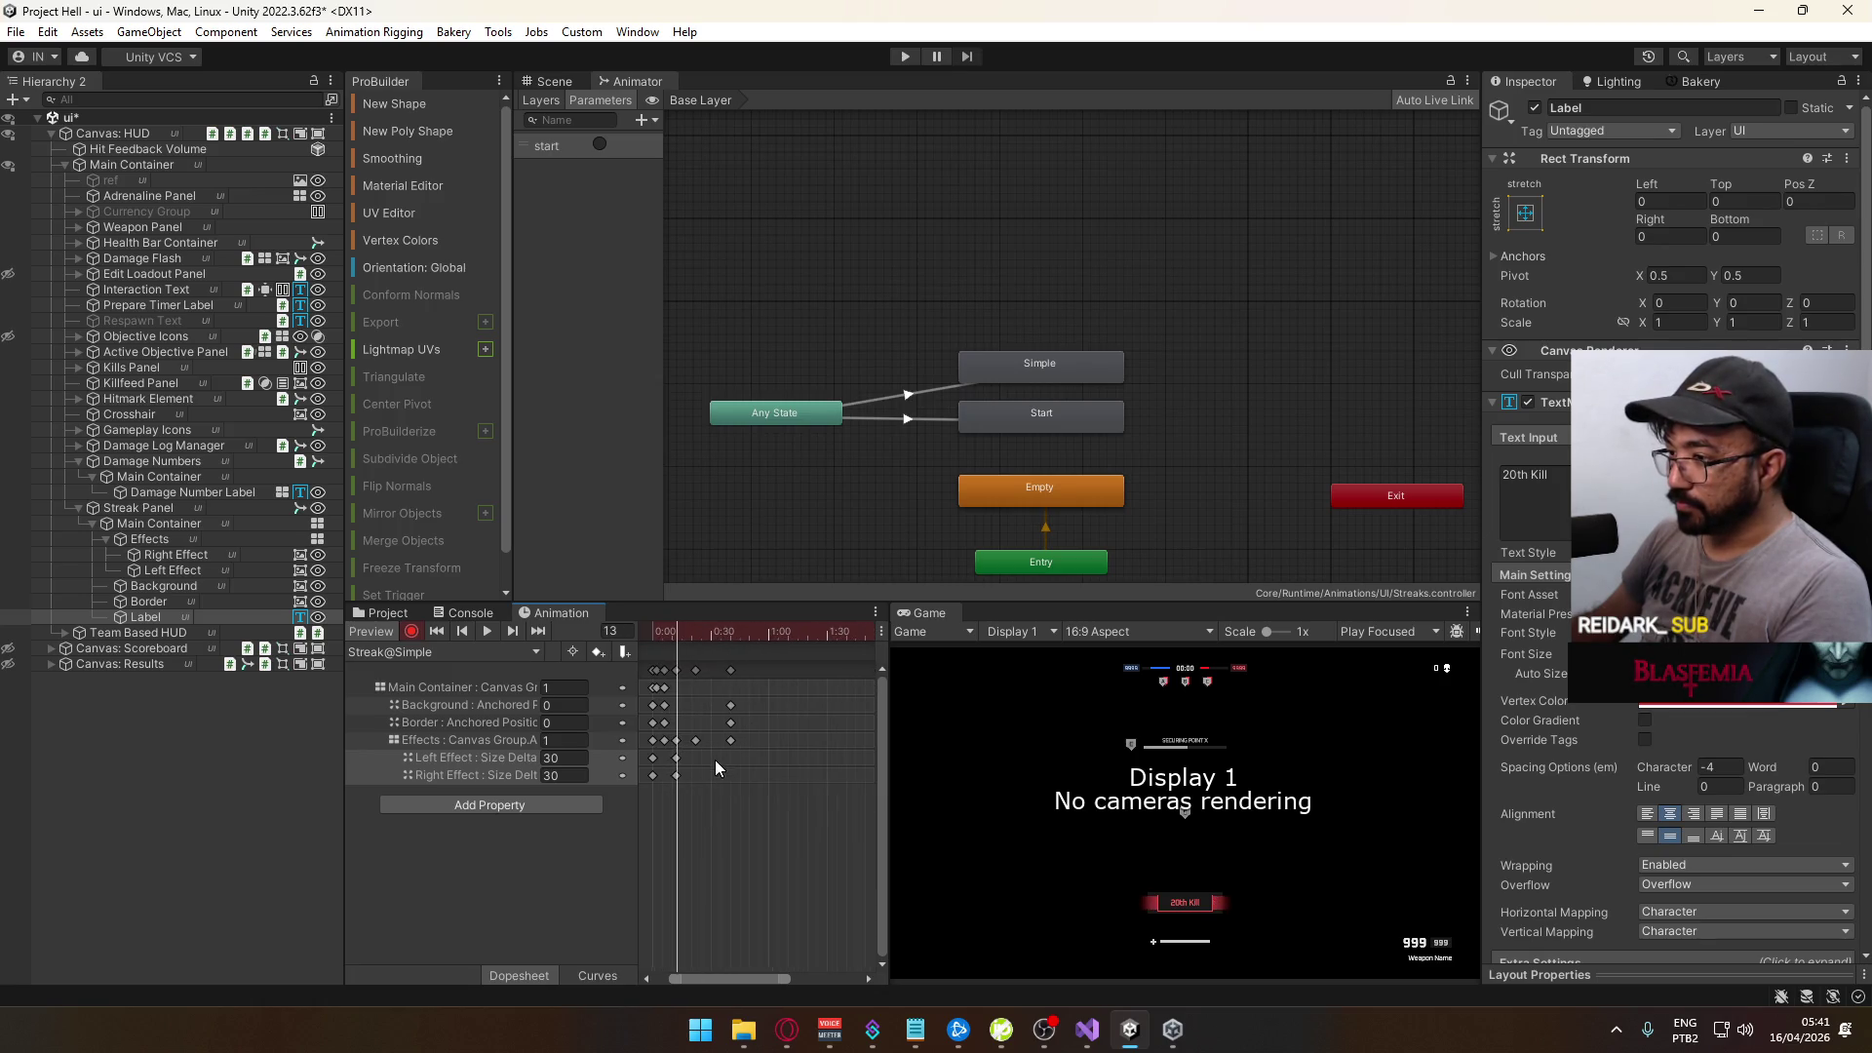
{"action": "left_click", "coordinate": [674, 758]}
{"action": "left_click_drag", "start_coordinate": [675, 758], "coordinate": [694, 770]}
{"action": "mouse_move", "coordinate": [669, 634]}
{"action": "left_mouse_down"}
{"action": "mouse_move", "coordinate": [648, 634]}
{"action": "mouse_move", "coordinate": [748, 640]}
{"action": "mouse_move", "coordinate": [653, 638]}
{"action": "left_mouse_up"}
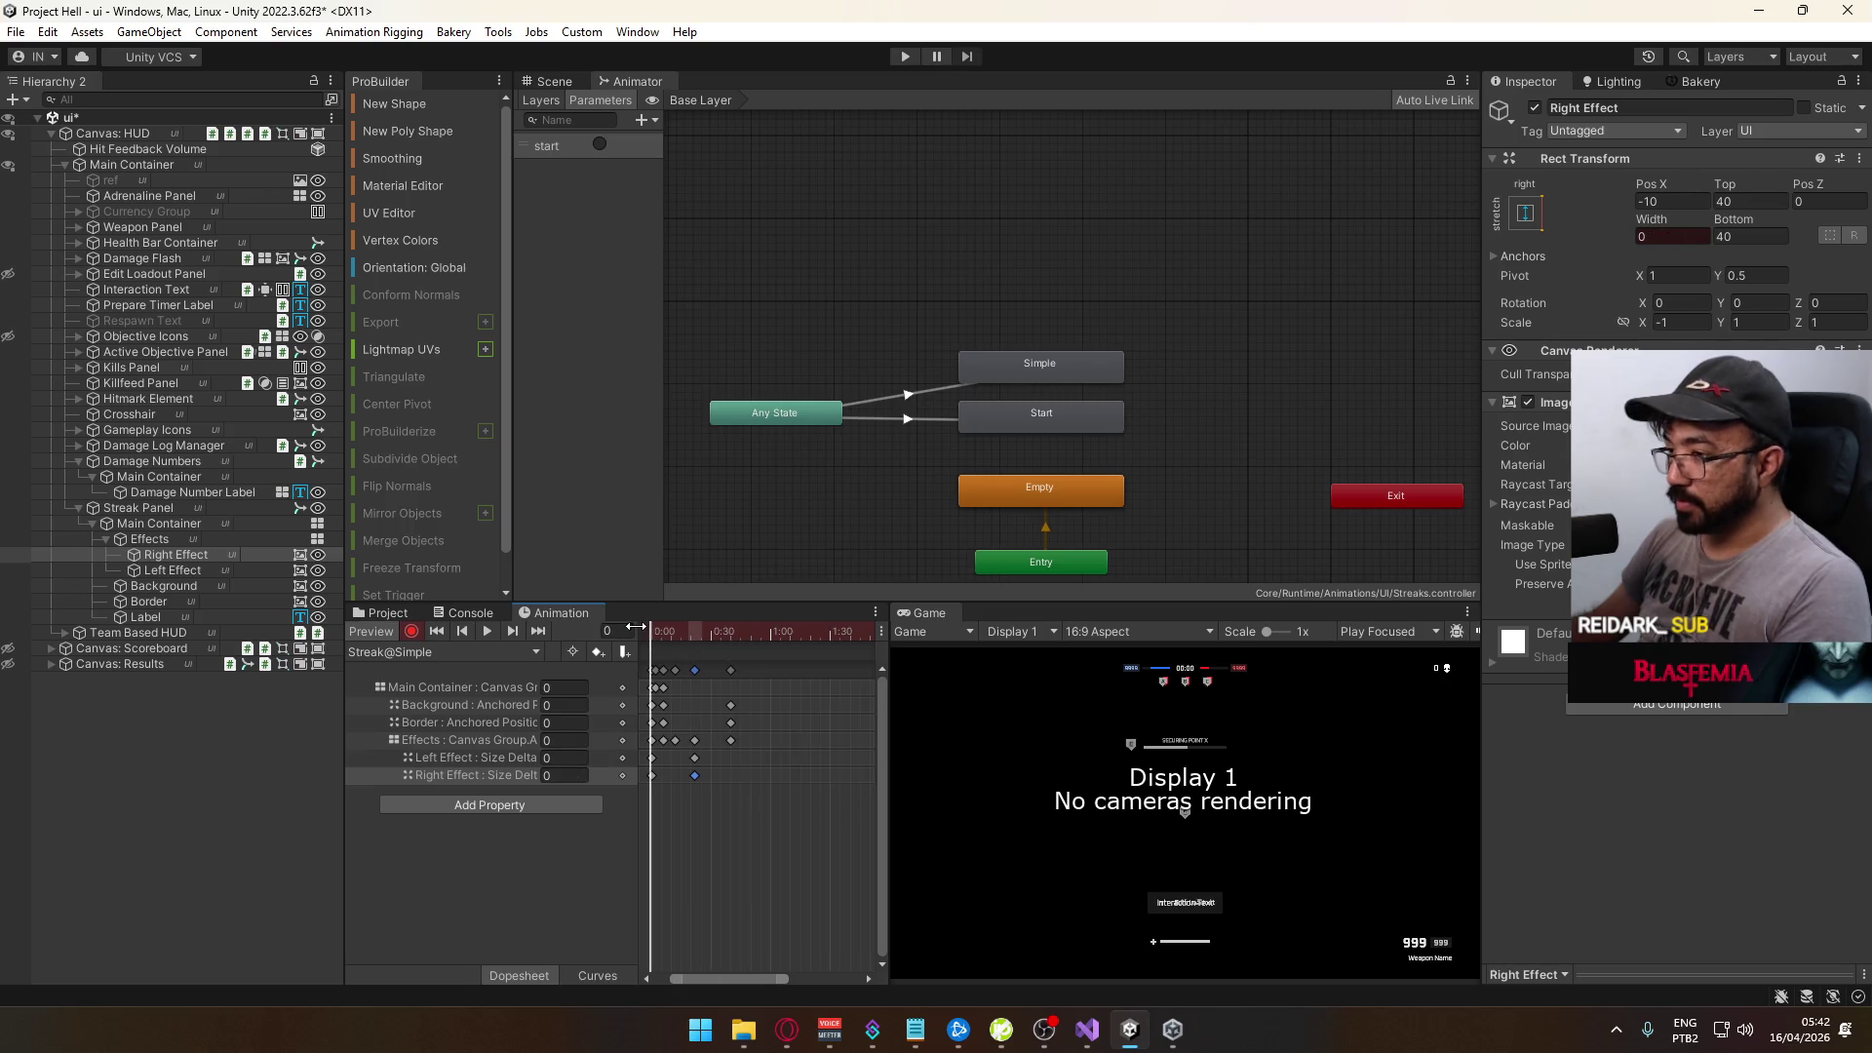
{"action": "key", "text": "space"}
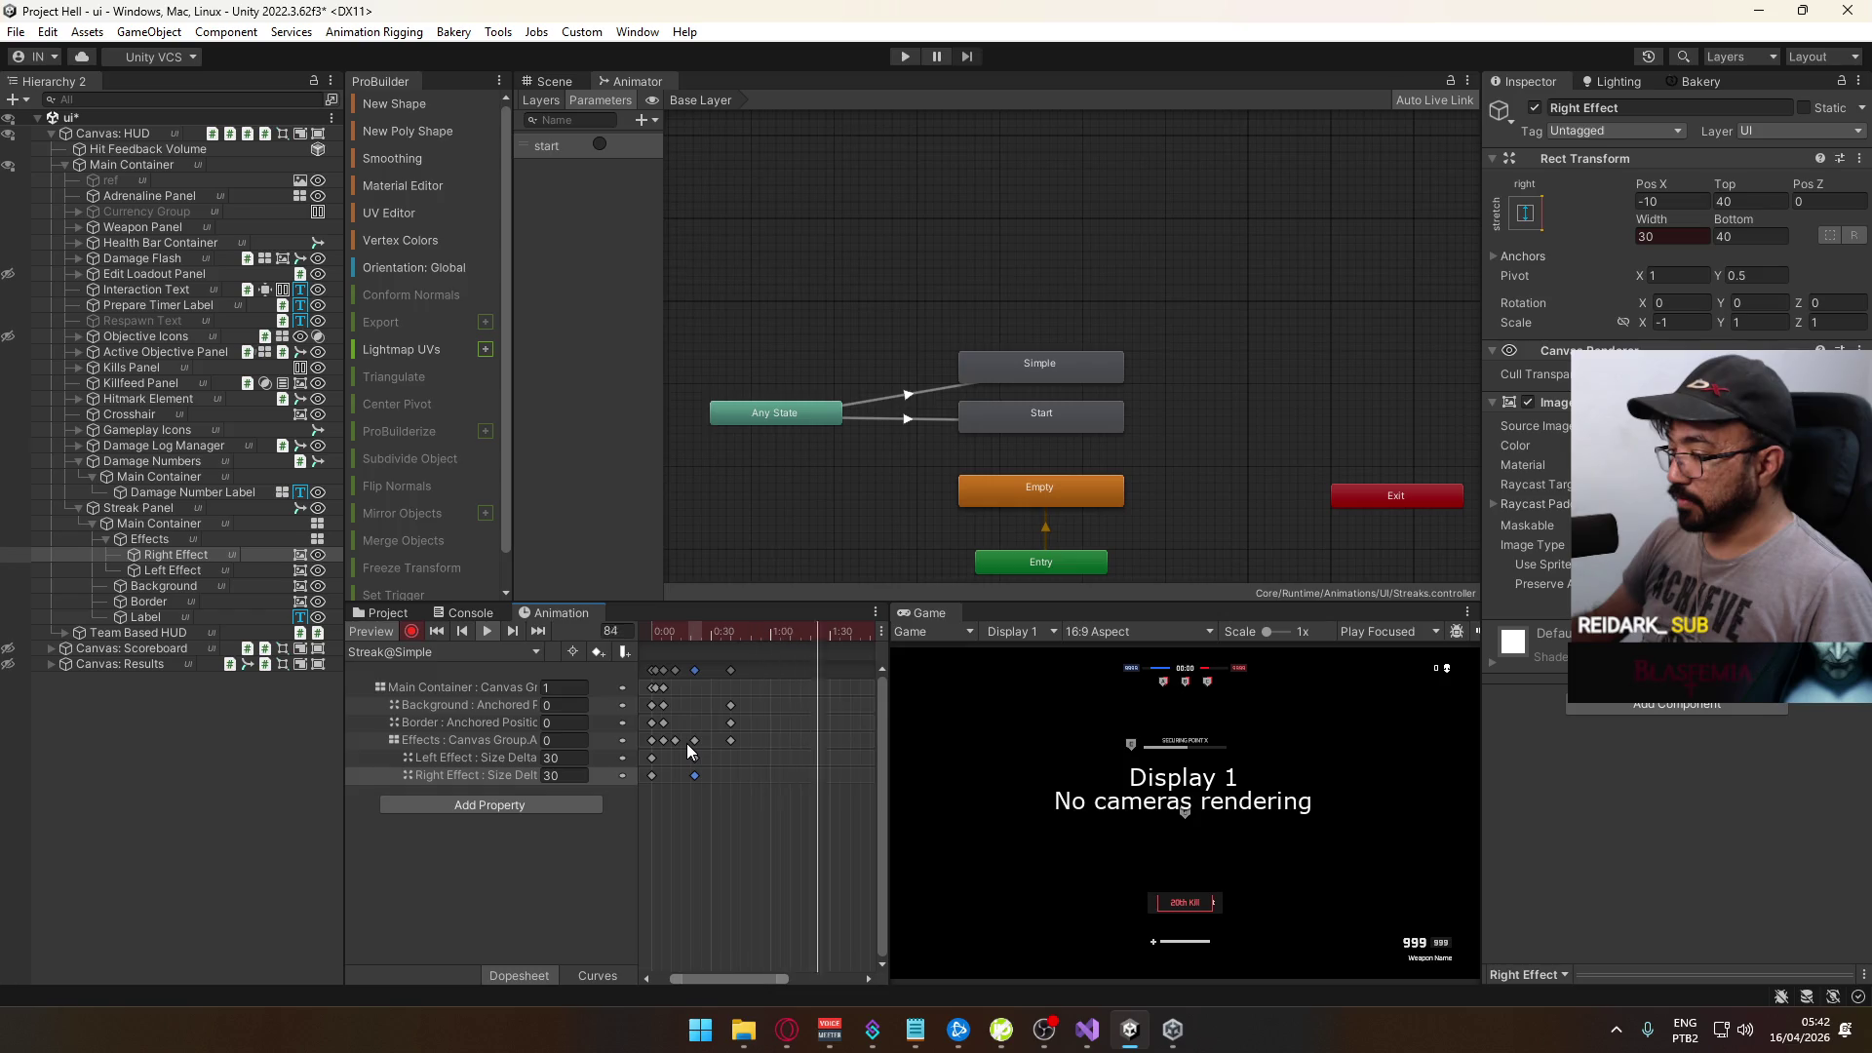
{"action": "key", "text": "space"}
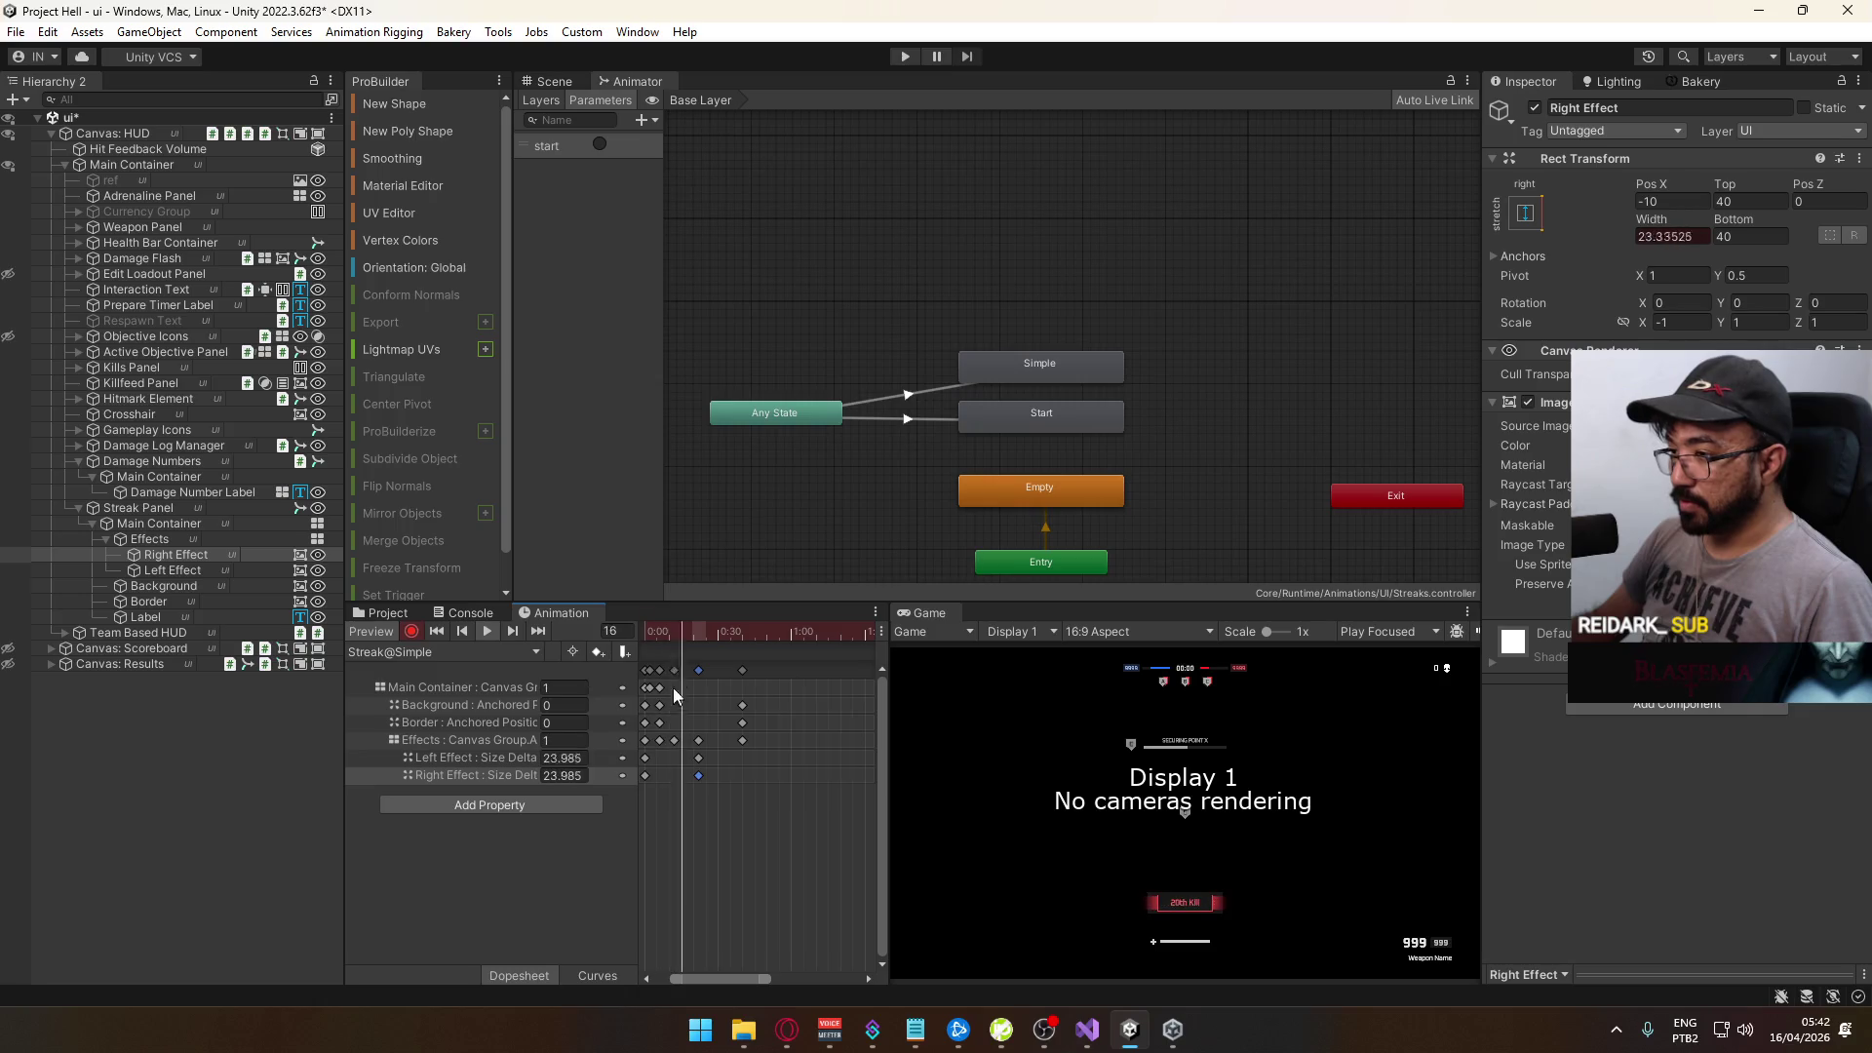
Move the Effects alpha fade key from frame 40 to frame 32 and play it.
{"action": "mouse_move", "coordinate": [676, 628]}
{"action": "left_mouse_down"}
{"action": "mouse_move", "coordinate": [647, 633]}
{"action": "mouse_move", "coordinate": [741, 634]}
{"action": "left_mouse_up"}
{"action": "left_click", "coordinate": [686, 736]}
{"action": "left_click_drag", "start_coordinate": [740, 741], "coordinate": [721, 745]}
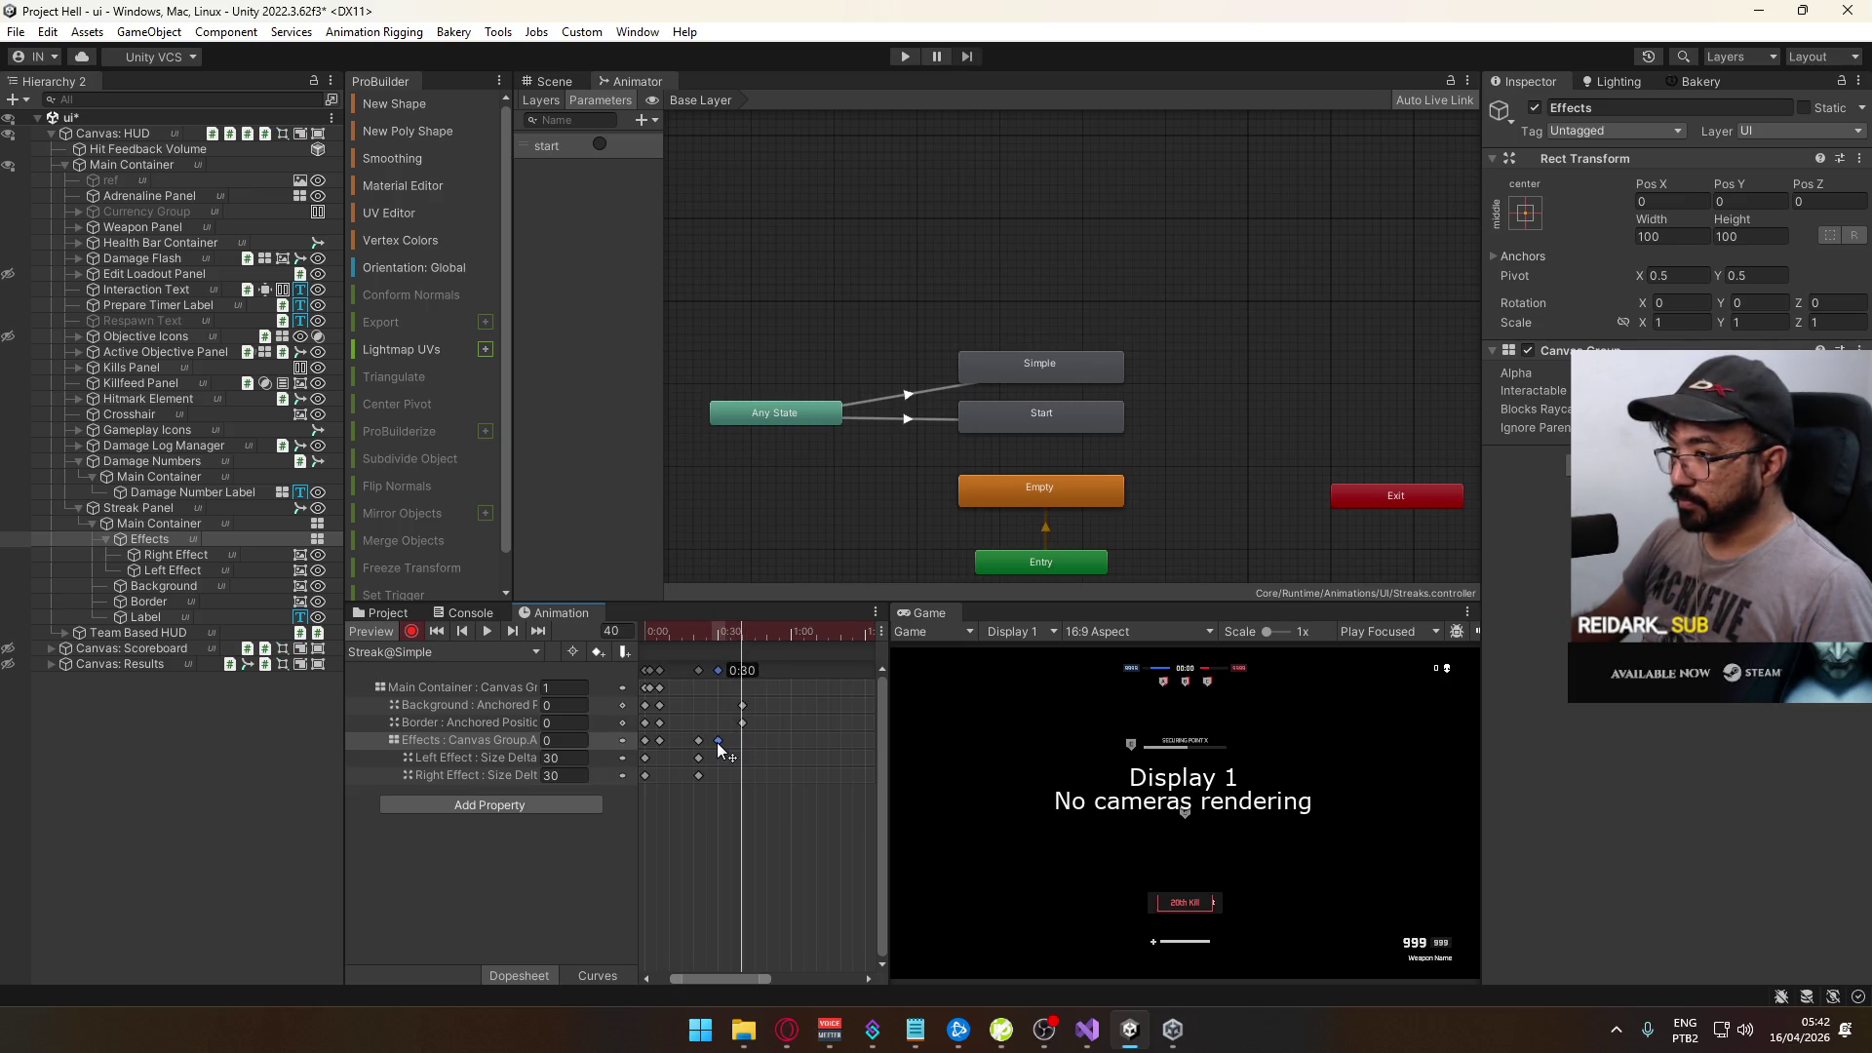
{"action": "key", "text": "space"}
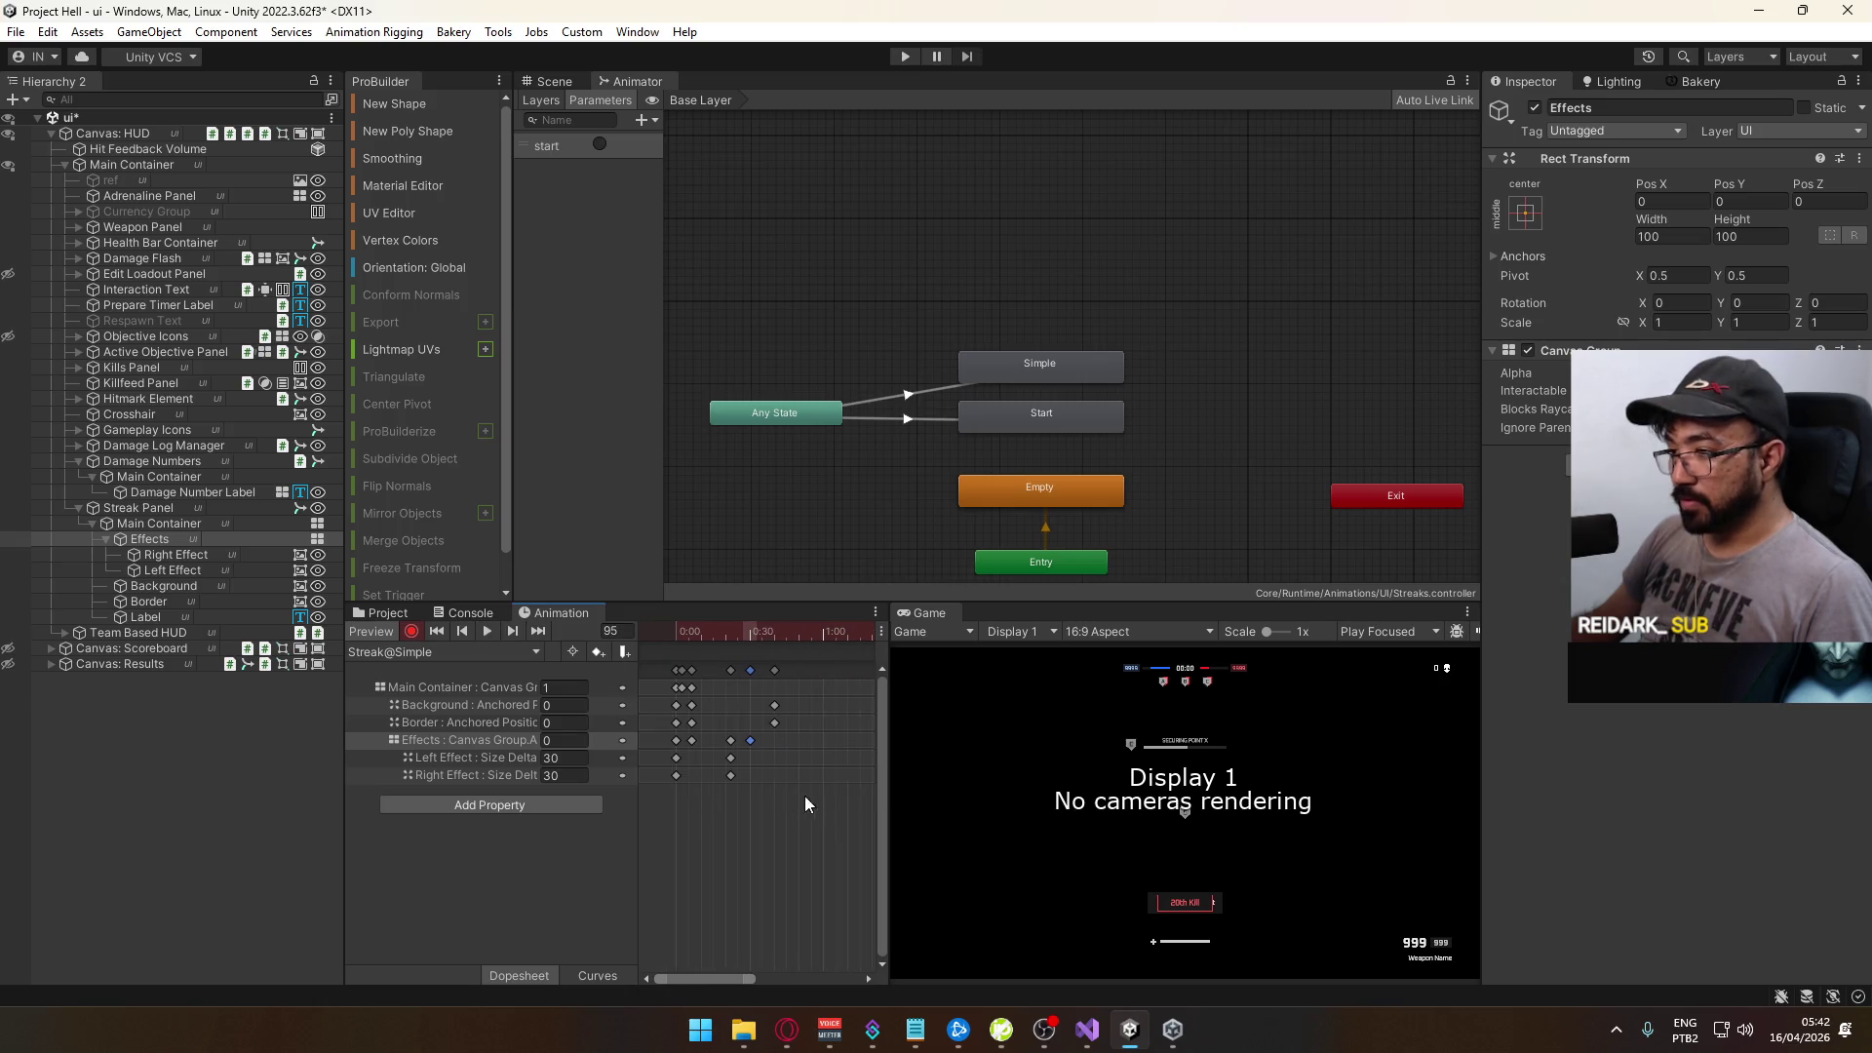
Test removing the Effects alpha and width properties, then undo to restore them.
{"action": "left_click", "coordinate": [490, 741]}
{"action": "key", "text": "Delete"}
{"action": "left_click", "coordinate": [483, 749], "text": "shift"}
{"action": "key", "text": "Delete"}
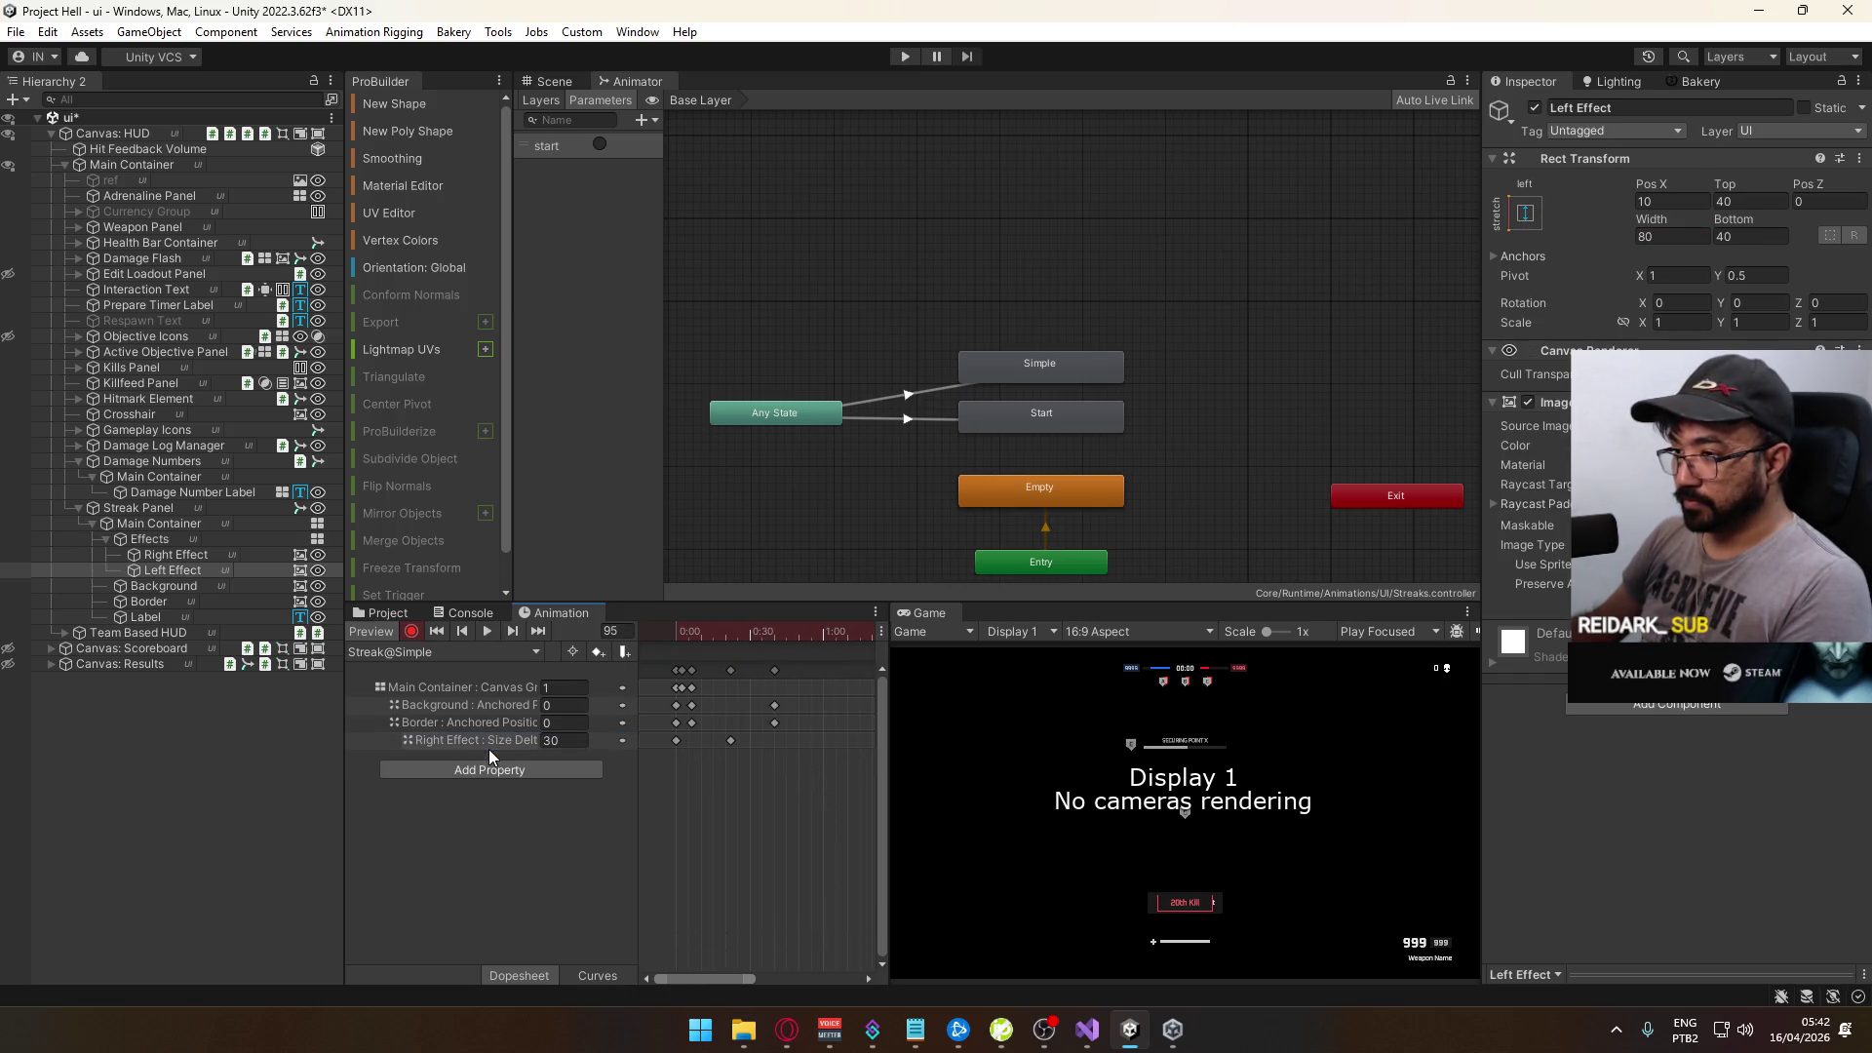
{"action": "left_click", "coordinate": [685, 635]}
{"action": "key", "text": "space"}
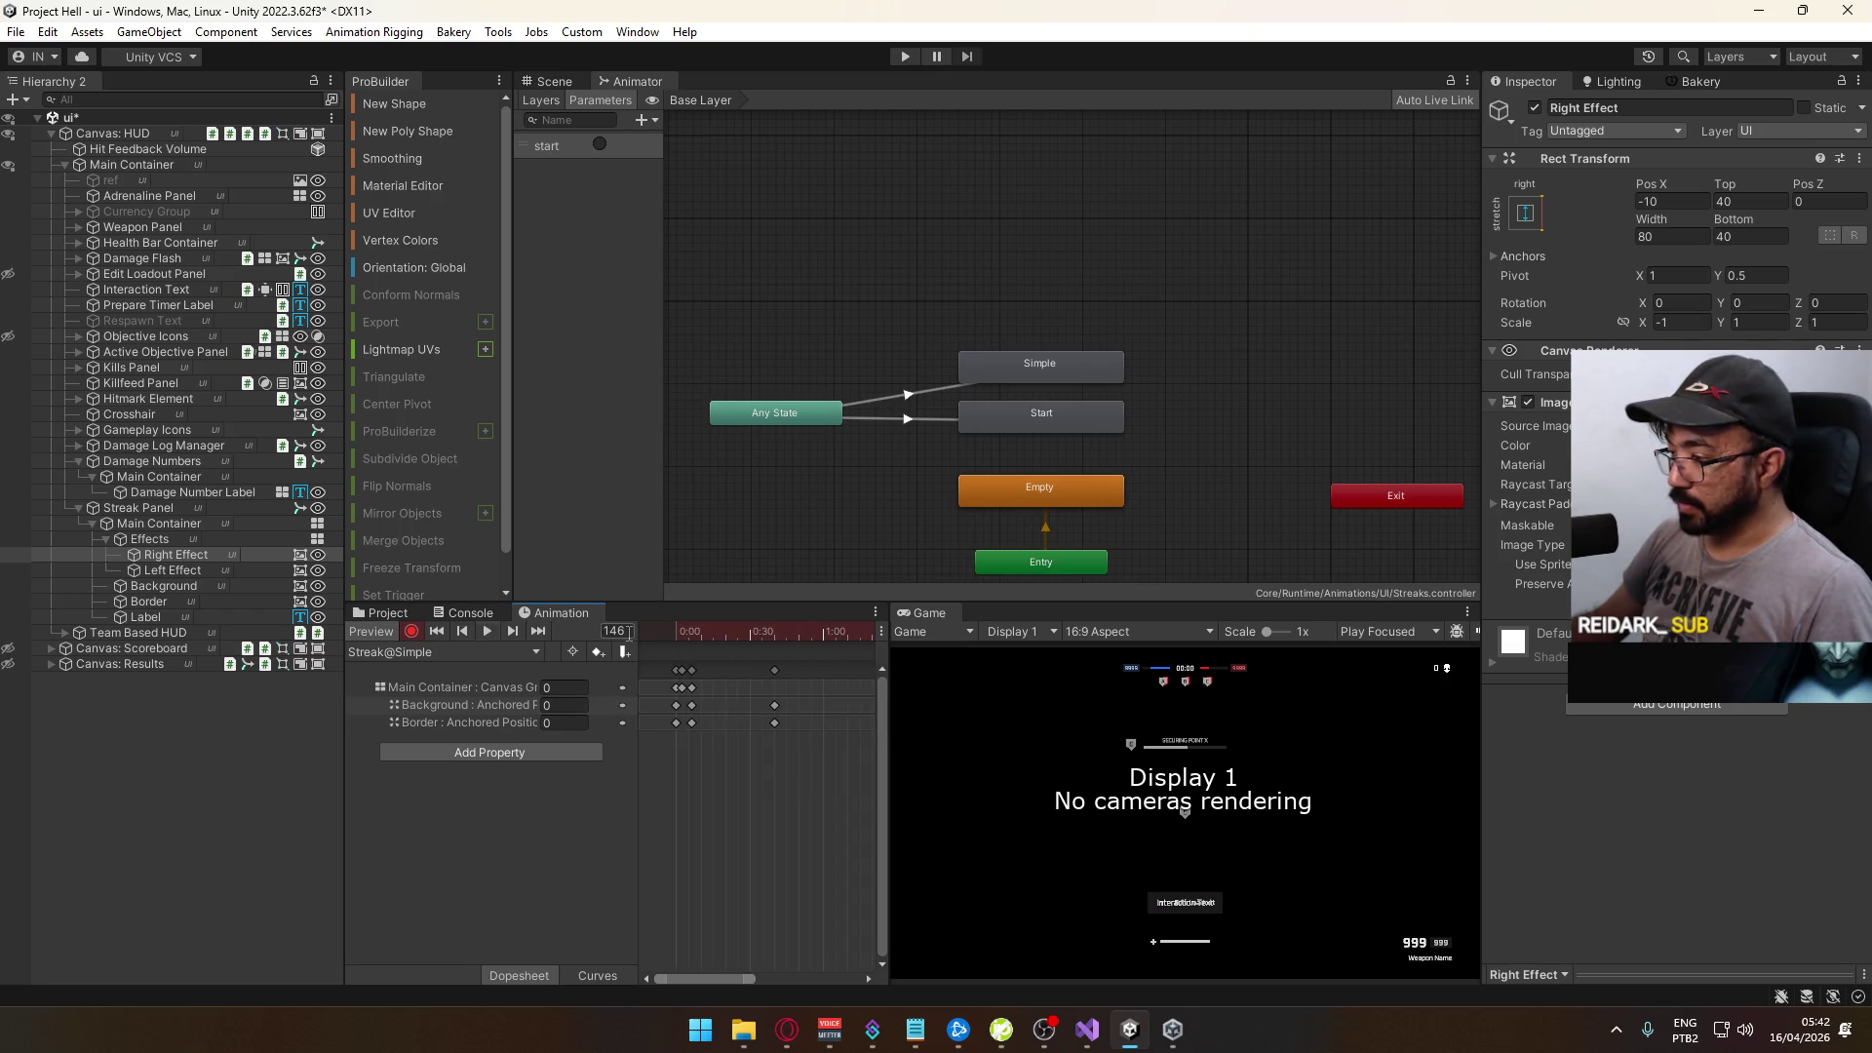
{"action": "key", "text": "ctrl+z"}
{"action": "key", "text": "ctrl+z"}
{"action": "key", "text": "ctrl+z"}
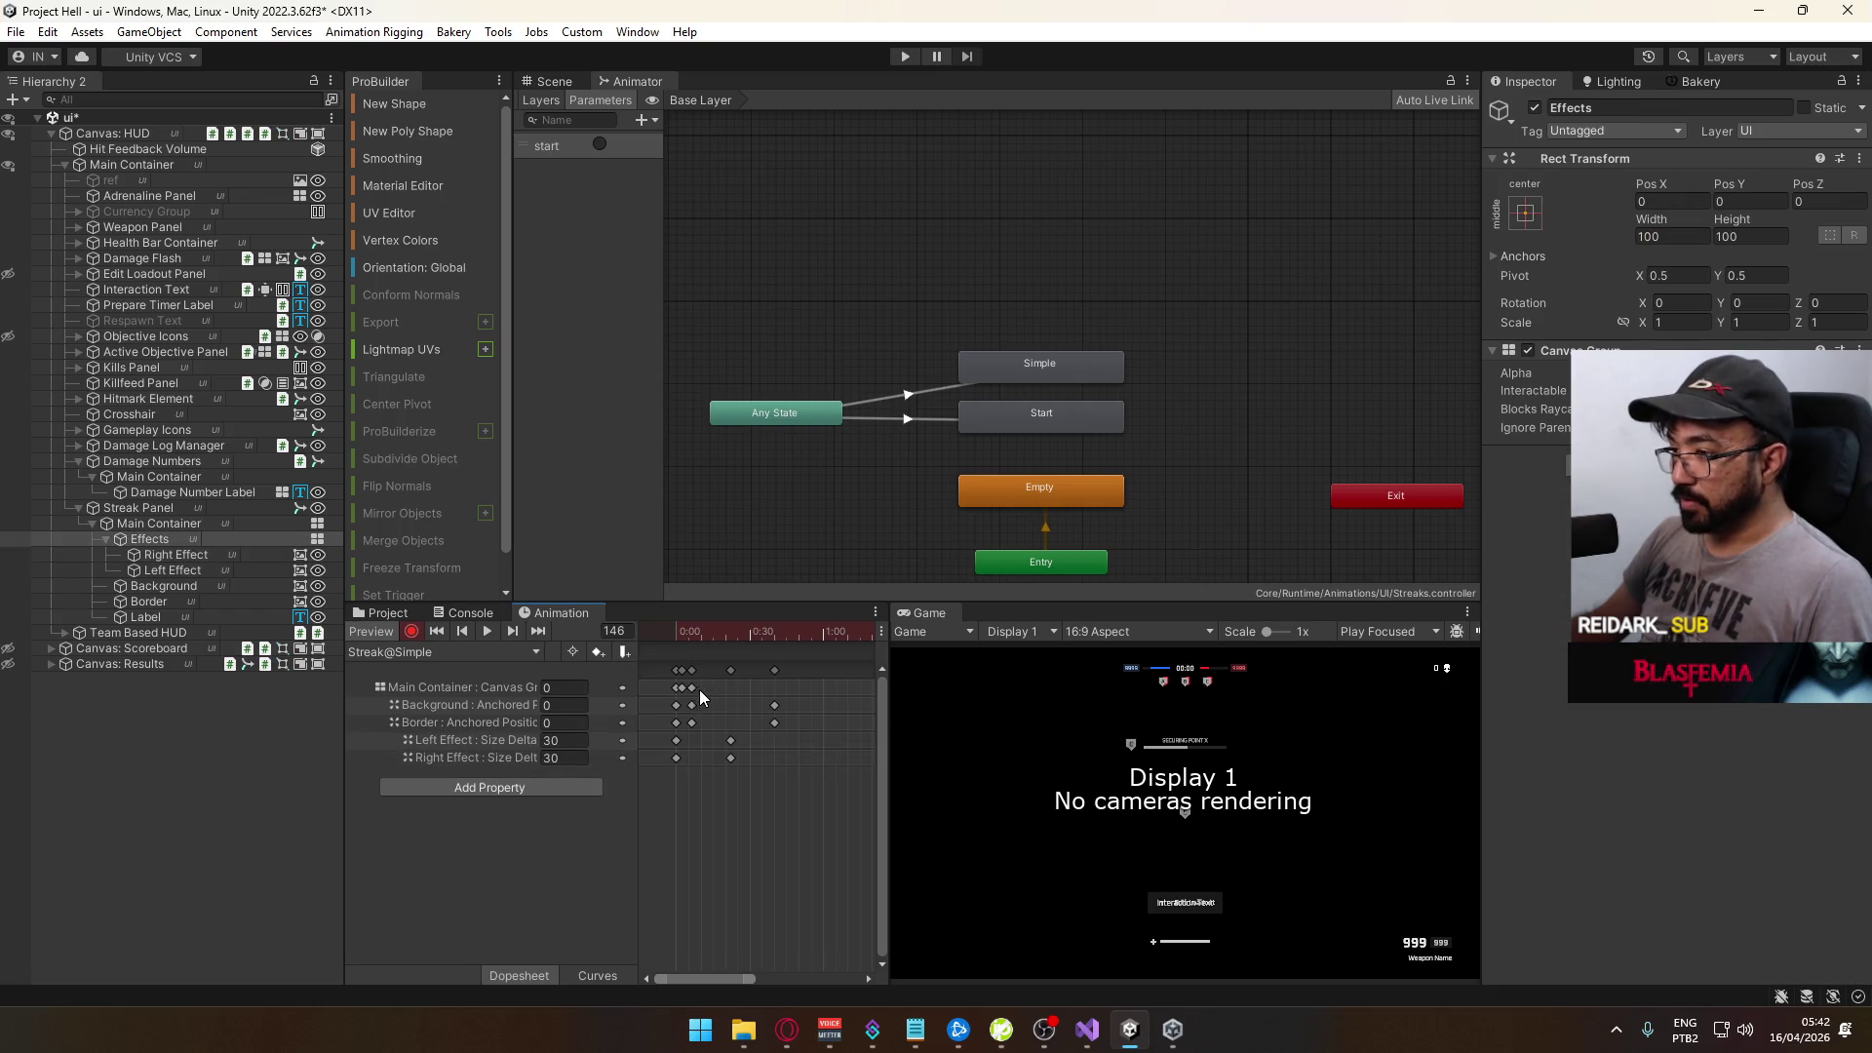
{"action": "key", "text": "ctrl+z"}
{"action": "key", "text": "ctrl+z"}
{"action": "key", "text": "ctrl+z"}
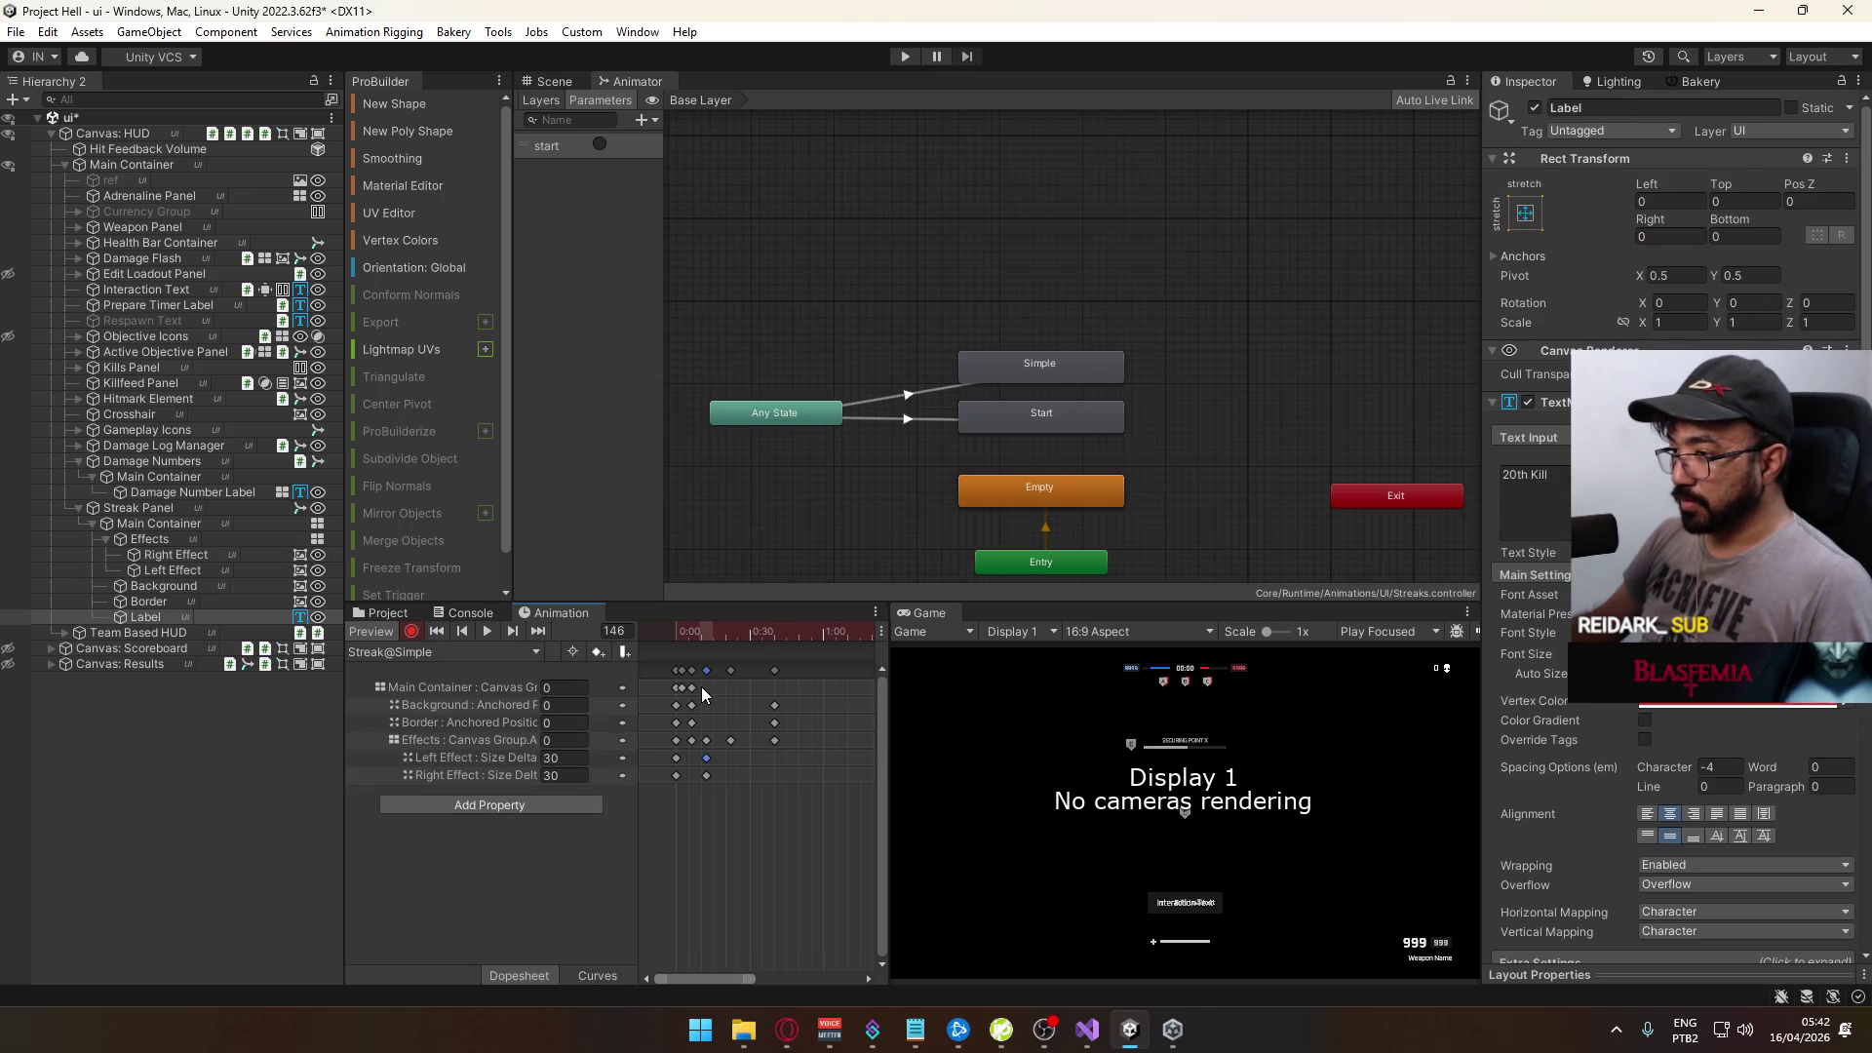
{"action": "key", "text": "space"}
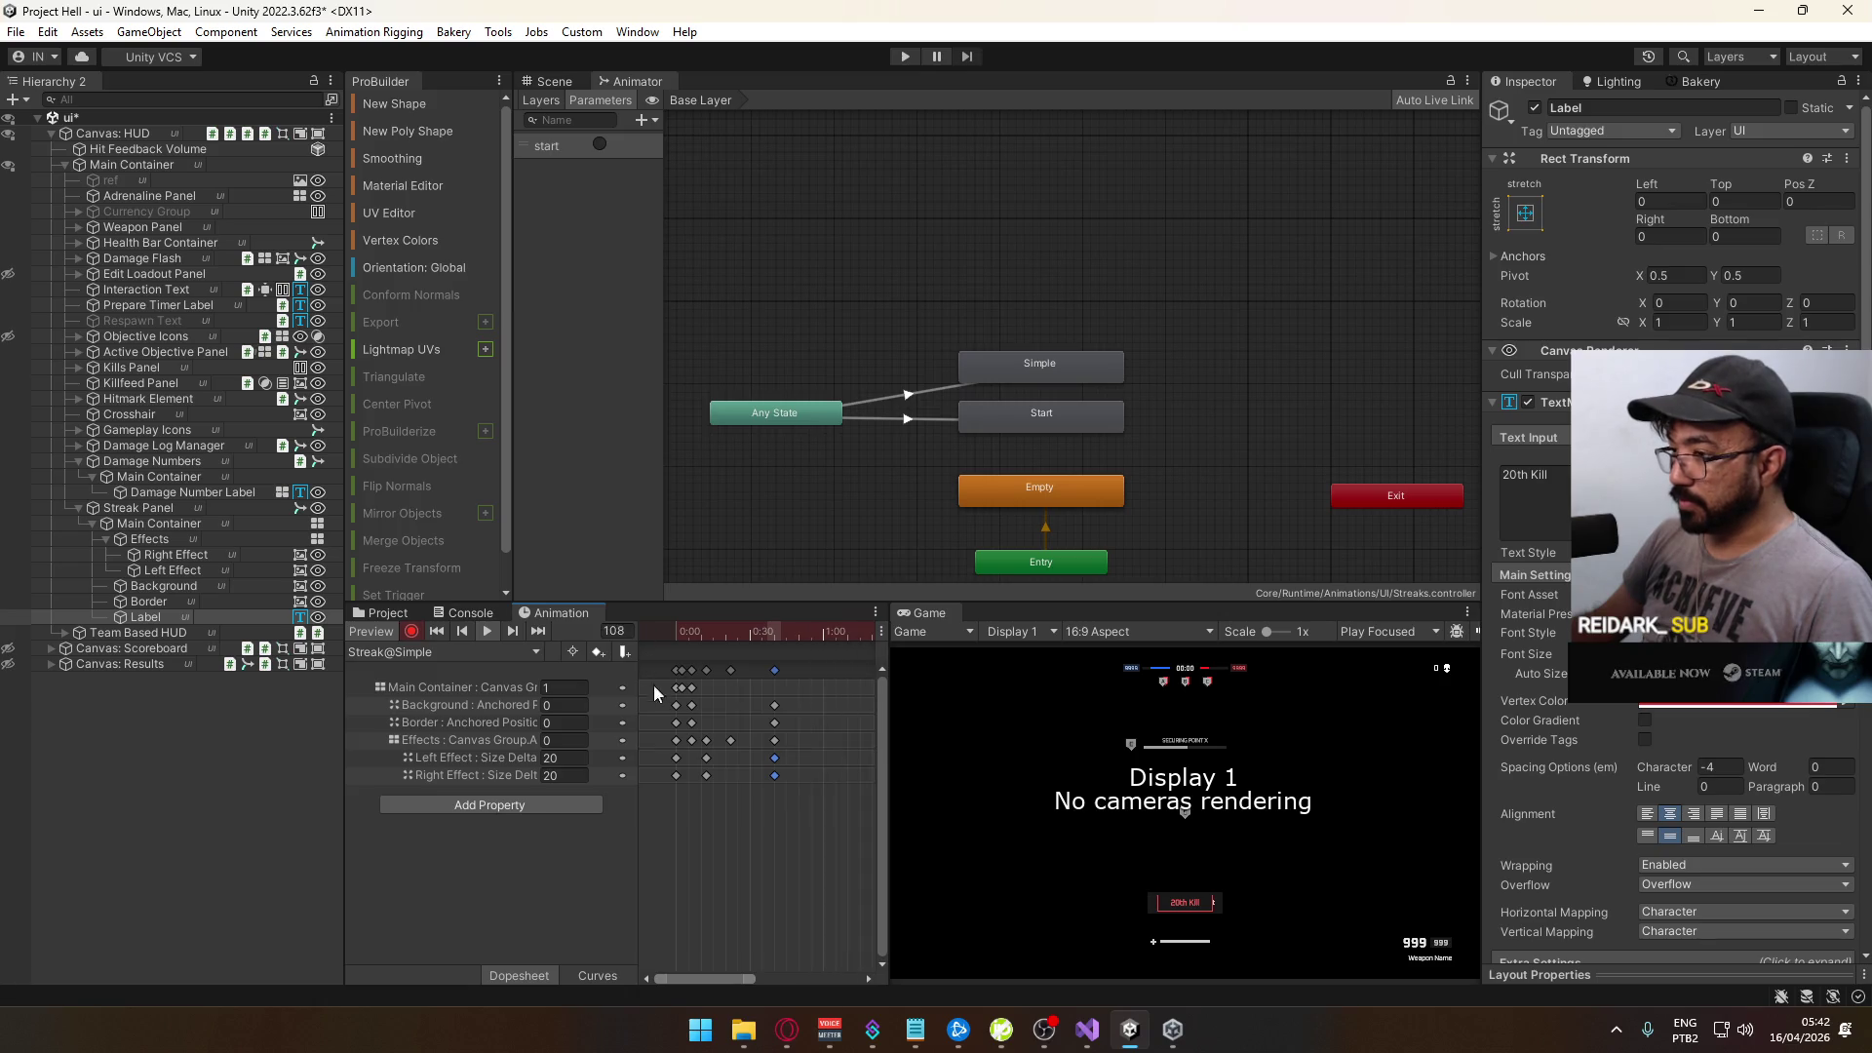
{"action": "mouse_move", "coordinate": [673, 636]}
{"action": "left_mouse_down"}
{"action": "mouse_move", "coordinate": [655, 636]}
{"action": "mouse_move", "coordinate": [705, 636]}
{"action": "left_mouse_up"}
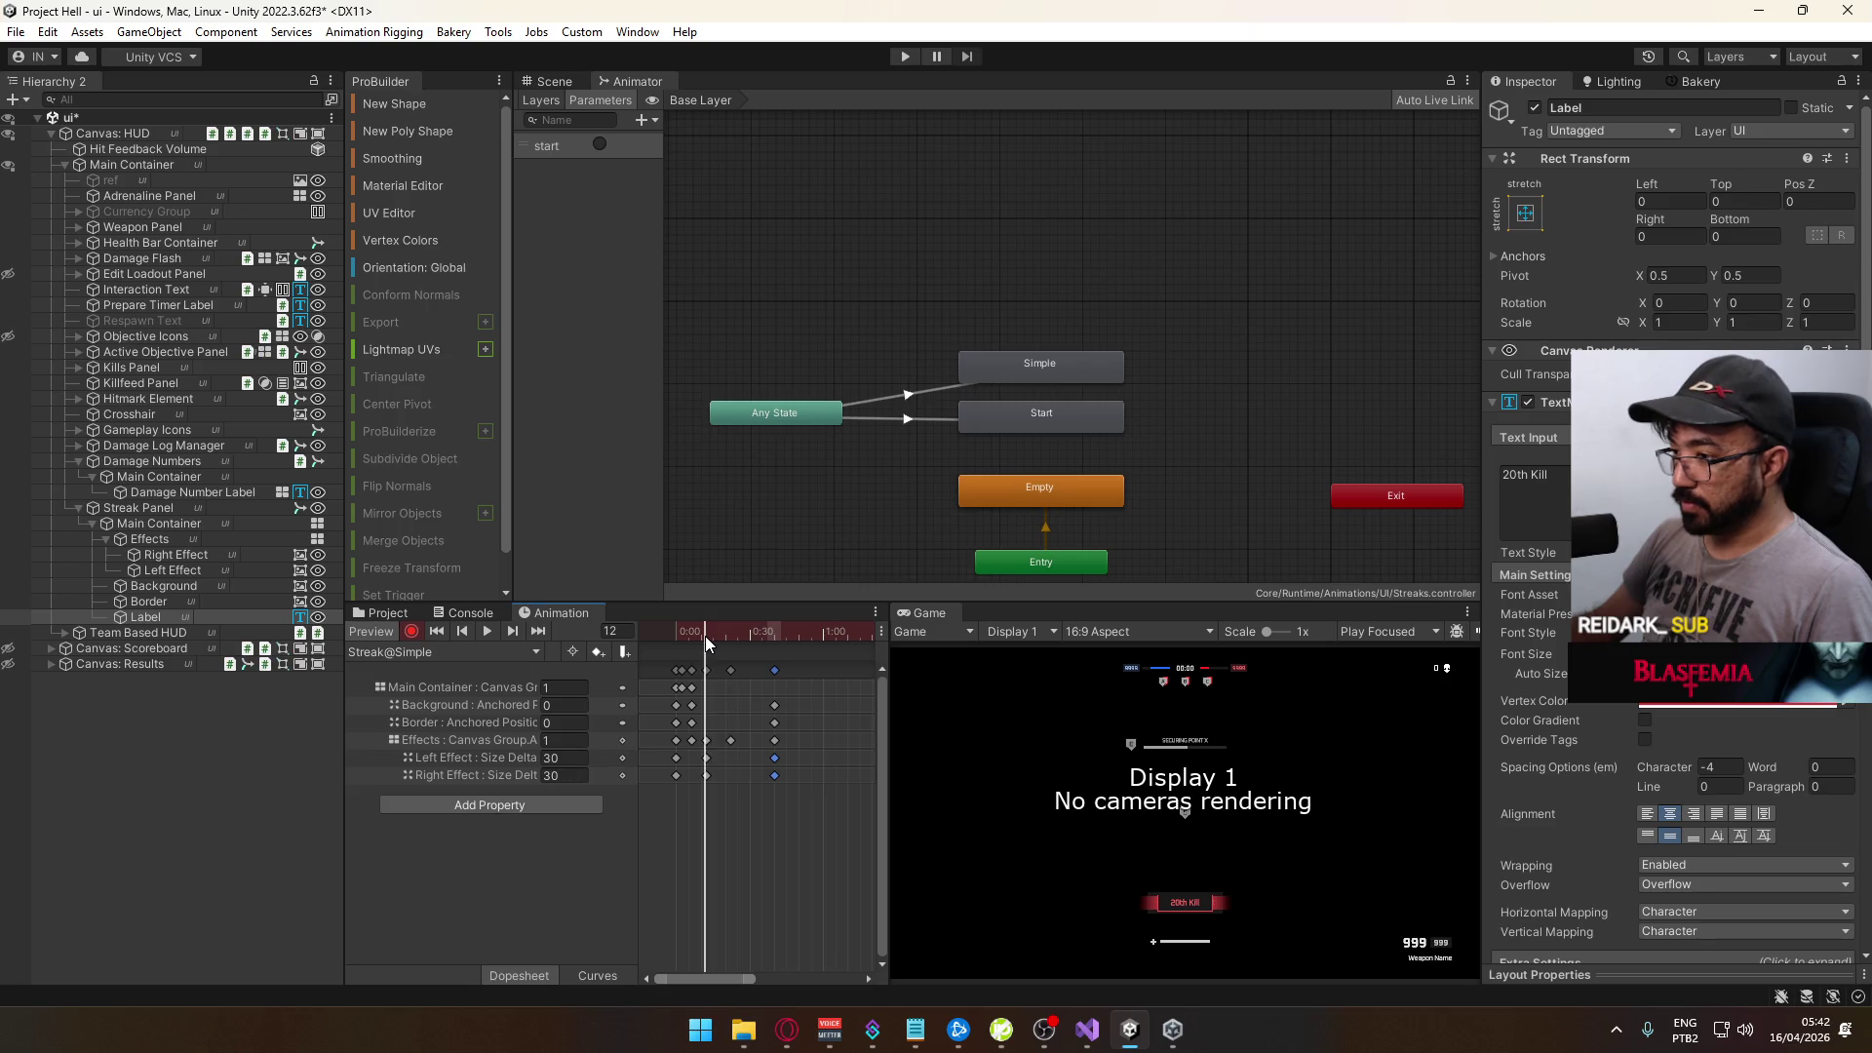
Try an Effects alpha of 0.6 at frame 12 and preview the fade.
{"action": "left_click", "coordinate": [563, 740]}
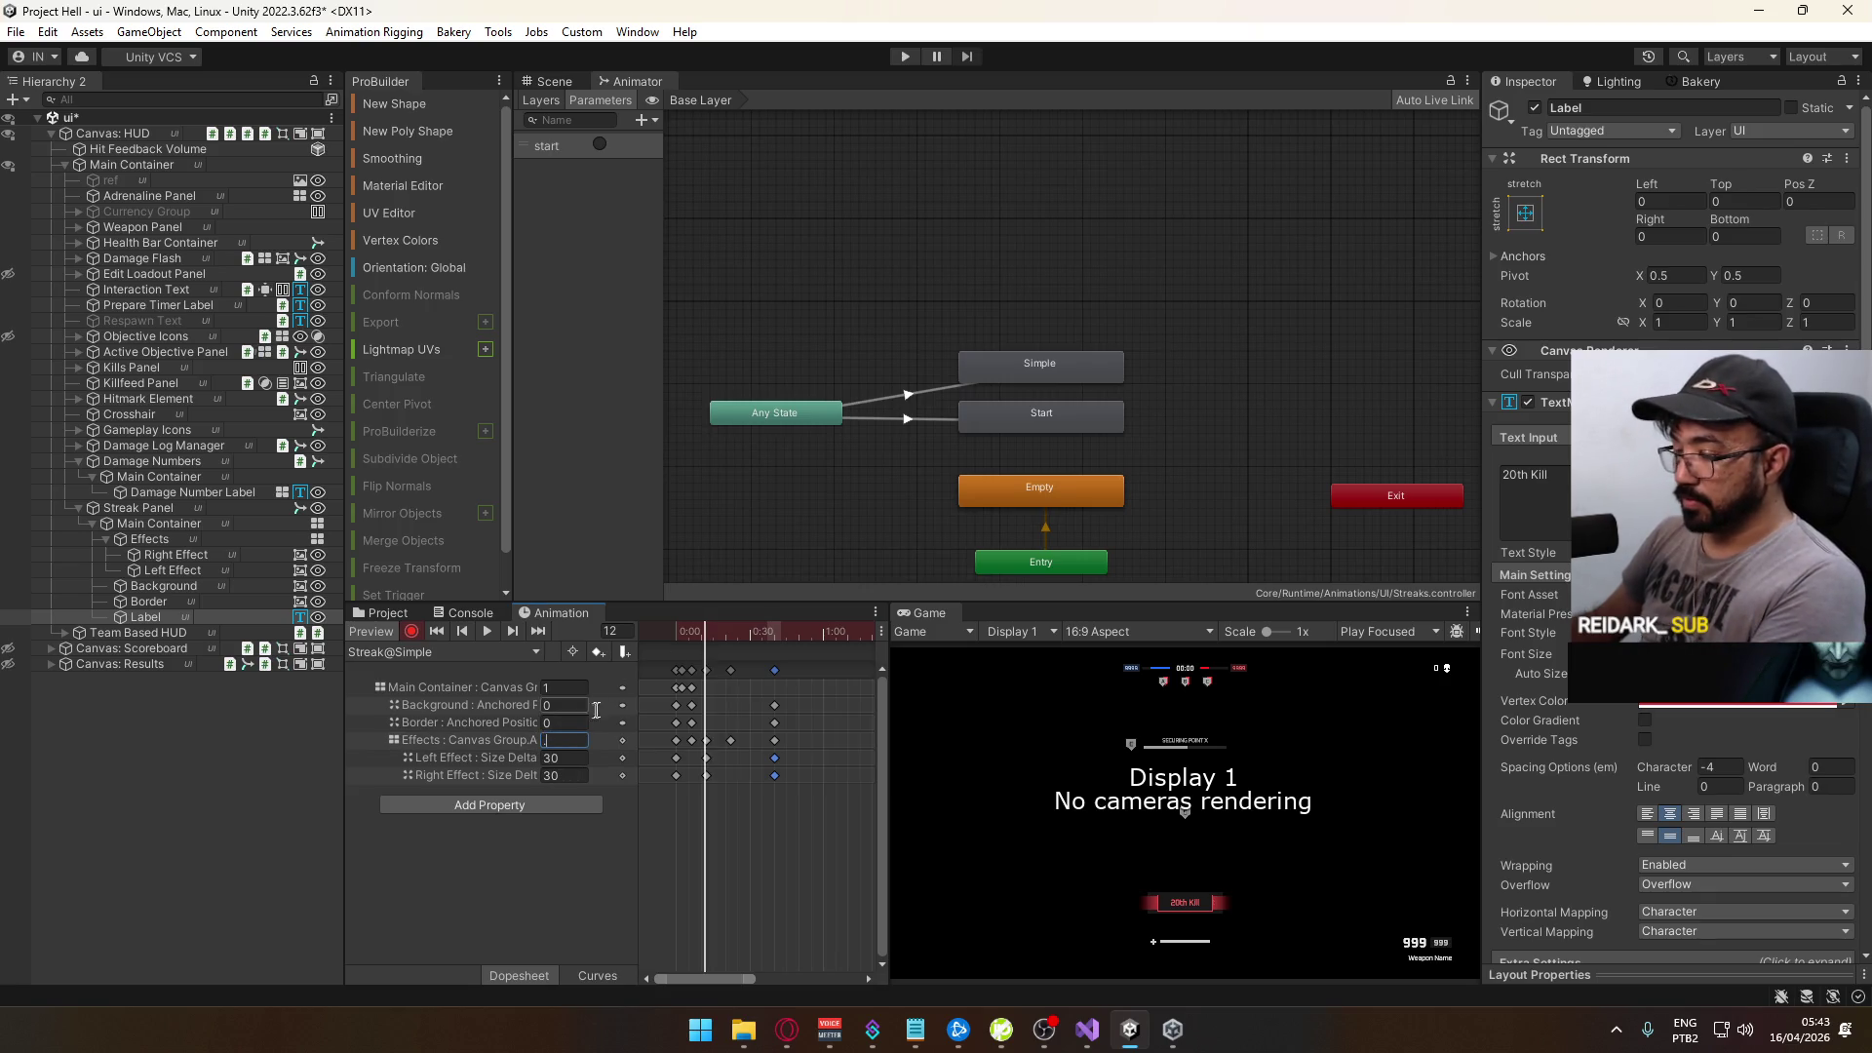
{"action": "type", "text": ".8"}
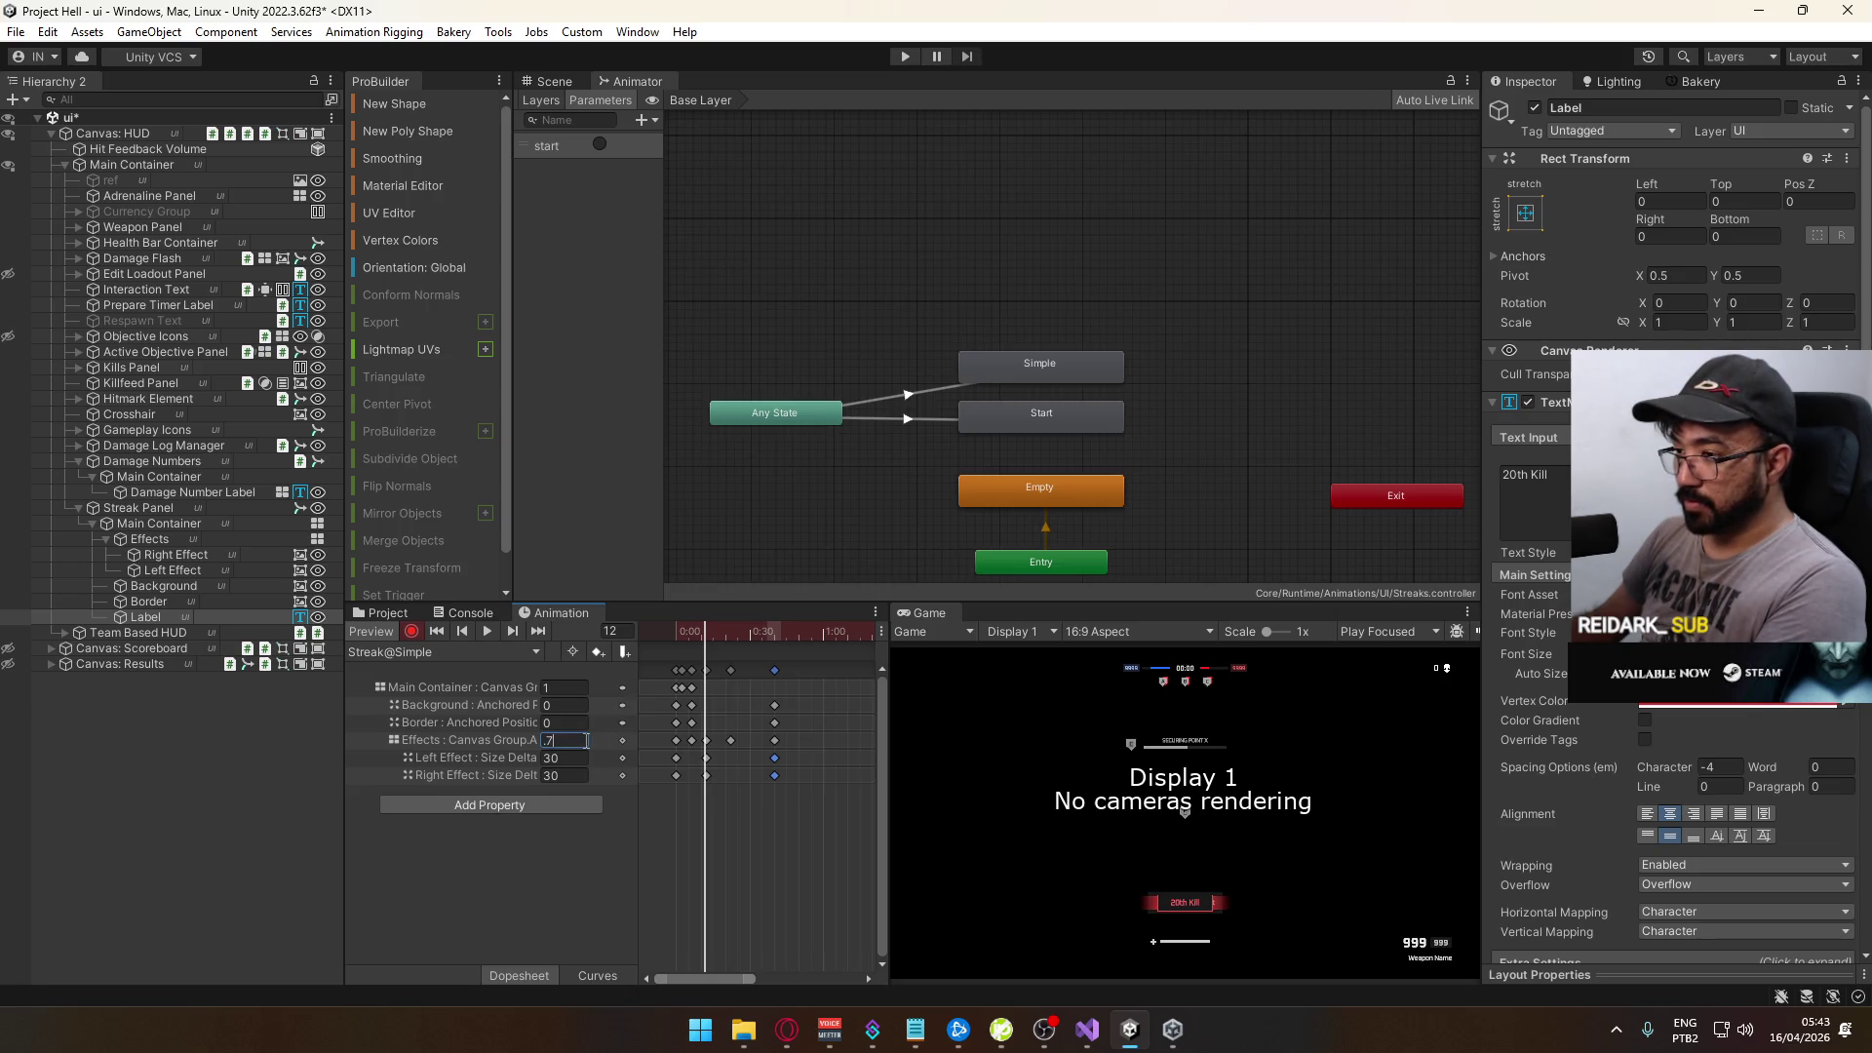
{"action": "key", "text": "BackSpace"}
{"action": "type", "text": "6"}
{"action": "key", "text": "Return"}
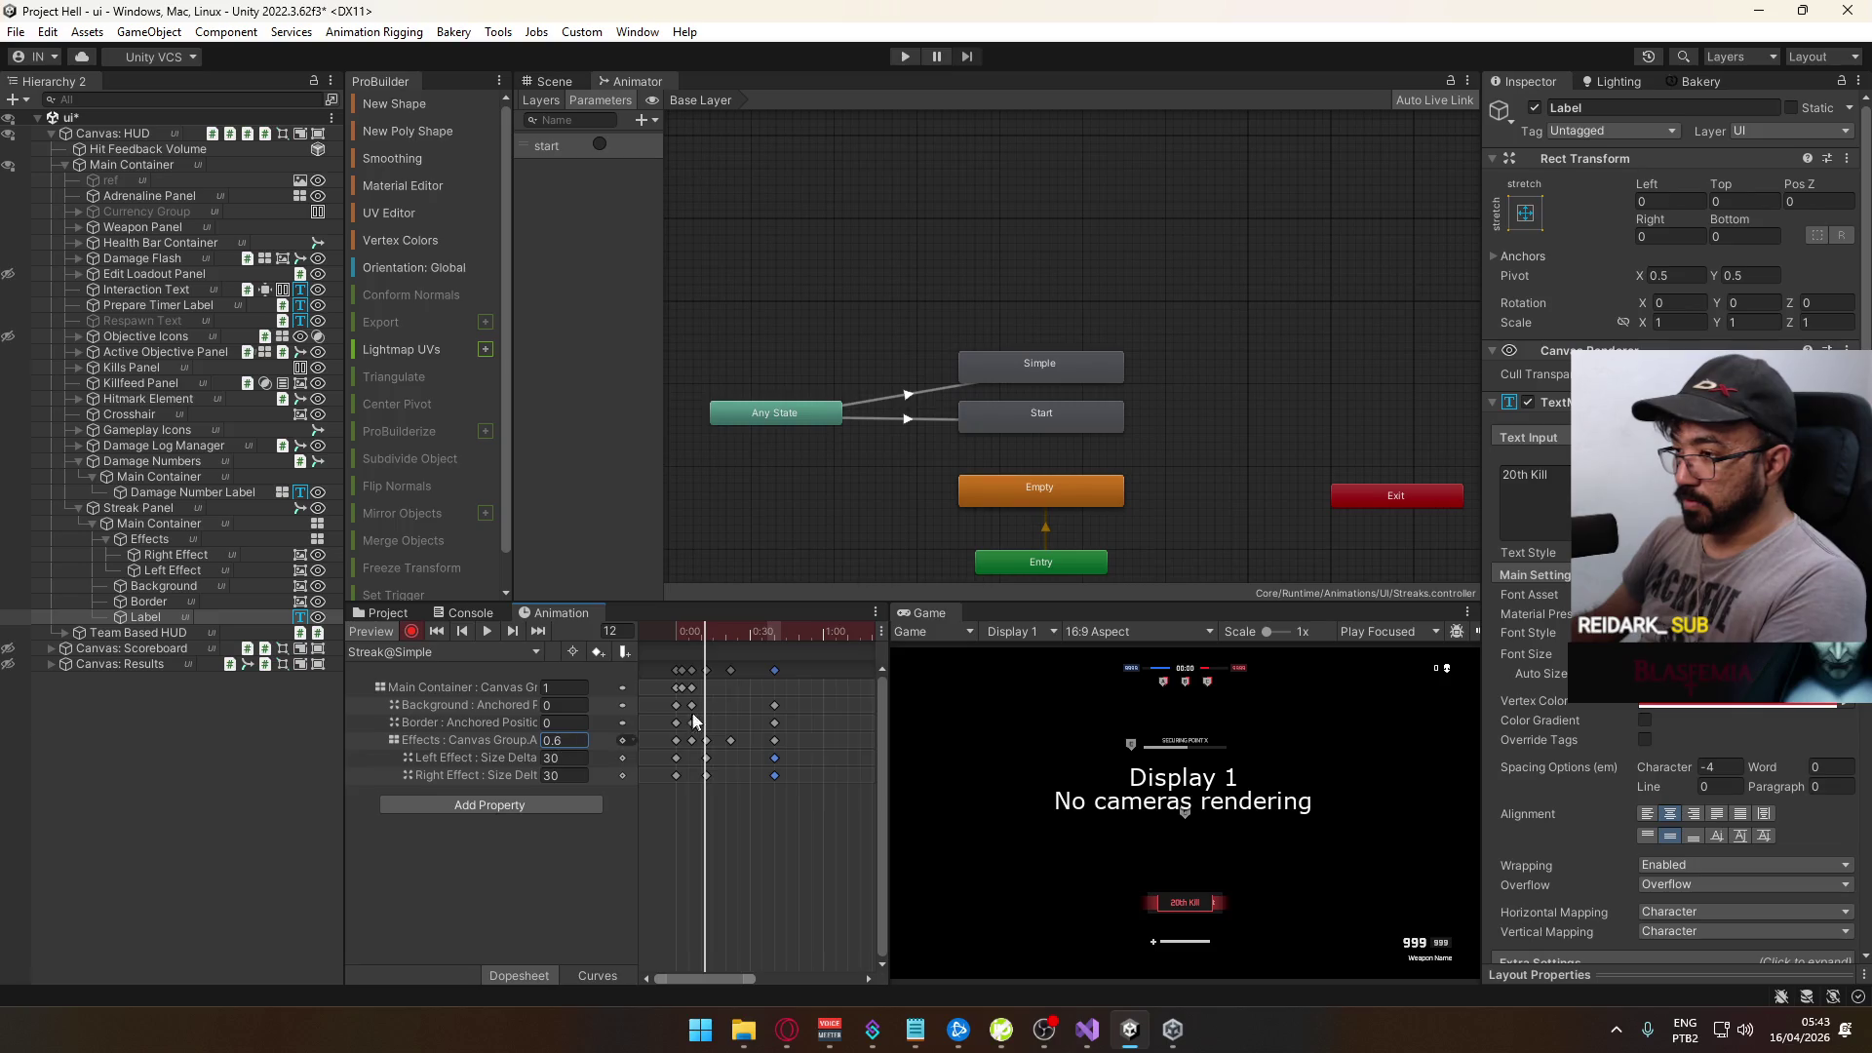
{"action": "mouse_move", "coordinate": [703, 633]}
{"action": "left_mouse_down"}
{"action": "mouse_move", "coordinate": [688, 634]}
{"action": "mouse_move", "coordinate": [729, 633]}
{"action": "left_mouse_up"}
{"action": "left_click", "coordinate": [553, 740]}
{"action": "type", "text": ".6"}
{"action": "key", "text": "Return"}
{"action": "mouse_move", "coordinate": [710, 634]}
{"action": "left_mouse_down"}
{"action": "mouse_move", "coordinate": [682, 633]}
{"action": "mouse_move", "coordinate": [775, 632]}
{"action": "mouse_move", "coordinate": [729, 636]}
{"action": "left_mouse_up"}
Set the Effects alpha at frame 12 to 0.4 and play the fade from the start.
{"action": "left_click", "coordinate": [560, 739]}
{"action": "type", "text": ".4"}
{"action": "key", "text": "Return"}
{"action": "left_click_drag", "start_coordinate": [719, 623], "coordinate": [705, 628]}
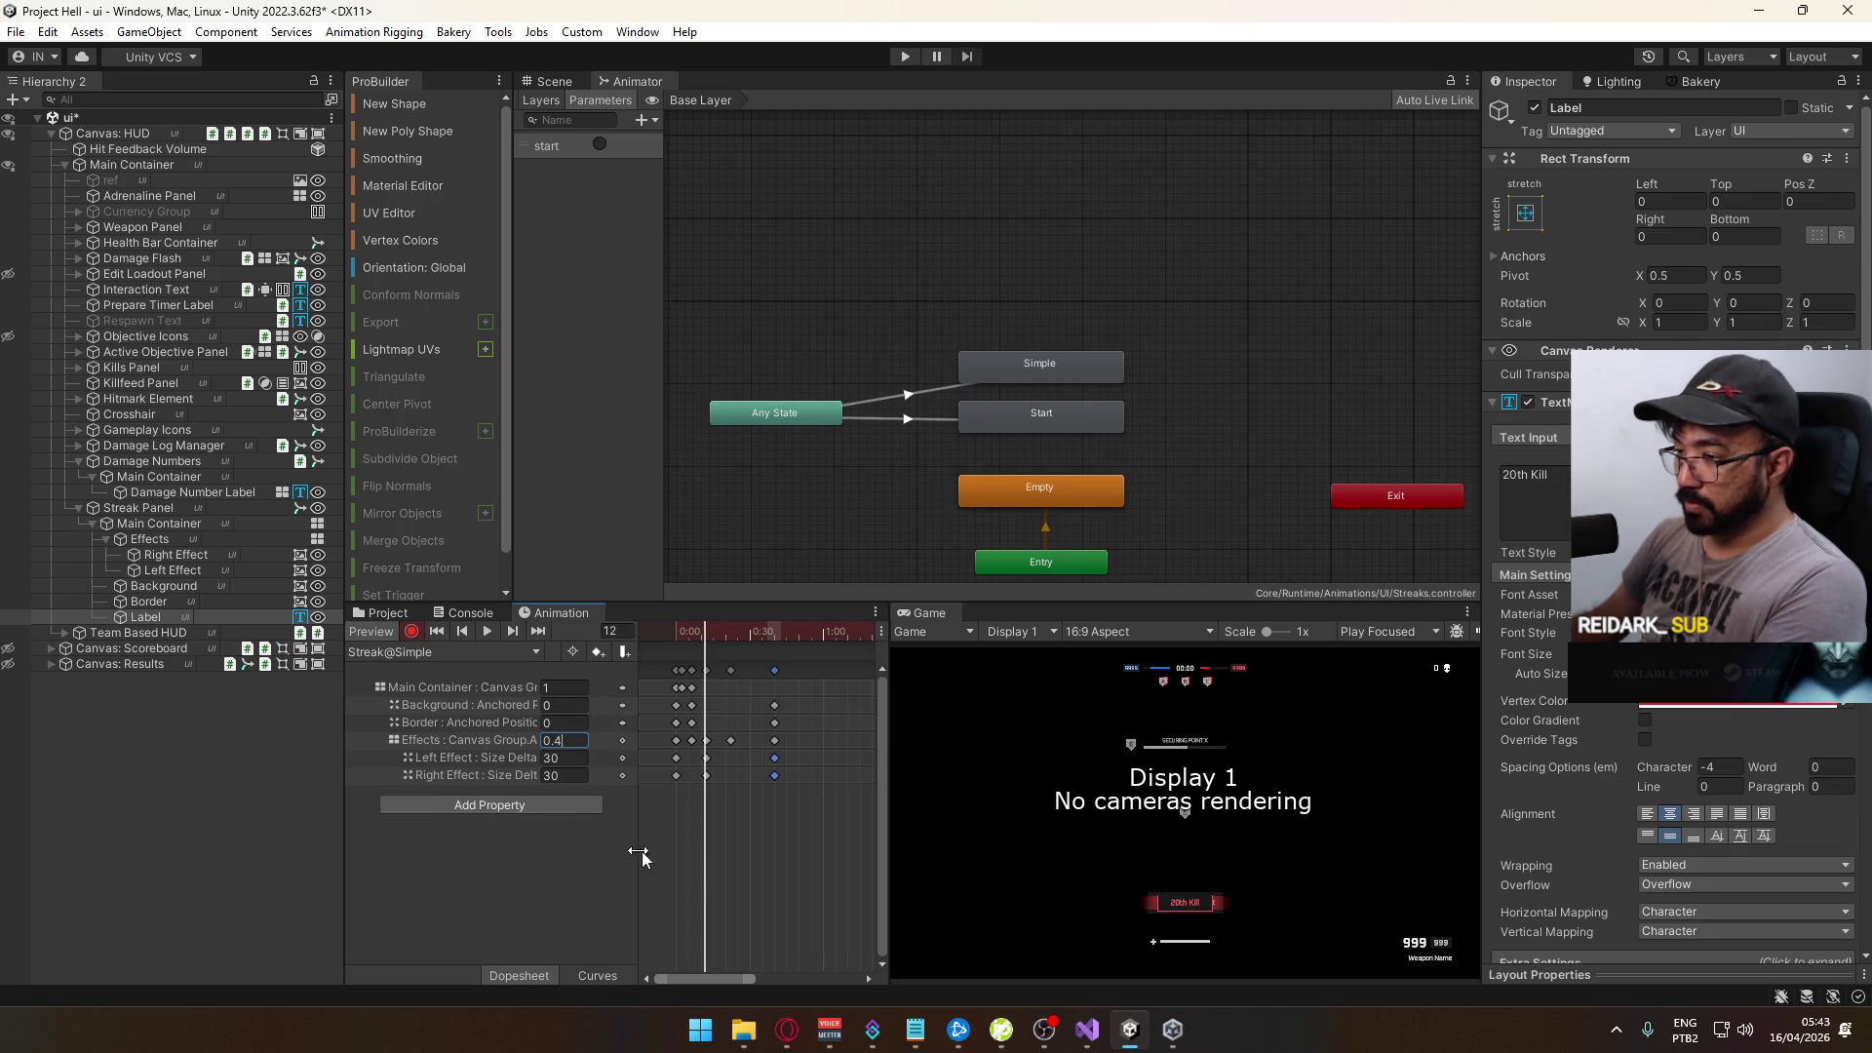
{"action": "mouse_move", "coordinate": [698, 628]}
{"action": "left_mouse_down"}
{"action": "mouse_move", "coordinate": [677, 632]}
{"action": "mouse_move", "coordinate": [858, 632]}
{"action": "mouse_move", "coordinate": [675, 632]}
{"action": "left_mouse_up"}
{"action": "key", "text": "space"}
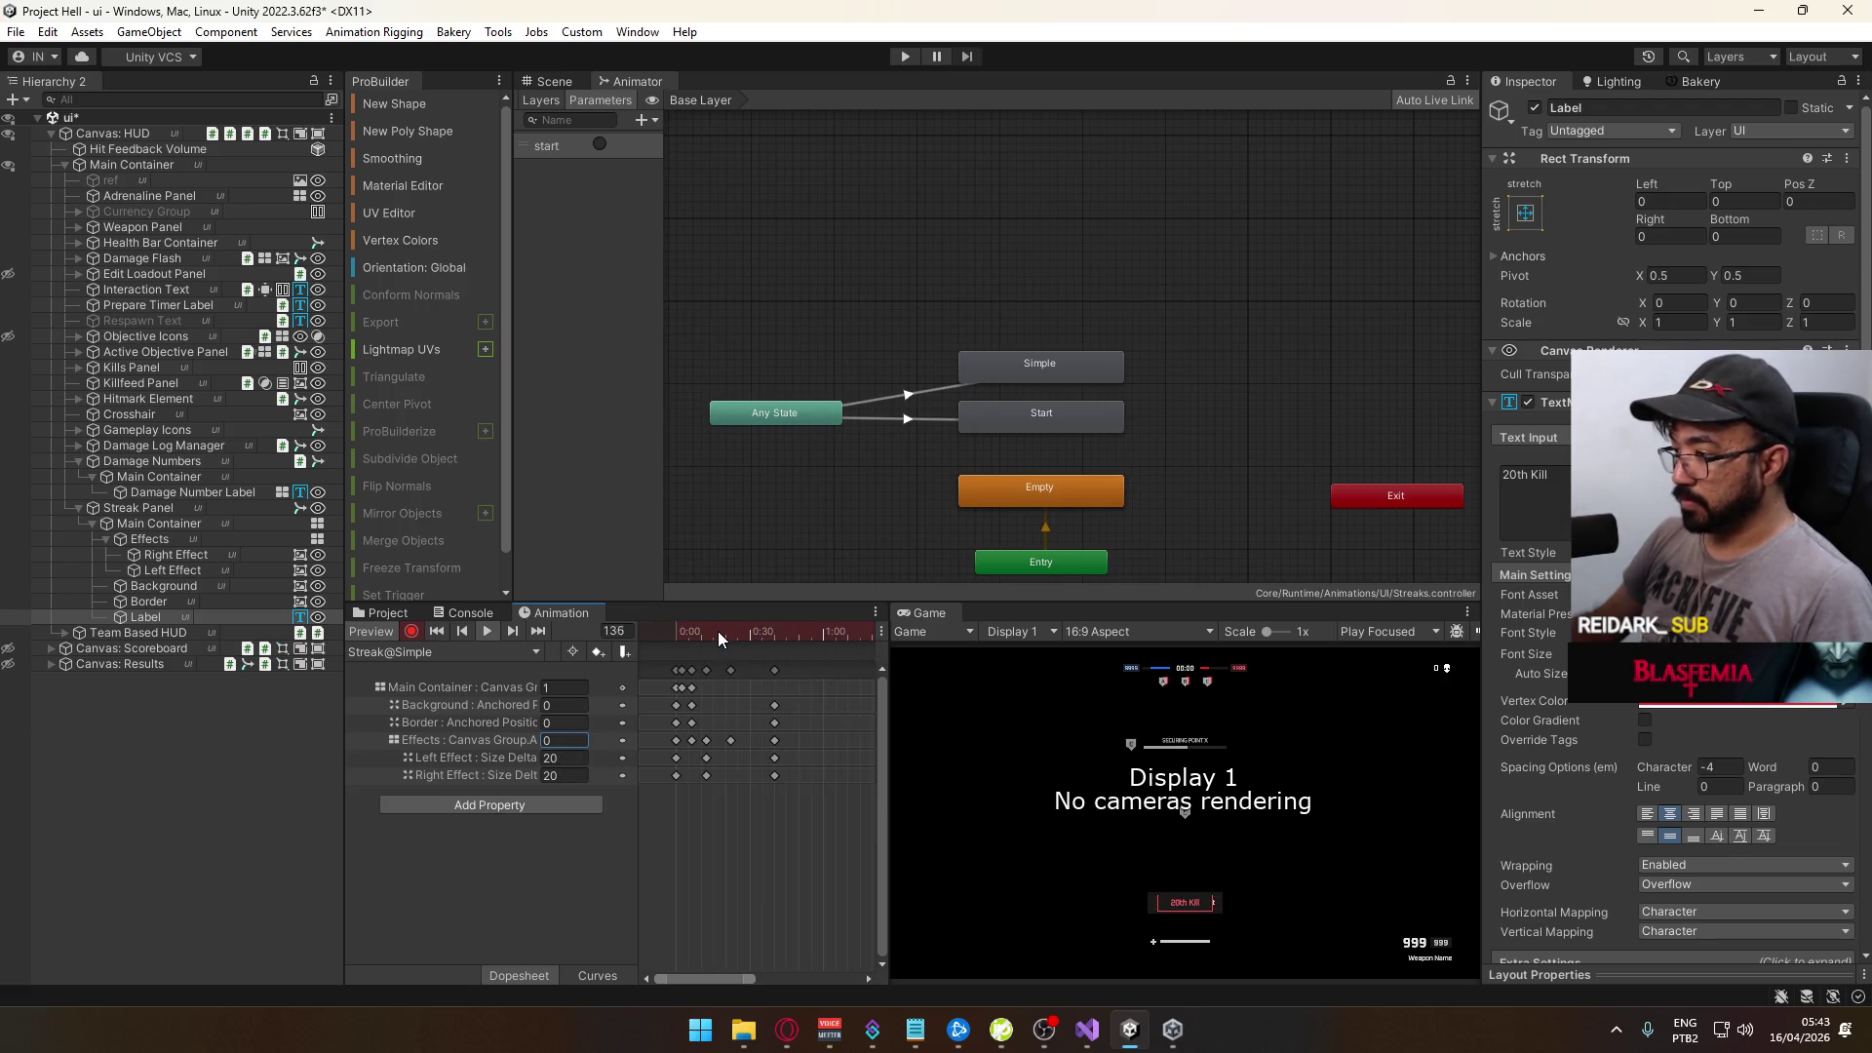
{"action": "key", "text": "space"}
{"action": "left_click", "coordinate": [435, 652]}
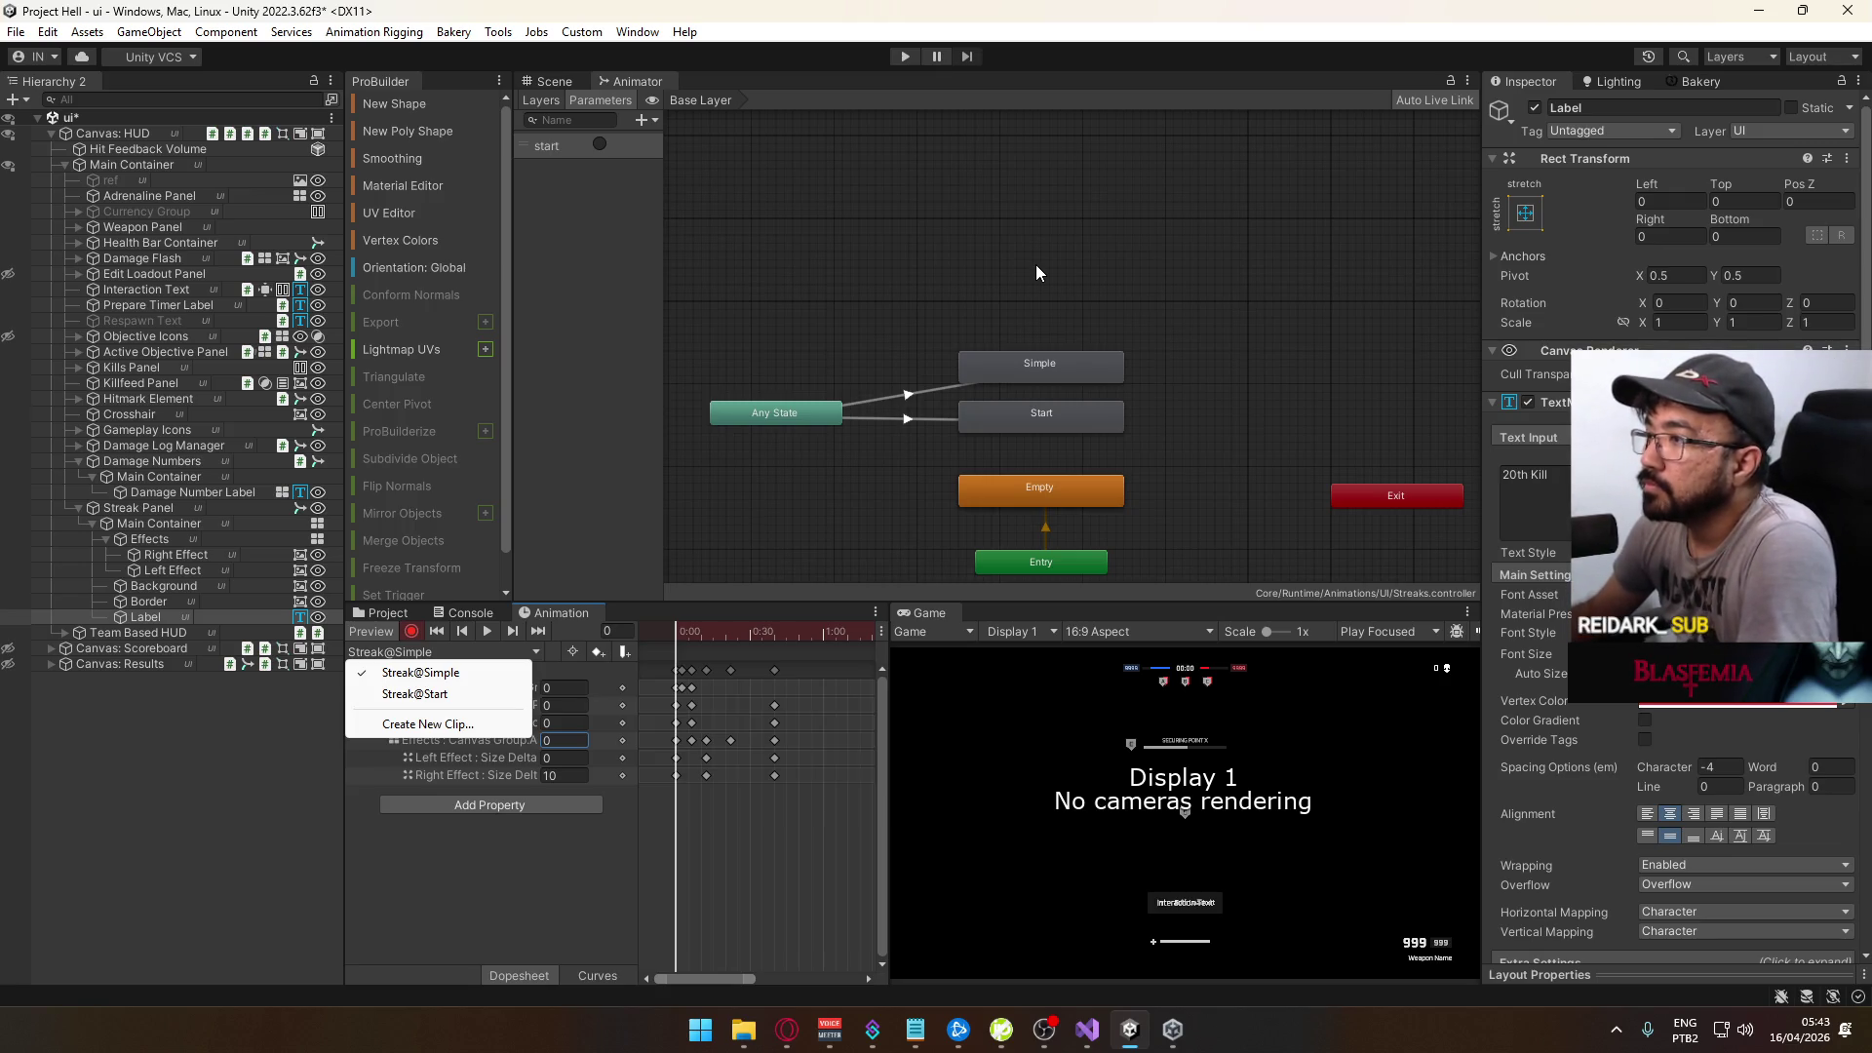
Add a new Color Layer to the Animator and check its weight and blending settings.
{"action": "left_click", "coordinate": [540, 101]}
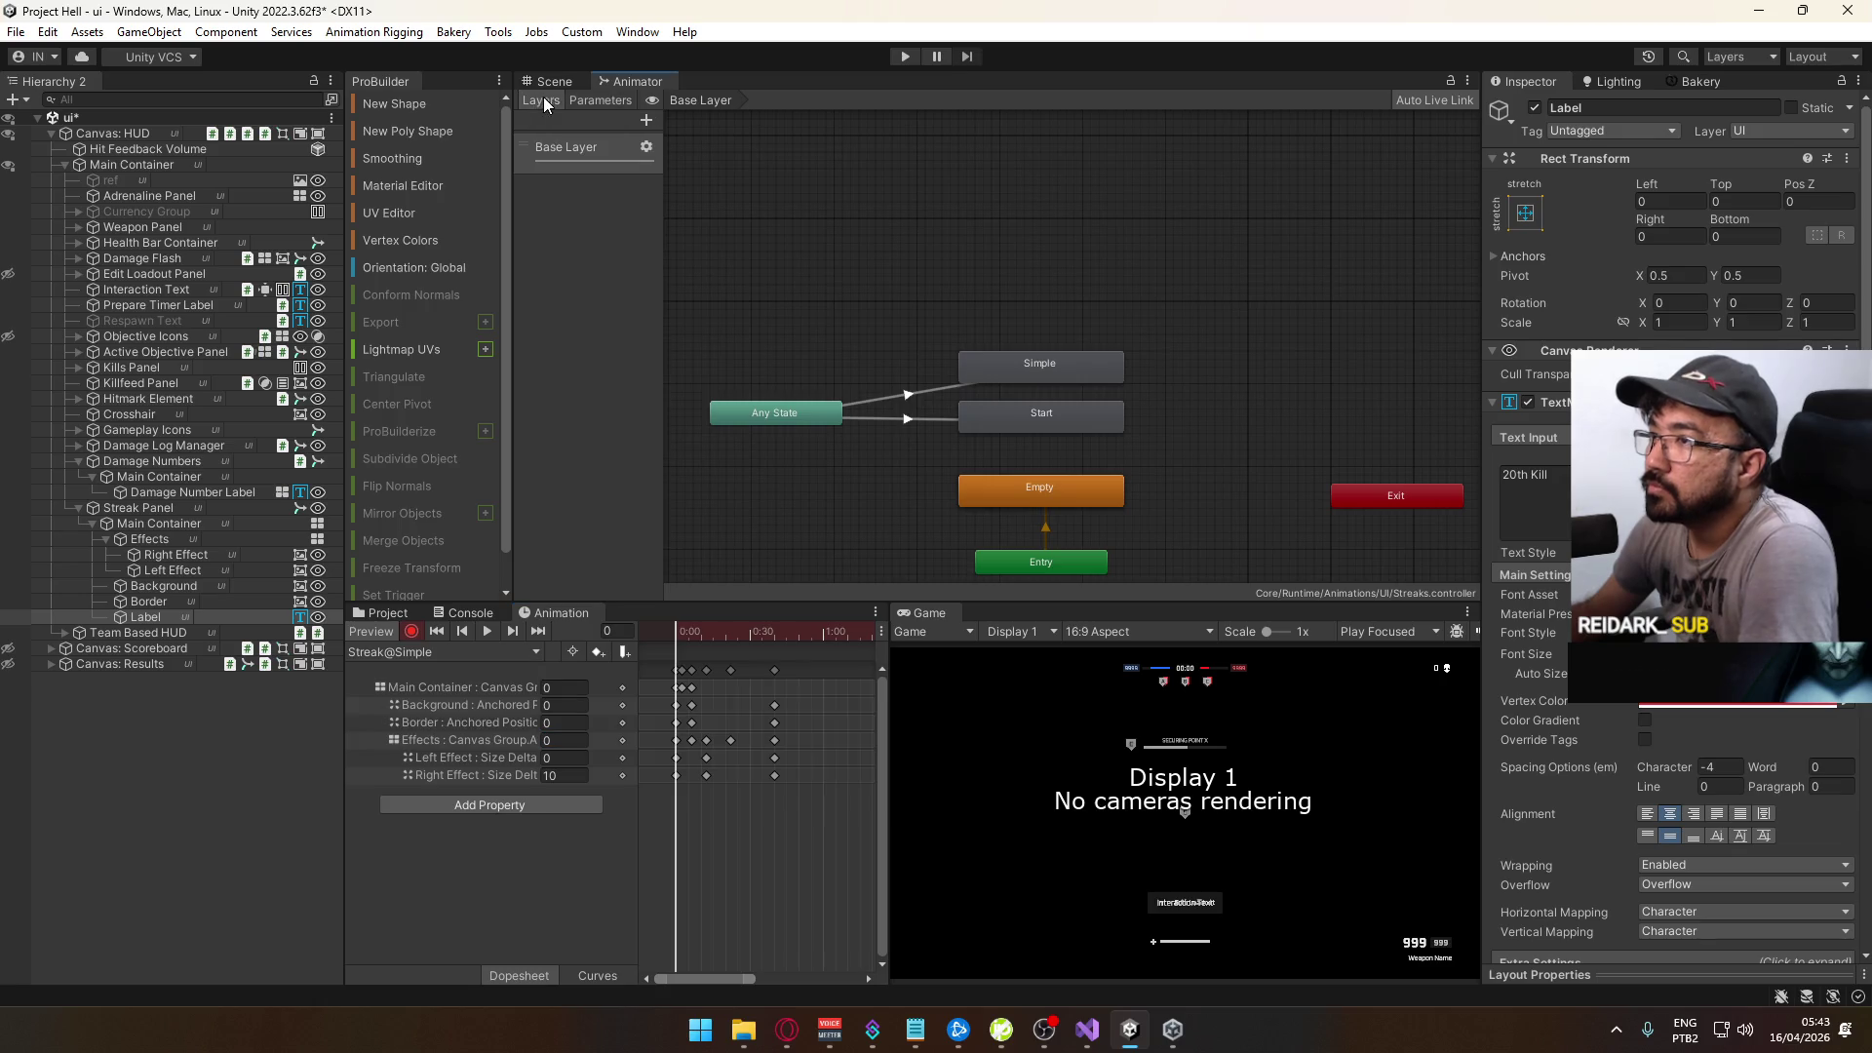
{"action": "left_click", "coordinate": [646, 120]}
{"action": "type", "text": "Color Layer"}
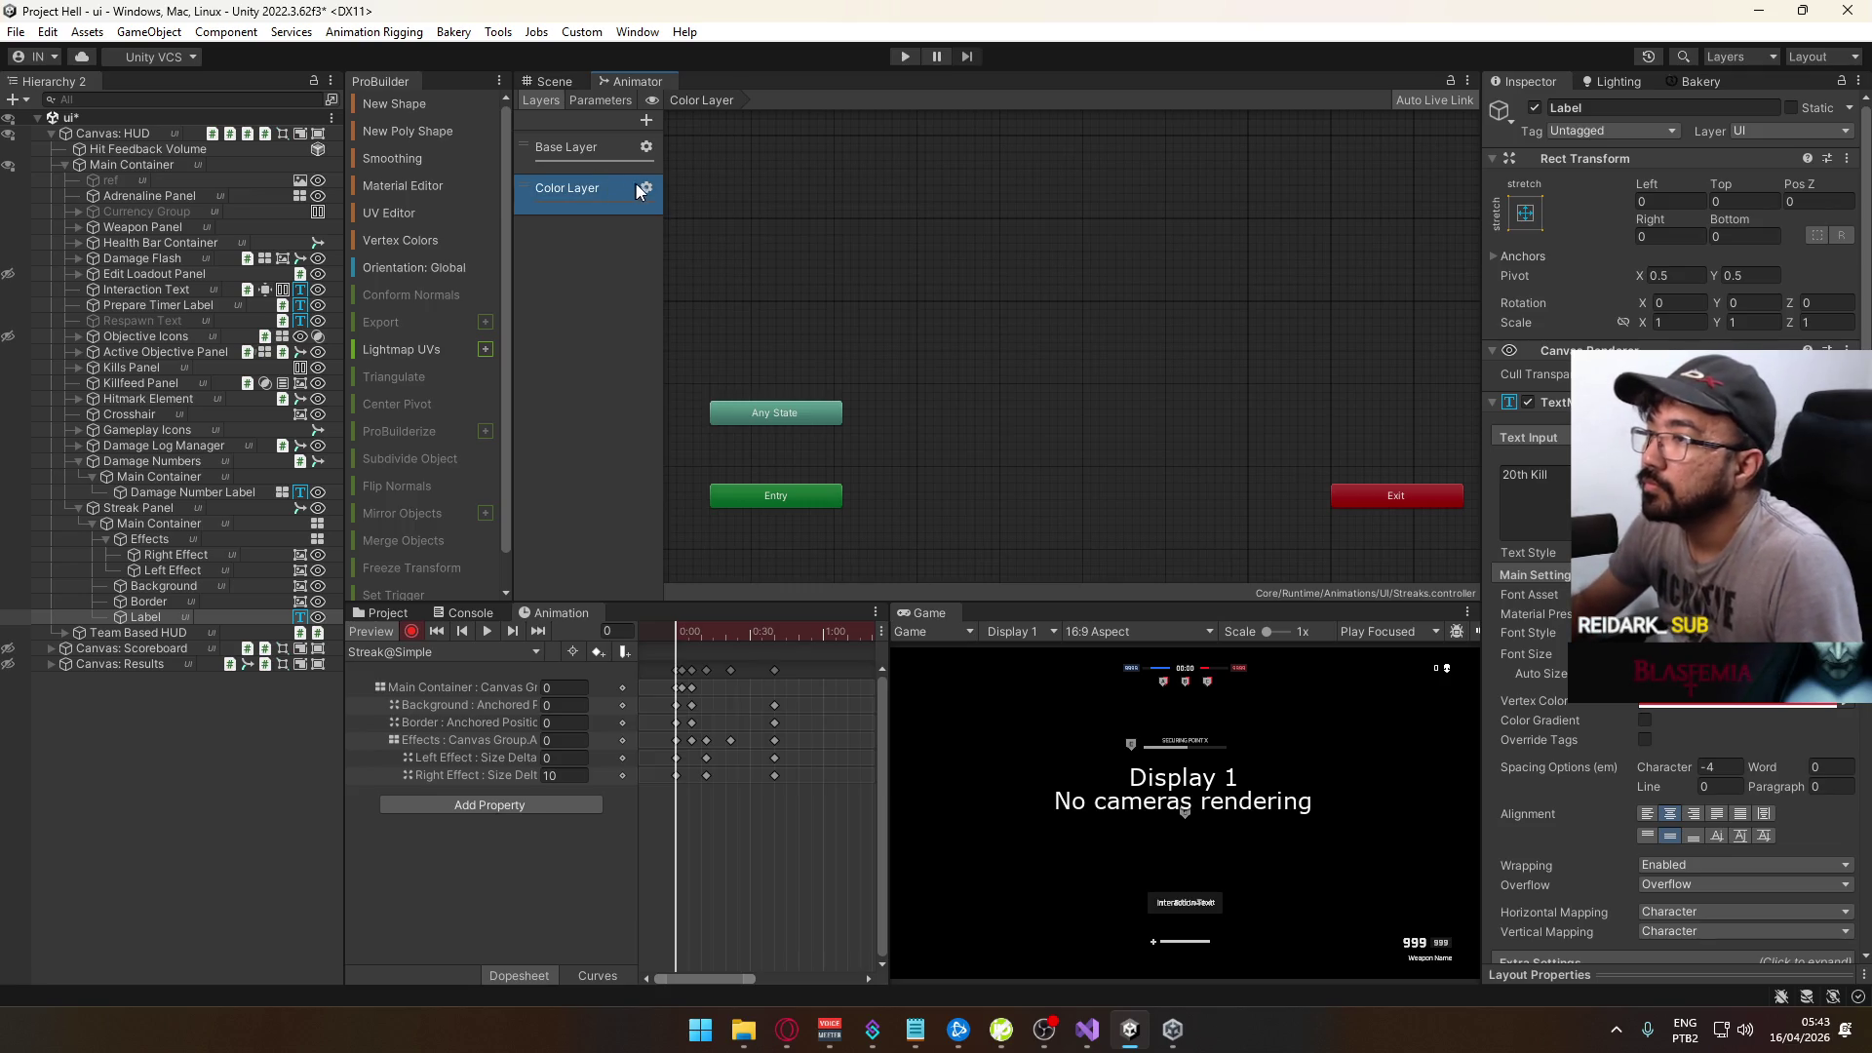
{"action": "left_click", "coordinate": [646, 187]}
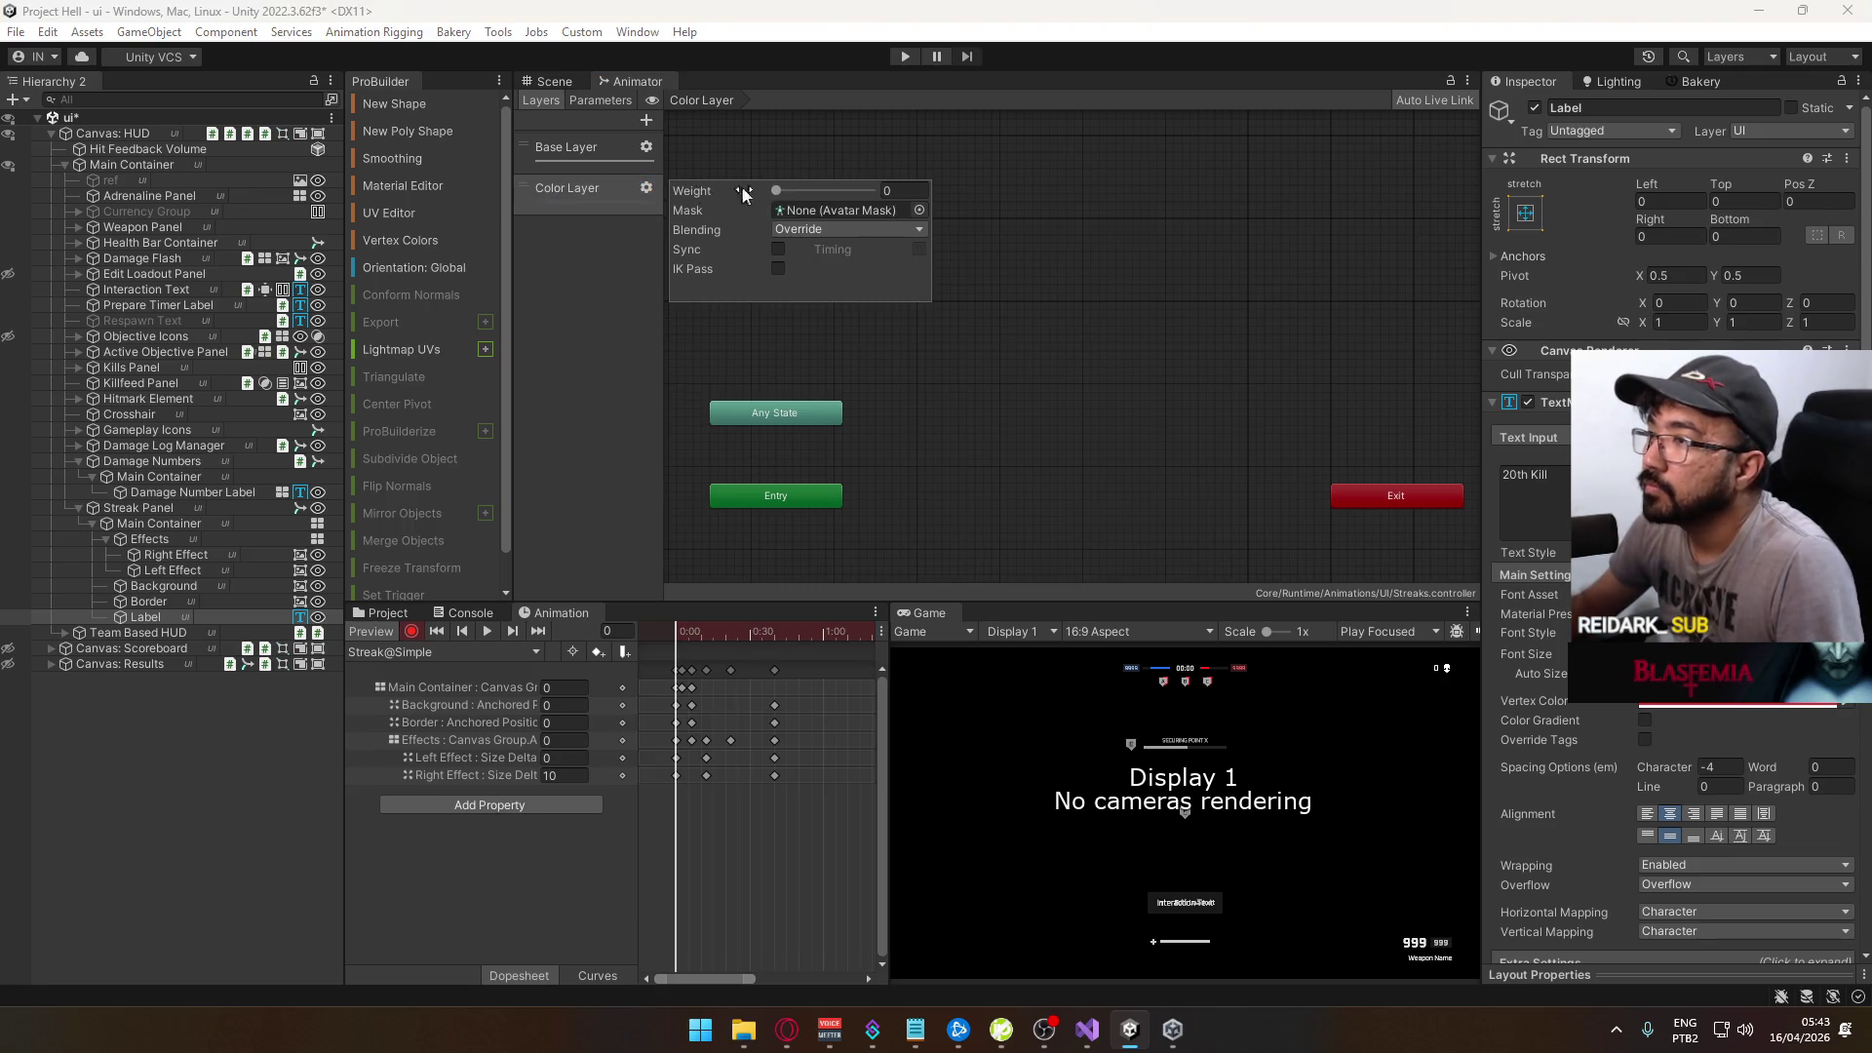
{"action": "left_click", "coordinate": [992, 348]}
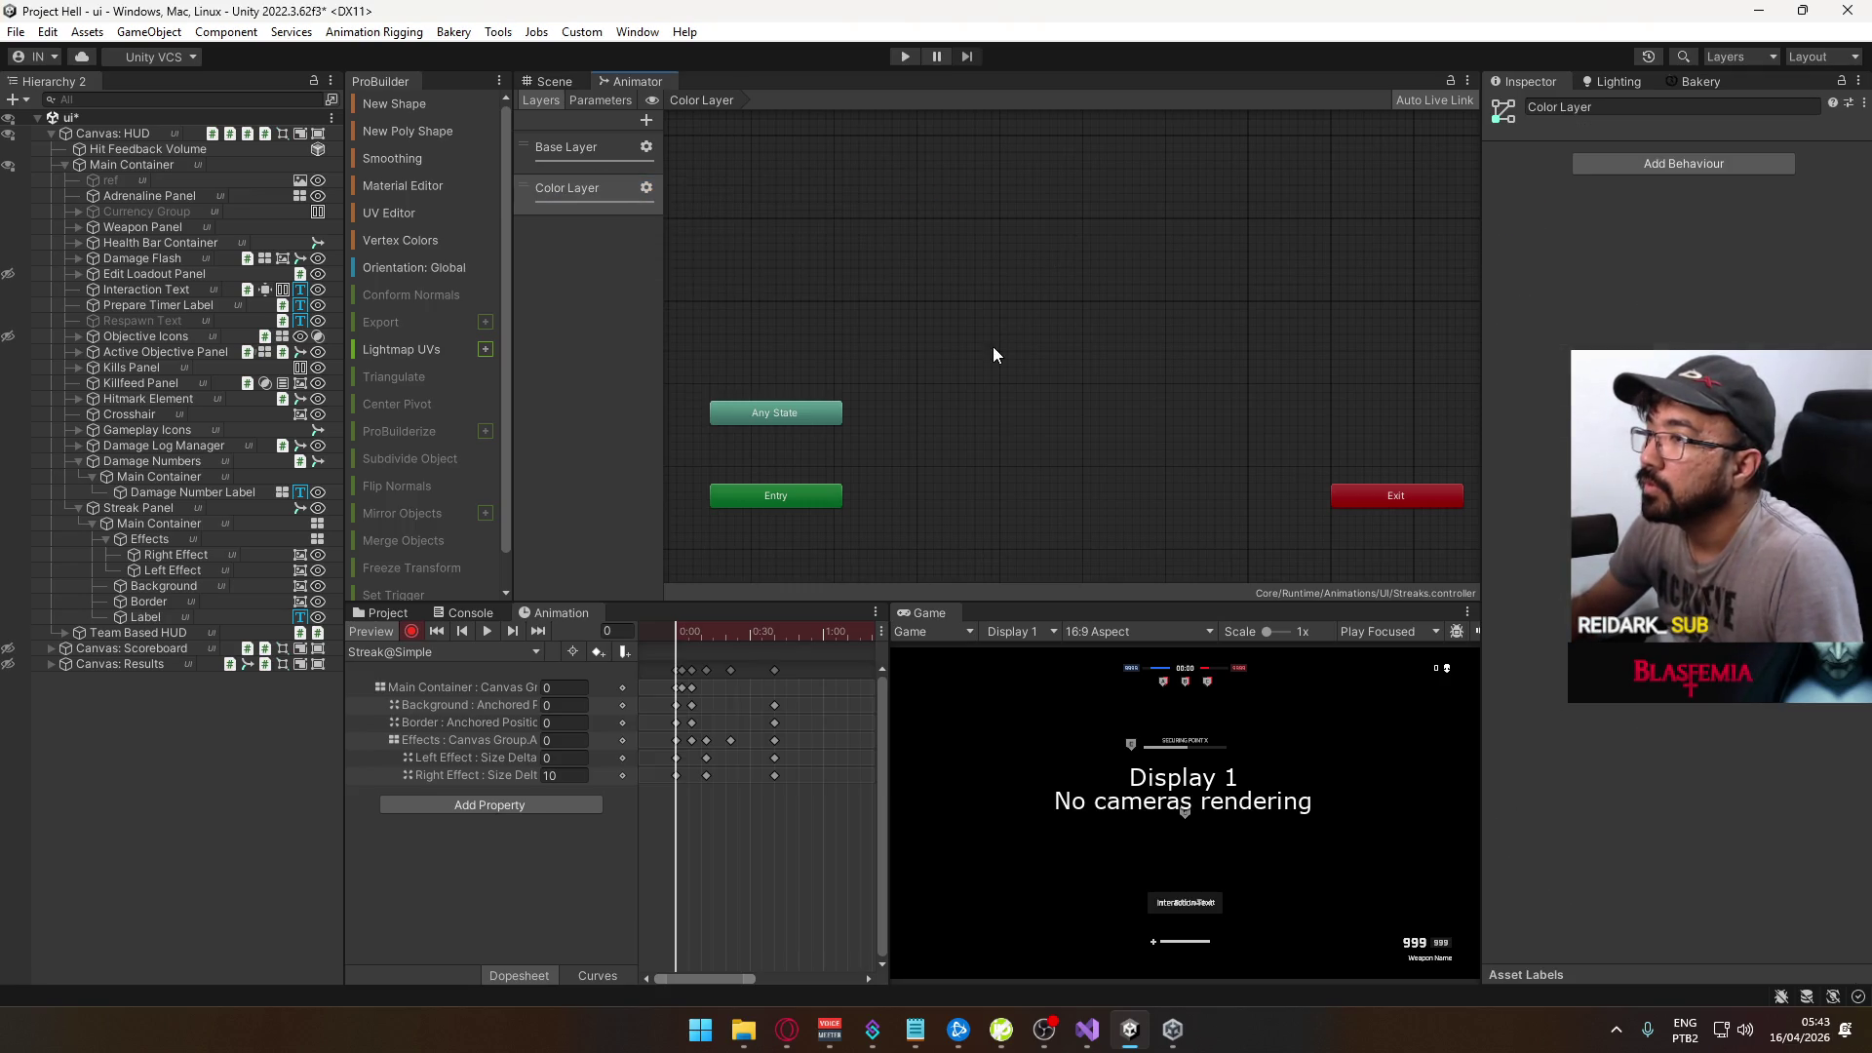
Create an empty state named Base Color in the Color Layer, placed above Entry.
{"action": "right_click", "coordinate": [944, 489]}
{"action": "mouse_move", "coordinate": [1004, 478]}
{"action": "left_click", "coordinate": [1219, 474]}
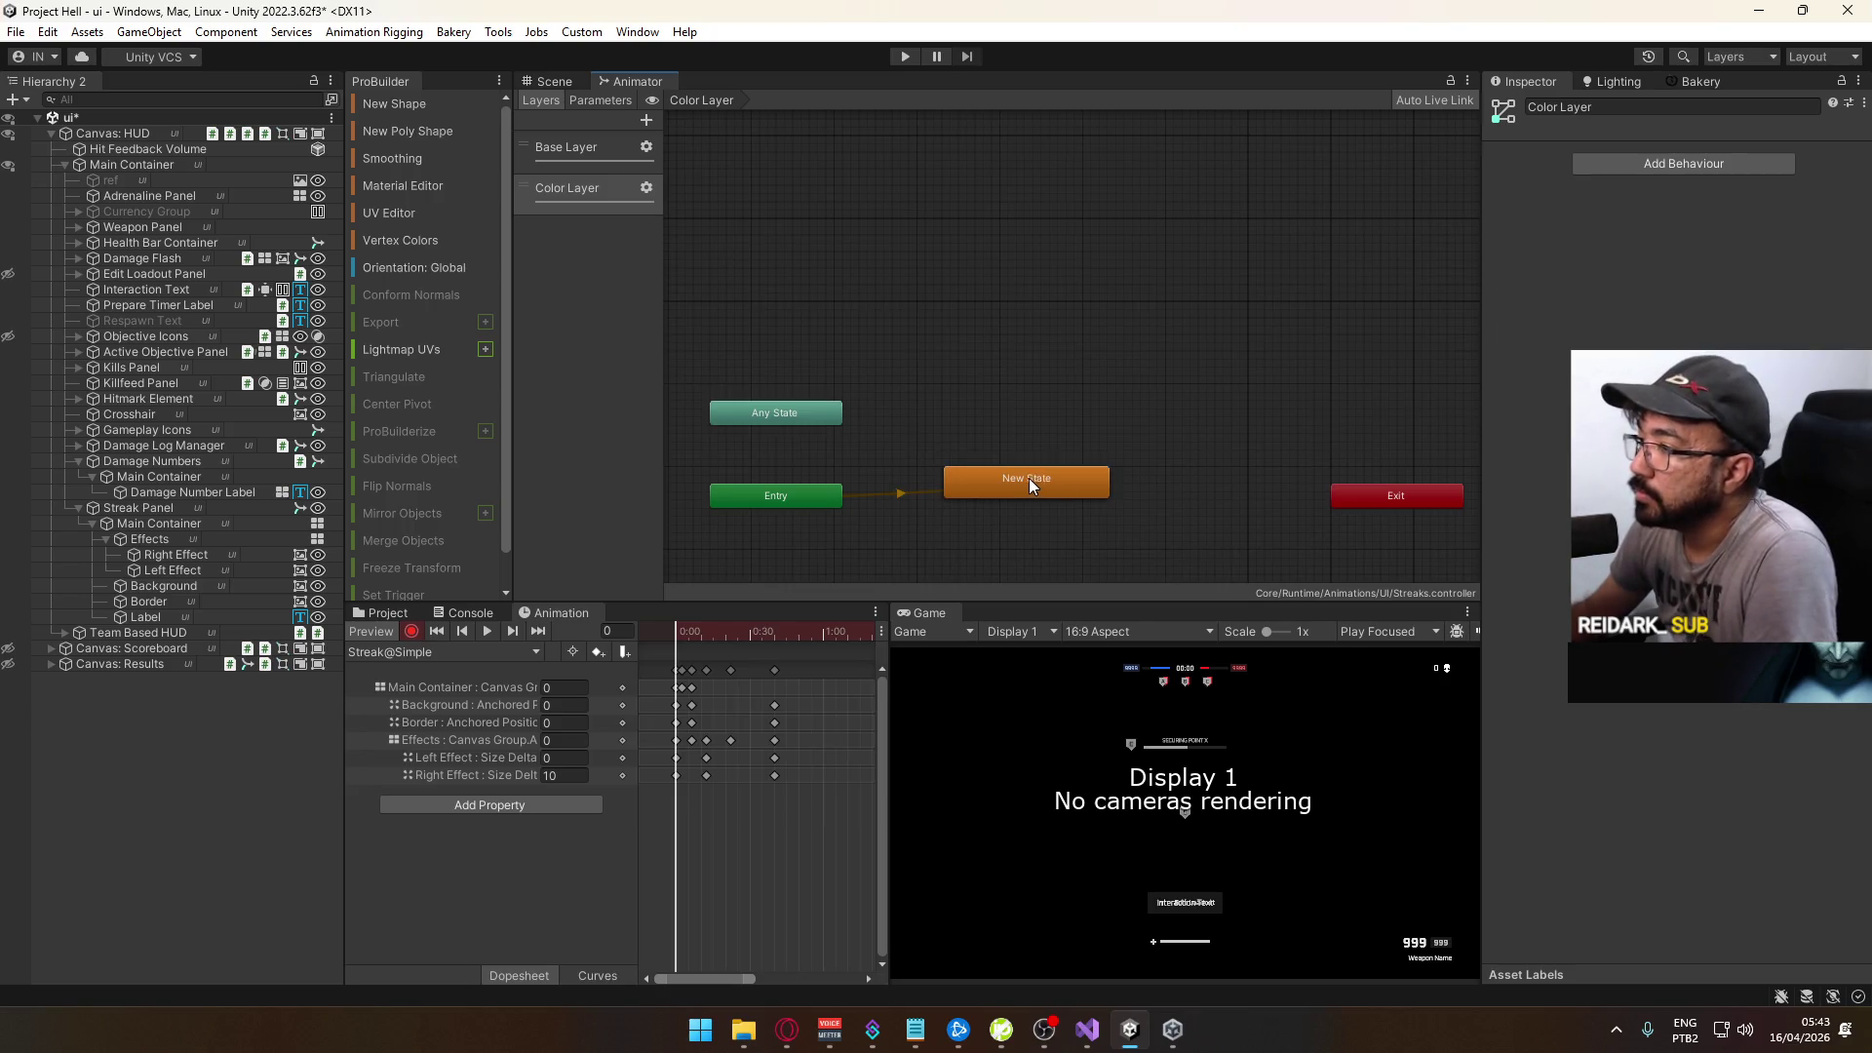
{"action": "left_click_drag", "start_coordinate": [1018, 494], "coordinate": [982, 502]}
{"action": "left_click", "coordinate": [975, 488]}
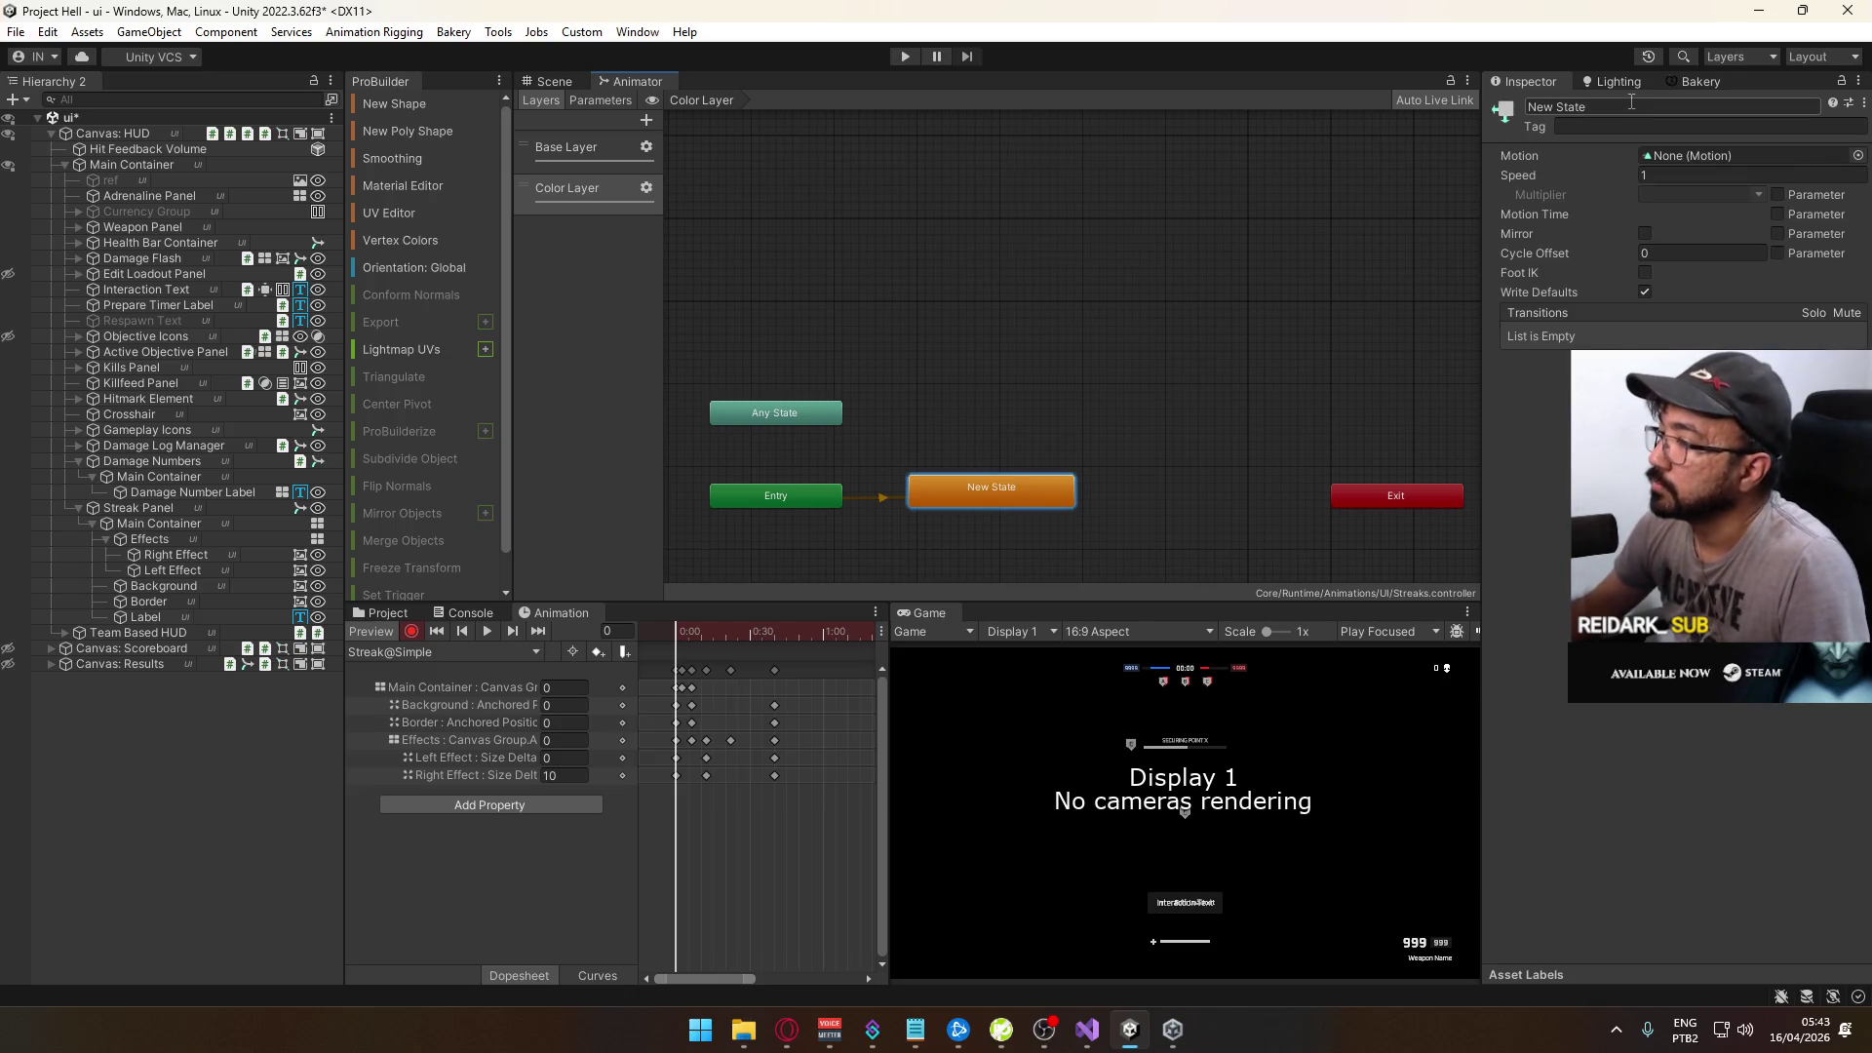
{"action": "type", "text": "Color"}
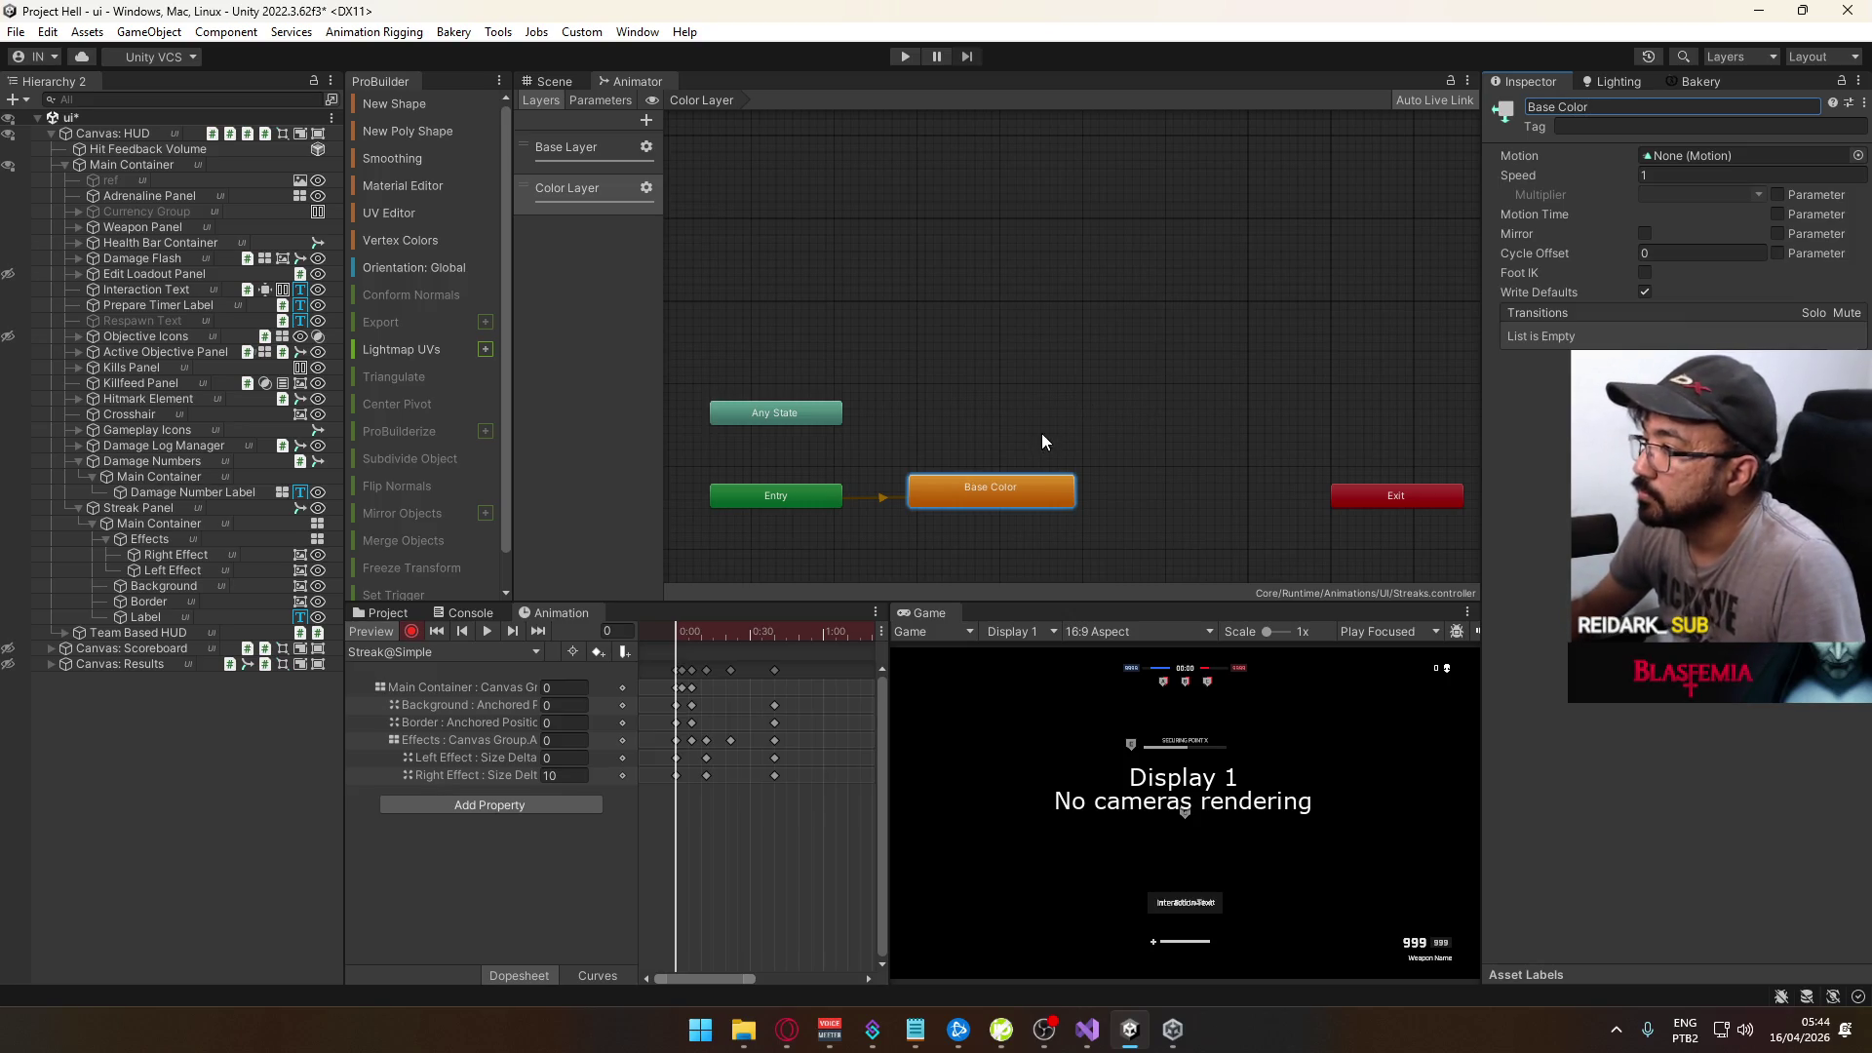
{"action": "left_click_drag", "start_coordinate": [788, 495], "coordinate": [1002, 553]}
Make a transition from Any State to Base Color and check its duration.
{"action": "left_click", "coordinate": [823, 418]}
{"action": "right_click", "coordinate": [823, 417]}
{"action": "left_click", "coordinate": [882, 427]}
{"action": "left_click", "coordinate": [985, 489]}
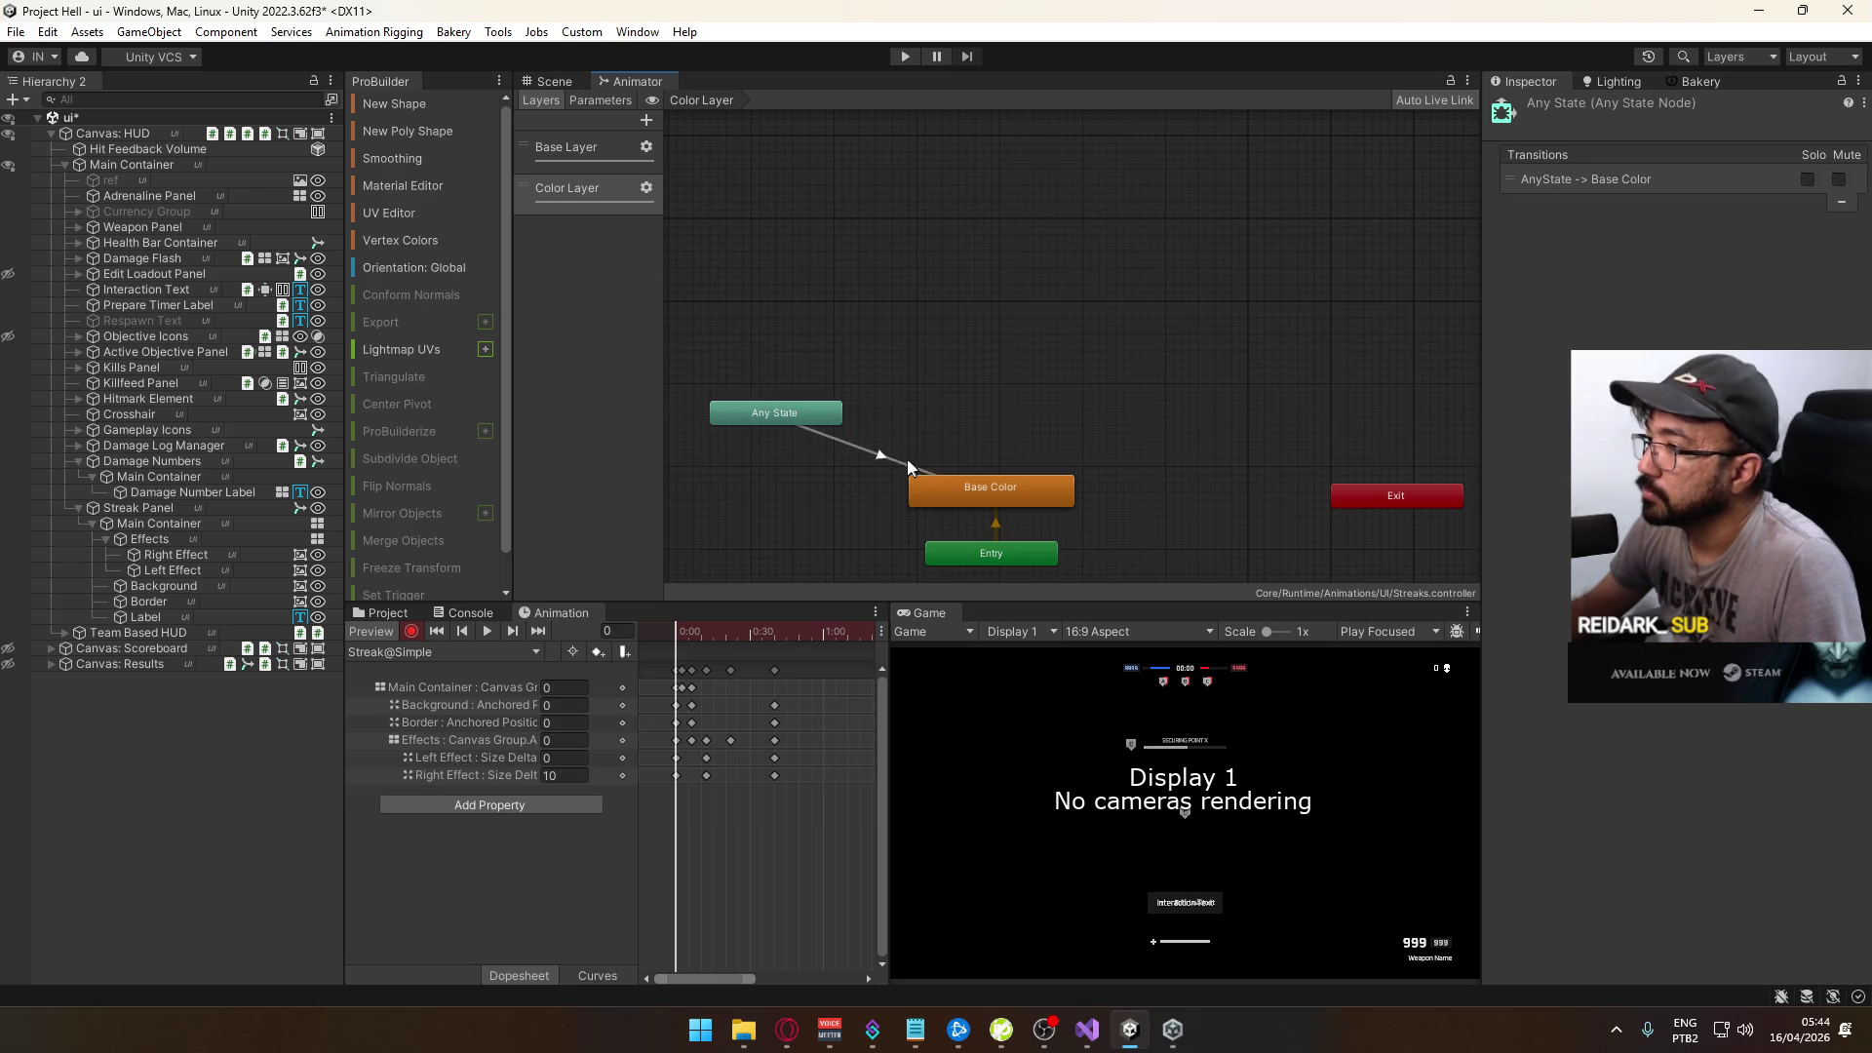
{"action": "left_click", "coordinate": [1657, 371]}
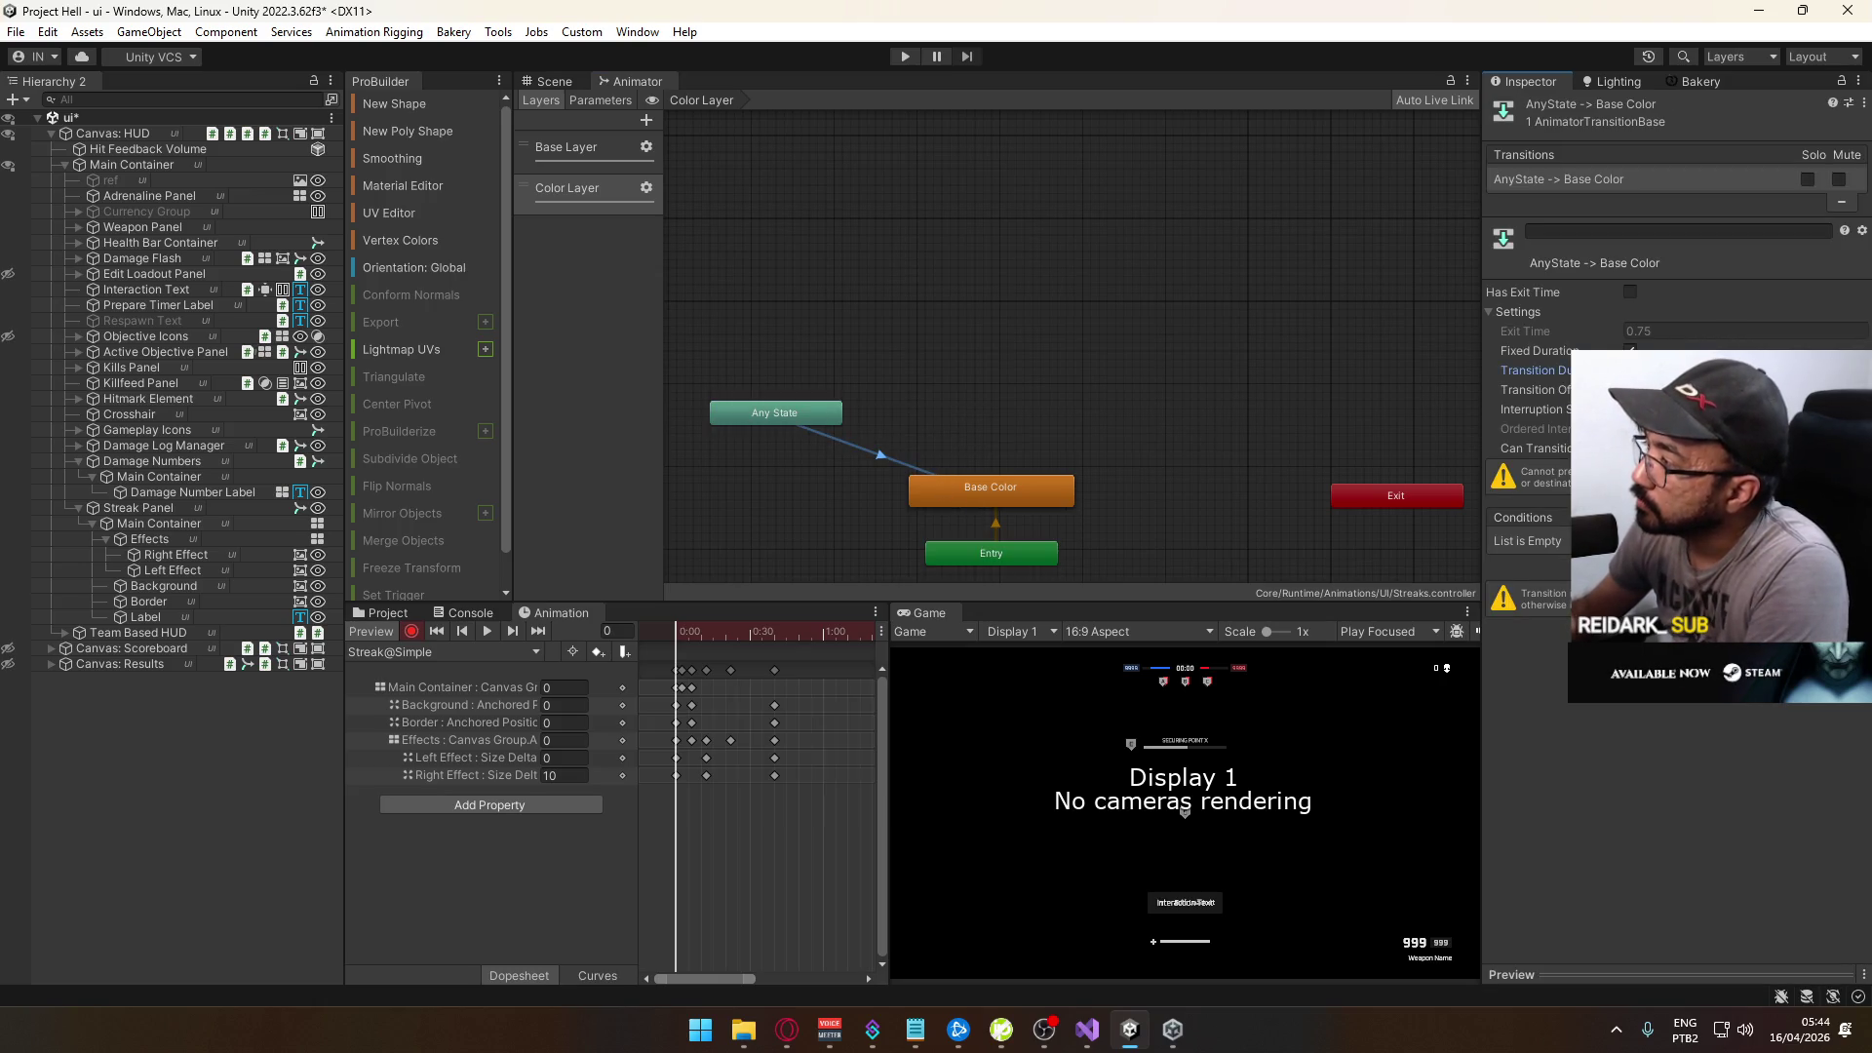
{"action": "left_click", "coordinate": [1114, 375]}
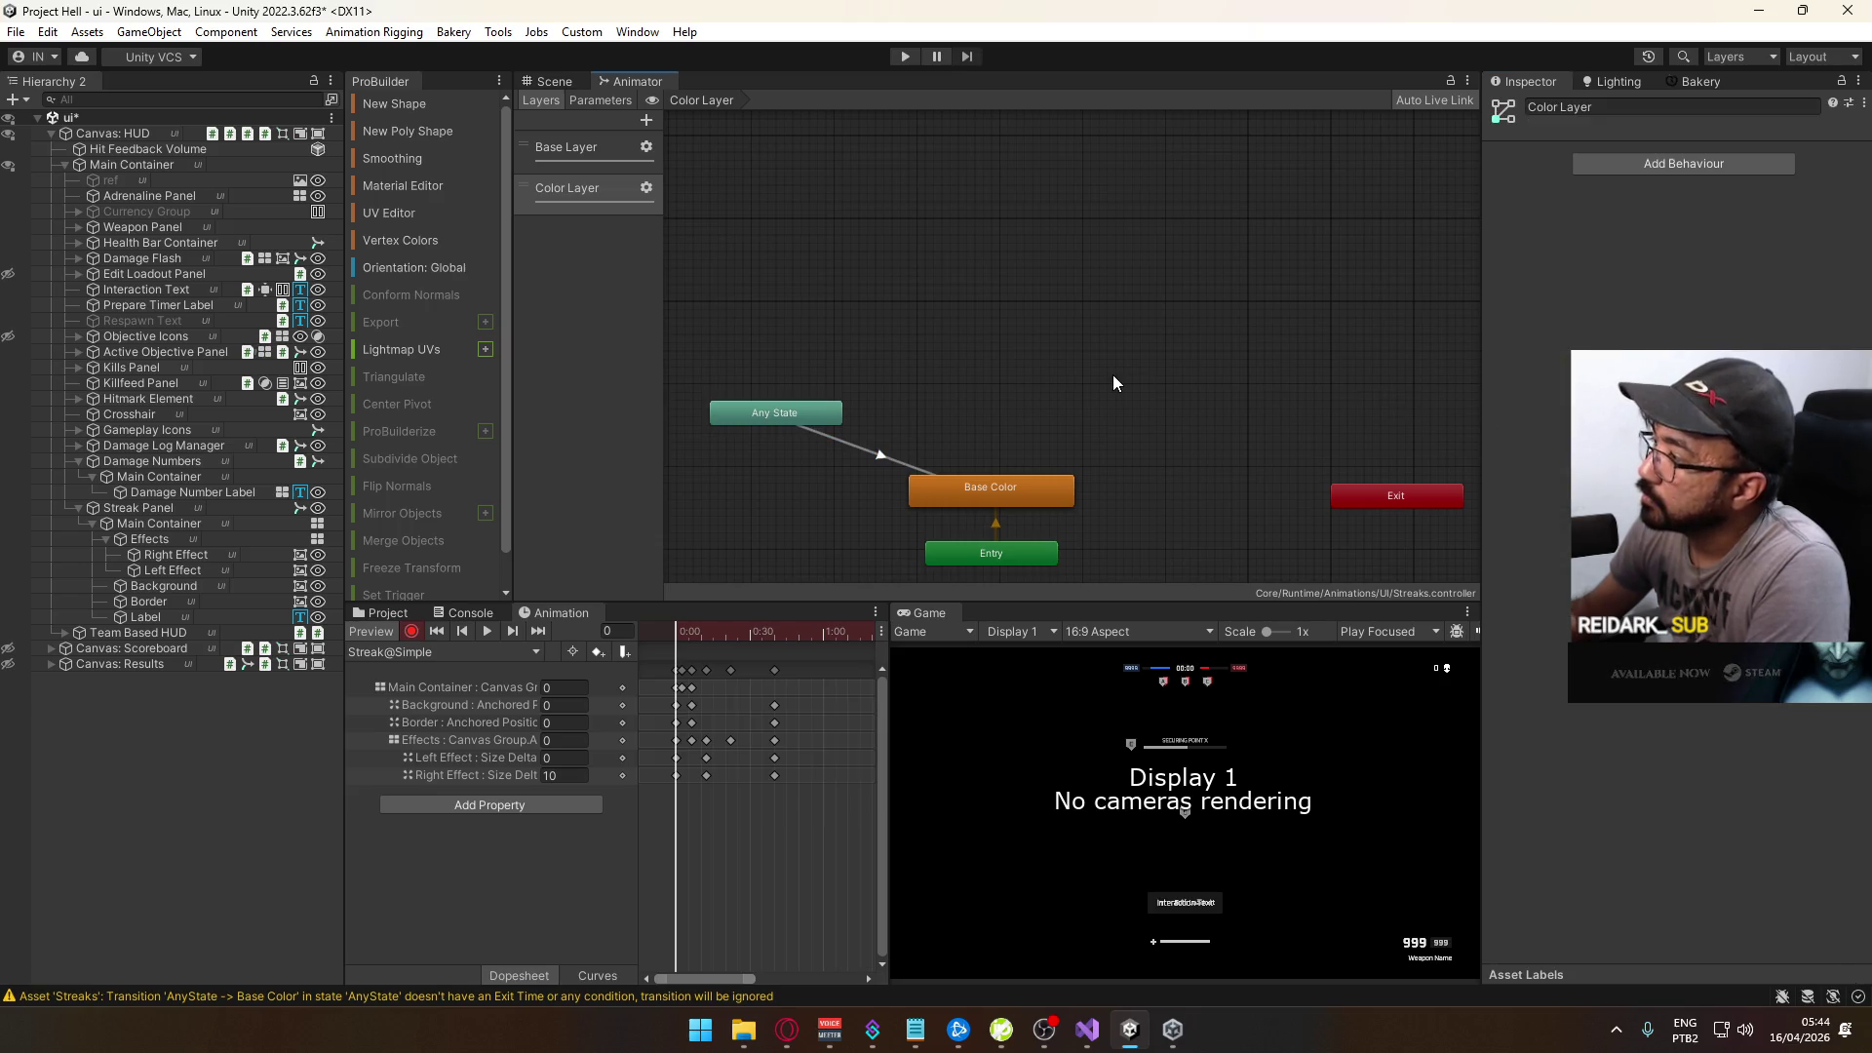
Duplicate Base Color with its transition as Base Color 0, placed above it.
{"action": "left_click", "coordinate": [963, 491]}
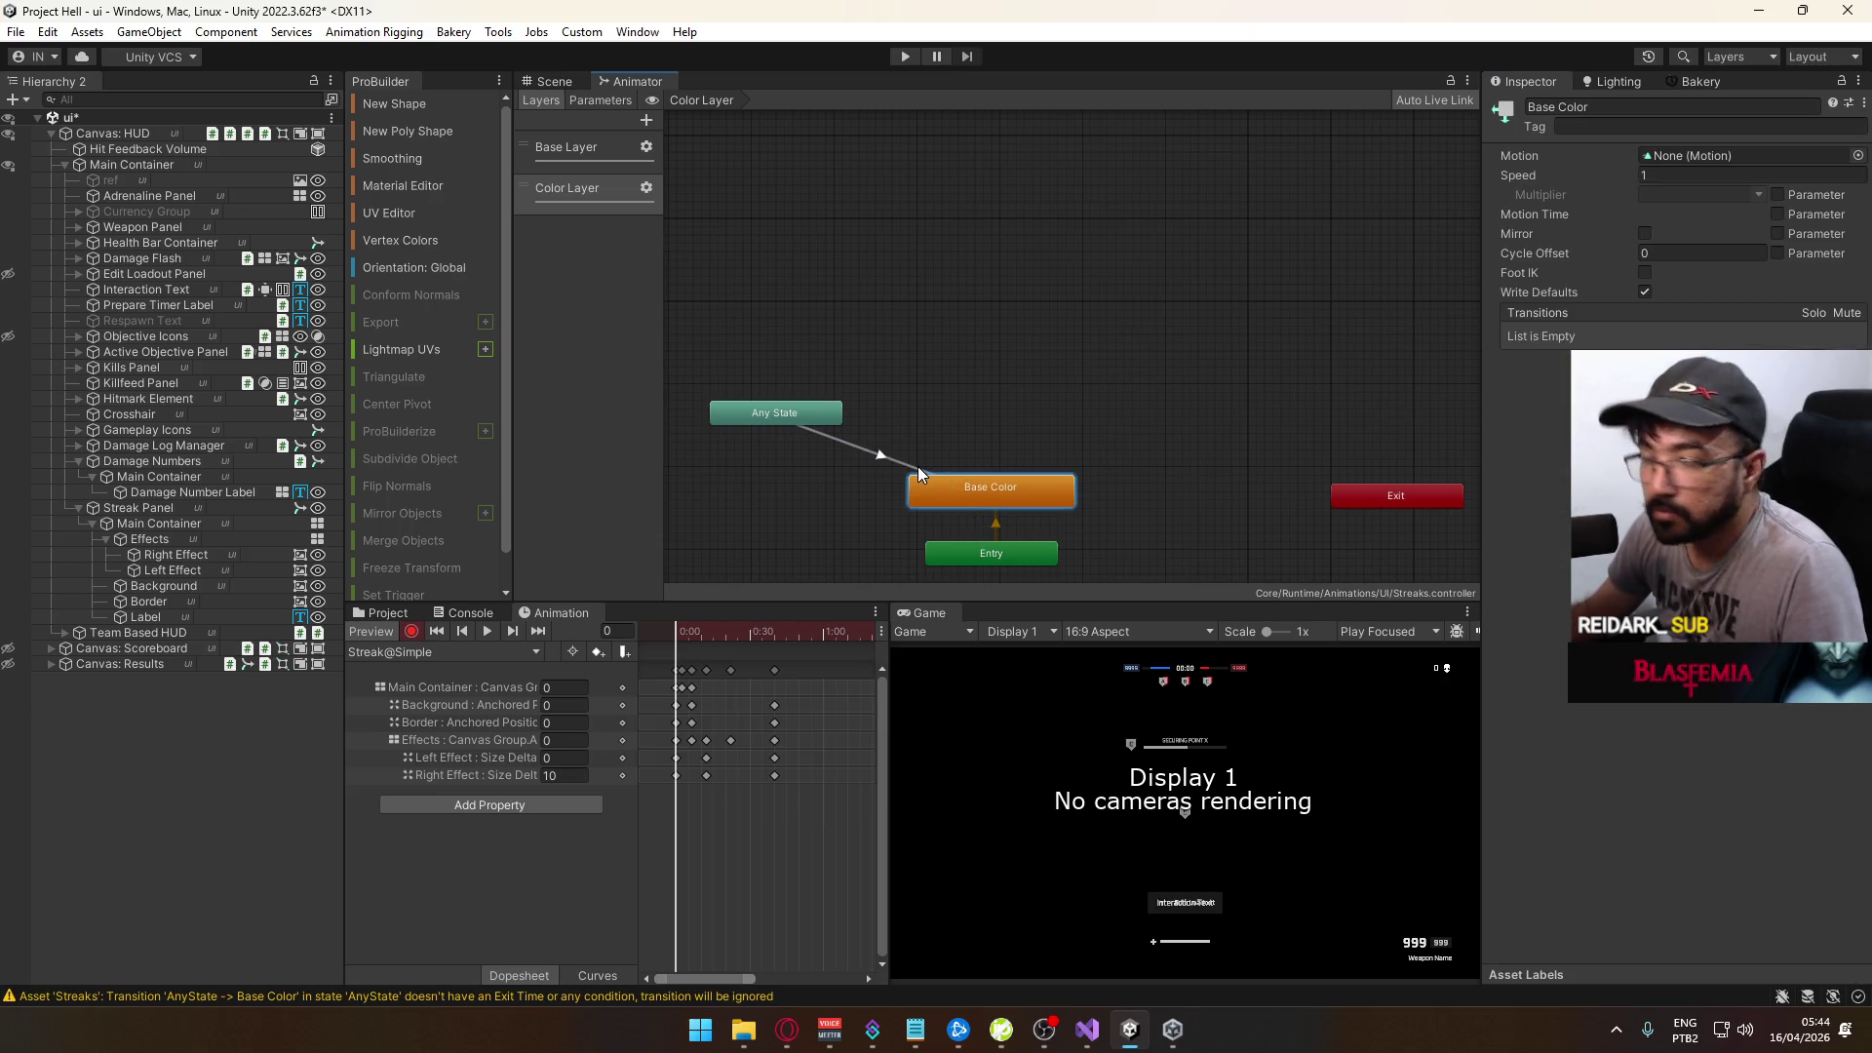
{"action": "left_click", "coordinate": [891, 464], "text": "ctrl"}
{"action": "key", "text": "ctrl+d"}
{"action": "mouse_move", "coordinate": [790, 403]}
{"action": "left_mouse_down"}
{"action": "mouse_move", "coordinate": [1033, 403]}
{"action": "mouse_move", "coordinate": [1009, 512]}
{"action": "left_mouse_up"}
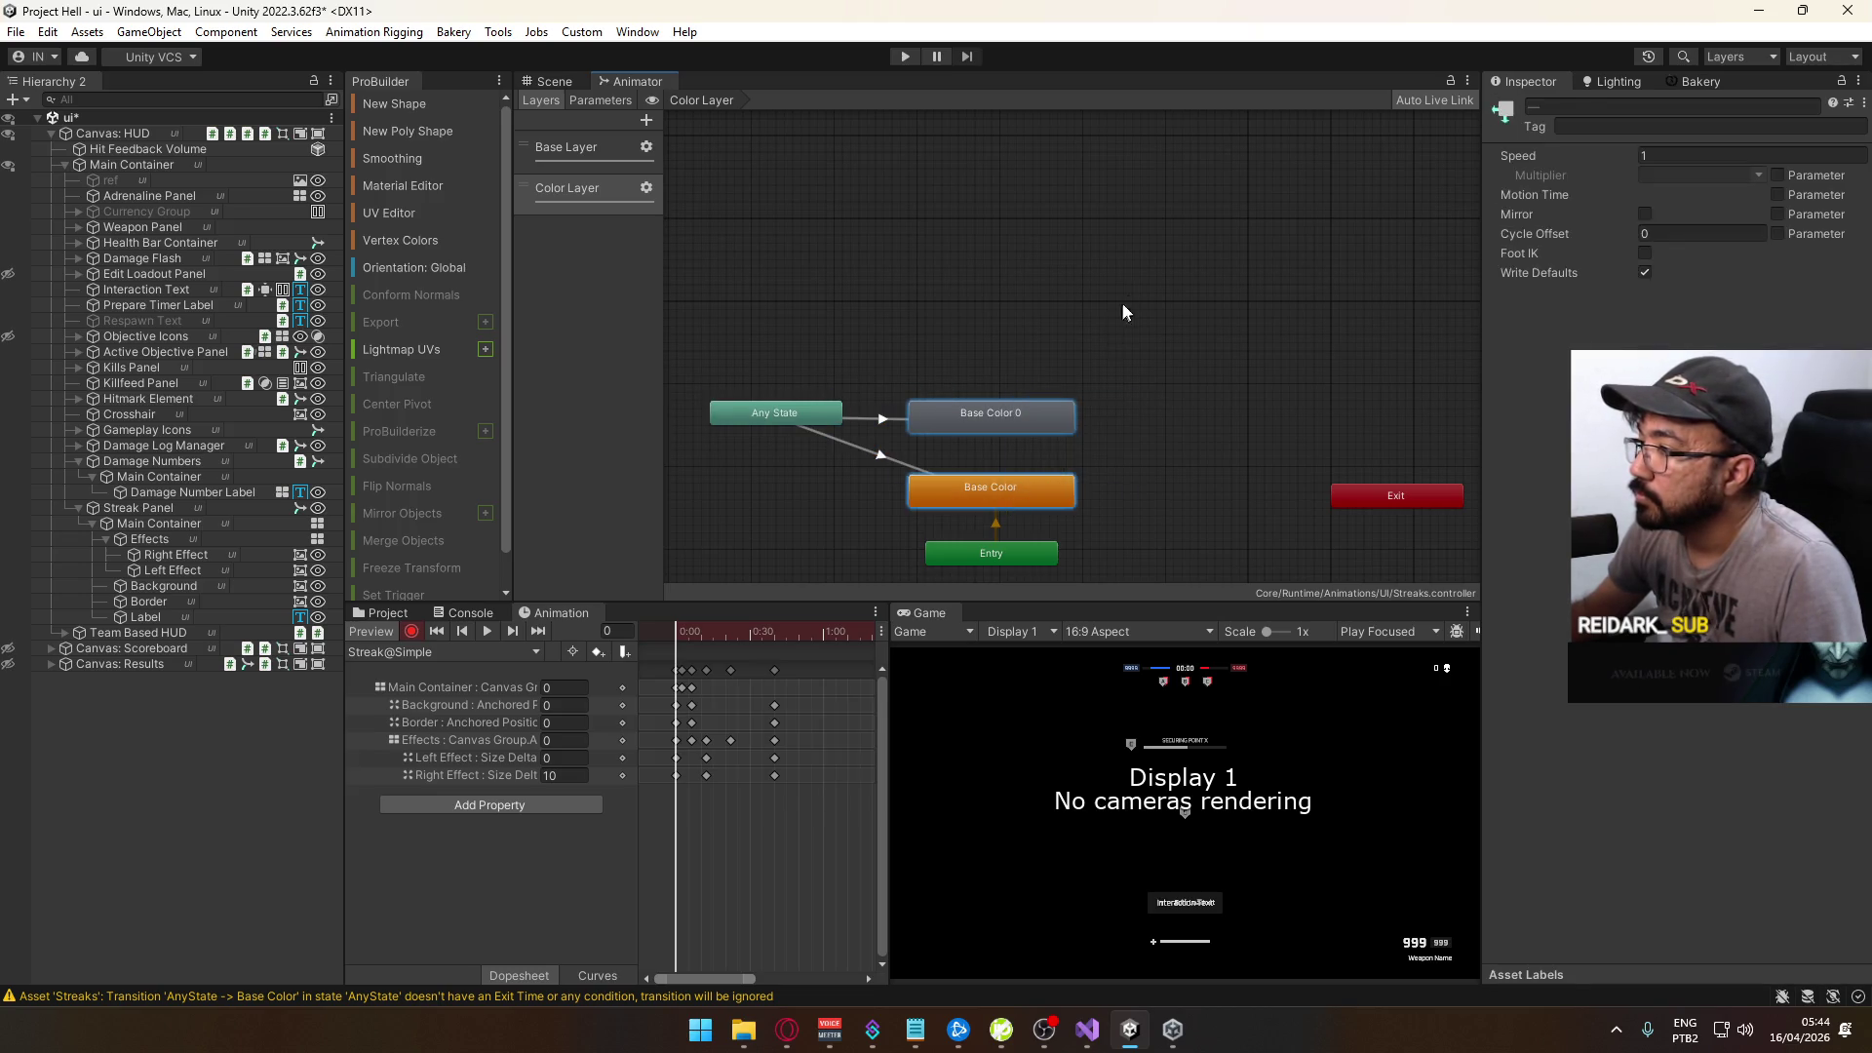
Duplicate Base Color 0 with its transition into Base Color 0 0, stacked above and aligned.
{"action": "left_click_drag", "start_coordinate": [1121, 298], "coordinate": [921, 596]}
{"action": "left_click_drag", "start_coordinate": [1050, 481], "coordinate": [1060, 484]}
{"action": "left_click_drag", "start_coordinate": [1105, 336], "coordinate": [1021, 458]}
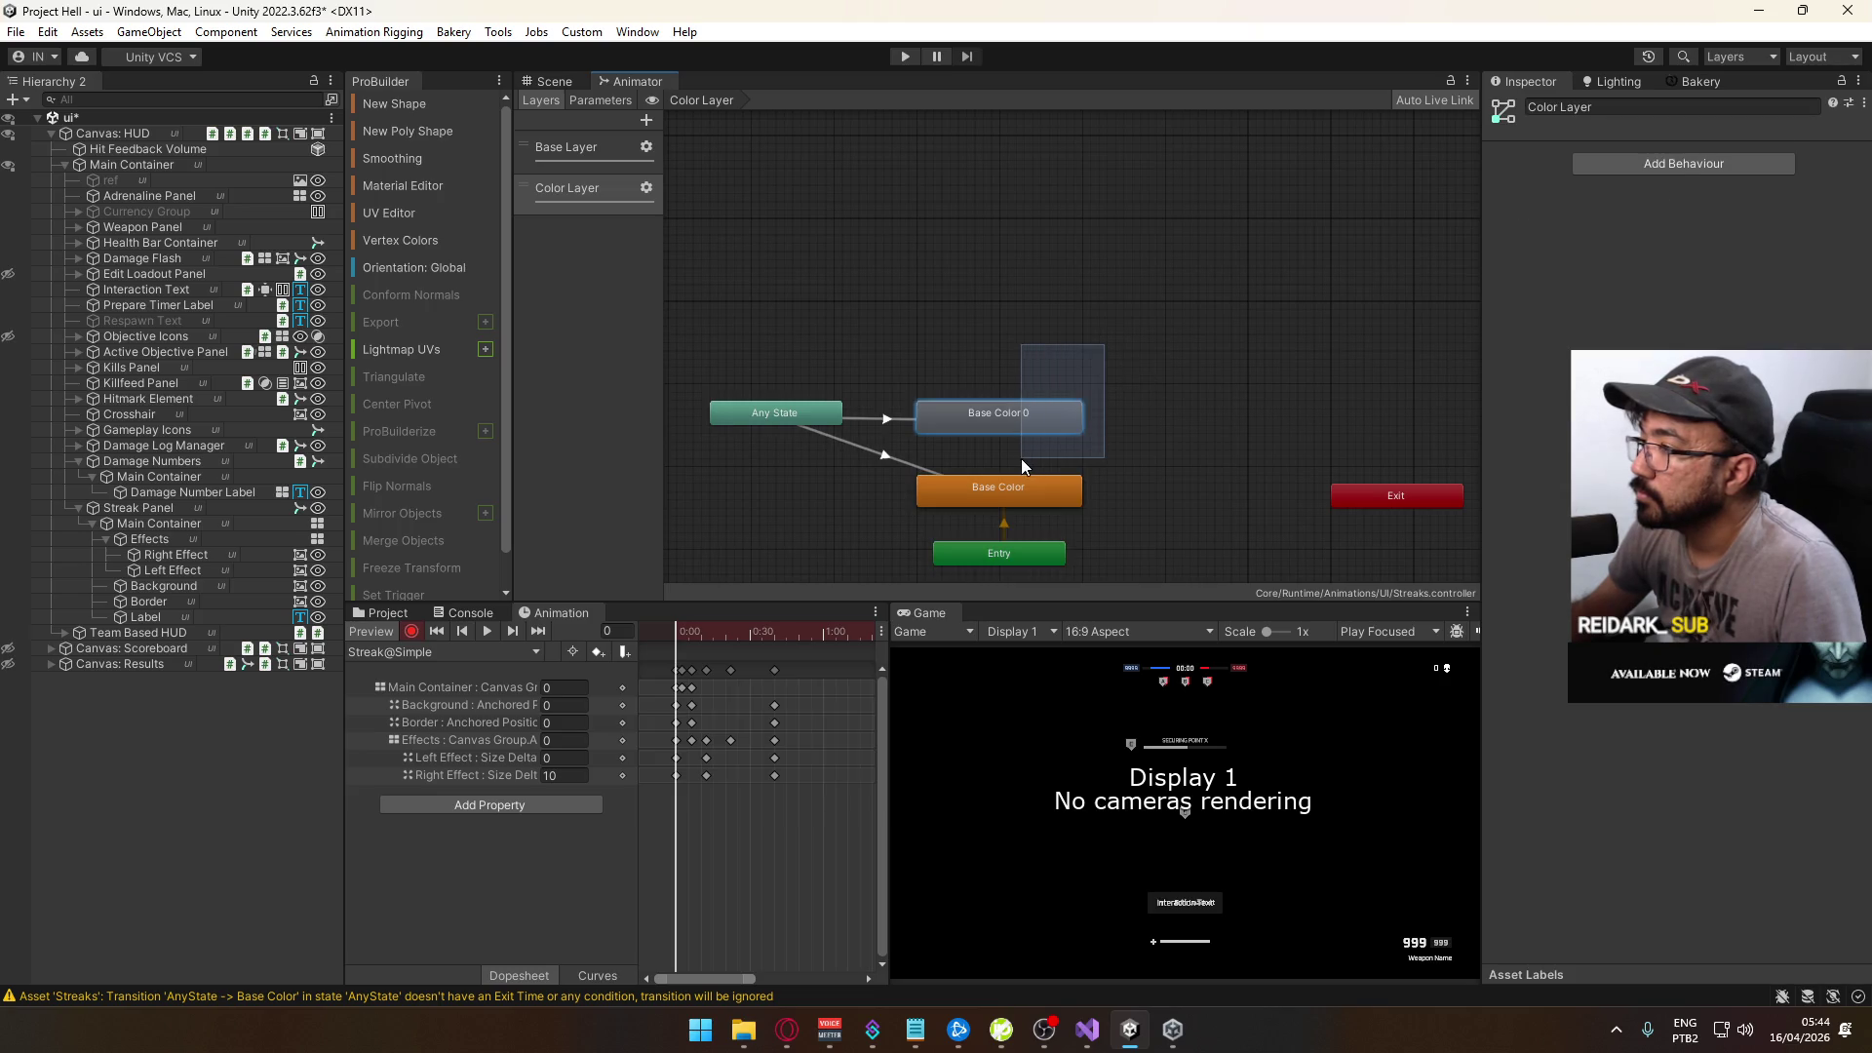
{"action": "left_click", "coordinate": [1044, 360]}
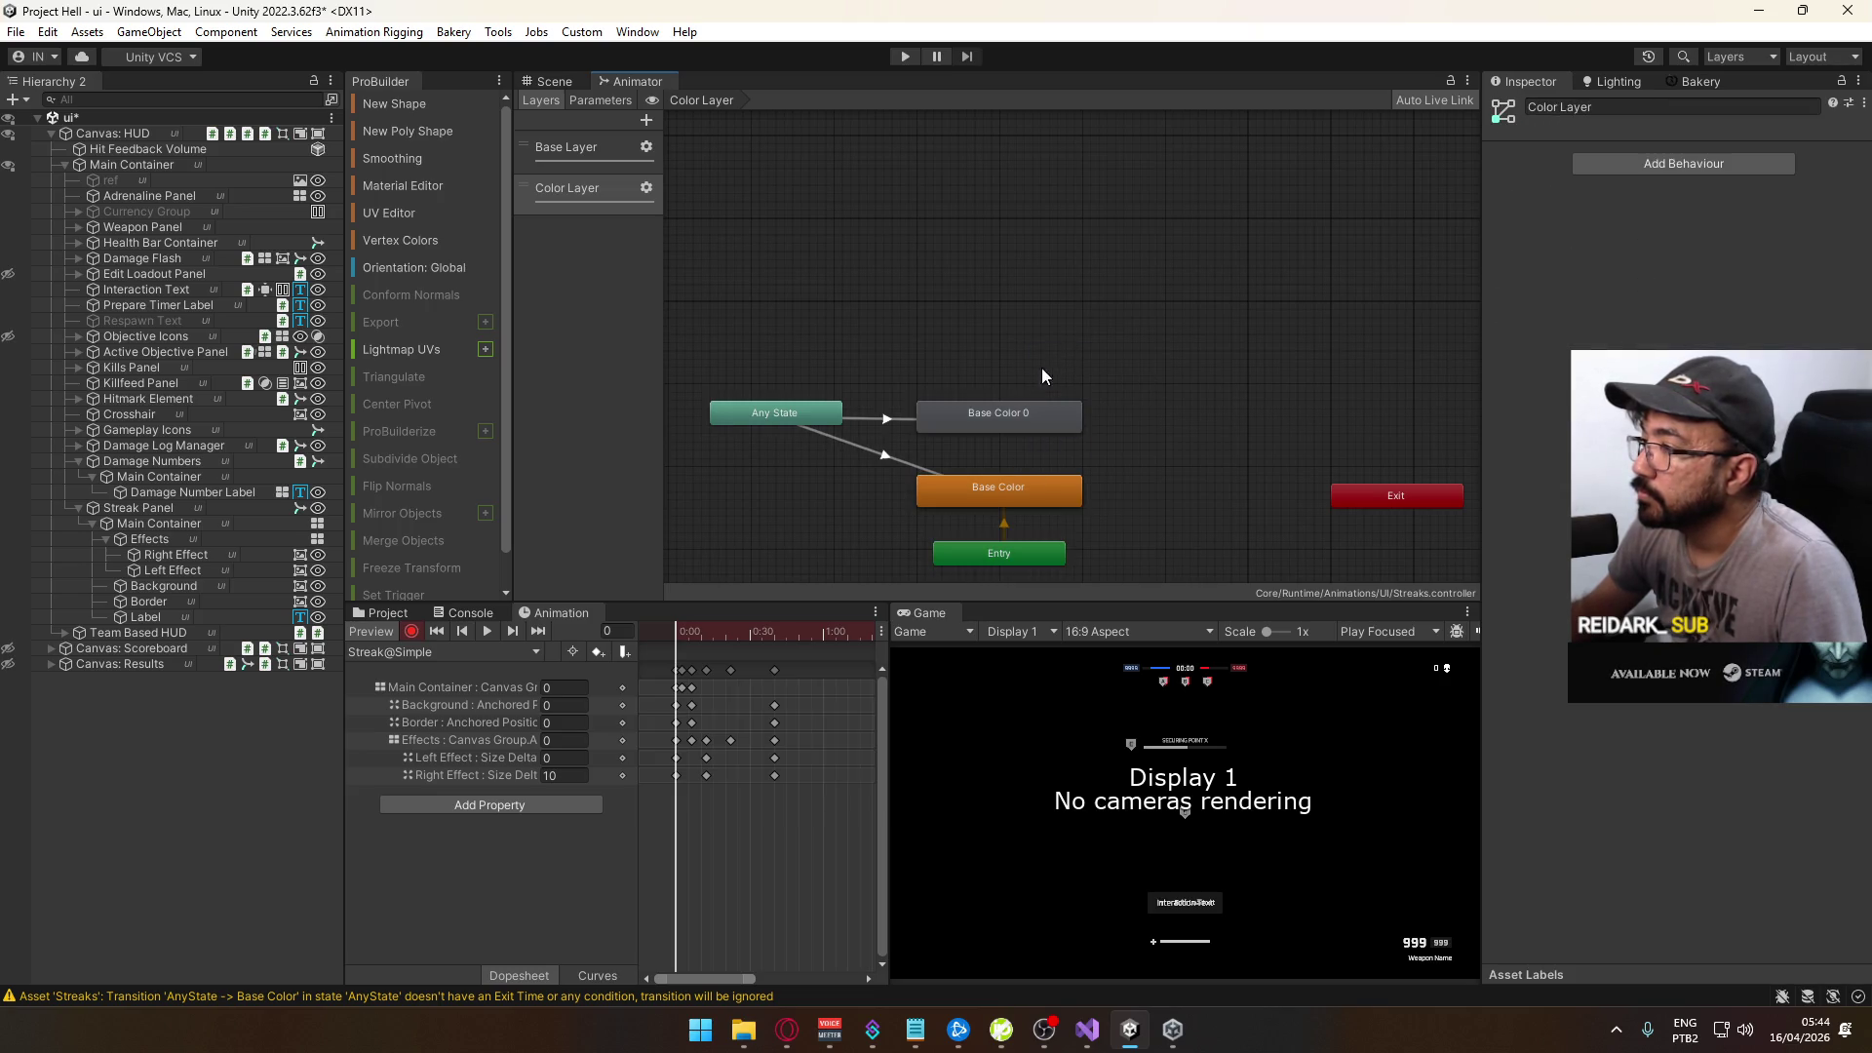
{"action": "left_click_drag", "start_coordinate": [1105, 383], "coordinate": [903, 430]}
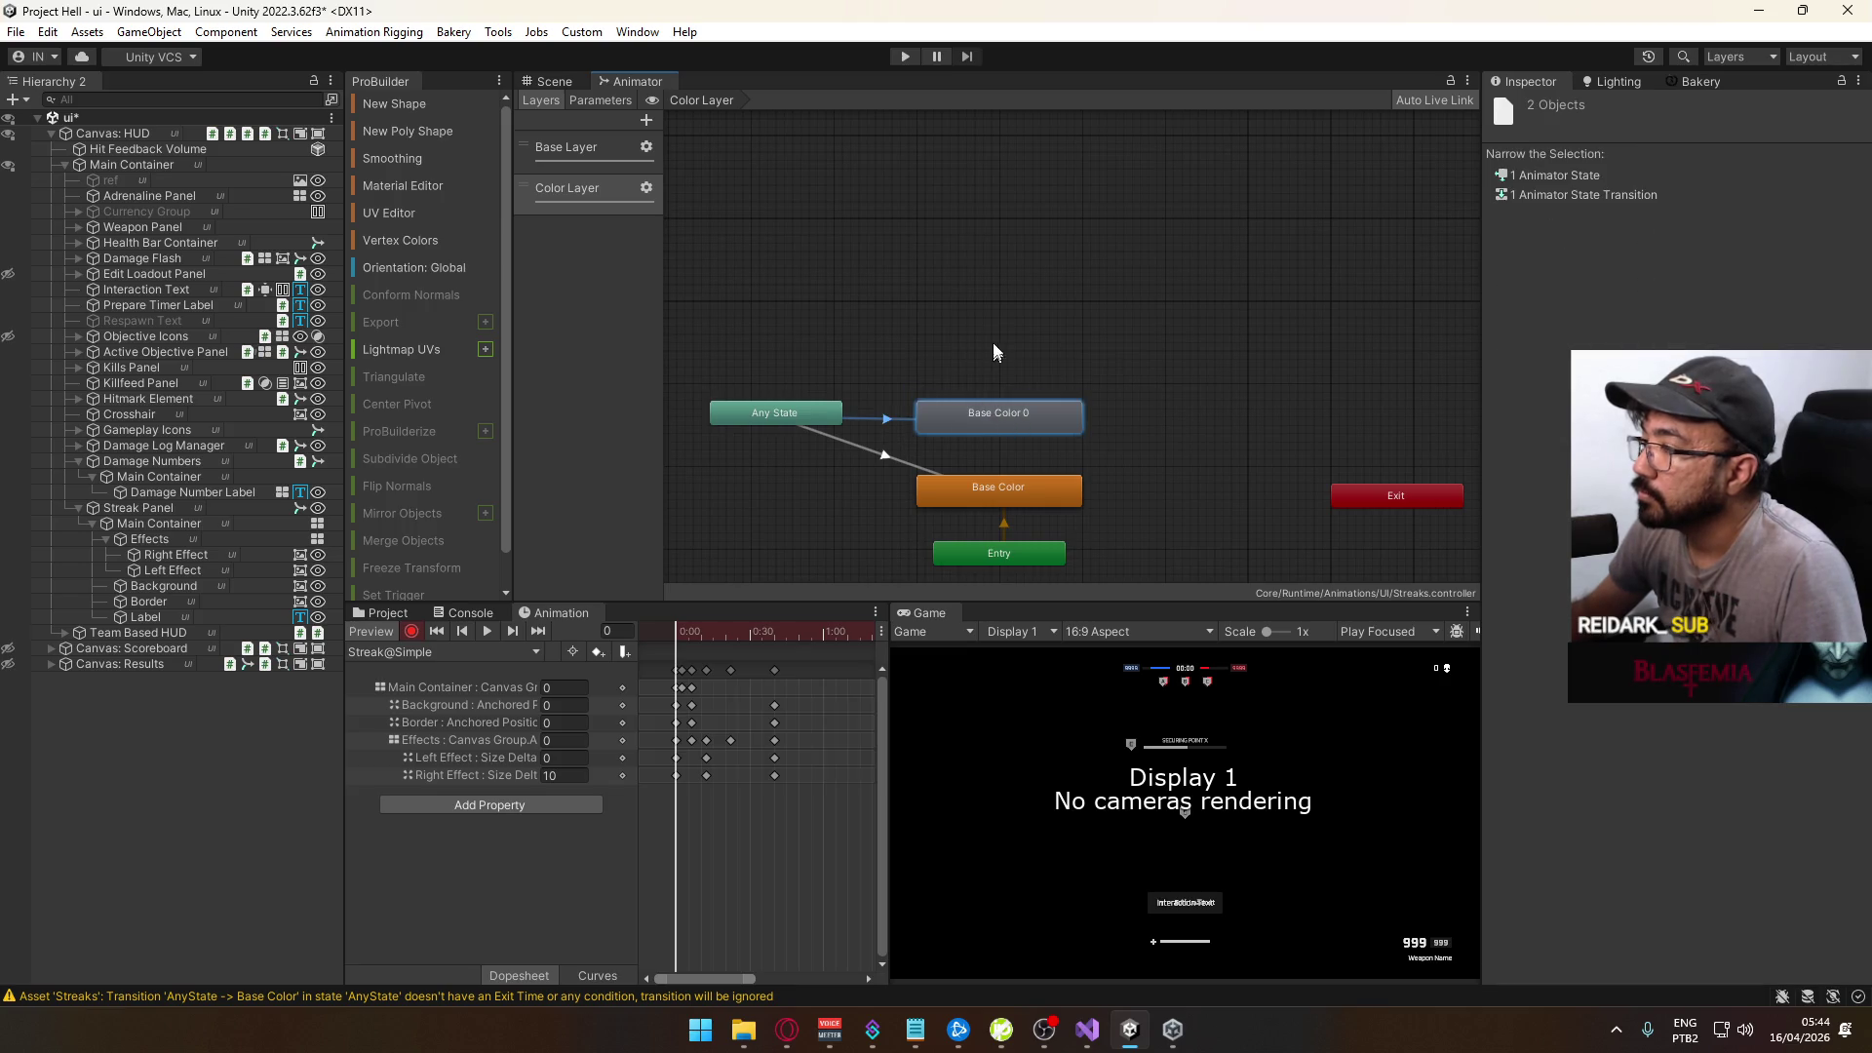
{"action": "key", "text": "ctrl+d"}
{"action": "mouse_move", "coordinate": [998, 328]}
{"action": "left_mouse_down"}
{"action": "mouse_move", "coordinate": [1047, 357]}
{"action": "mouse_move", "coordinate": [1020, 429]}
{"action": "mouse_move", "coordinate": [1055, 474]}
{"action": "left_mouse_up"}
{"action": "left_click", "coordinate": [1194, 413]}
Inspect the Any State transitions into Base Color 0 and Base Color 0 0.
{"action": "left_click", "coordinate": [1030, 349]}
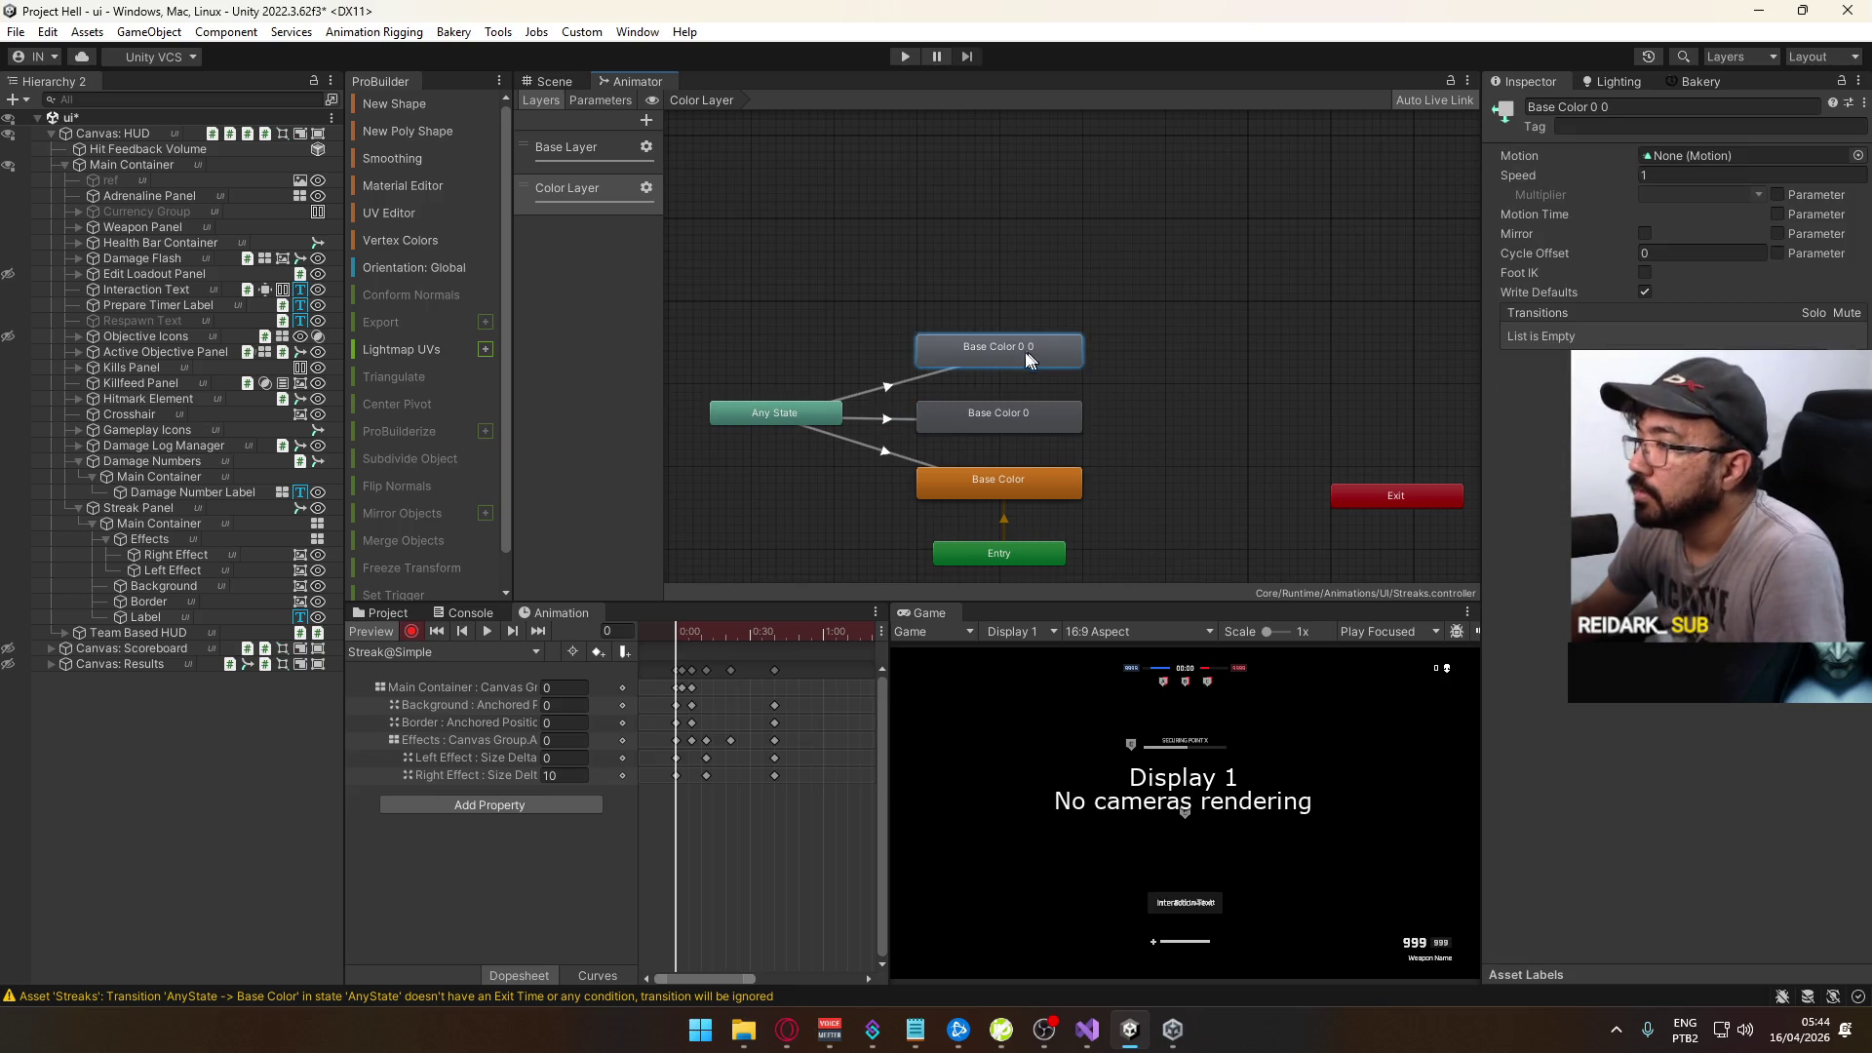
{"action": "left_click", "coordinate": [866, 420]}
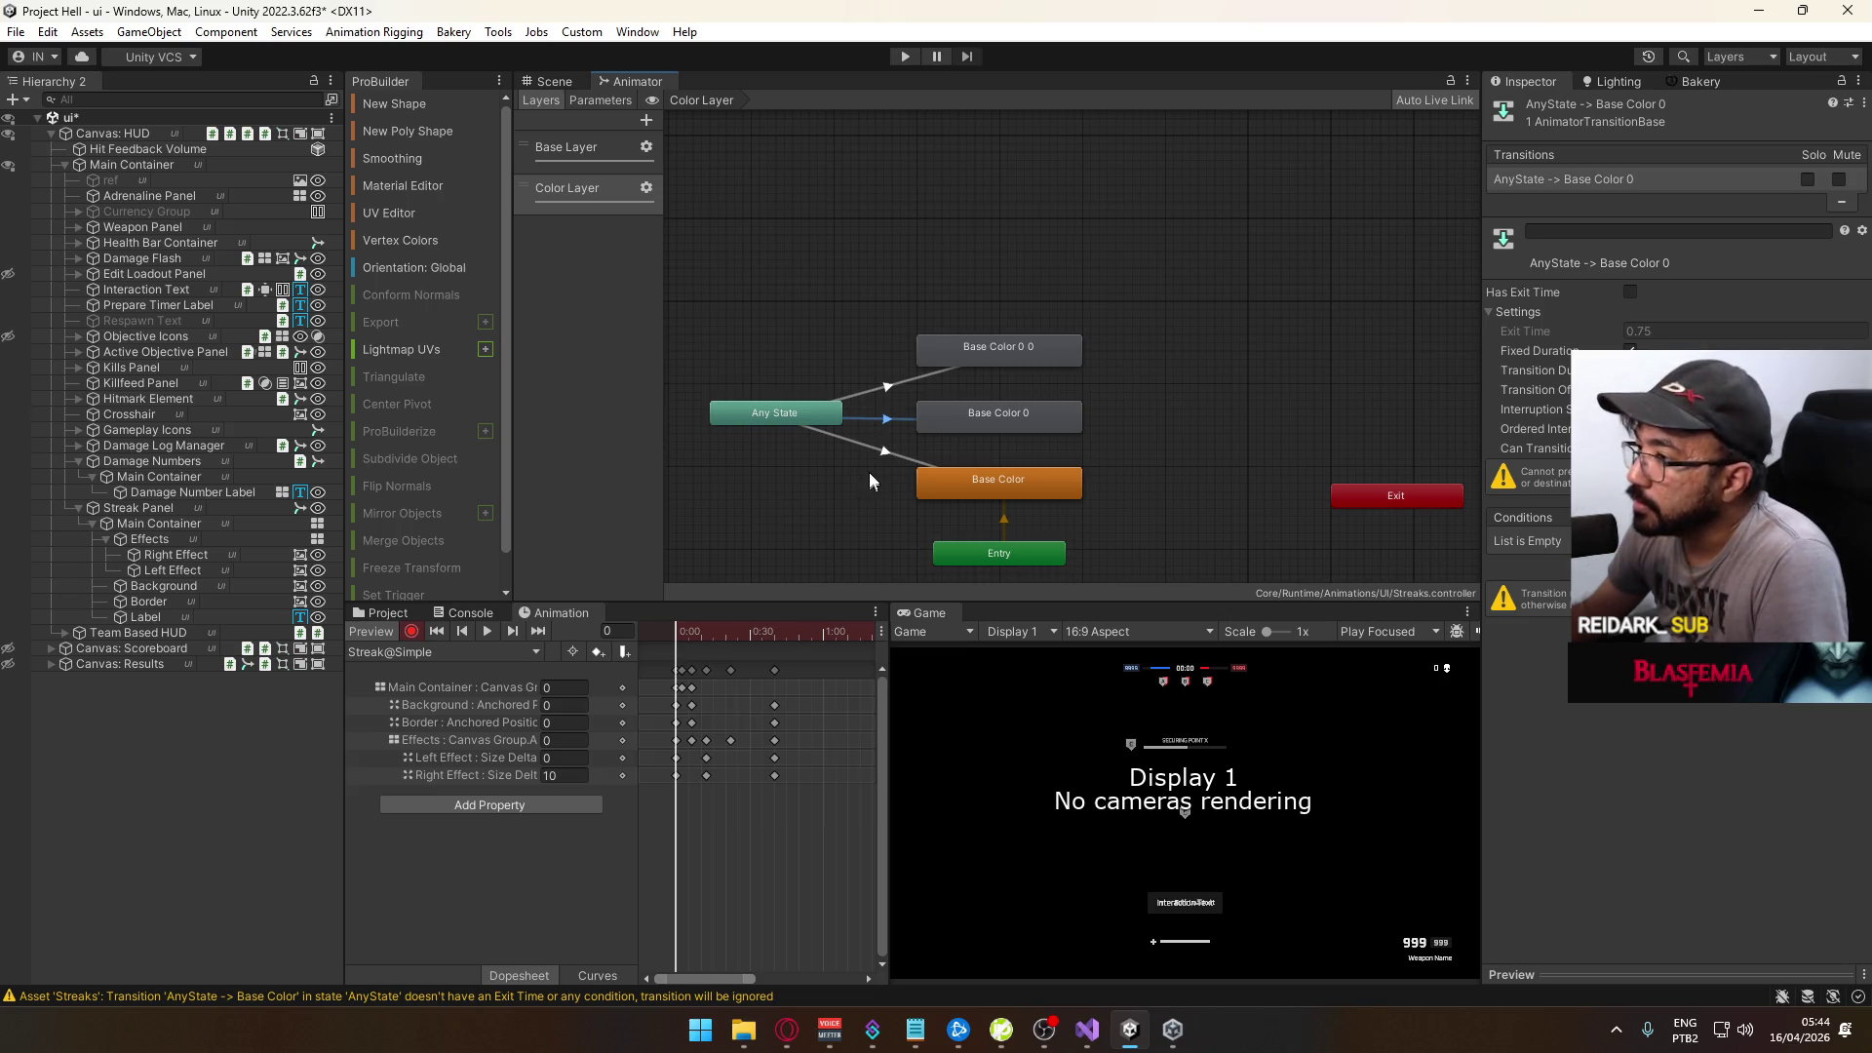
{"action": "left_click", "coordinate": [874, 462]}
{"action": "left_click", "coordinate": [884, 455]}
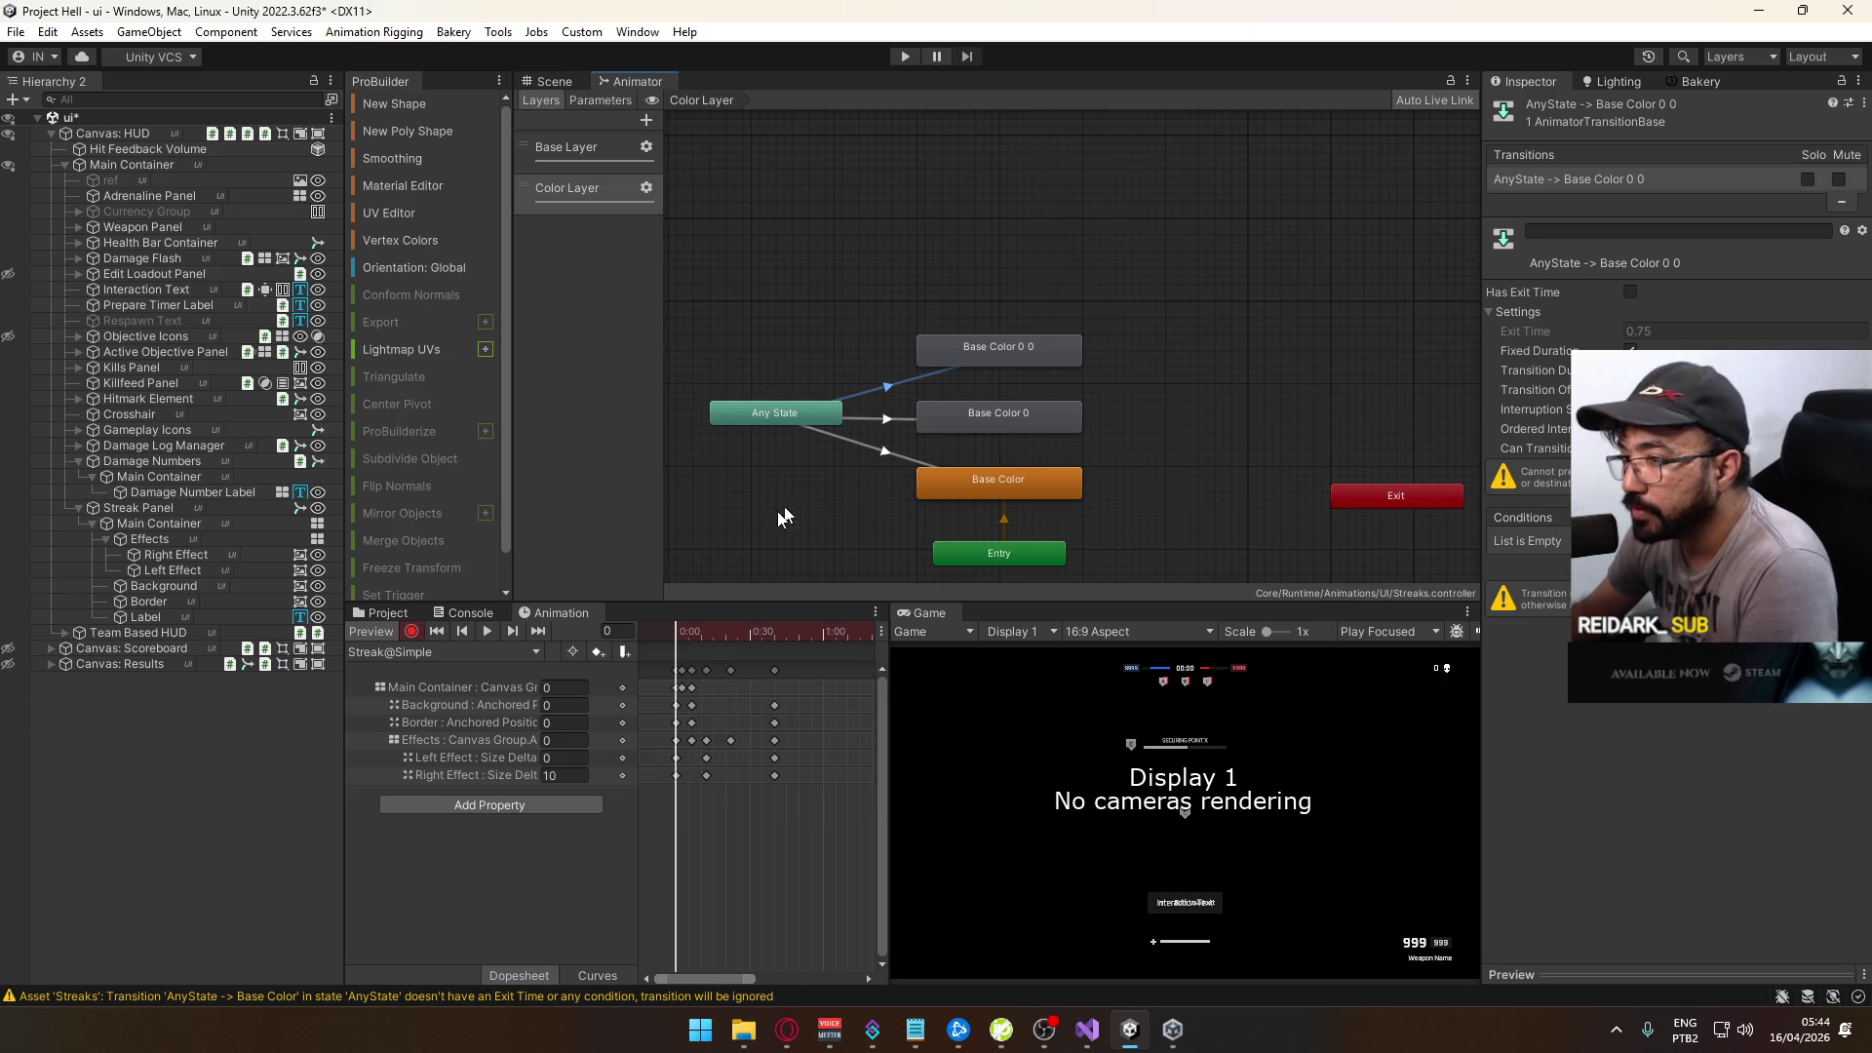
{"action": "left_click", "coordinate": [419, 651]}
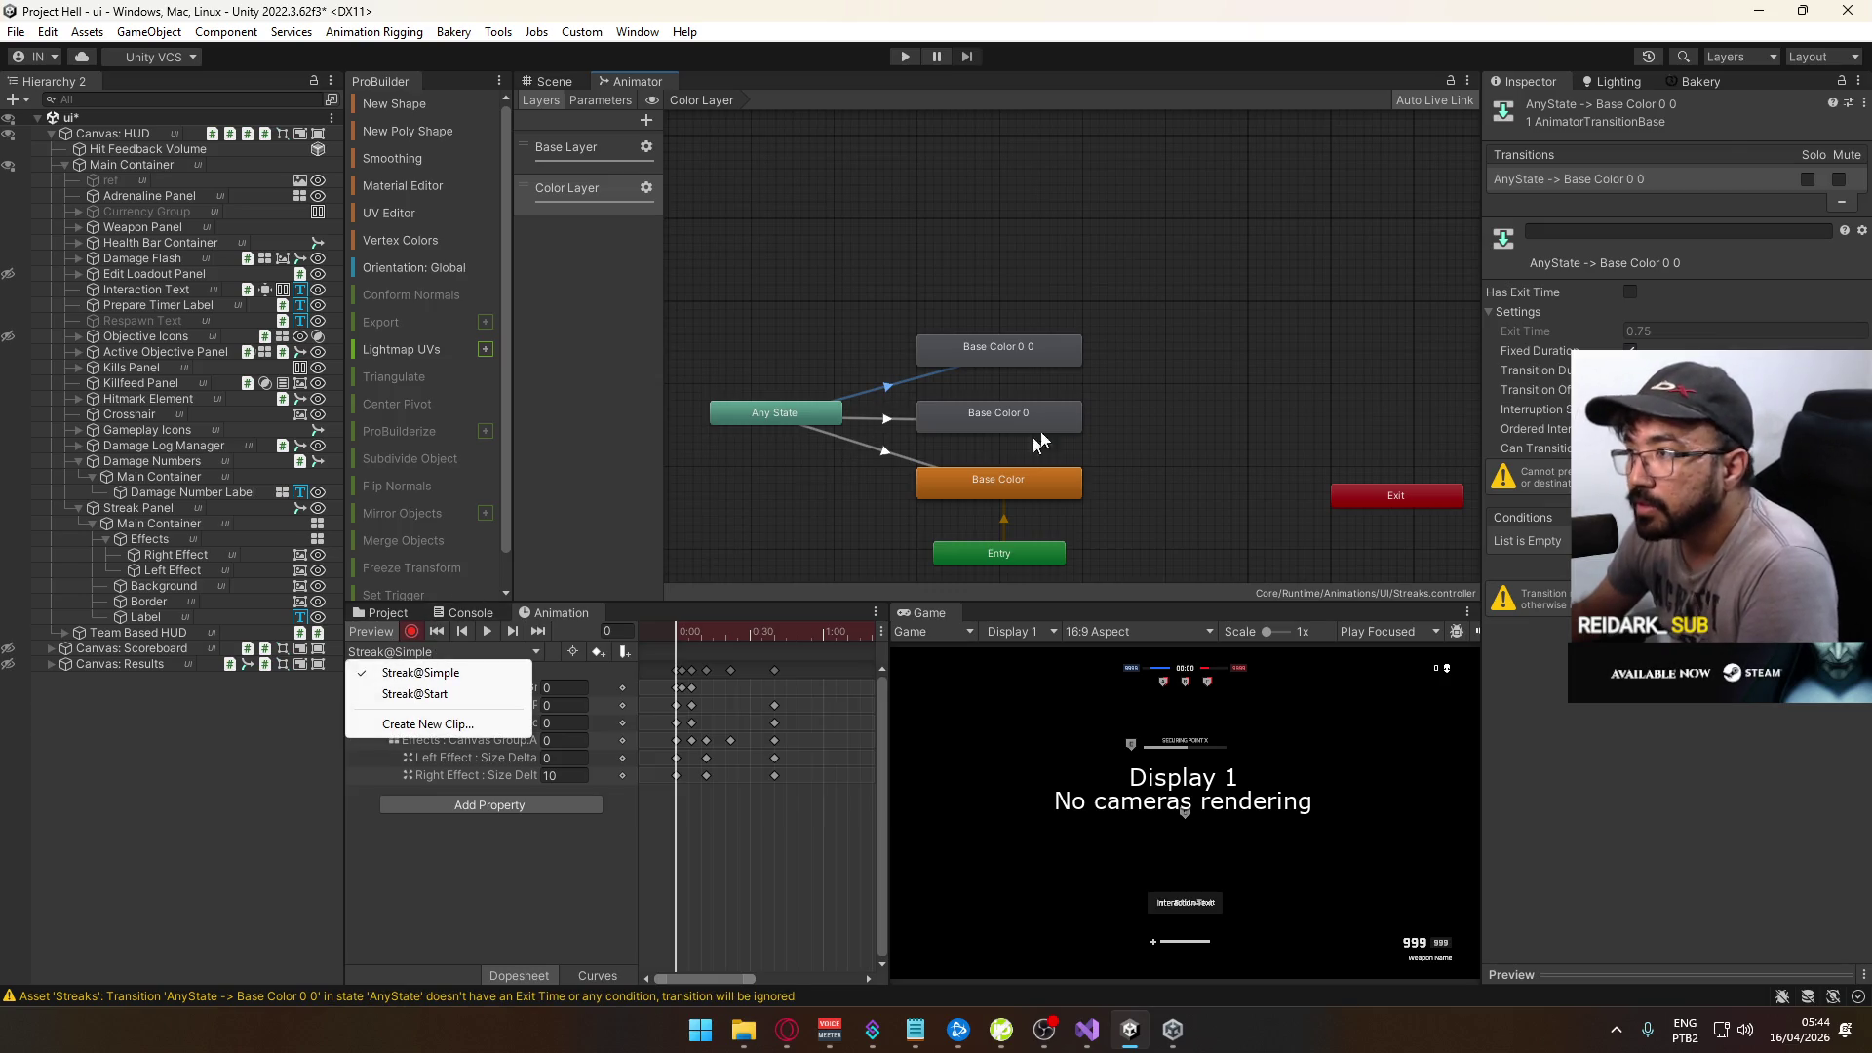
Review the three Base Color states and browse the project's UI animation folder.
{"action": "left_click", "coordinate": [1064, 366]}
{"action": "left_click", "coordinate": [1036, 417]}
{"action": "left_click", "coordinate": [1016, 492]}
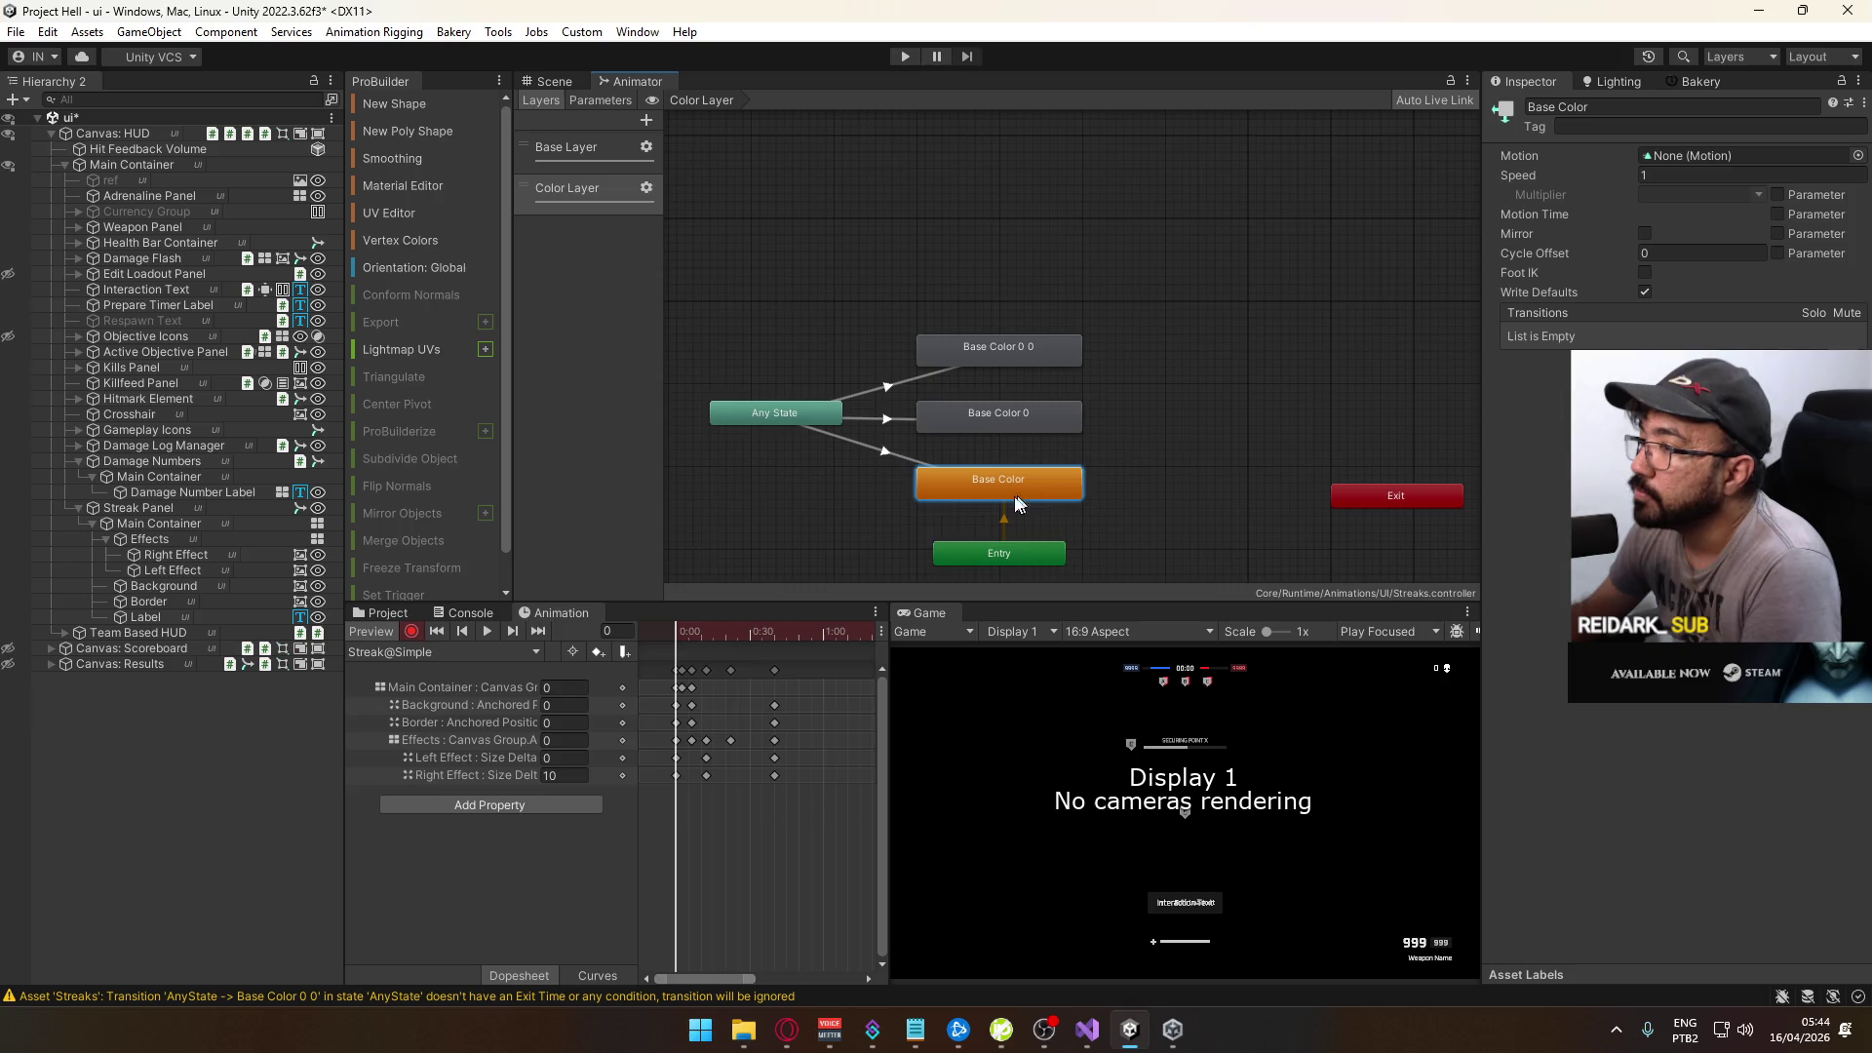
{"action": "left_click", "coordinate": [388, 613]}
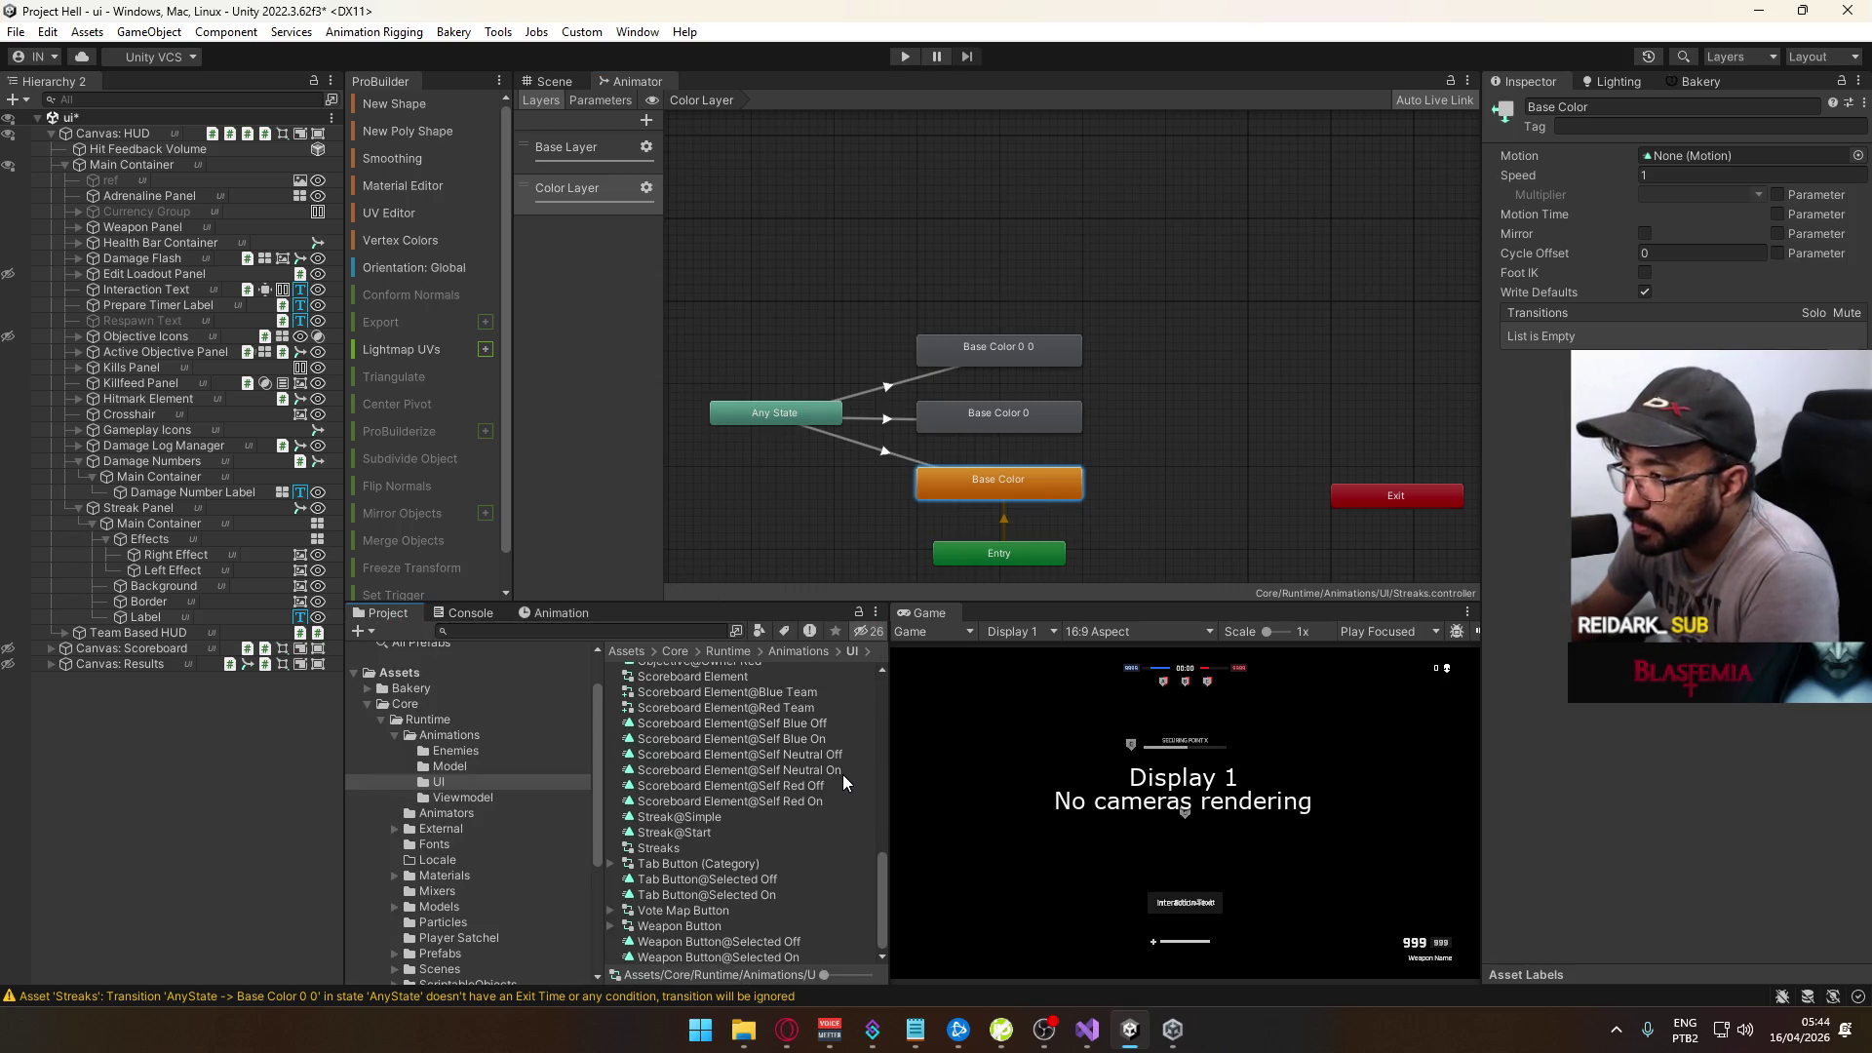
{"action": "scroll", "coordinate": [793, 827], "scroll_direction": "up", "scroll_amount": 10}
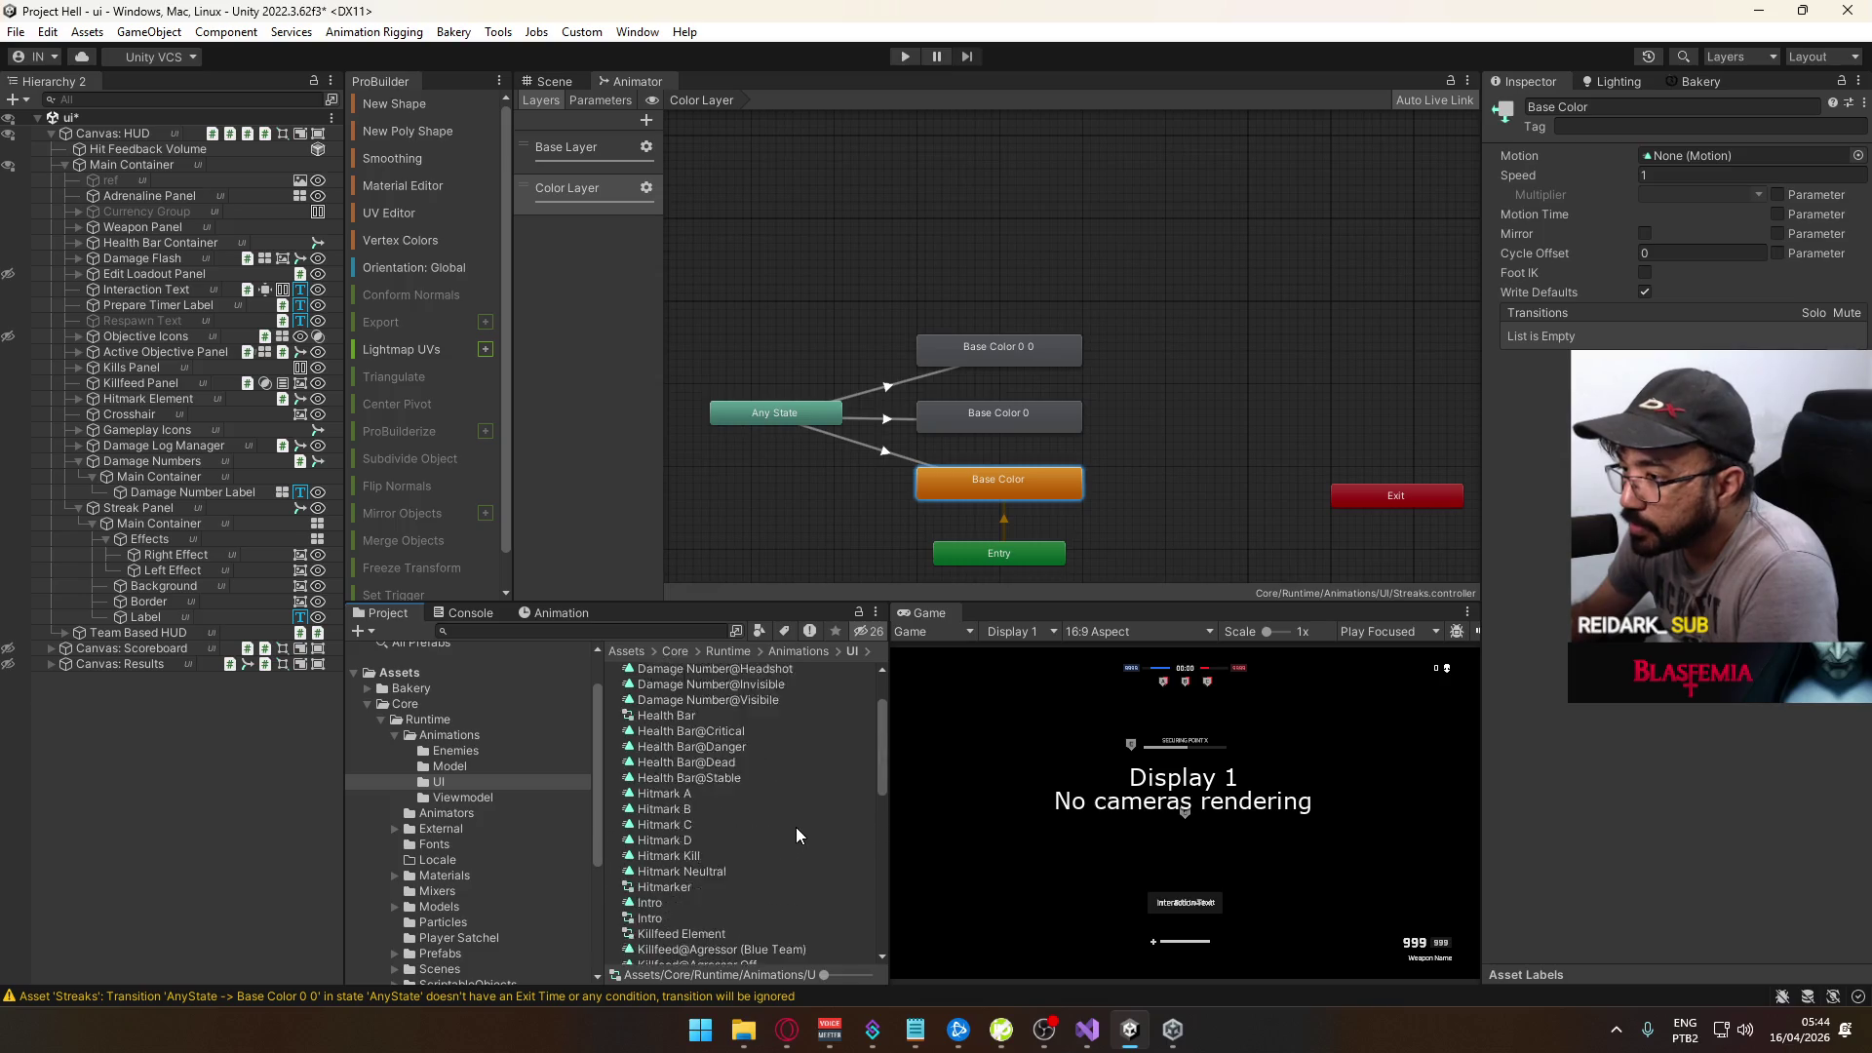
{"action": "scroll", "coordinate": [796, 823], "scroll_direction": "down", "scroll_amount": 10}
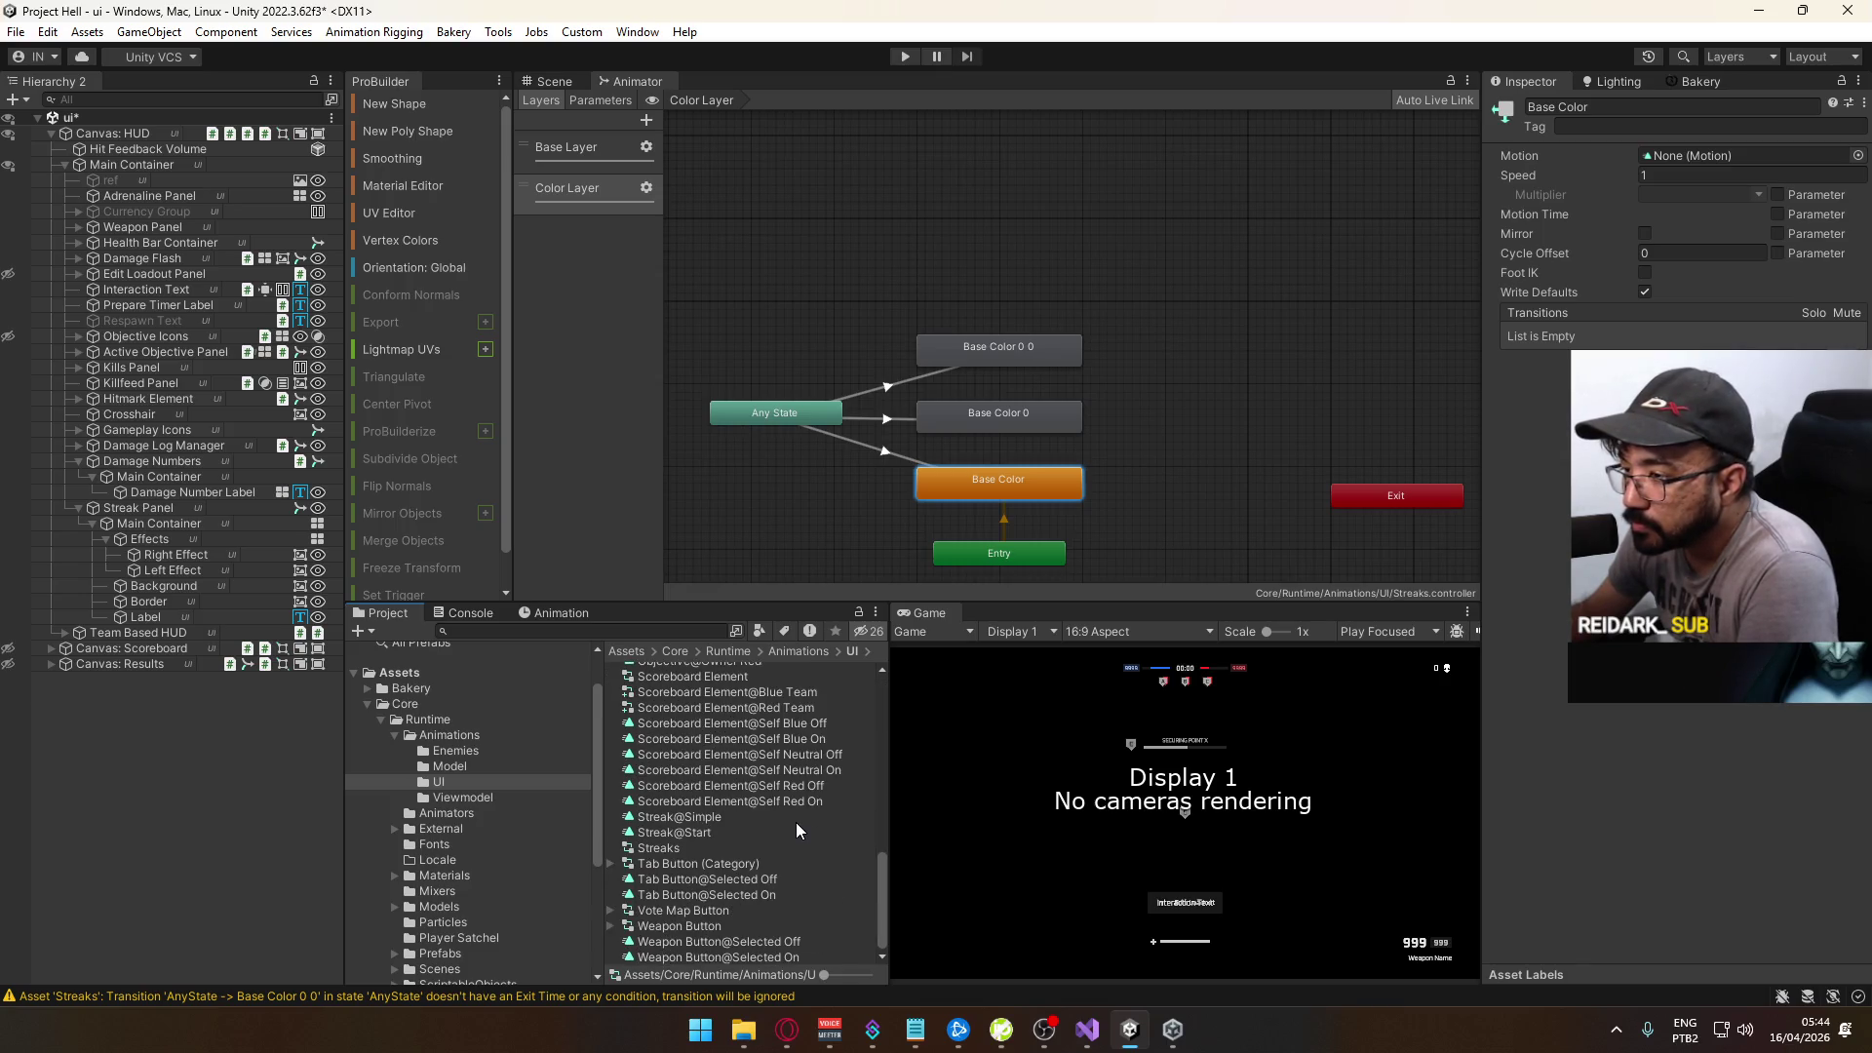
Duplicate Streak@Start into clips named Streak@Color Base and Streak@Color 10+.
{"action": "left_click", "coordinate": [725, 830]}
{"action": "key", "text": "ctrl+d"}
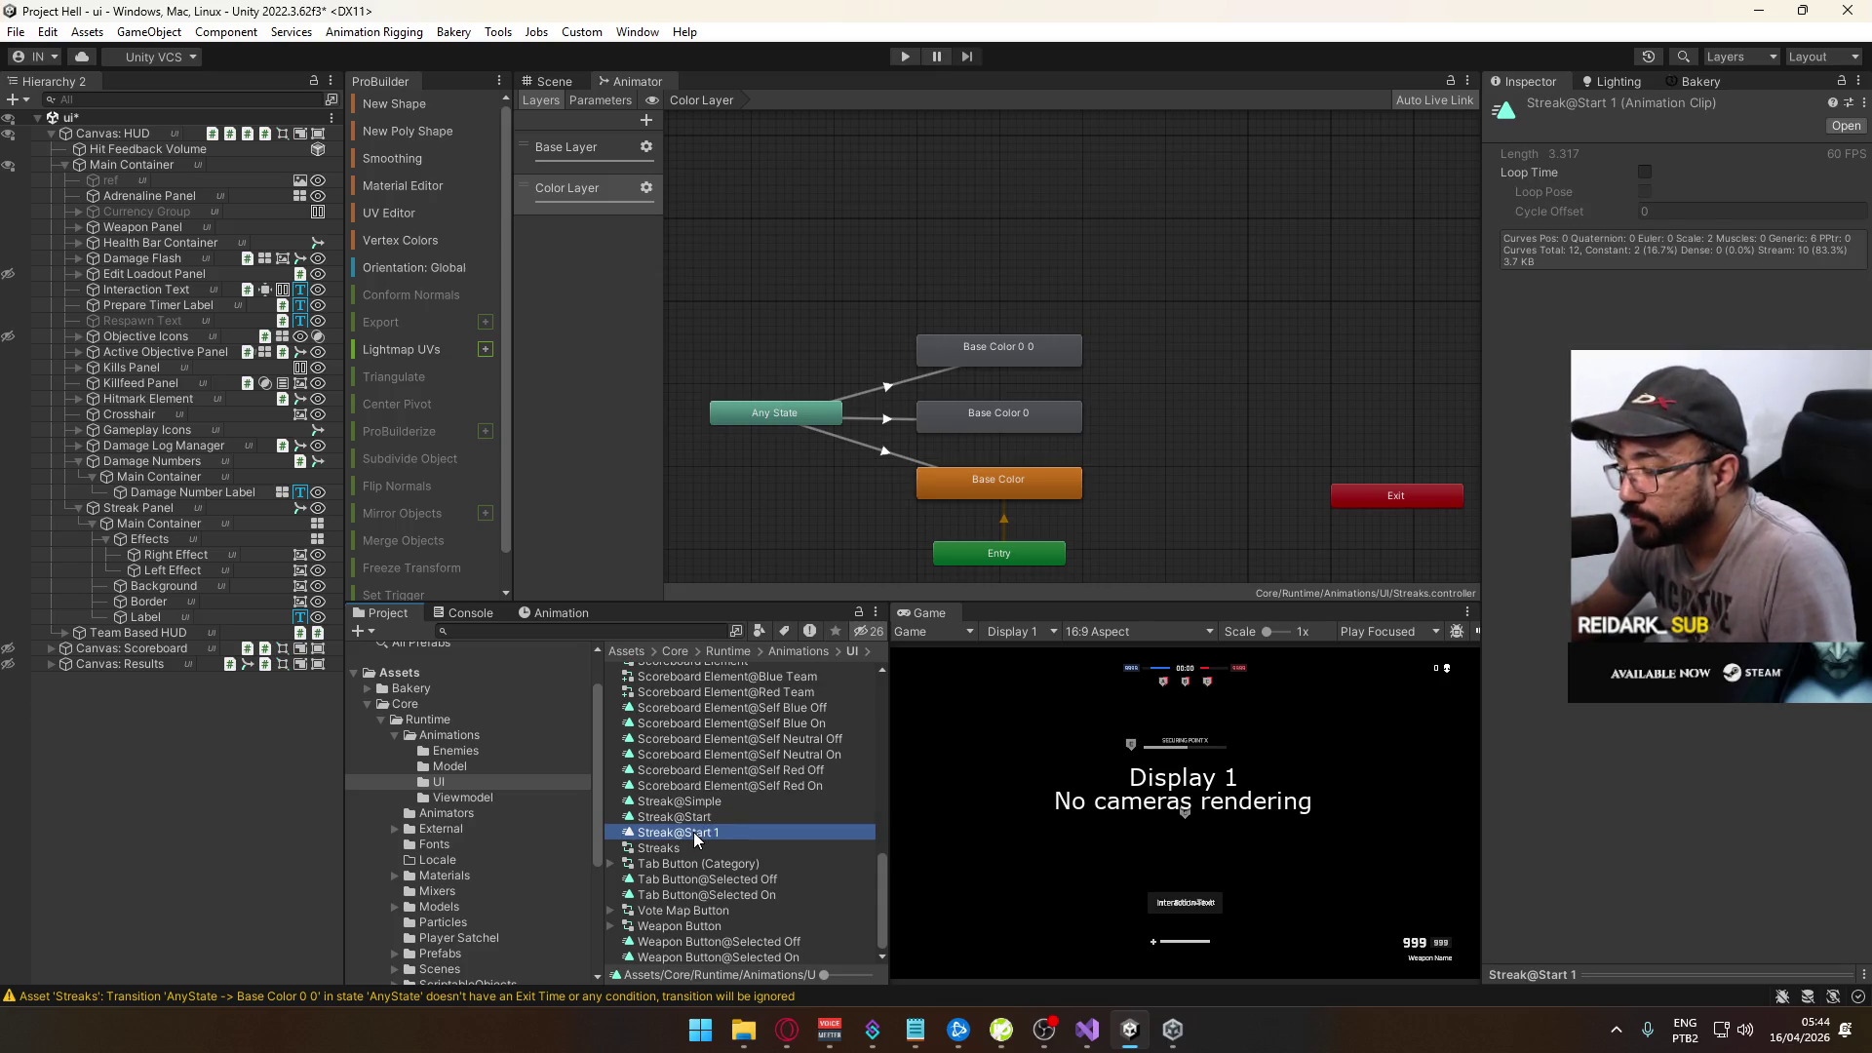
{"action": "key", "text": "F2"}
{"action": "type", "text": "Streak@Color Base"}
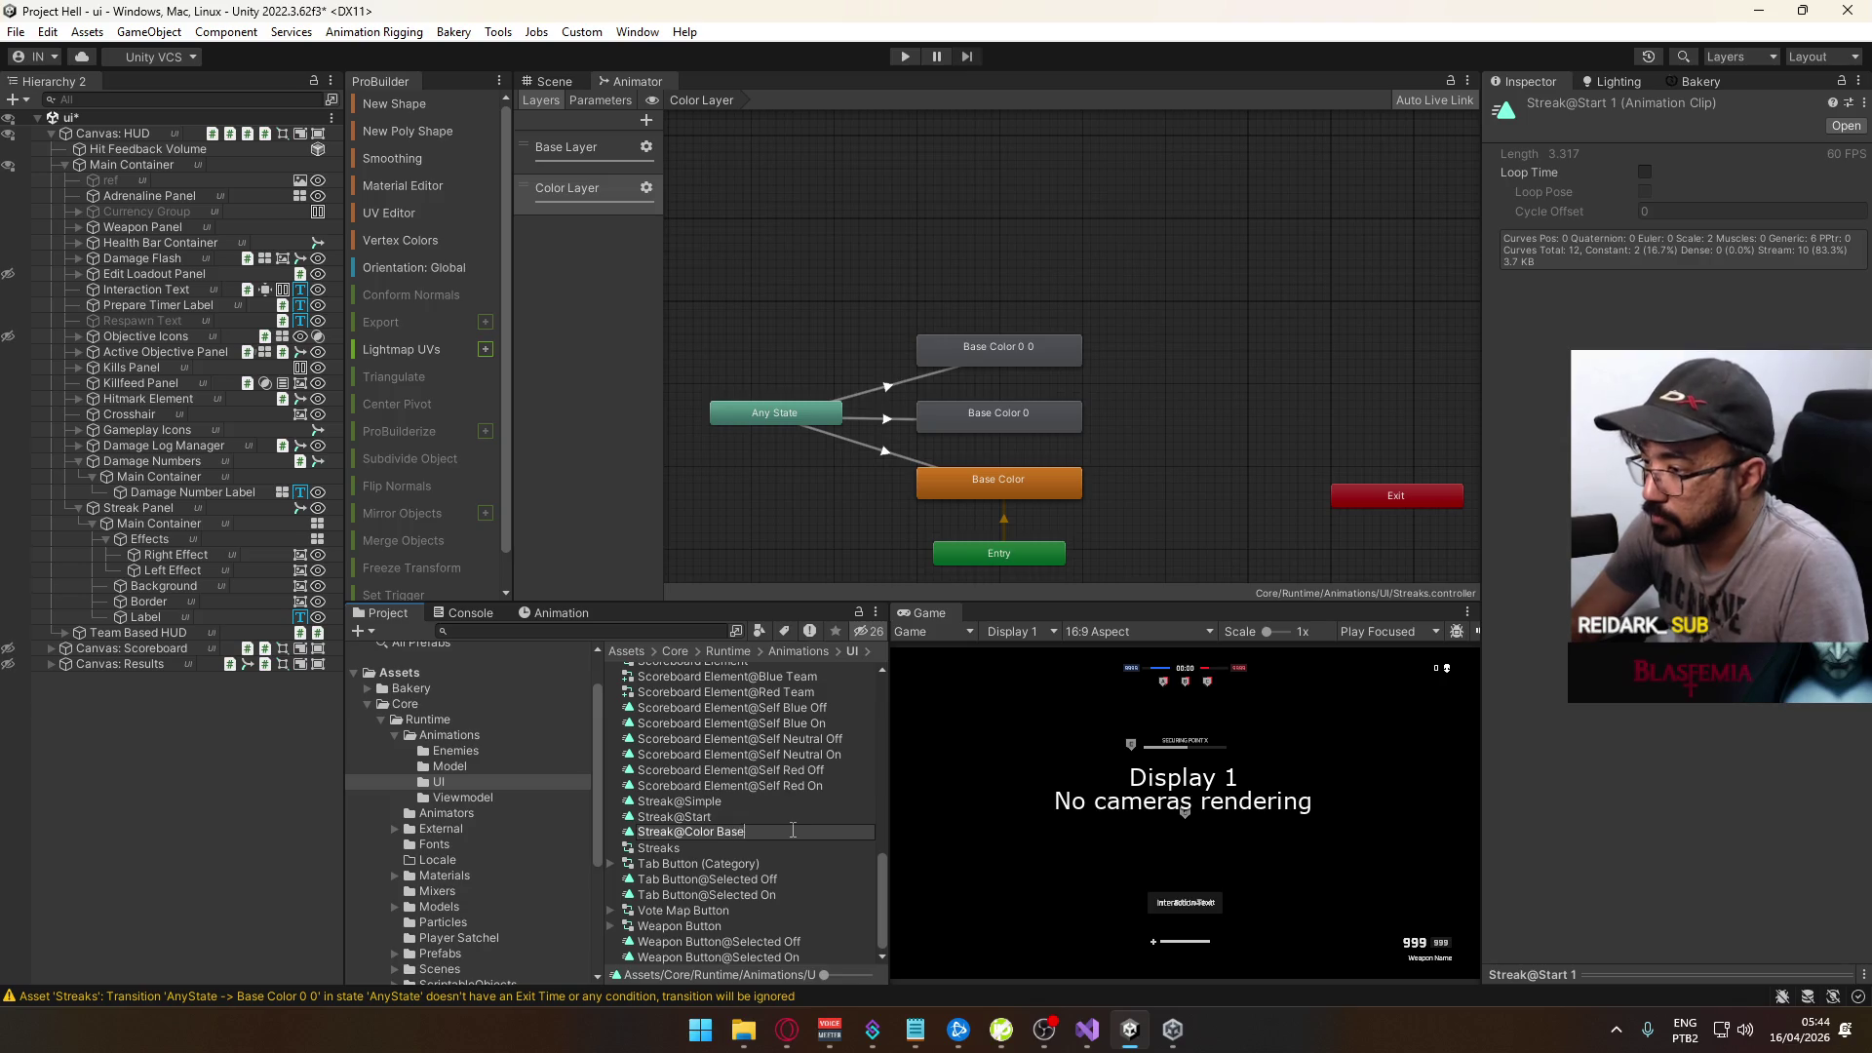
{"action": "key", "text": "Return"}
{"action": "key", "text": "ctrl+d"}
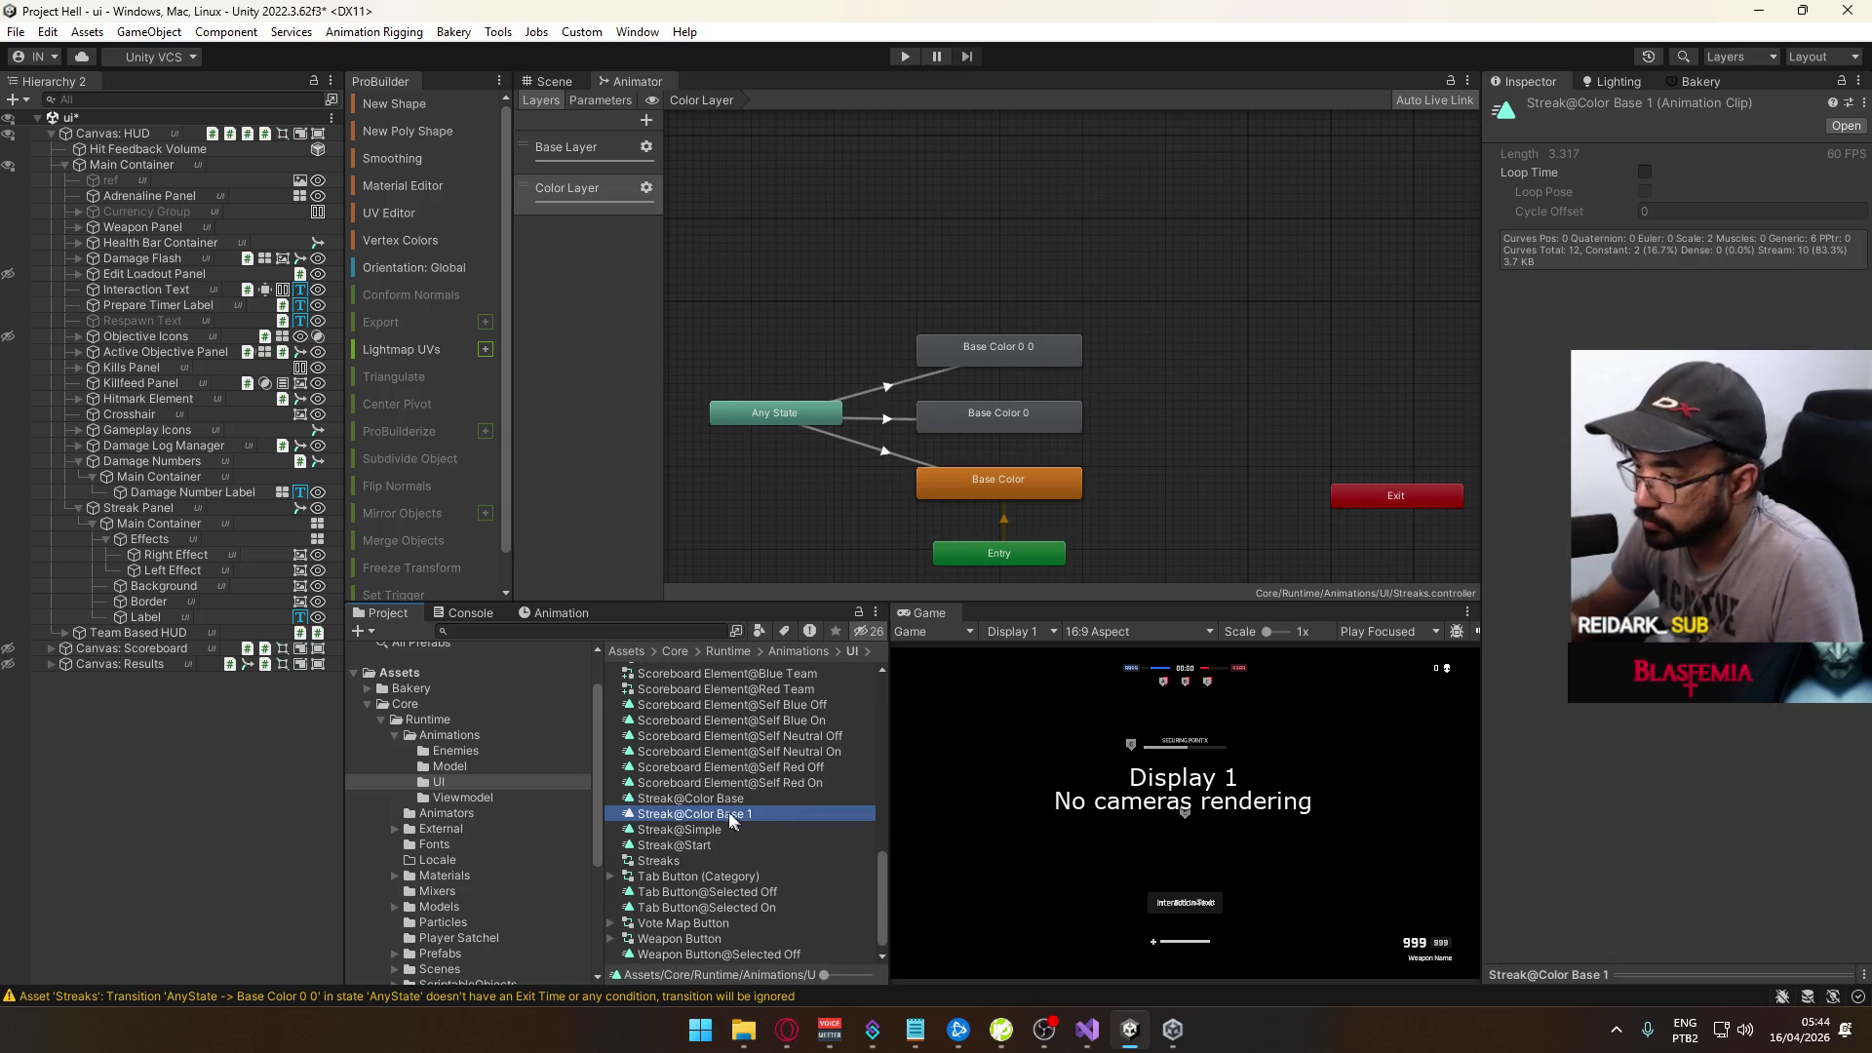
{"action": "key", "text": "F2"}
{"action": "left_click_drag", "start_coordinate": [717, 812], "coordinate": [728, 813]}
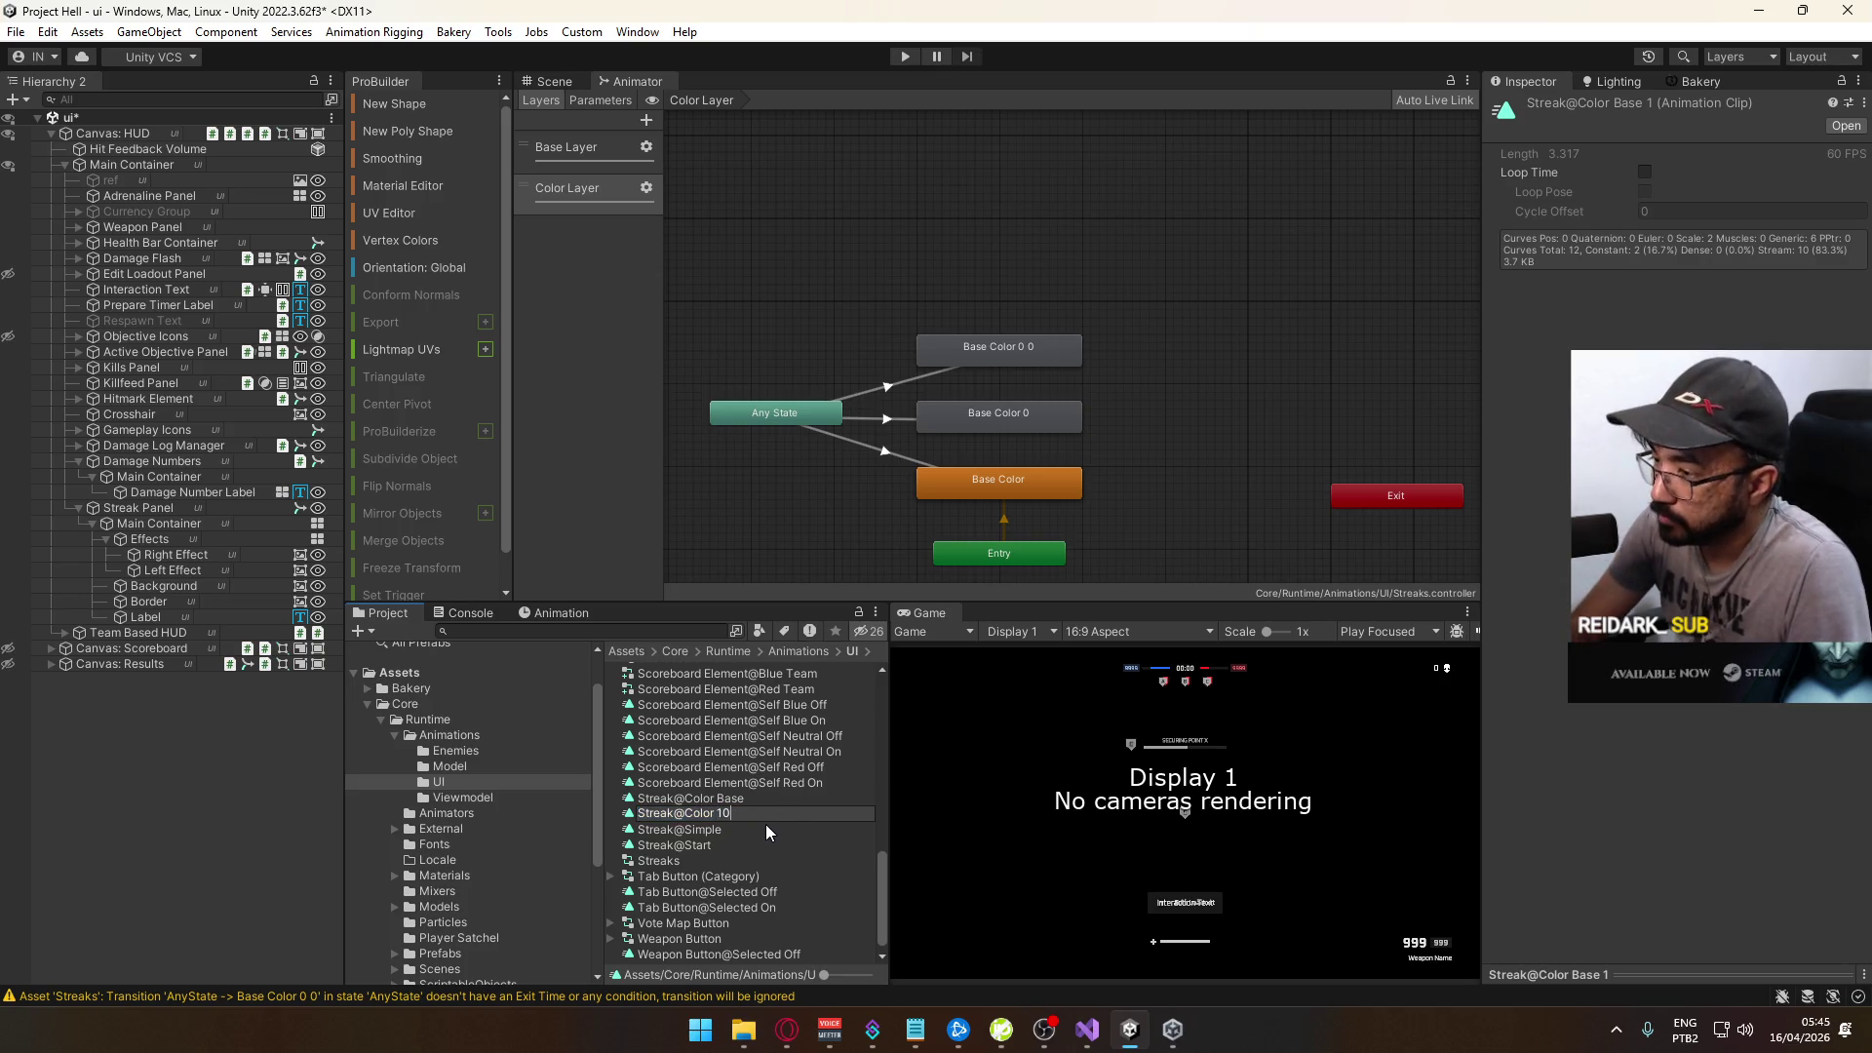
{"action": "type", "text": "10+"}
{"action": "key", "text": "Return"}
Duplicate further into clips named Streak@Color 20+ and Streak@Color 30+.
{"action": "key", "text": "ctrl+d"}
{"action": "left_click", "coordinate": [718, 816]}
{"action": "left_click_drag", "start_coordinate": [718, 813], "coordinate": [778, 815]}
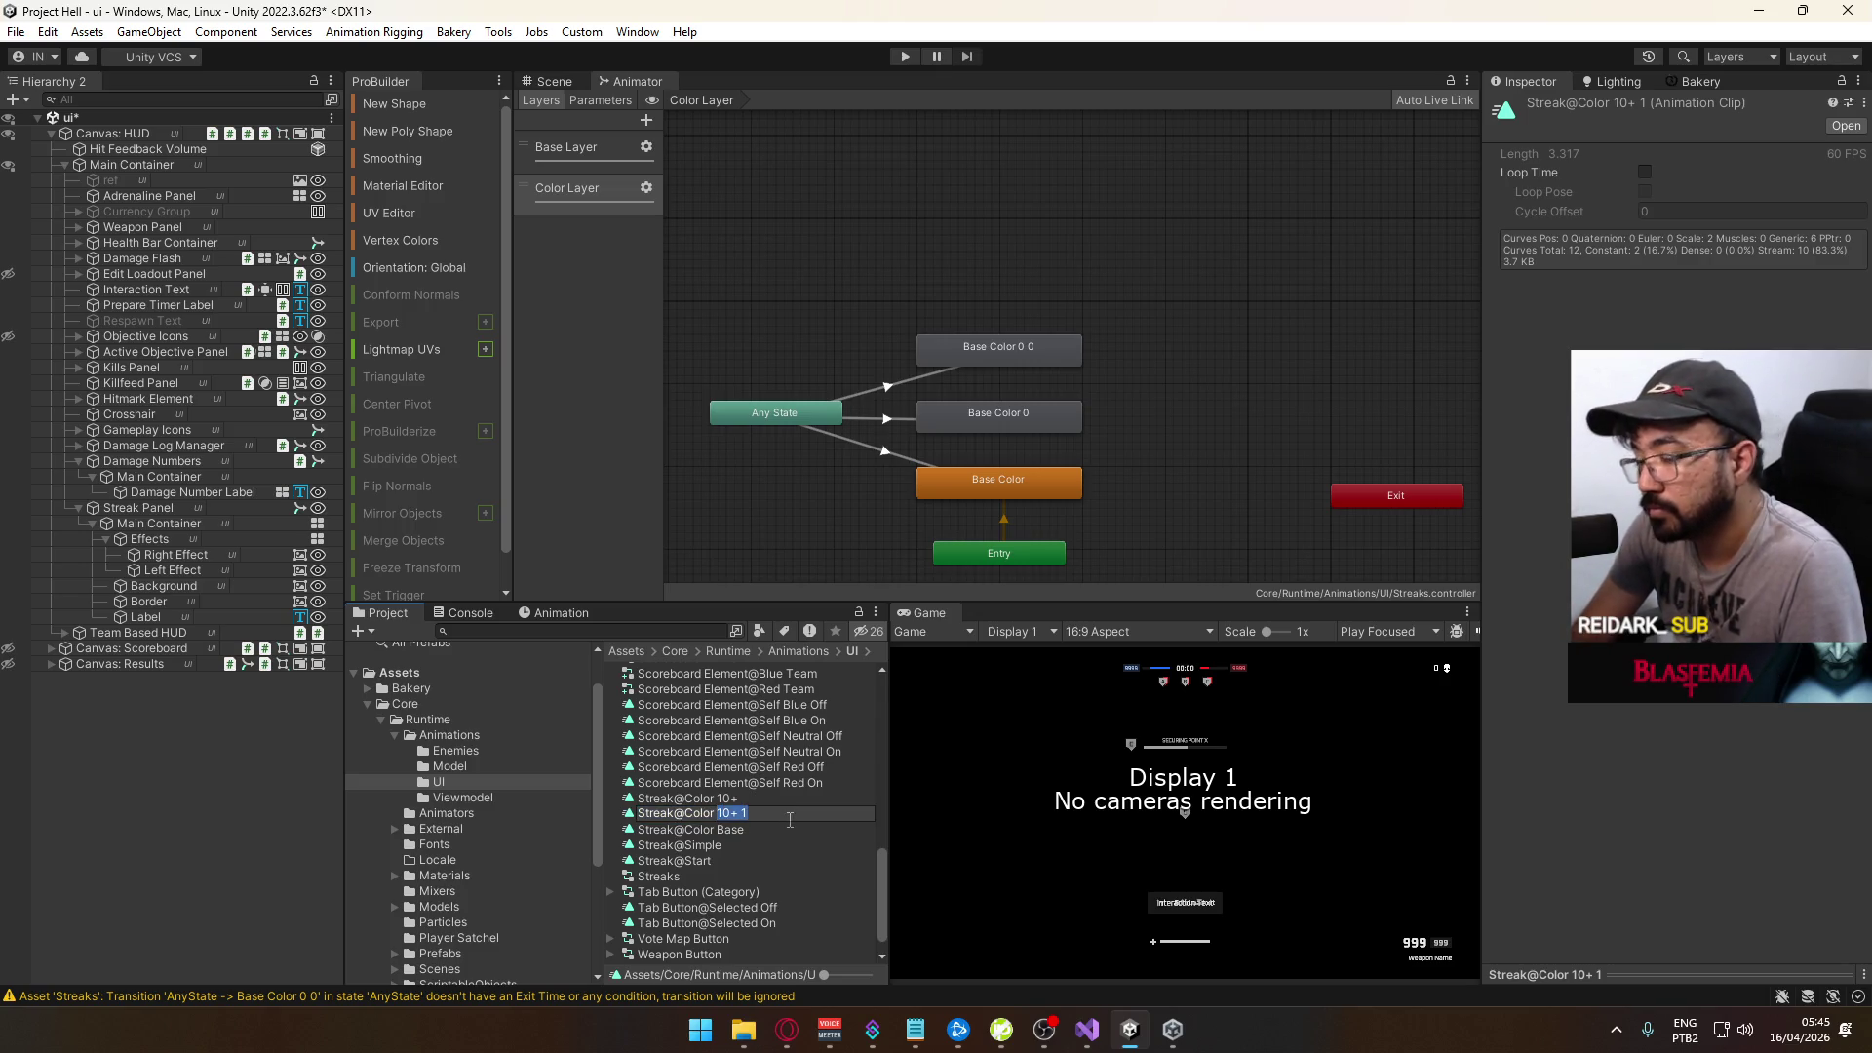
{"action": "type", "text": "20"}
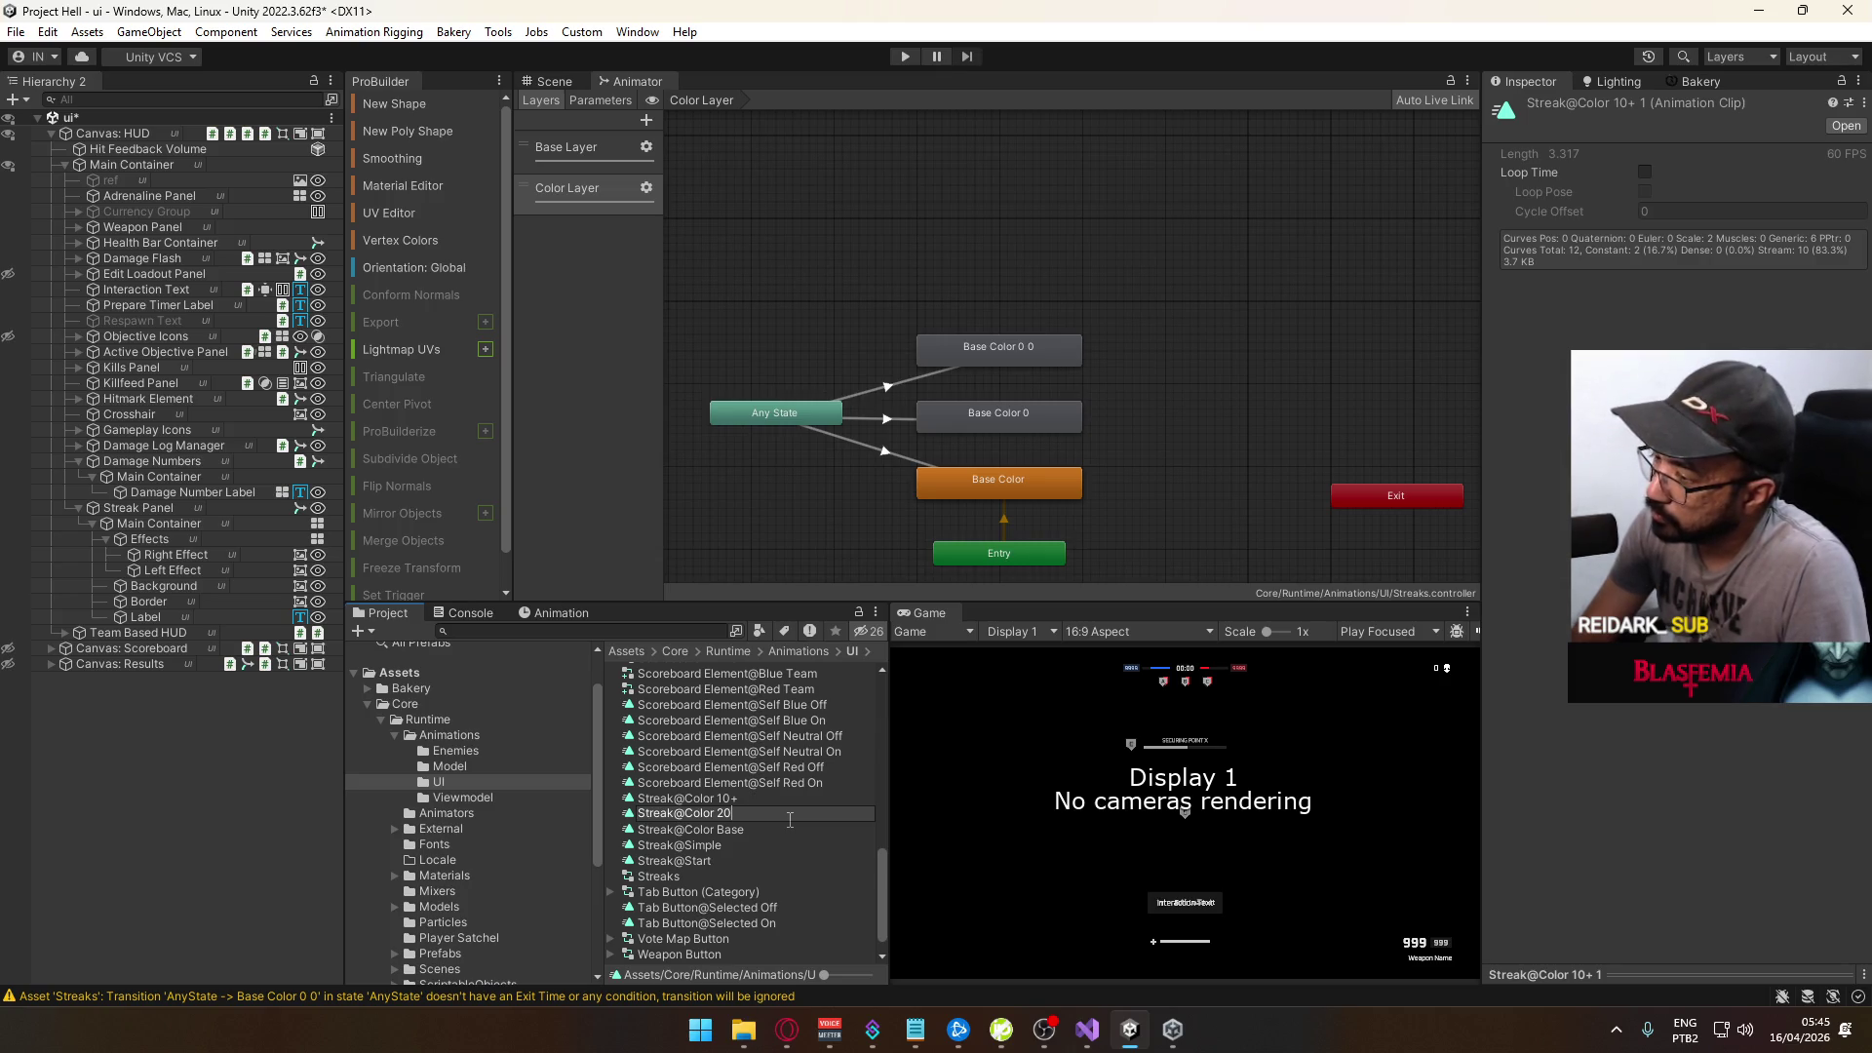
{"action": "key", "text": "Return"}
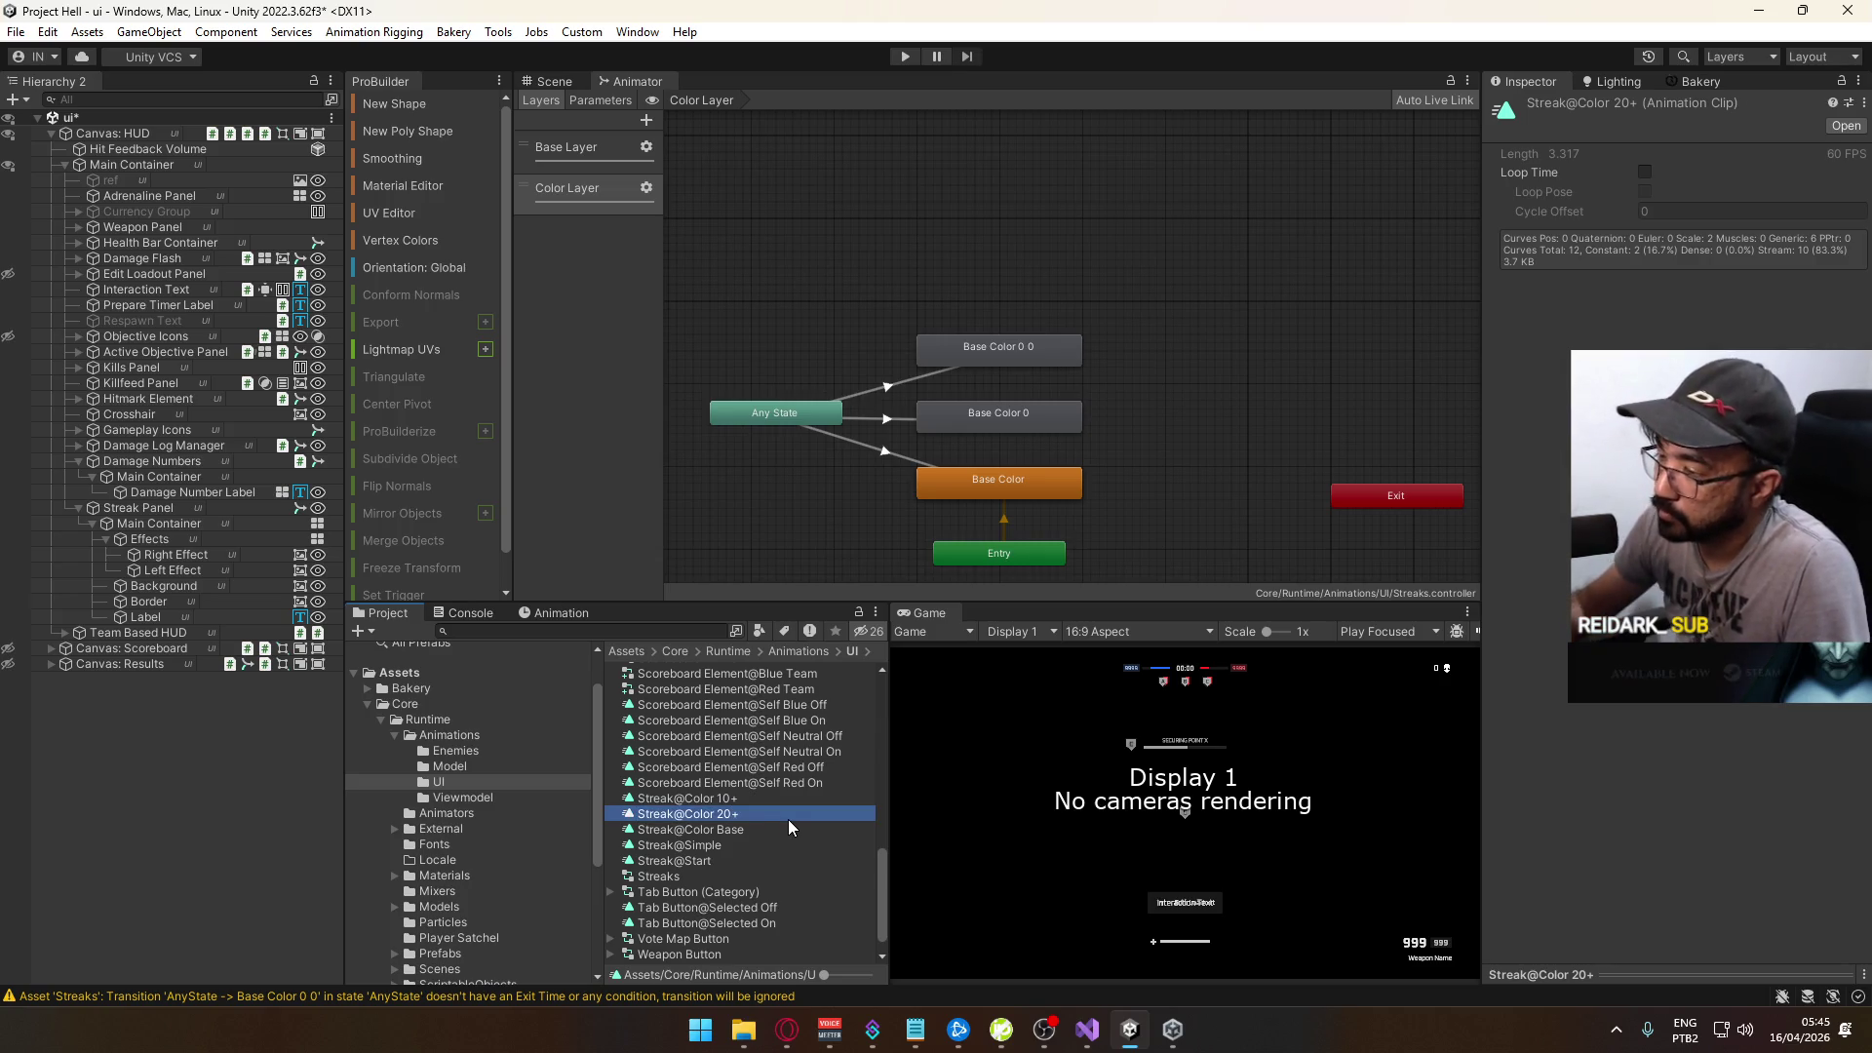
{"action": "key", "text": "ctrl+d"}
{"action": "left_click", "coordinate": [717, 816]}
{"action": "left_click_drag", "start_coordinate": [719, 813], "coordinate": [729, 814]}
{"action": "type", "text": "30+"}
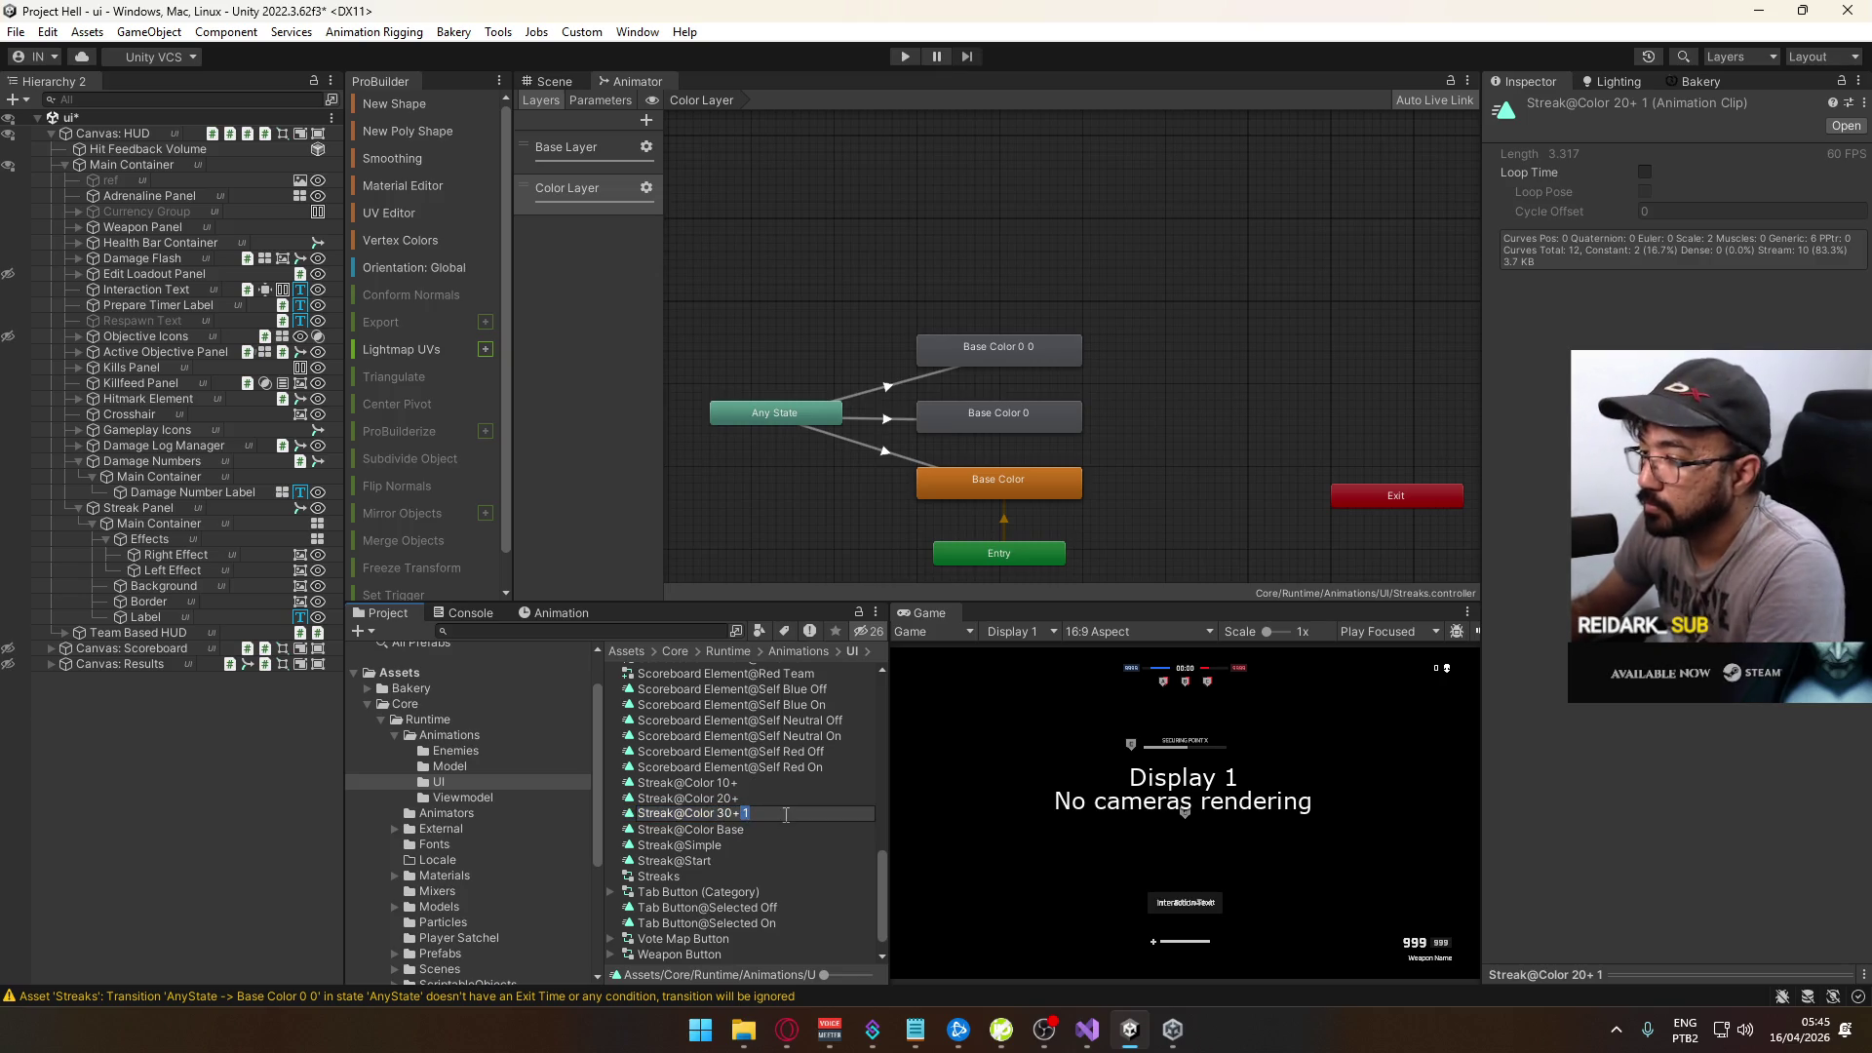
{"action": "key", "text": "Return"}
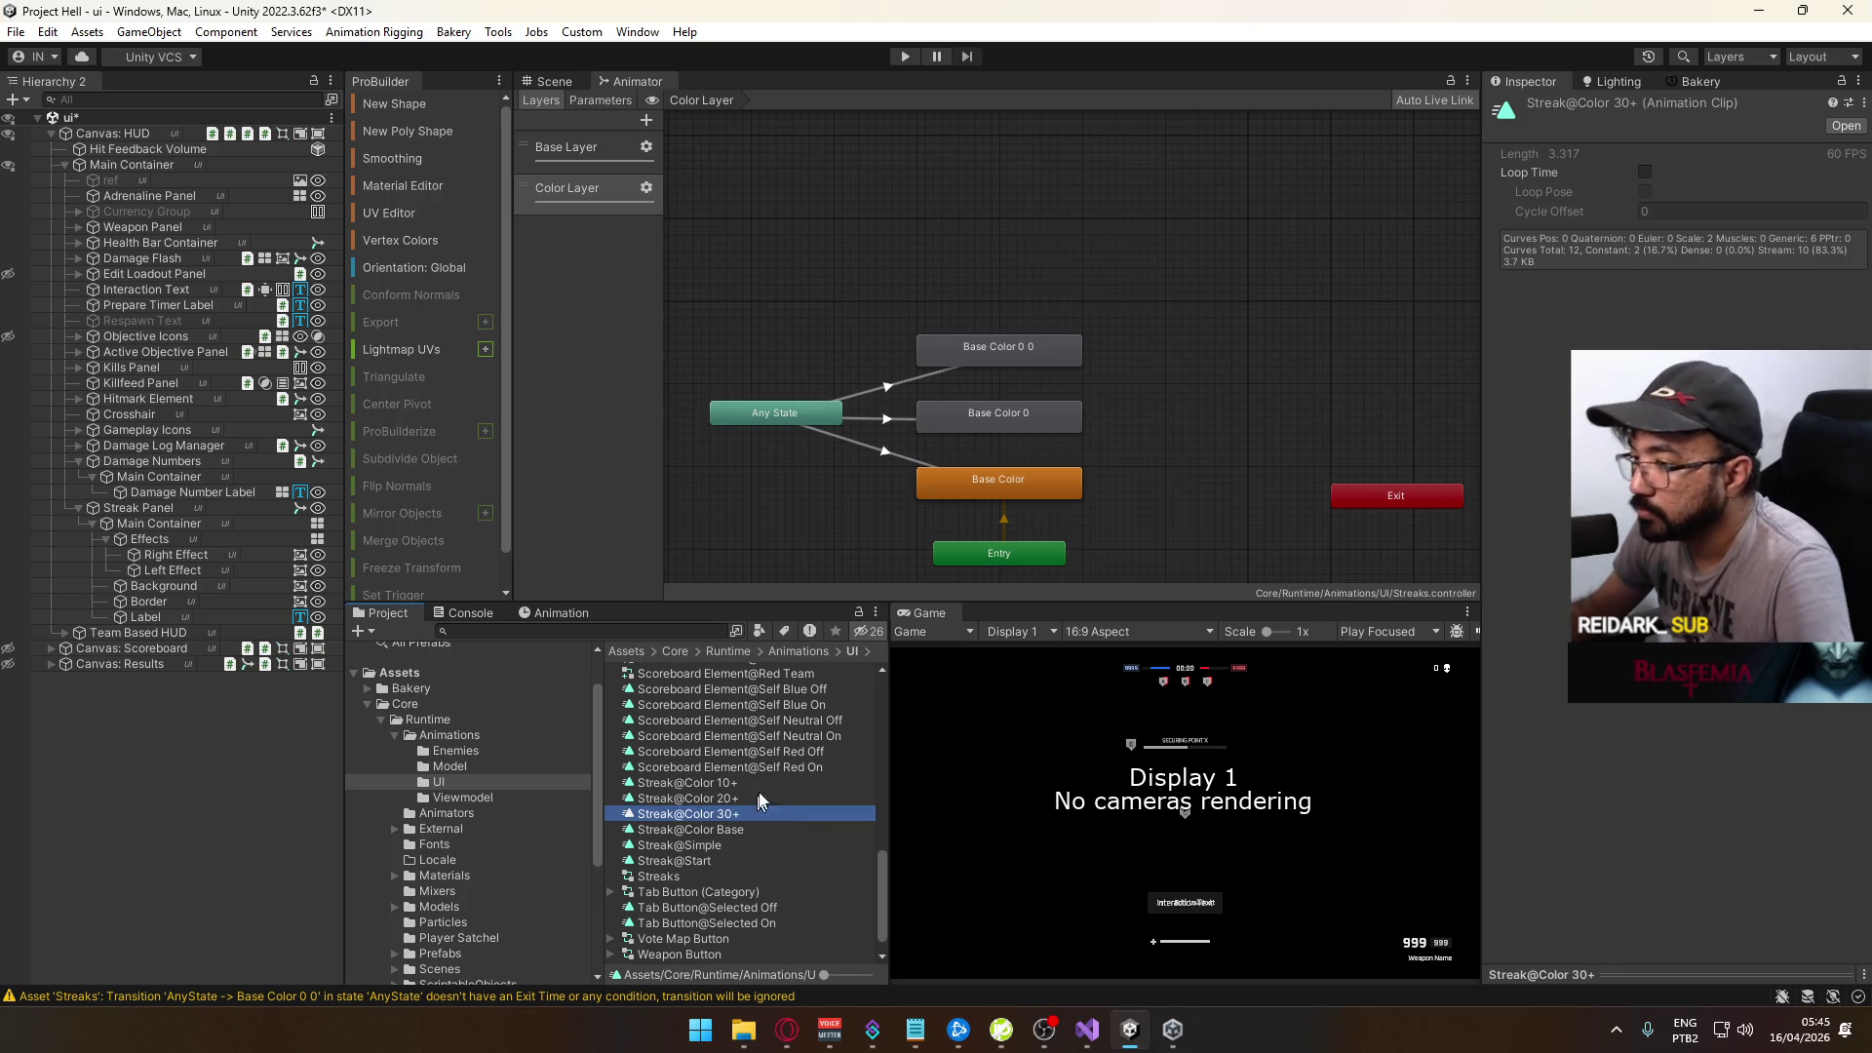
Duplicate Base Color 0 0 with its transition into a fourth state at the top.
{"action": "left_click", "coordinate": [921, 394]}
{"action": "left_click", "coordinate": [989, 354], "text": "ctrl"}
{"action": "key", "text": "ctrl+d"}
{"action": "left_click_drag", "start_coordinate": [778, 393], "coordinate": [1028, 278]}
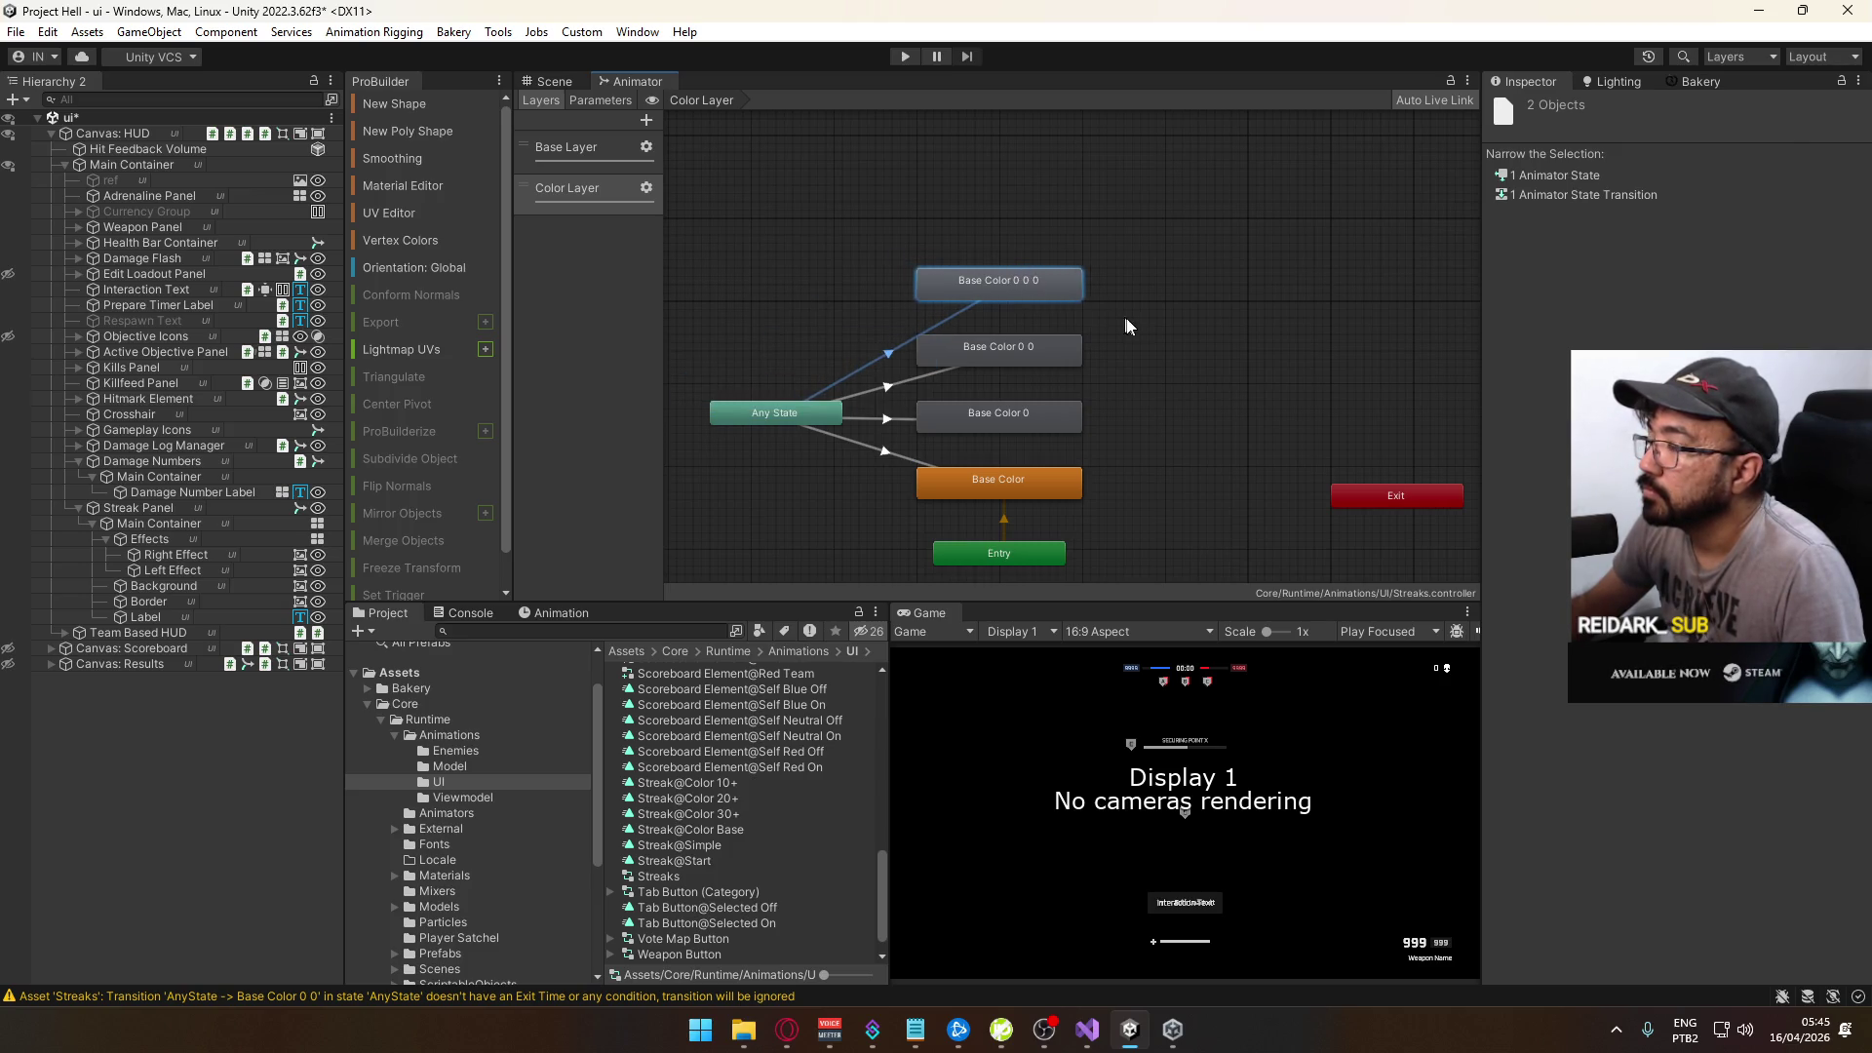
Rename the Base Color 0 state to 10+.
{"action": "left_click", "coordinate": [950, 320]}
{"action": "left_click", "coordinate": [1001, 427]}
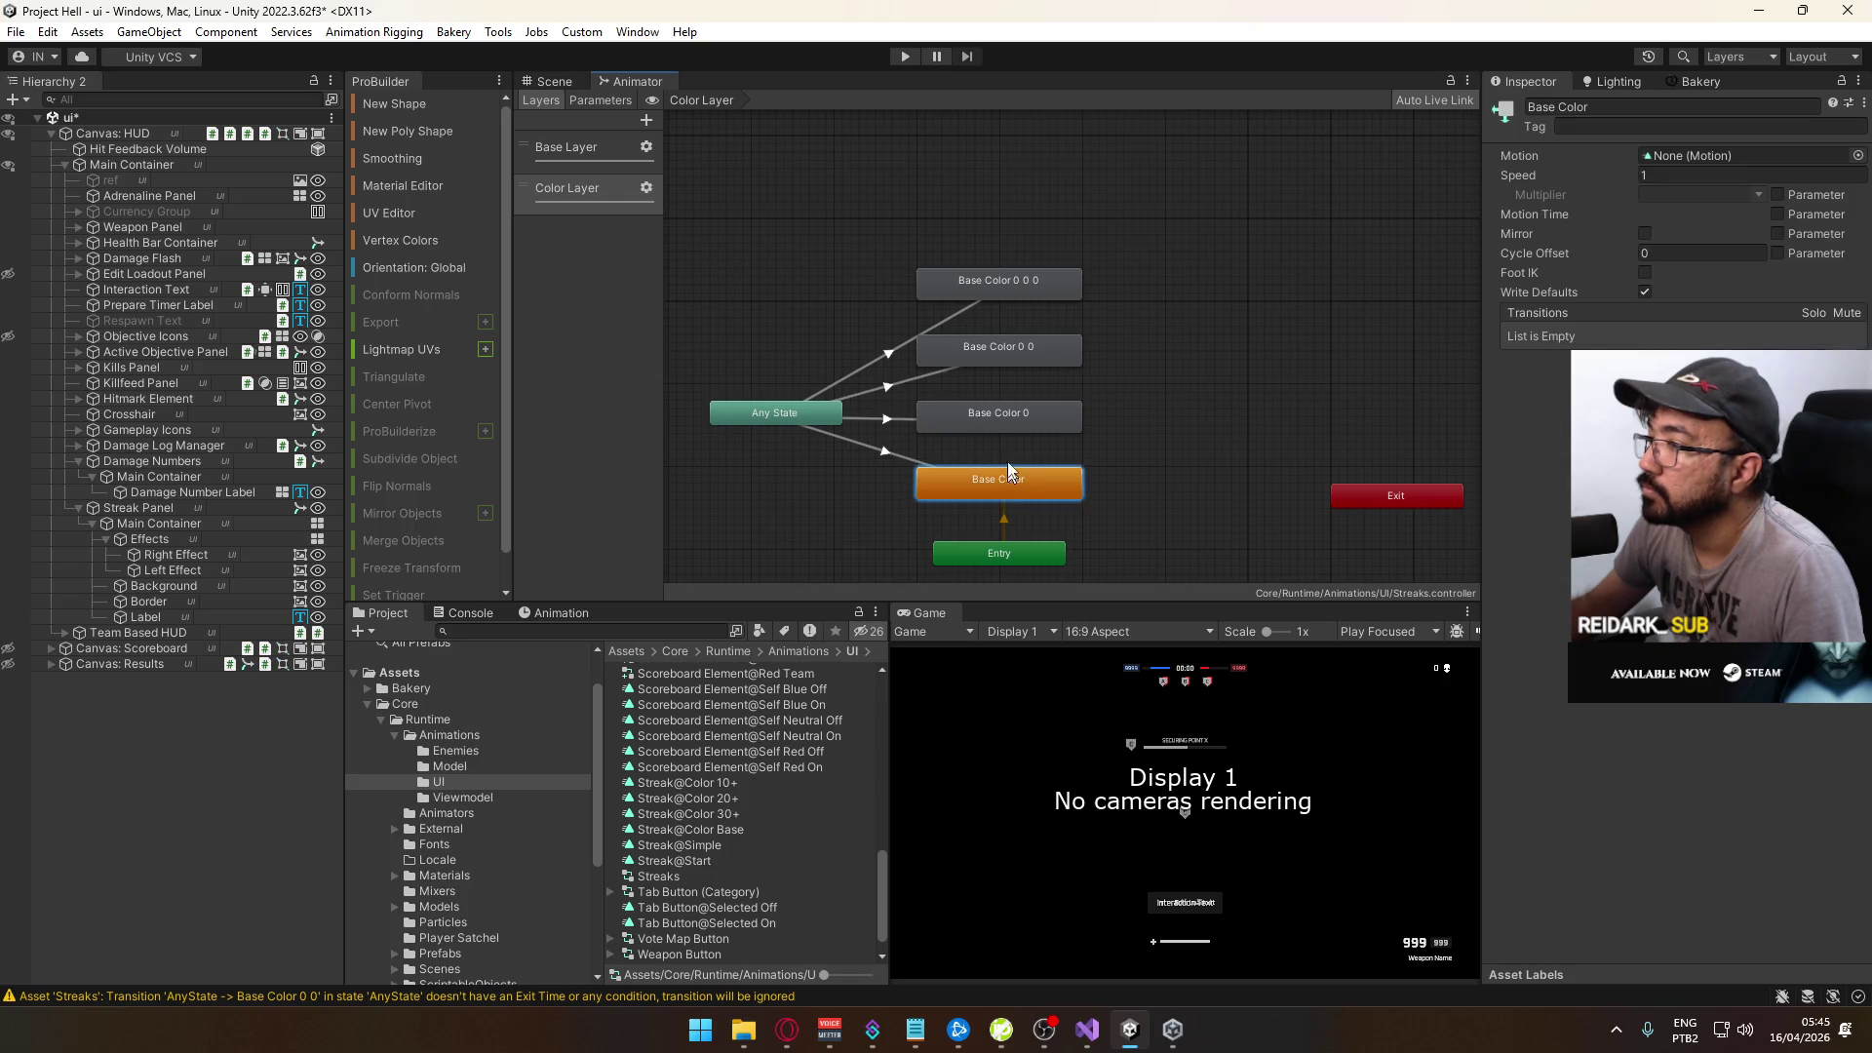
{"action": "left_click", "coordinate": [1645, 107]}
{"action": "type", "text": "10"}
{"action": "key", "text": "Return"}
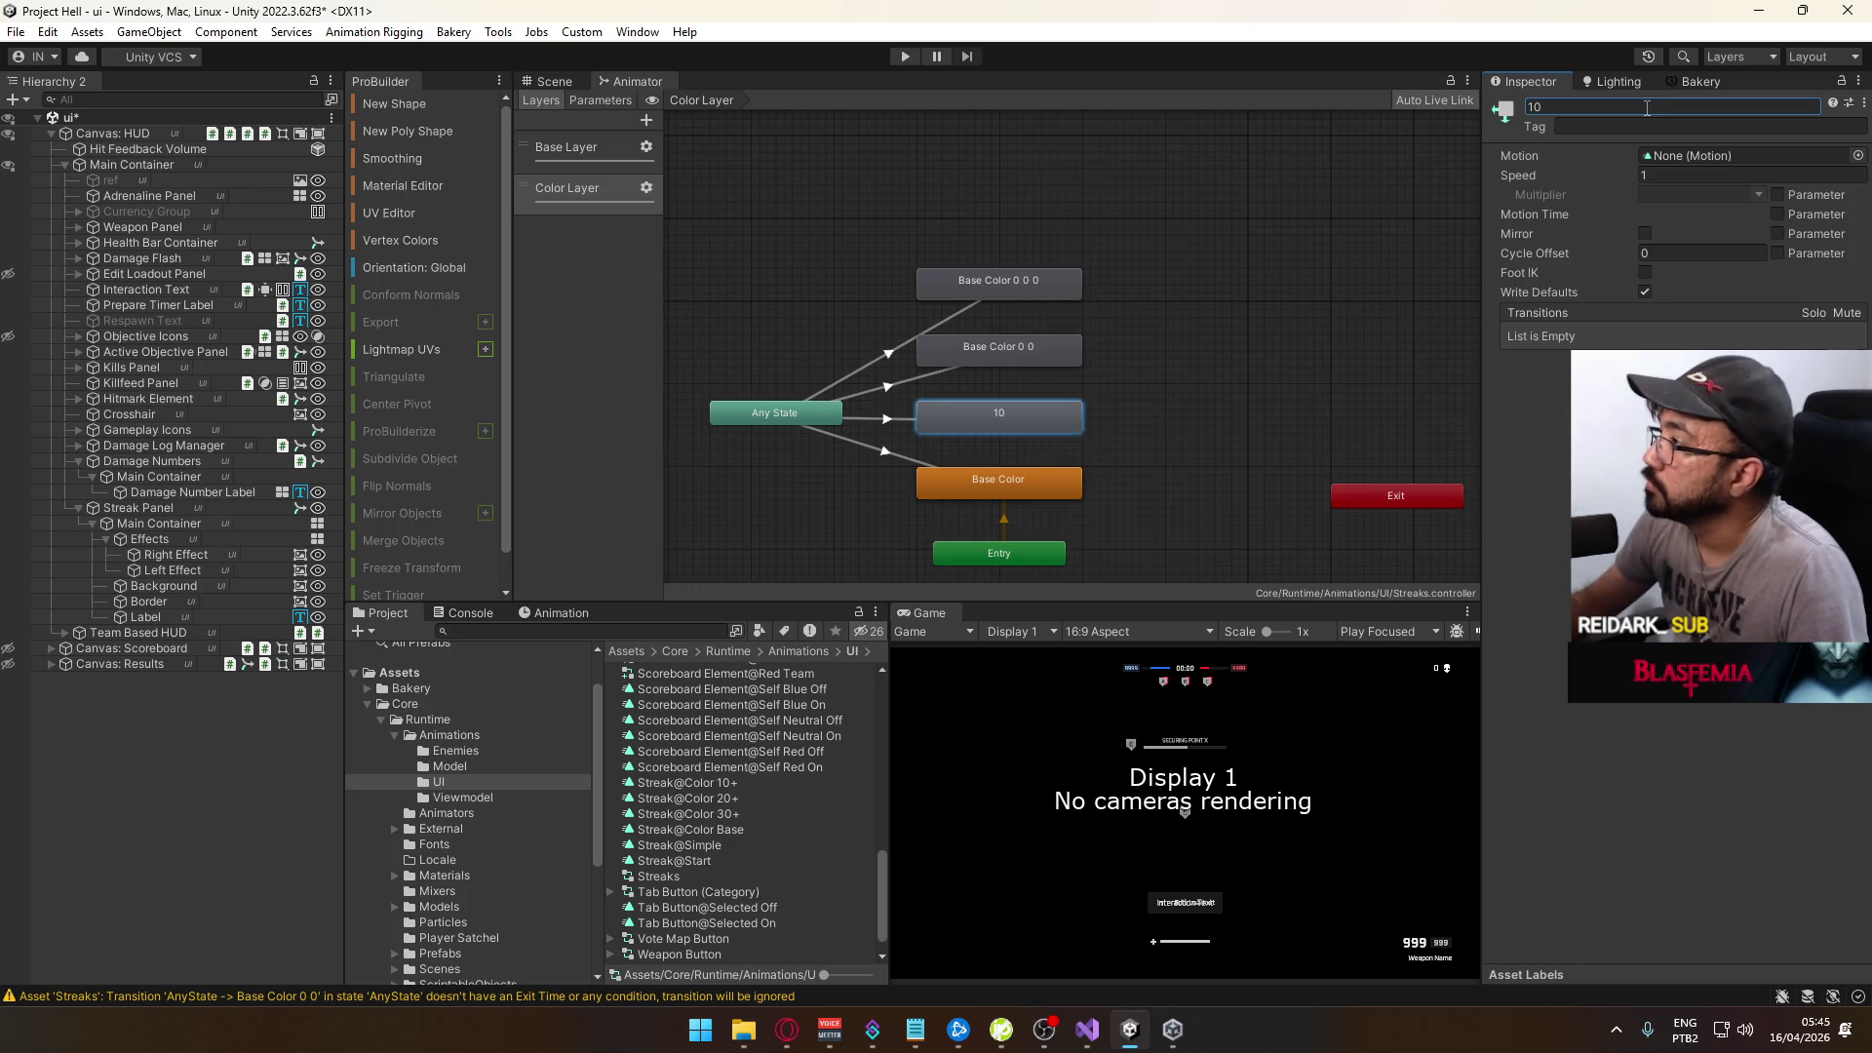
{"action": "key", "text": "Right"}
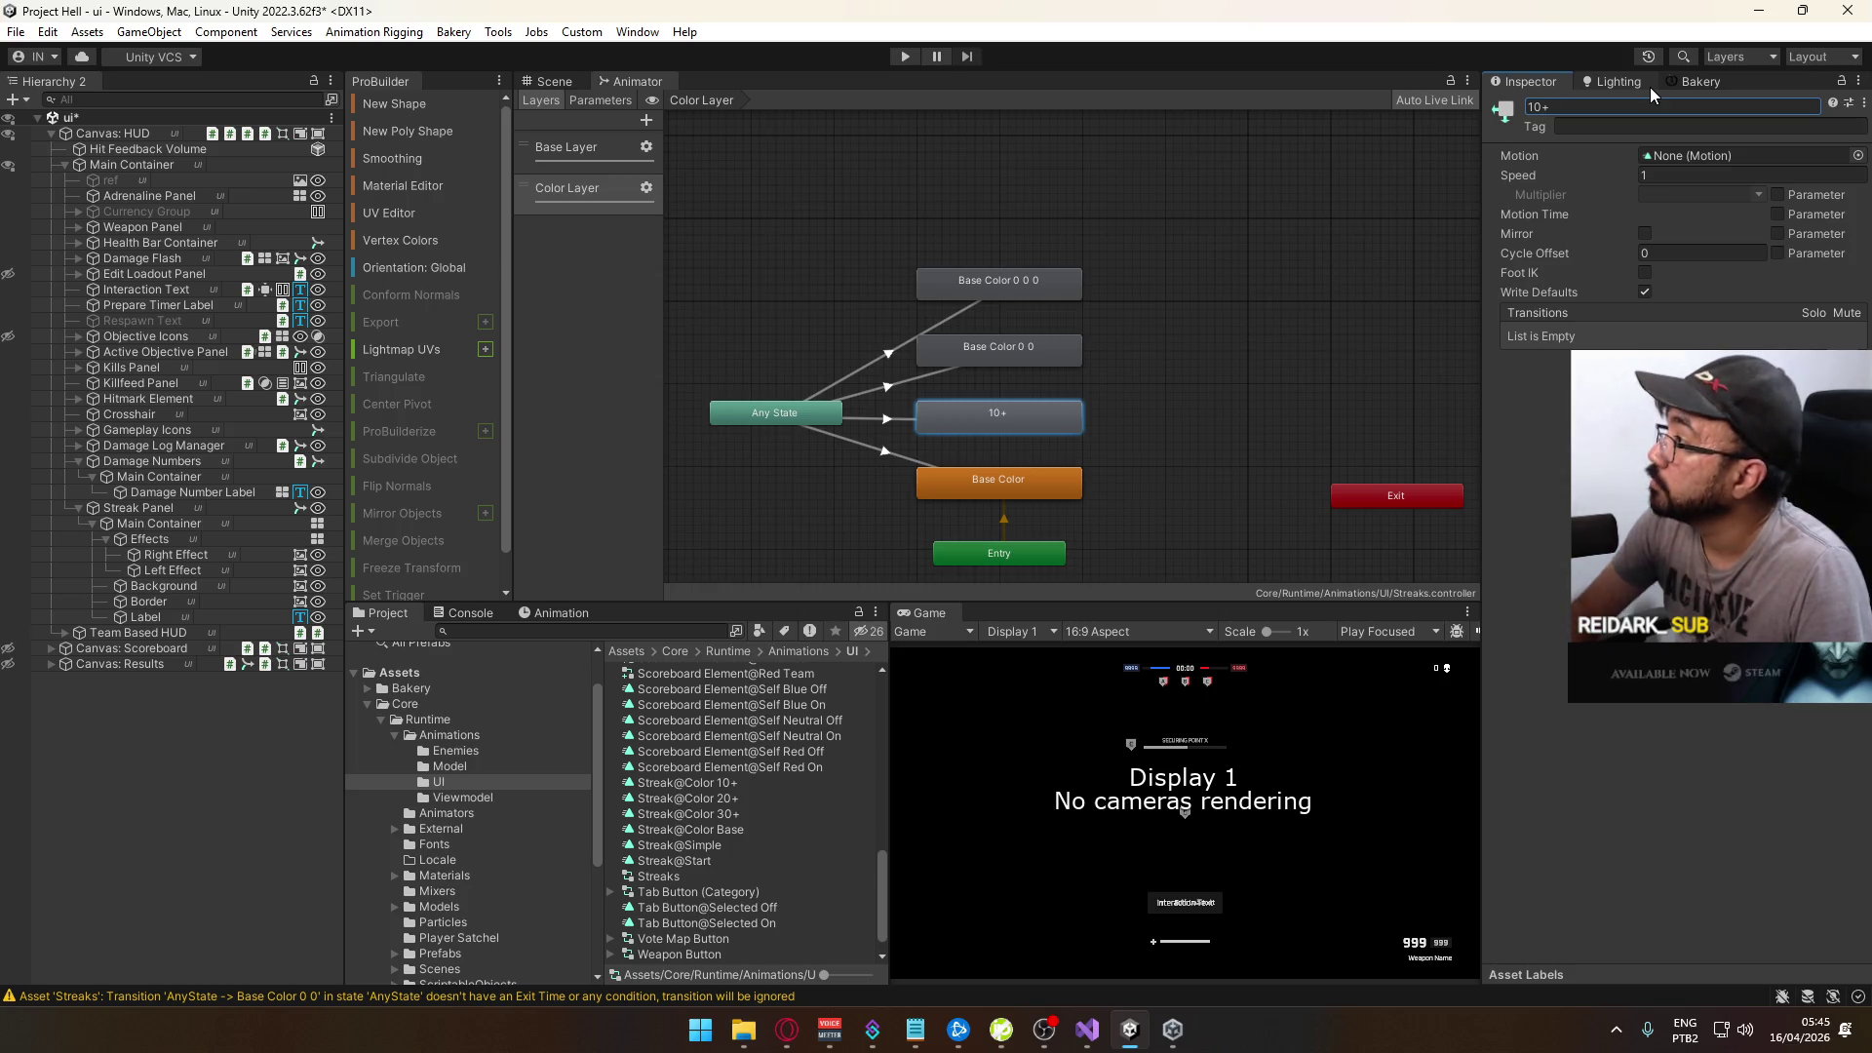
Rename Base Color 0 0 to 20+ and Base Color 0 0 0 to 30+.
{"action": "left_click", "coordinate": [1048, 356]}
{"action": "left_click", "coordinate": [1684, 109]}
{"action": "type", "text": "20+"}
{"action": "key", "text": "Return"}
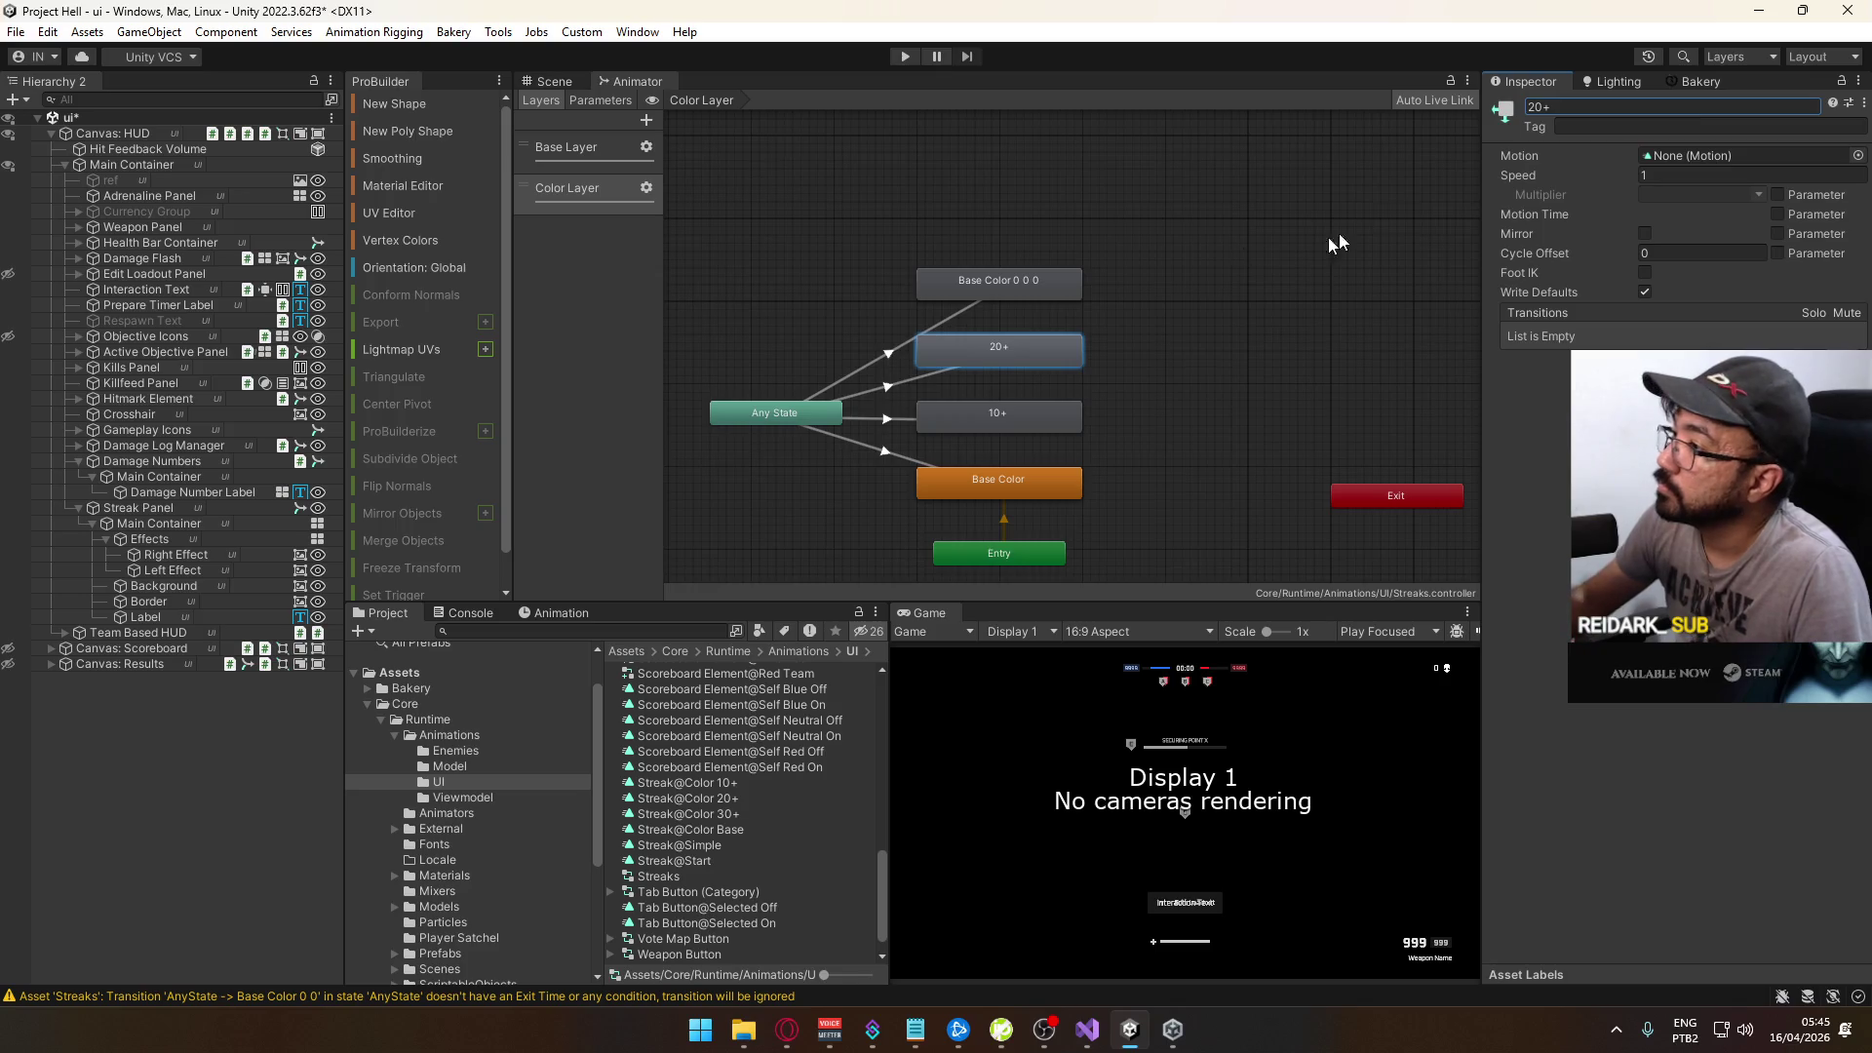
{"action": "left_click", "coordinate": [1007, 284]}
{"action": "left_click", "coordinate": [1640, 110]}
{"action": "type", "text": "30+"}
{"action": "key", "text": "Return"}
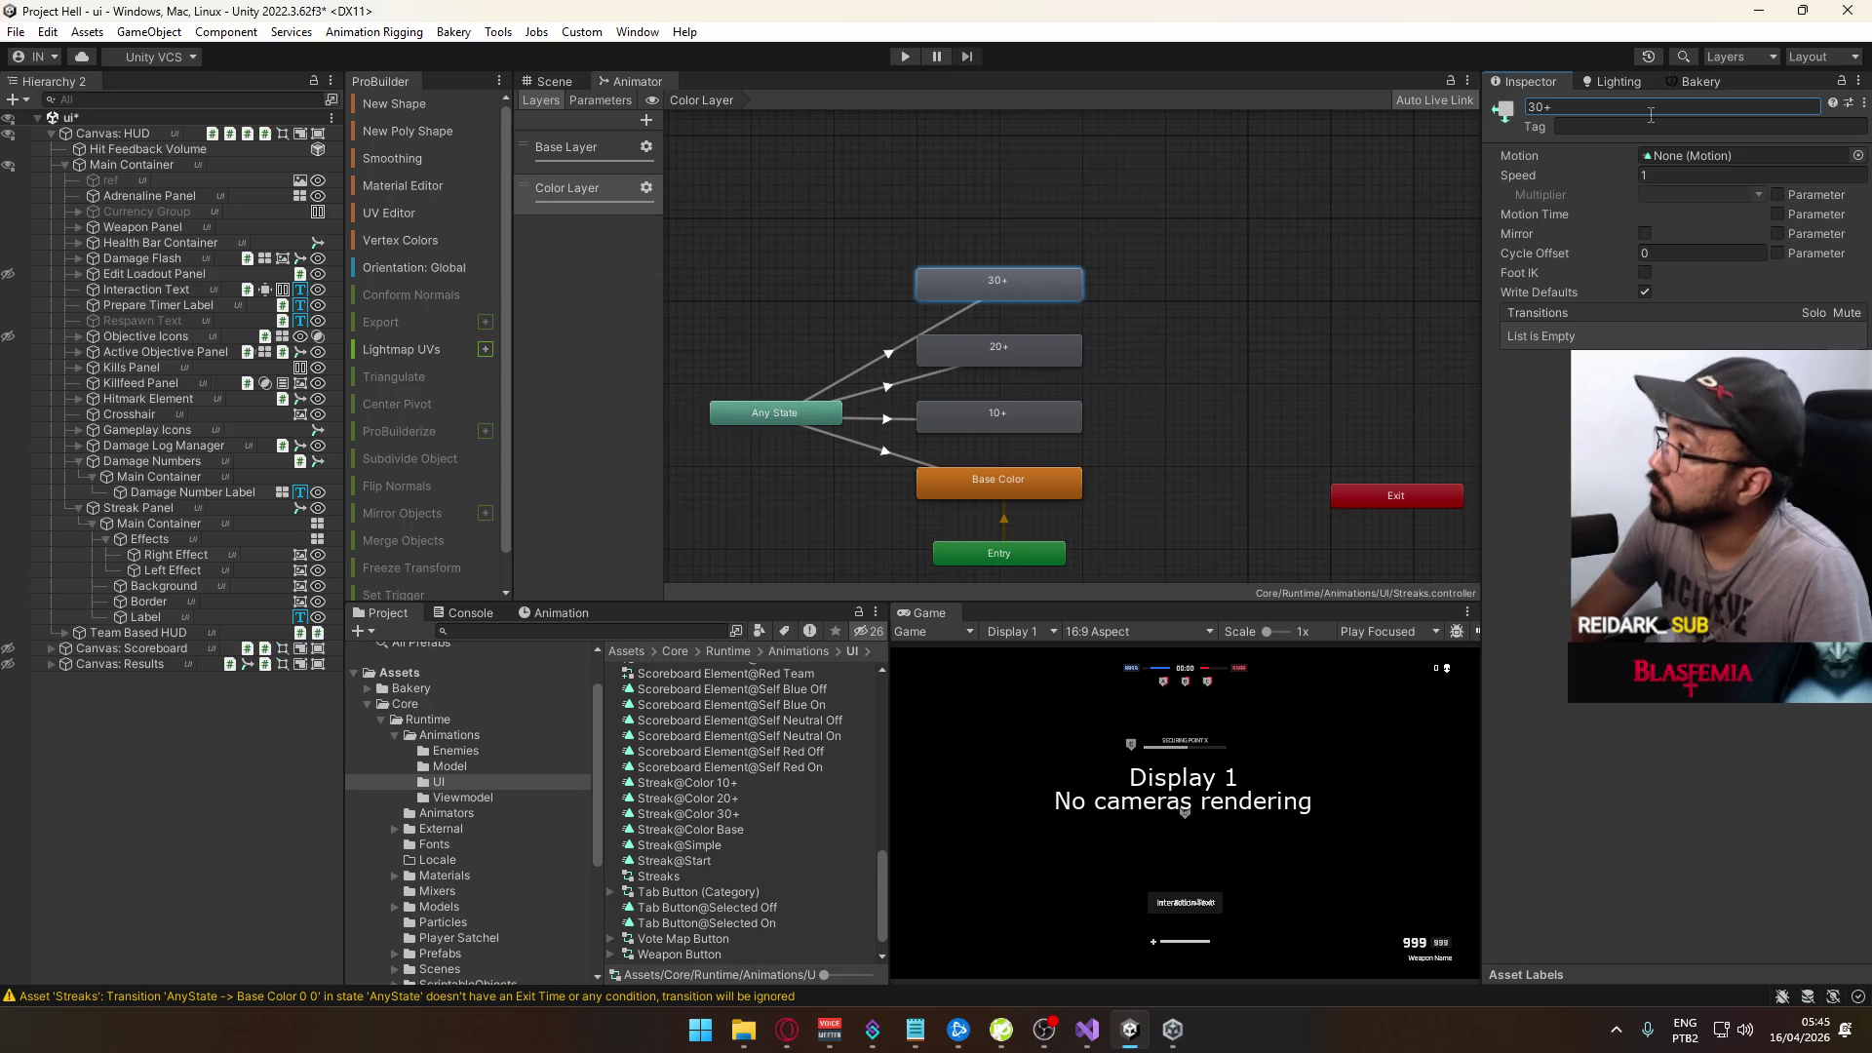
{"action": "left_click", "coordinate": [1041, 487]}
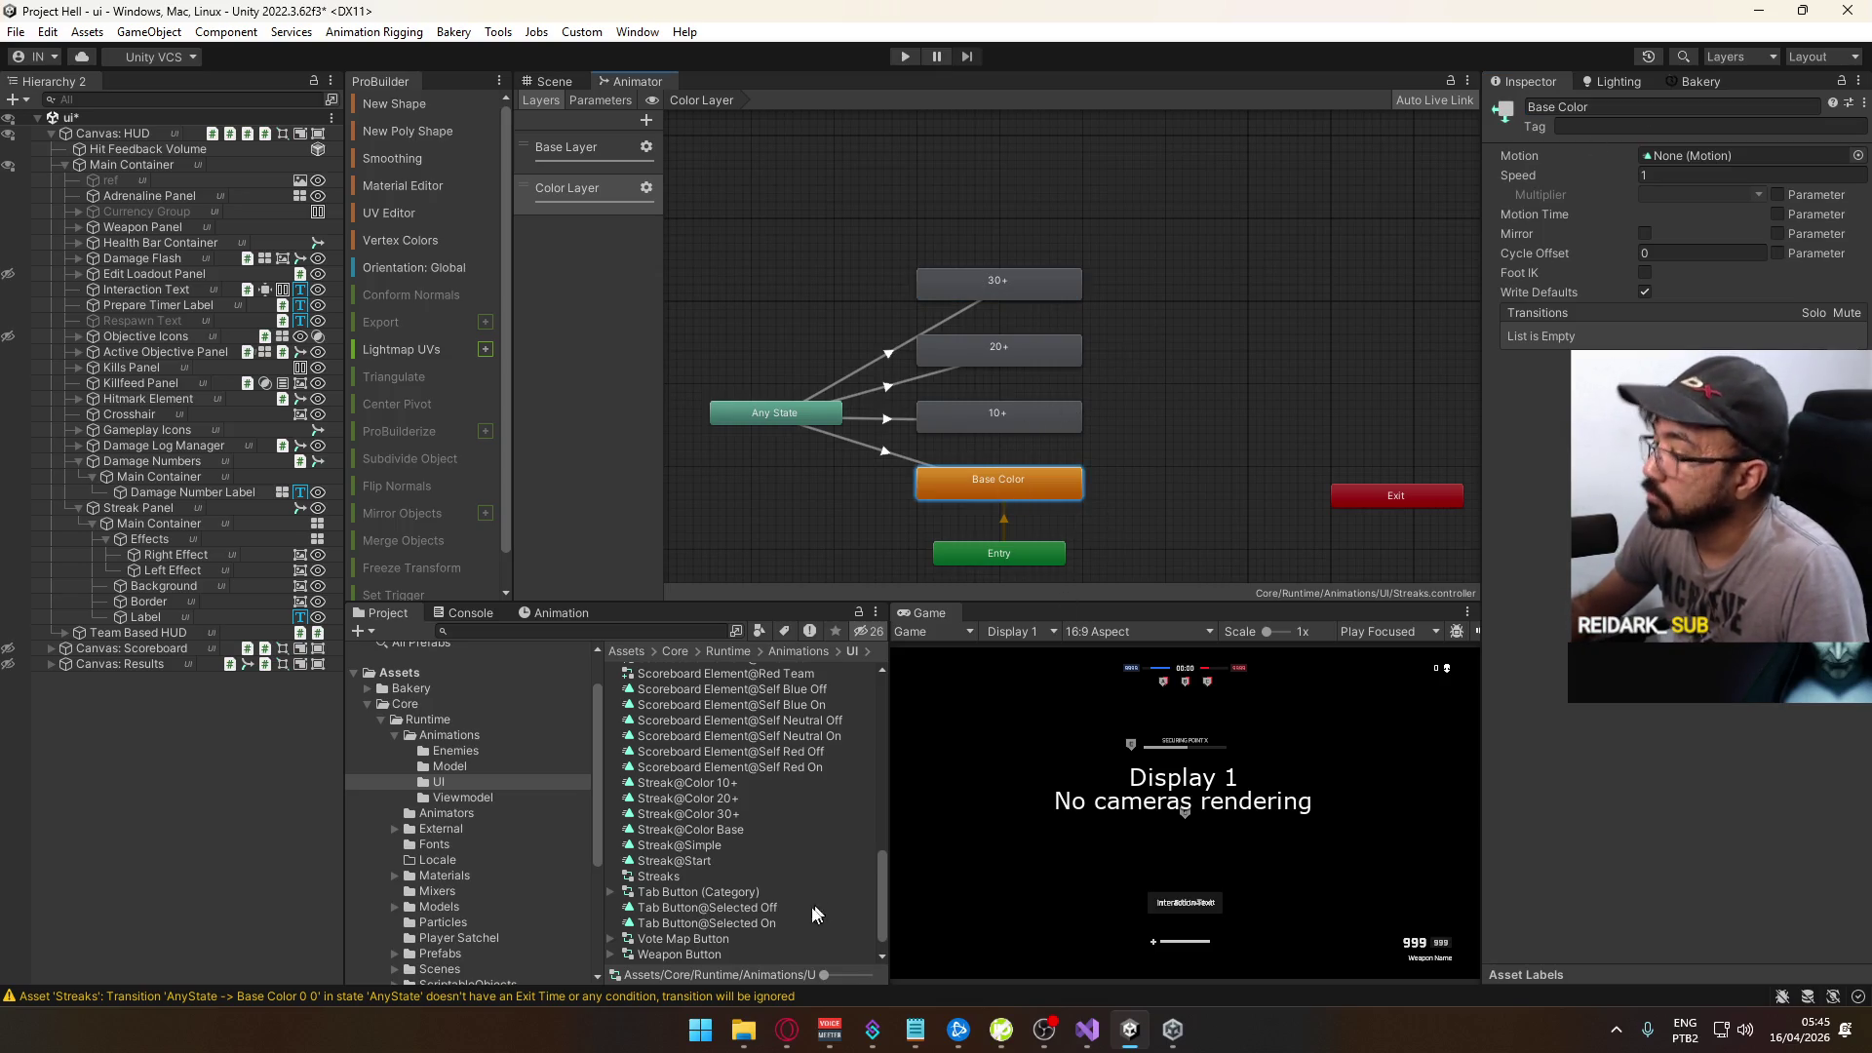
Set the Motion of Base Color, 10+, 20+ and 30+ to their matching Streak@Color clips.
{"action": "left_click_drag", "start_coordinate": [717, 829], "coordinate": [1696, 156]}
{"action": "left_click", "coordinate": [1065, 421]}
{"action": "left_click_drag", "start_coordinate": [737, 785], "coordinate": [1697, 156]}
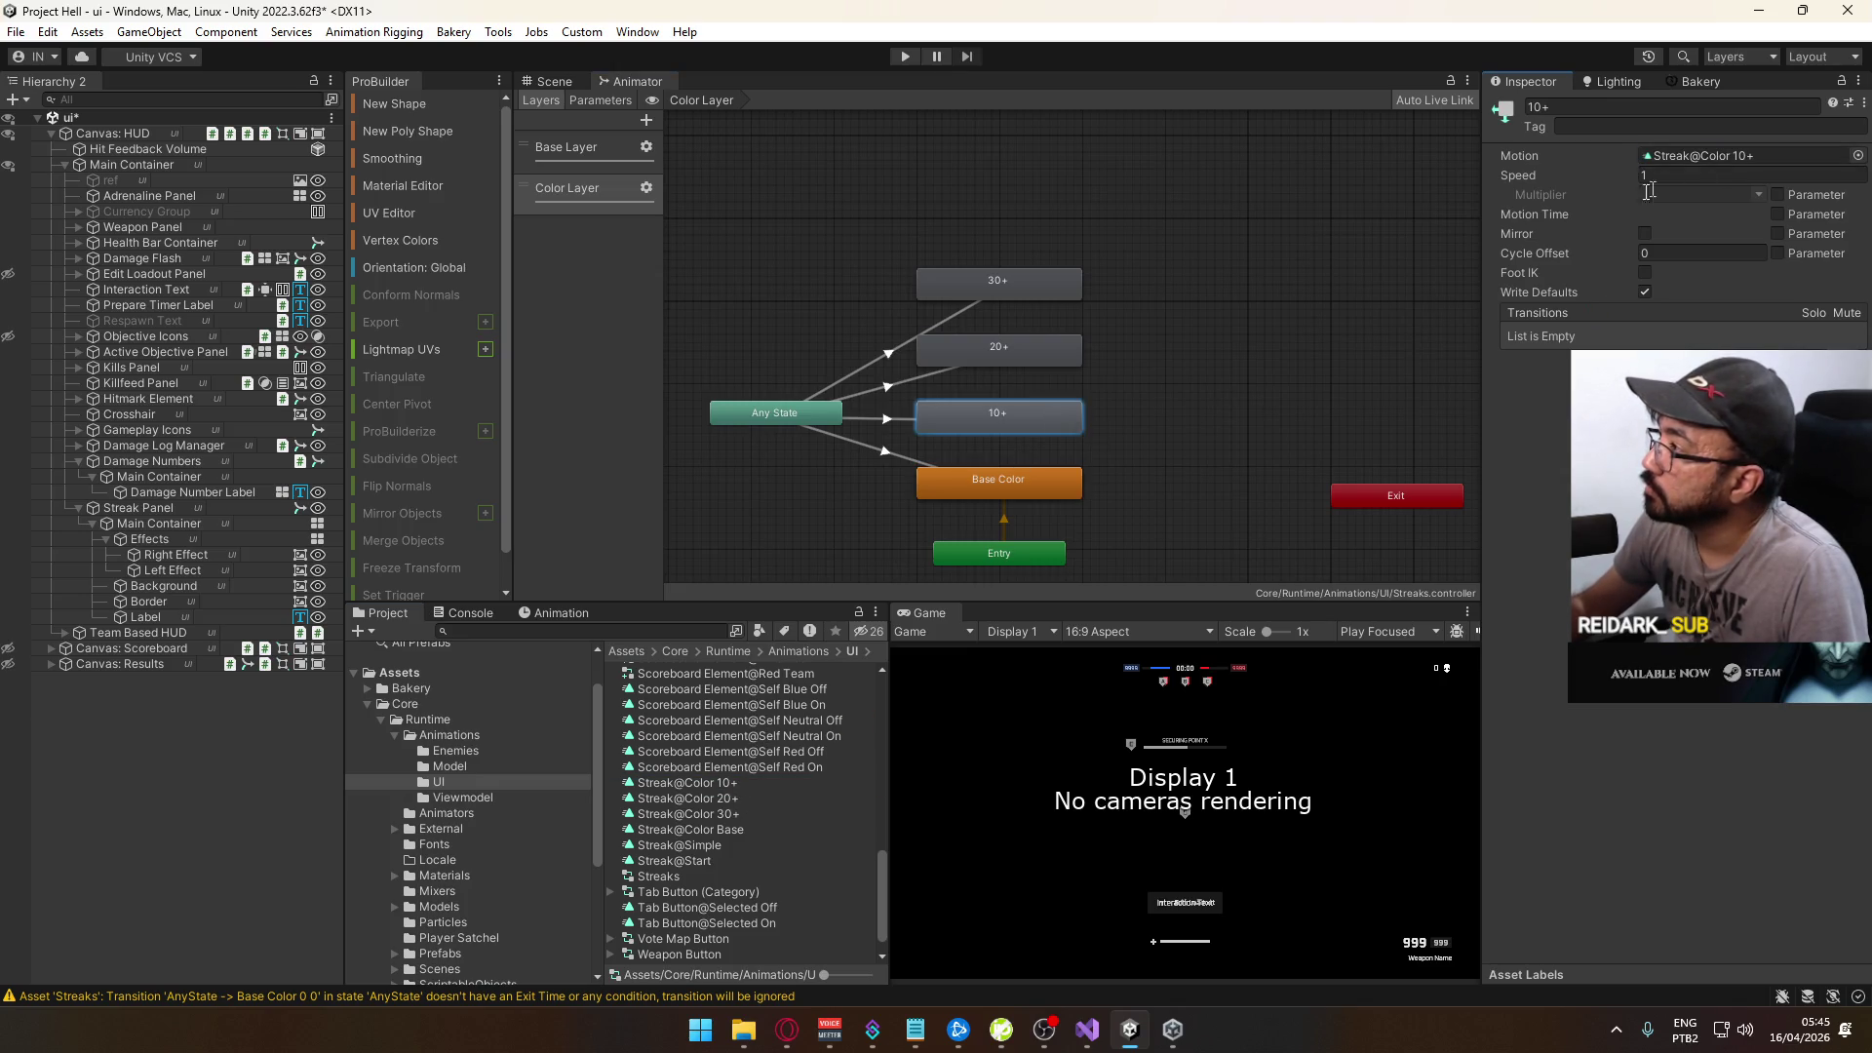
{"action": "left_click", "coordinate": [1014, 361]}
{"action": "left_click_drag", "start_coordinate": [1170, 549], "coordinate": [1671, 158]}
{"action": "left_click", "coordinate": [984, 285]}
{"action": "scroll", "coordinate": [722, 797], "scroll_direction": "up", "scroll_amount": 1}
{"action": "left_click_drag", "start_coordinate": [721, 829], "coordinate": [1620, 147]}
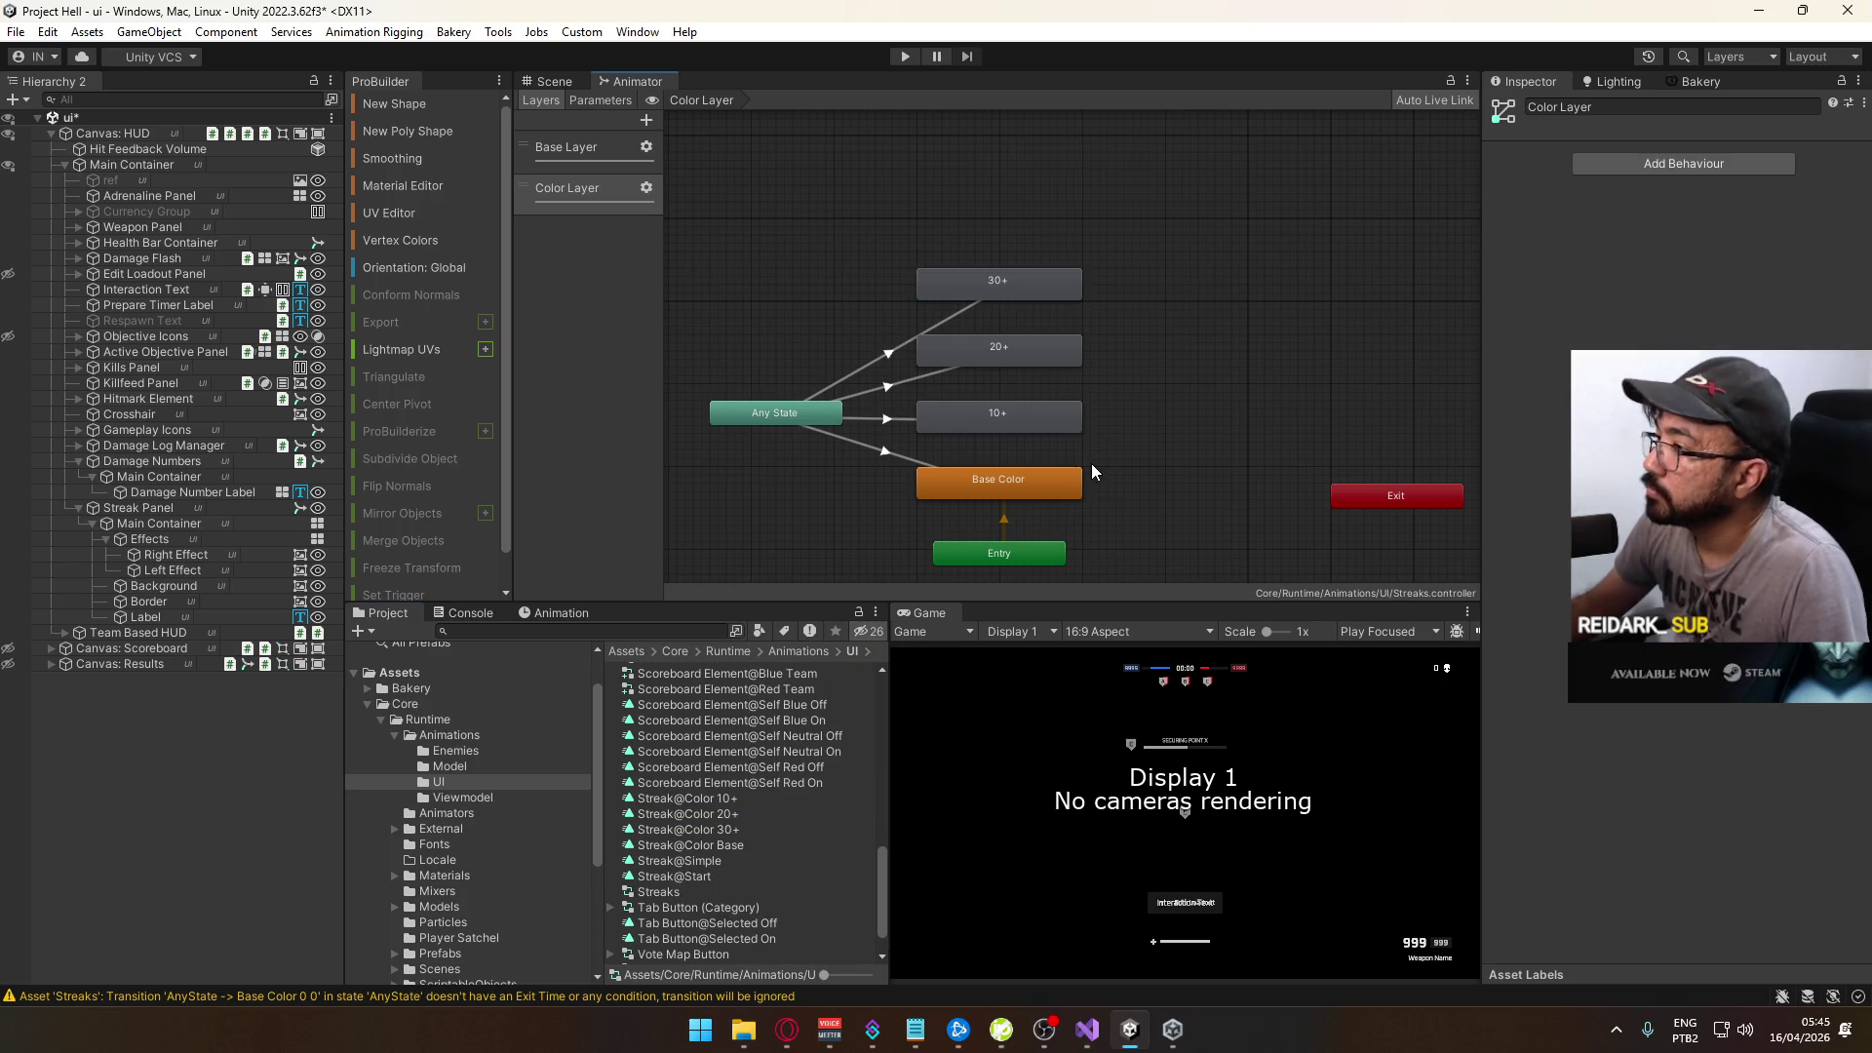
{"action": "left_click", "coordinate": [887, 456]}
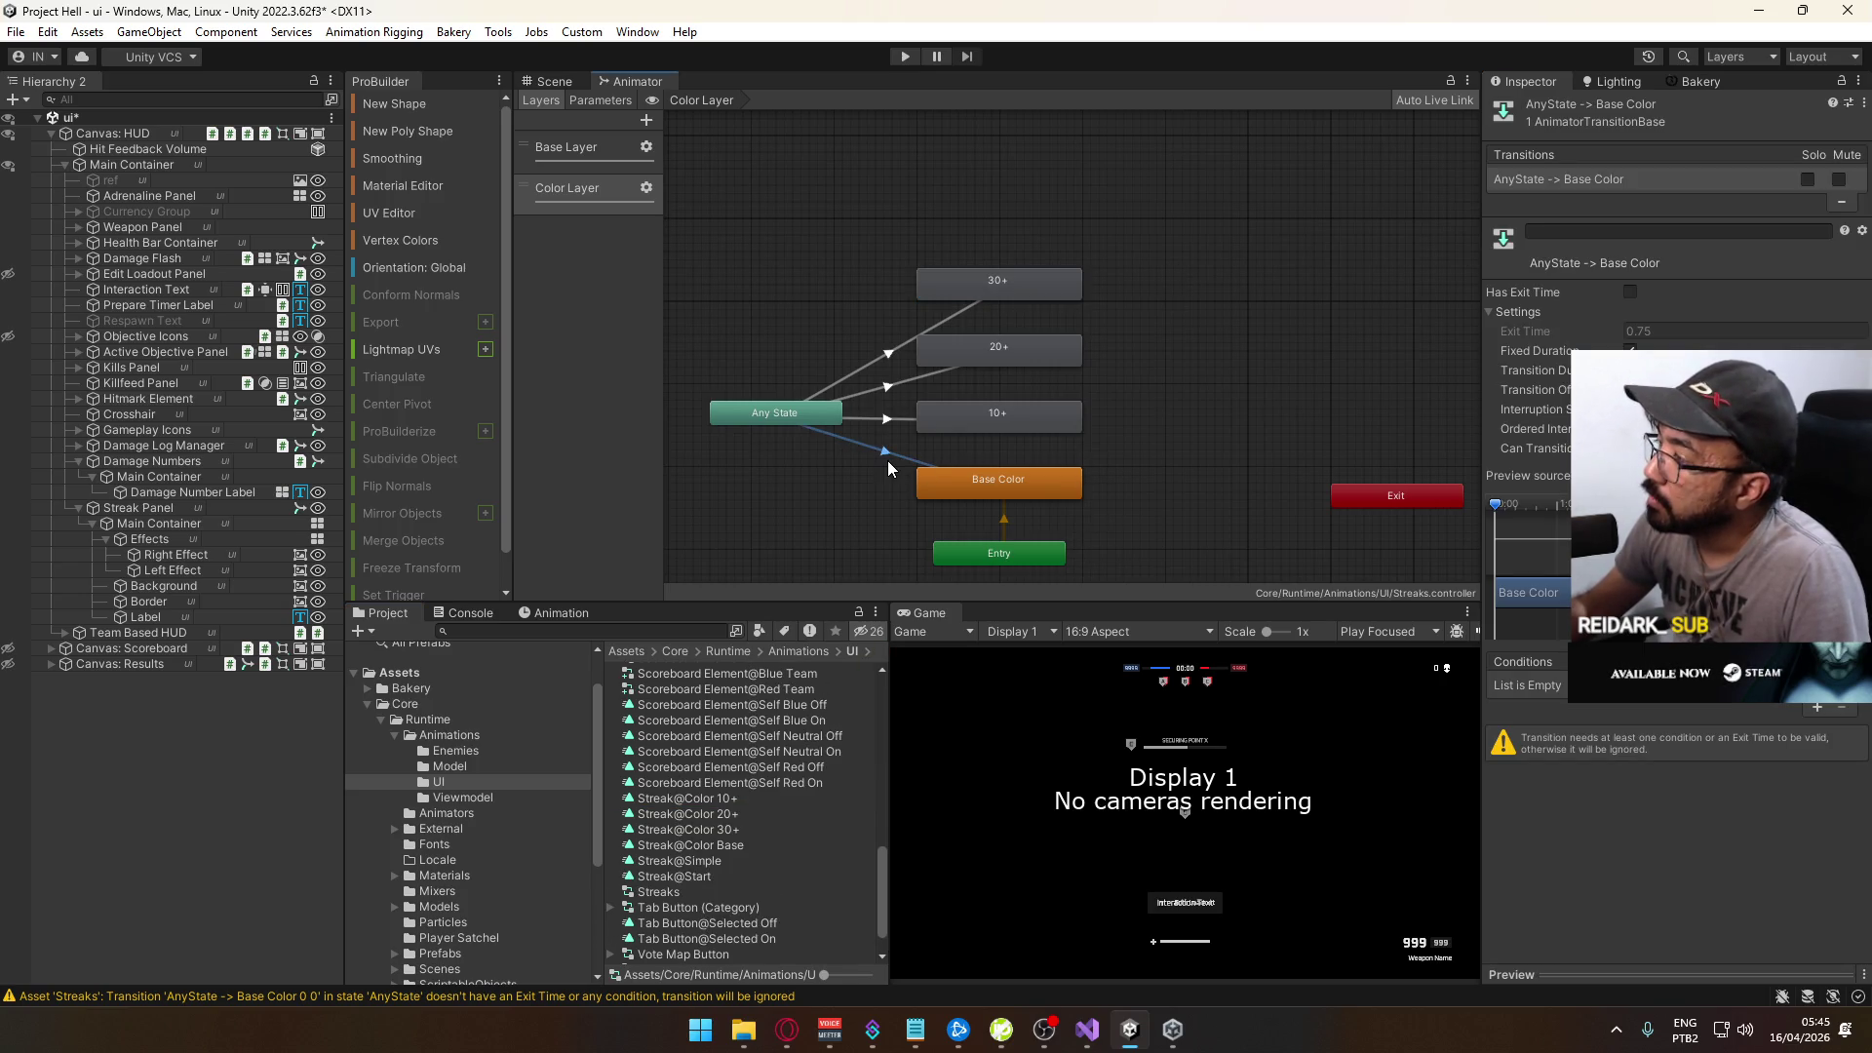
{"action": "left_click", "coordinate": [991, 476]}
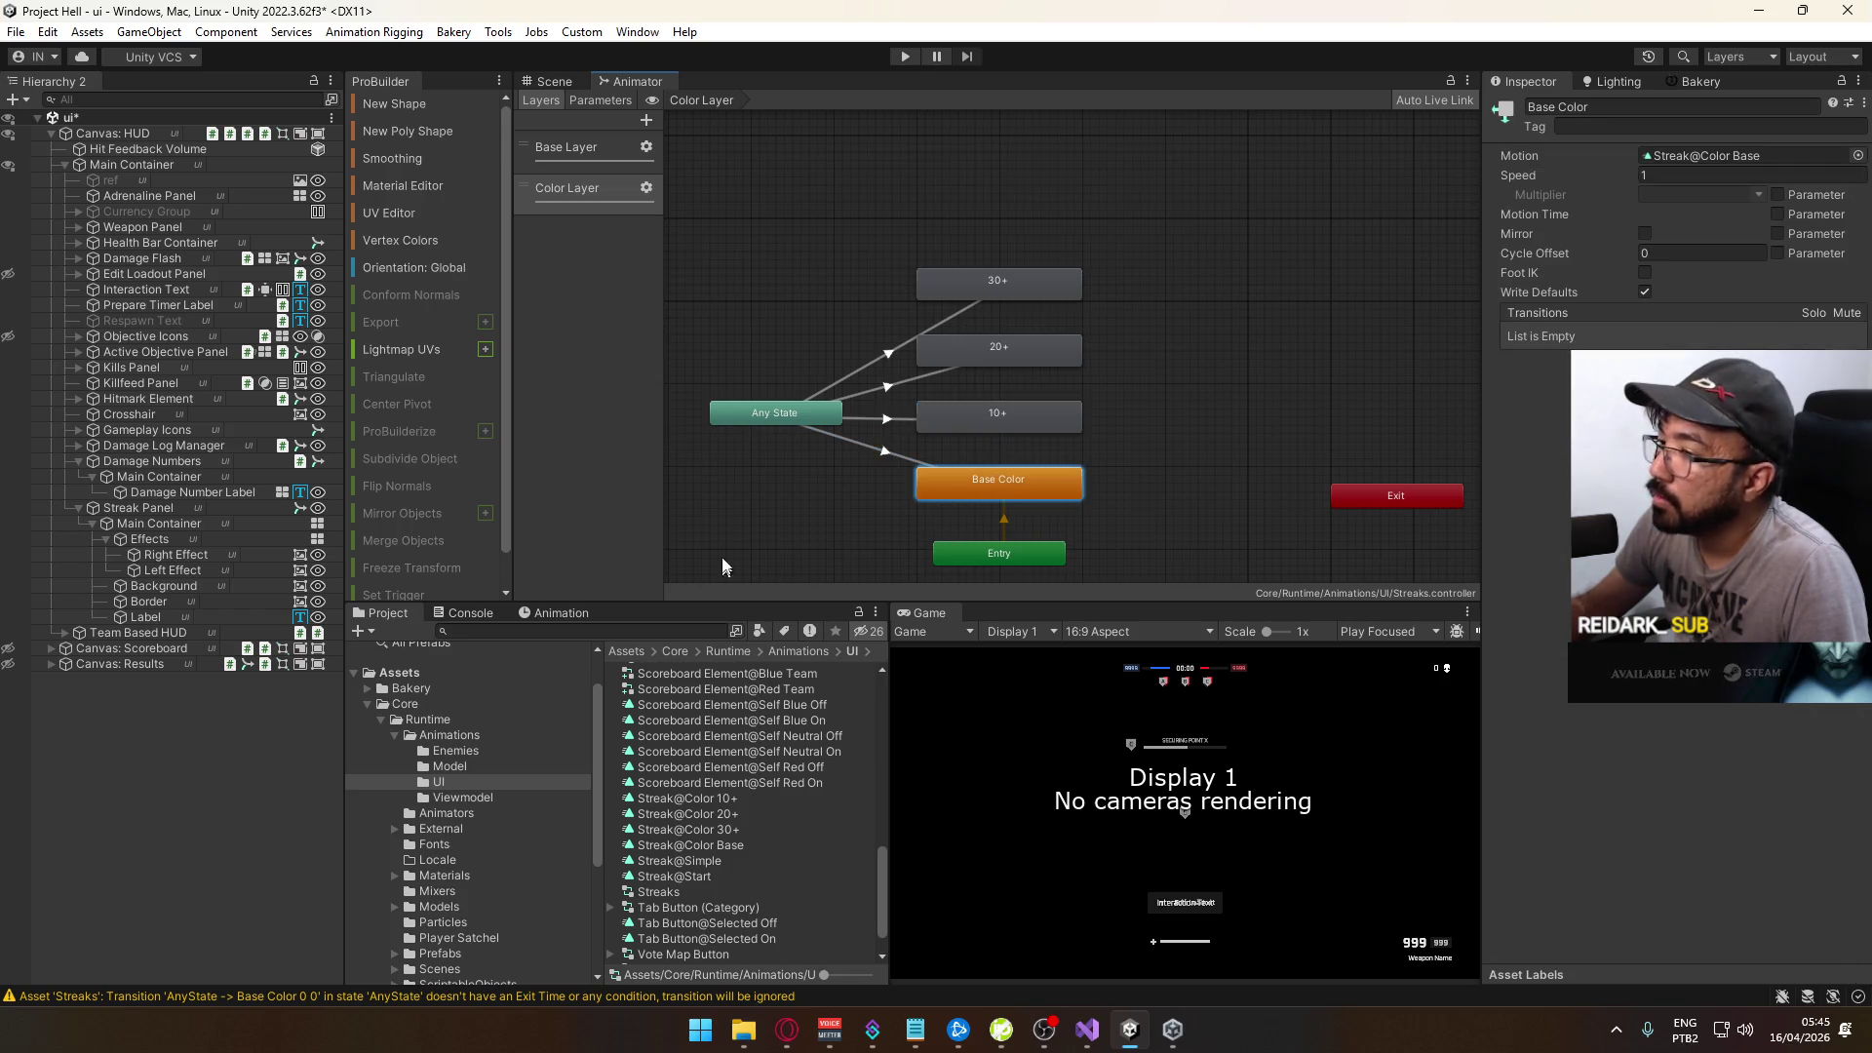
{"action": "left_click", "coordinate": [205, 507]}
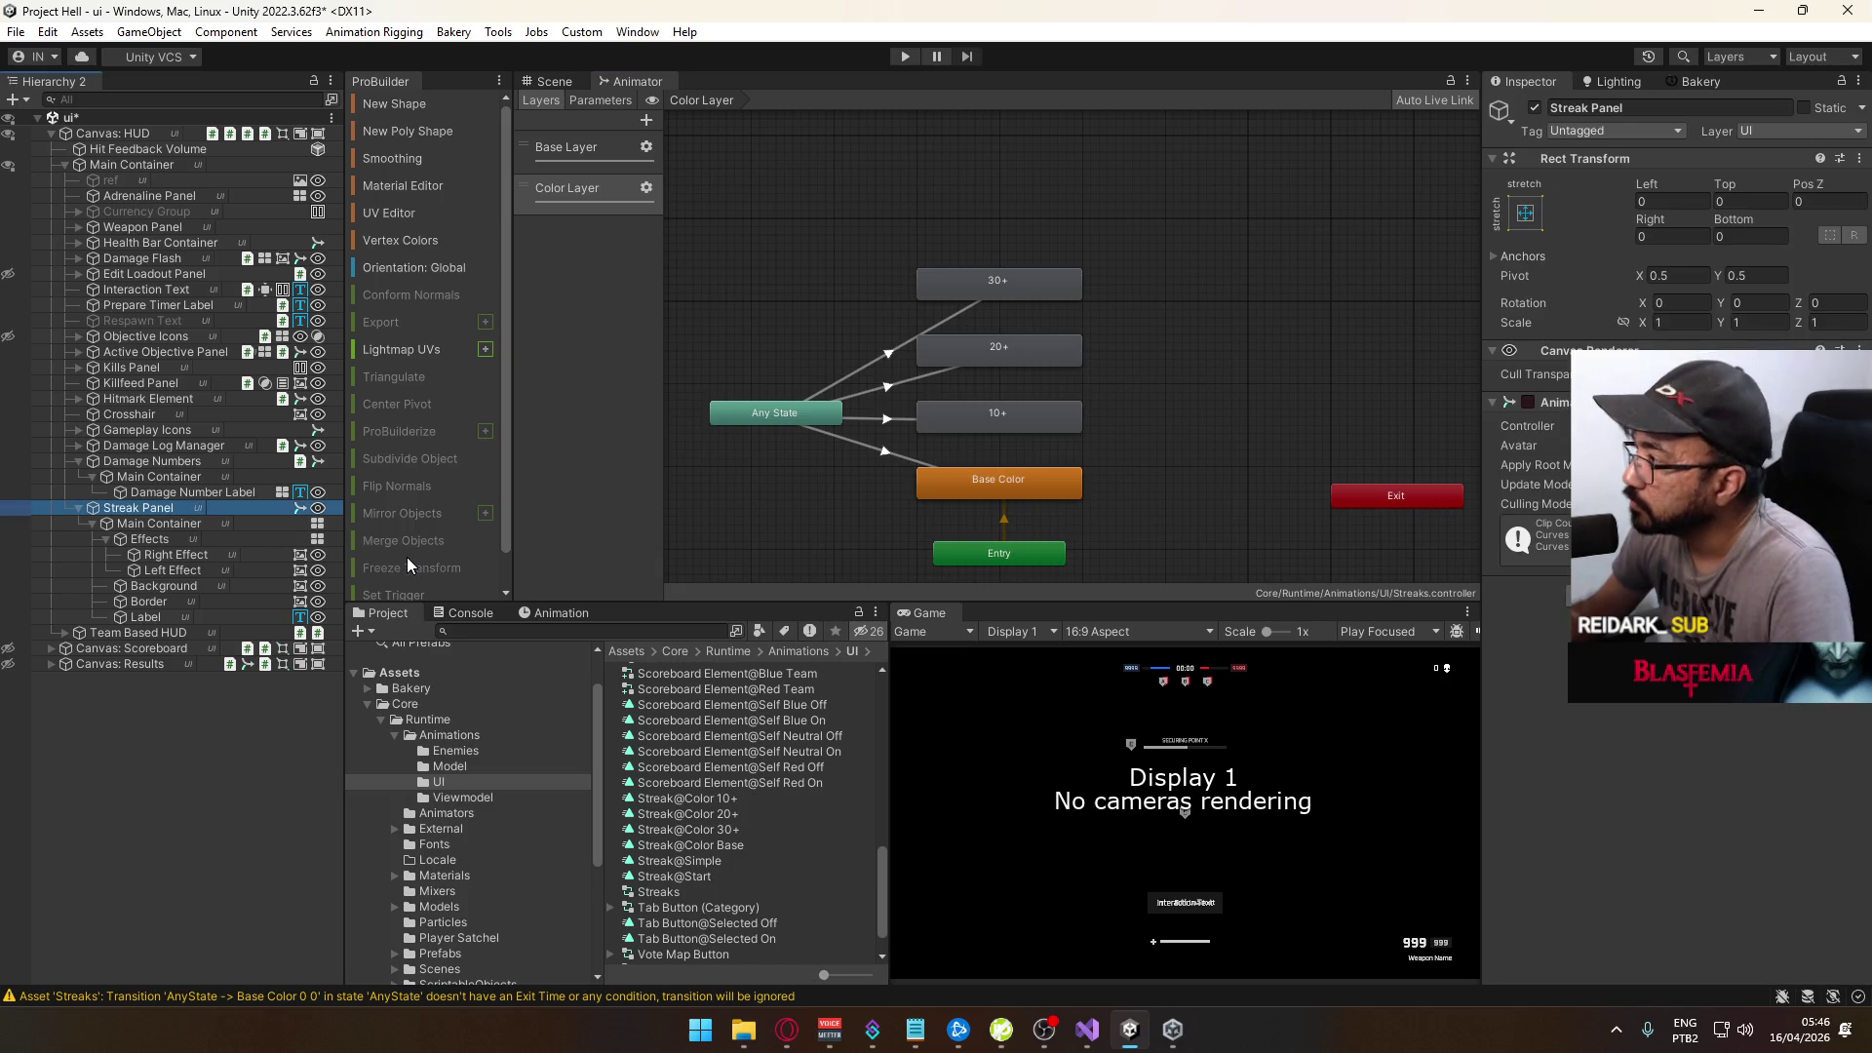
In the Animation window, record on Streak@Color Base and delete all its keyframes.
{"action": "left_click", "coordinate": [567, 80]}
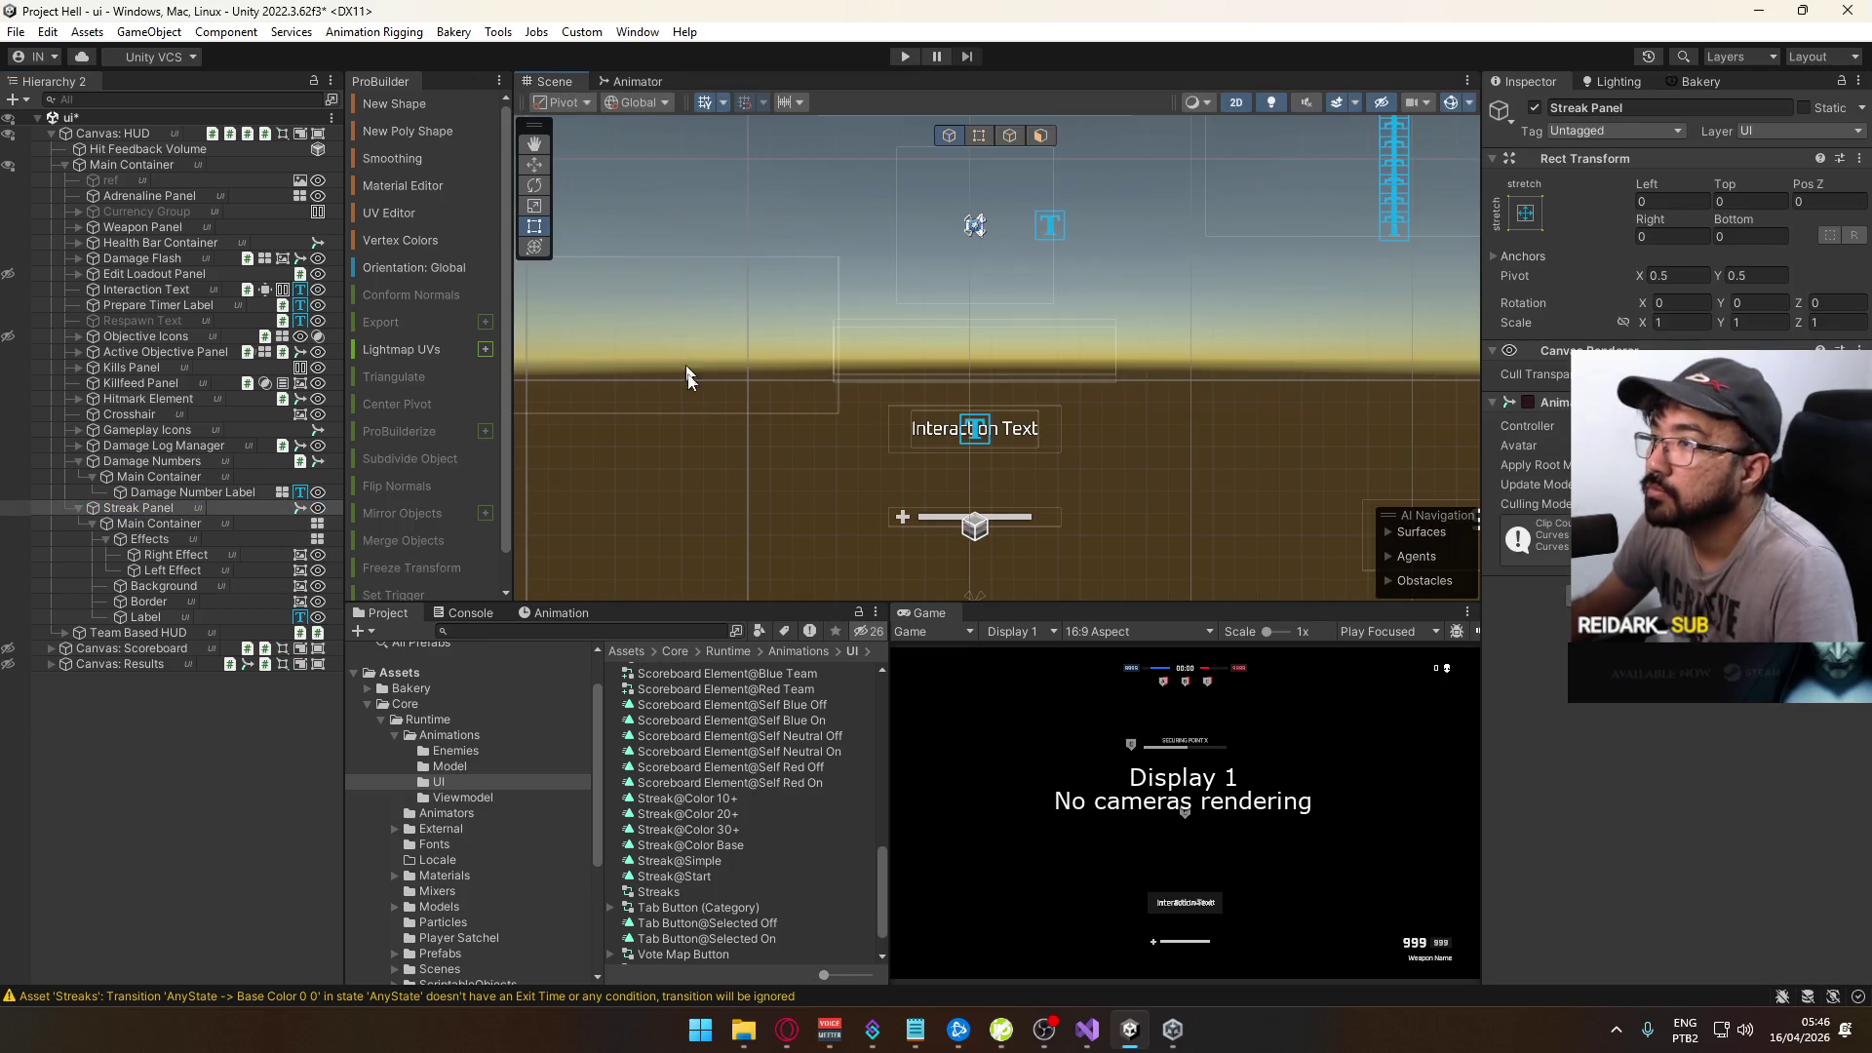
{"action": "left_click", "coordinate": [531, 612]}
{"action": "left_click", "coordinate": [460, 652]}
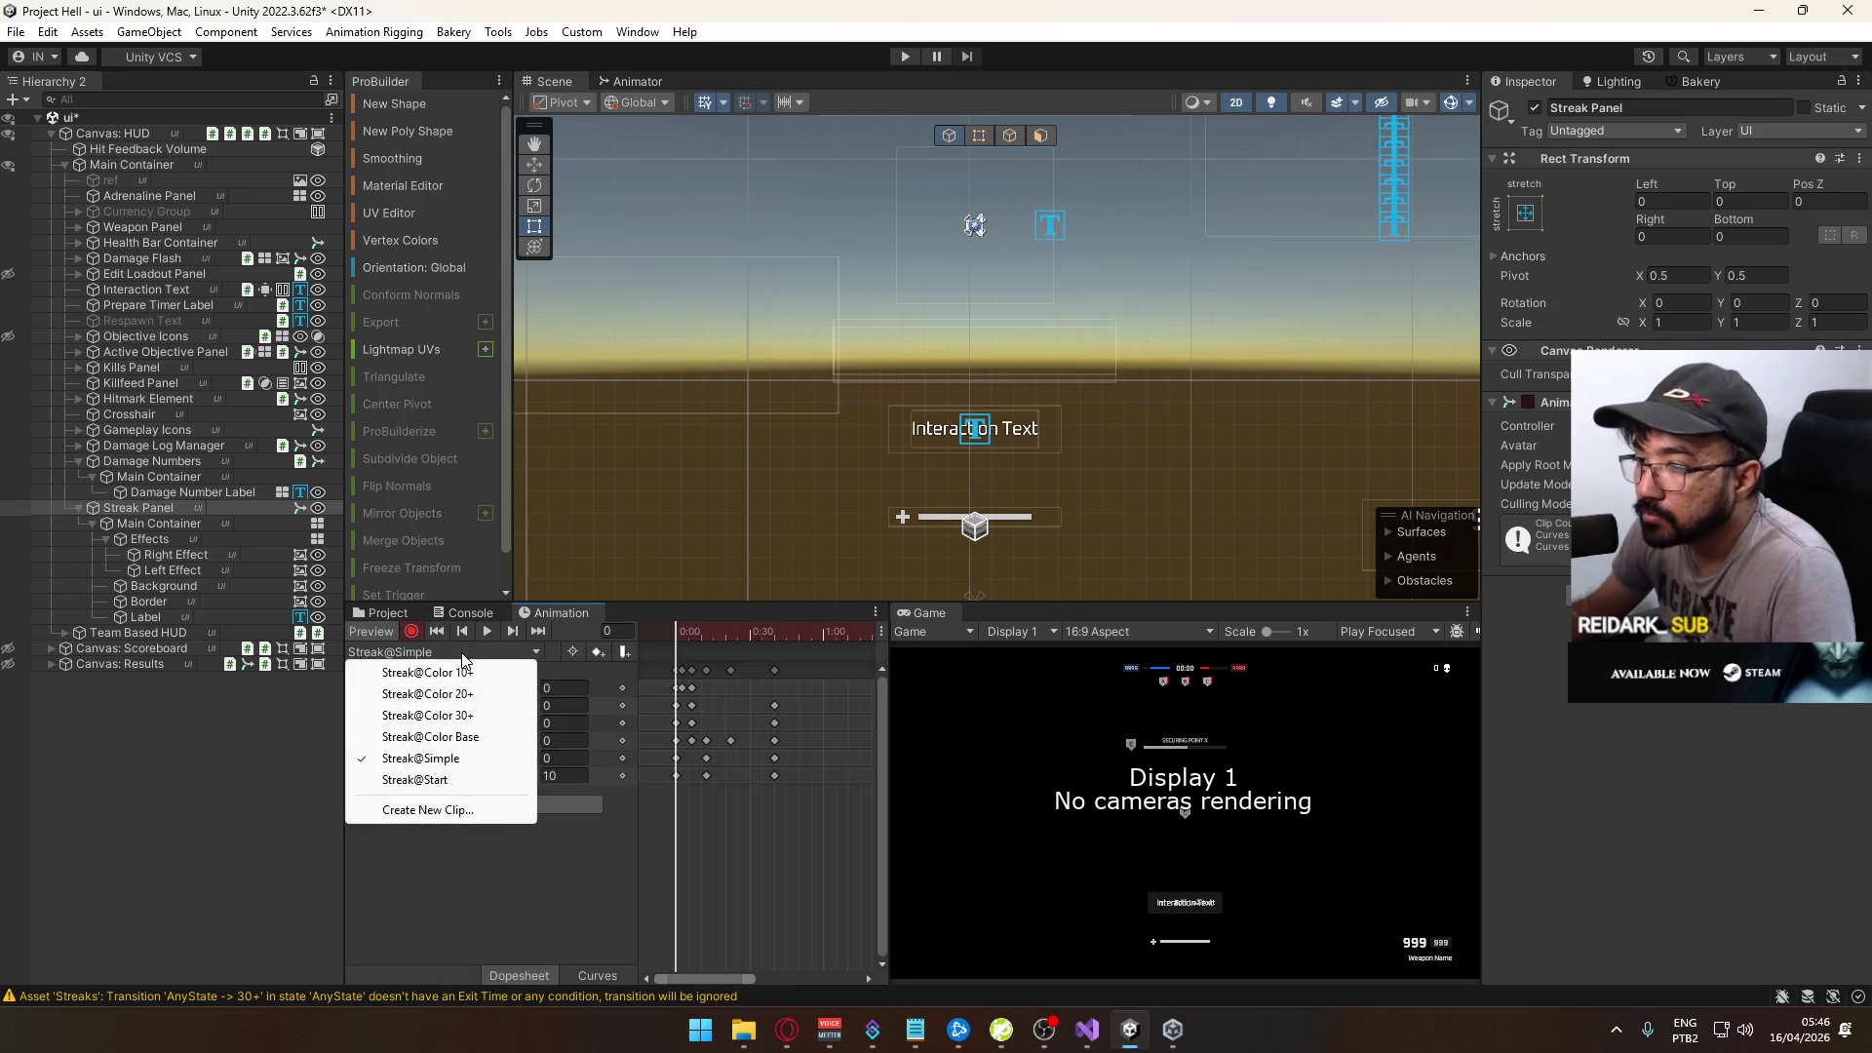
{"action": "left_click", "coordinate": [487, 736]}
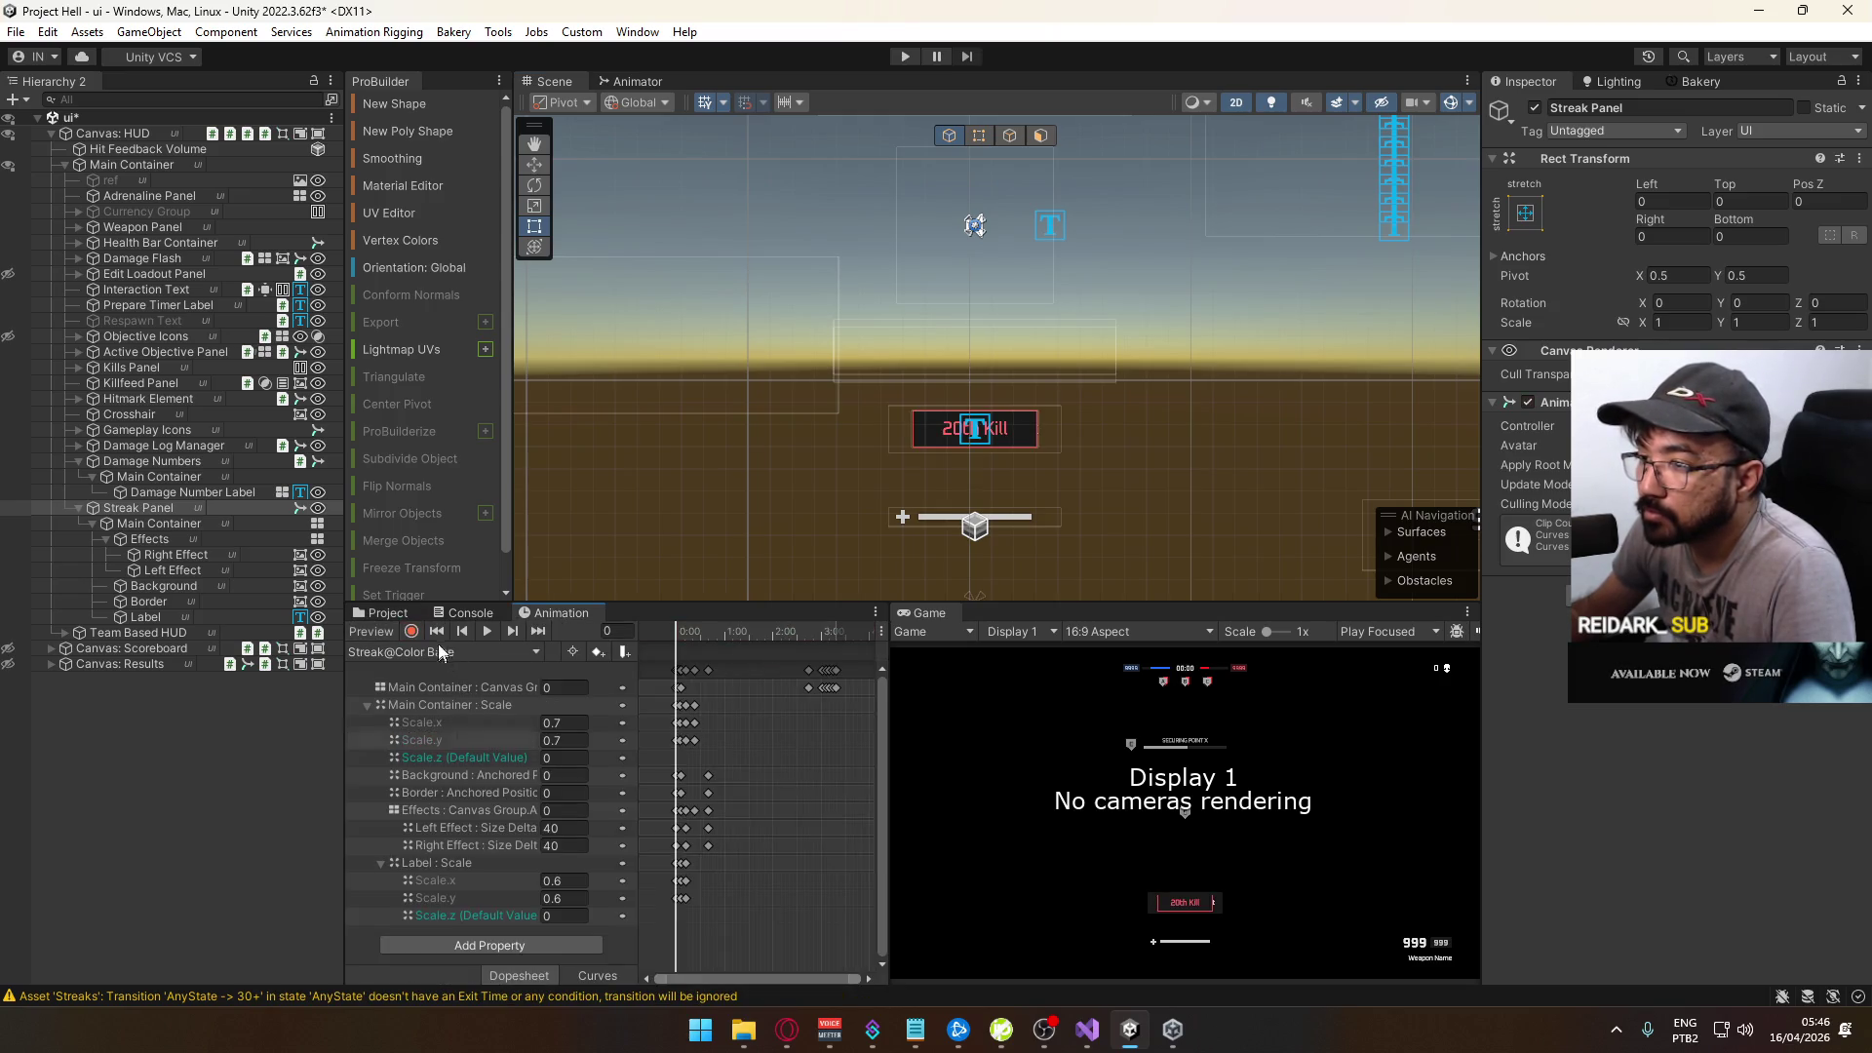
{"action": "left_click", "coordinate": [413, 629]}
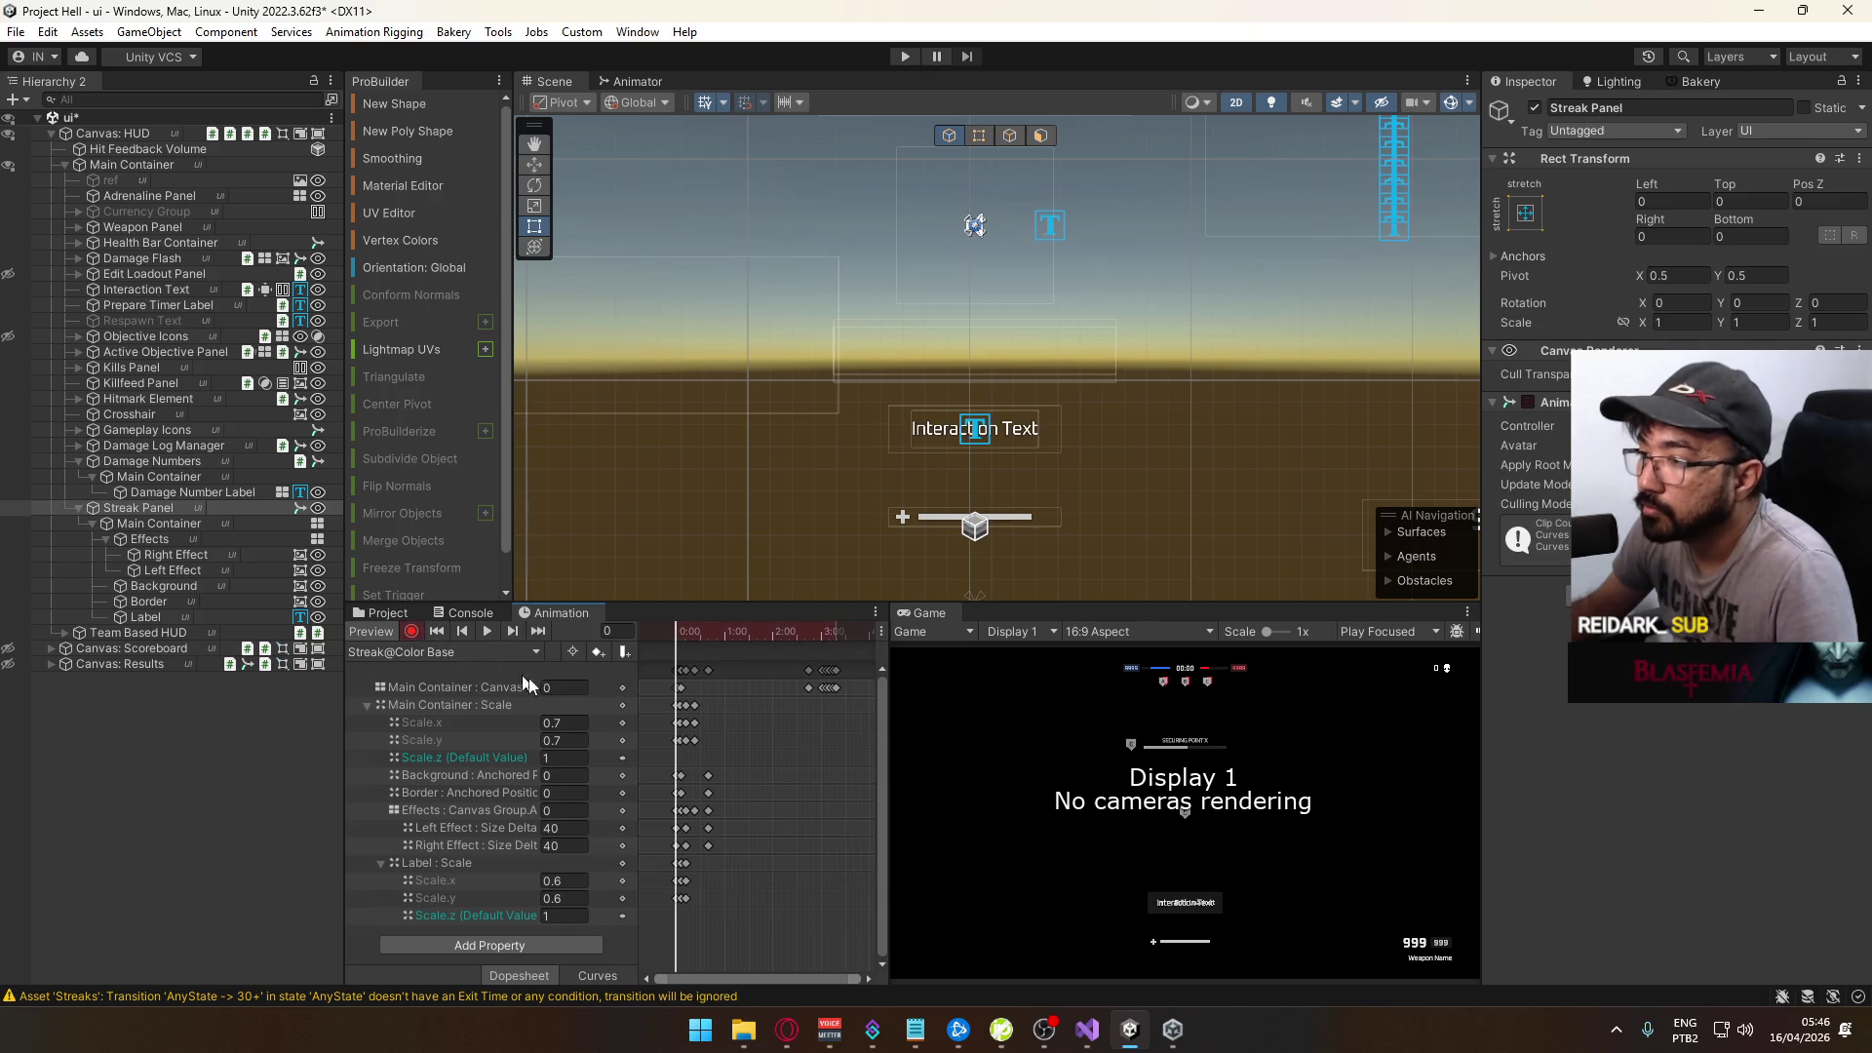
{"action": "left_click_drag", "start_coordinate": [852, 945], "coordinate": [544, 659]}
{"action": "key", "text": "Delete"}
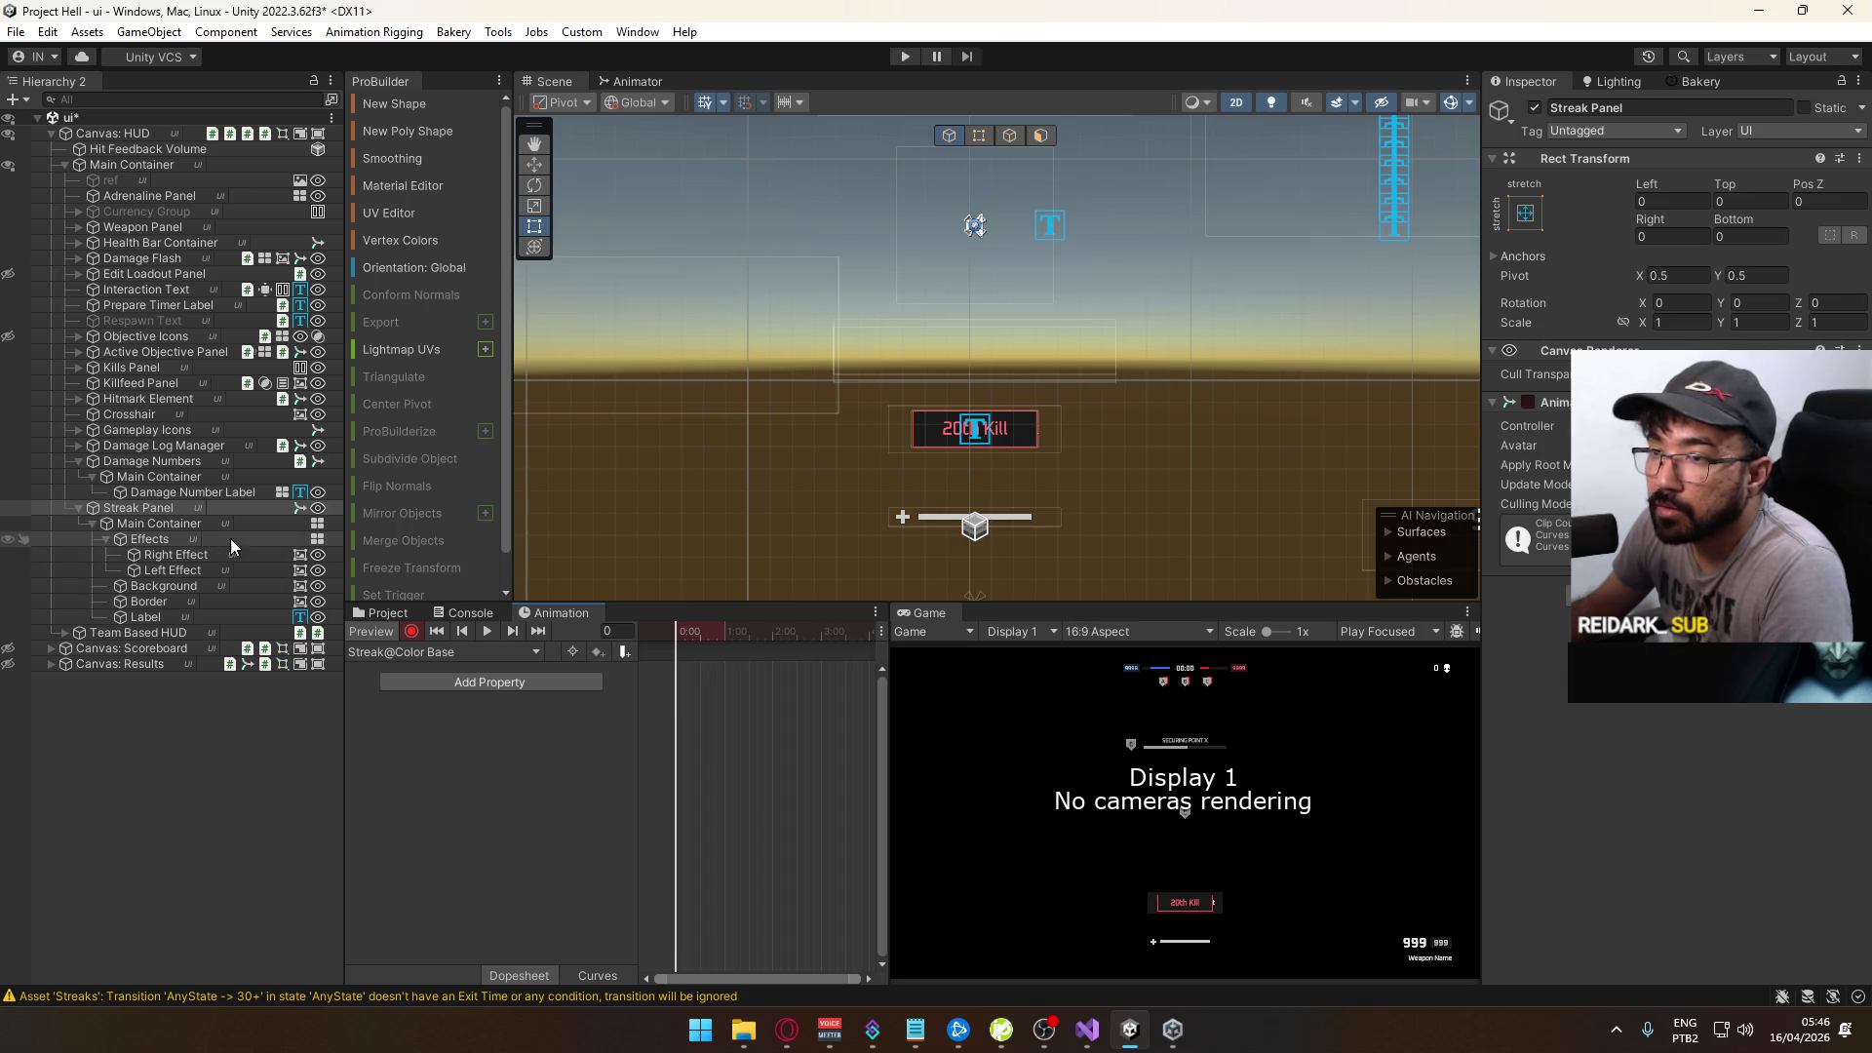
Undo the stray red Border : Color key, leaving the clip with no tracks.
{"action": "left_click", "coordinate": [193, 601]}
{"action": "left_click", "coordinate": [1515, 445]}
{"action": "left_click", "coordinate": [1657, 444]}
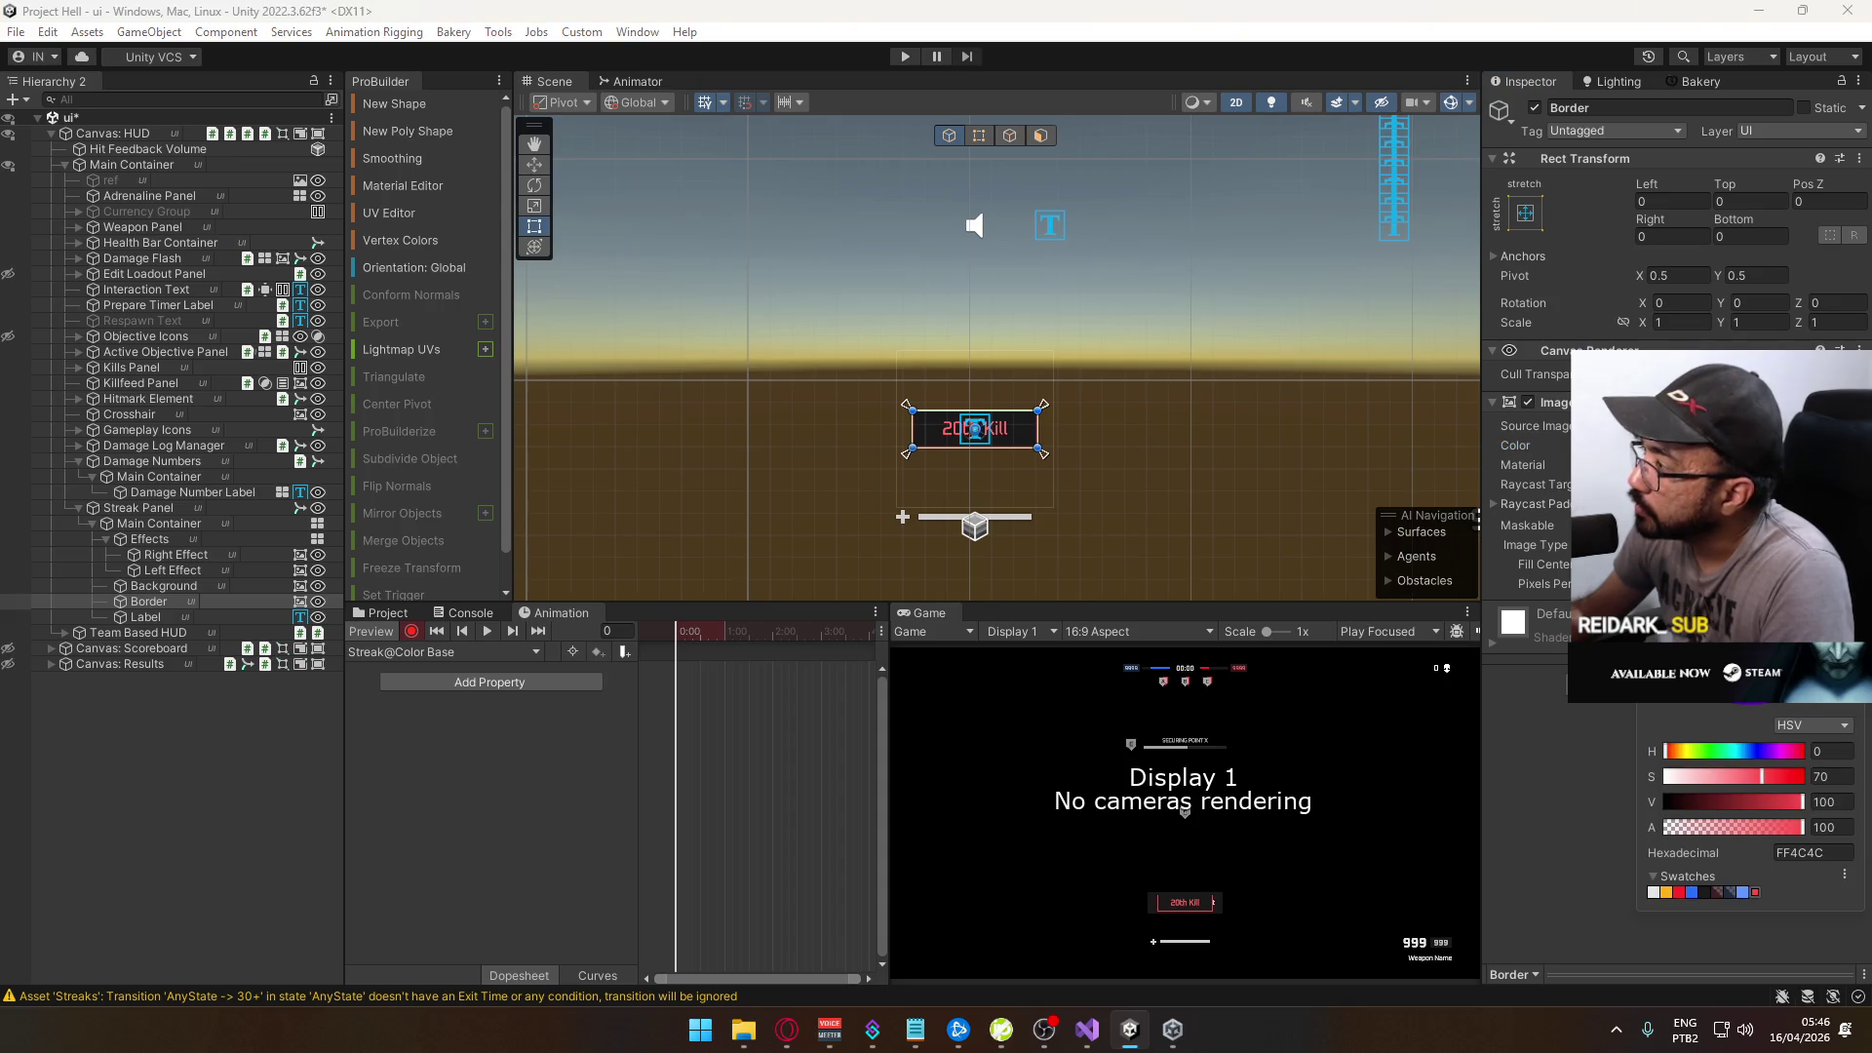
{"action": "left_click", "coordinate": [1679, 892]}
{"action": "scroll", "coordinate": [942, 431], "scroll_direction": "up", "scroll_amount": 5}
{"action": "scroll", "coordinate": [949, 434], "scroll_direction": "up", "scroll_amount": 1}
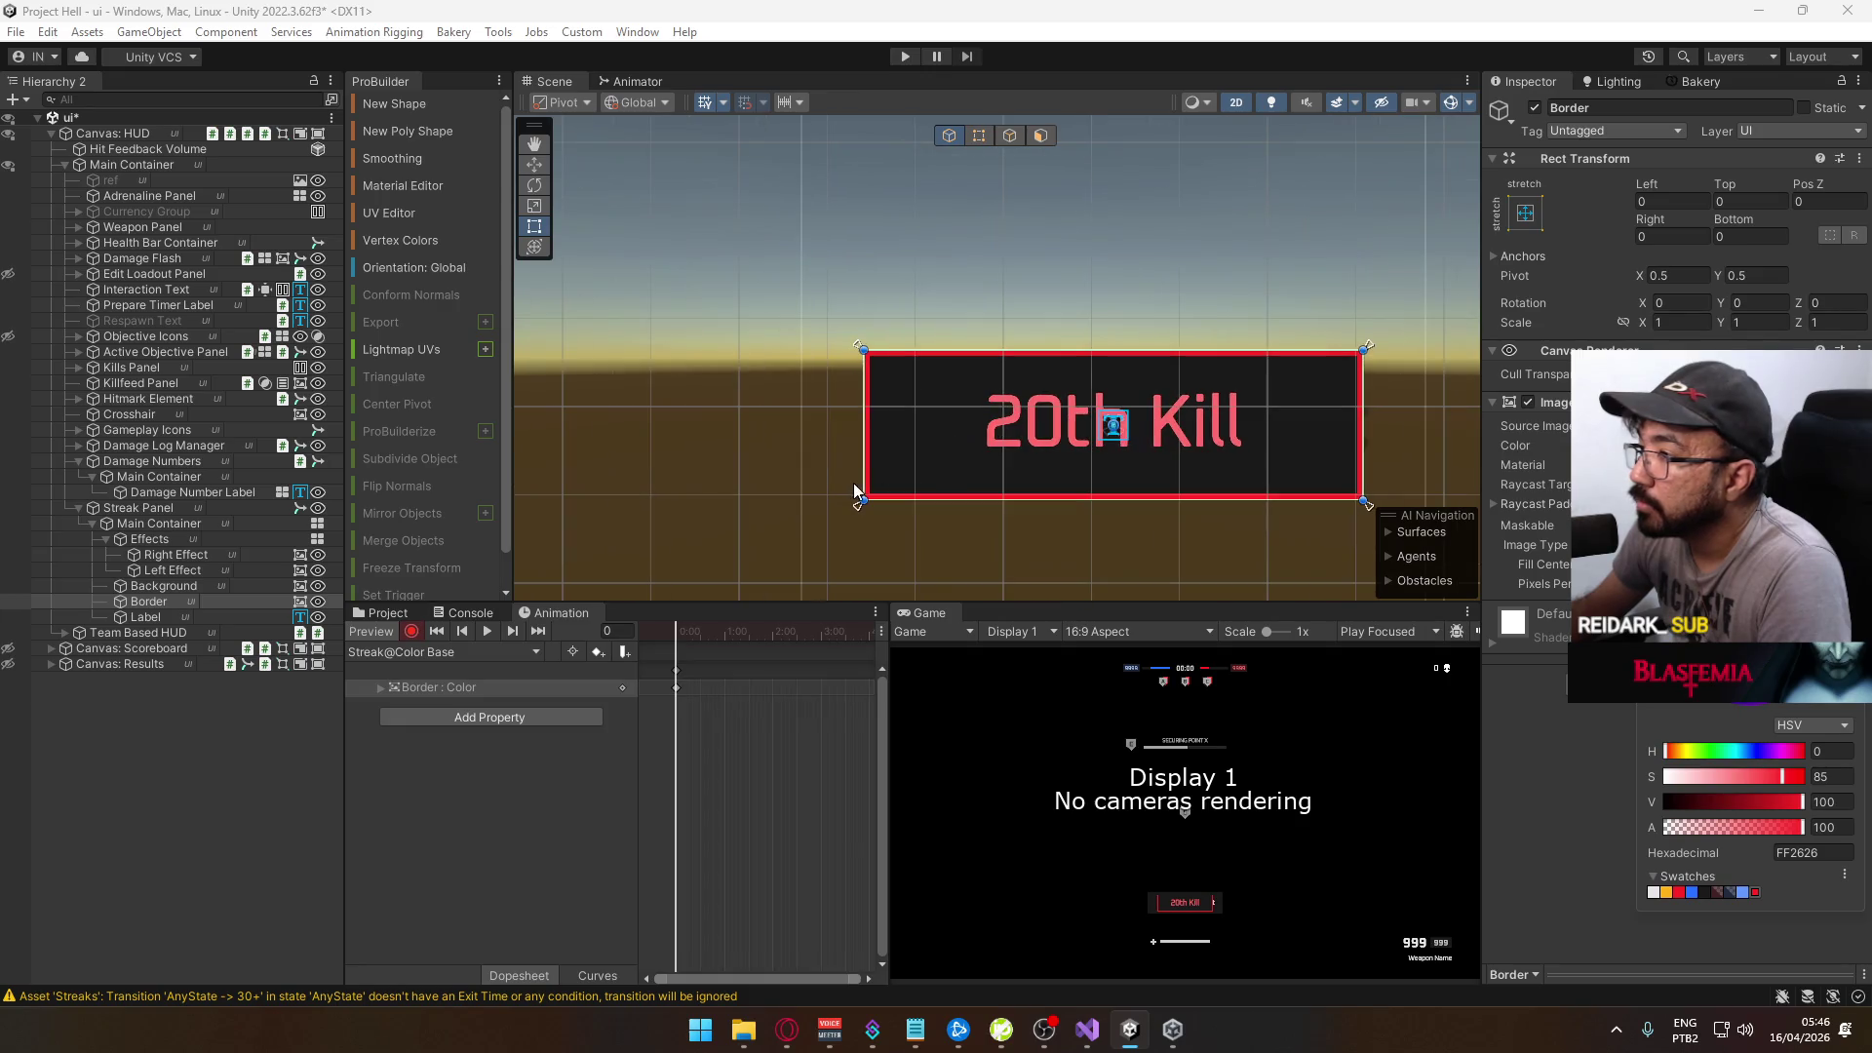
{"action": "left_click", "coordinate": [147, 616]}
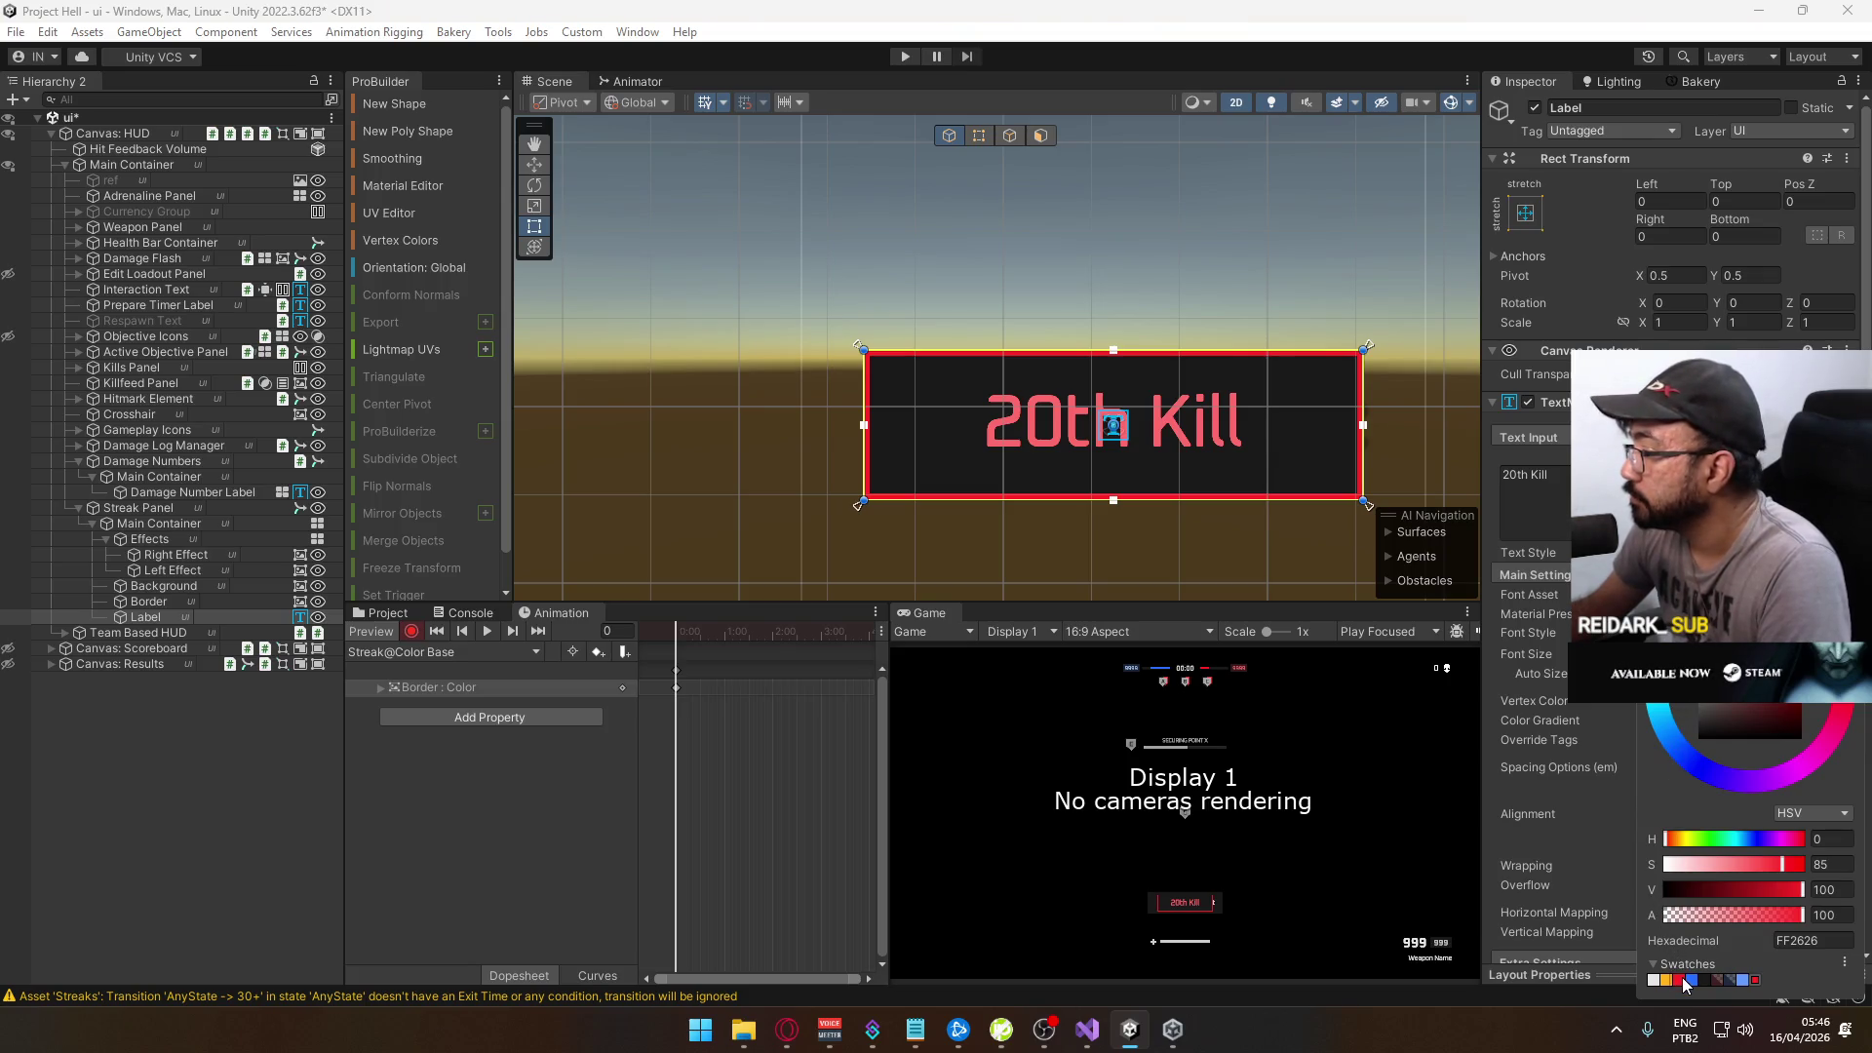
{"action": "key", "text": "Escape"}
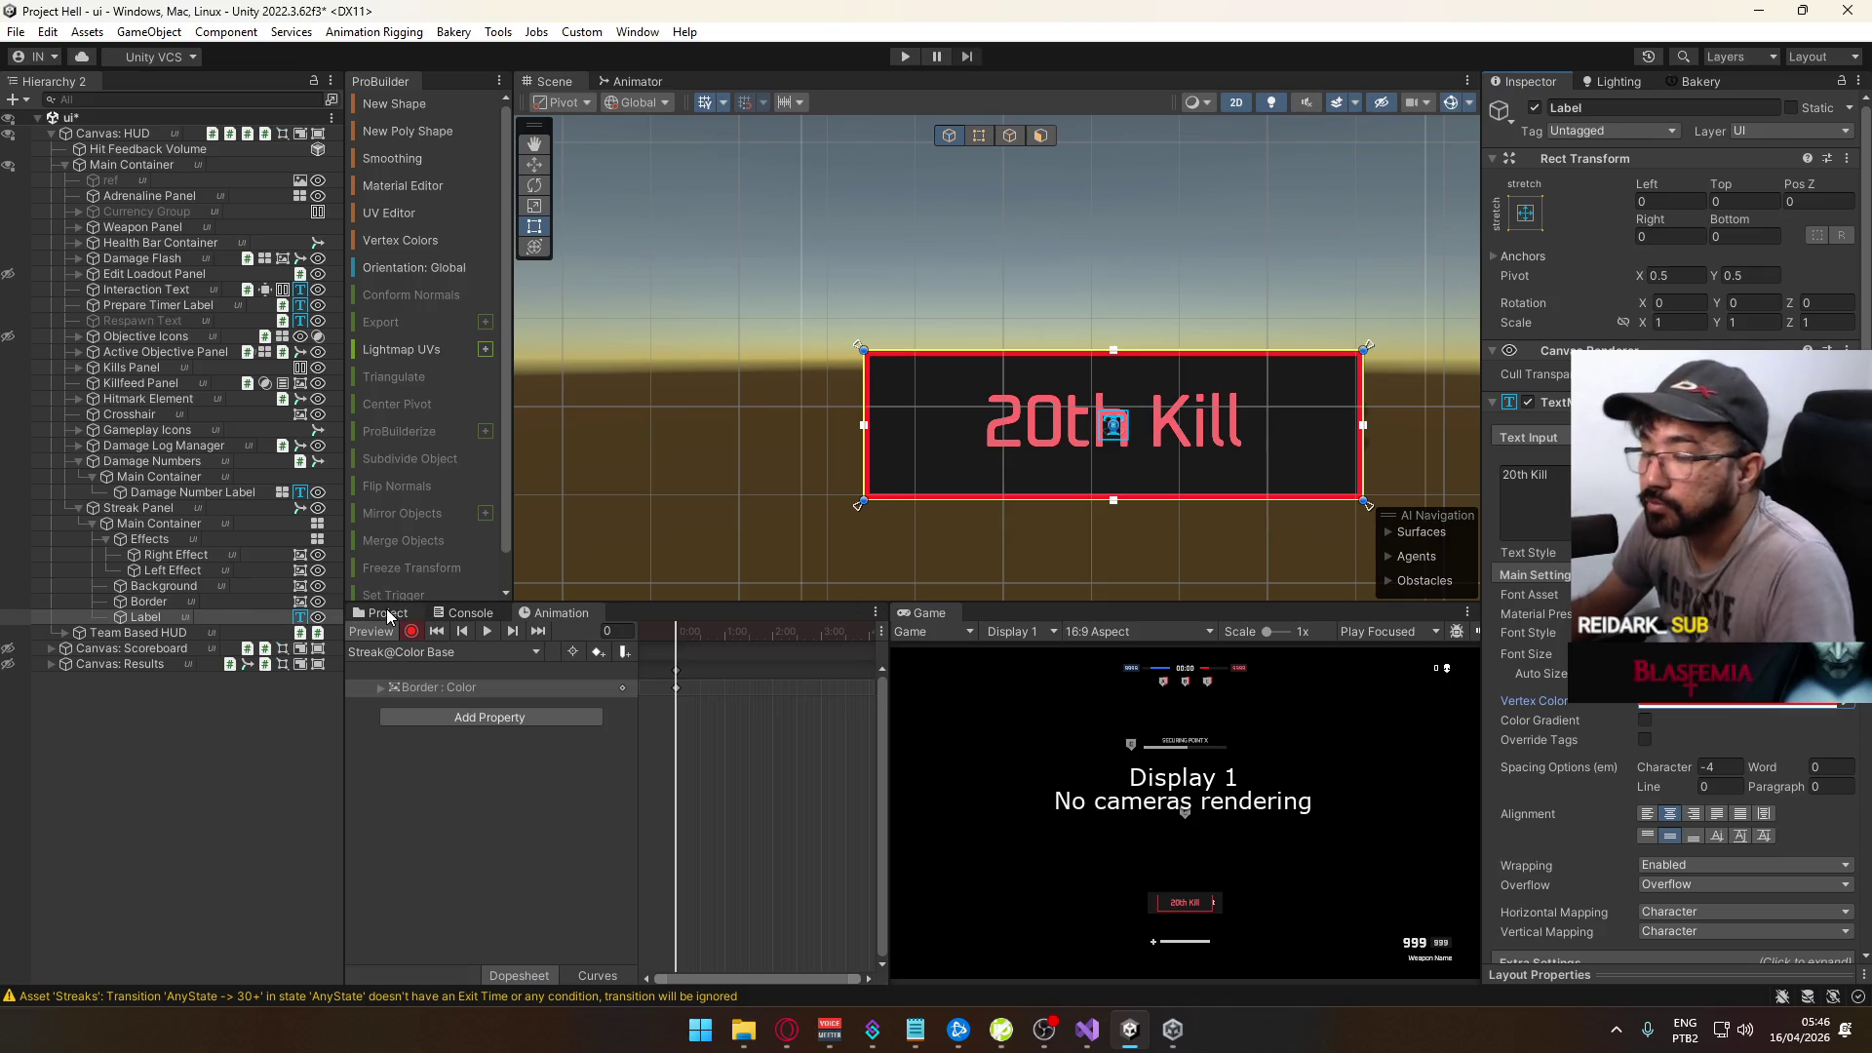
{"action": "left_click", "coordinate": [196, 602]}
{"action": "key", "text": "ctrl+z"}
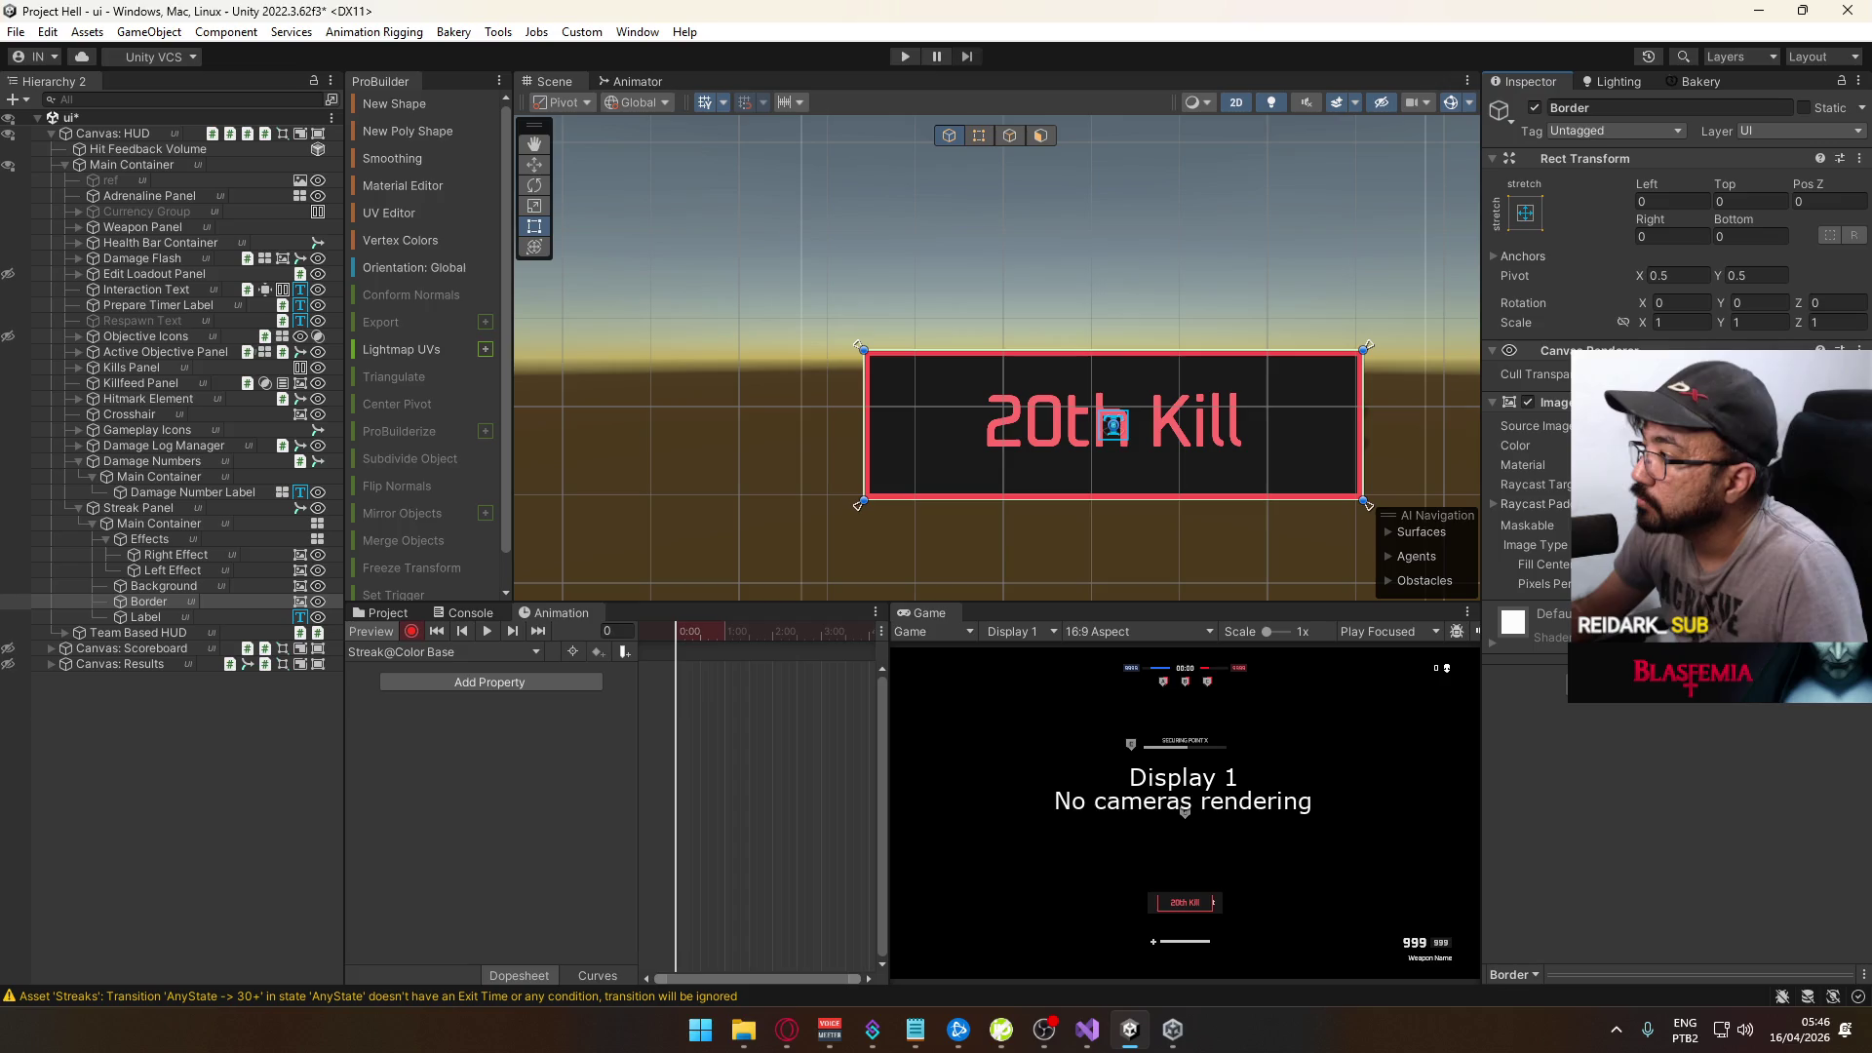
Key the border colour at saturation 78 and a full-brightness deep red label colour.
{"action": "left_click", "coordinate": [1716, 445]}
{"action": "left_click_drag", "start_coordinate": [1775, 778], "coordinate": [1776, 774]}
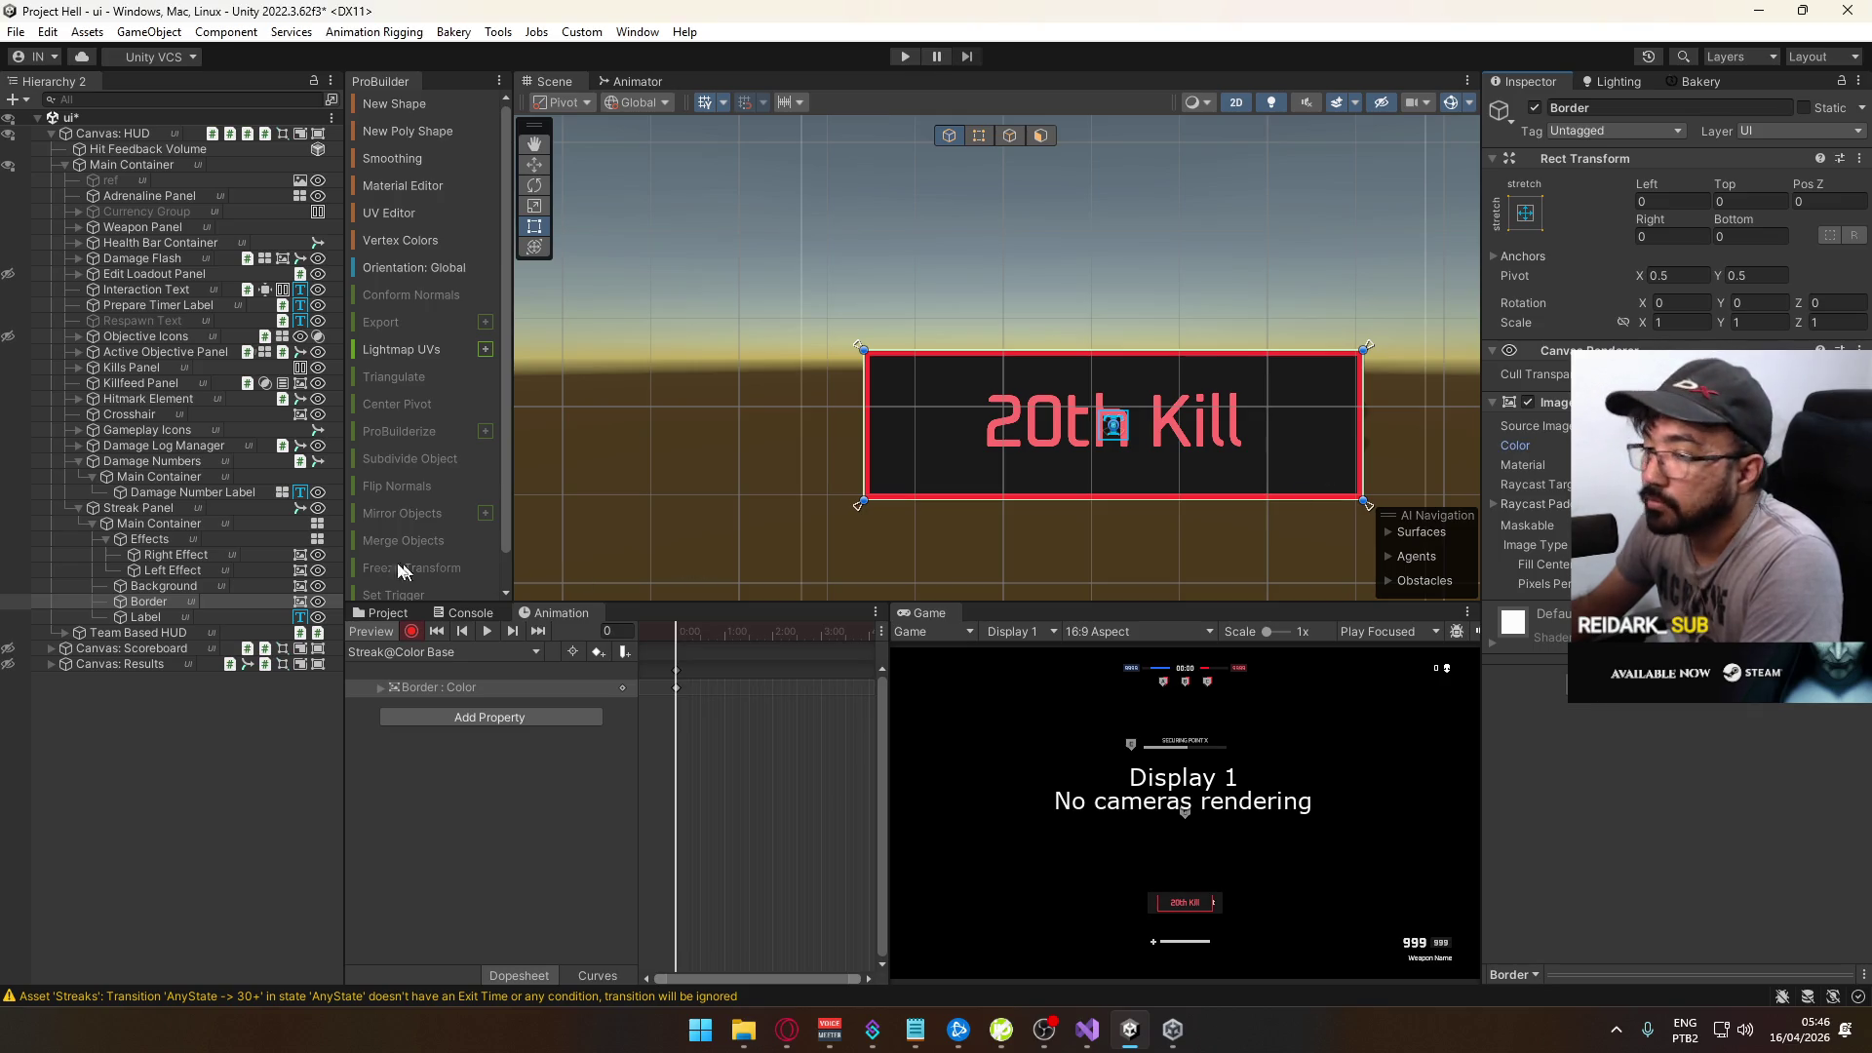
{"action": "left_click", "coordinate": [156, 616]}
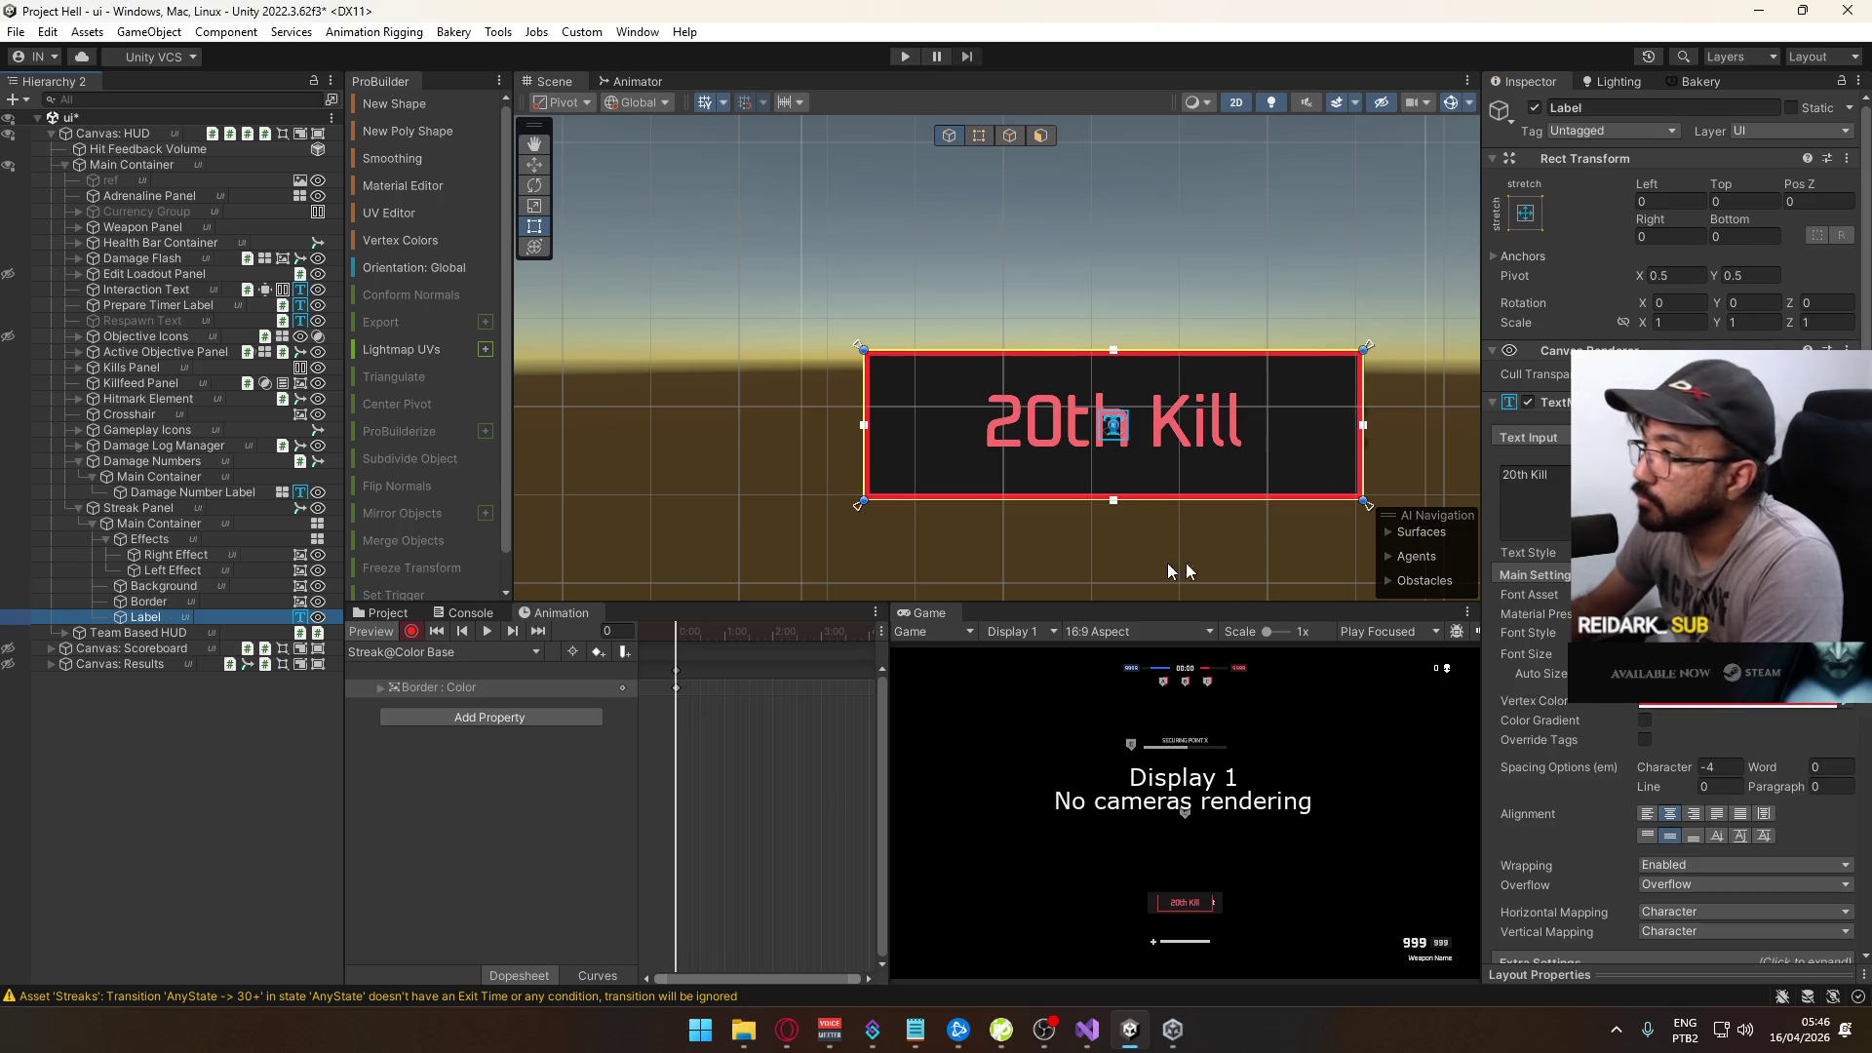
{"action": "left_click", "coordinate": [1745, 700]}
{"action": "mouse_move", "coordinate": [1740, 760]}
{"action": "left_mouse_down"}
{"action": "mouse_move", "coordinate": [1745, 709]}
{"action": "mouse_move", "coordinate": [1730, 710]}
{"action": "mouse_move", "coordinate": [1794, 641]}
{"action": "left_mouse_up"}
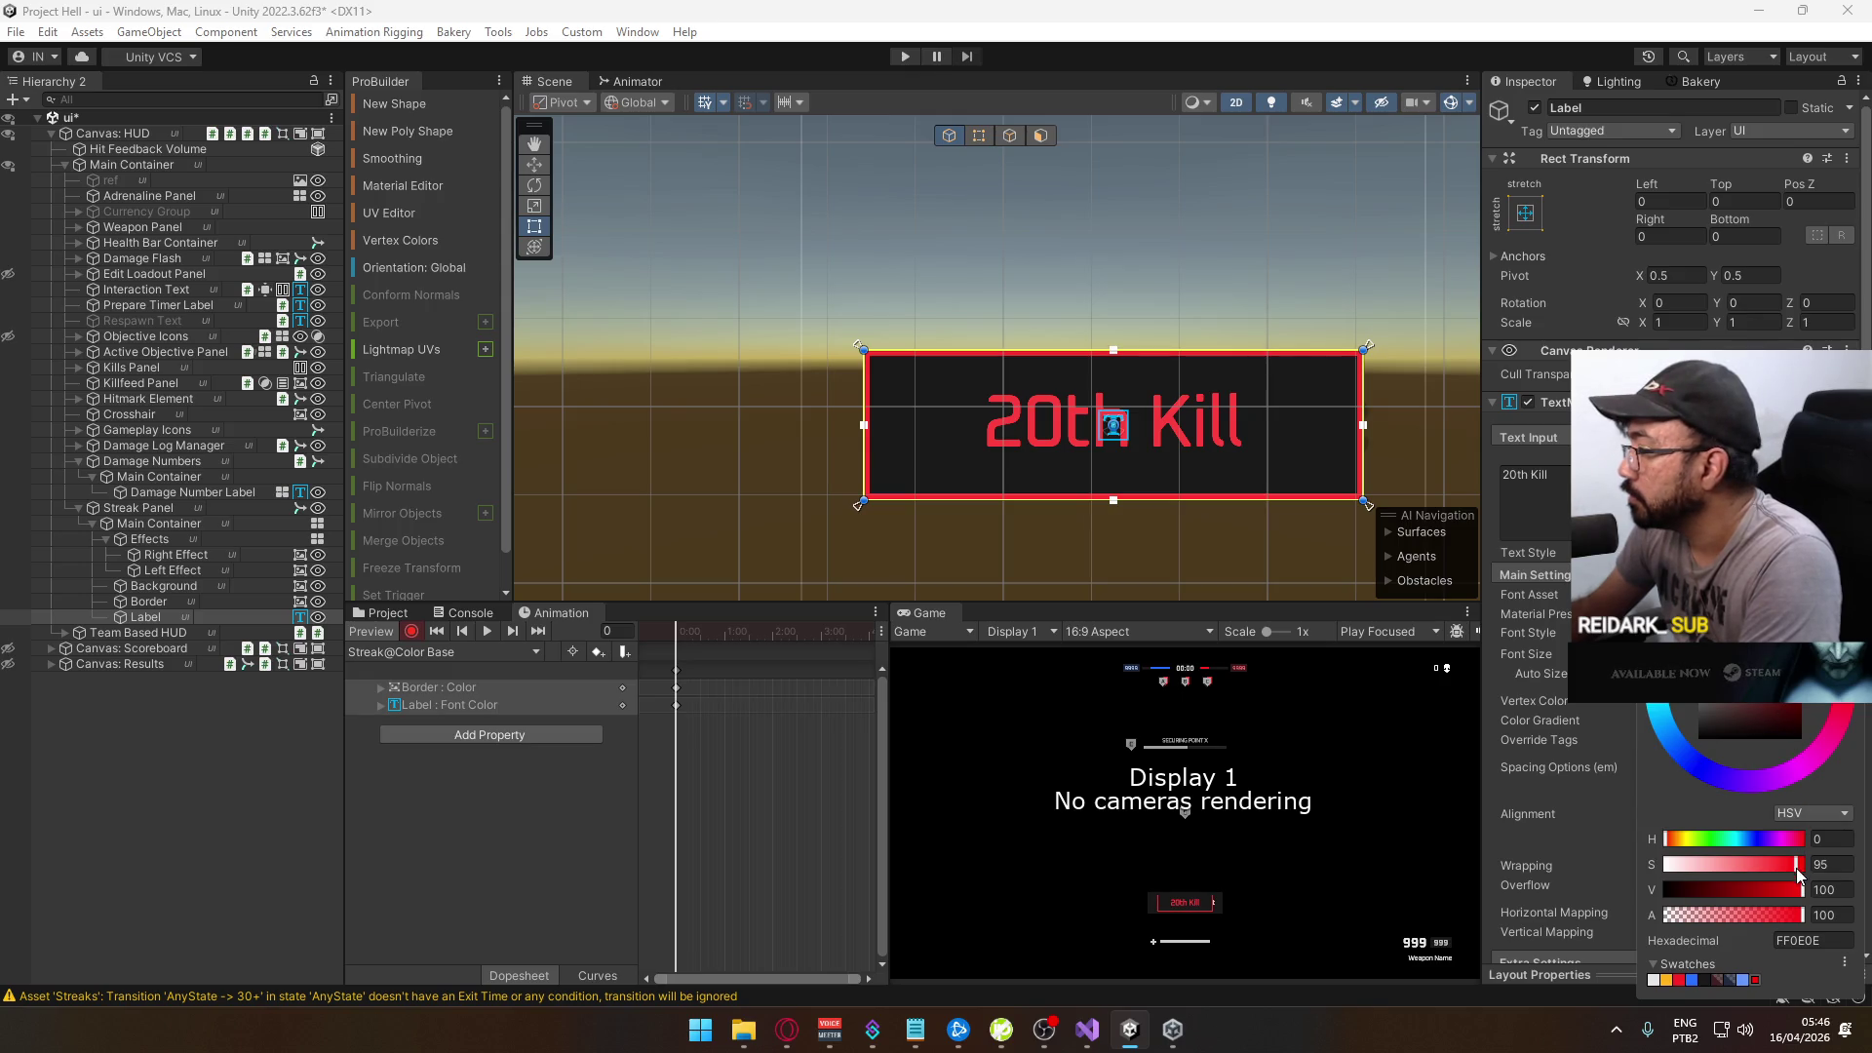
{"action": "mouse_move", "coordinate": [1801, 890]}
{"action": "left_mouse_down"}
{"action": "mouse_move", "coordinate": [1755, 885]}
{"action": "mouse_move", "coordinate": [1802, 889]}
{"action": "mouse_move", "coordinate": [1792, 861]}
{"action": "left_mouse_up"}
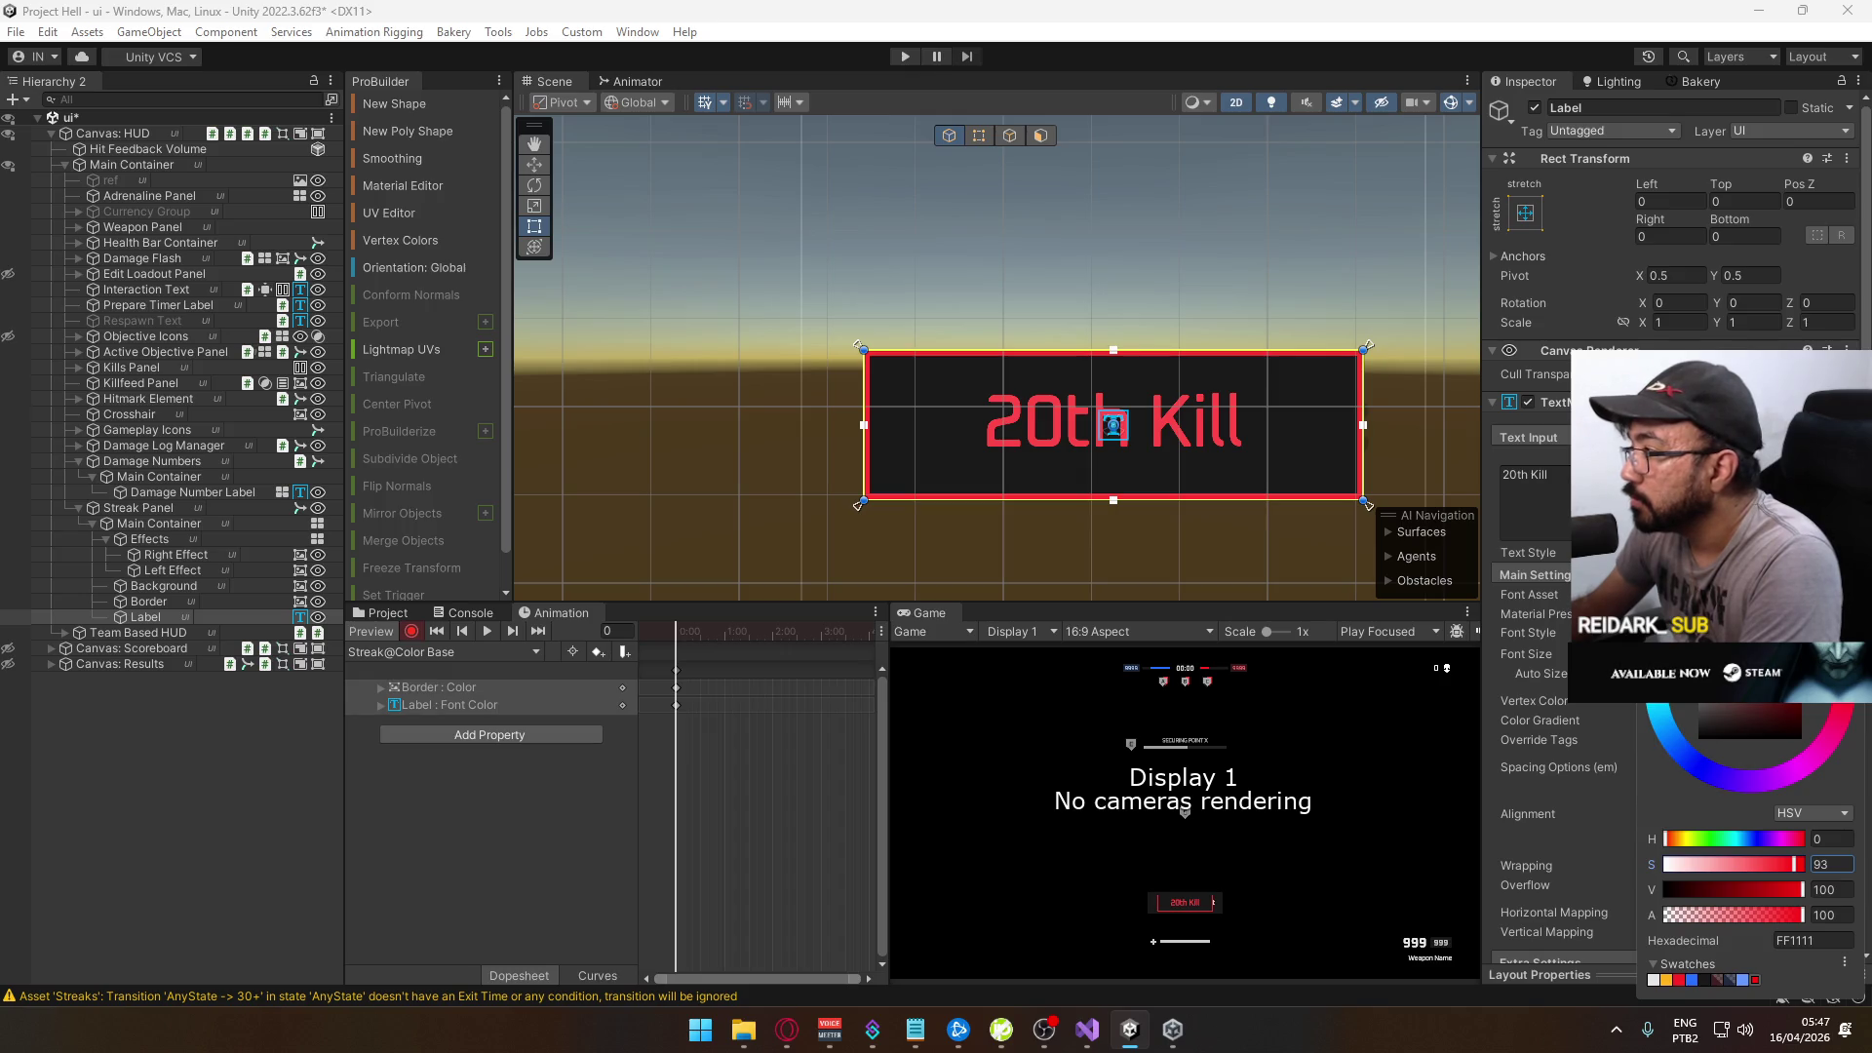
Lighten the border red to saturation 74 and preview the Streak@Color Base keys.
{"action": "left_click", "coordinate": [195, 600]}
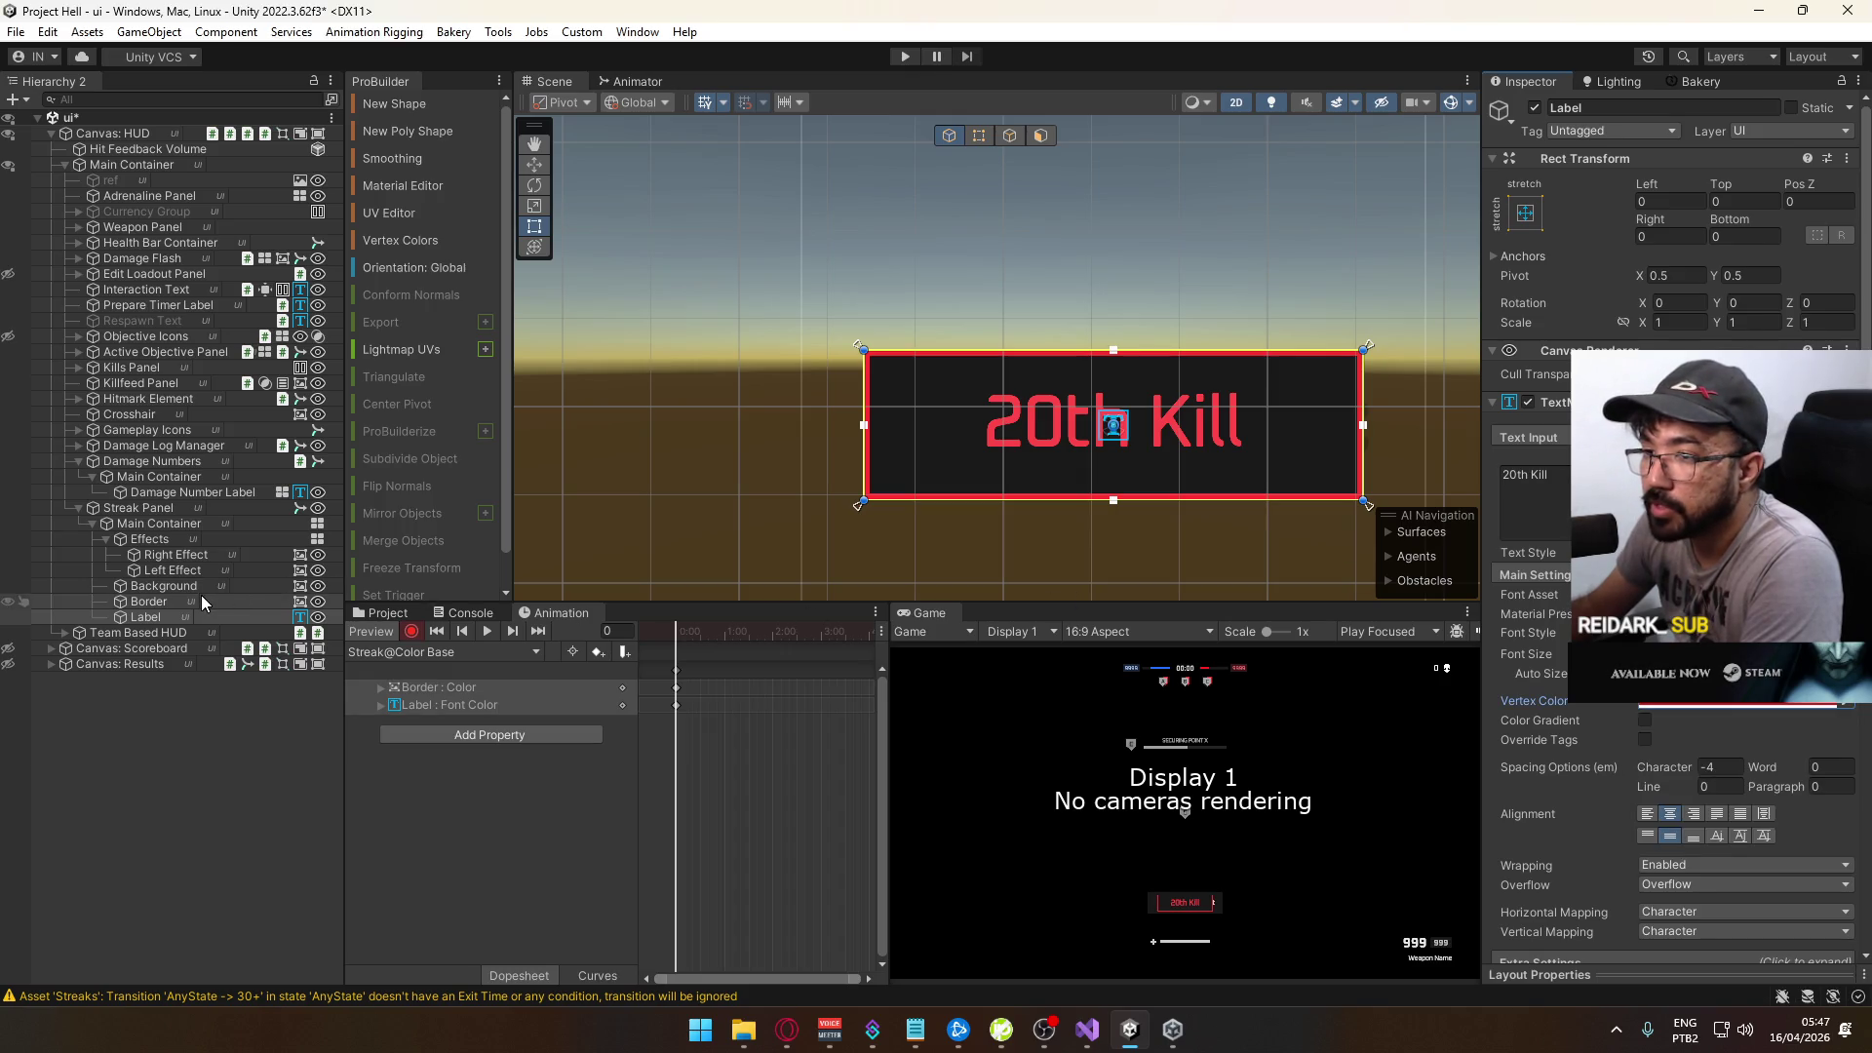
{"action": "left_click", "coordinate": [1745, 446]}
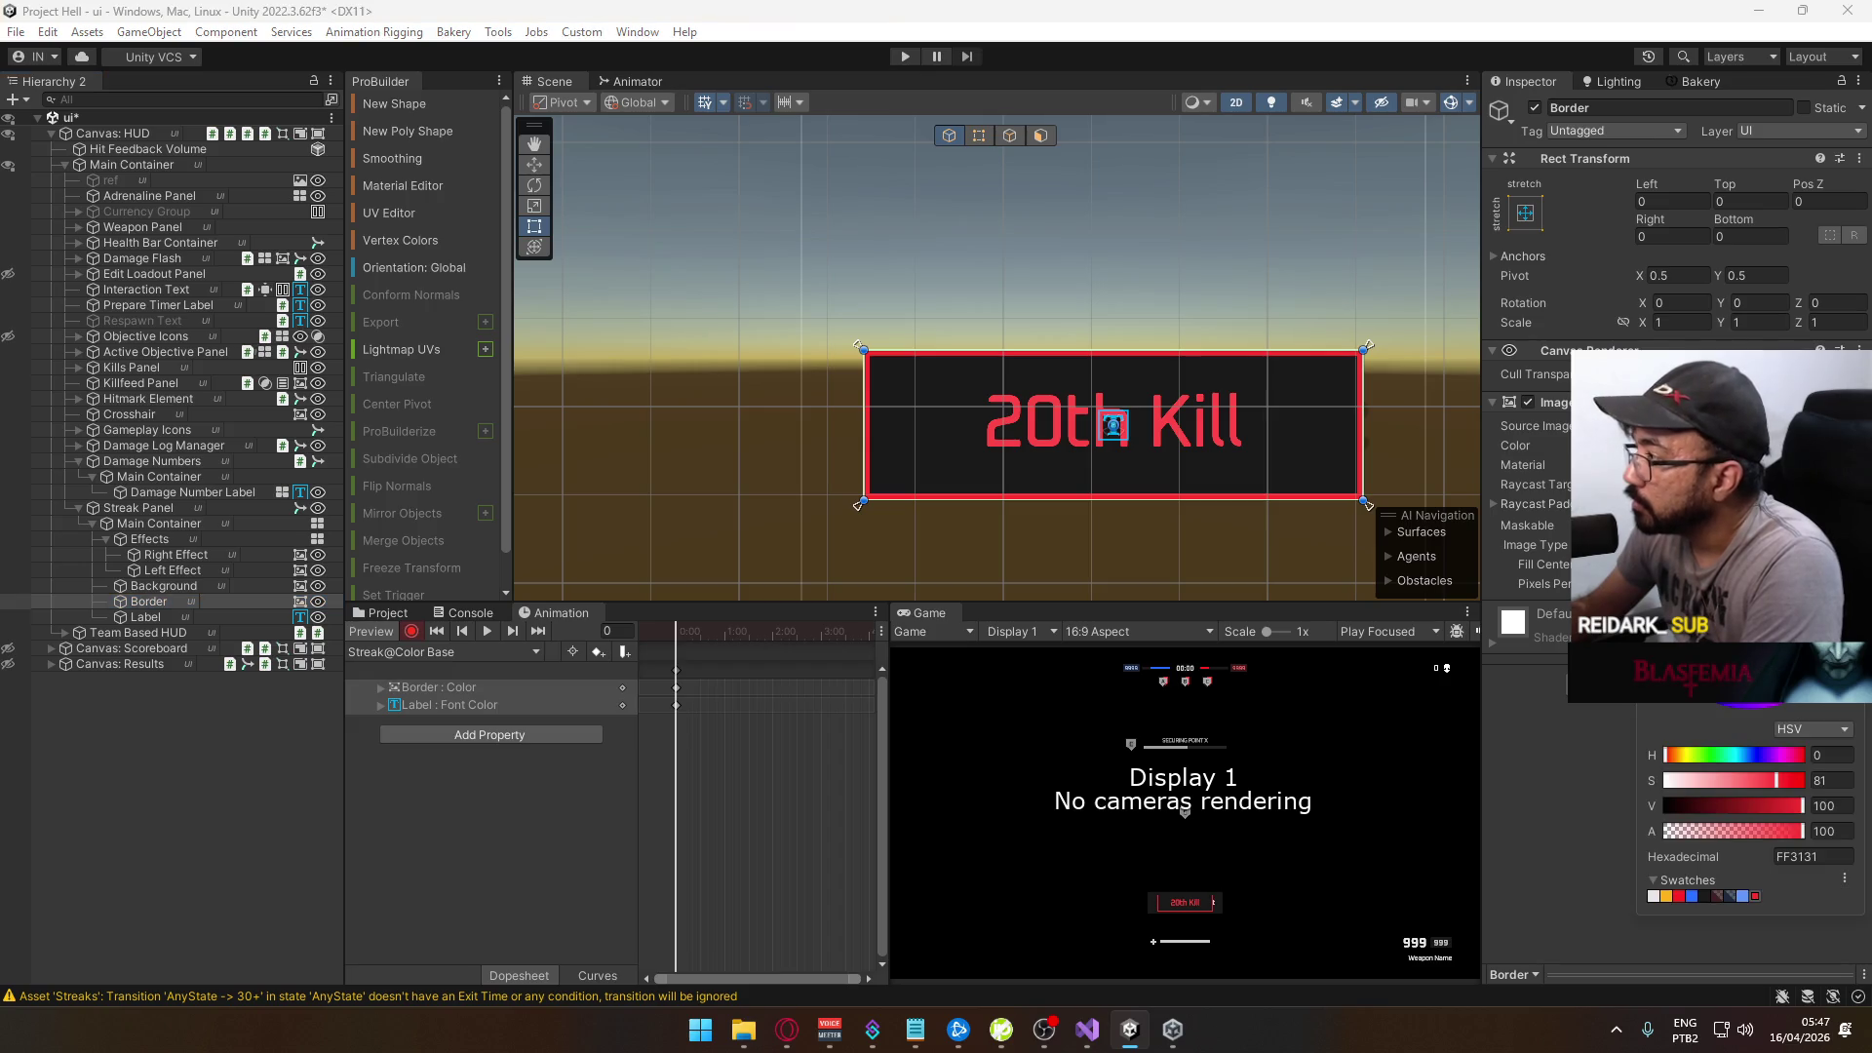
{"action": "left_click_drag", "start_coordinate": [1776, 776], "coordinate": [1769, 776]}
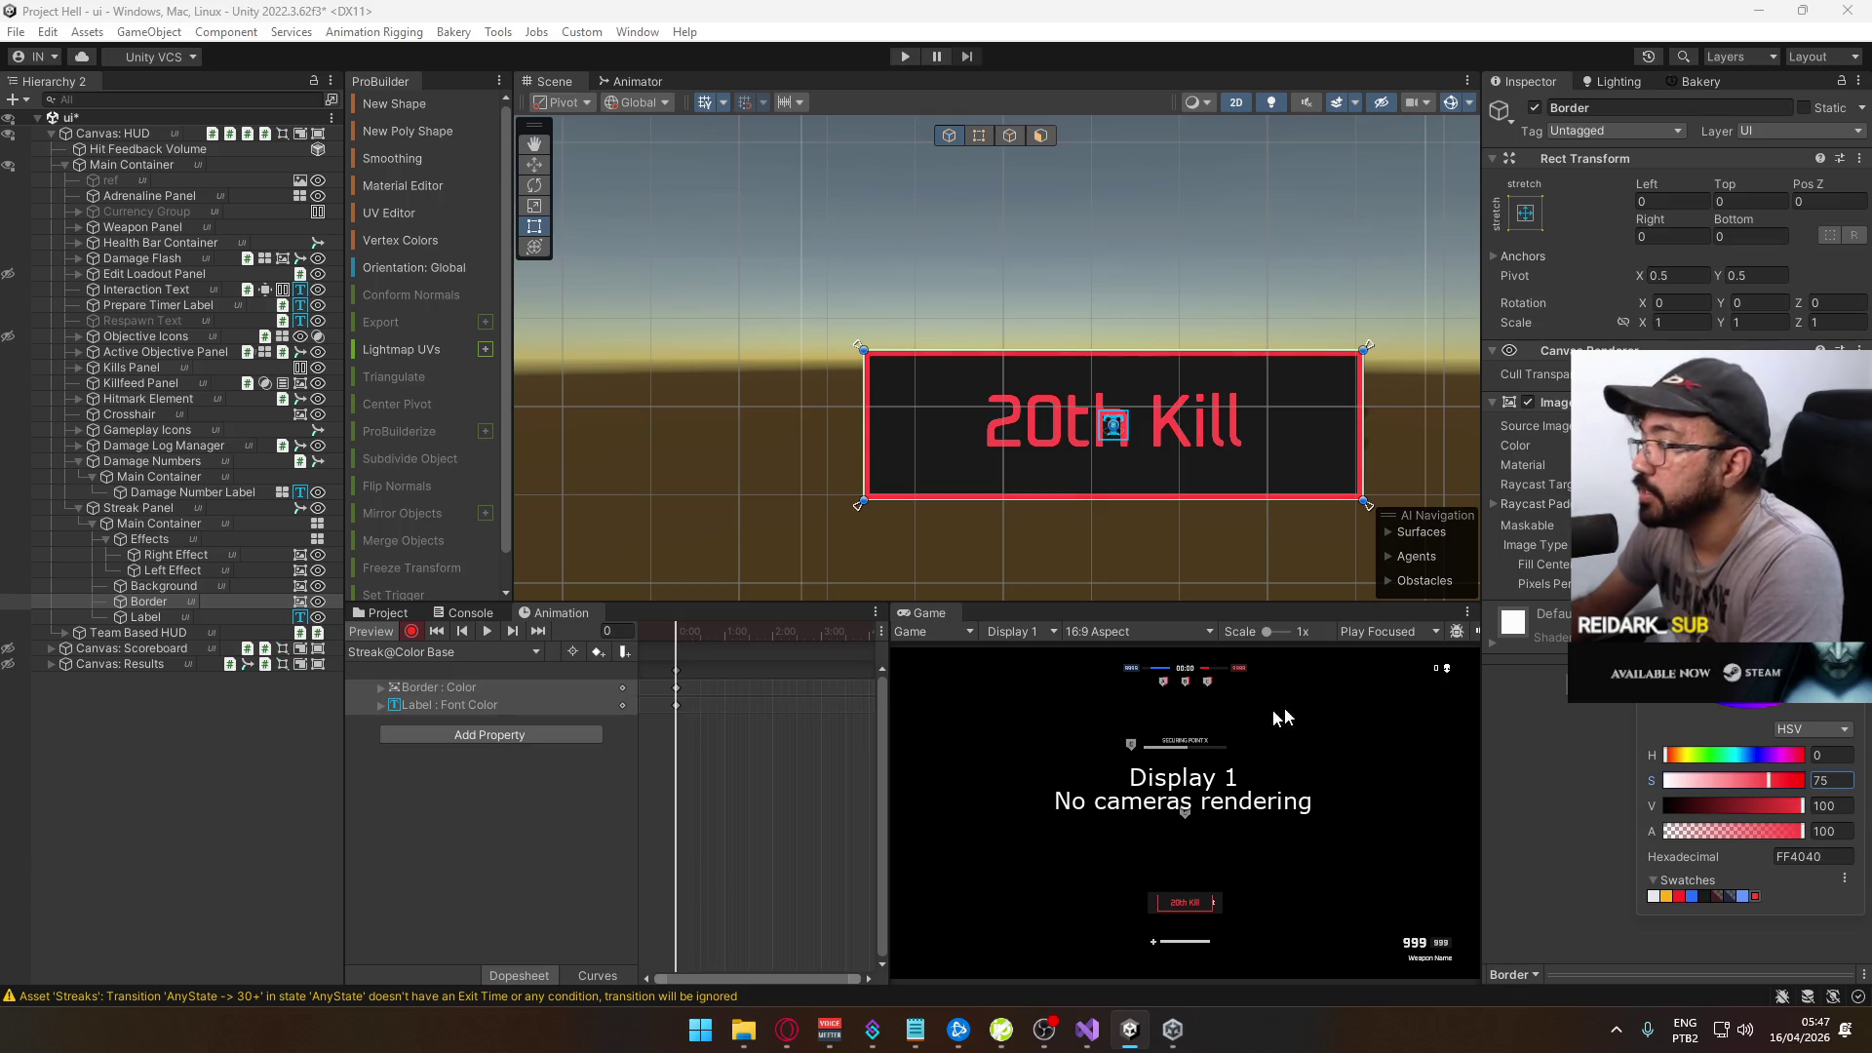
{"action": "left_click", "coordinate": [452, 650]}
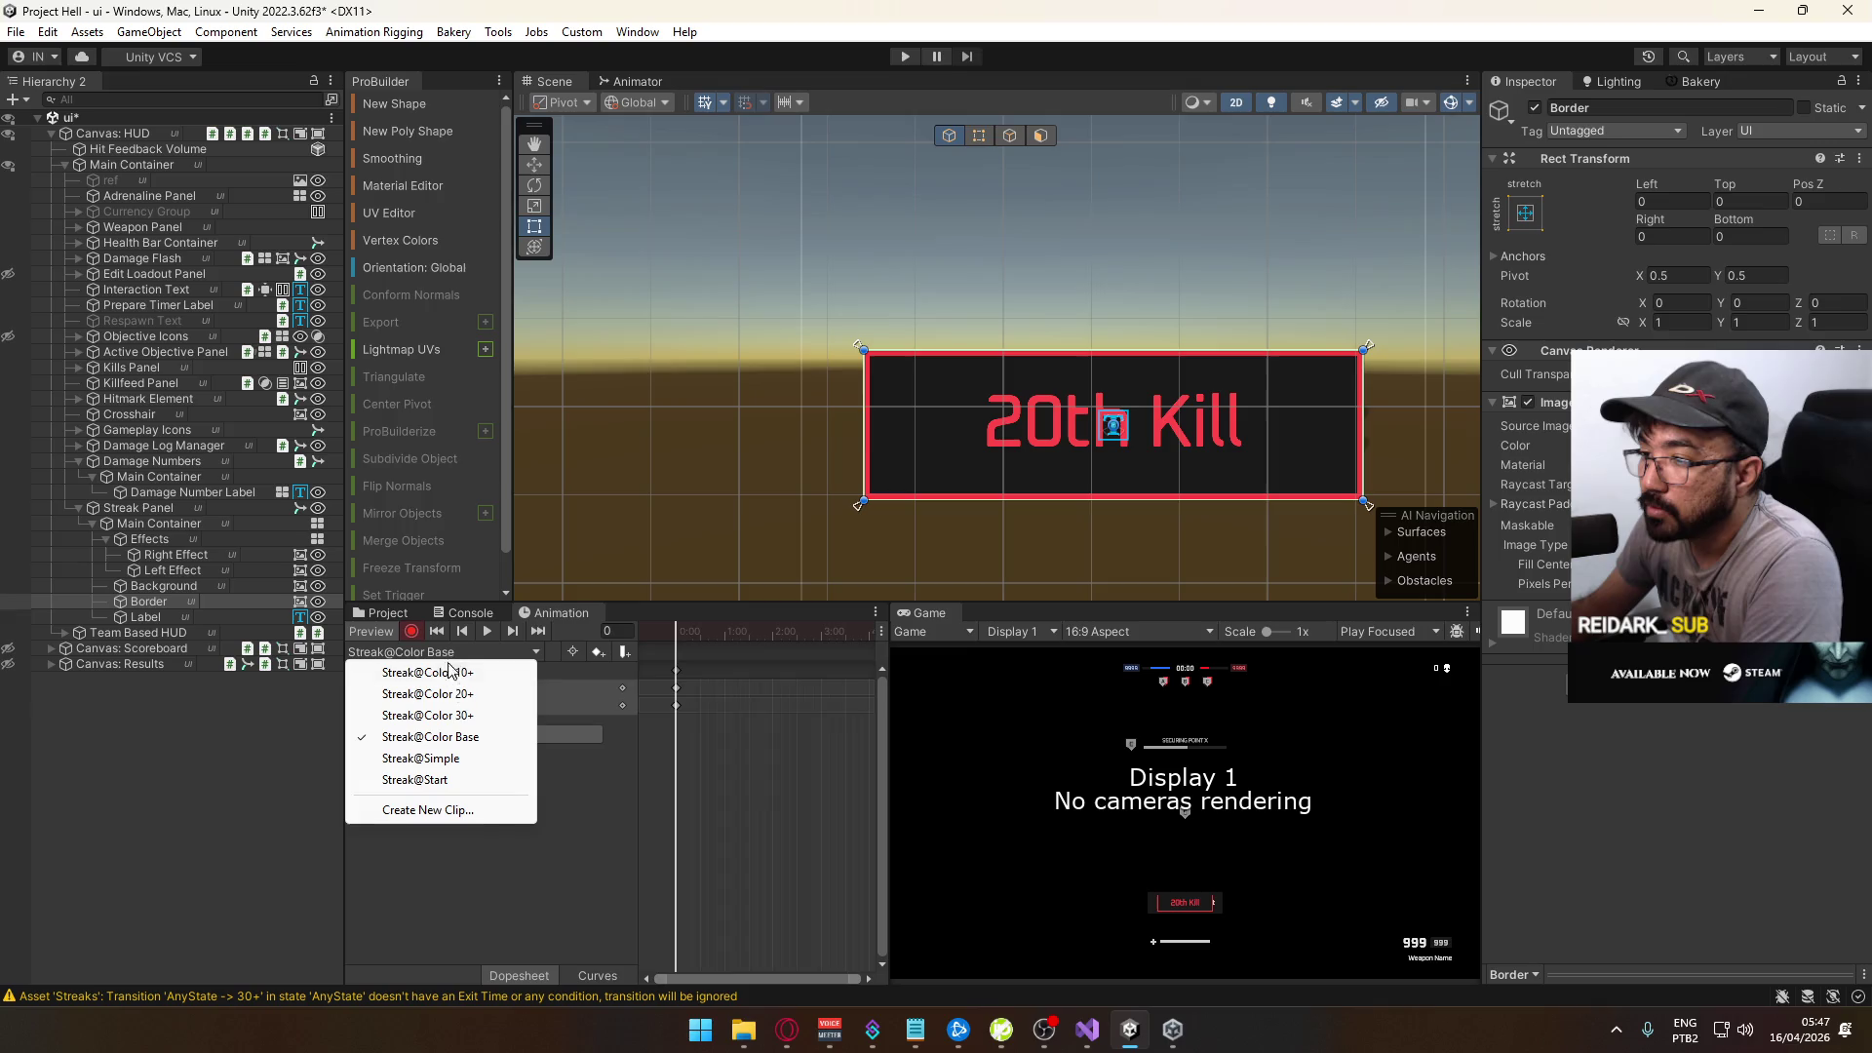
{"action": "left_click", "coordinate": [454, 740]}
{"action": "mouse_move", "coordinate": [681, 631]}
{"action": "left_mouse_down"}
{"action": "mouse_move", "coordinate": [765, 634]}
{"action": "mouse_move", "coordinate": [557, 611]}
{"action": "left_mouse_up"}
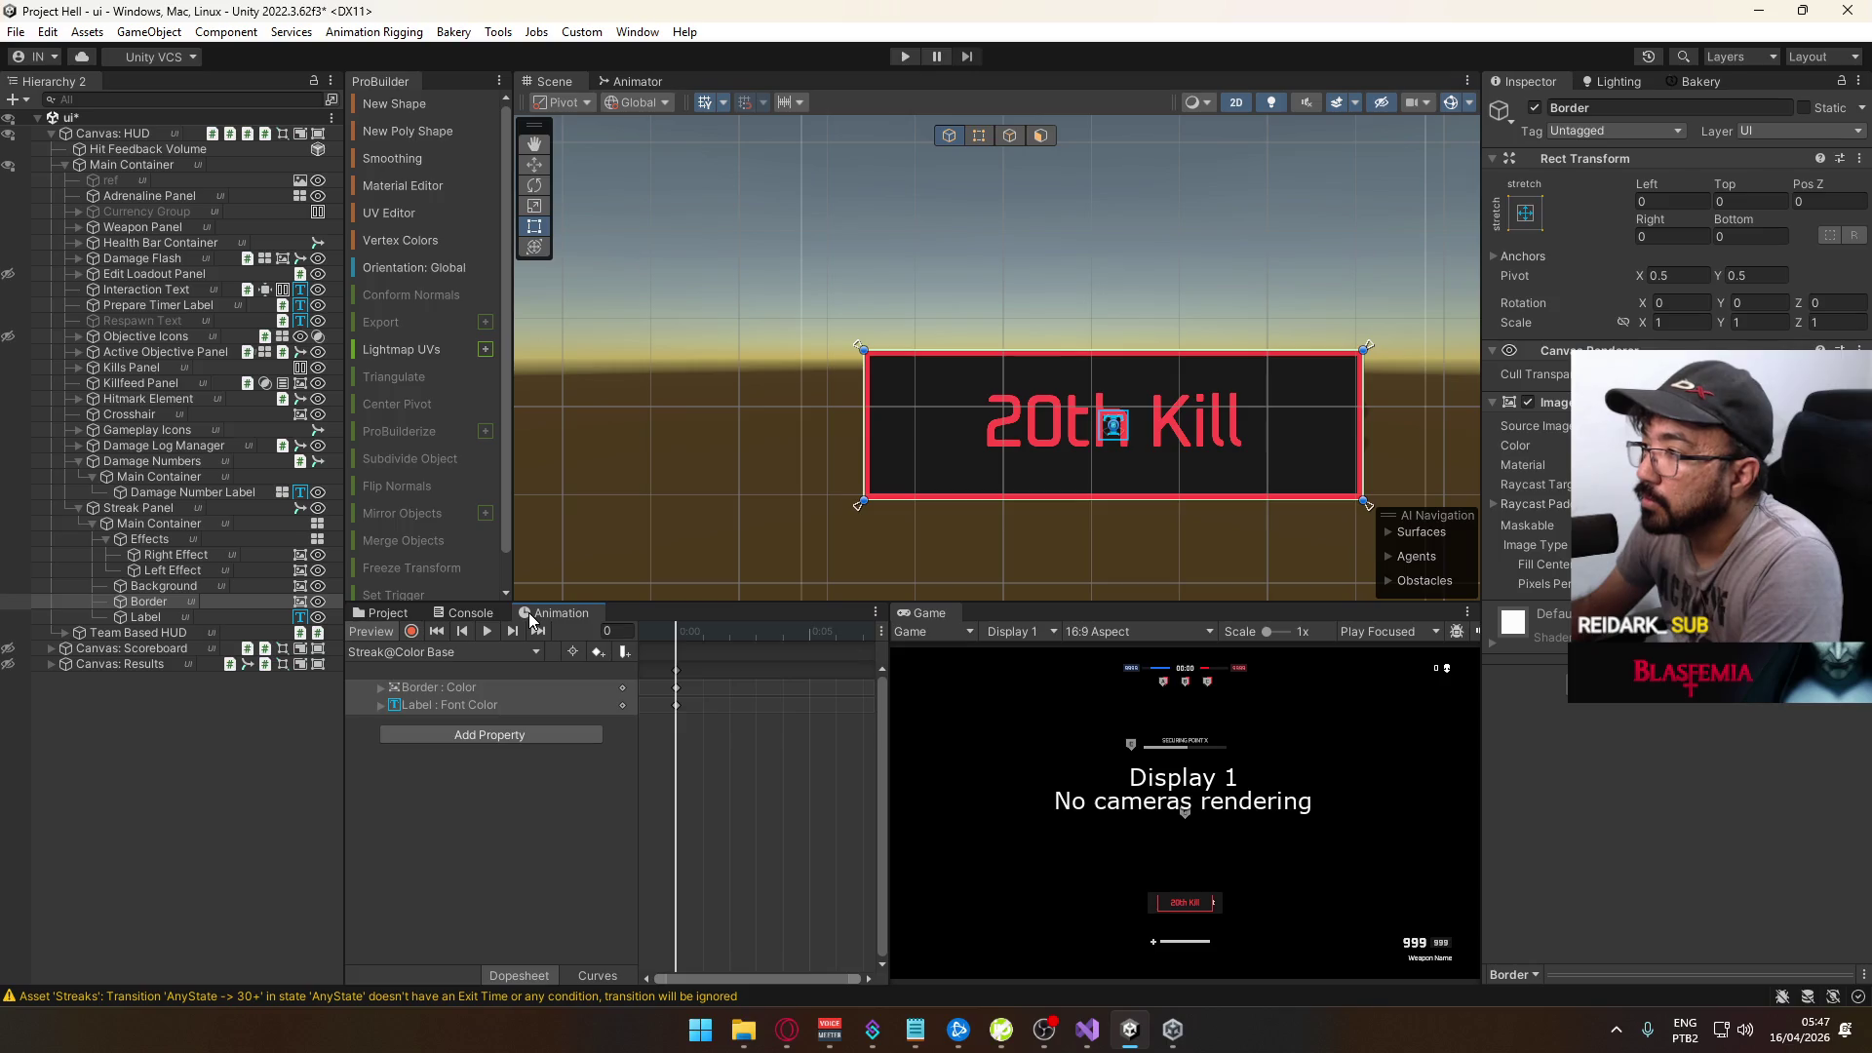
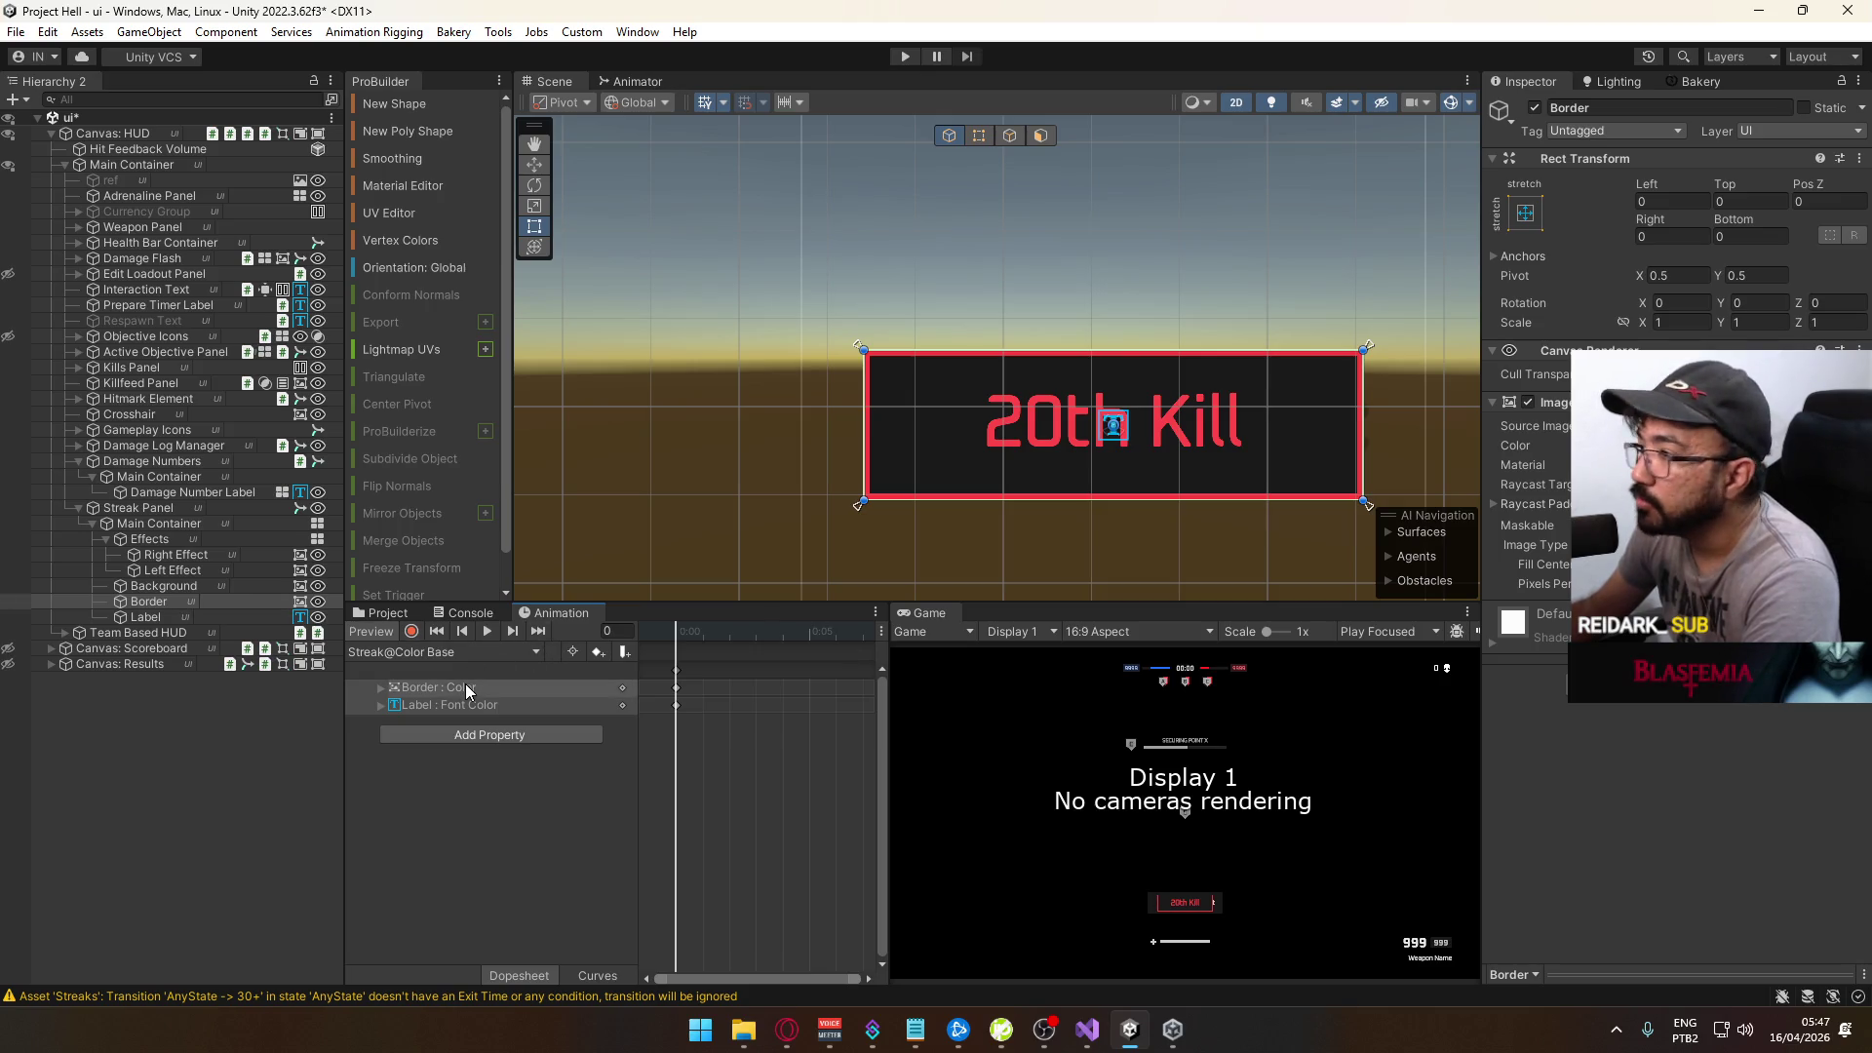
Switch to the Streak@Color 10+ clip and delete all of its keyframes.
{"action": "left_click", "coordinate": [477, 652]}
{"action": "key", "text": "Escape"}
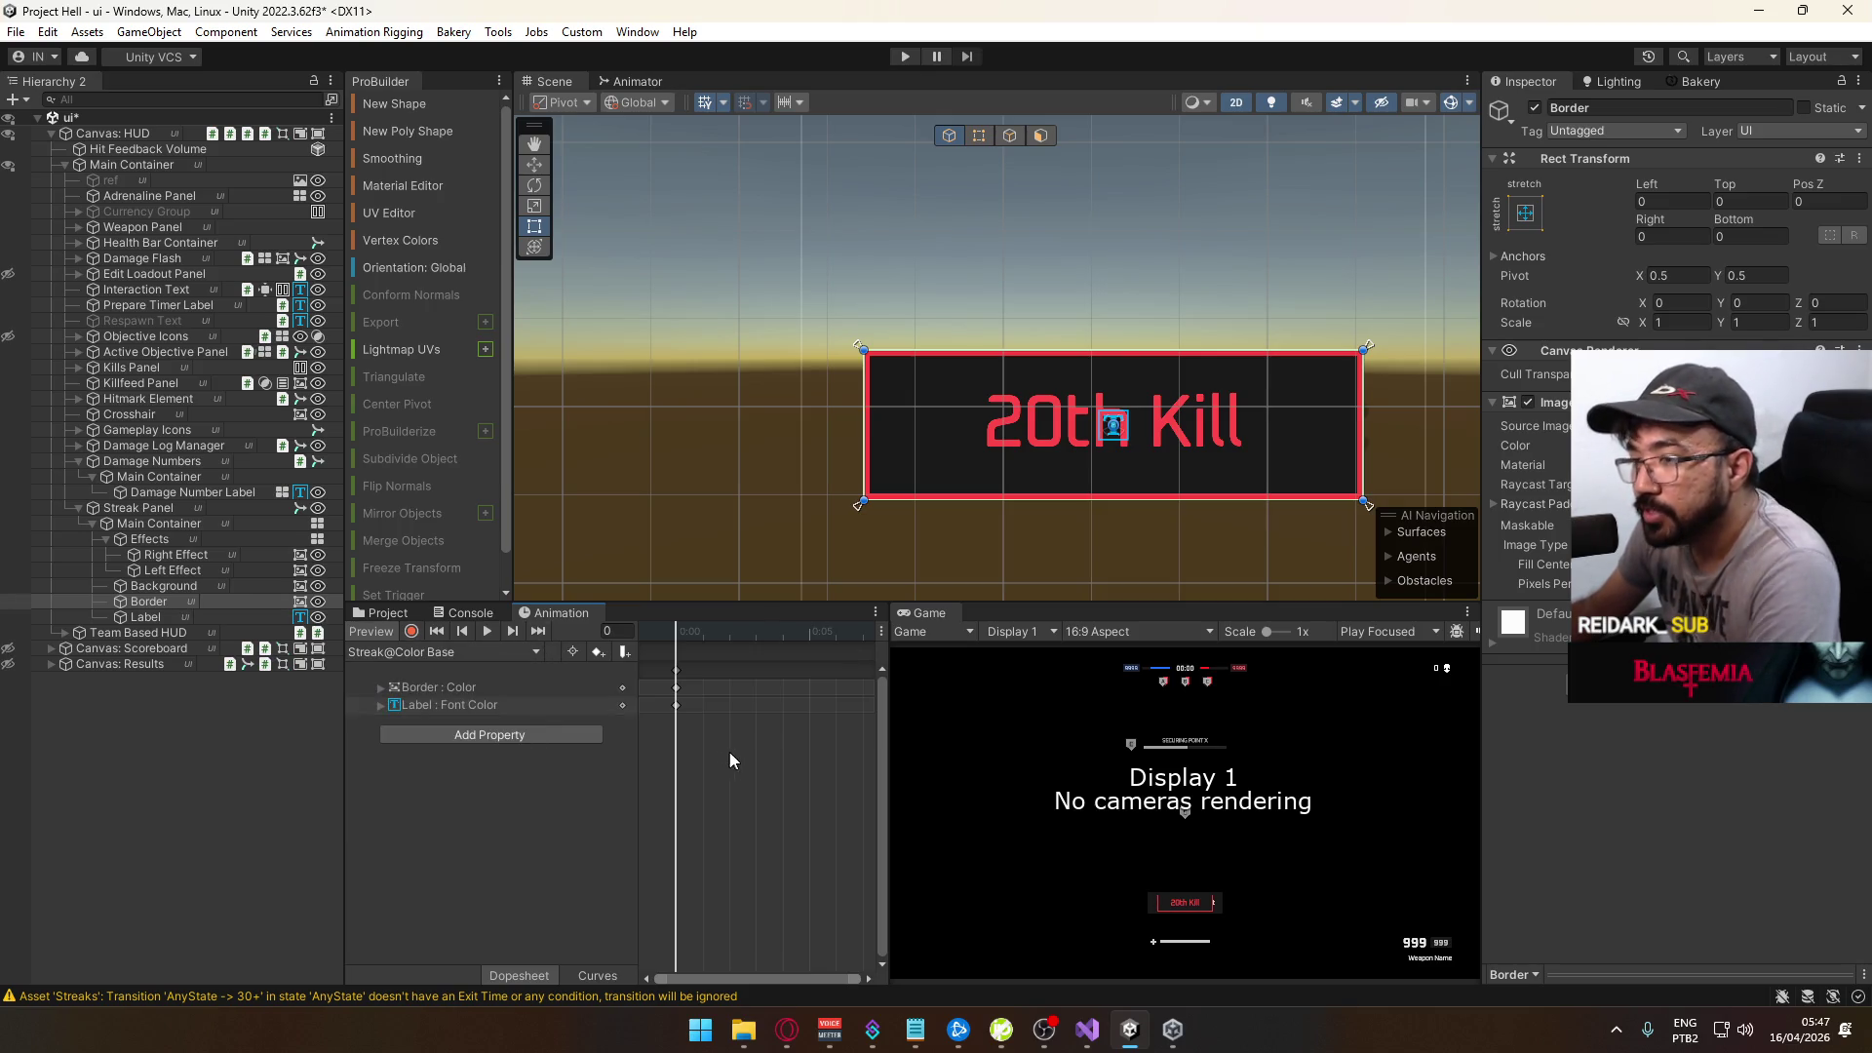
{"action": "left_click", "coordinate": [462, 650]}
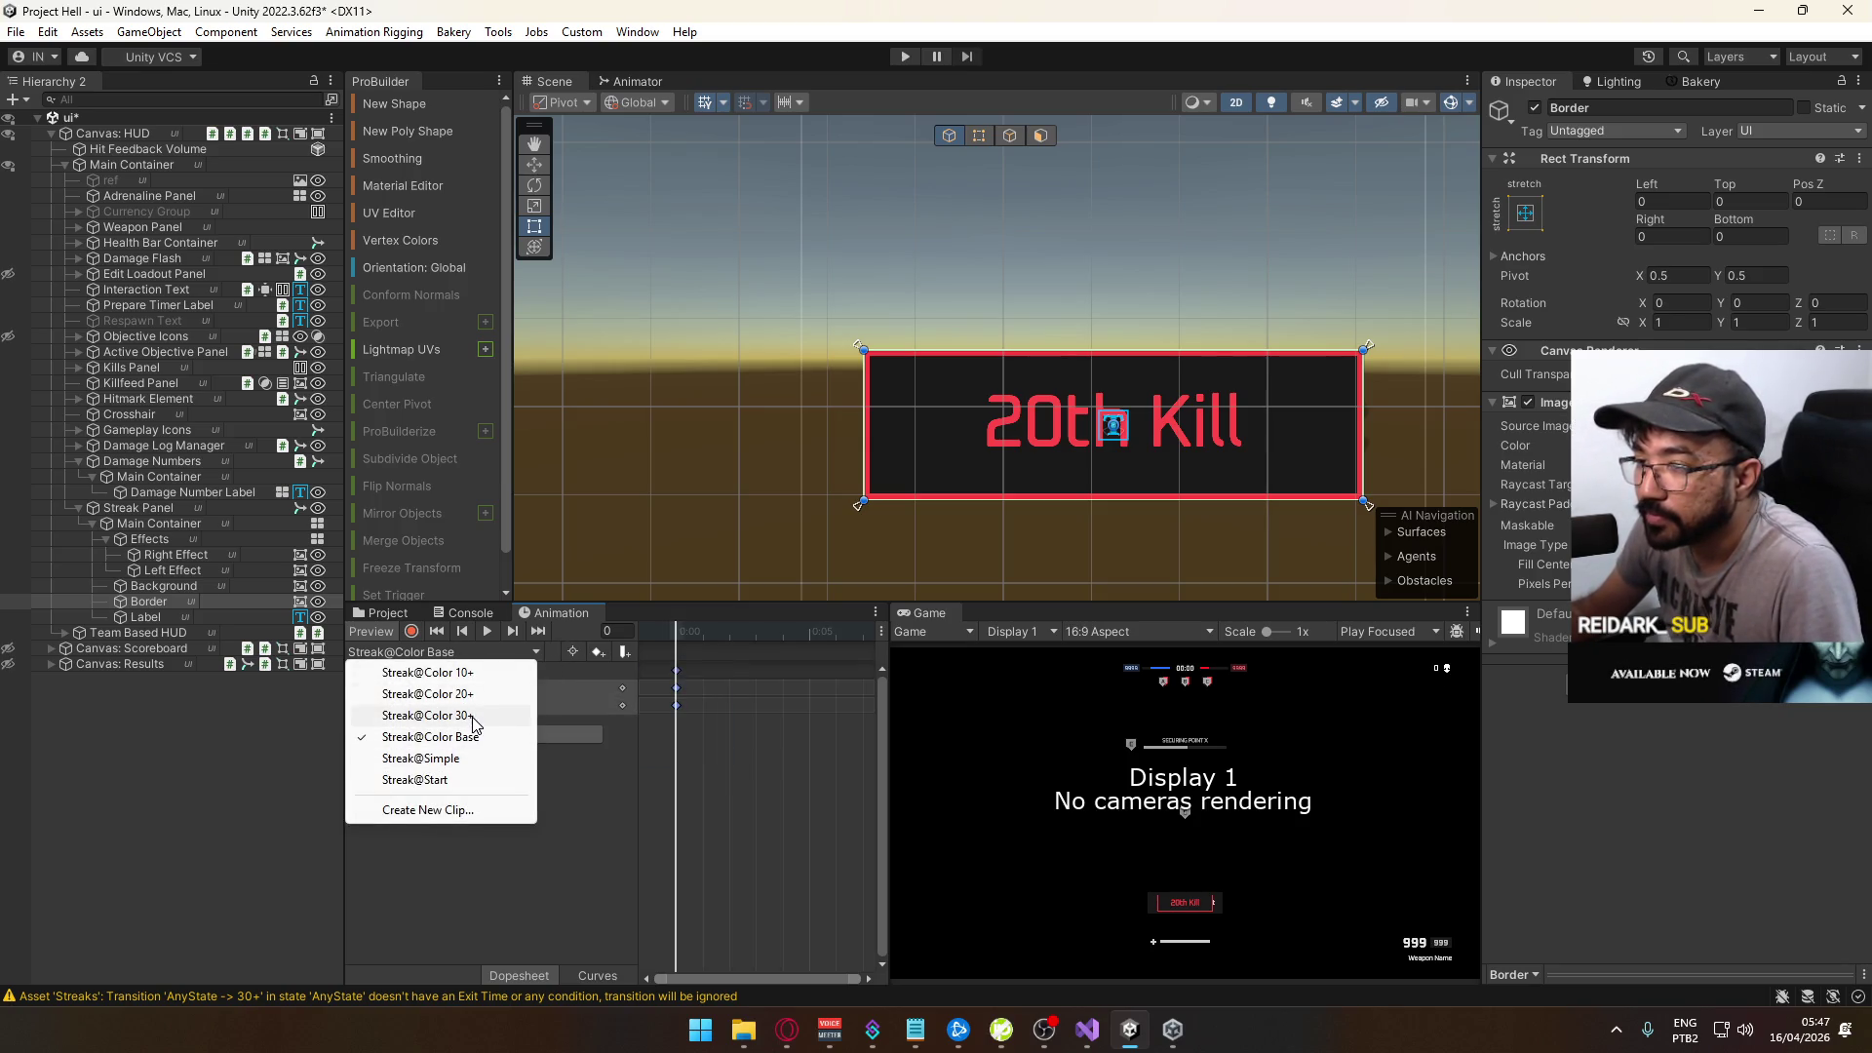
{"action": "left_click", "coordinate": [458, 673]}
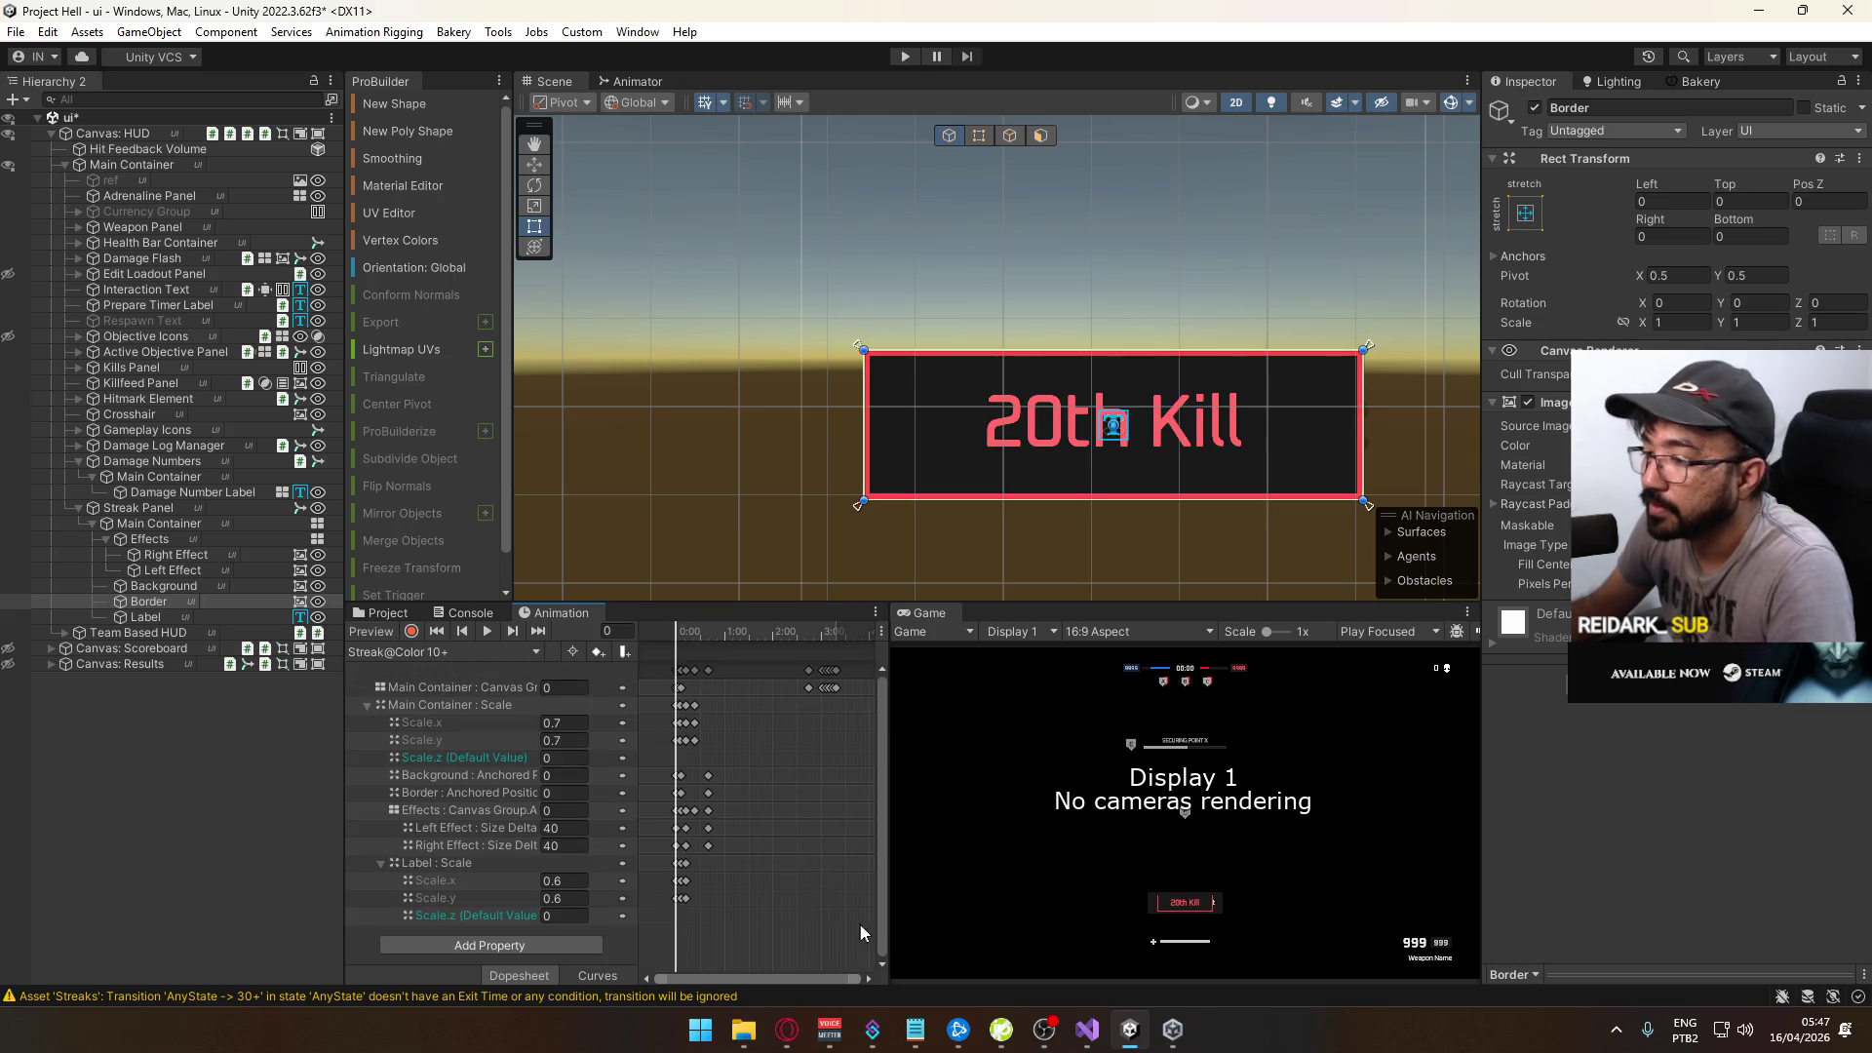
{"action": "left_click_drag", "start_coordinate": [856, 922], "coordinate": [648, 663]}
{"action": "key", "text": "Delete"}
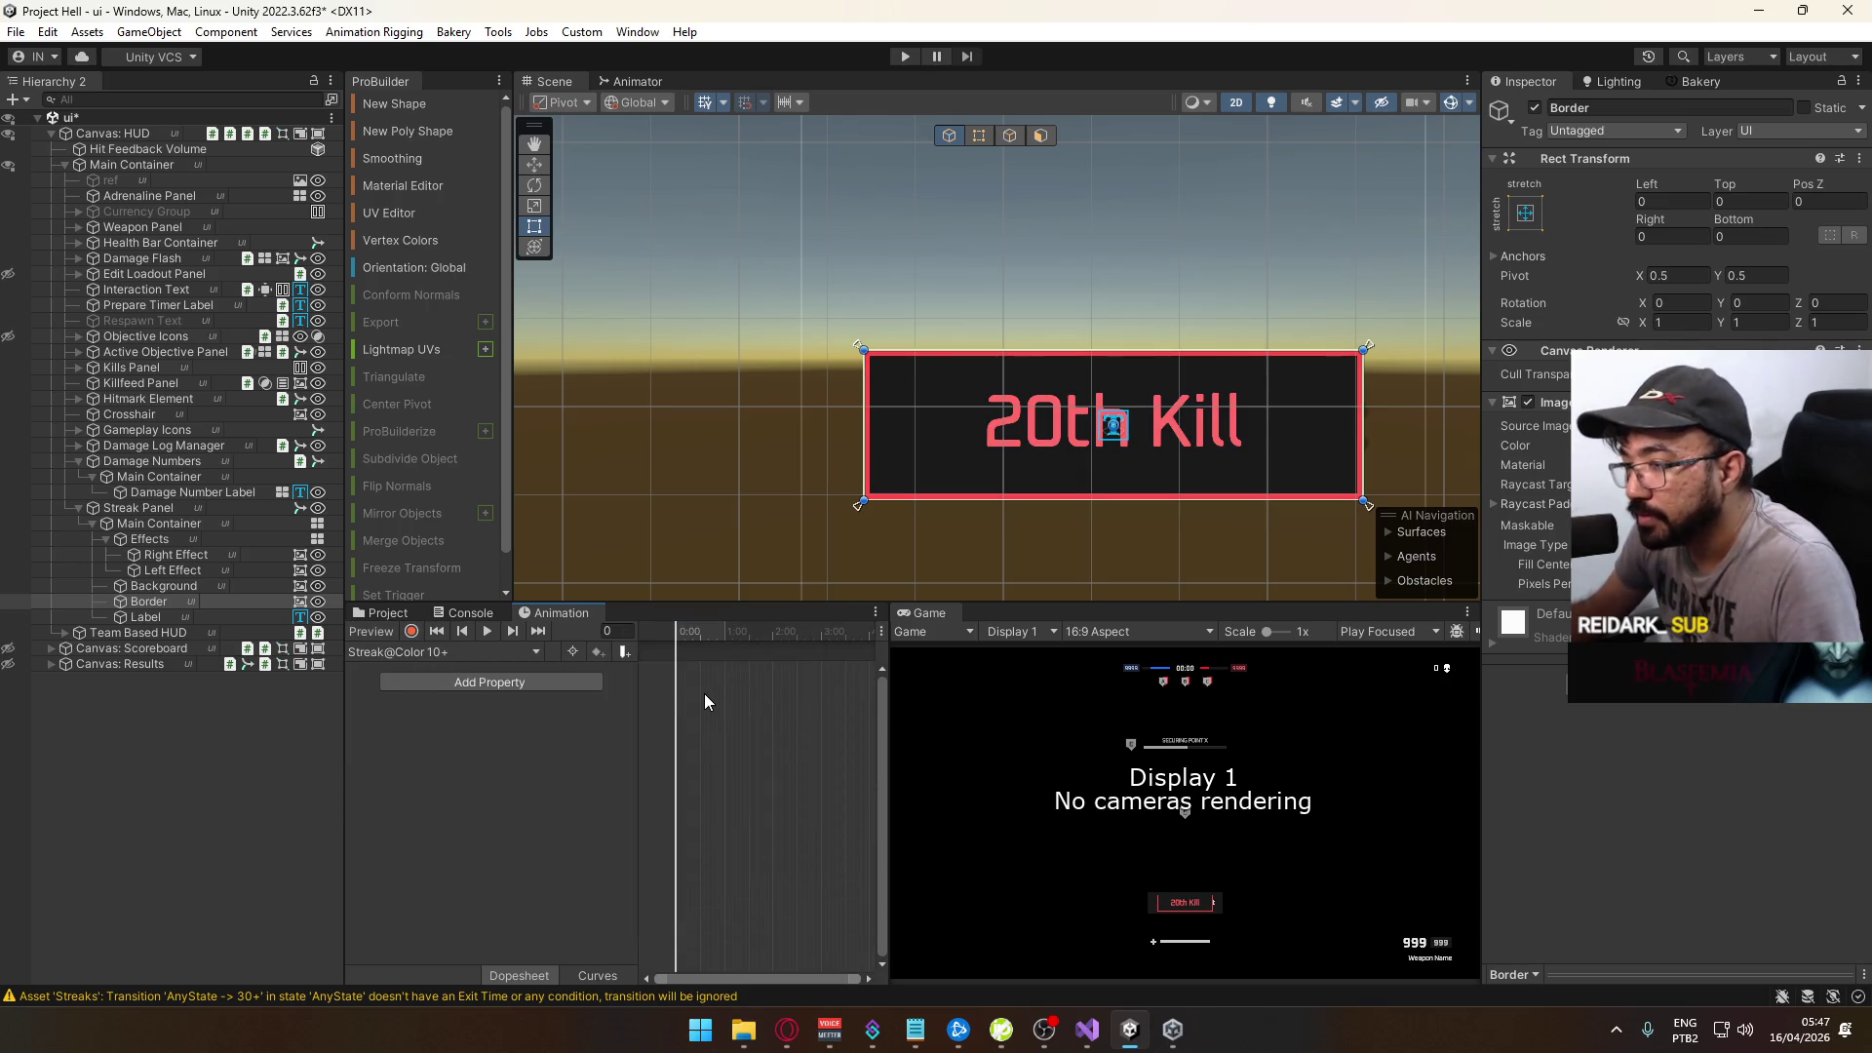
{"action": "key", "text": "ctrl+z"}
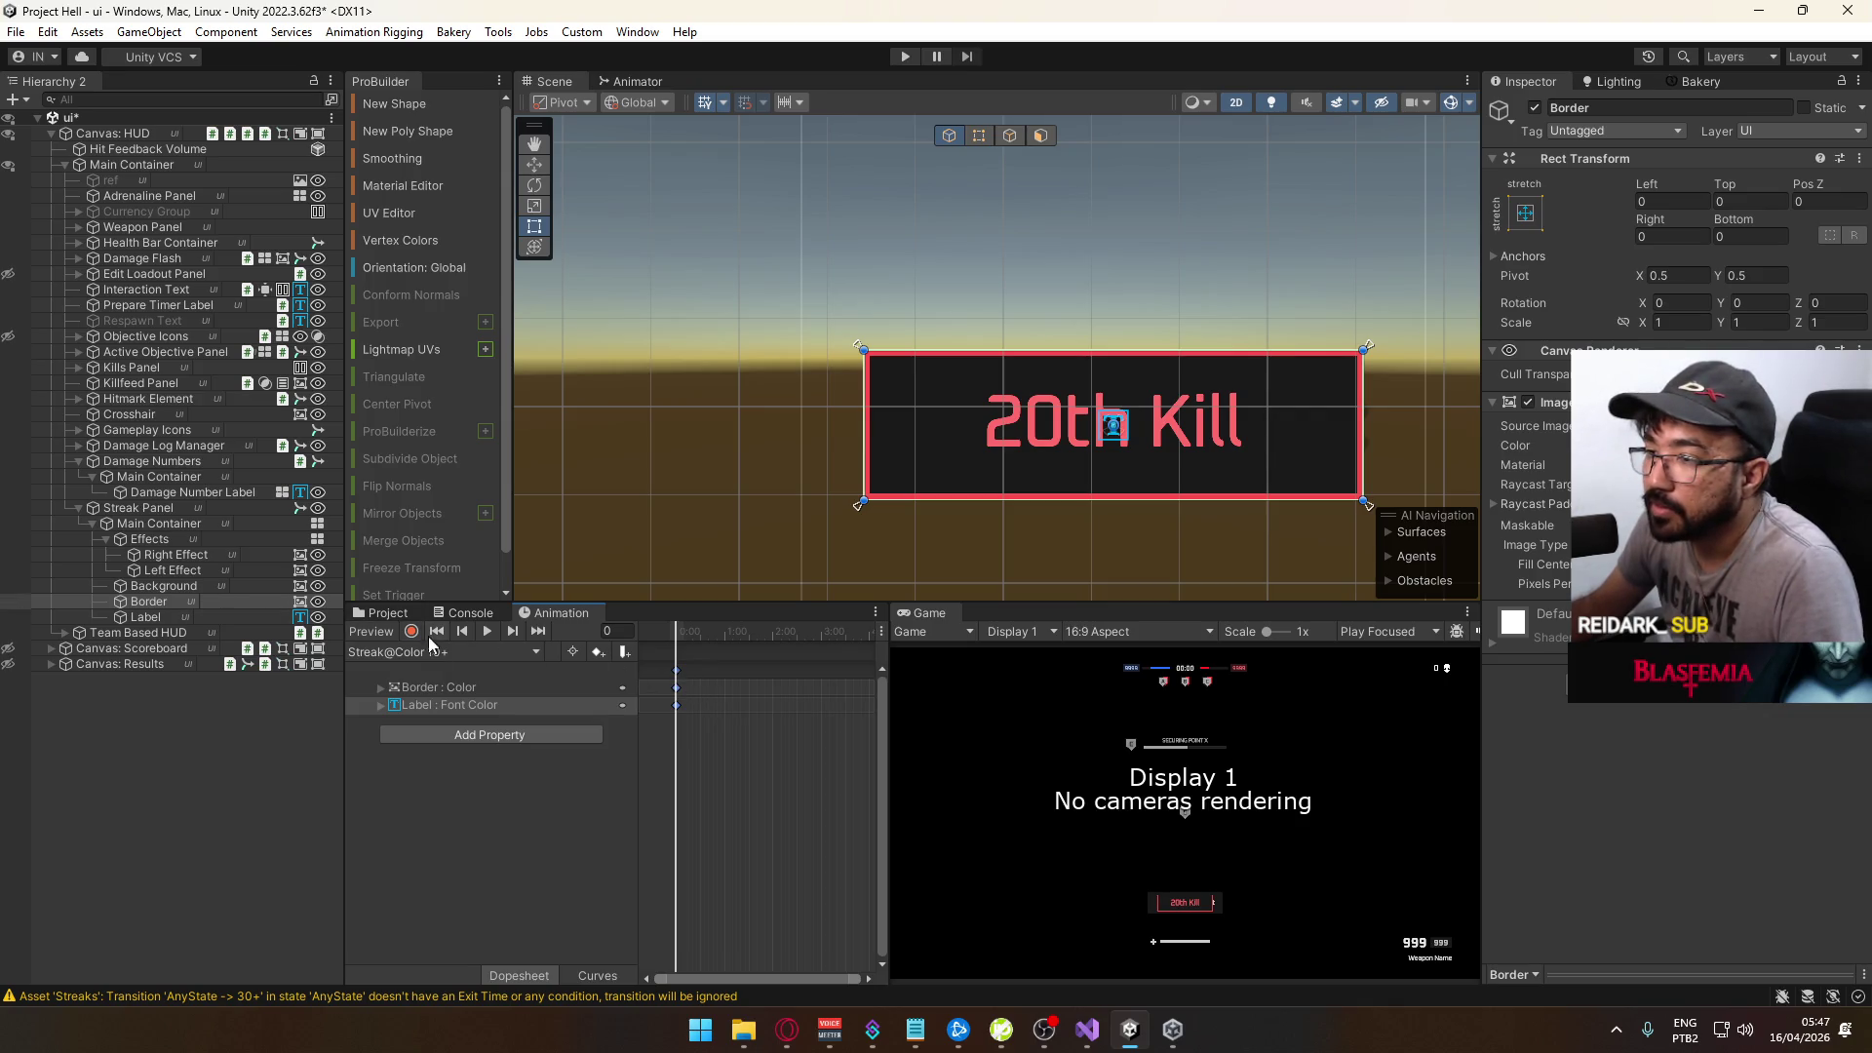
Bring the Border and Label colour keys from Streak@Color Base into Streak@Color 10+ with recording on.
{"action": "left_click", "coordinate": [430, 651]}
{"action": "left_click", "coordinate": [477, 734]}
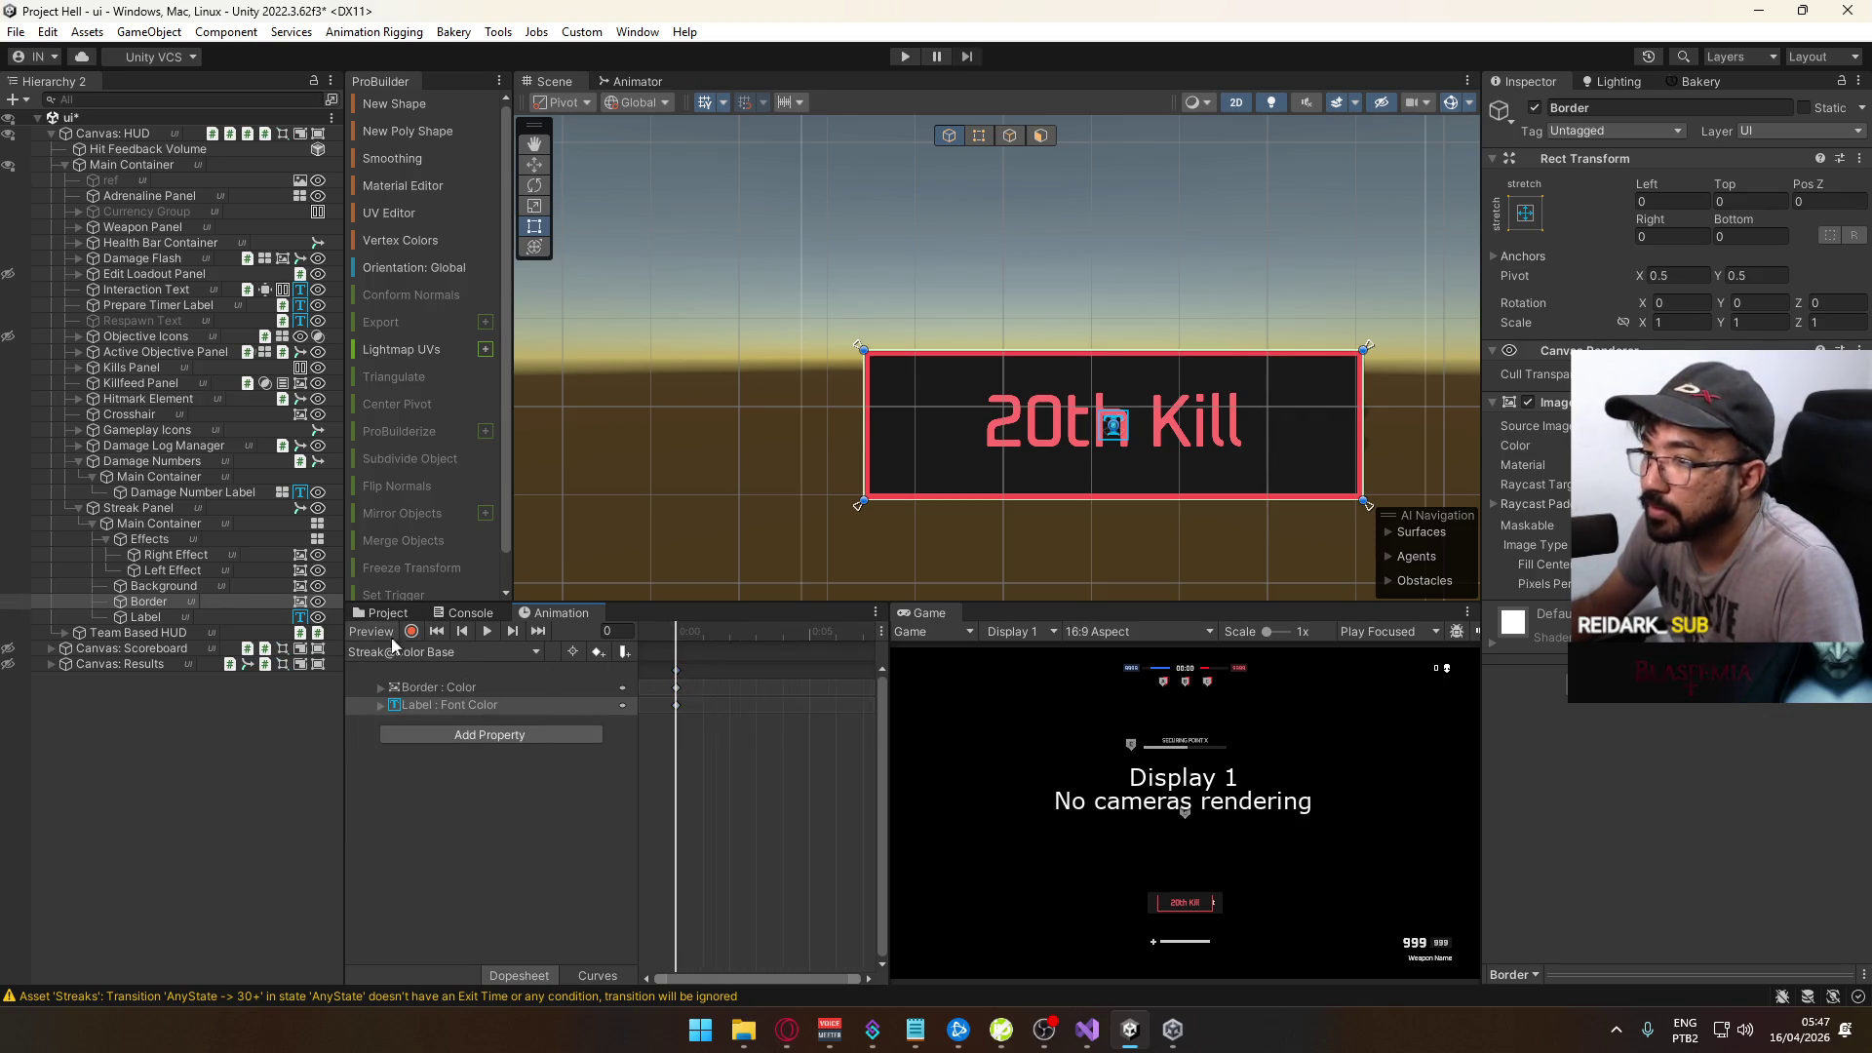
{"action": "left_click_drag", "start_coordinate": [693, 741], "coordinate": [582, 651]}
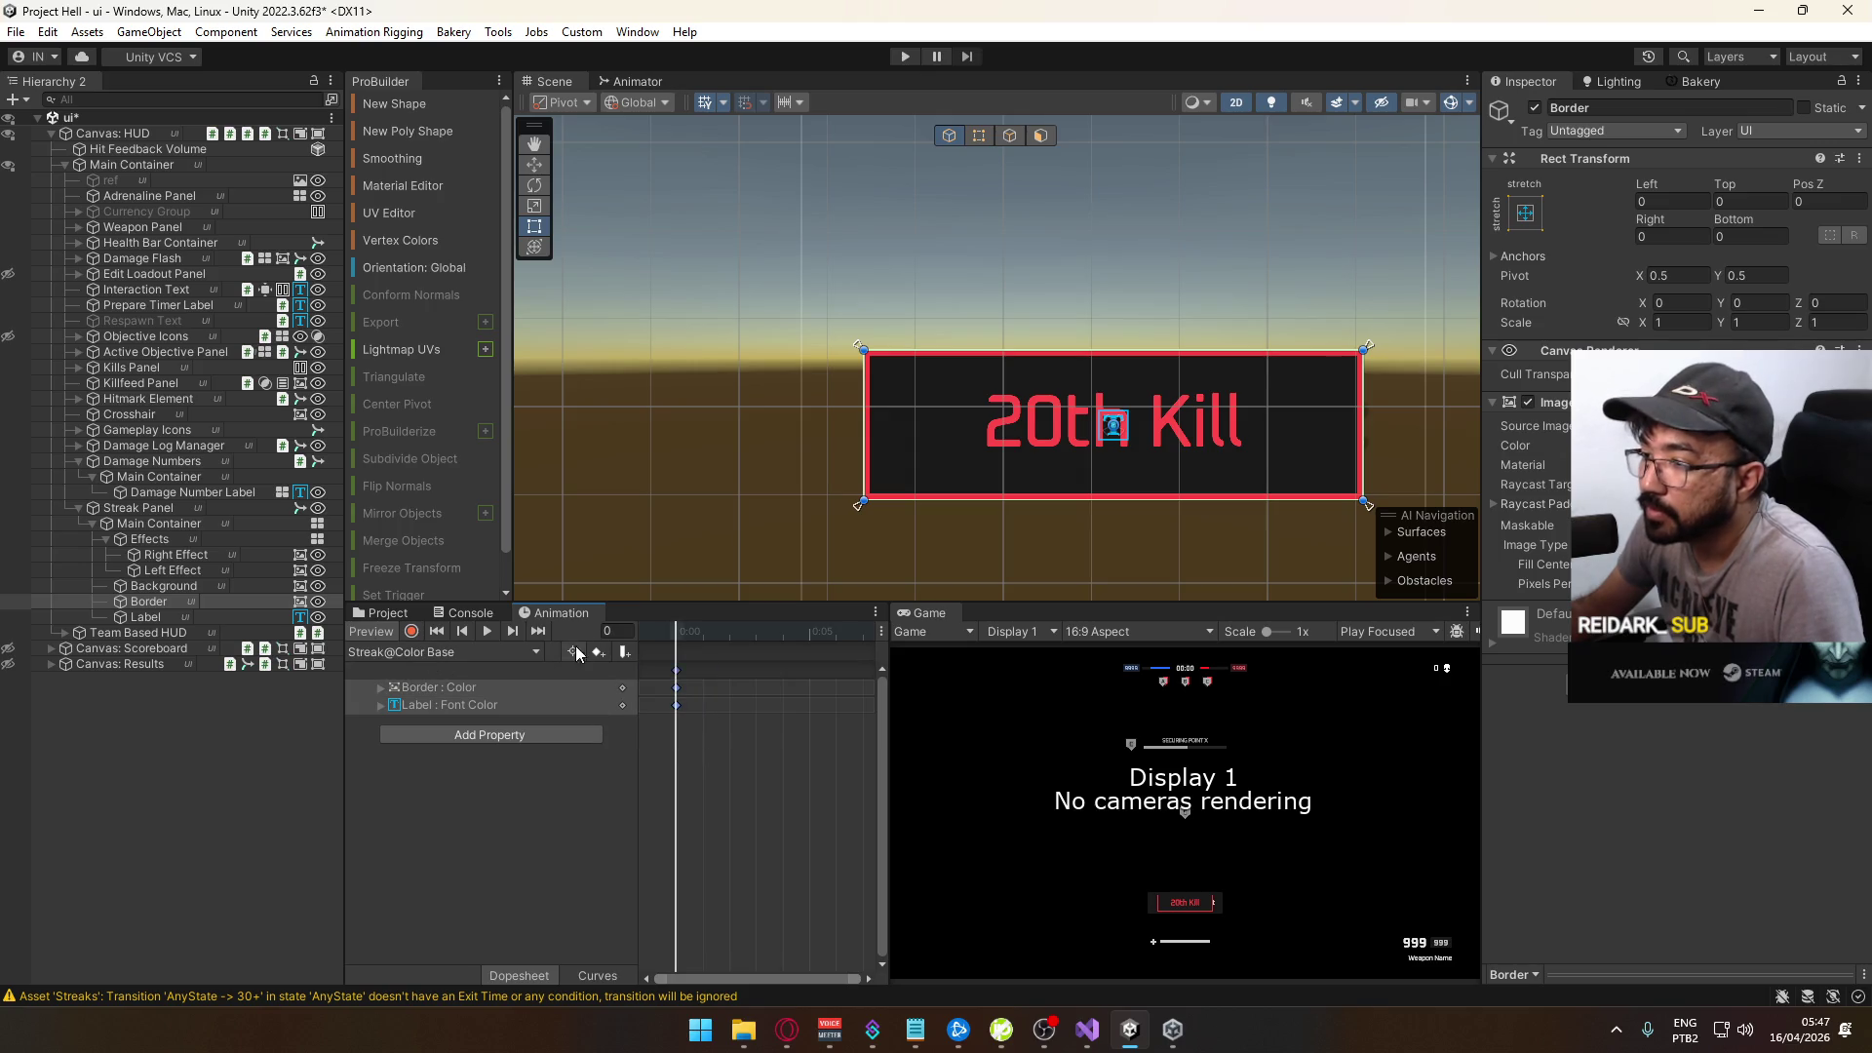
{"action": "left_click", "coordinate": [409, 651]}
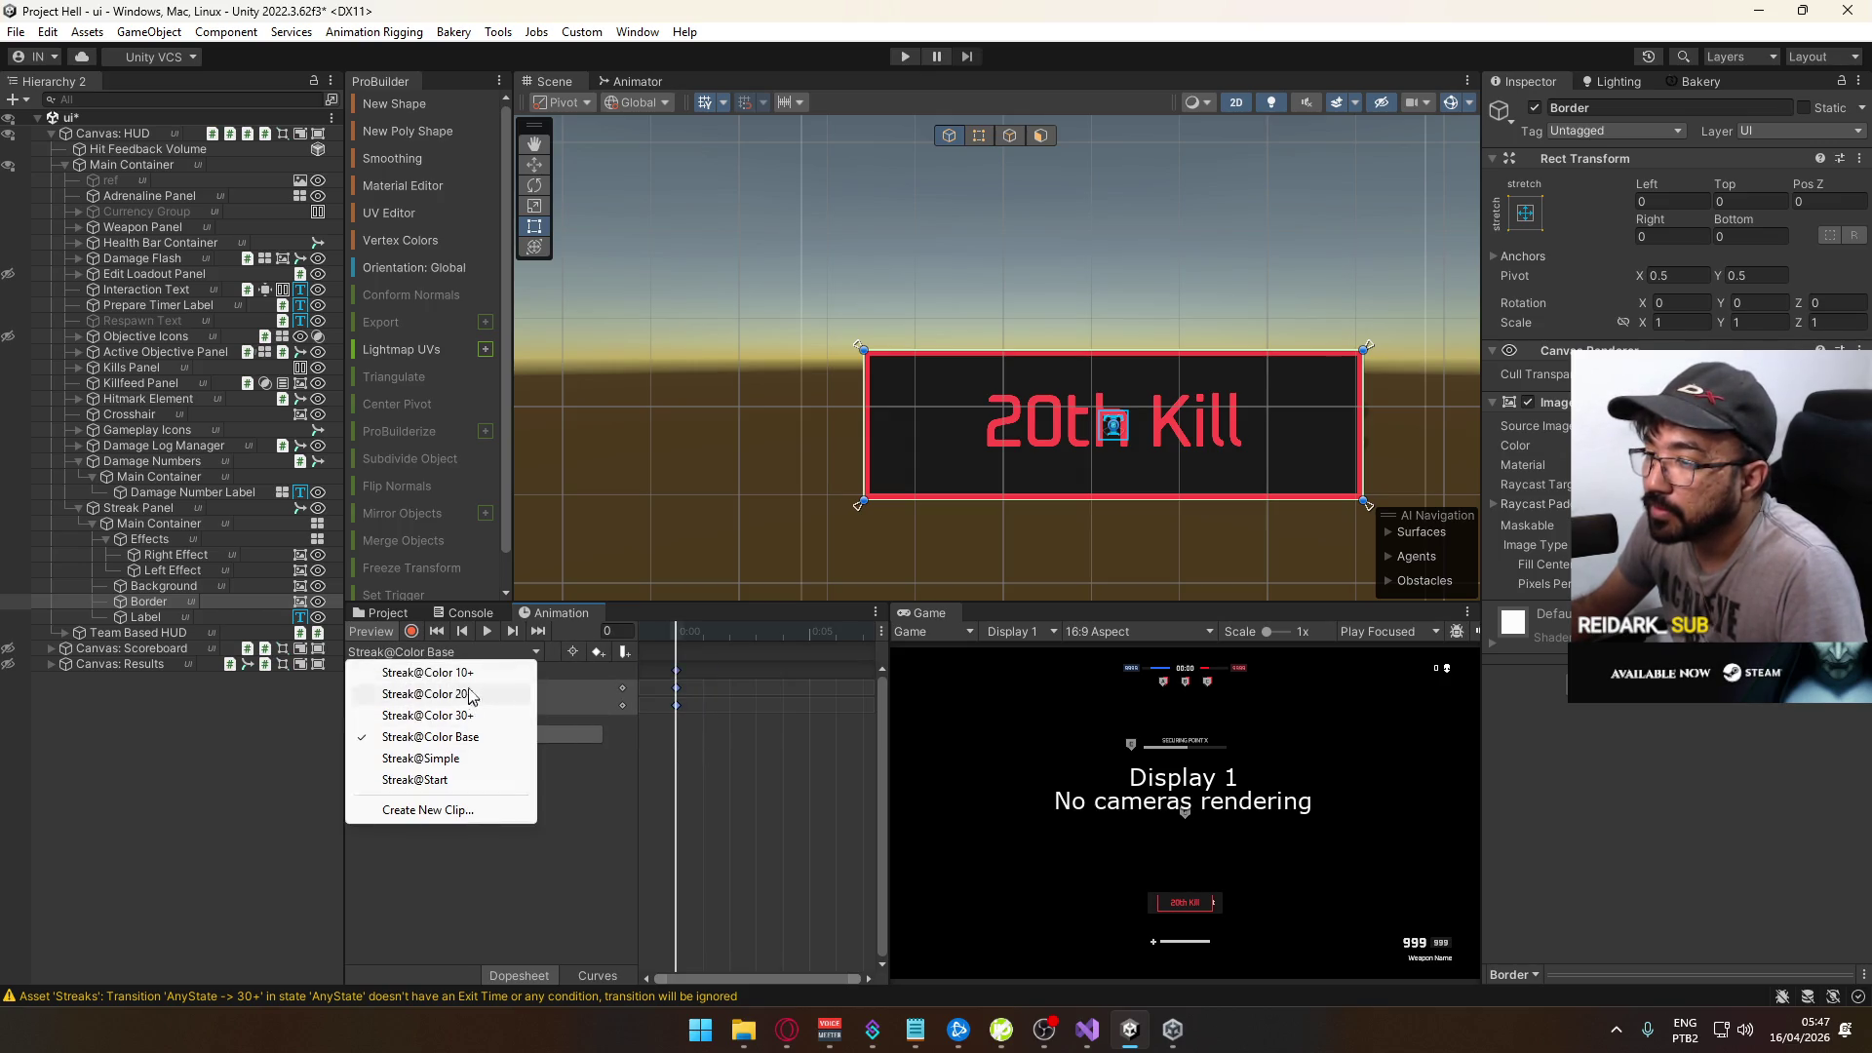
{"action": "left_click", "coordinate": [429, 672]}
{"action": "left_click", "coordinate": [412, 630]}
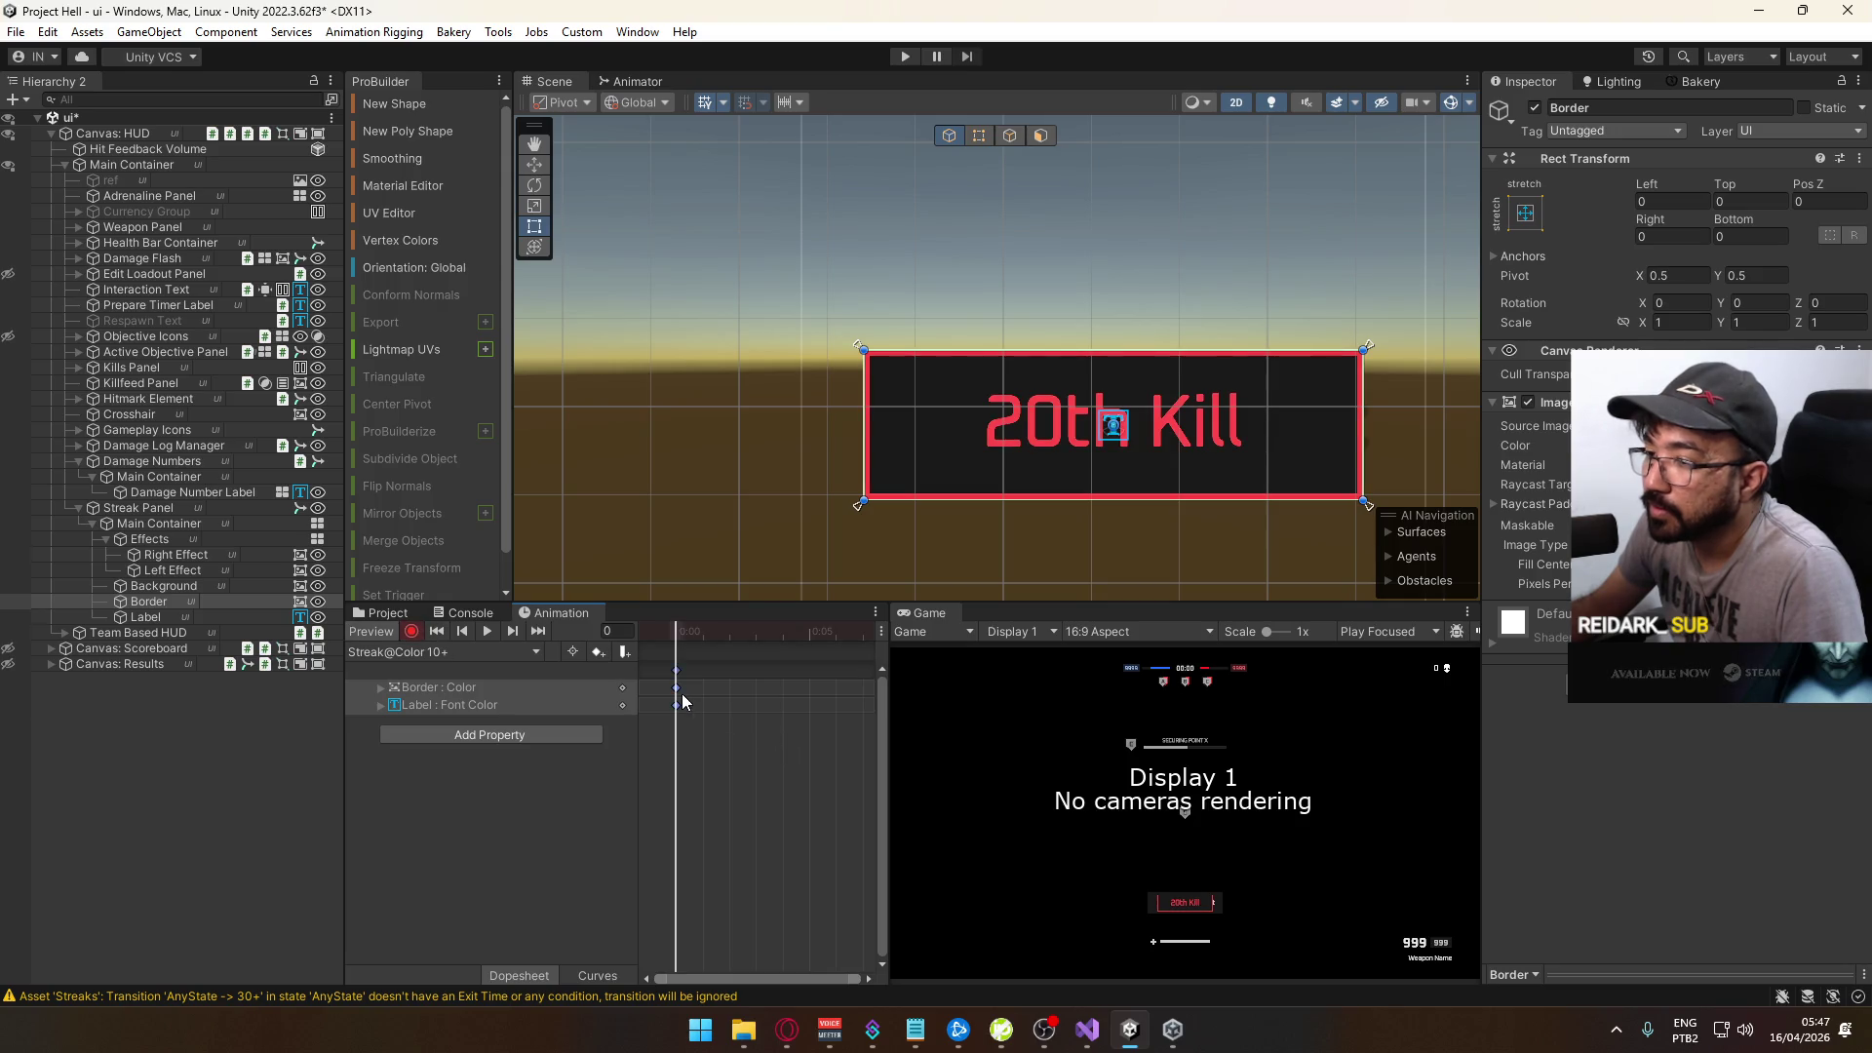
{"action": "left_click", "coordinate": [502, 689]}
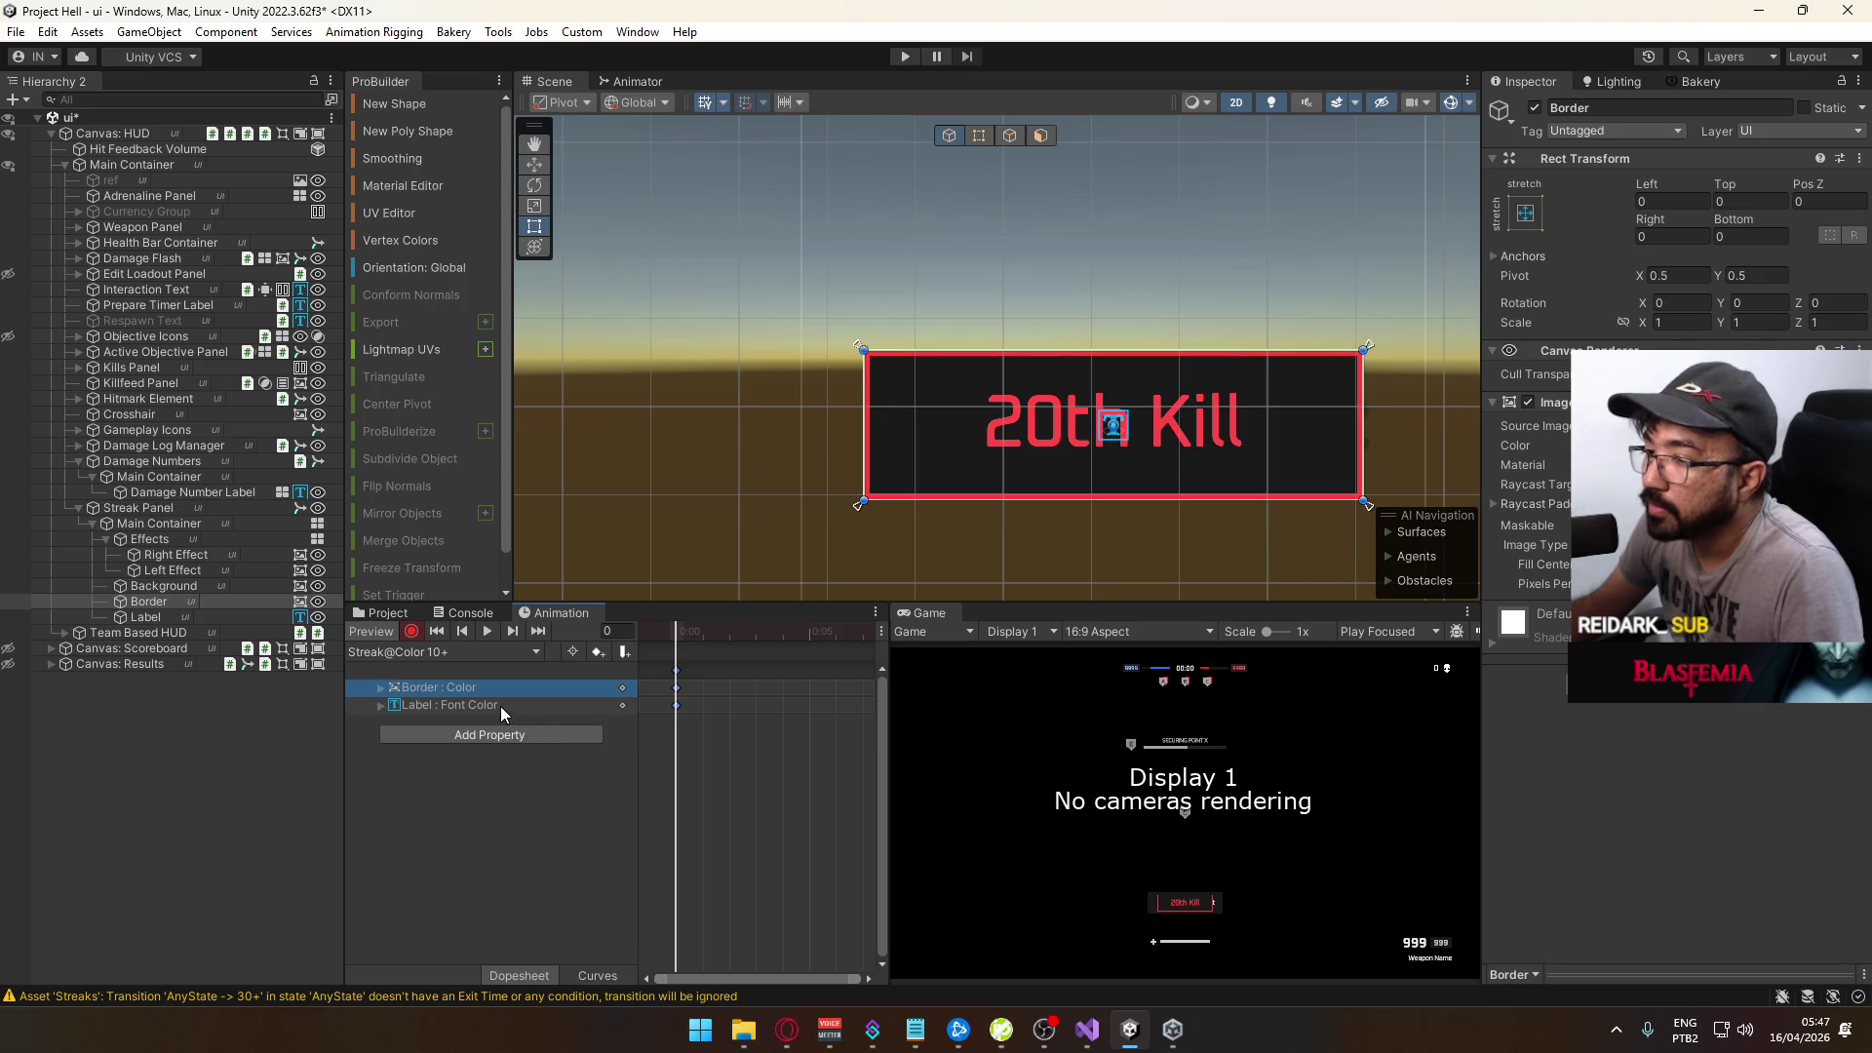
Key the Background Image Color alpha at 95 in Streak@Color 10+.
{"action": "left_click", "coordinate": [202, 587]}
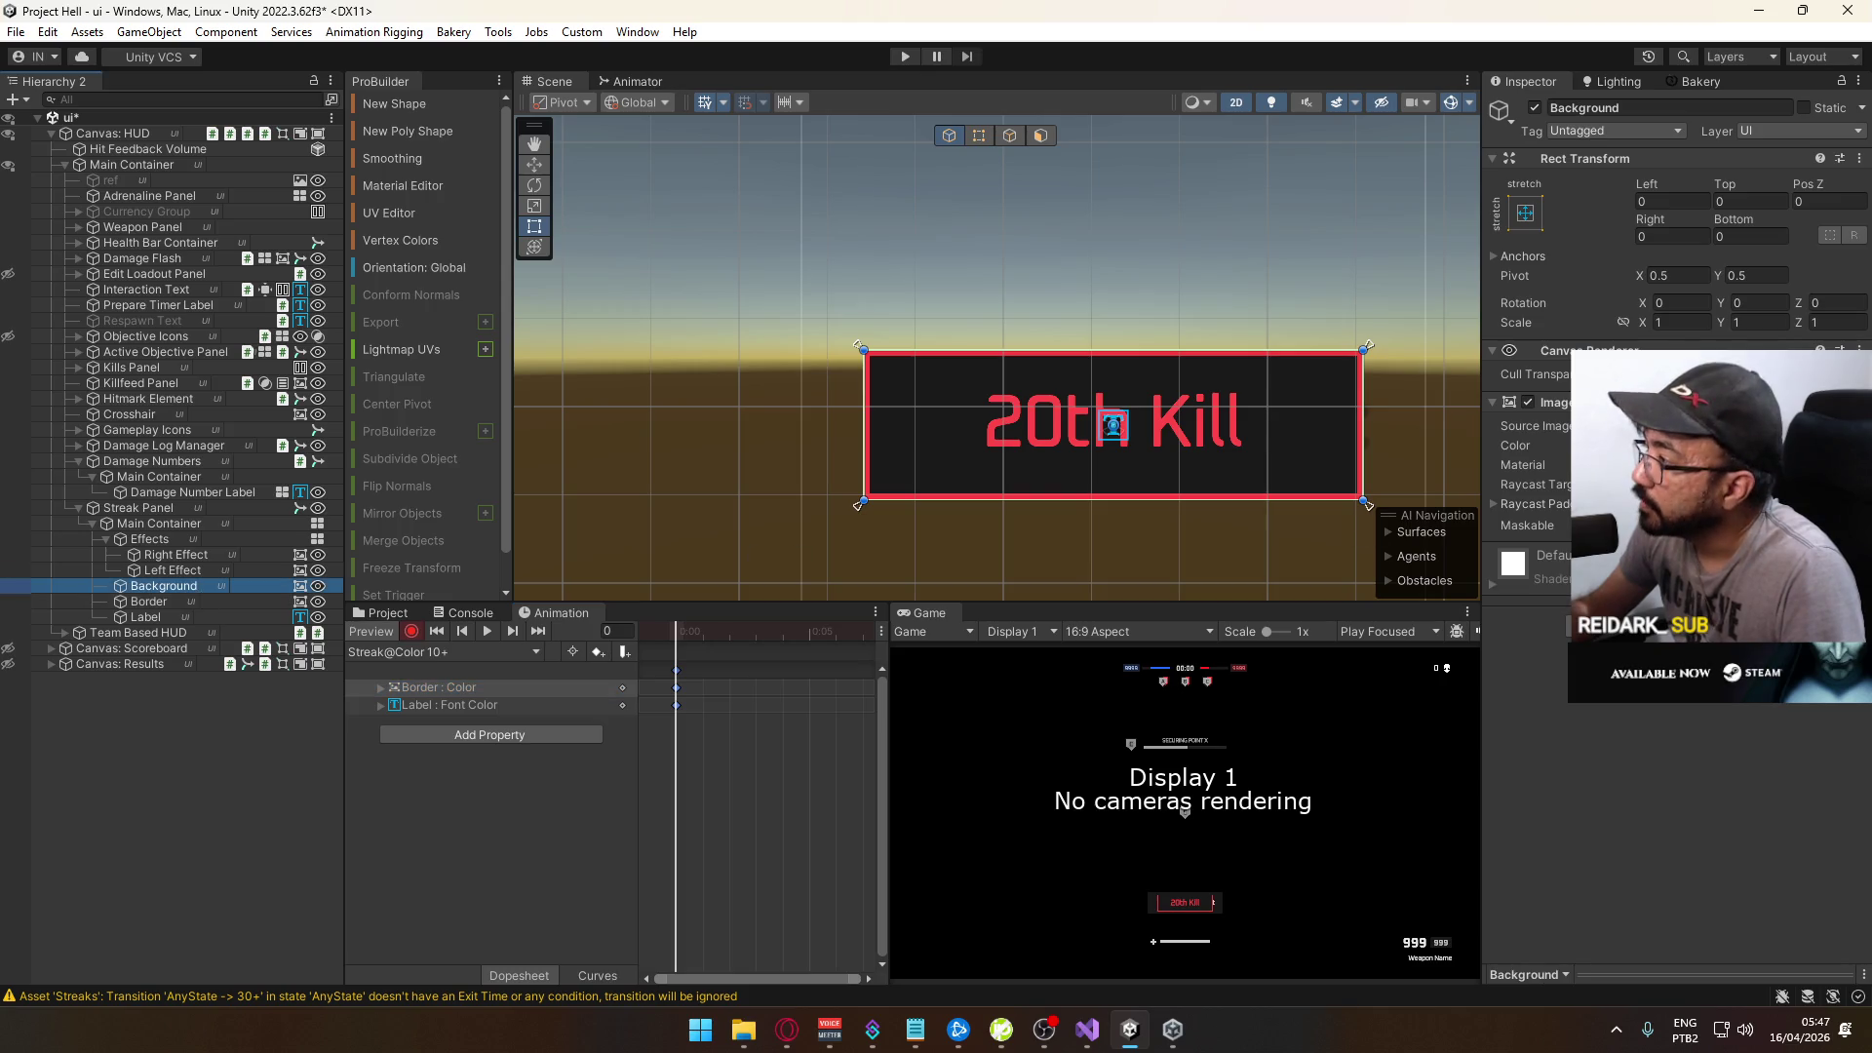
{"action": "left_click", "coordinate": [1706, 446]}
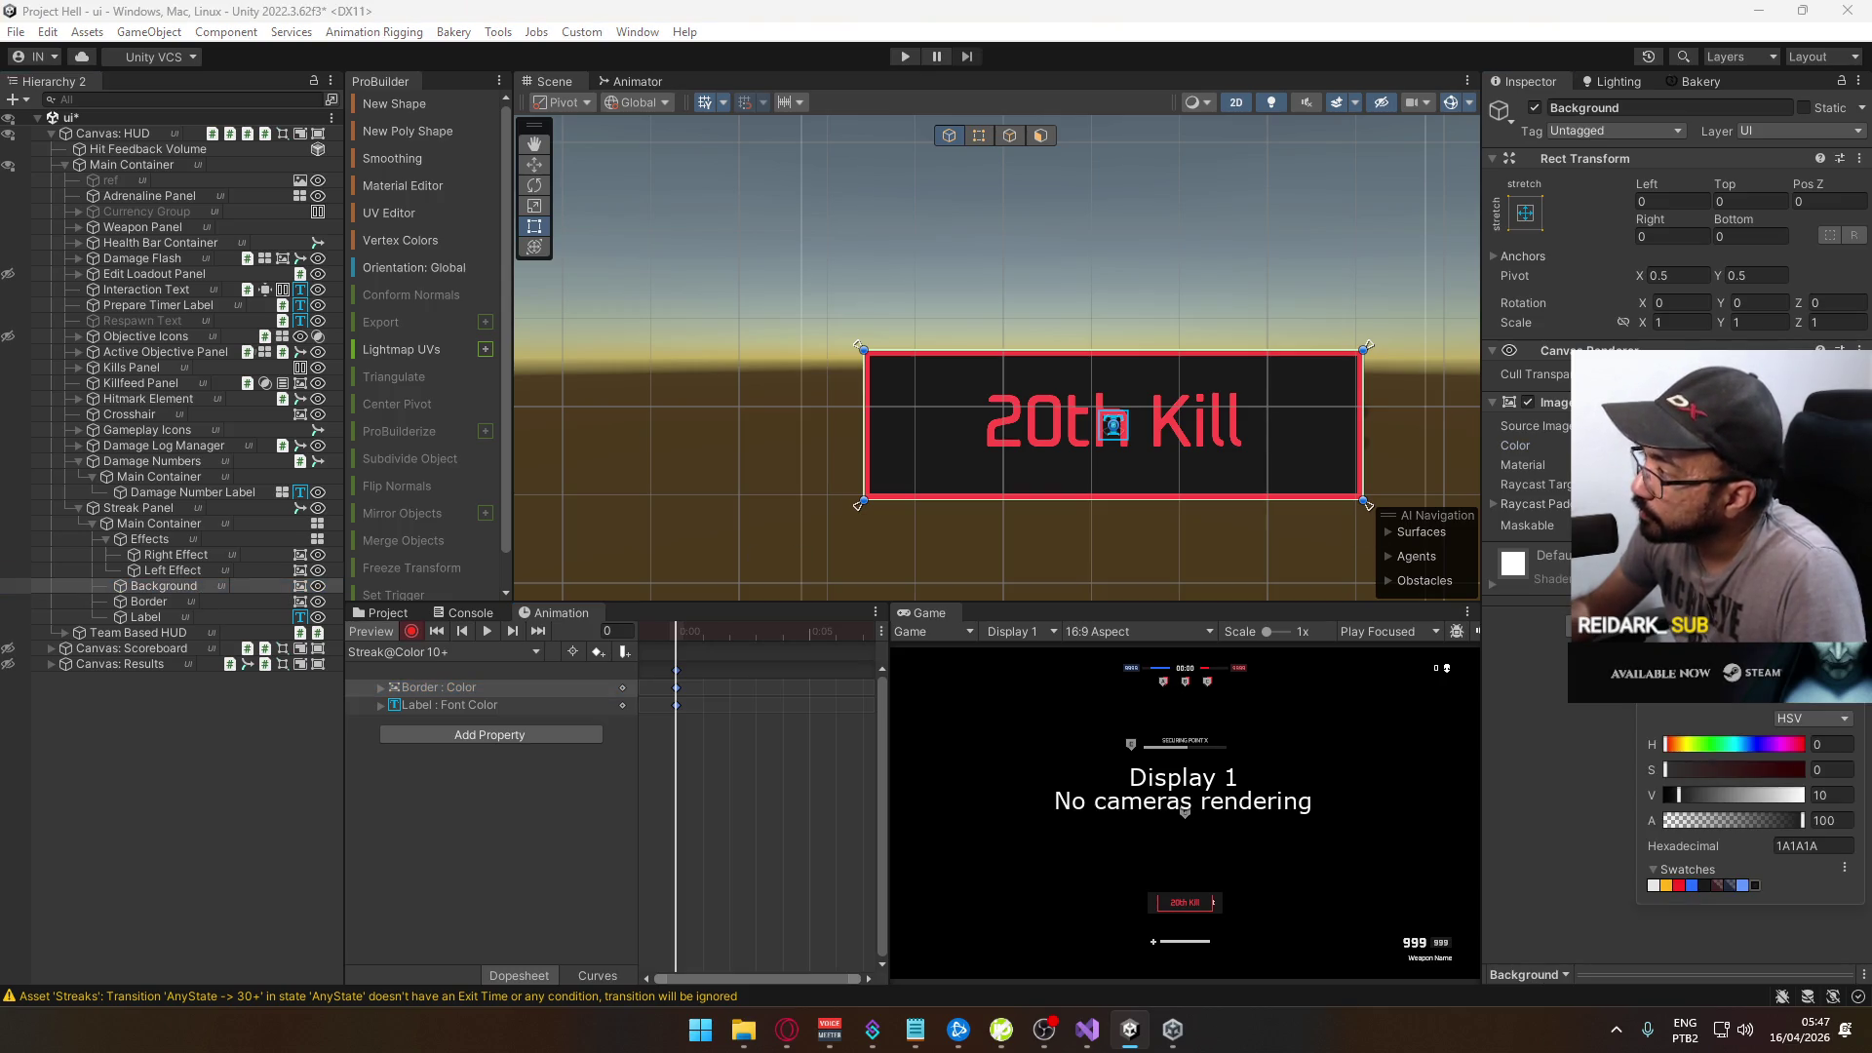
{"action": "left_click", "coordinate": [1794, 820]}
{"action": "left_click_drag", "start_coordinate": [1793, 822], "coordinate": [1800, 820]}
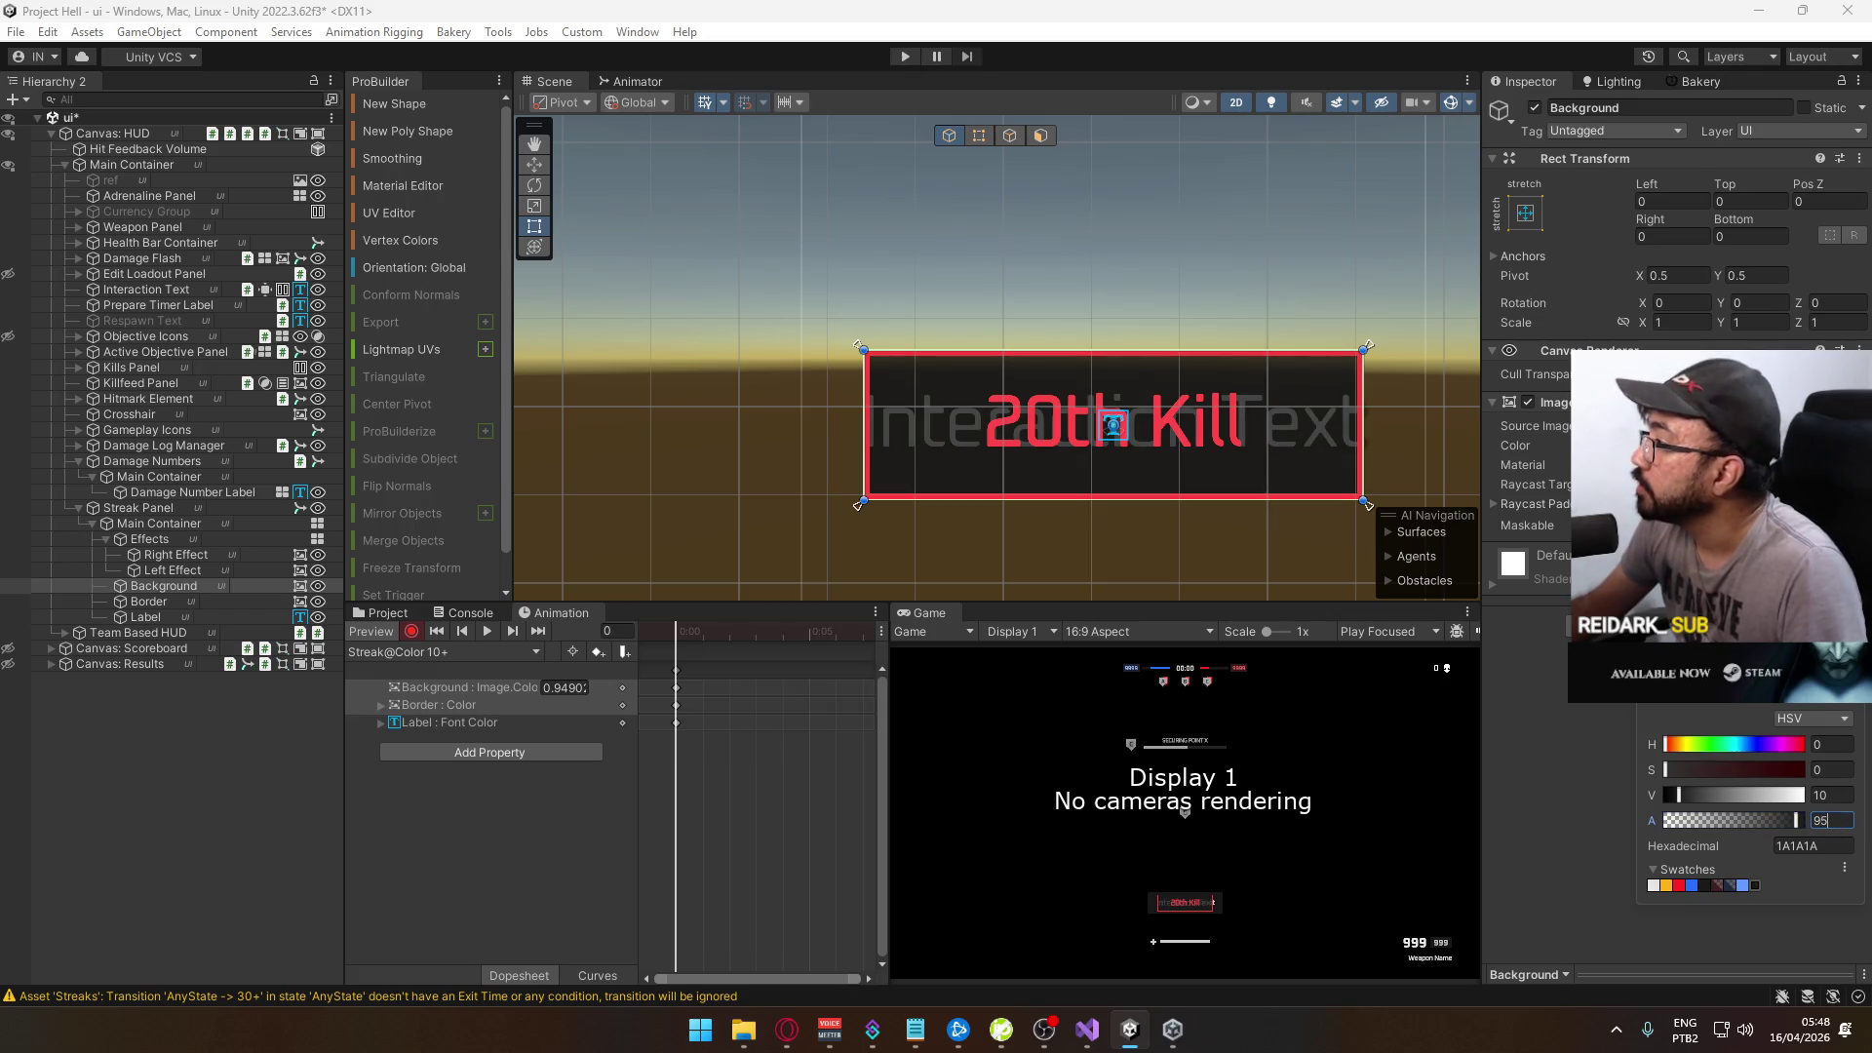
{"action": "key", "text": "Return"}
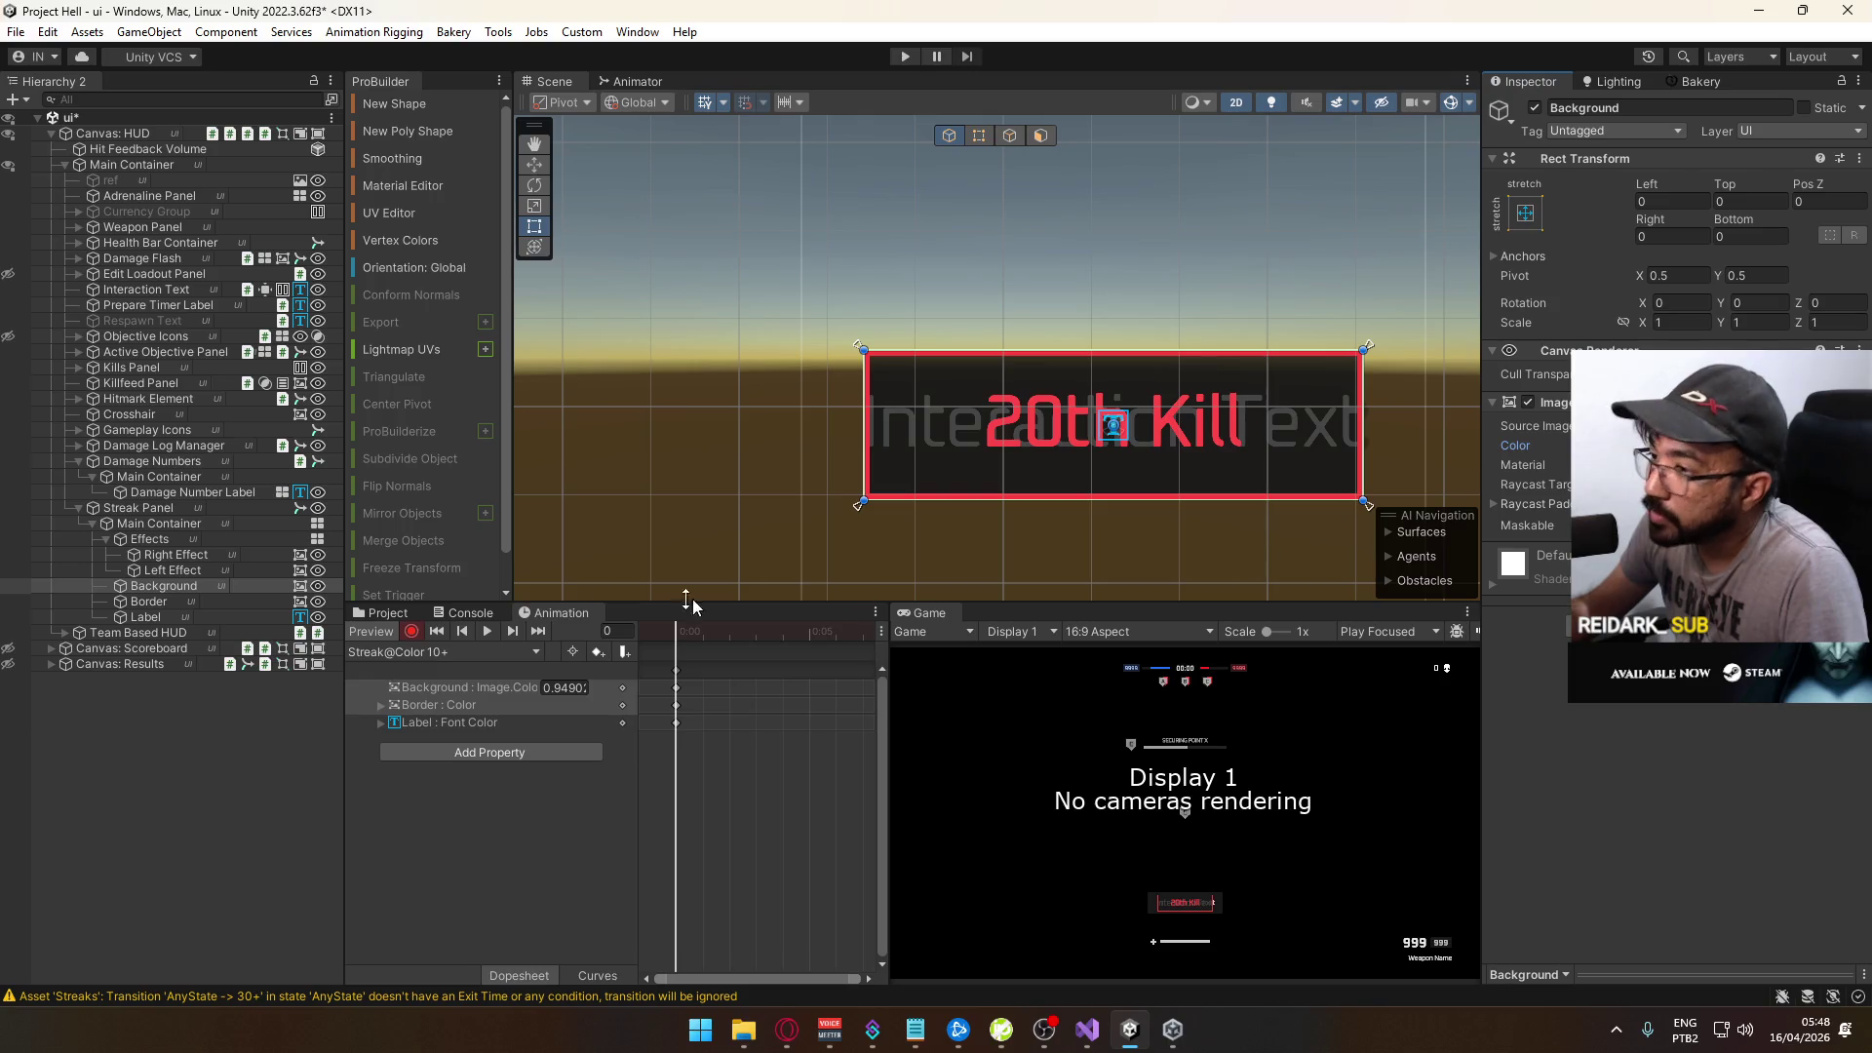
Return to the Streak@Color Base clip with keyframe recording enabled.
{"action": "left_click", "coordinate": [443, 651]}
{"action": "left_click", "coordinate": [448, 737]}
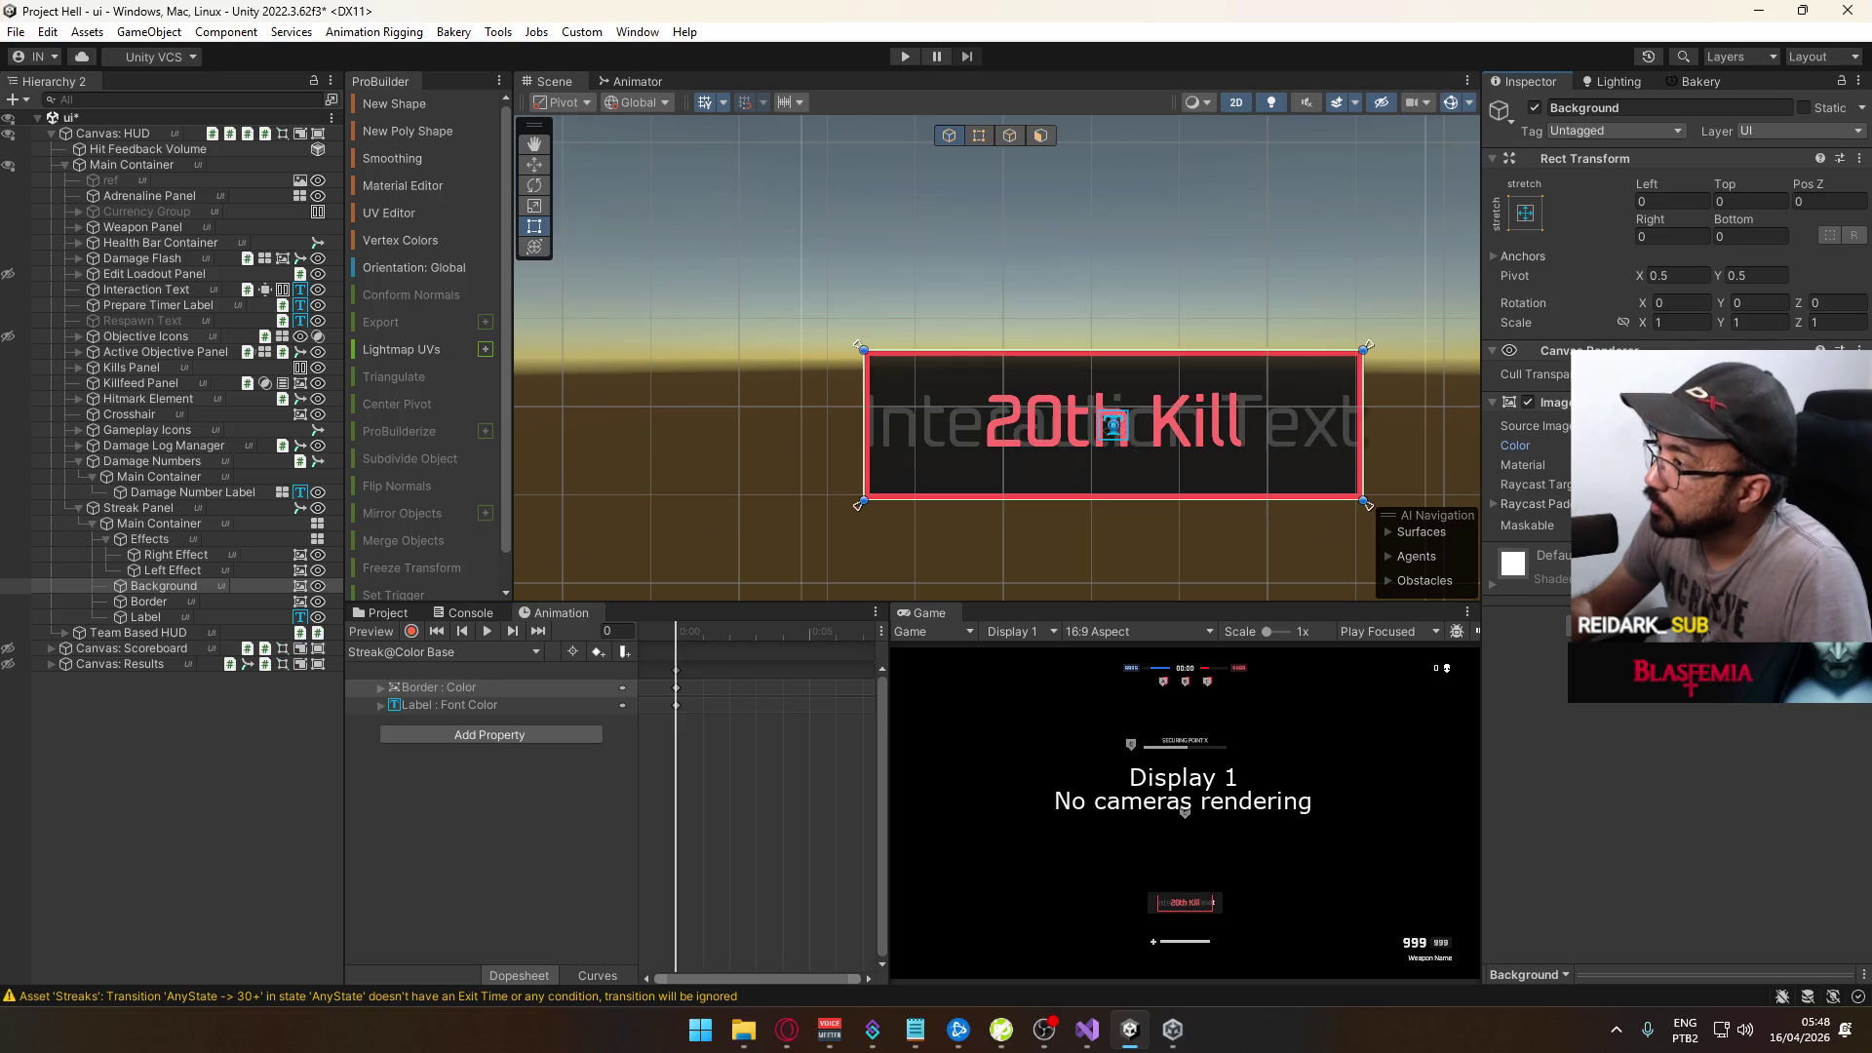
{"action": "left_click", "coordinate": [443, 652]}
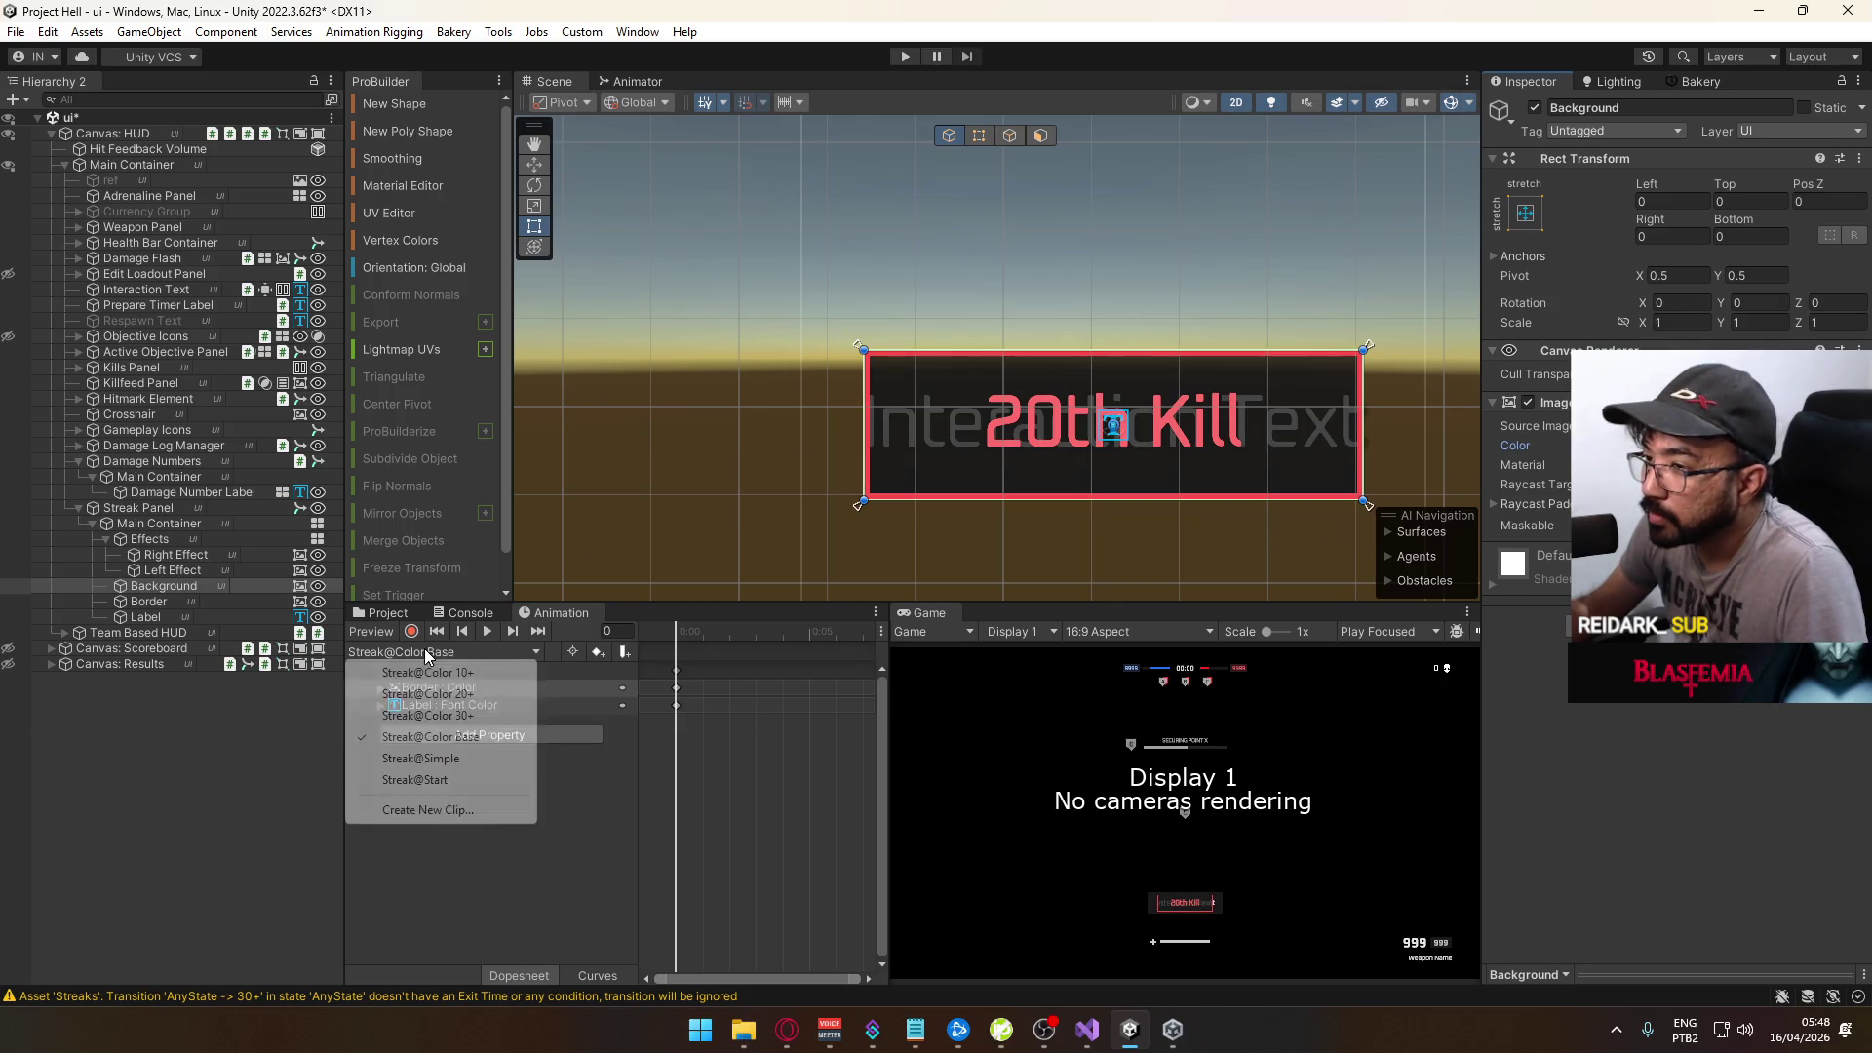
{"action": "left_click", "coordinate": [475, 673]}
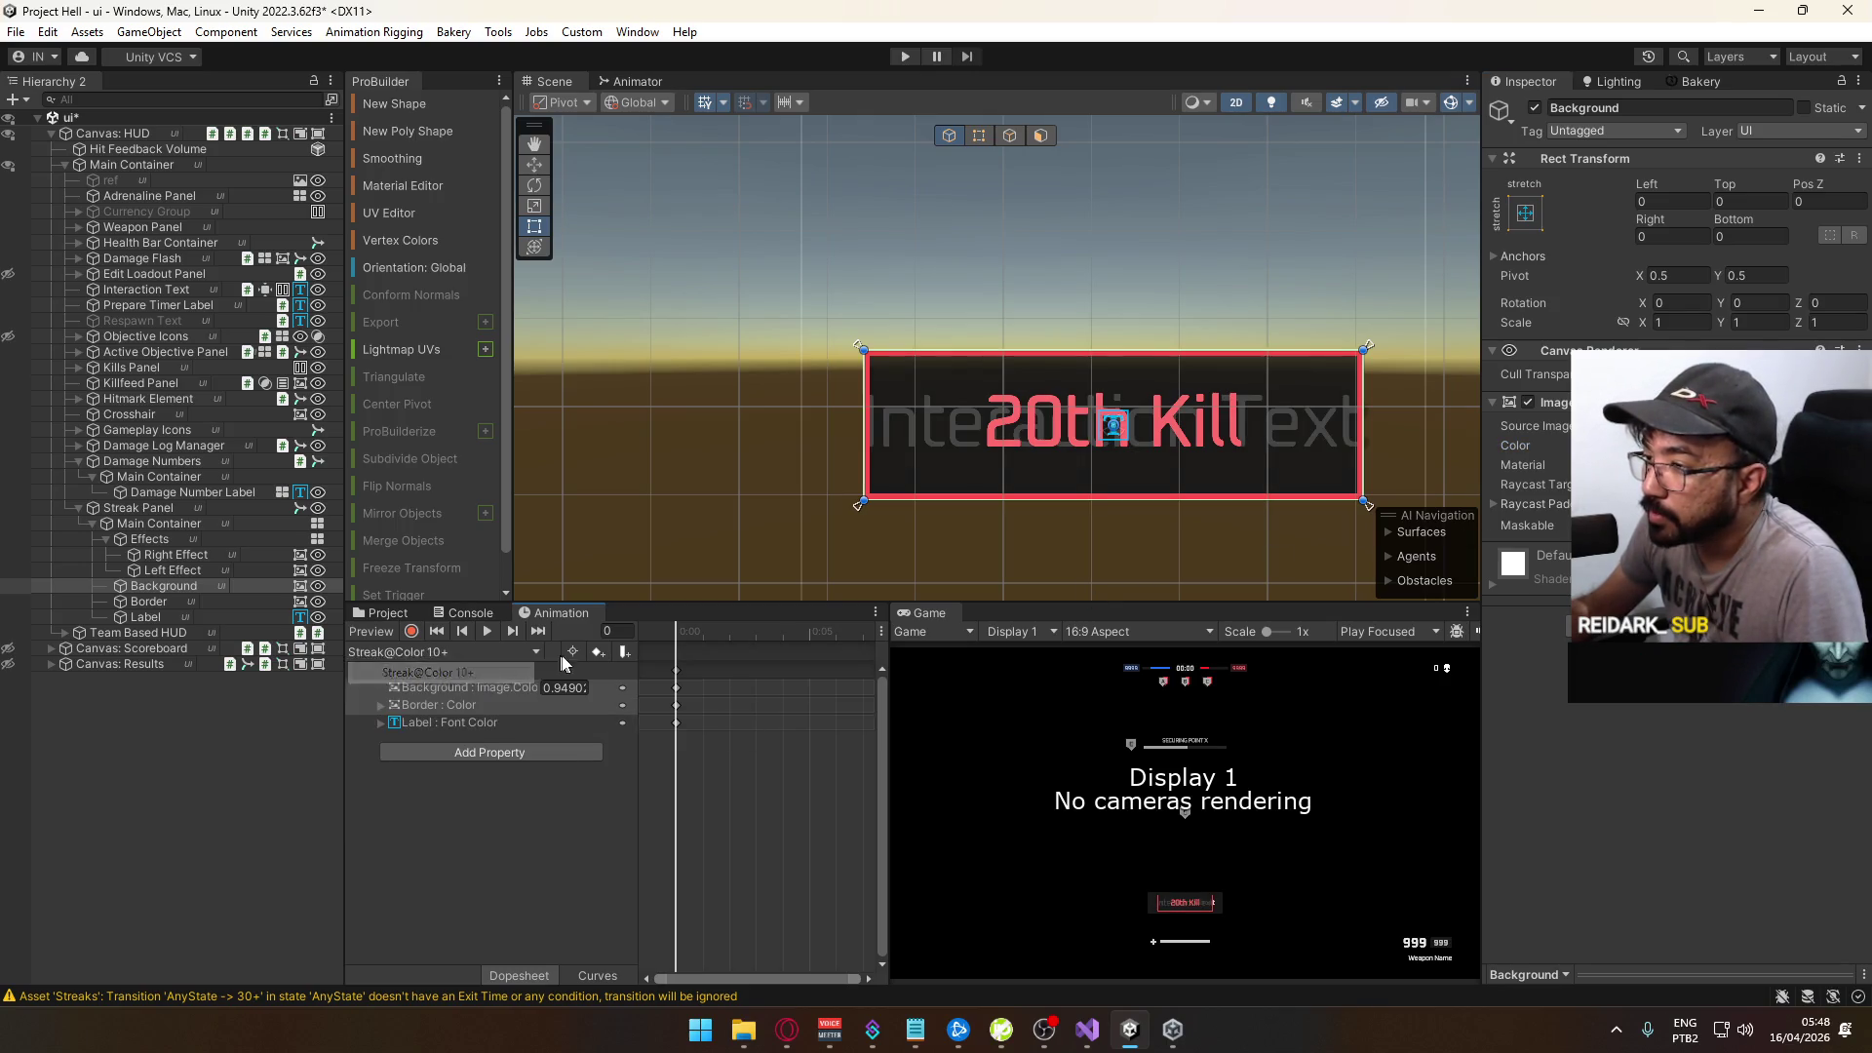
{"action": "left_click", "coordinate": [458, 652]}
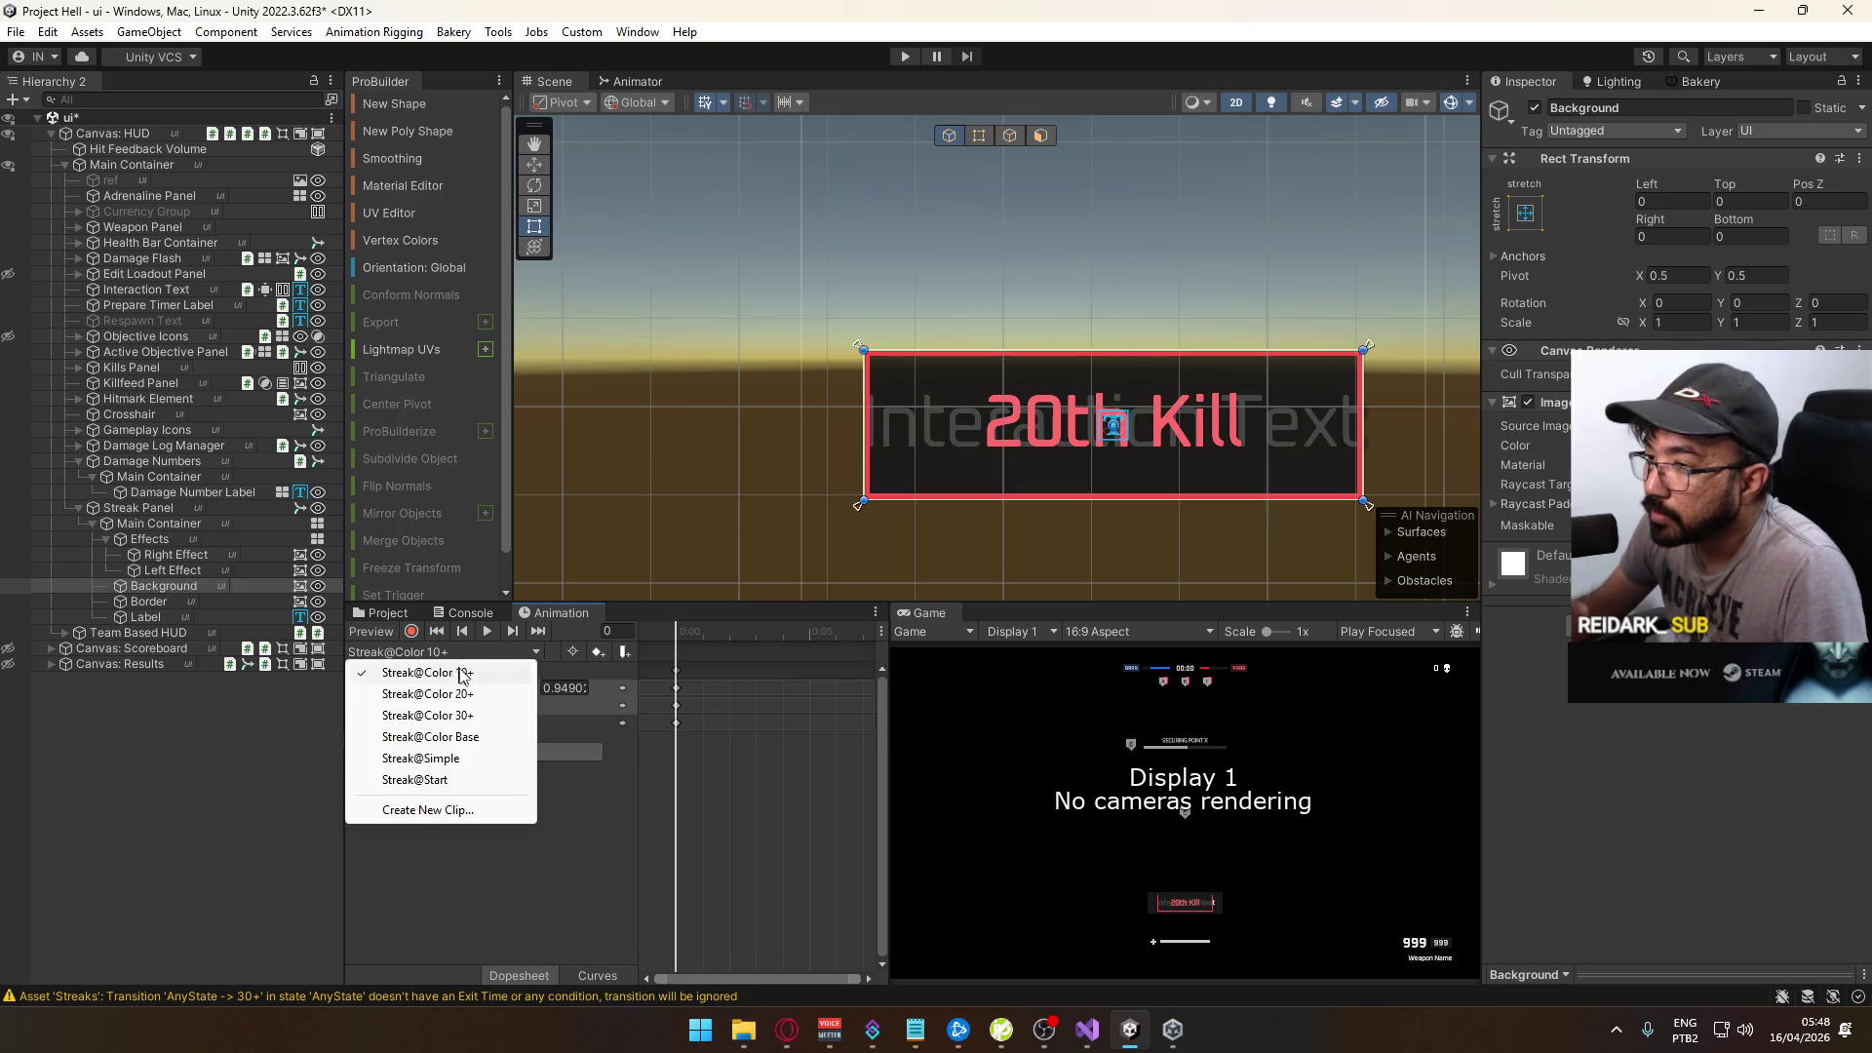
{"action": "left_click", "coordinate": [470, 737]}
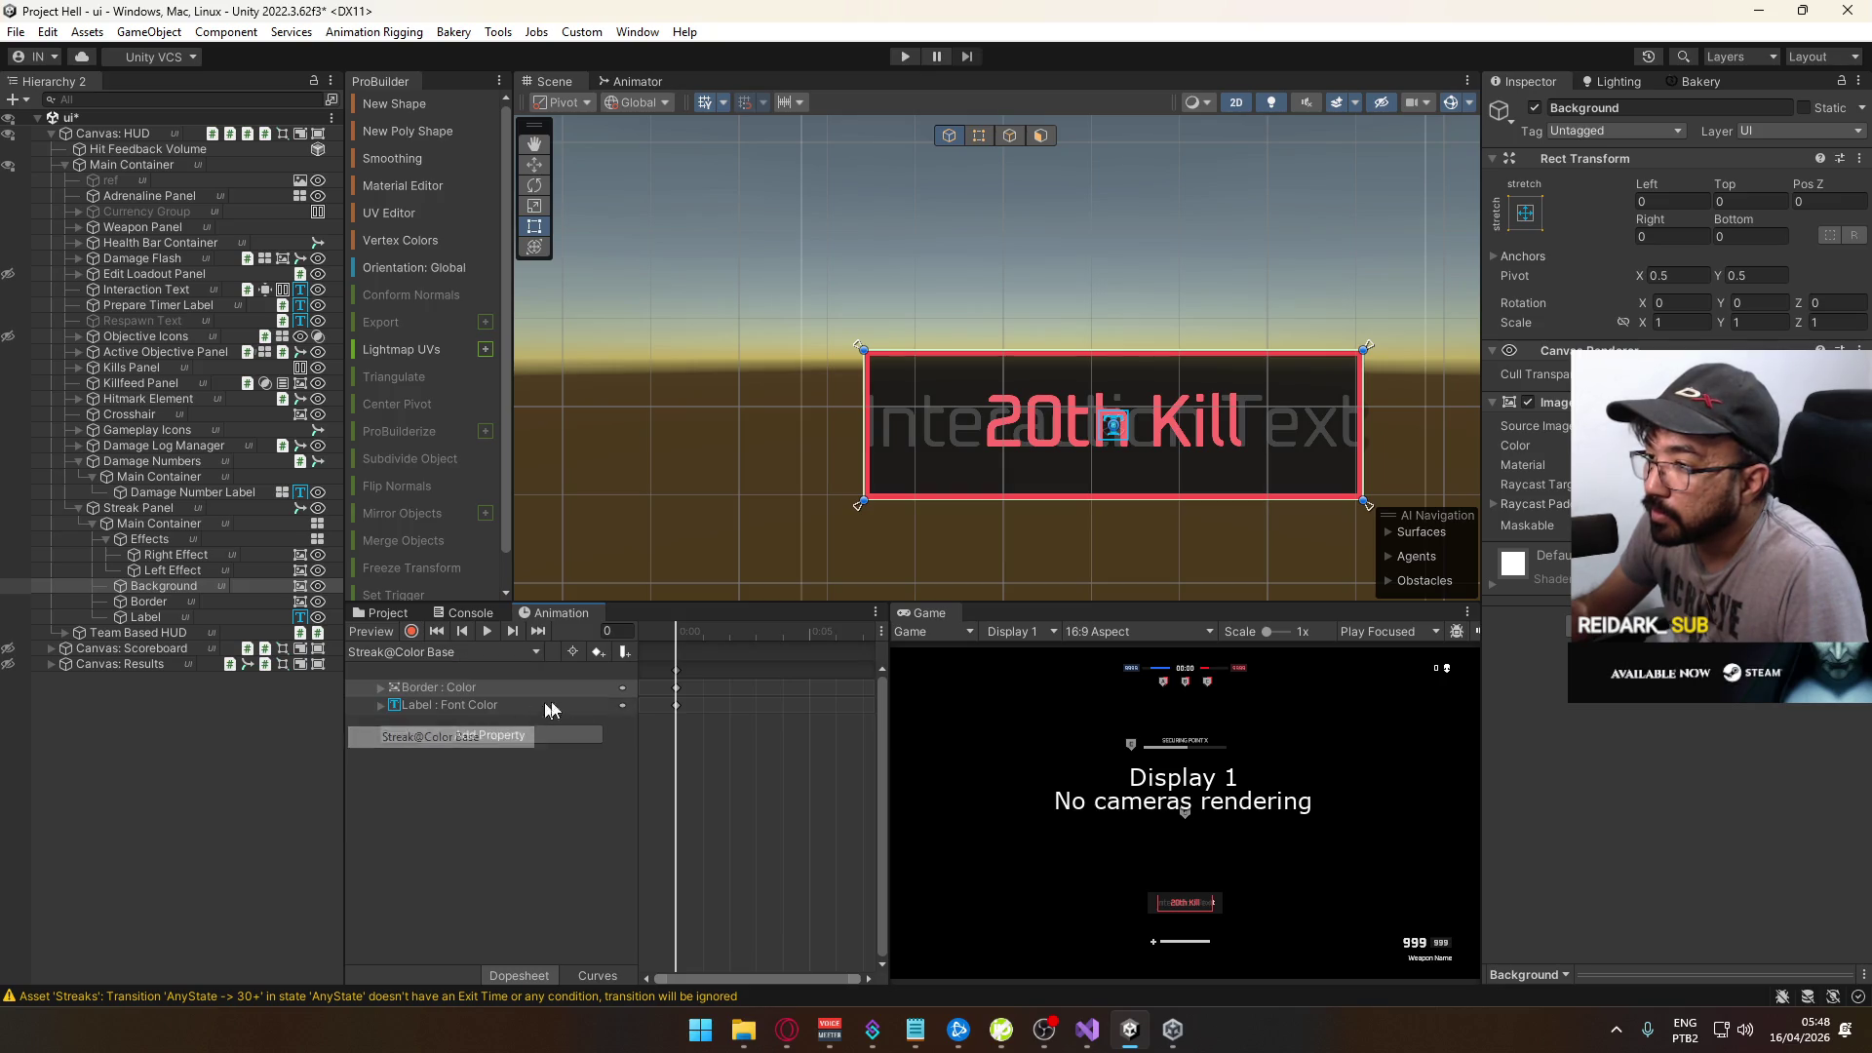
{"action": "left_click", "coordinate": [411, 631]}
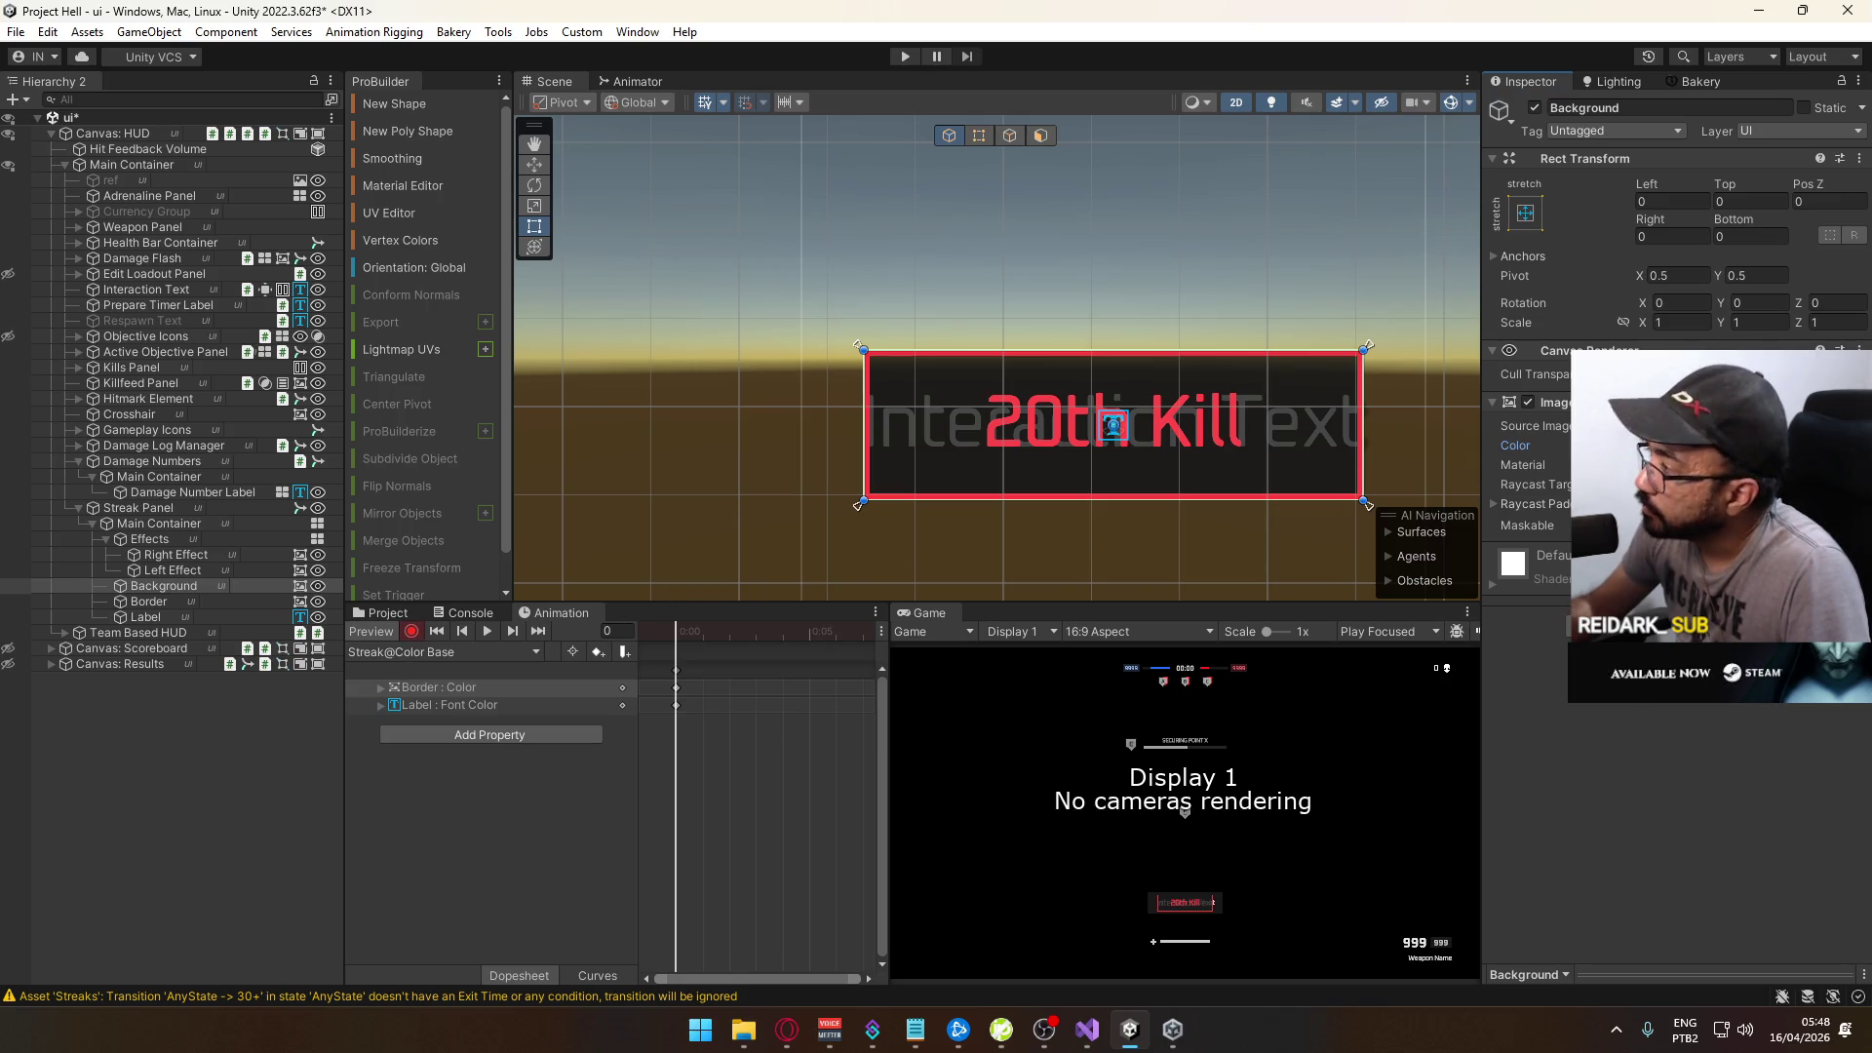
Key the Background colour alpha at 0.95 in Streak@Color Base.
{"action": "left_click", "coordinate": [1677, 444]}
{"action": "double_click", "coordinate": [1824, 829]}
{"action": "type", "text": "94"}
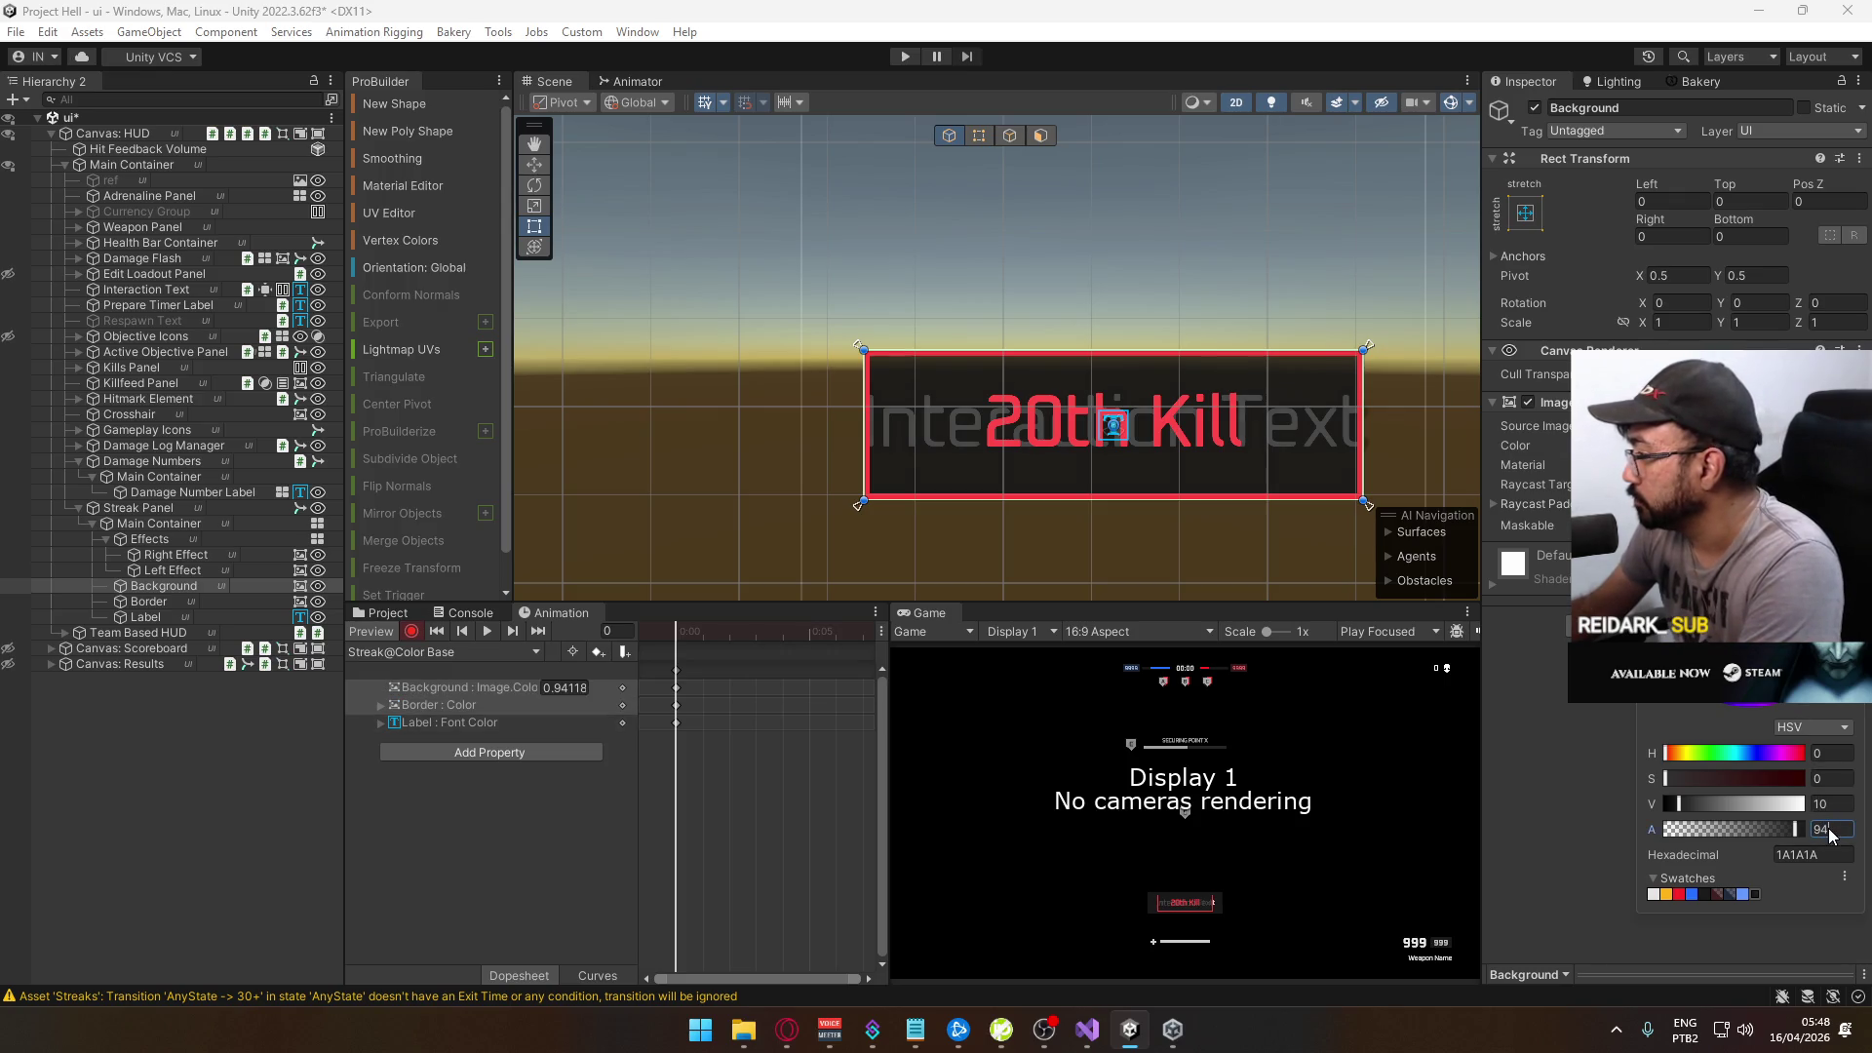
{"action": "type", "text": "5"}
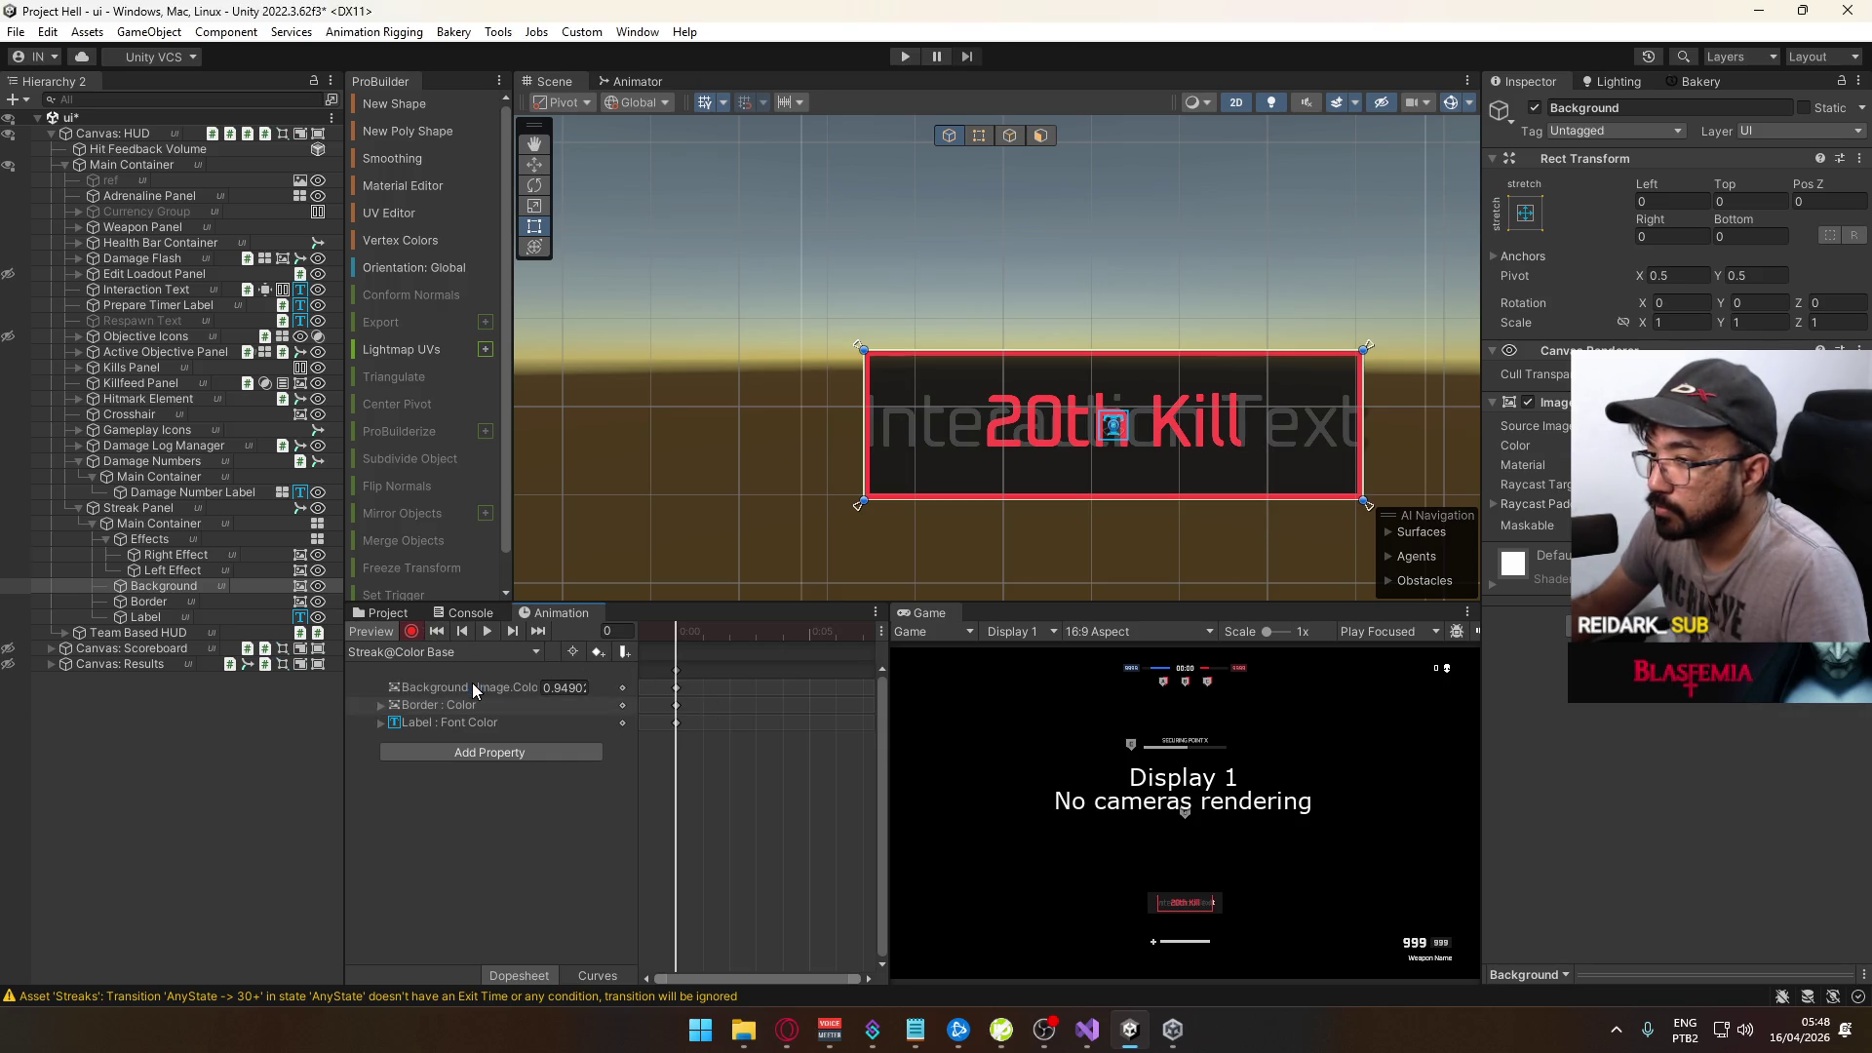
{"action": "left_click", "coordinate": [524, 688]}
{"action": "left_click", "coordinate": [566, 687]}
{"action": "type", "text": "0.95"}
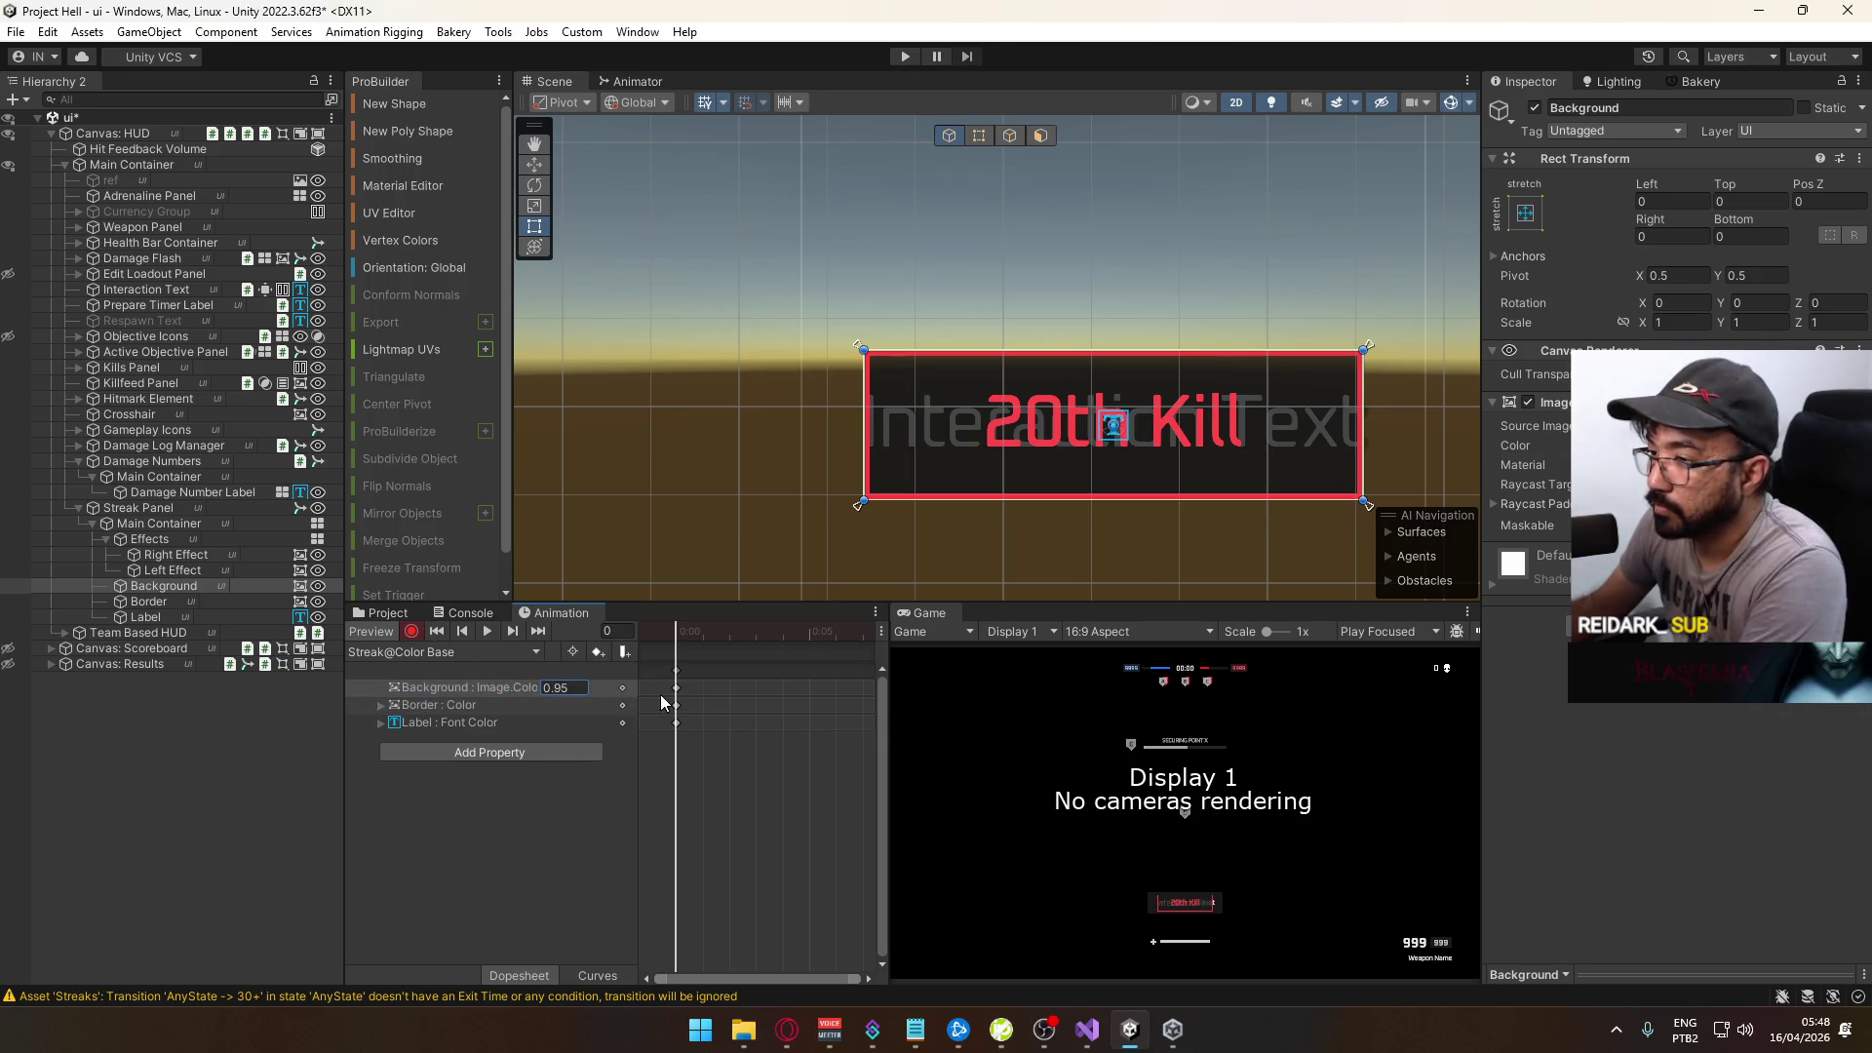
{"action": "left_click", "coordinate": [679, 686]}
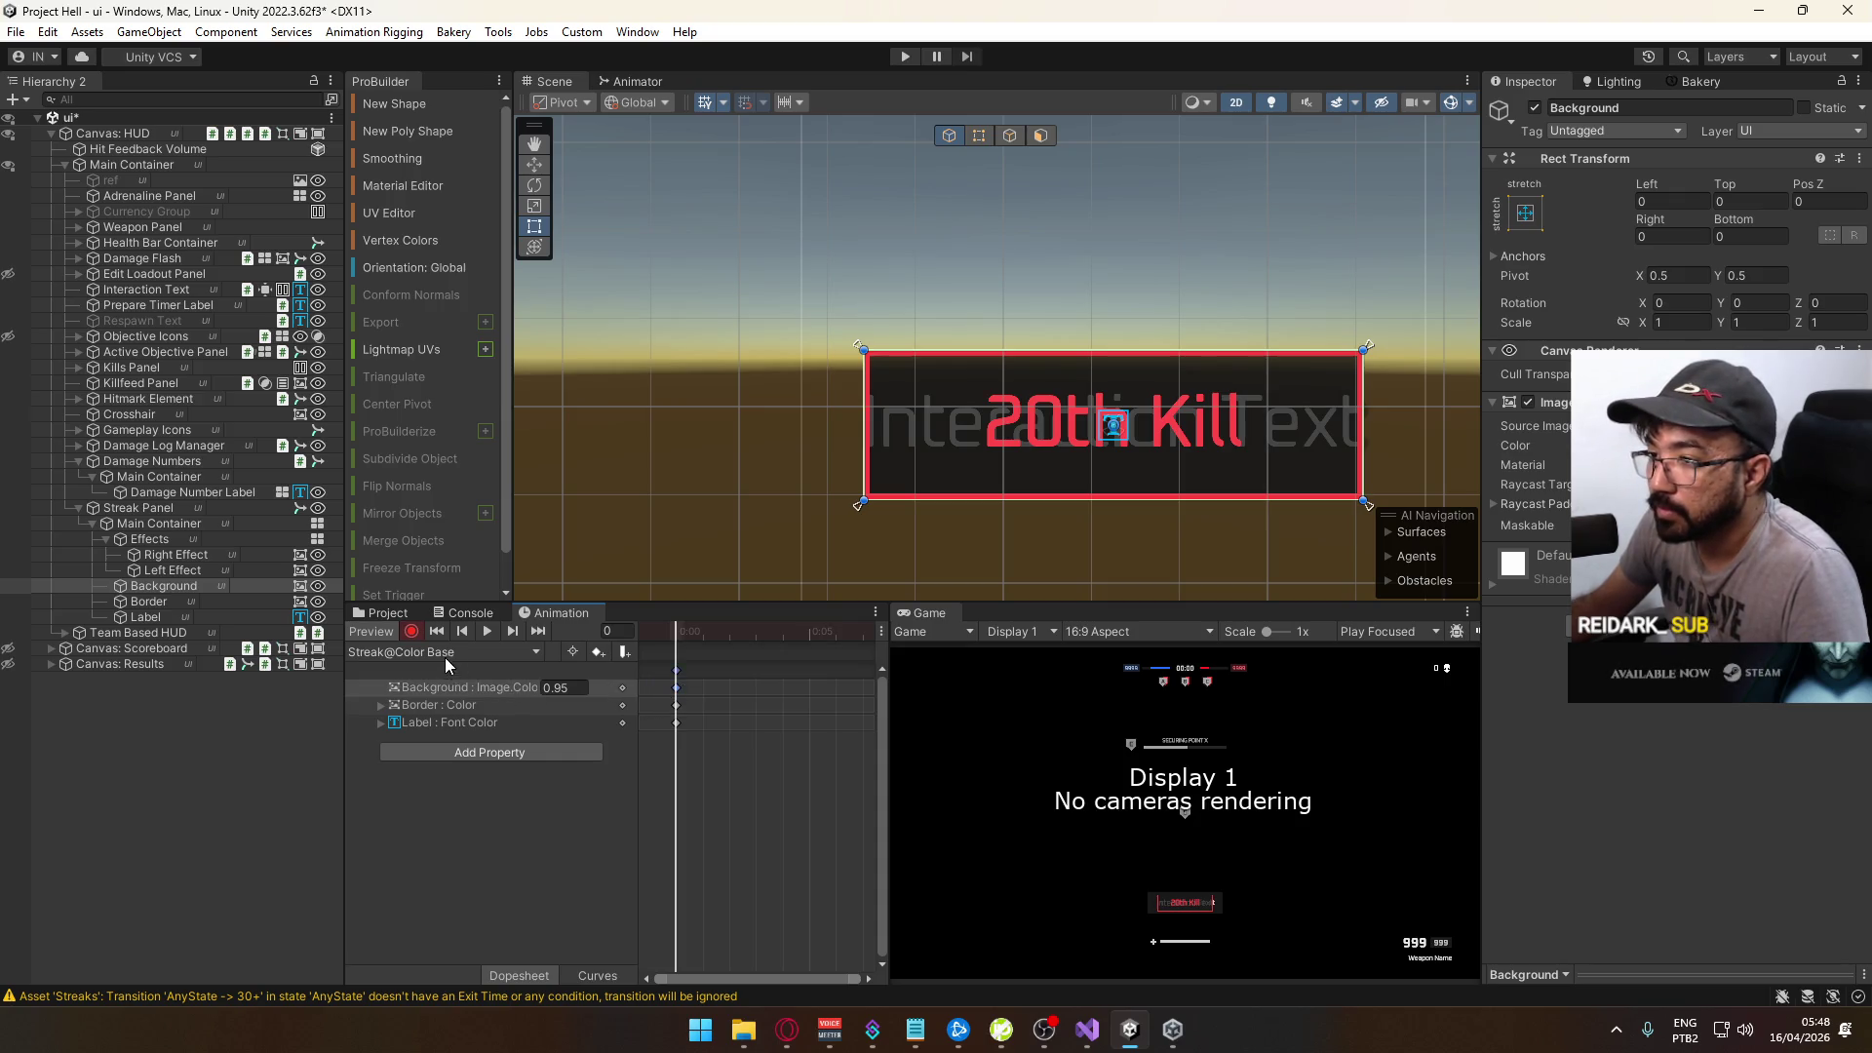
In Streak@Color 10+, select the Background colour track and open its colour picker.
{"action": "left_click", "coordinate": [445, 652]}
{"action": "left_click", "coordinate": [427, 672]}
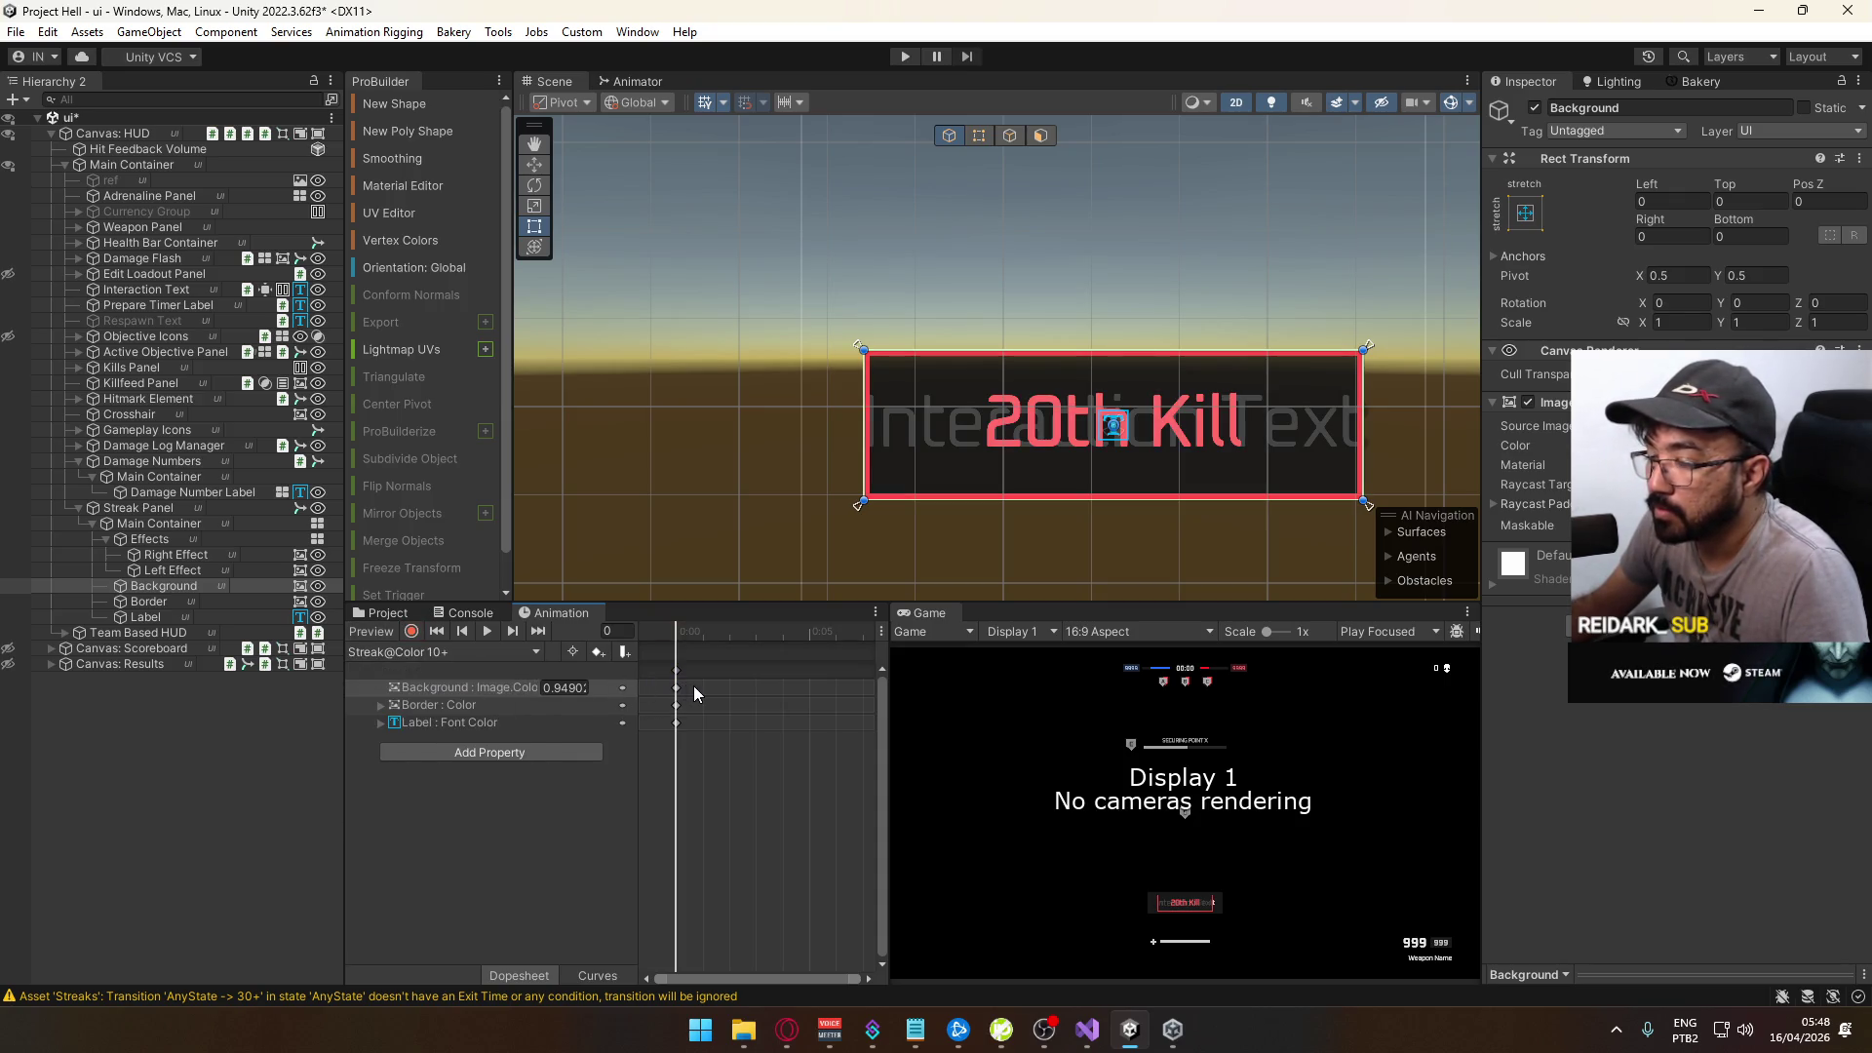
{"action": "left_click", "coordinate": [466, 685]}
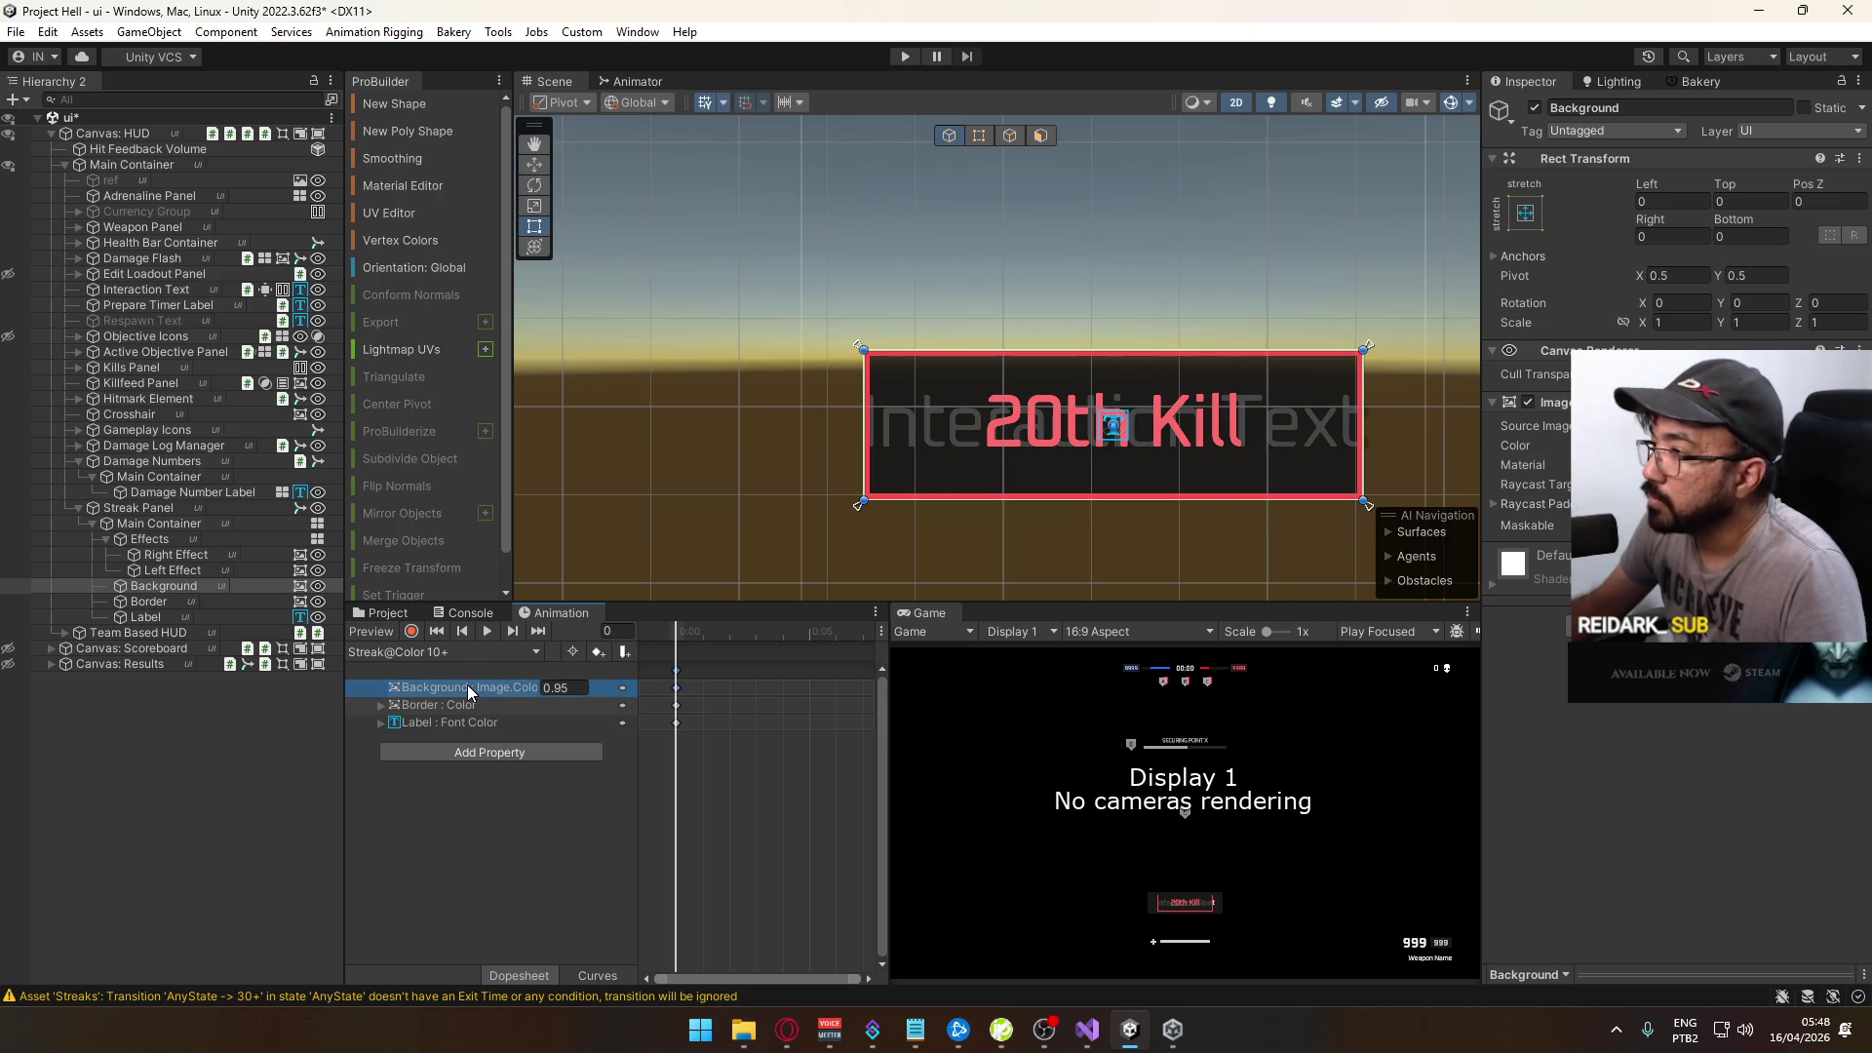
{"action": "left_click", "coordinate": [1715, 444]}
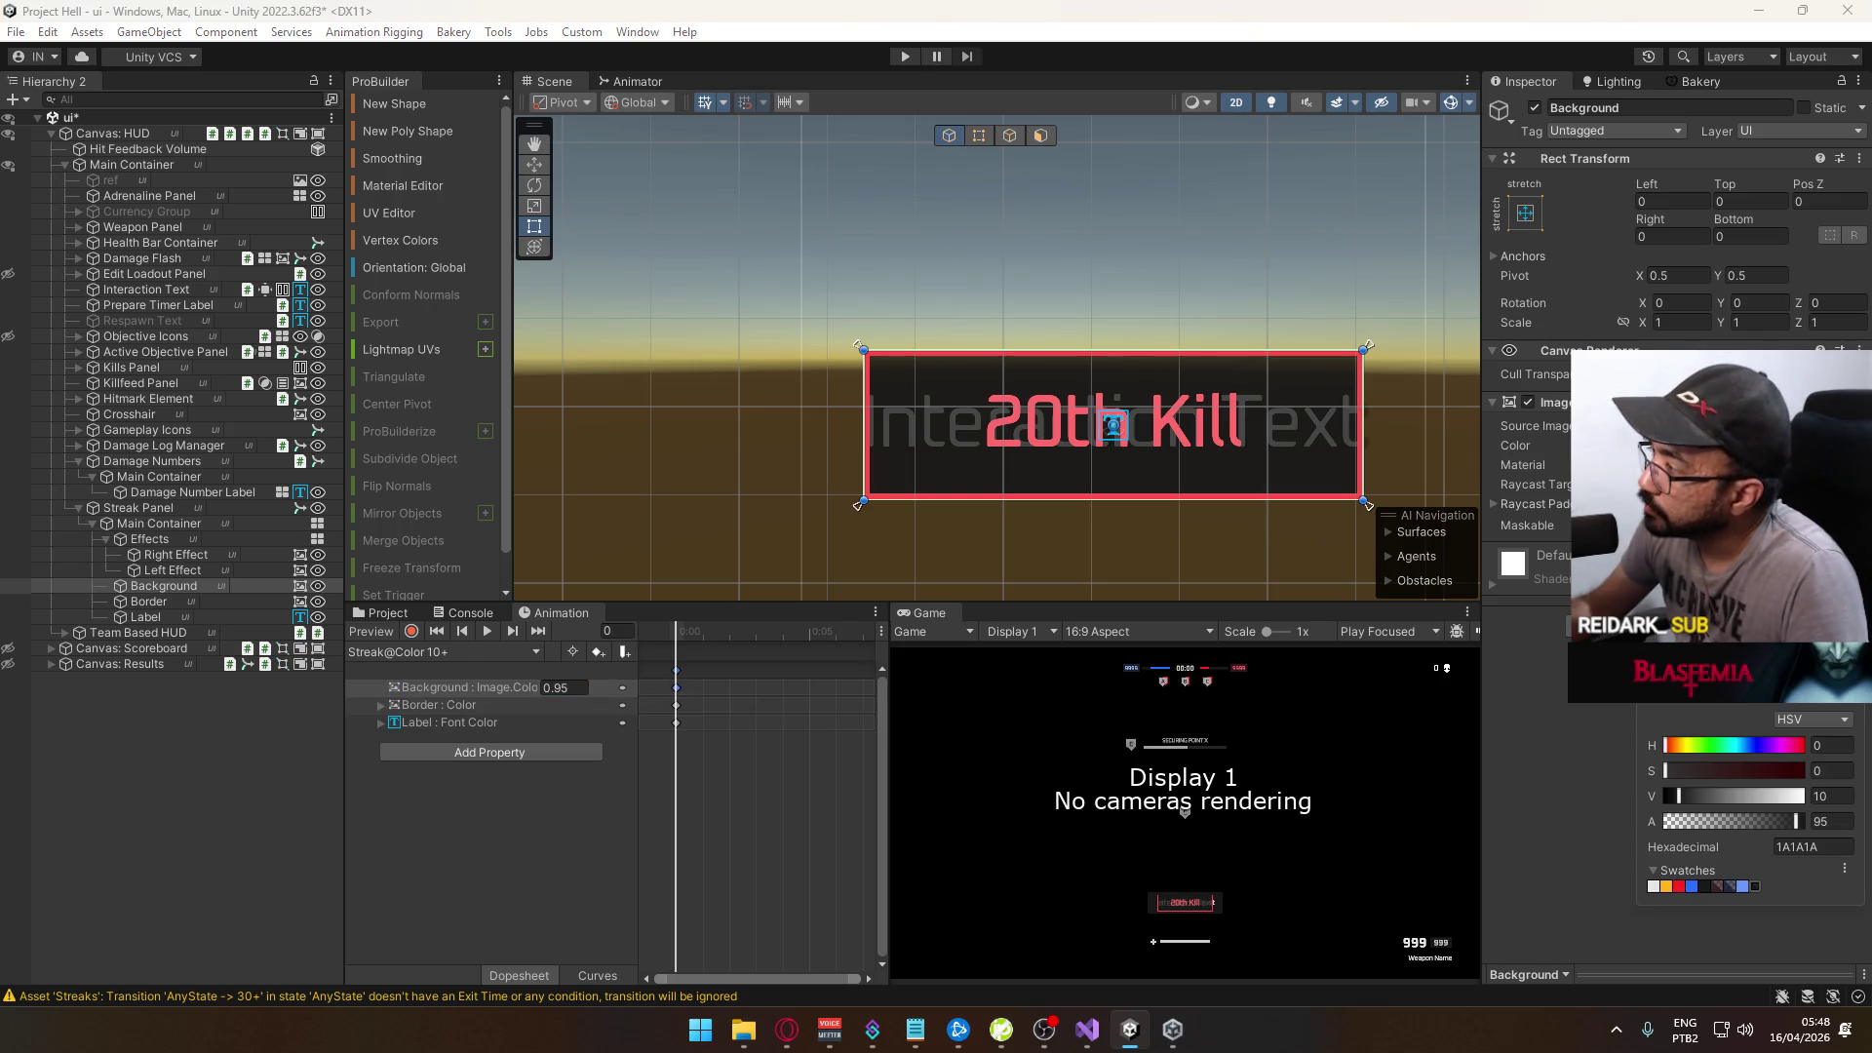
Set the Background to translucent red FF4040 with saturation 75 and alpha 80.
{"action": "left_click", "coordinate": [1678, 887]}
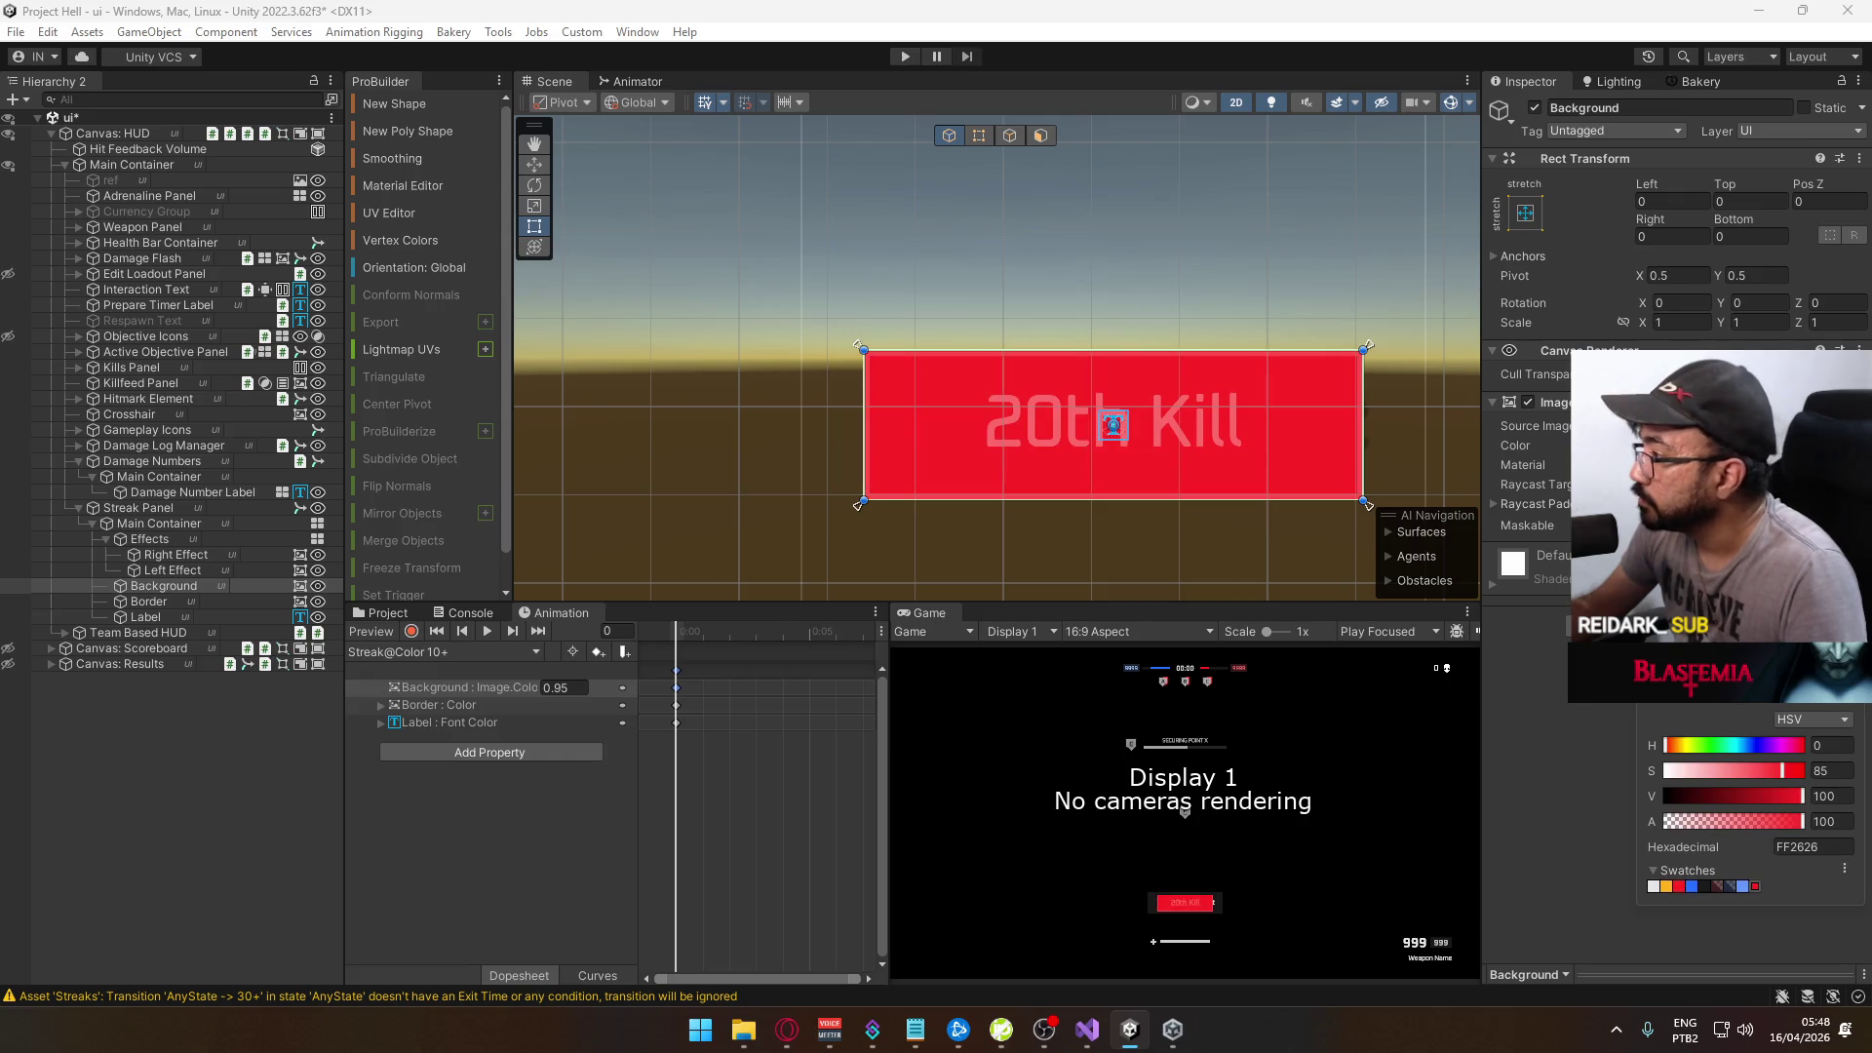
{"action": "left_click_drag", "start_coordinate": [1806, 778], "coordinate": [1760, 776]}
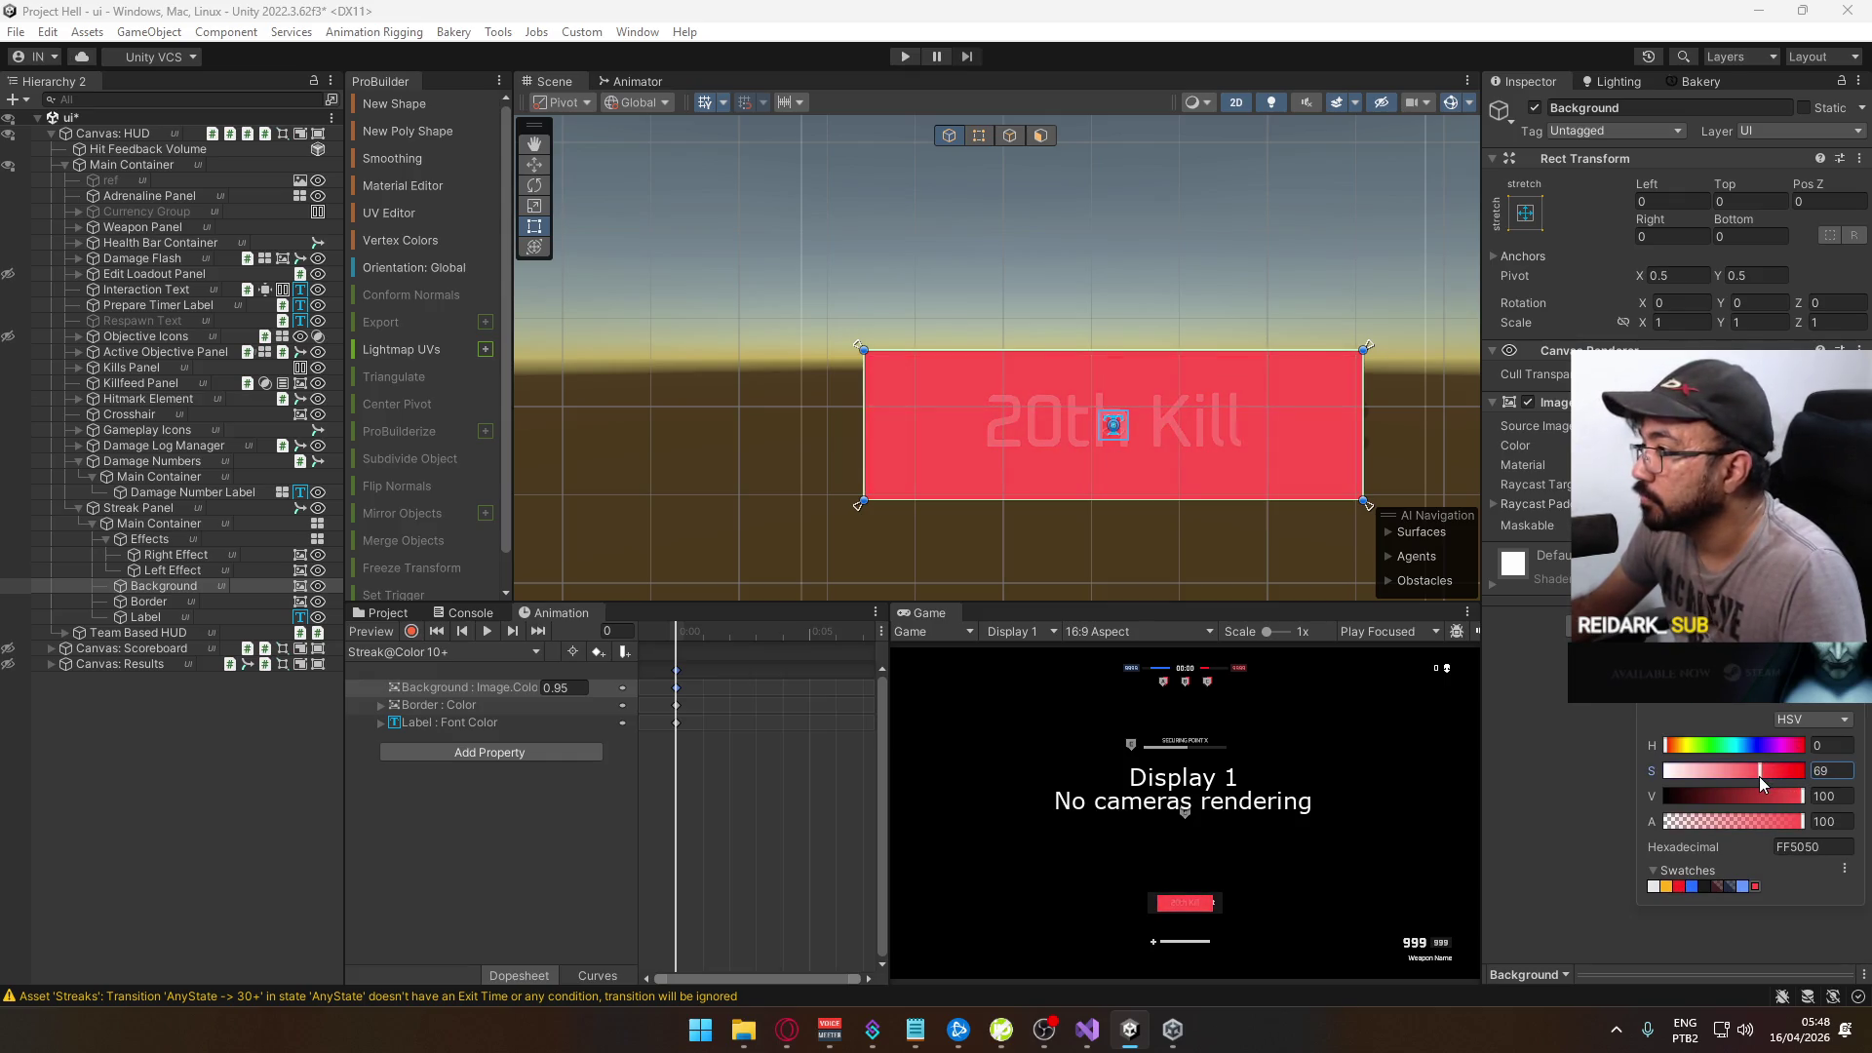
{"action": "left_click", "coordinate": [1760, 770]}
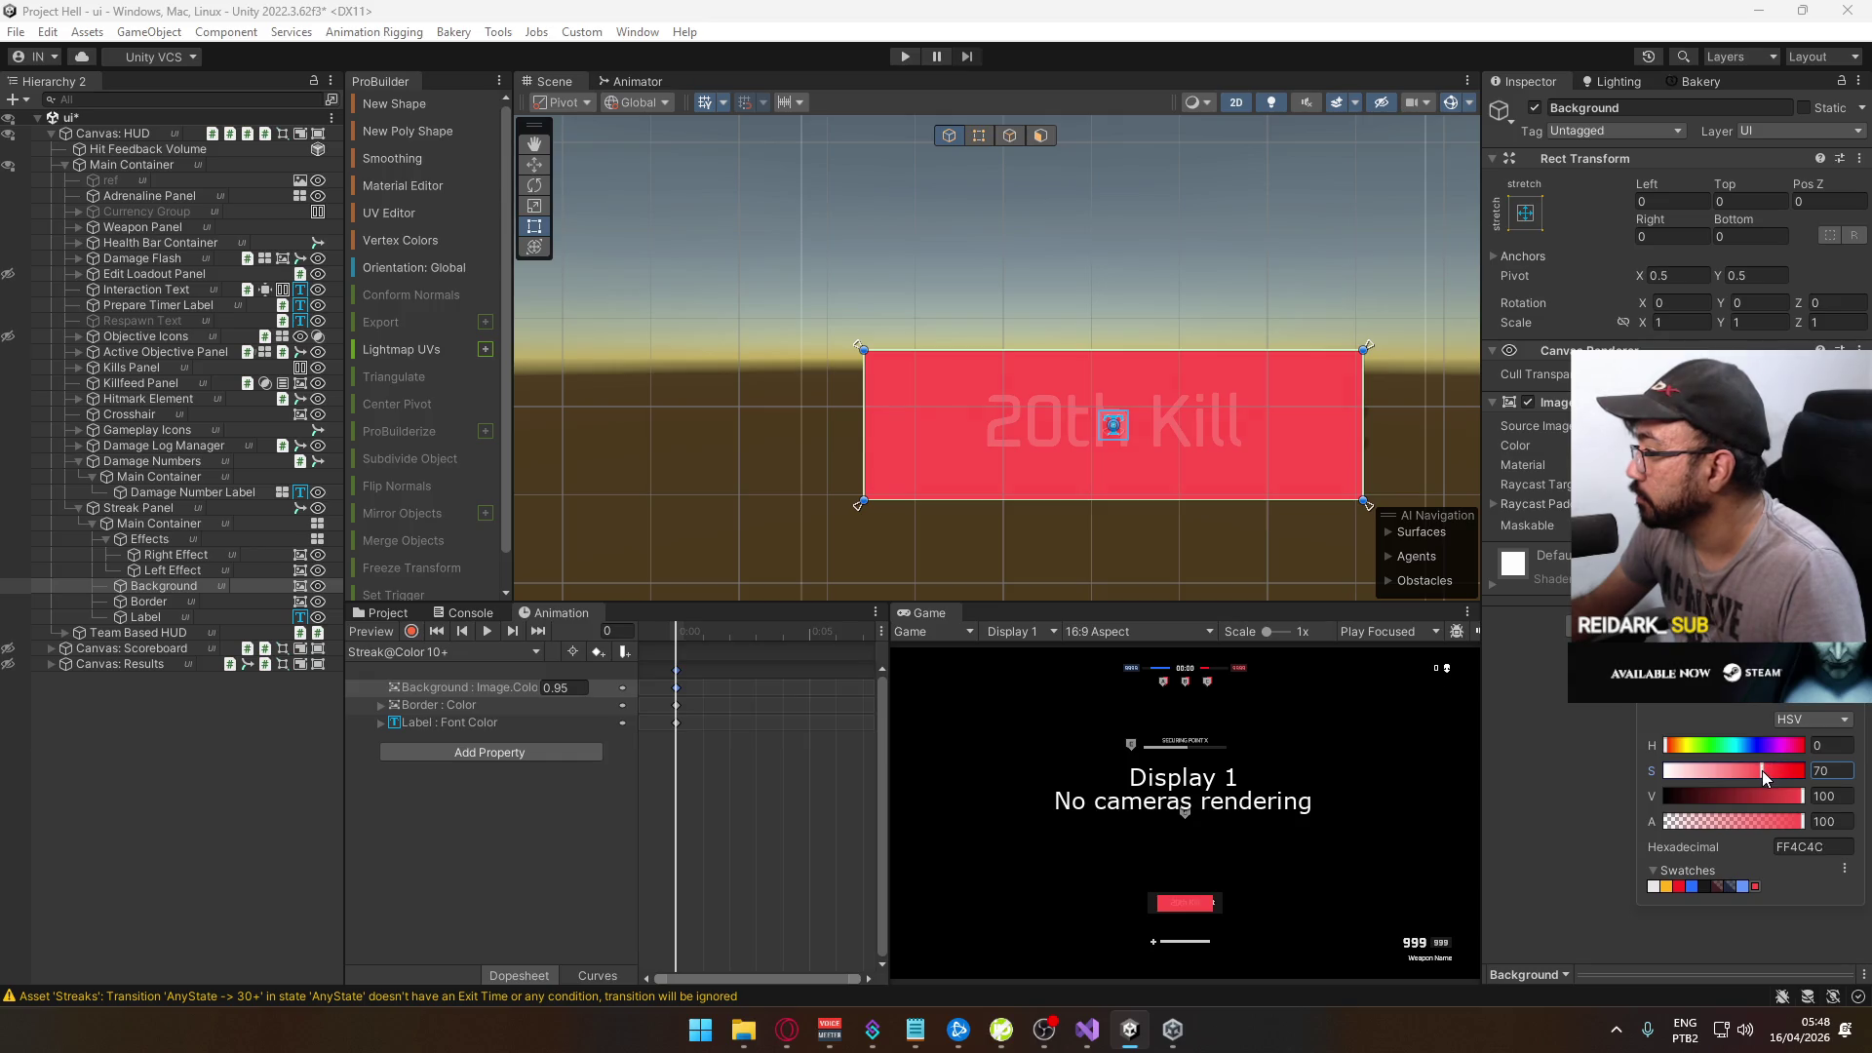
{"action": "left_click_drag", "start_coordinate": [1797, 817], "coordinate": [1781, 818]}
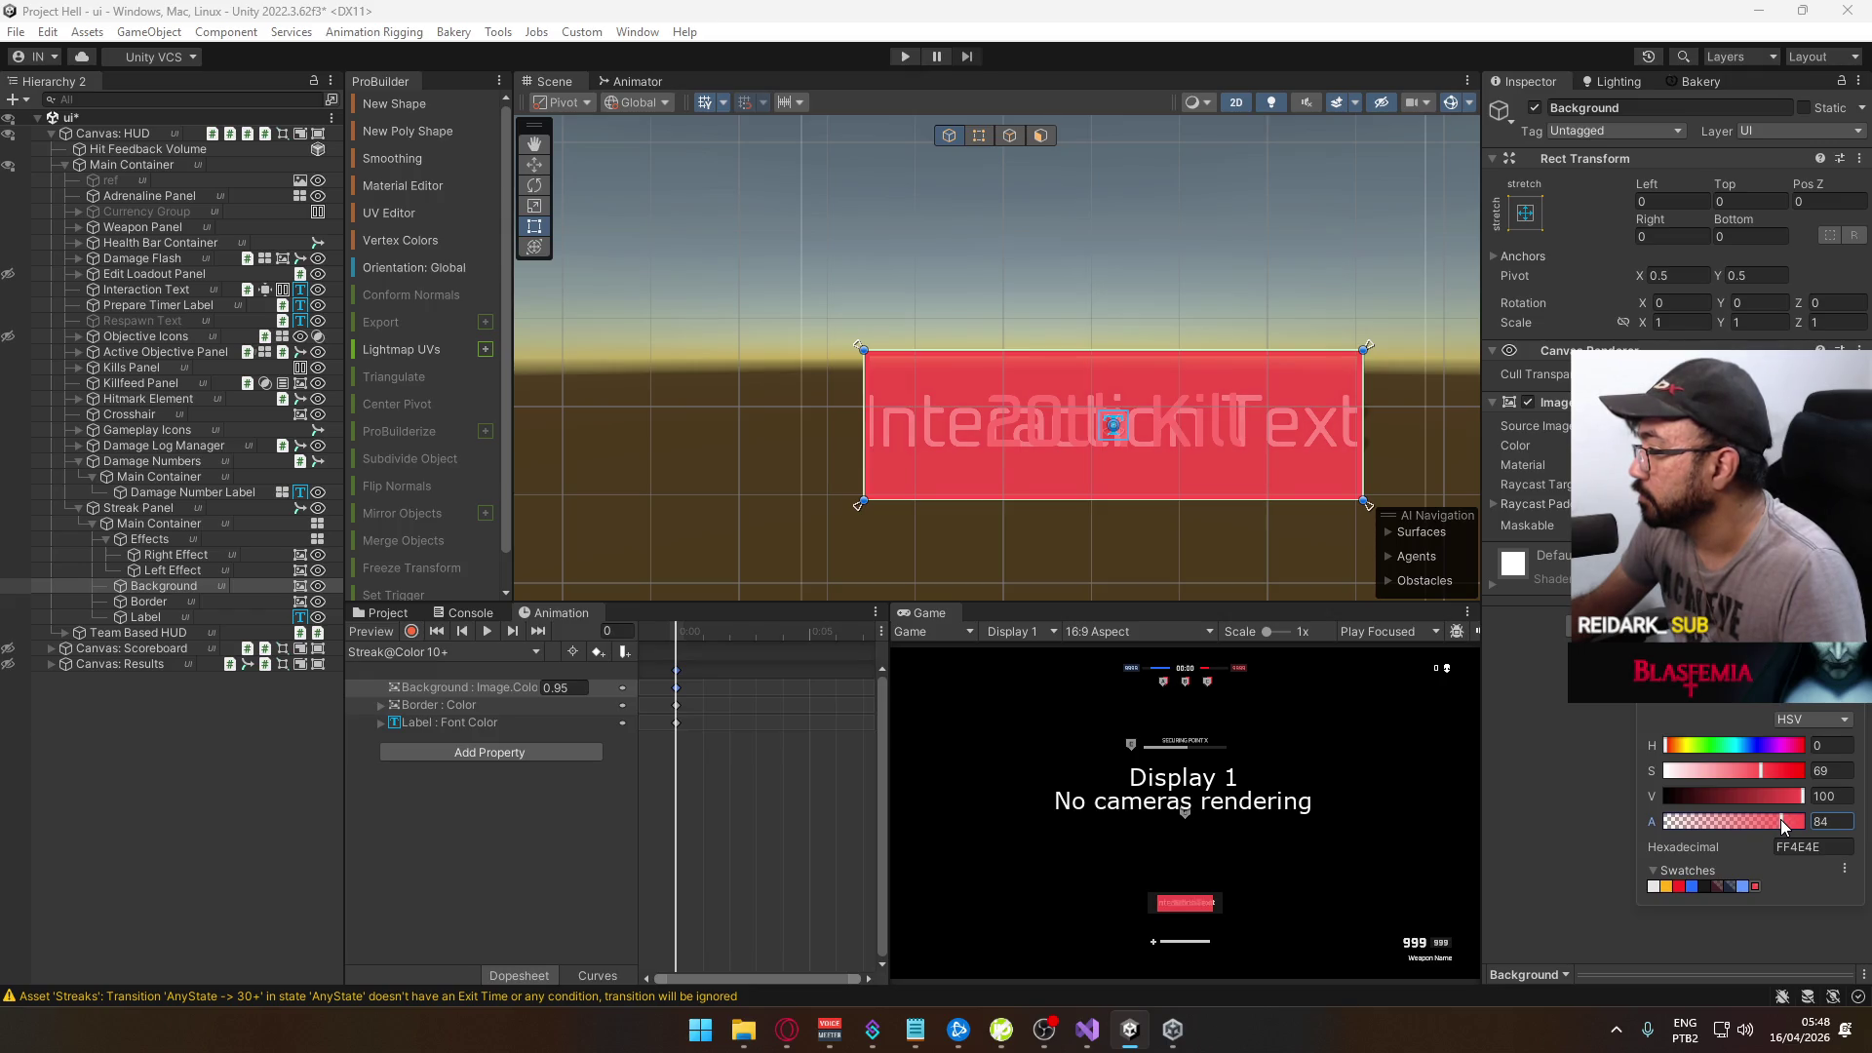
{"action": "left_click", "coordinate": [1813, 771]}
{"action": "type", "text": "75"}
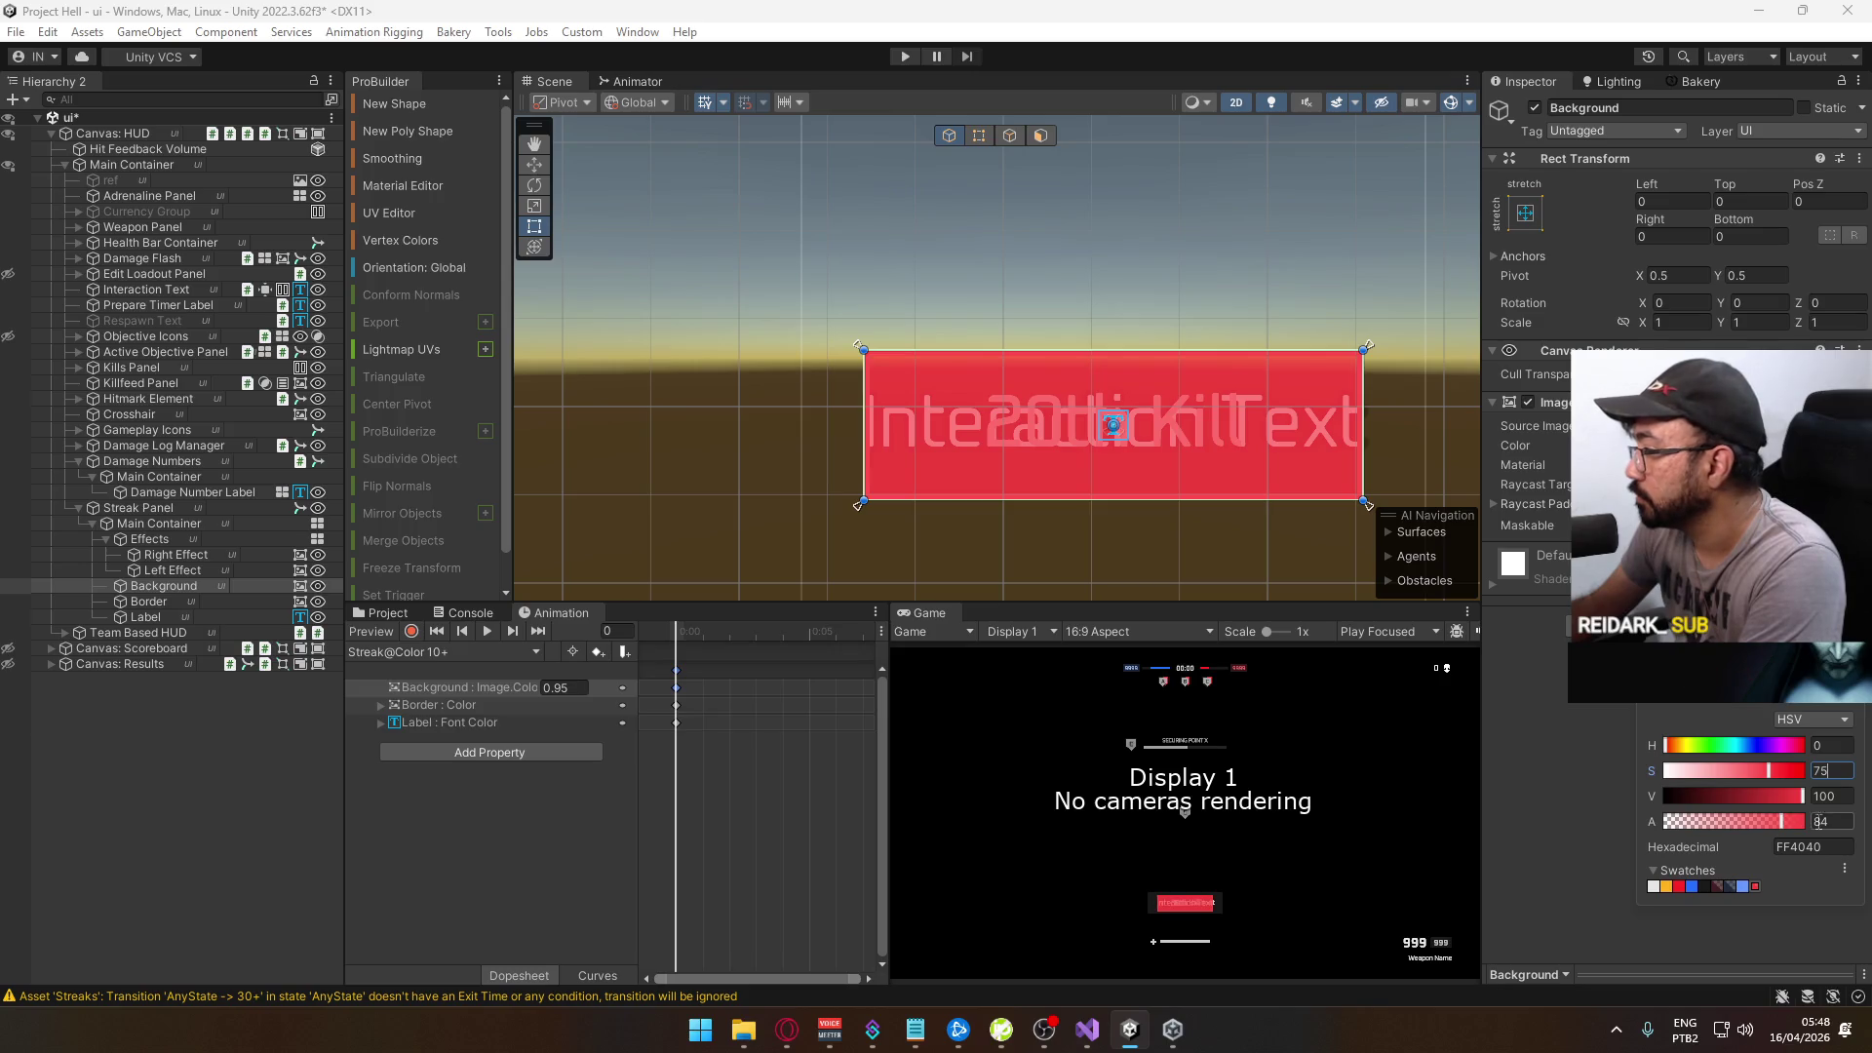
{"action": "type", "text": "80"}
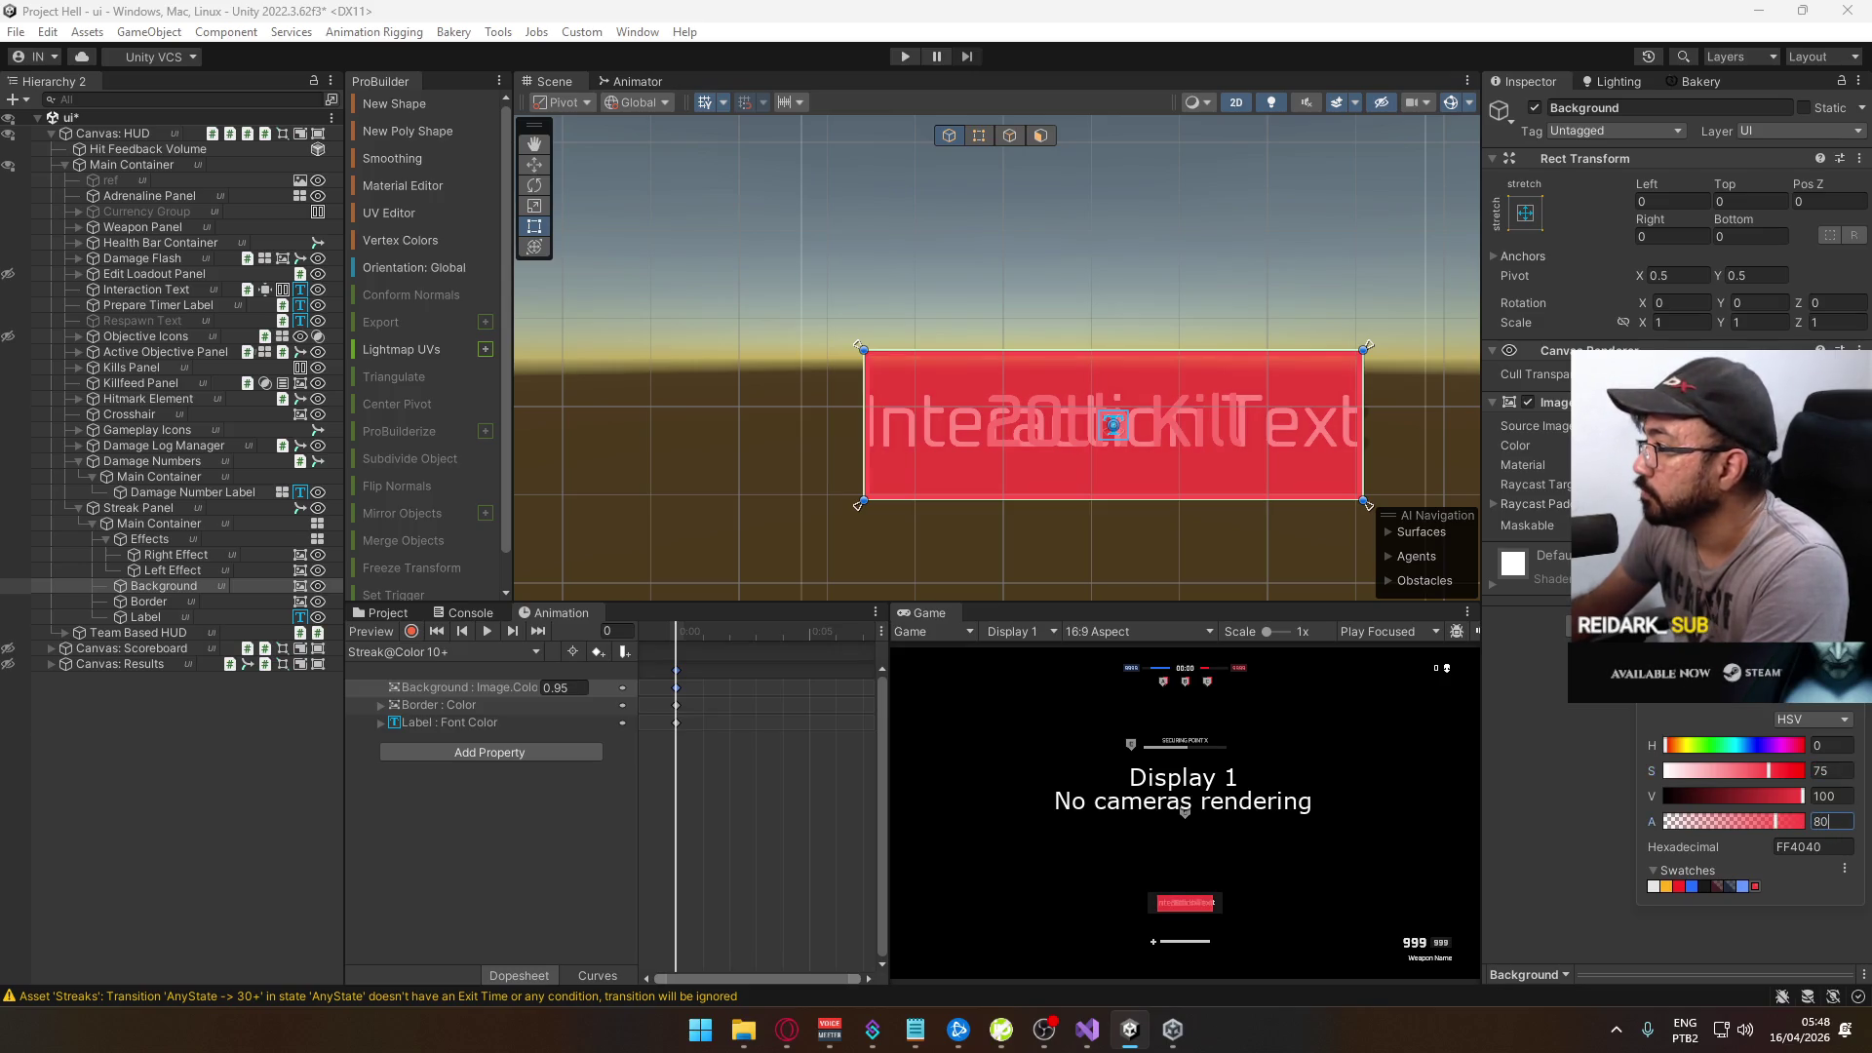
{"action": "left_click", "coordinate": [149, 601]}
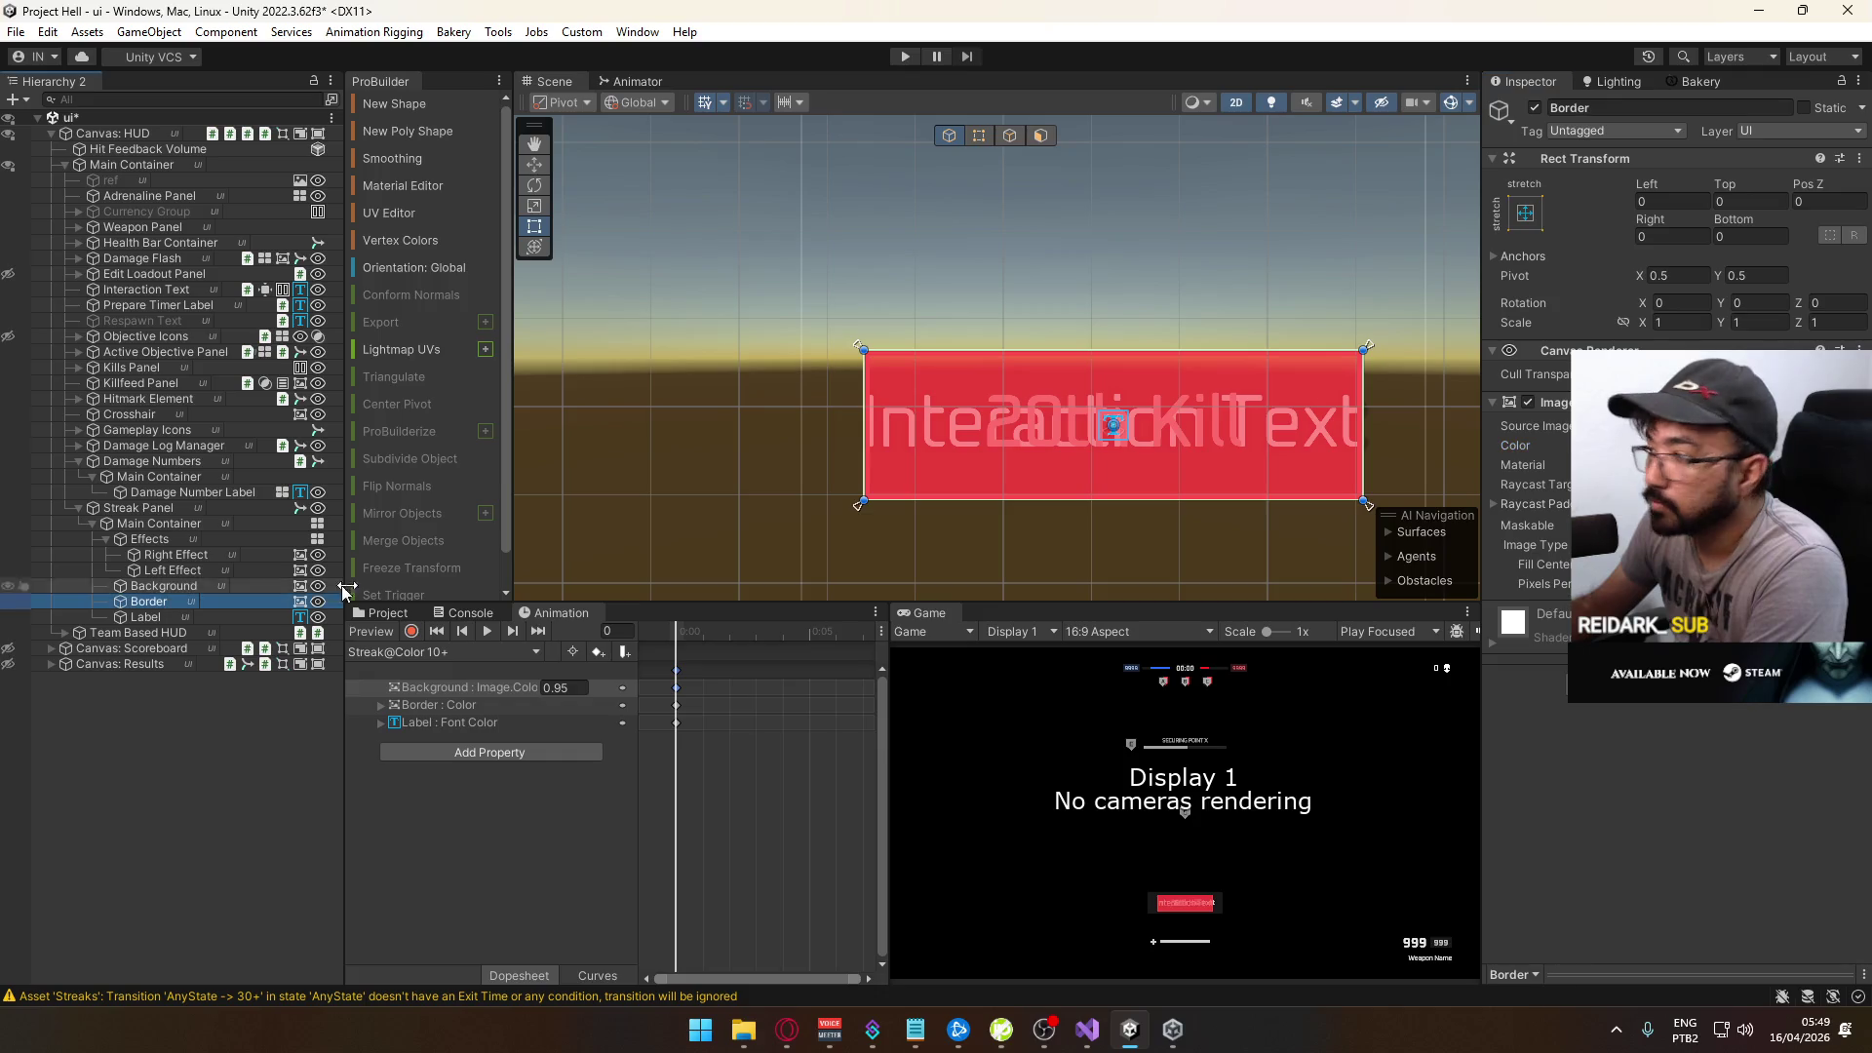
{"action": "left_click", "coordinate": [1735, 445]}
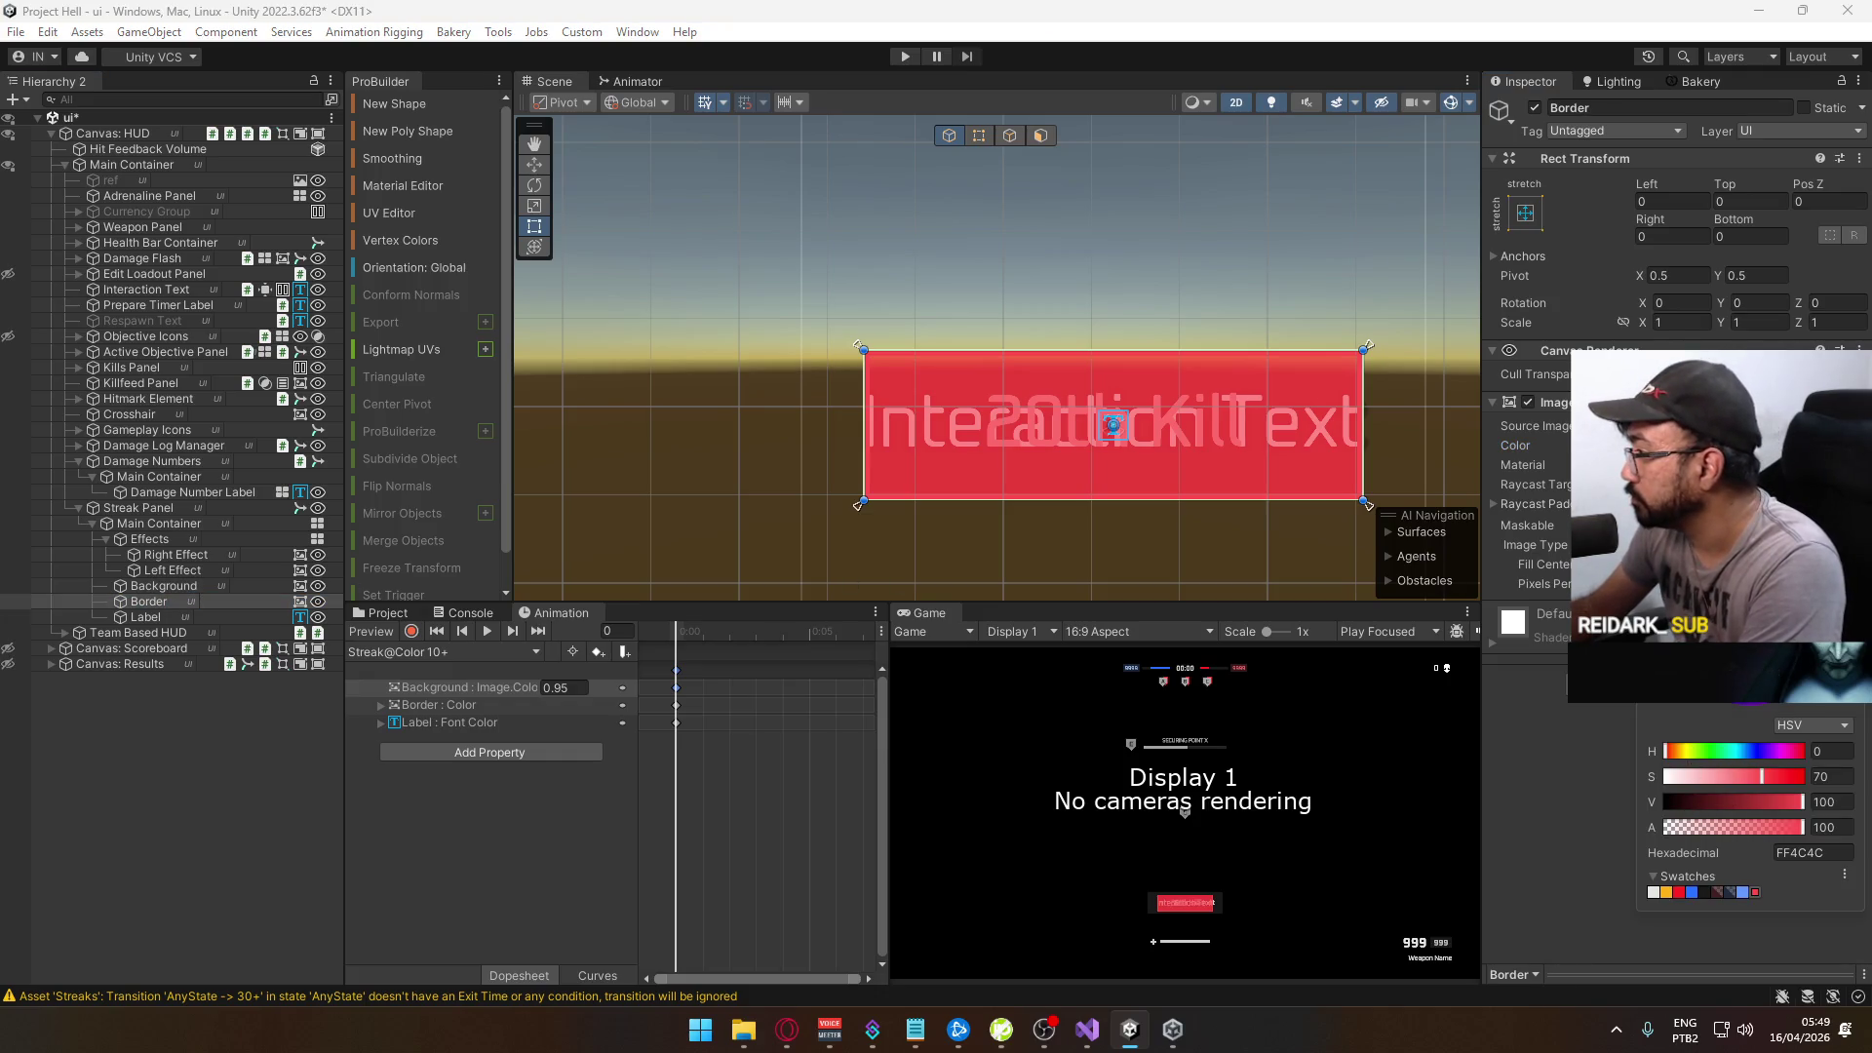
Set the Border colour to dark grey, starting from 222222 with value 10.
{"action": "type", "text": "222222"}
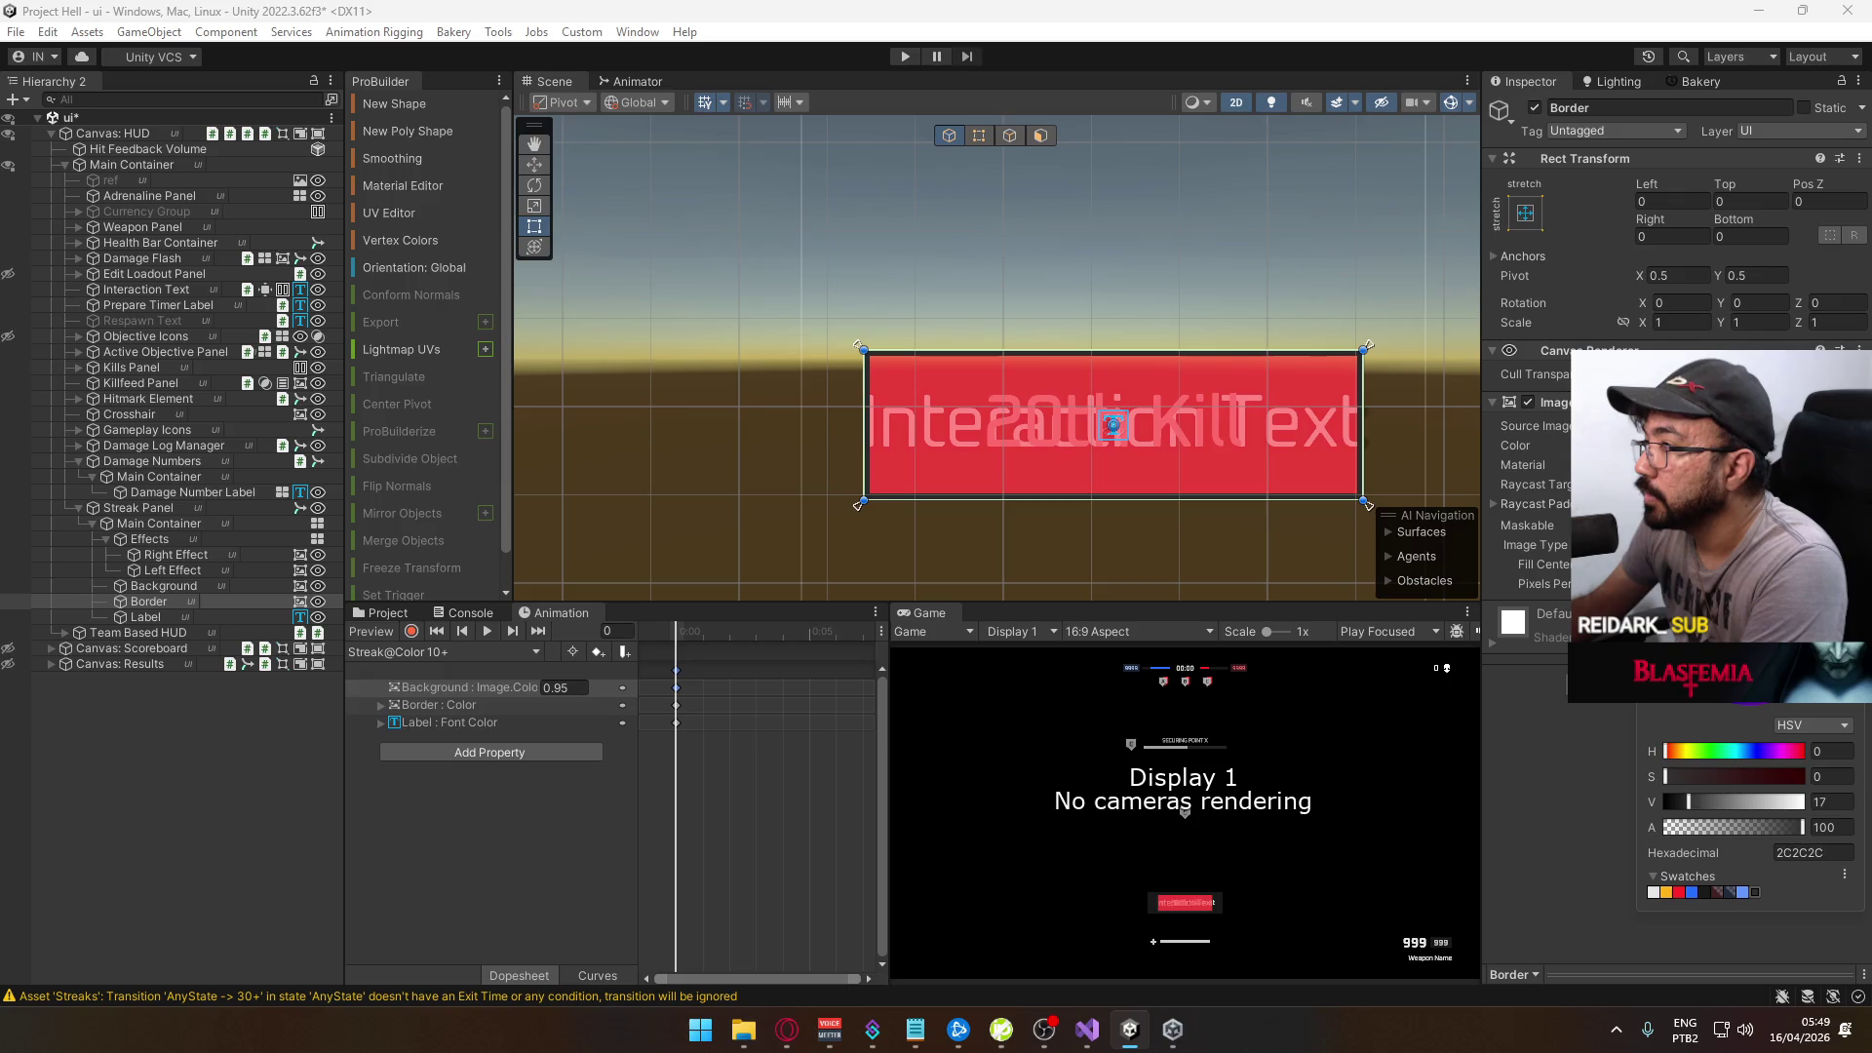
{"action": "left_click_drag", "start_coordinate": [1687, 802], "coordinate": [1689, 802]}
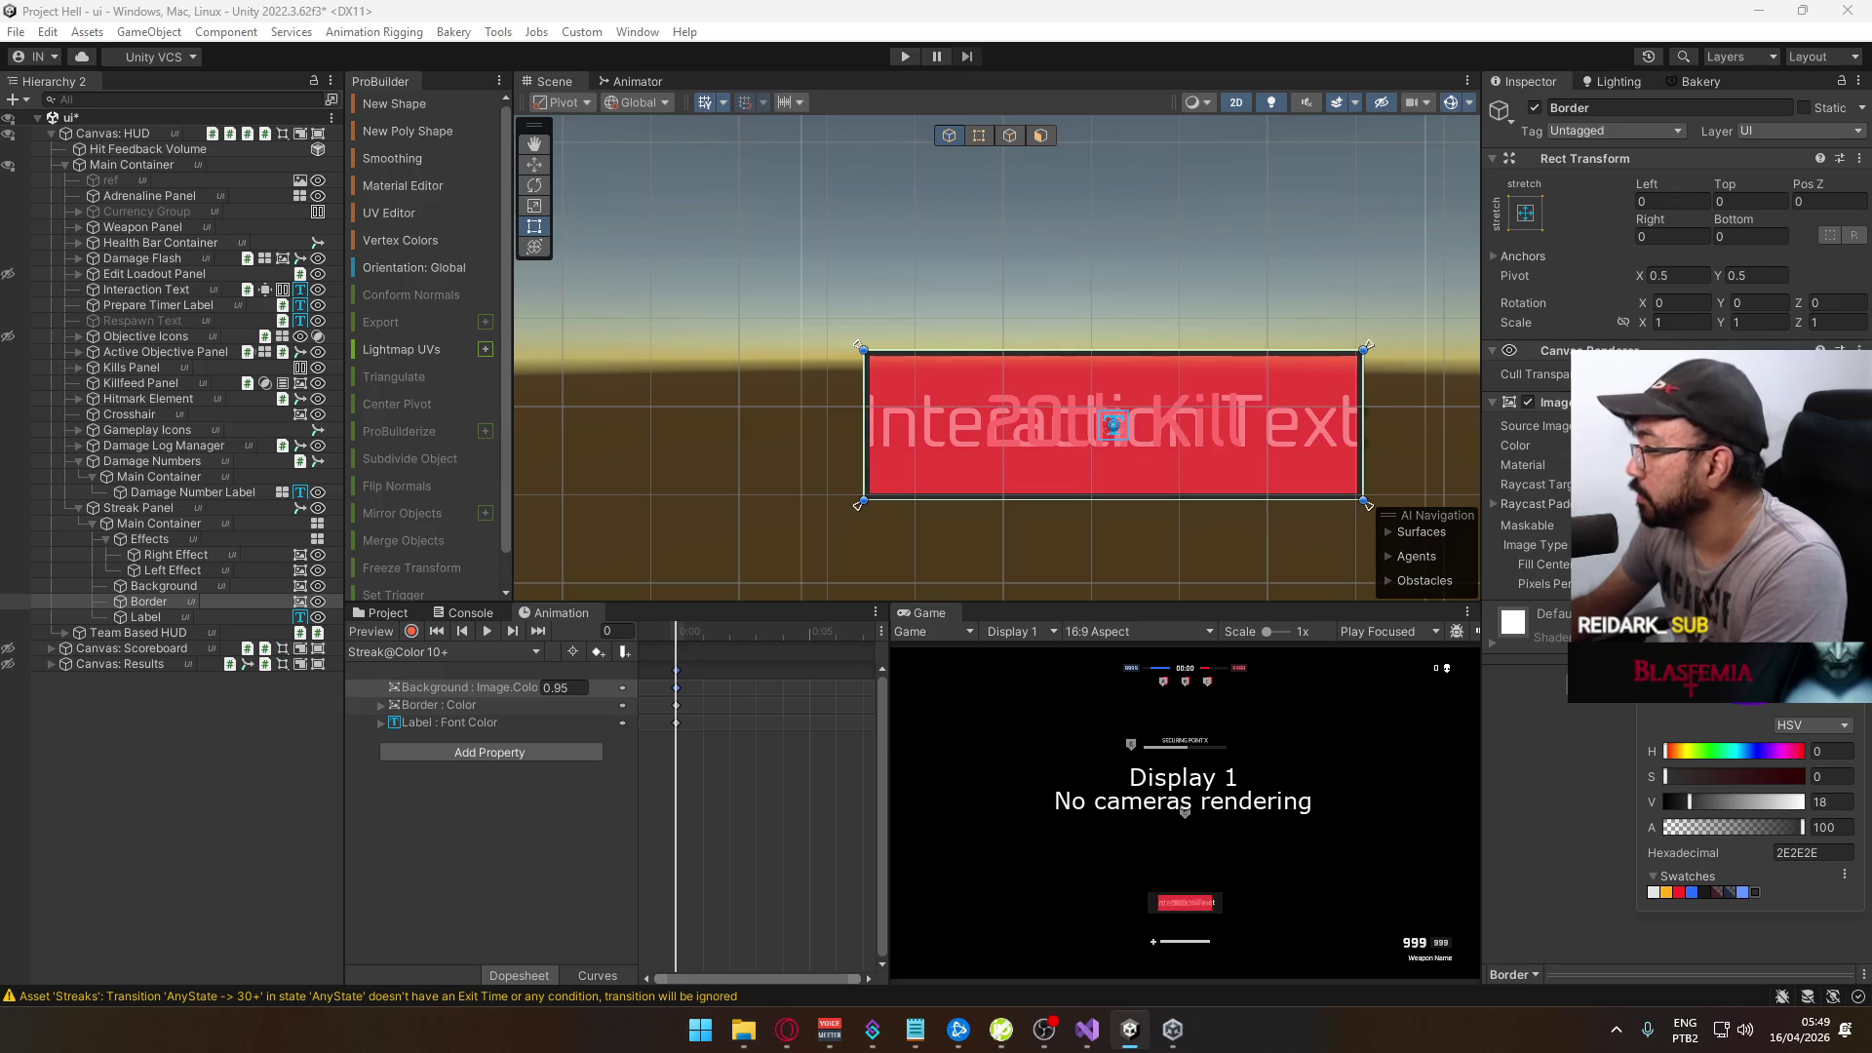
{"action": "left_click", "coordinate": [1829, 802]}
{"action": "type", "text": "10"}
Make the Label's 20th Kill text colour near-black with no red tint.
{"action": "left_click", "coordinate": [154, 616]}
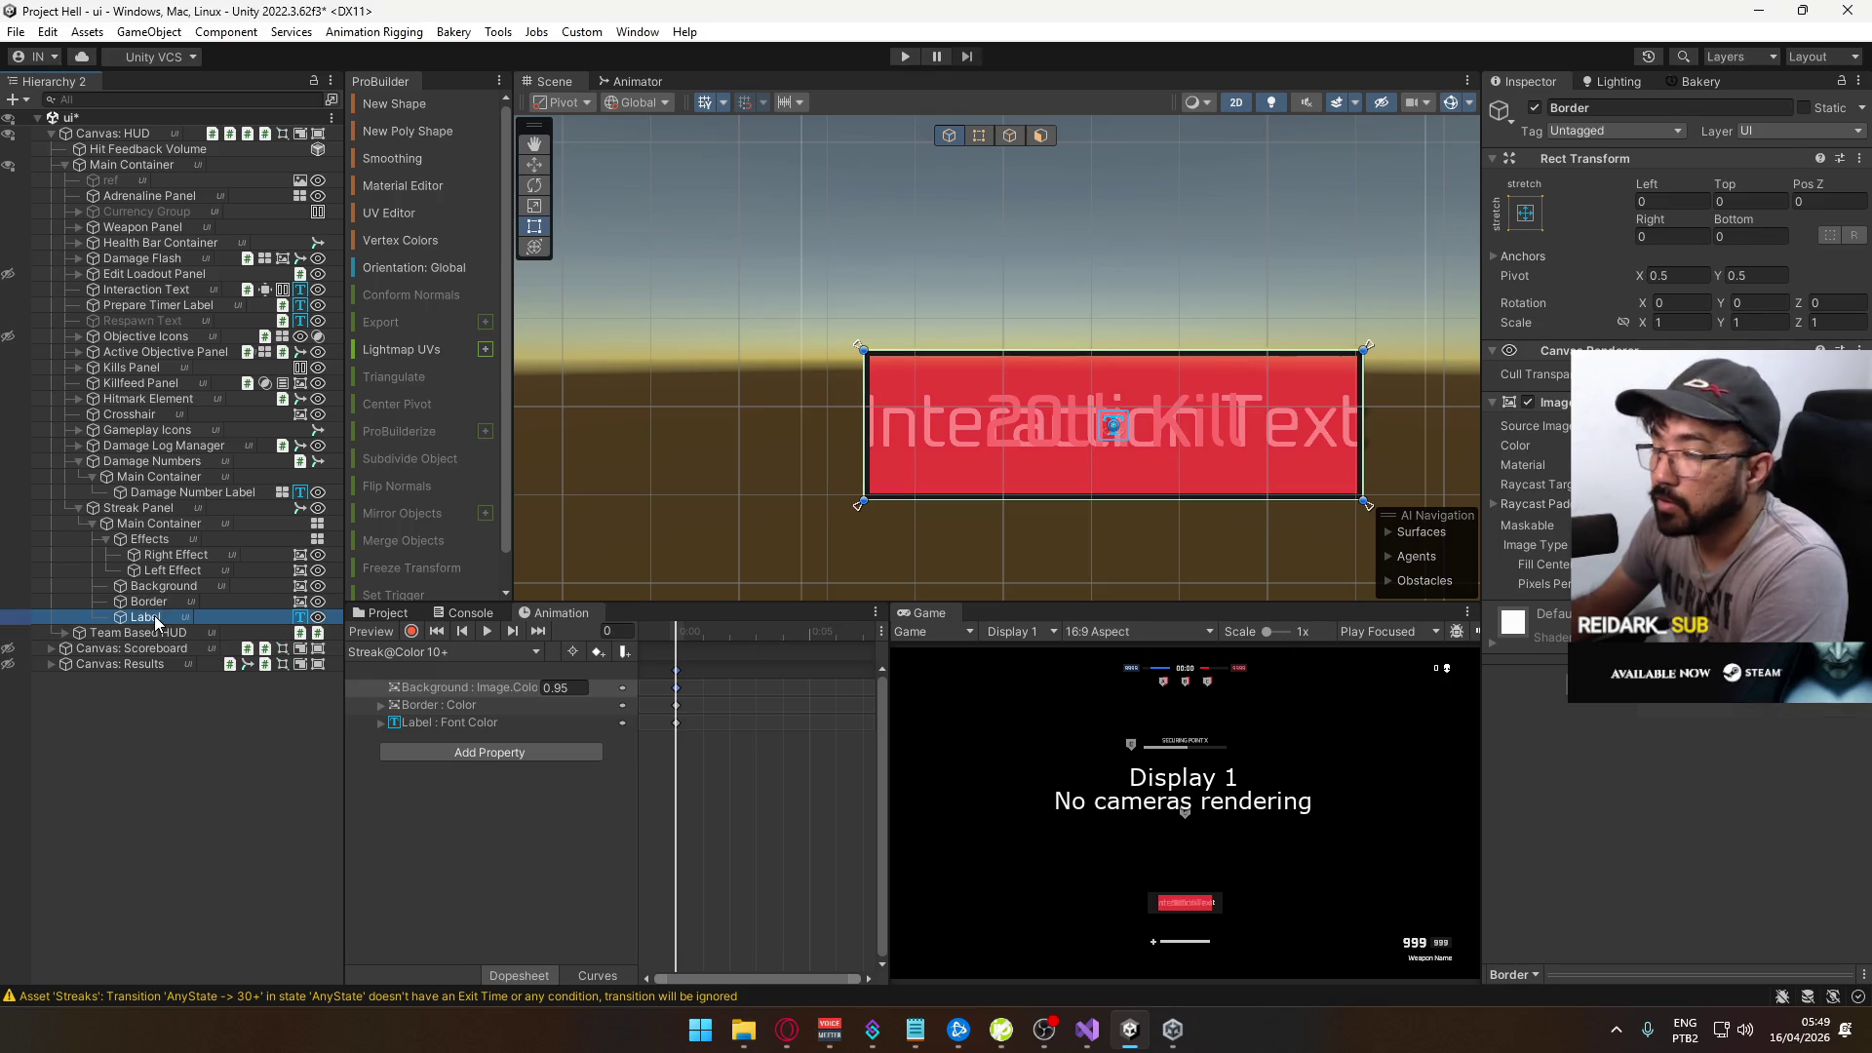
{"action": "left_click", "coordinate": [1723, 707]}
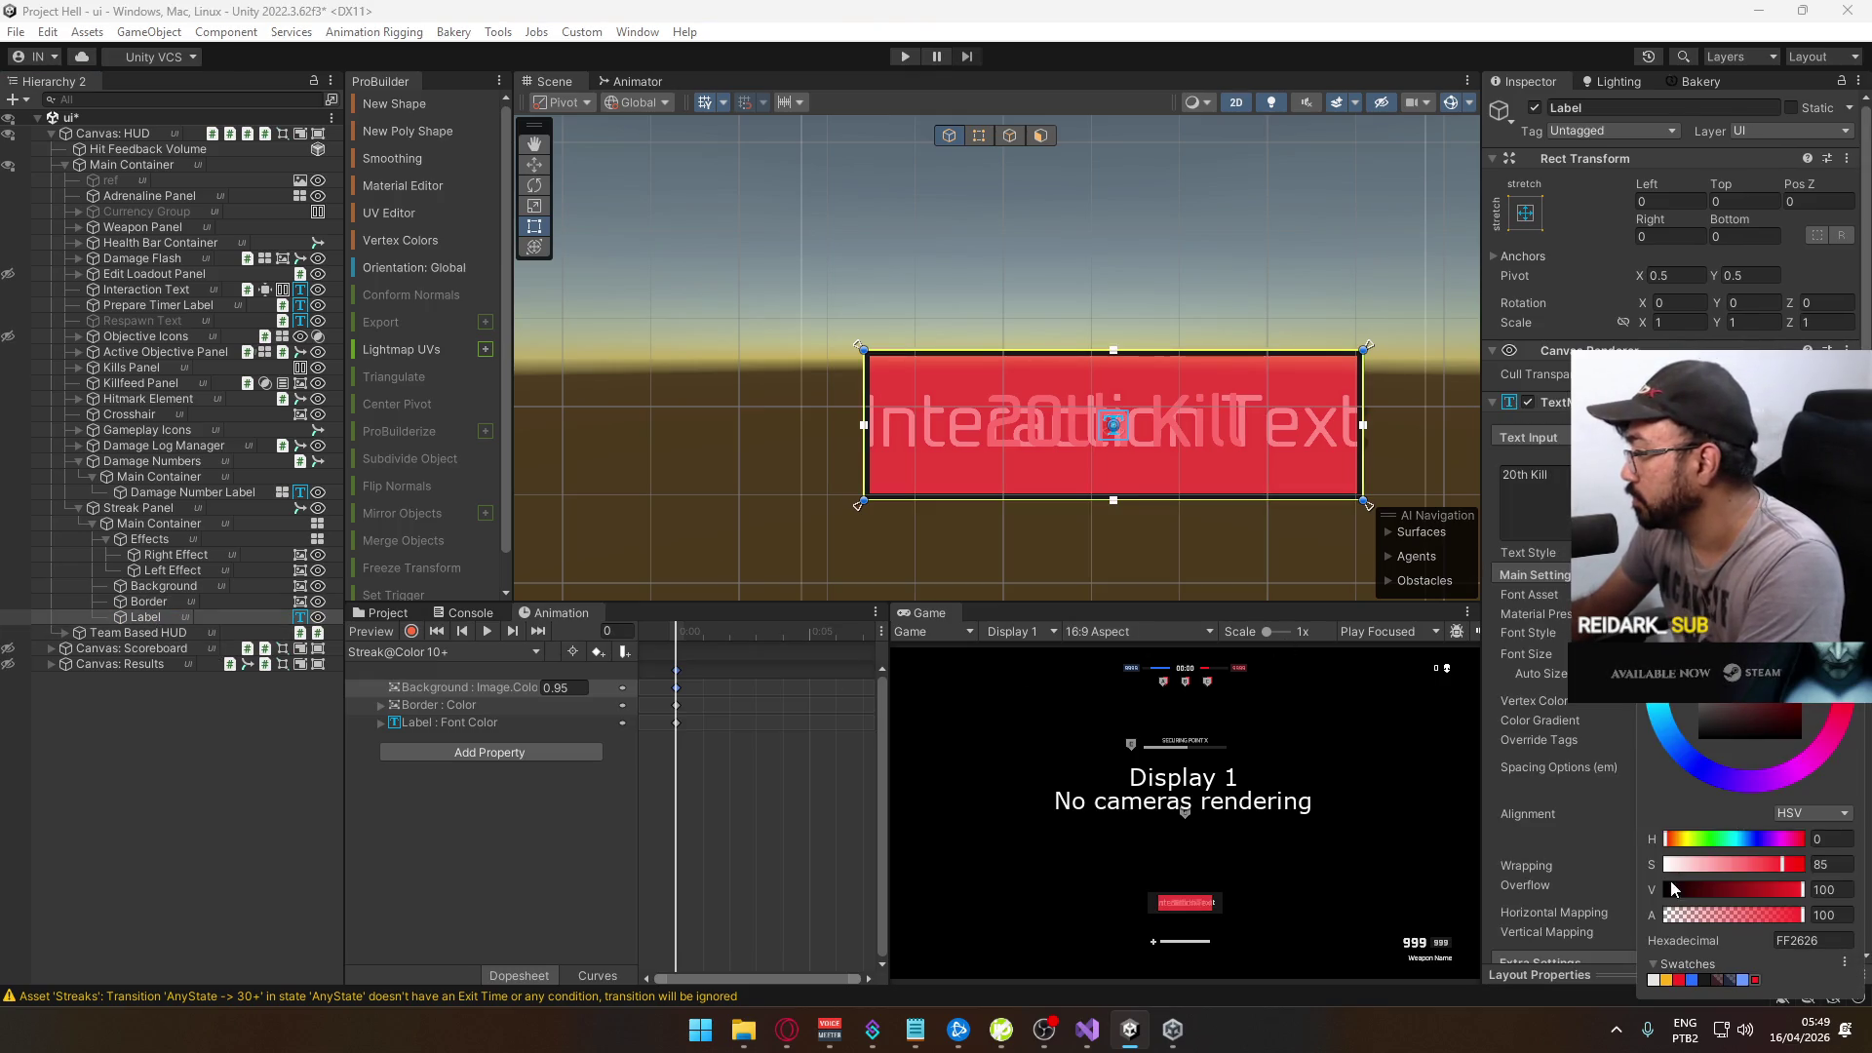
{"action": "left_click", "coordinate": [1825, 888]}
{"action": "type", "text": "10"}
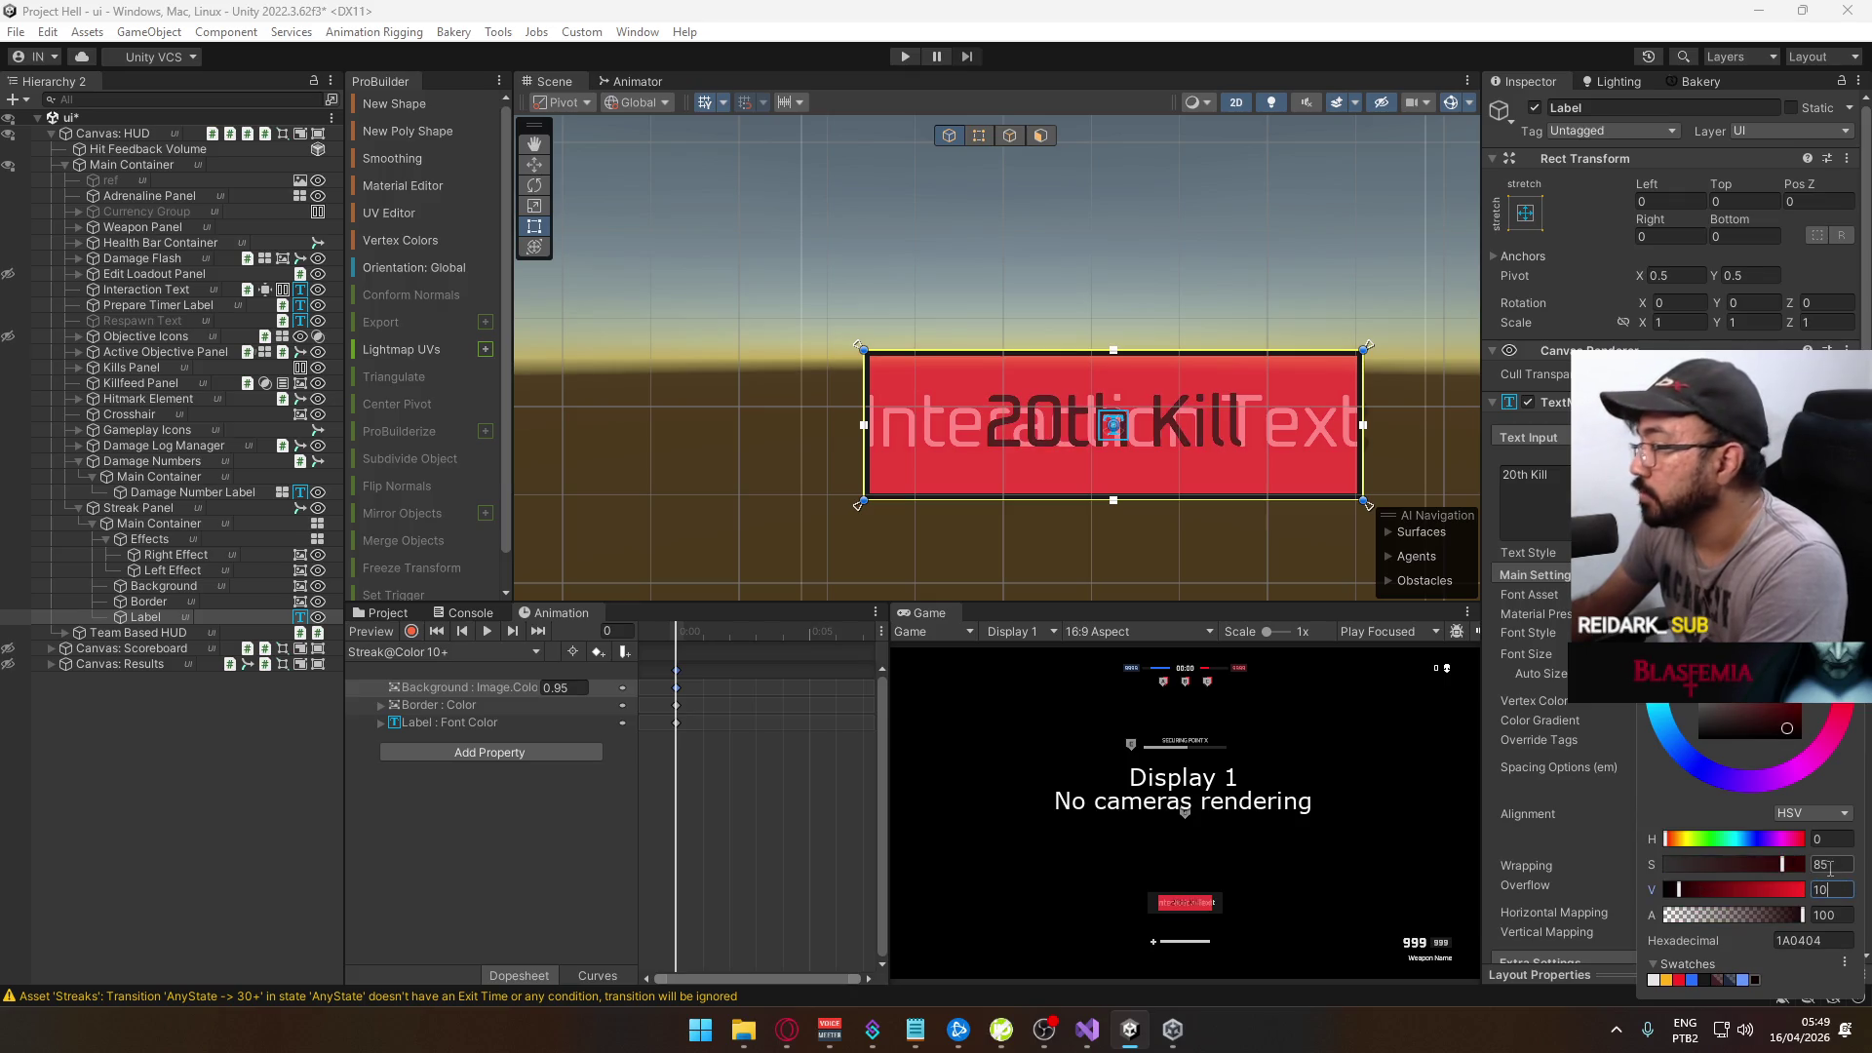
{"action": "mouse_move", "coordinate": [1786, 862]}
{"action": "left_mouse_down"}
{"action": "mouse_move", "coordinate": [1665, 864]}
{"action": "mouse_move", "coordinate": [1667, 894]}
{"action": "left_mouse_up"}
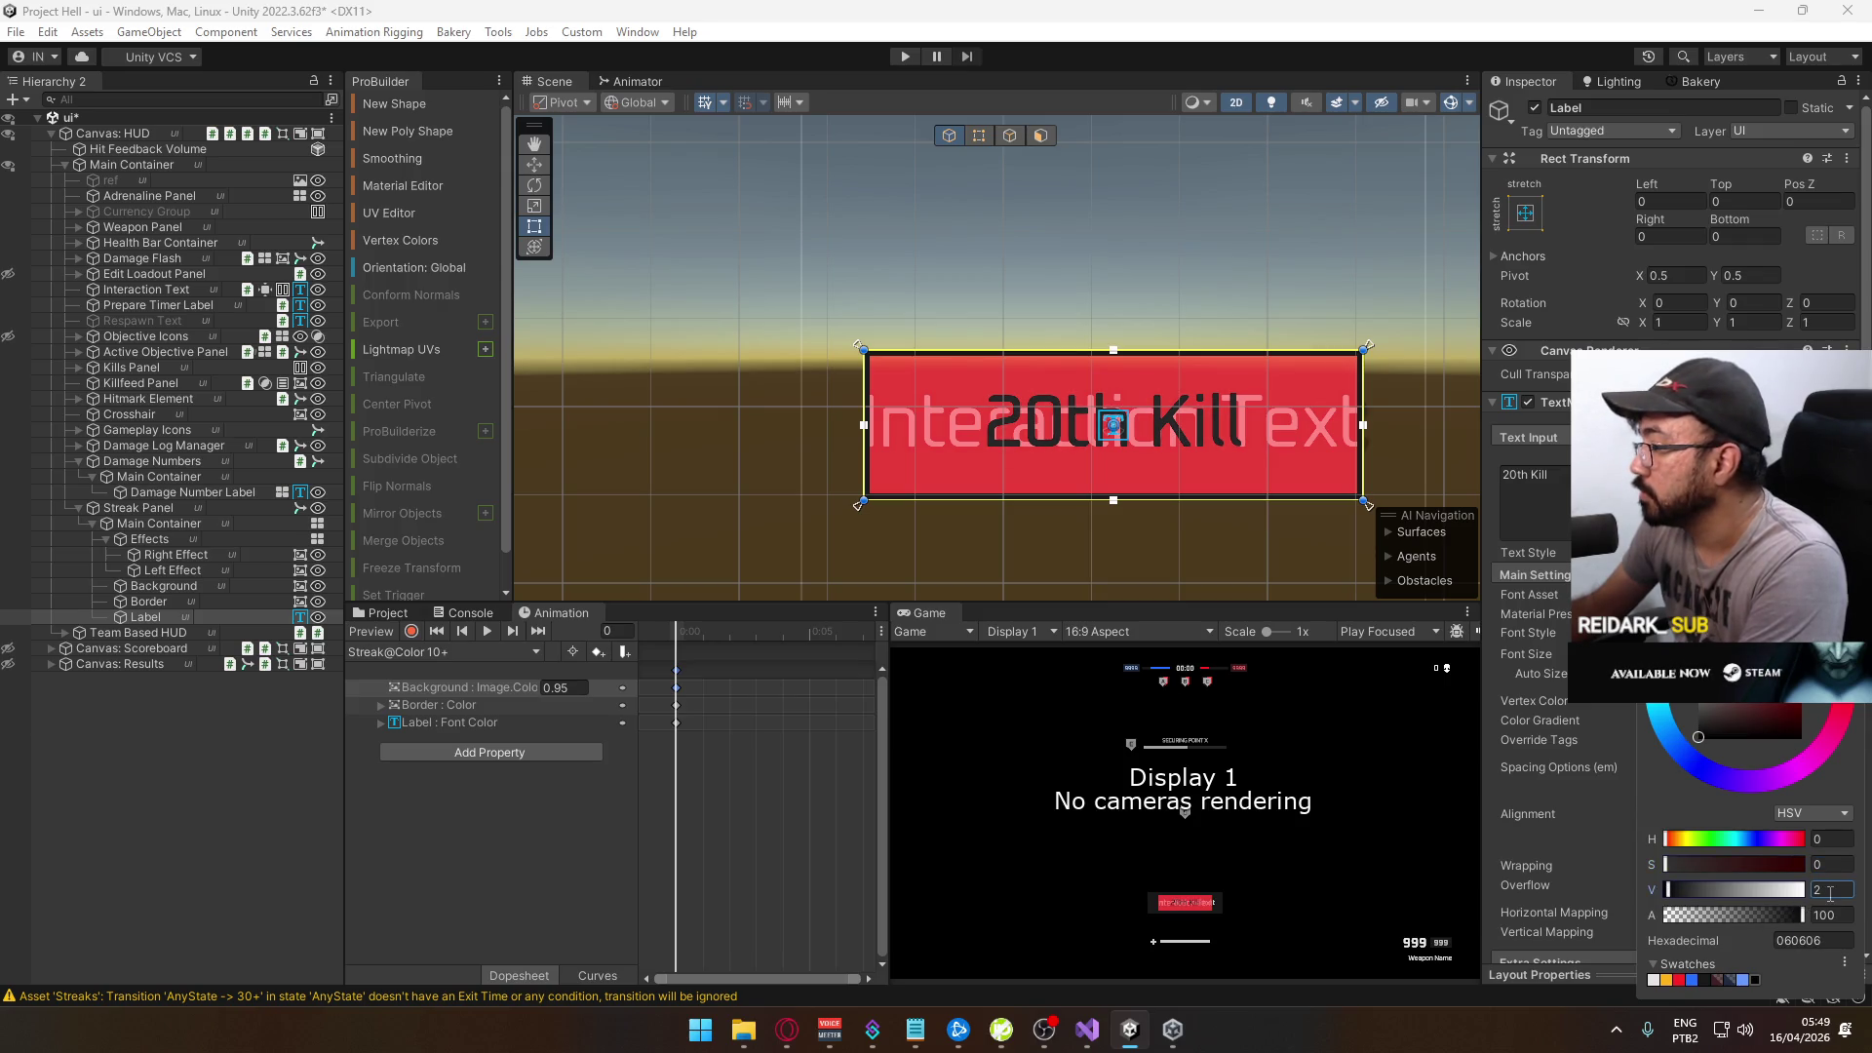
Fine-tune the Border to dark grey 2A2A2A and the Label text to near-black 050505.
{"action": "left_click", "coordinate": [213, 605]}
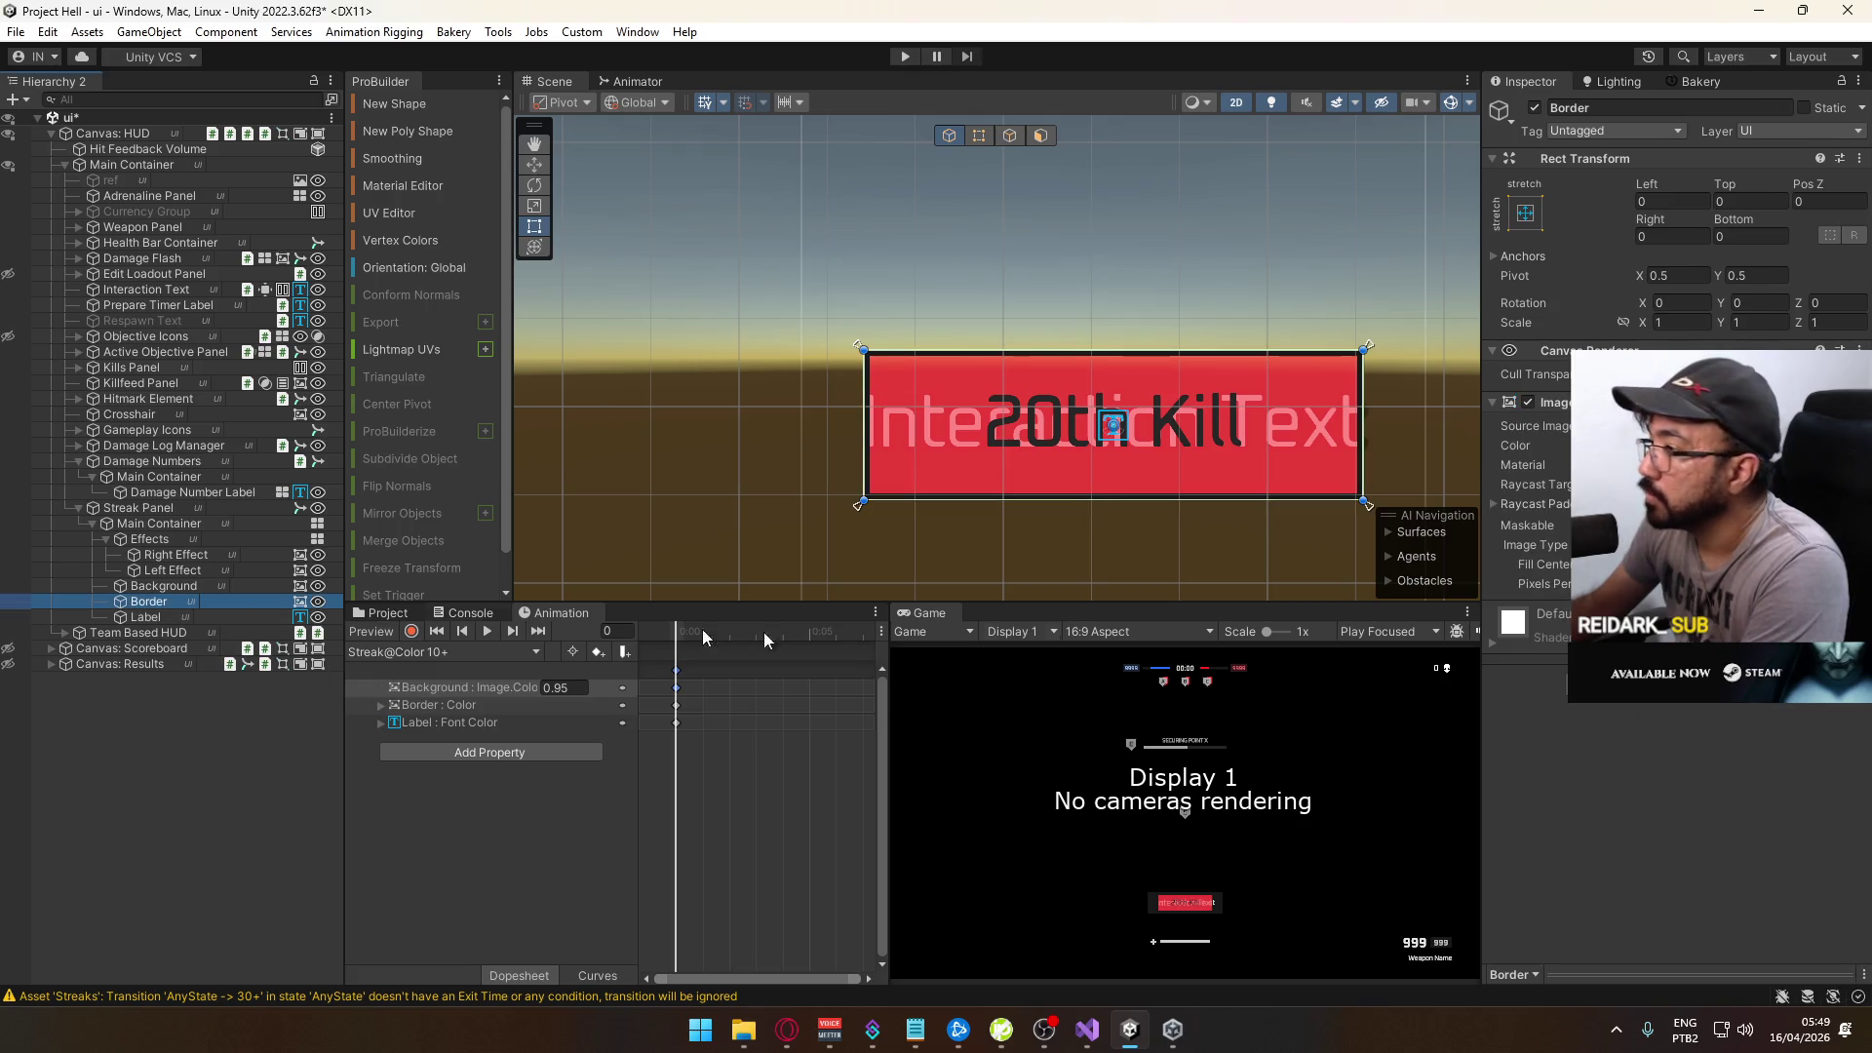
{"action": "left_click", "coordinate": [1716, 446]}
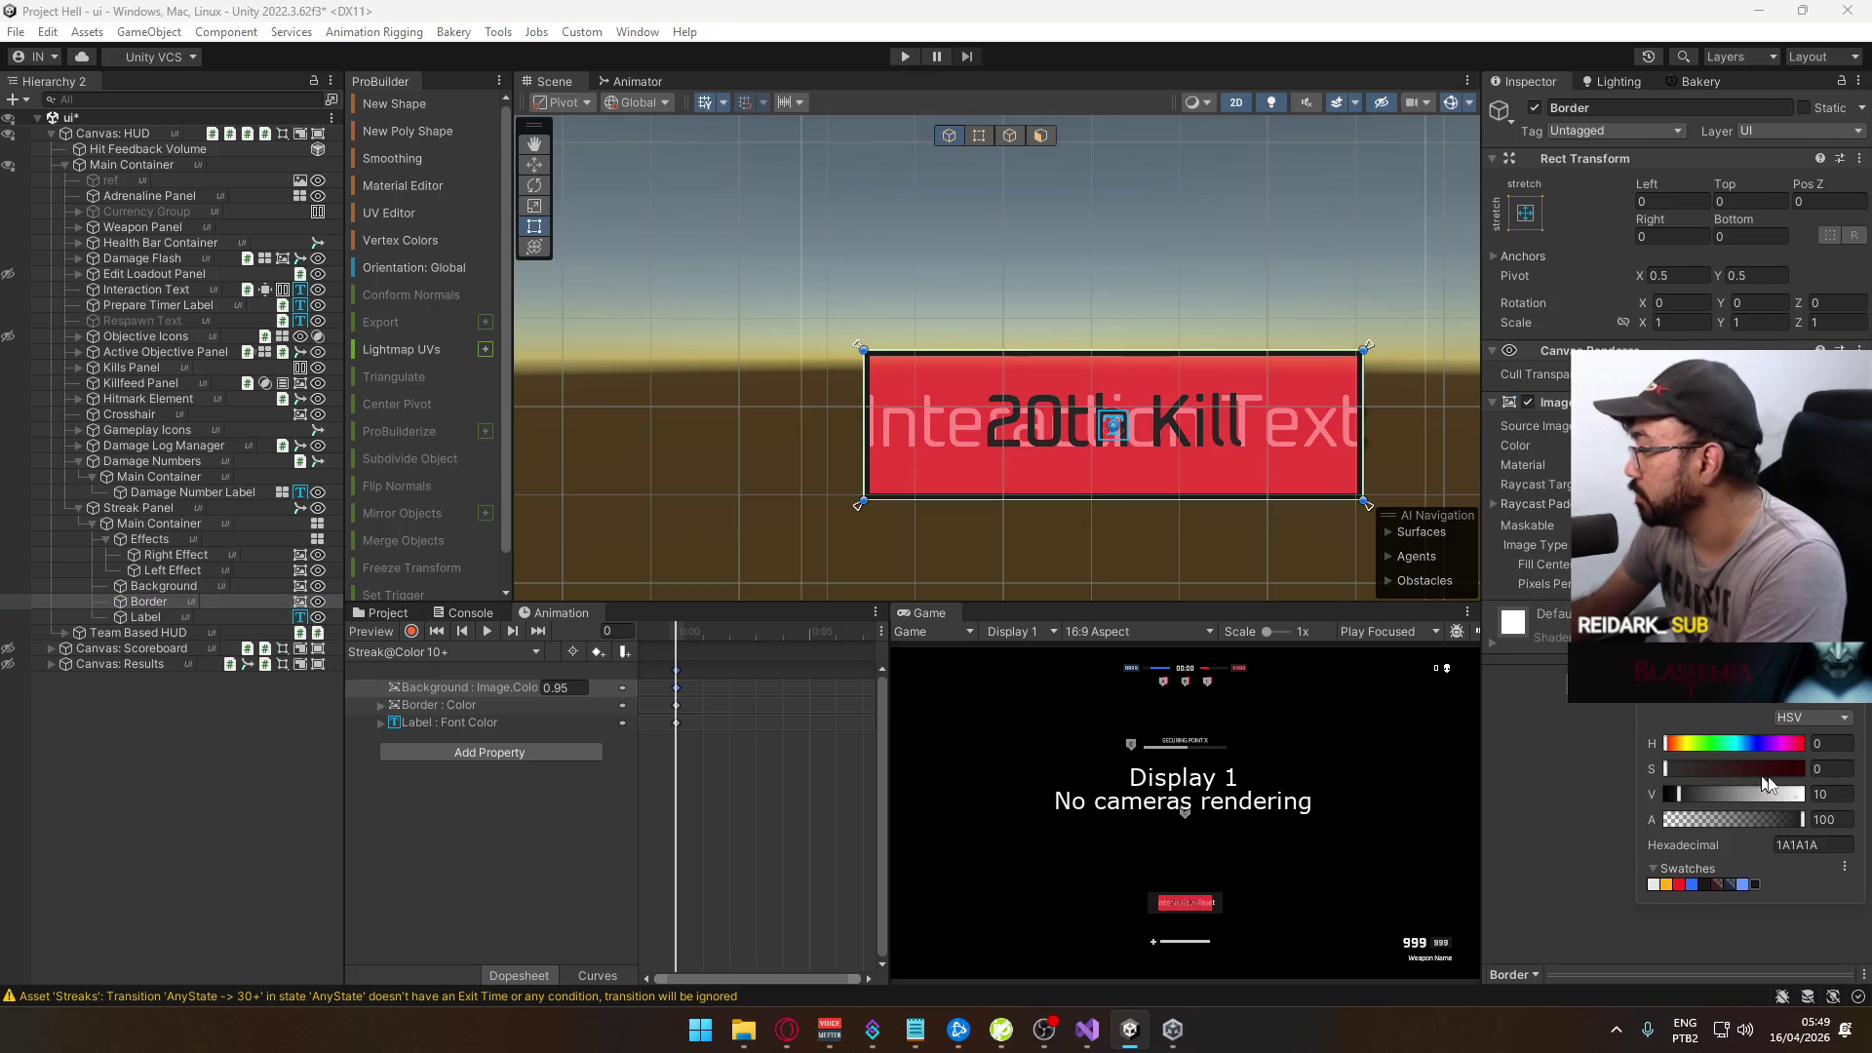
{"action": "left_click_drag", "start_coordinate": [1678, 794], "coordinate": [1687, 793]}
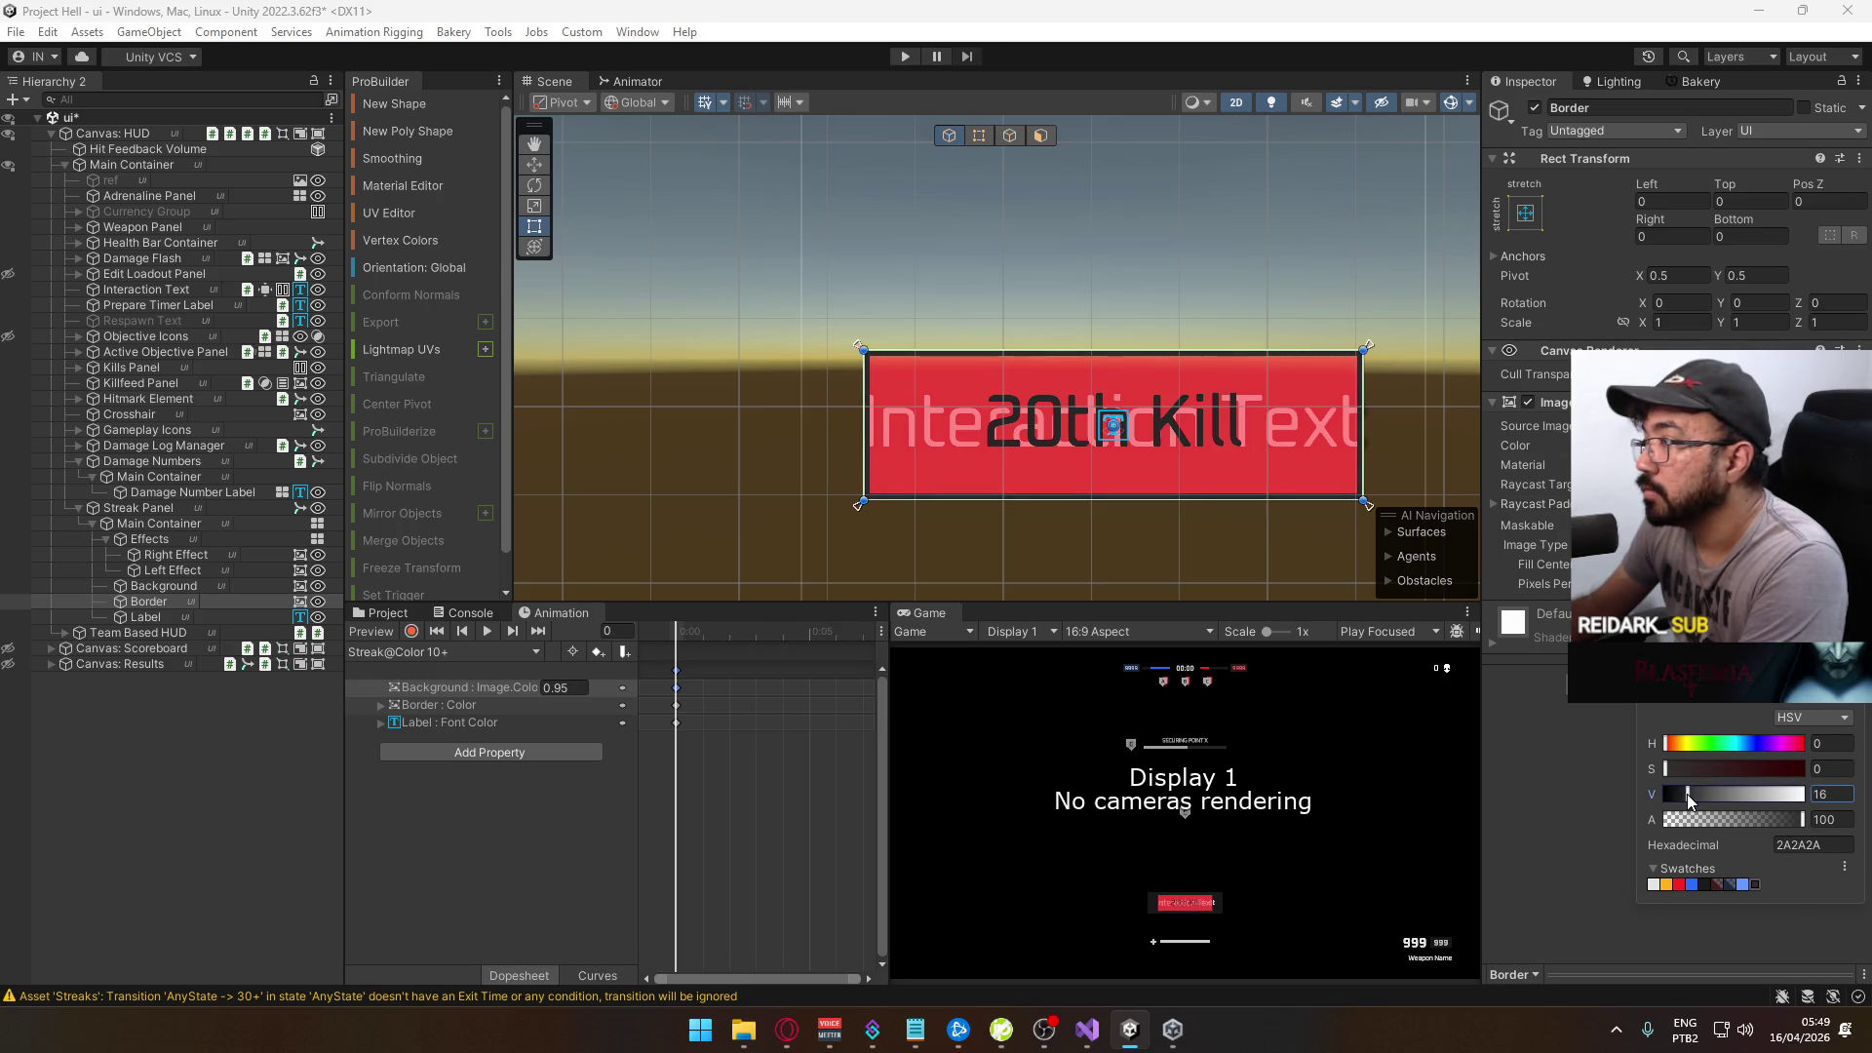
{"action": "left_click", "coordinate": [164, 617]}
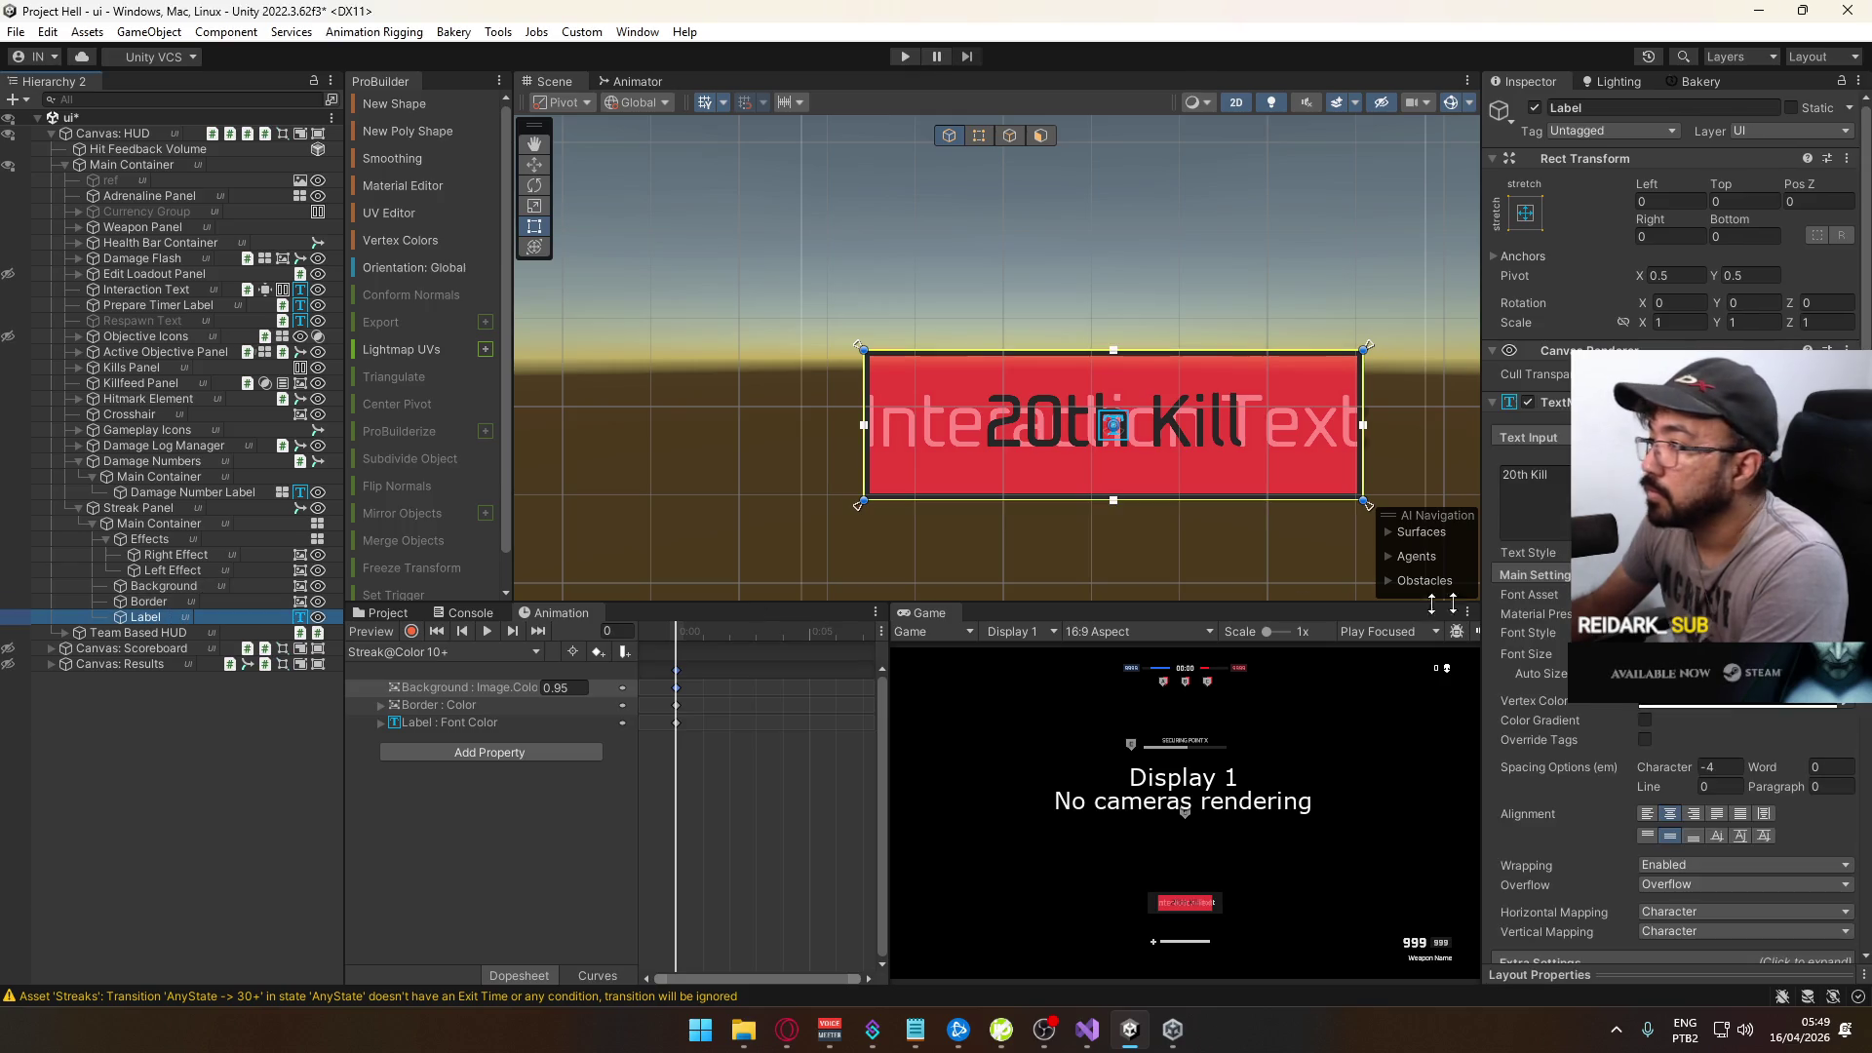
{"action": "left_click", "coordinate": [1705, 705]}
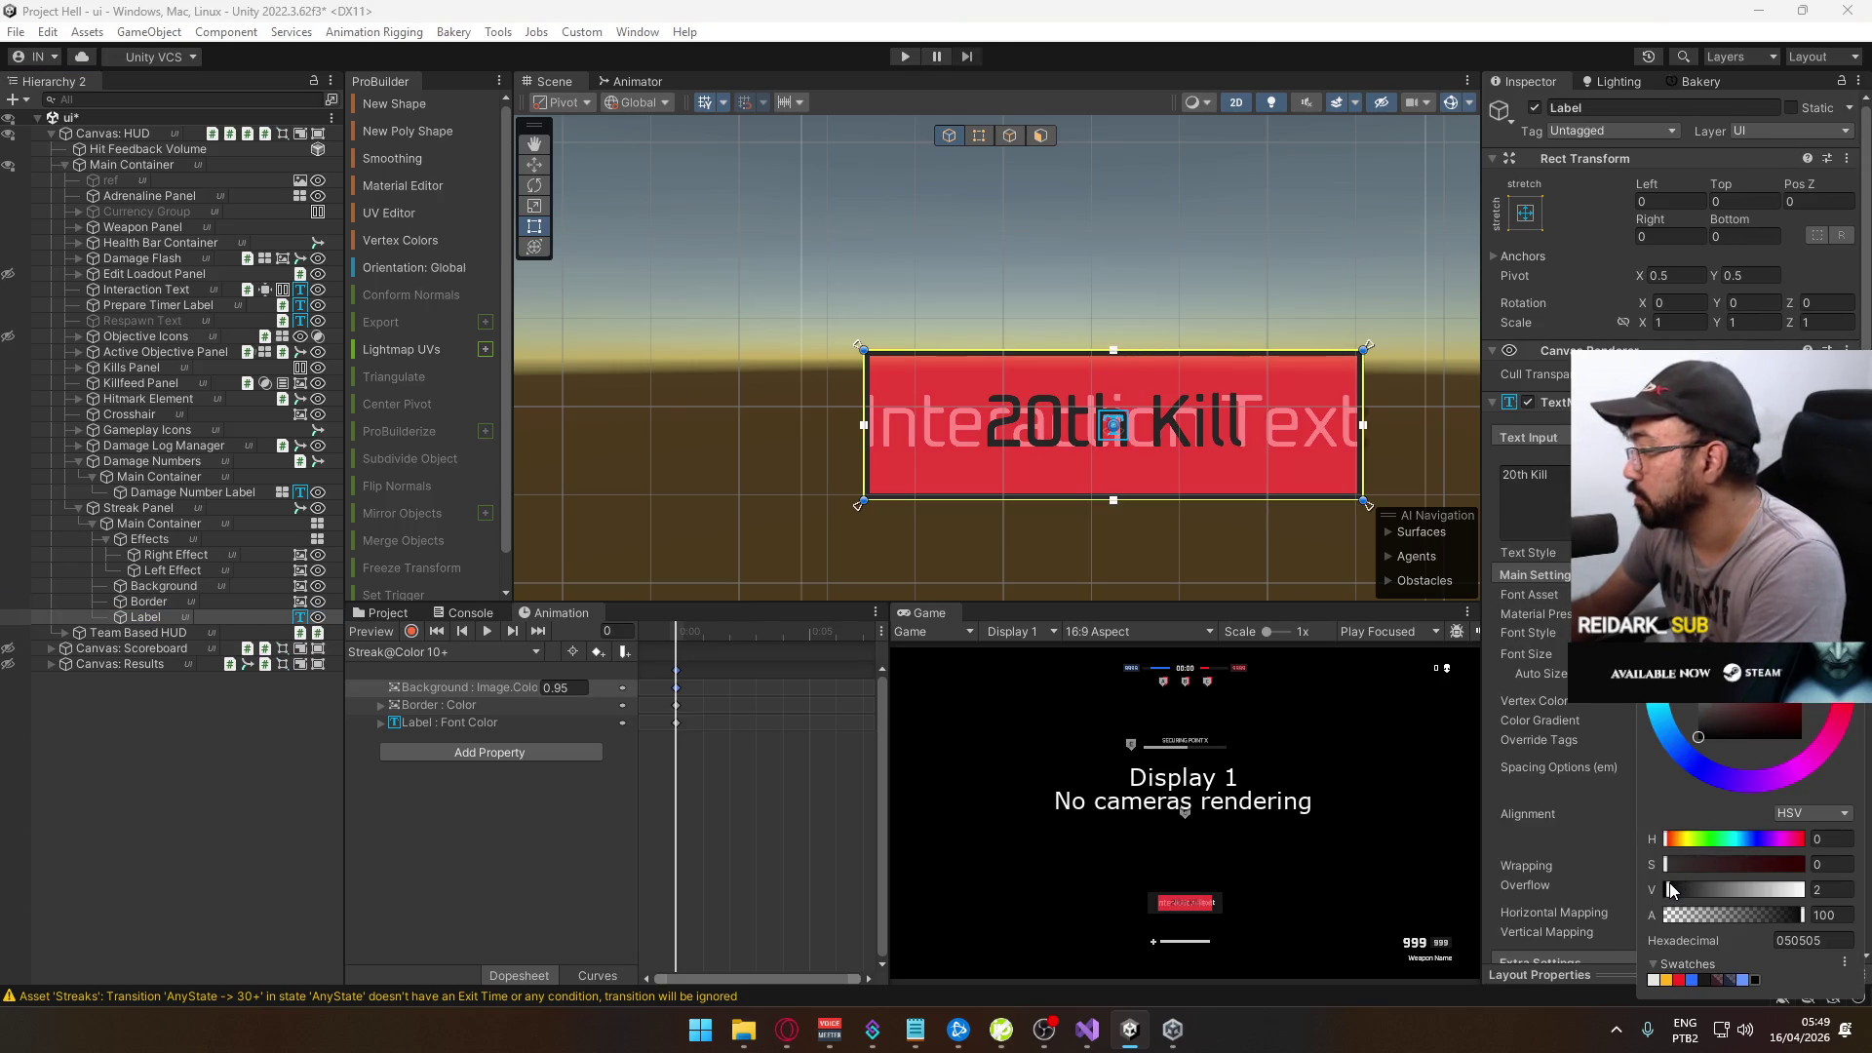
{"action": "left_click_drag", "start_coordinate": [1670, 889], "coordinate": [1664, 889]}
{"action": "left_click", "coordinate": [149, 600]}
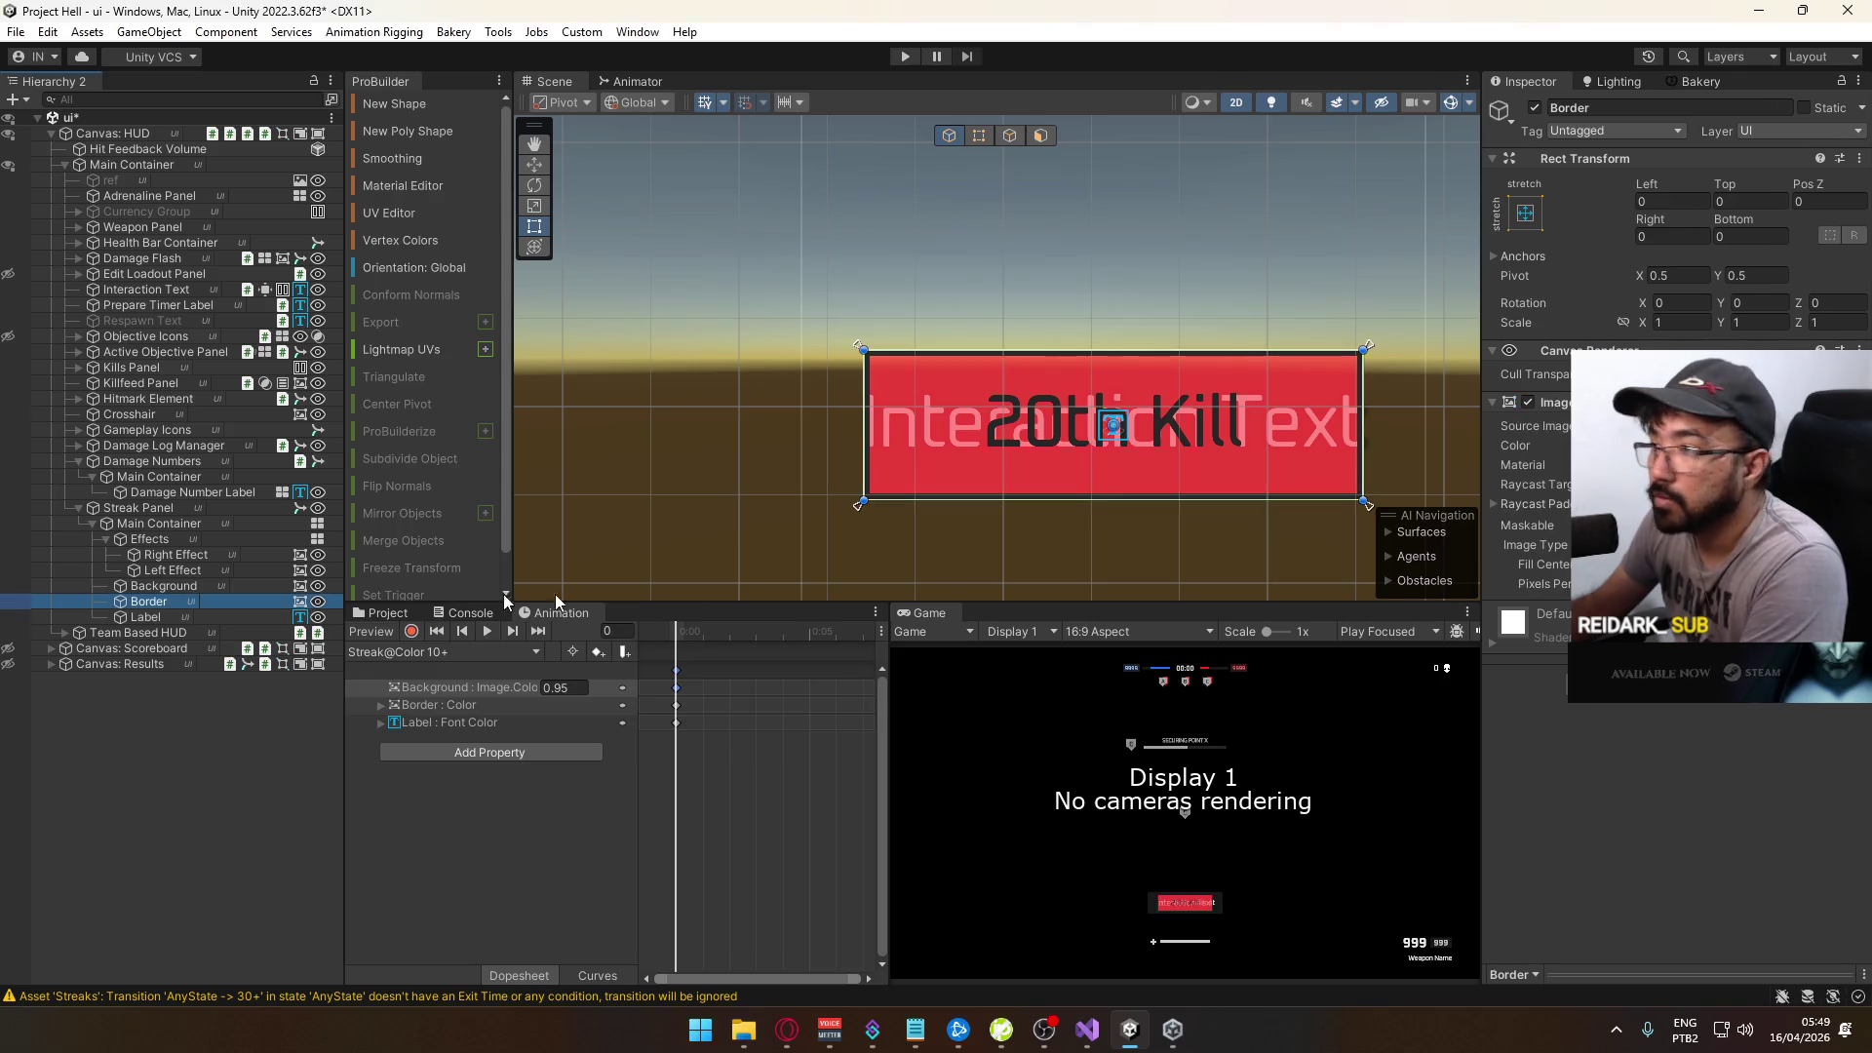
{"action": "left_click", "coordinate": [155, 584]}
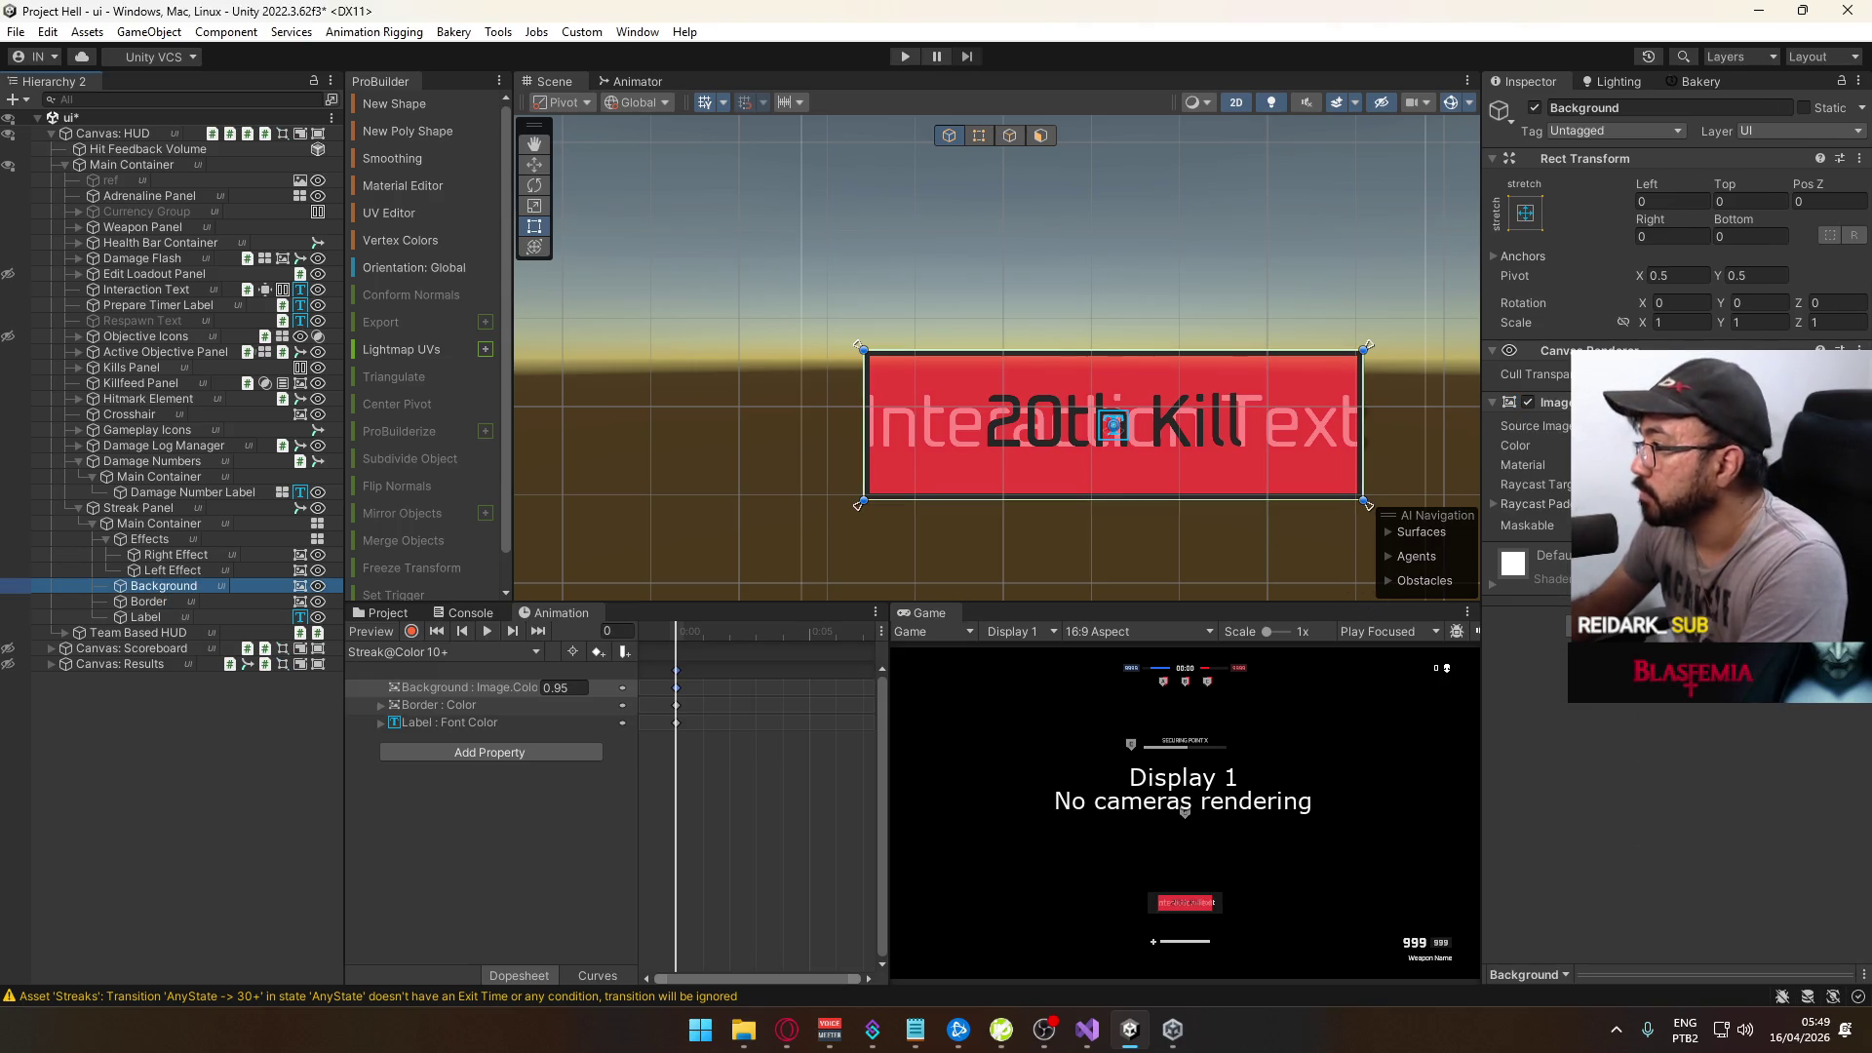
Retune the Background red to E64545 at alpha 70, with saturation 70 and value 90.
{"action": "left_click", "coordinate": [1715, 445]}
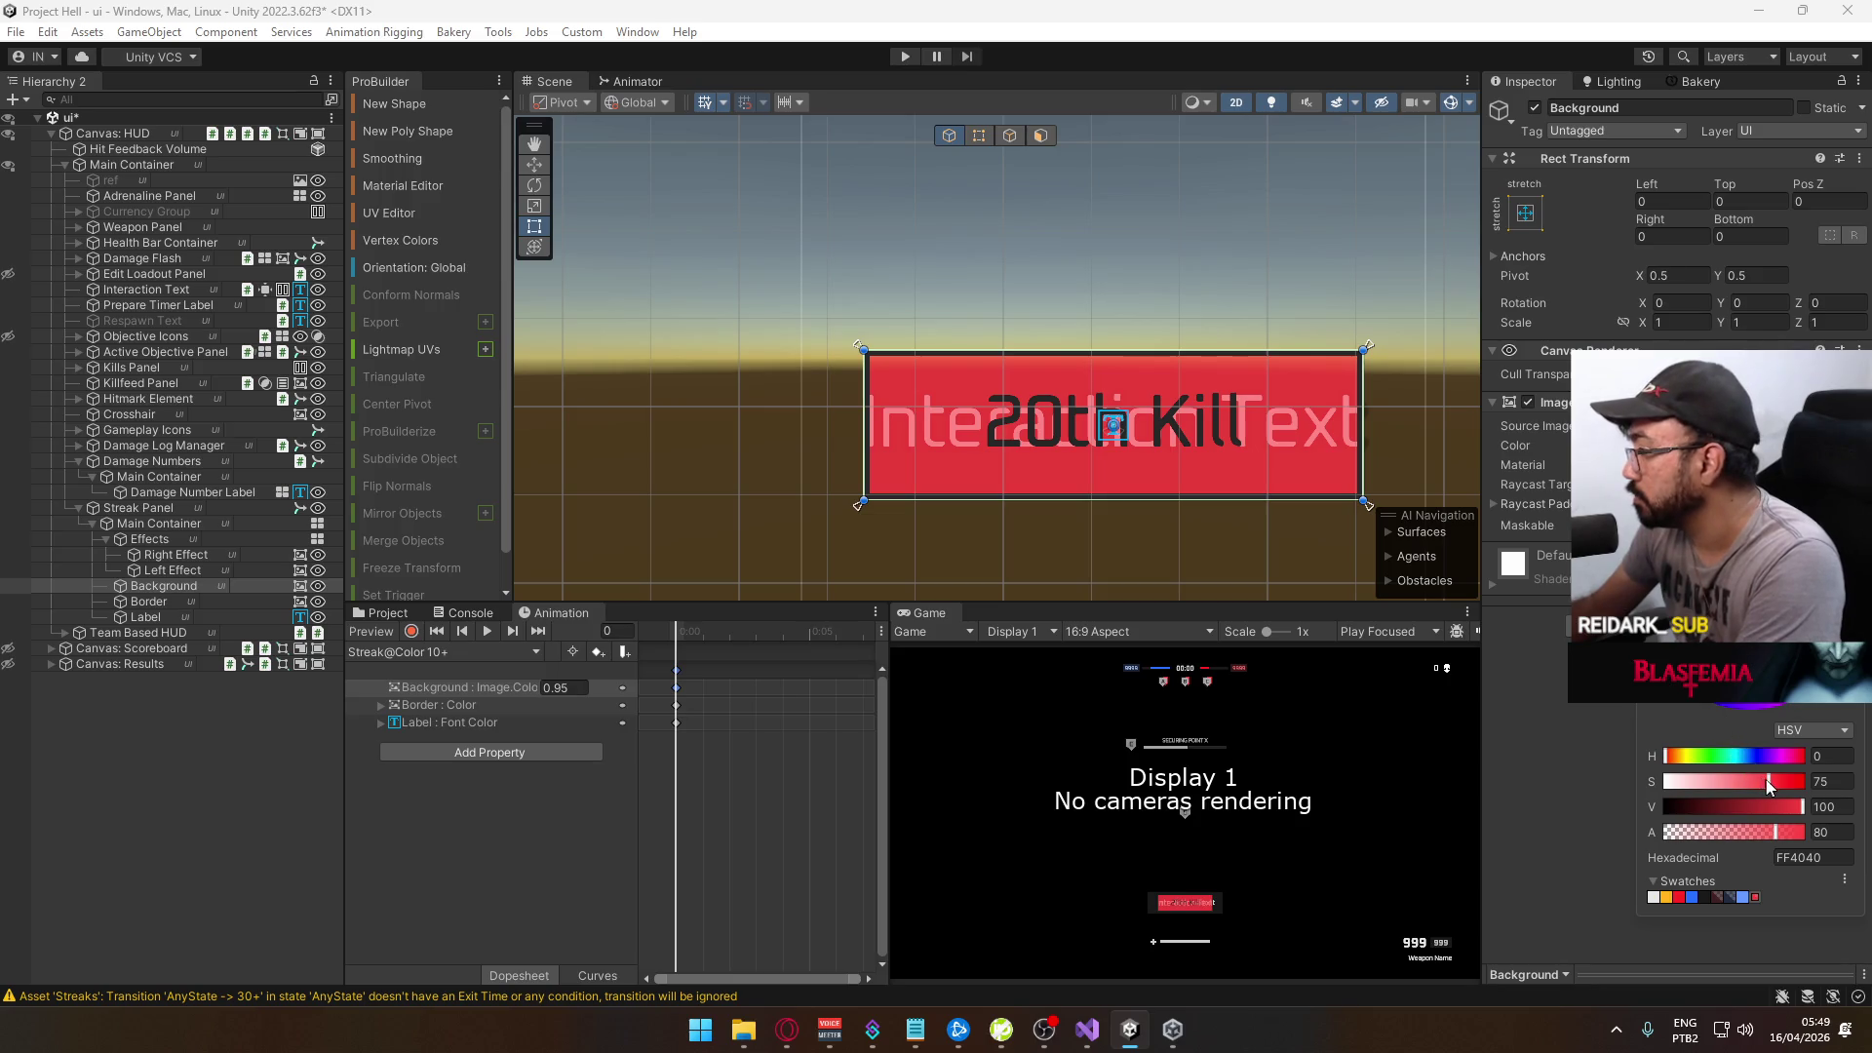
{"action": "left_click_drag", "start_coordinate": [1767, 780], "coordinate": [1763, 828]}
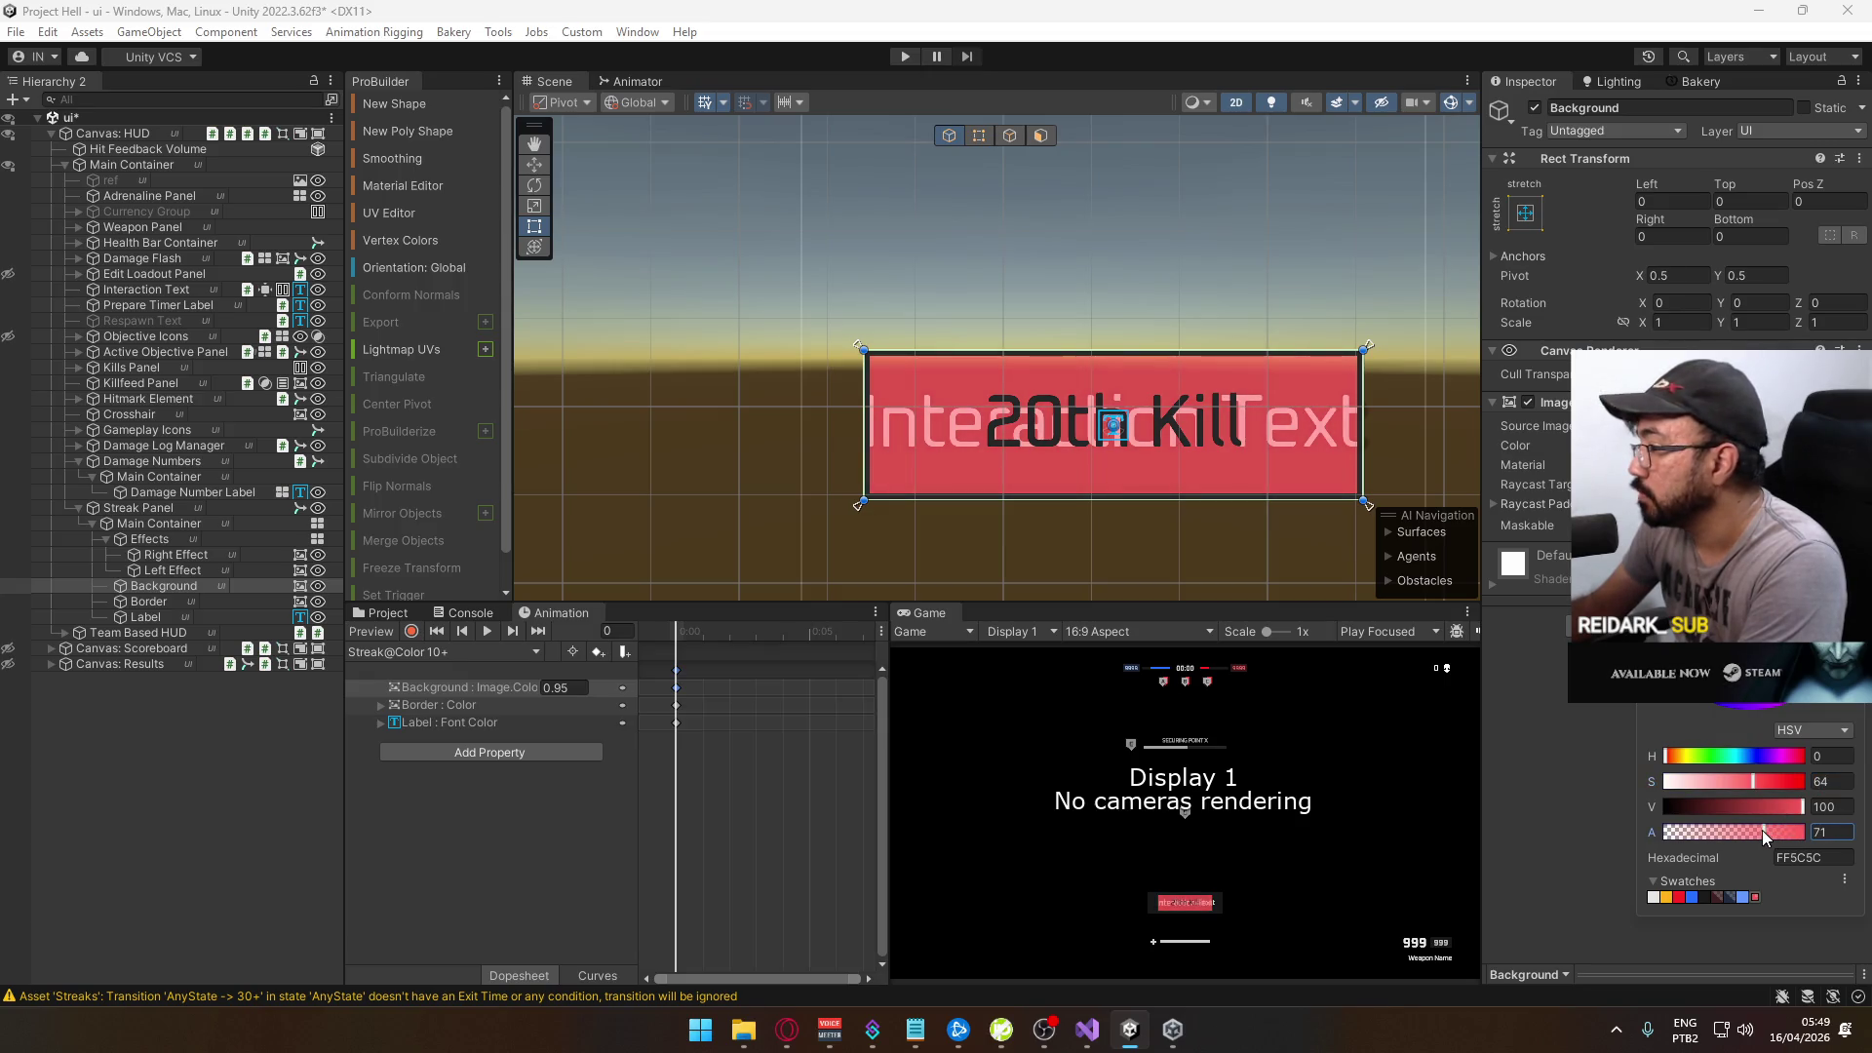
{"action": "left_click", "coordinate": [1761, 829]}
{"action": "left_click_drag", "start_coordinate": [1799, 806], "coordinate": [1783, 803]}
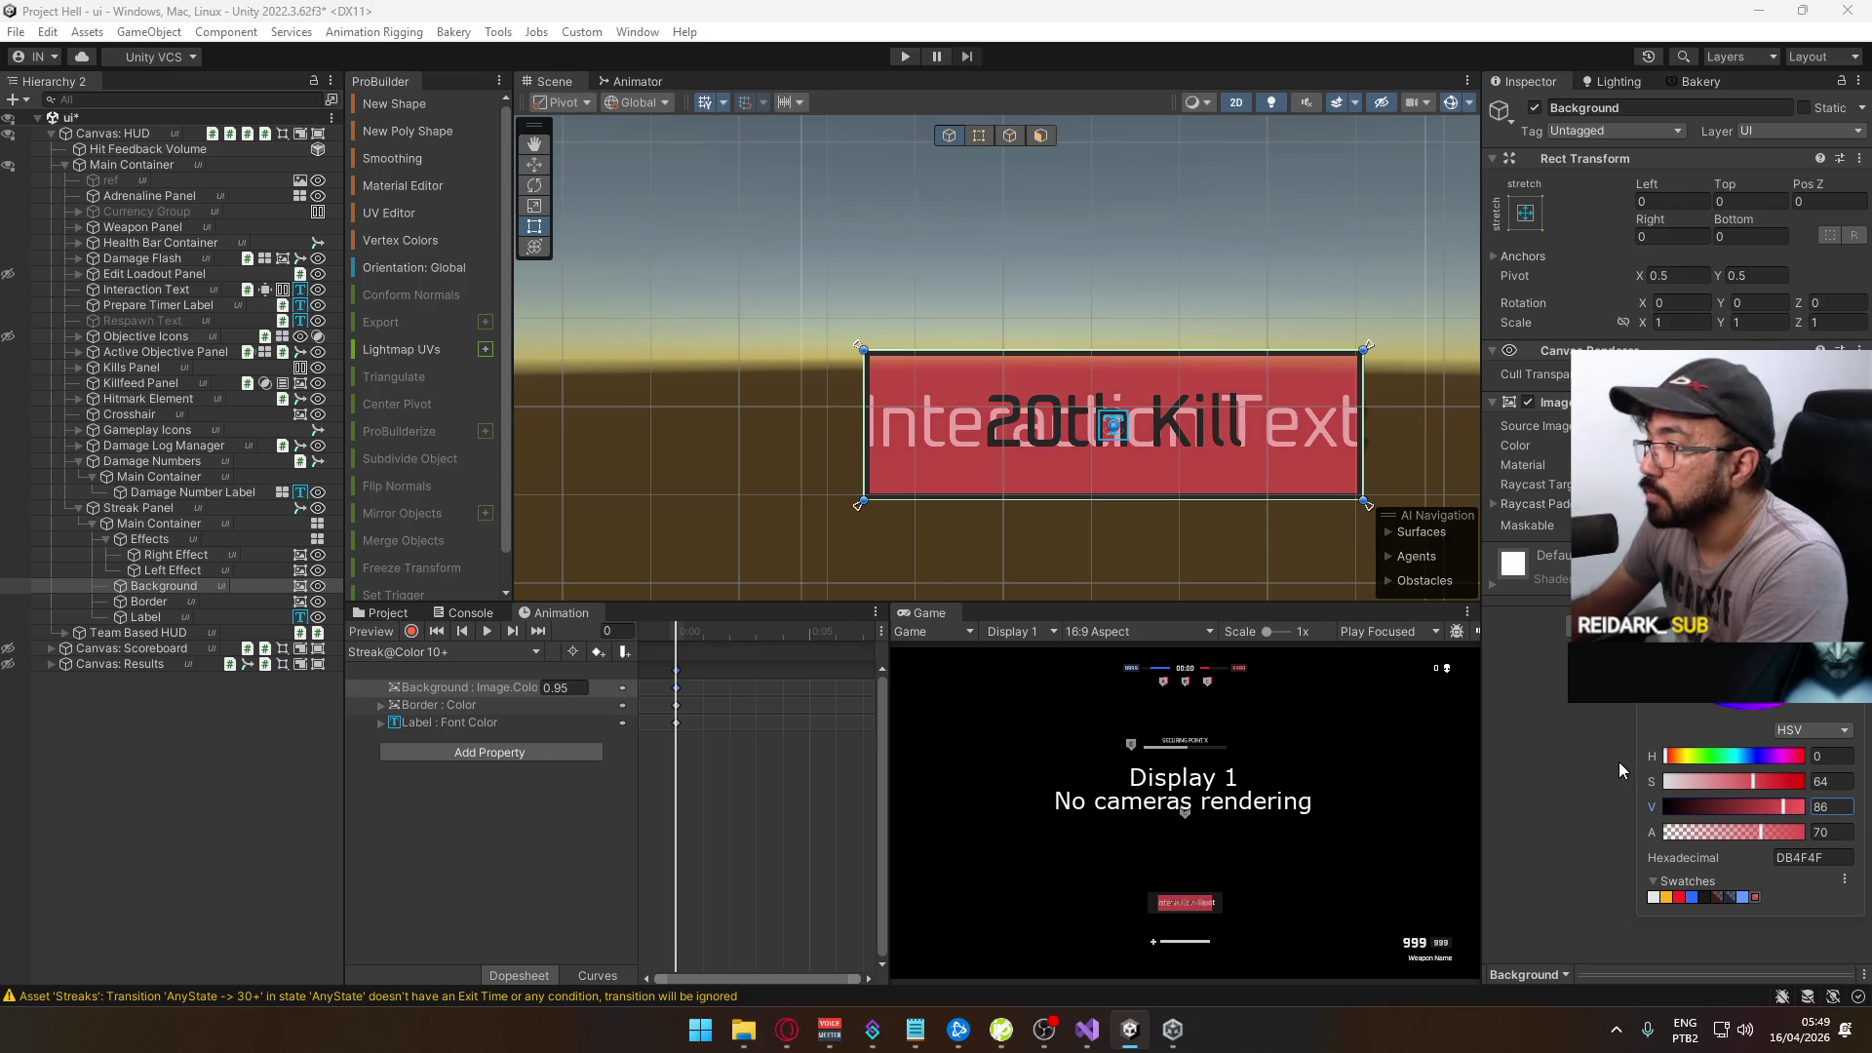
{"action": "left_click", "coordinate": [1788, 807]}
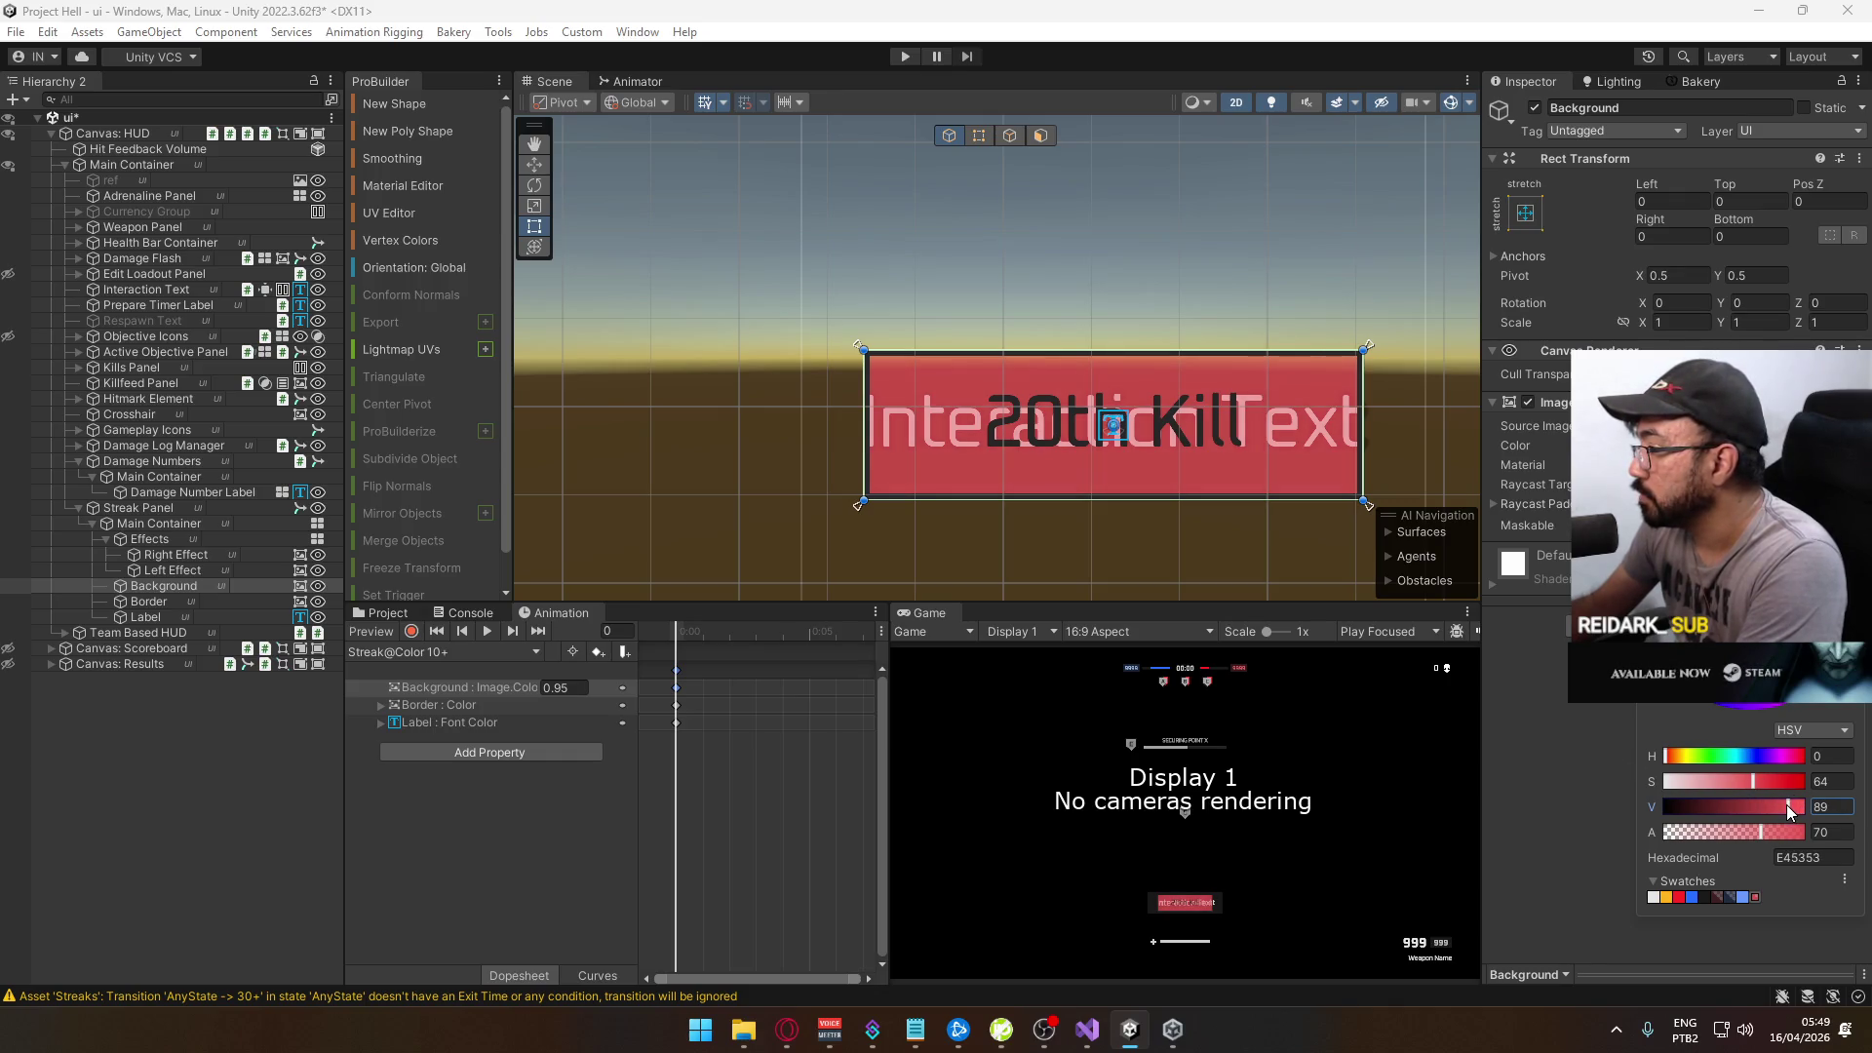
{"action": "left_click_drag", "start_coordinate": [1786, 805], "coordinate": [1789, 804]}
{"action": "left_click", "coordinate": [1832, 781]}
{"action": "type", "text": "50"}
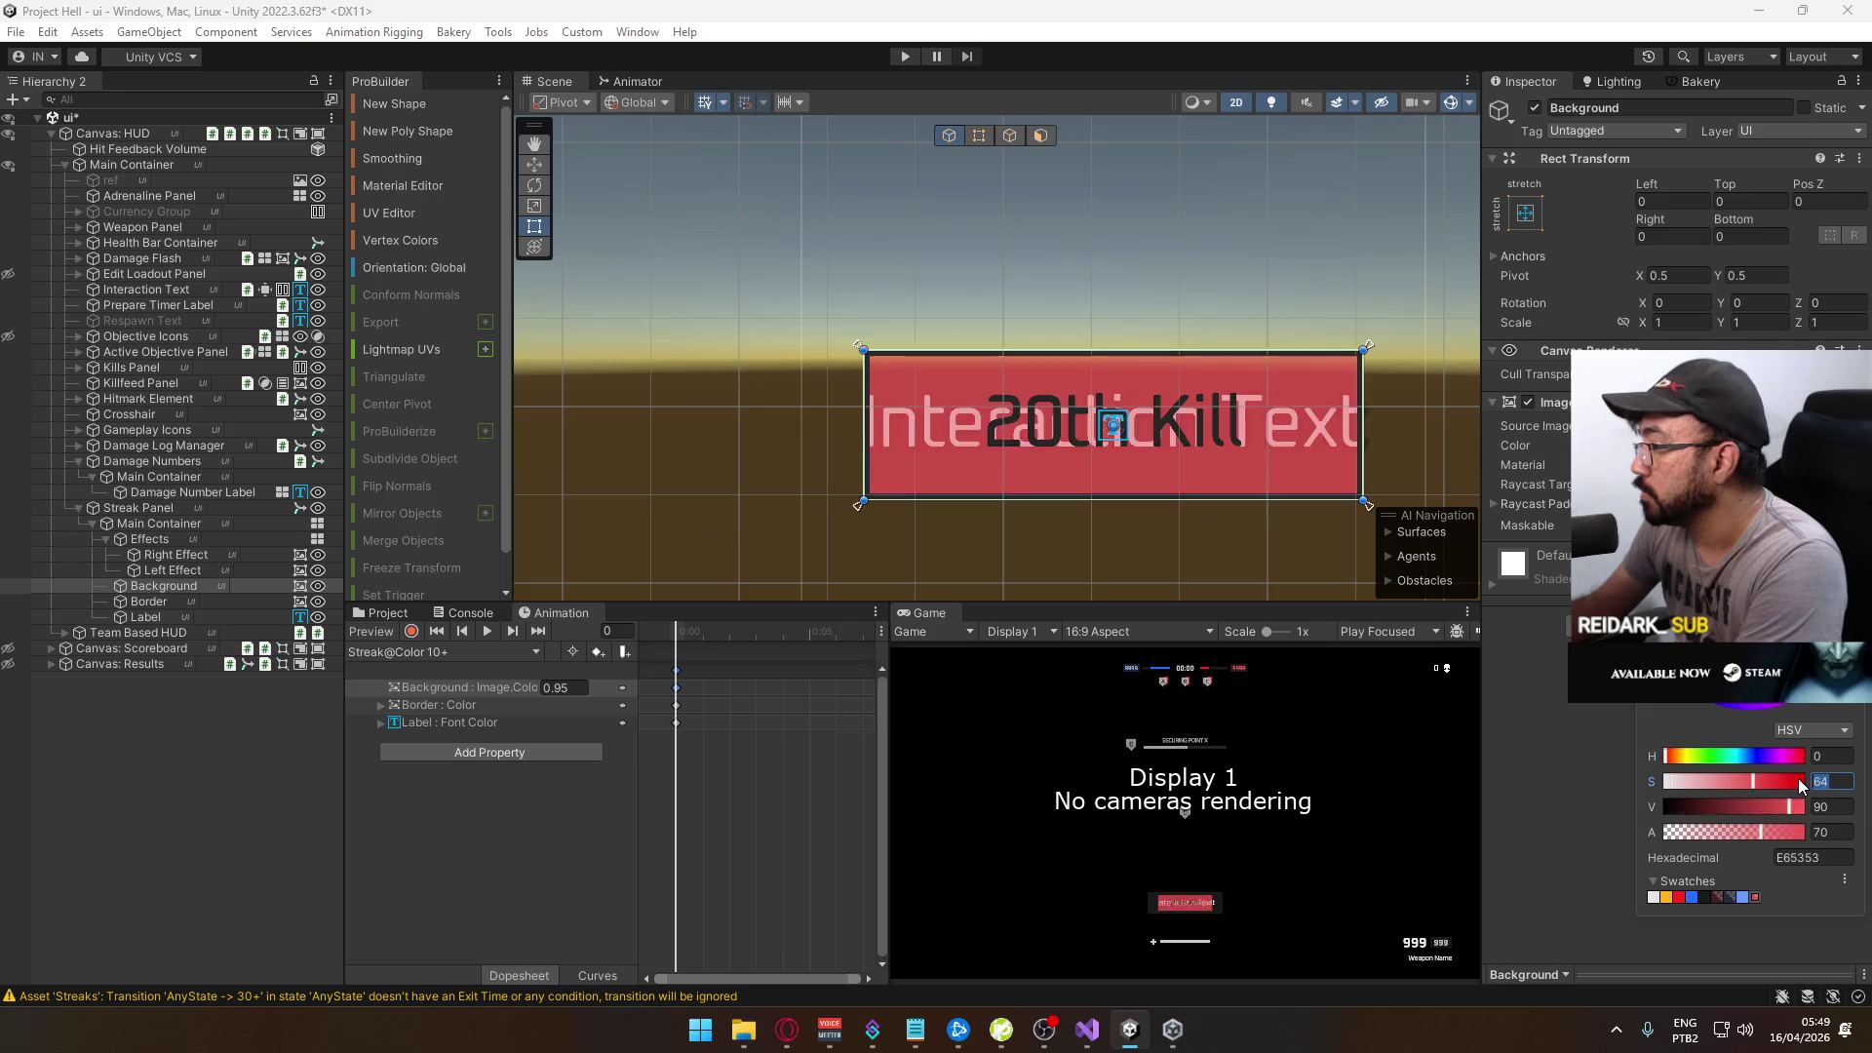
{"action": "double_click", "coordinate": [1821, 780]}
{"action": "type", "text": "80"}
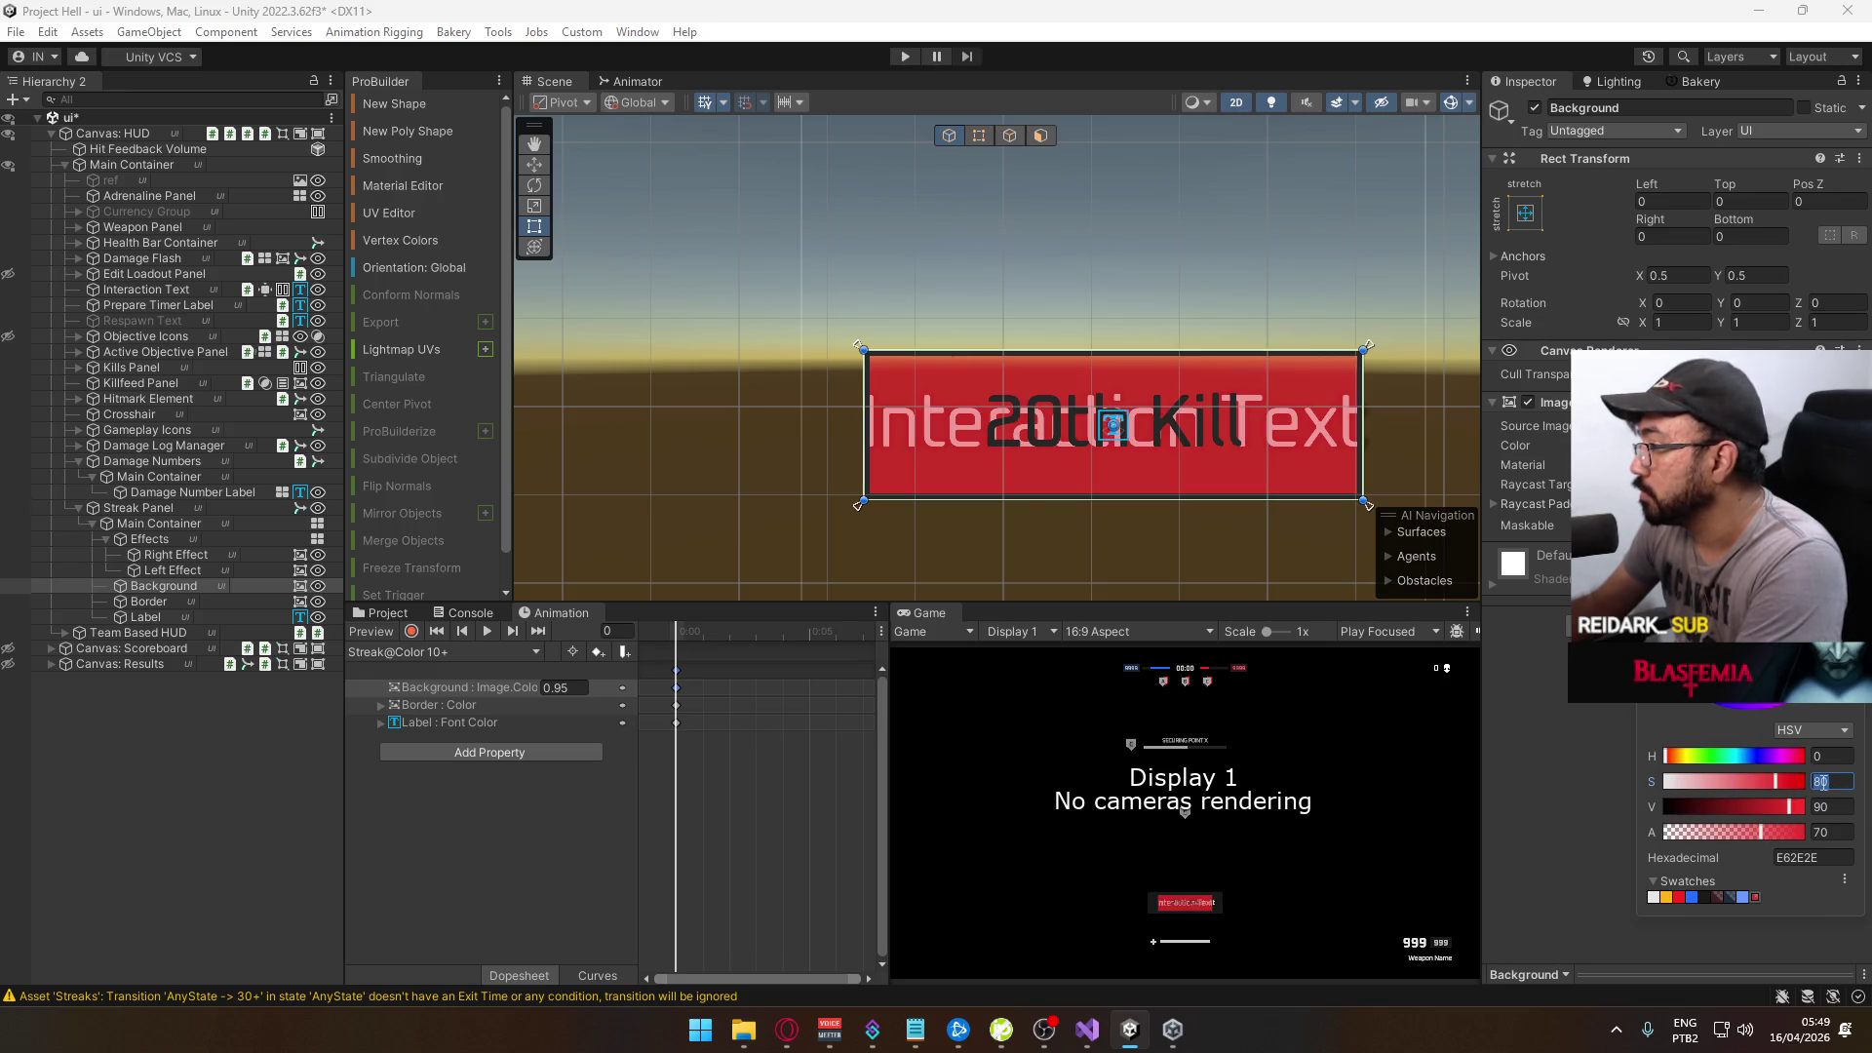
{"action": "type", "text": "60"}
{"action": "type", "text": "70"}
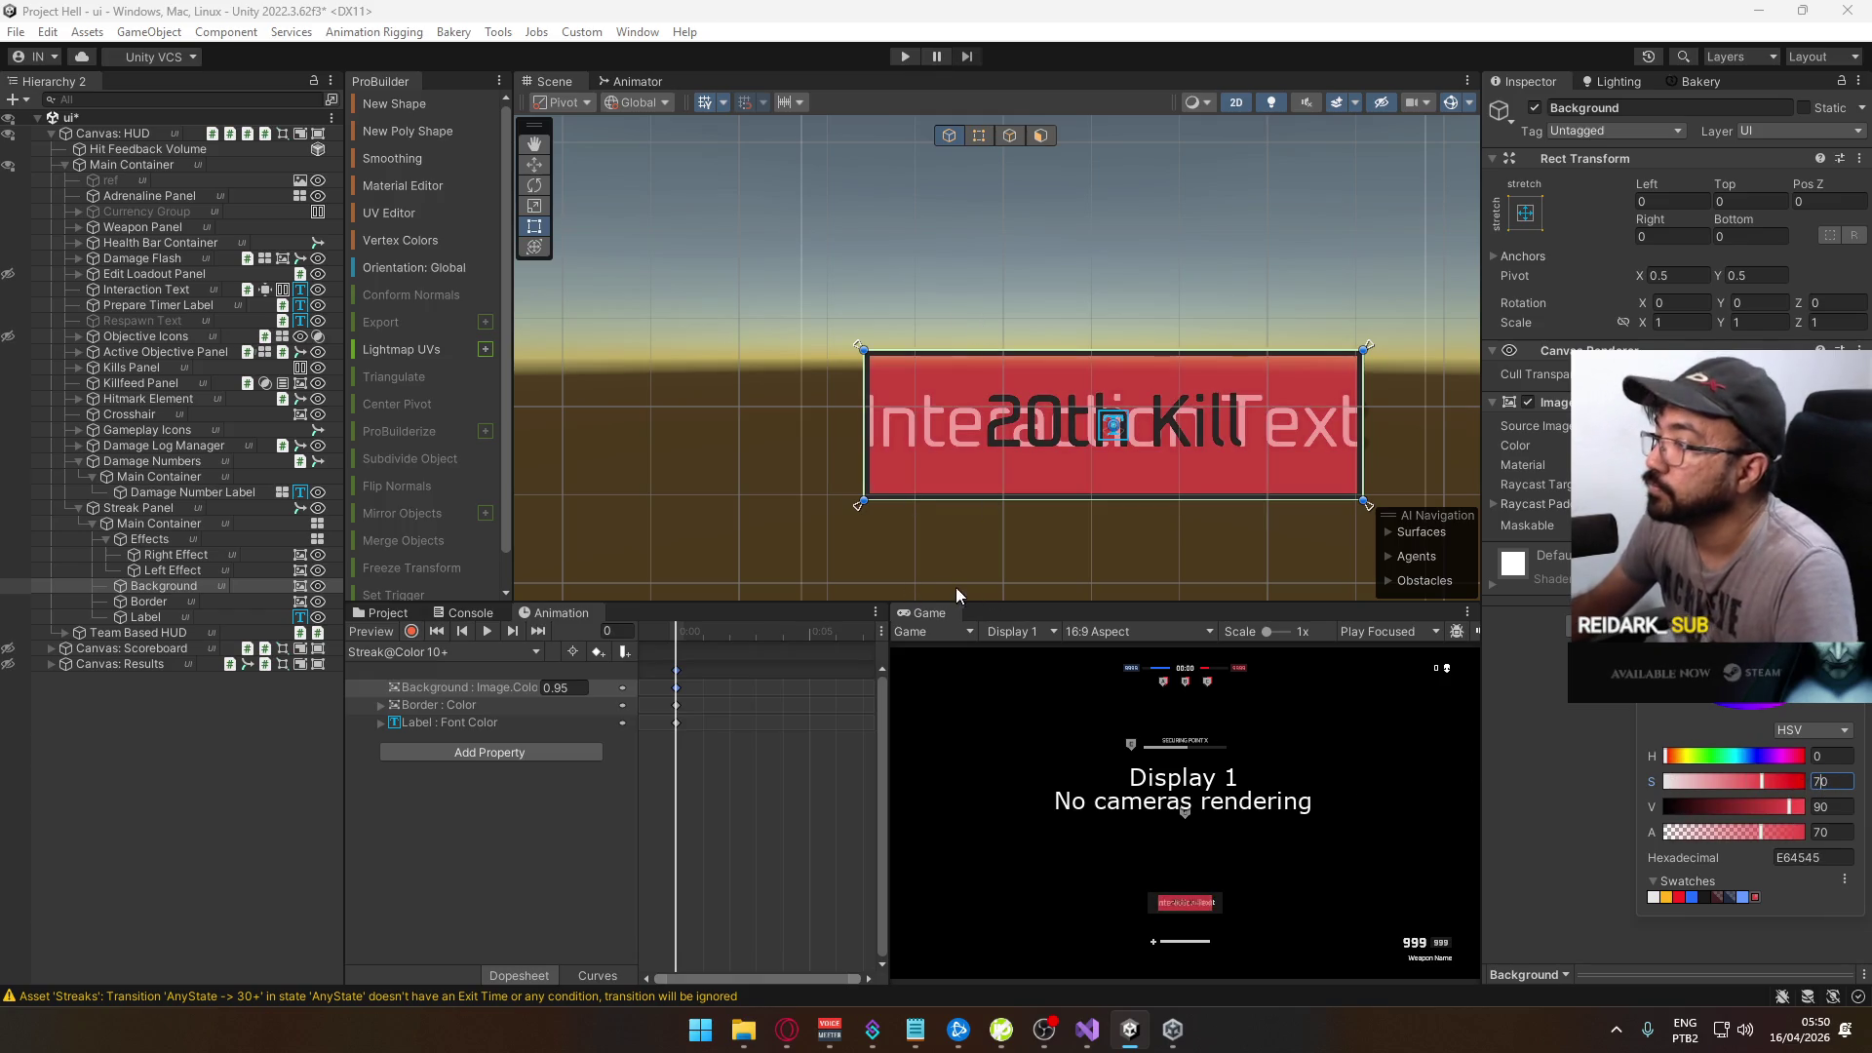
Maximize the Game view to fill the editor.
{"action": "right_click", "coordinate": [911, 613]}
{"action": "left_click", "coordinate": [1203, 670]}
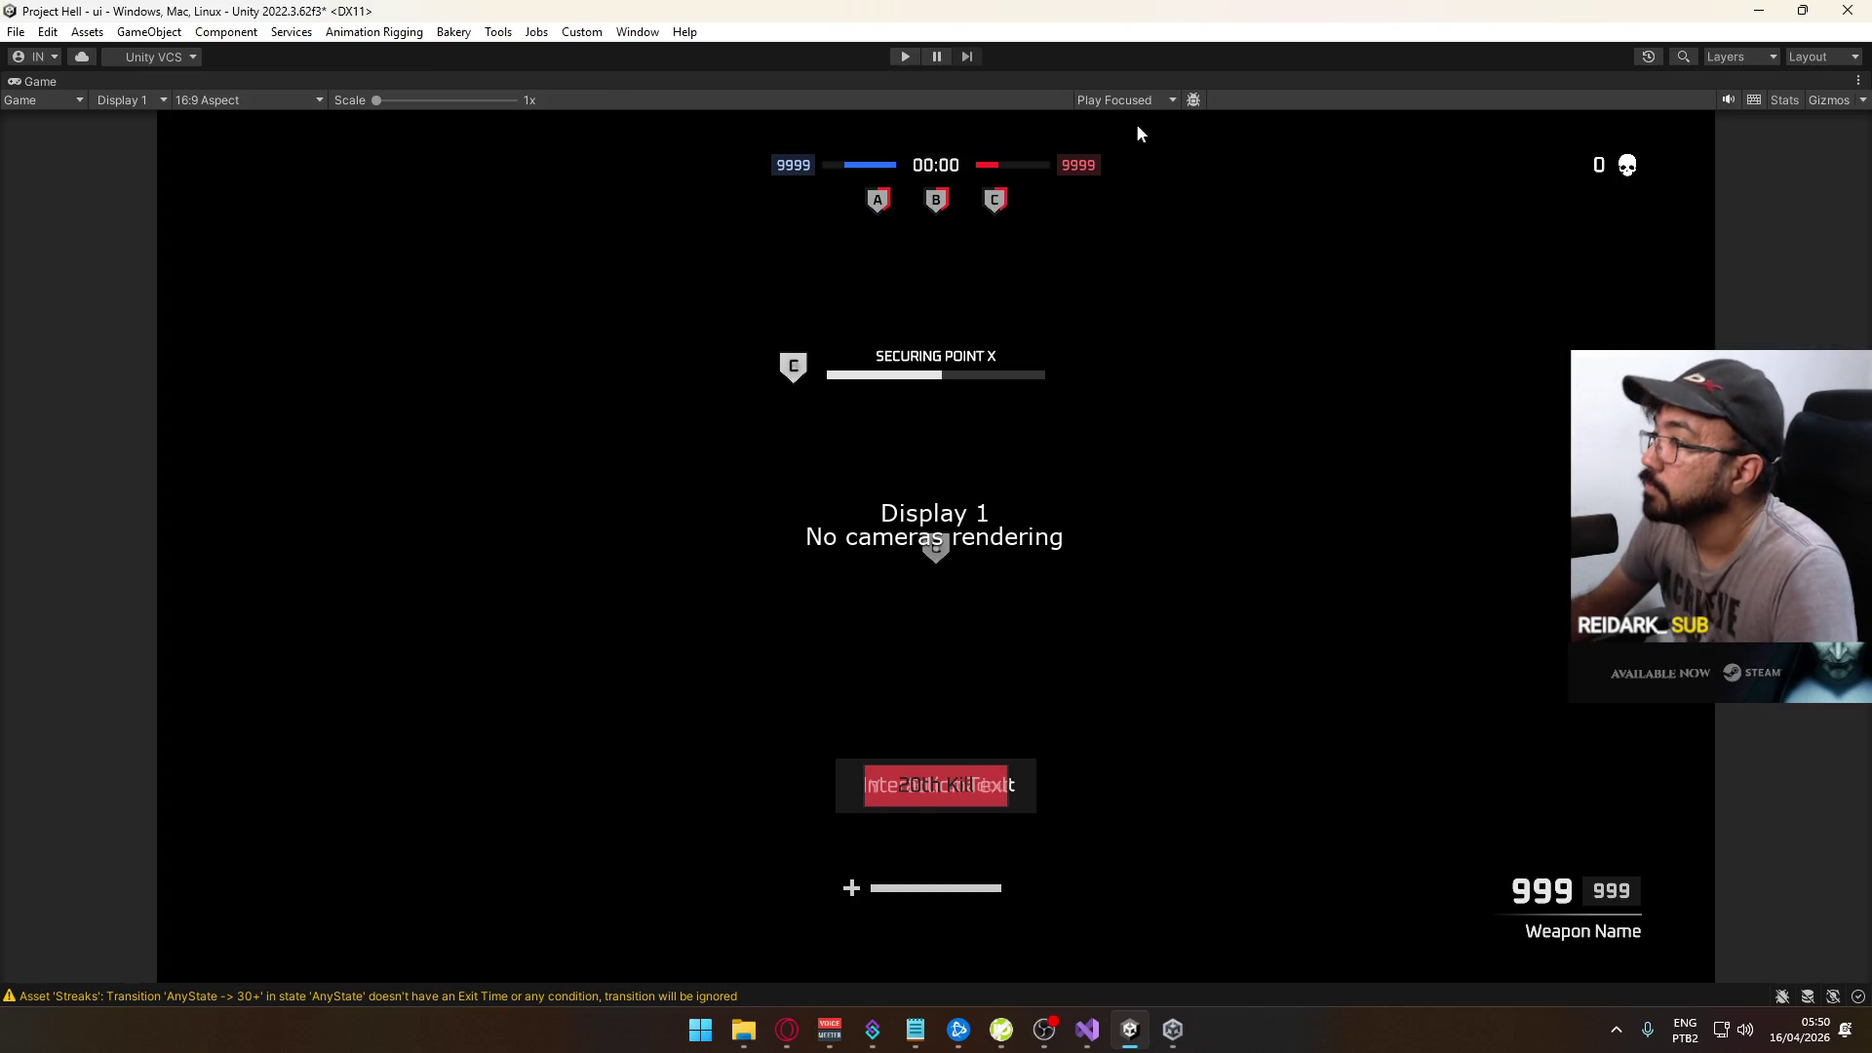
{"action": "right_click", "coordinate": [1166, 84]}
Restore the editor layout and preview the Streak@Color 10+ clip's colour tracks.
{"action": "left_click", "coordinate": [1215, 149]}
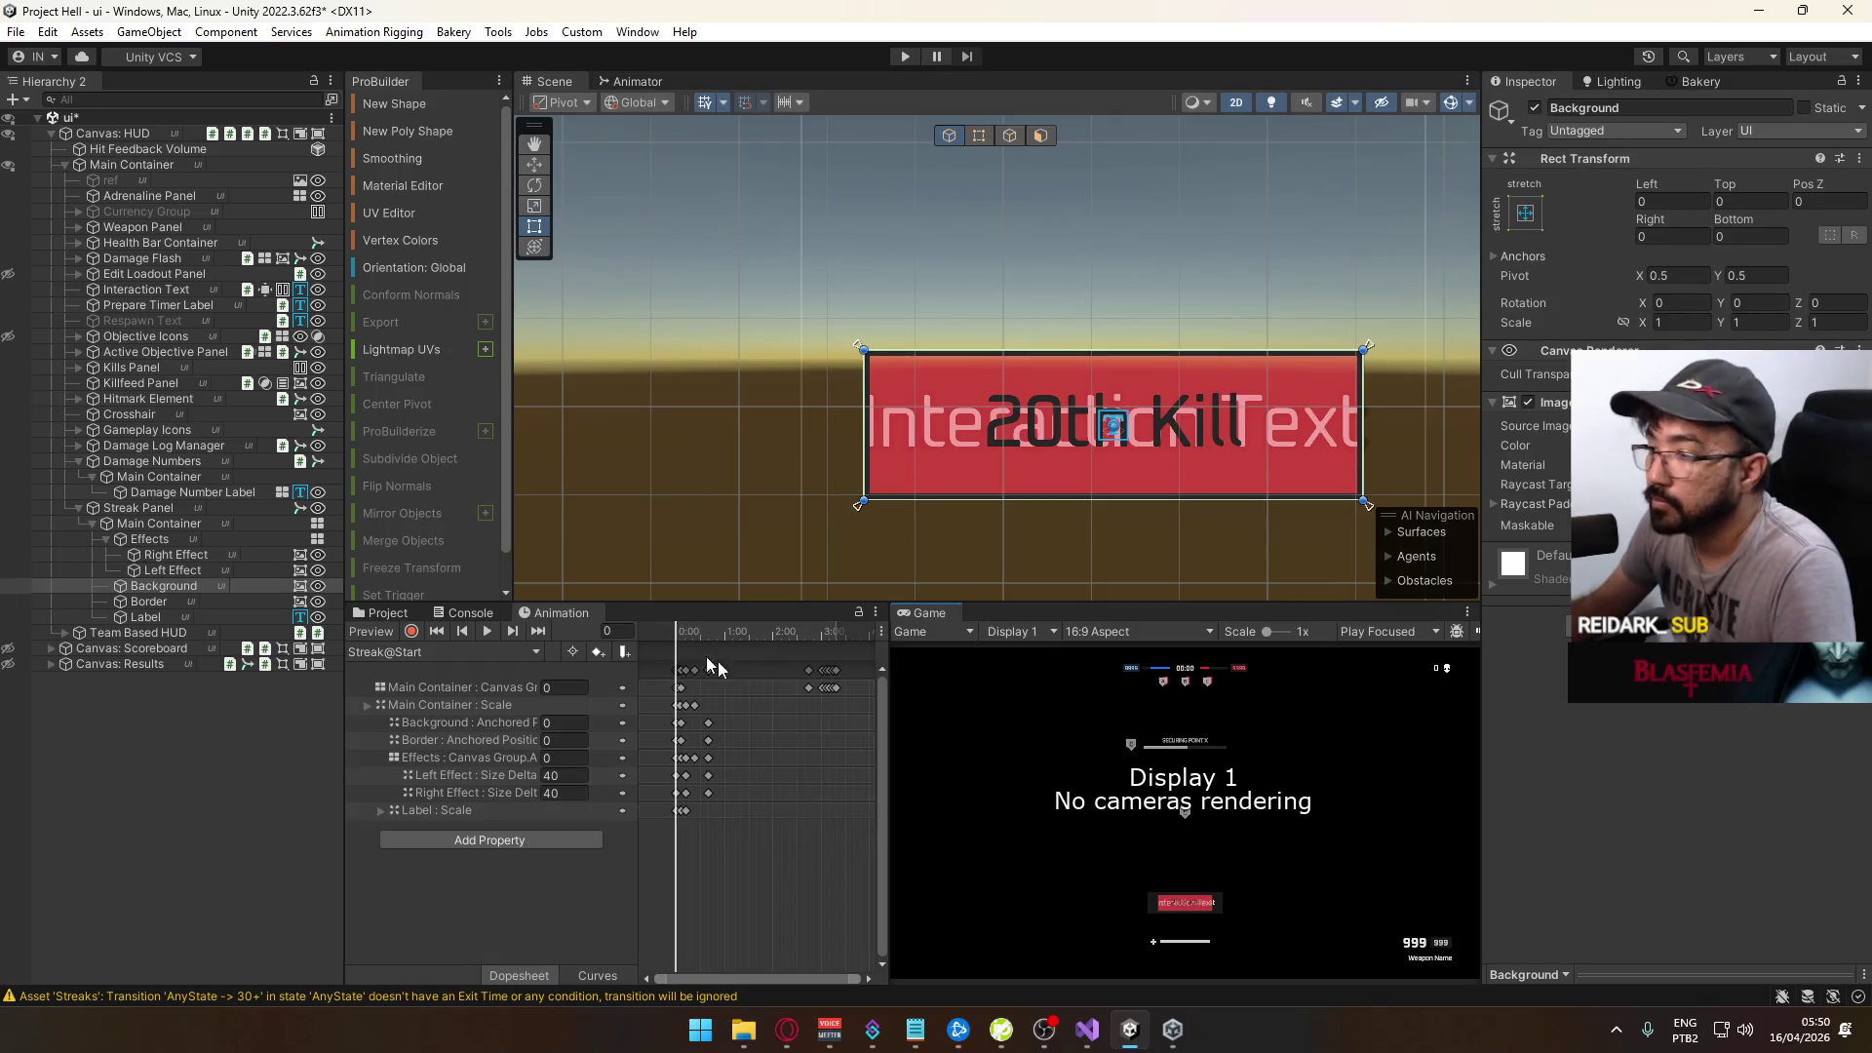
{"action": "left_click", "coordinate": [402, 653]}
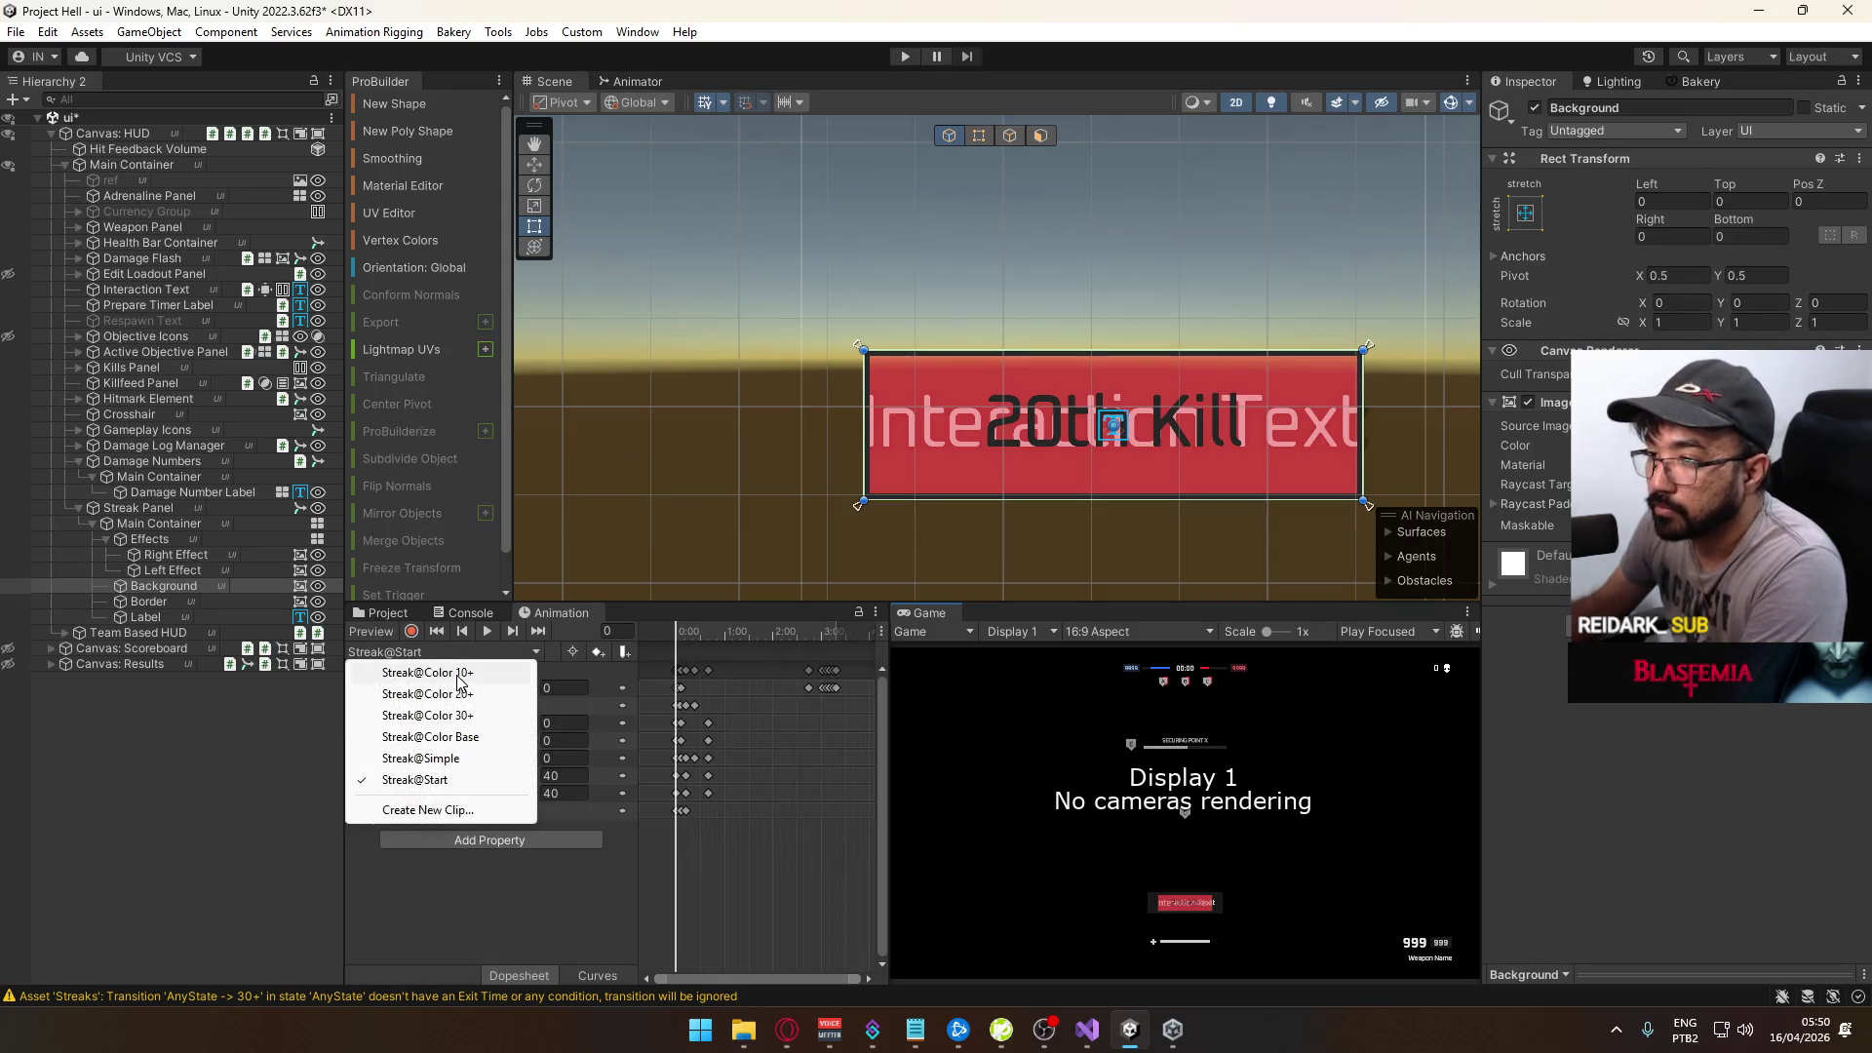
{"action": "left_click", "coordinate": [436, 673]}
{"action": "left_click", "coordinate": [435, 632]}
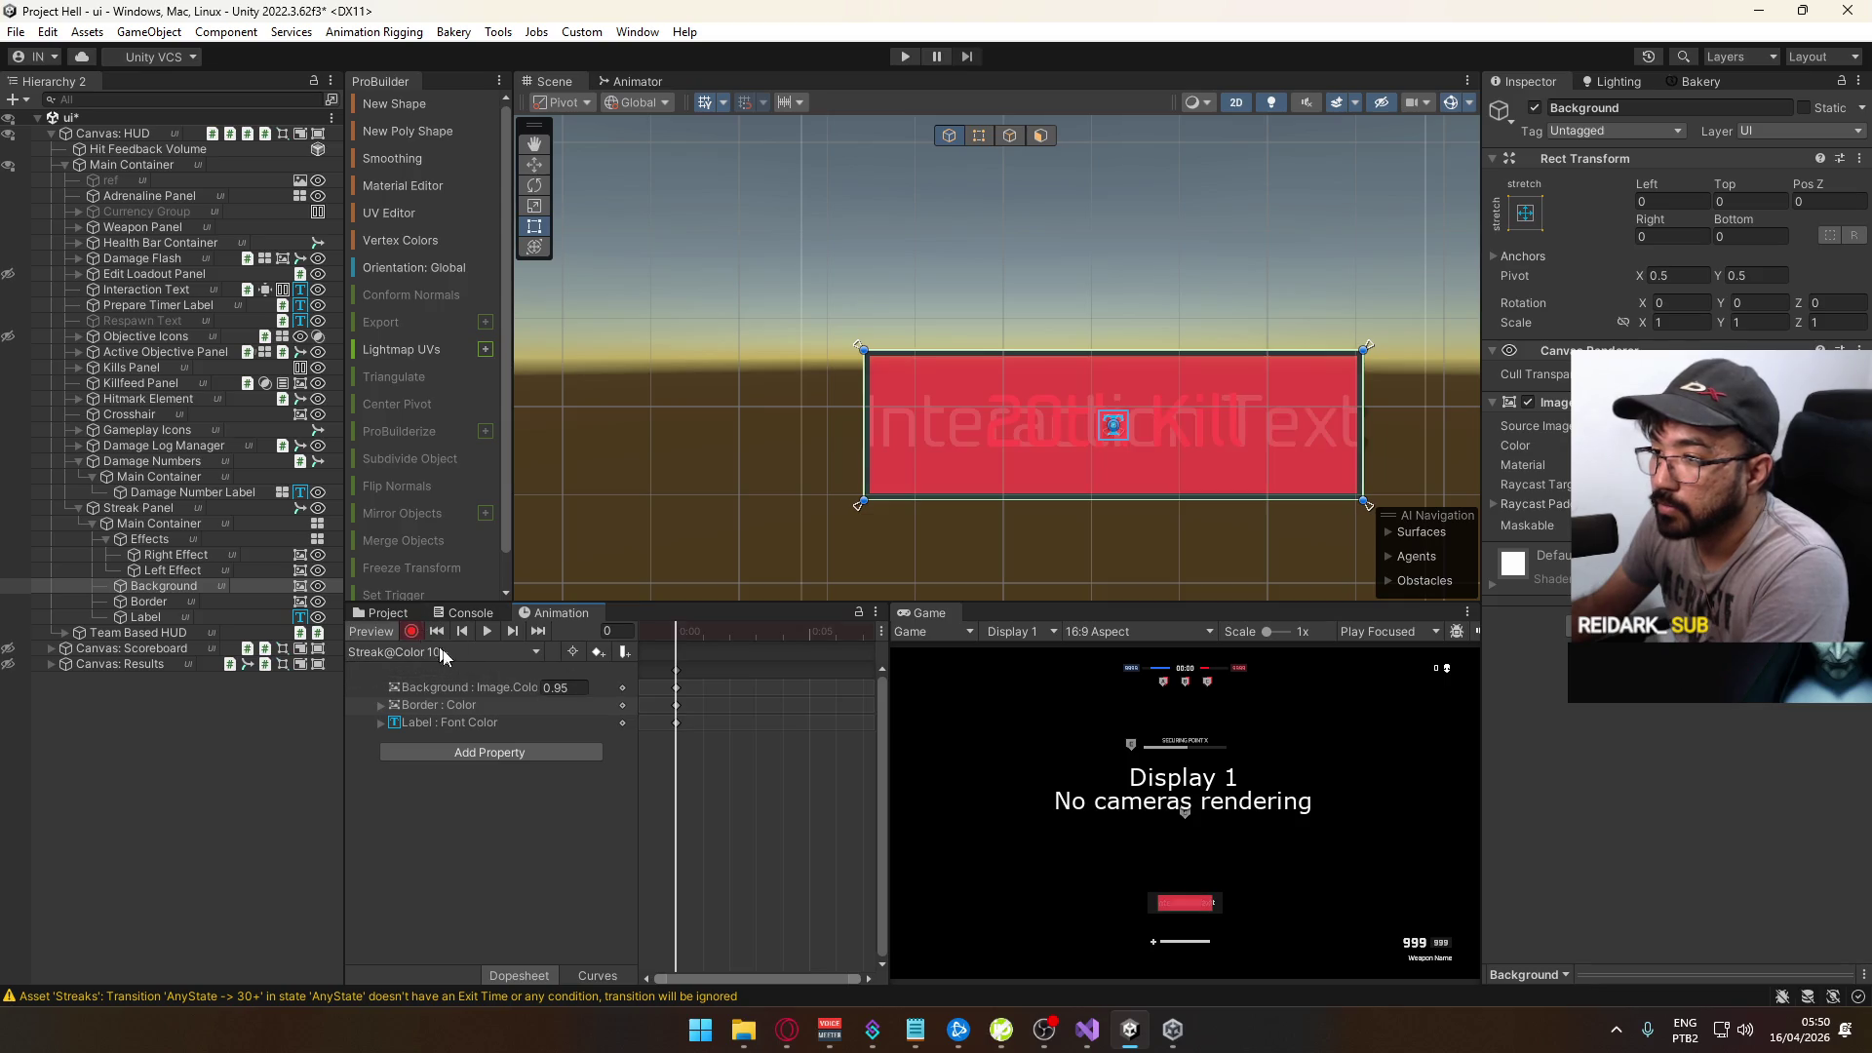
{"action": "left_click", "coordinate": [530, 706]}
{"action": "left_click", "coordinate": [483, 691]}
{"action": "left_click", "coordinate": [496, 722]}
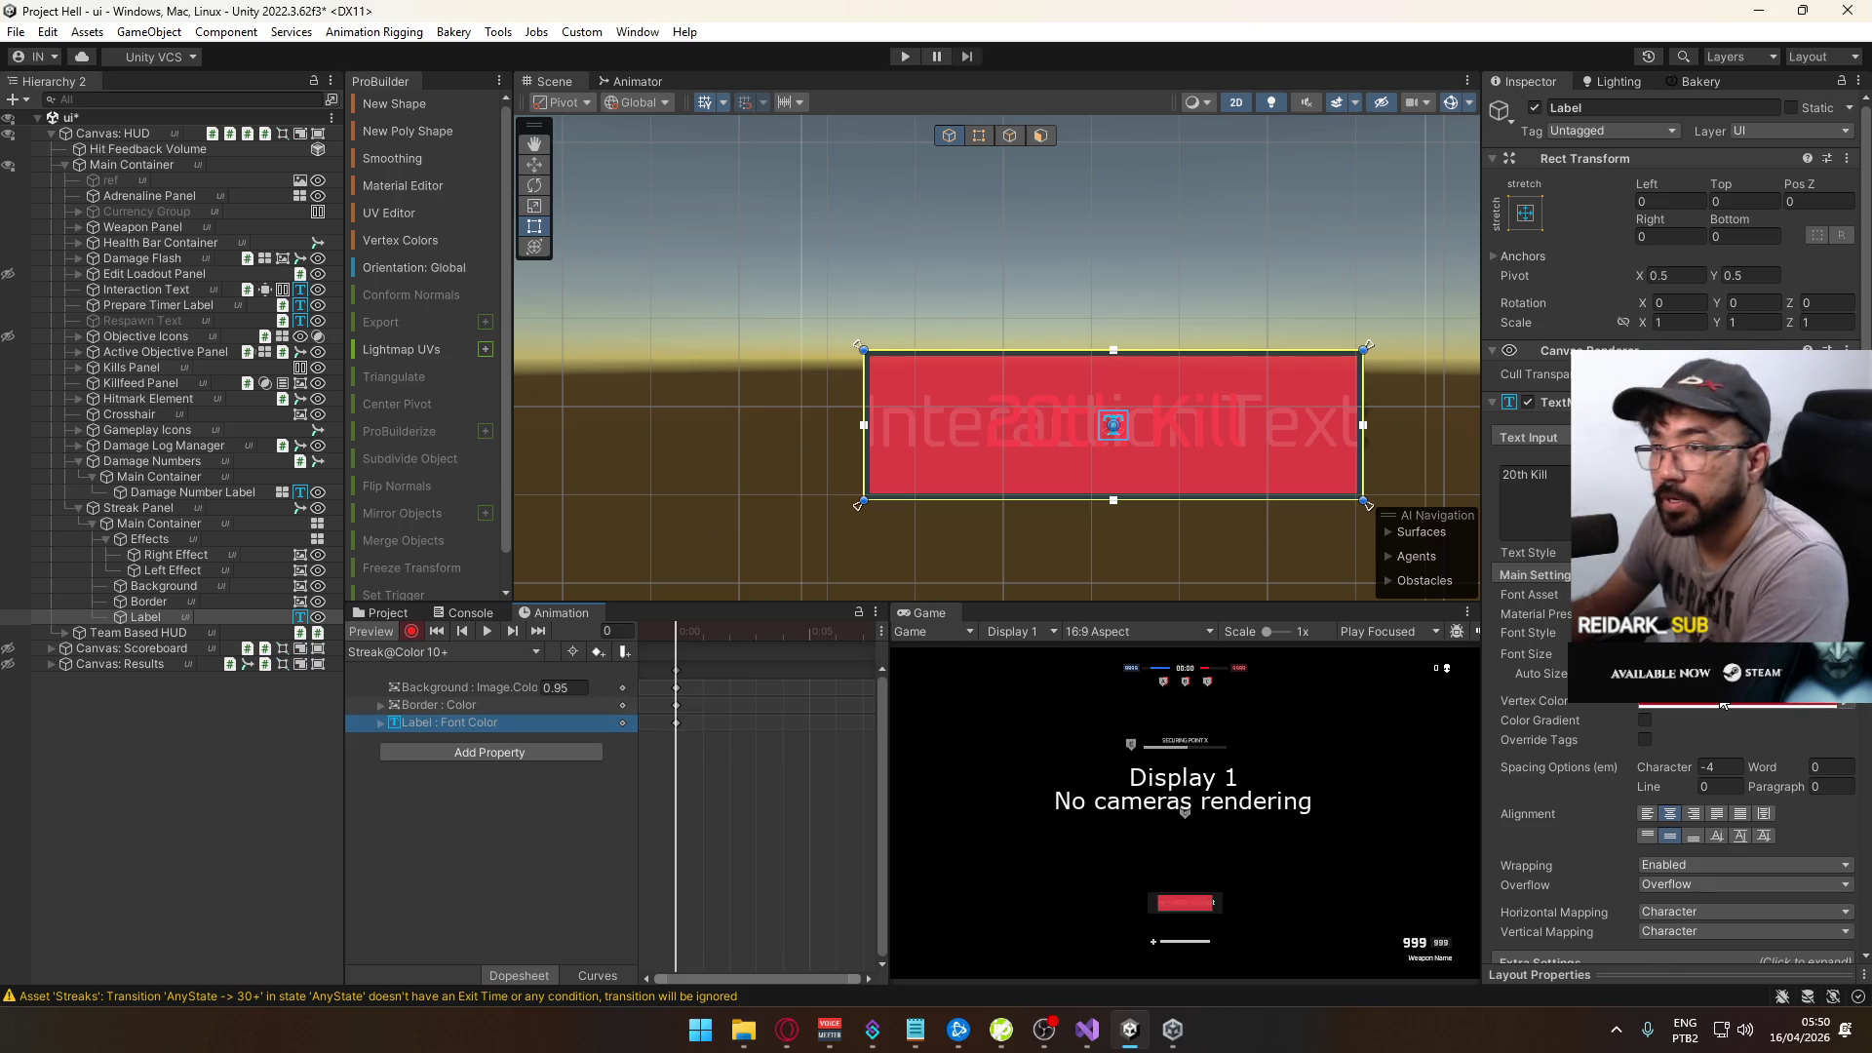
Darken the Label text to grey and the Border to a very dark grey.
{"action": "left_click", "coordinate": [1723, 704]}
{"action": "mouse_move", "coordinate": [1716, 711]}
{"action": "left_mouse_down"}
{"action": "mouse_move", "coordinate": [1682, 704]}
{"action": "mouse_move", "coordinate": [1681, 735]}
{"action": "left_mouse_up"}
{"action": "key", "text": "Tab"}
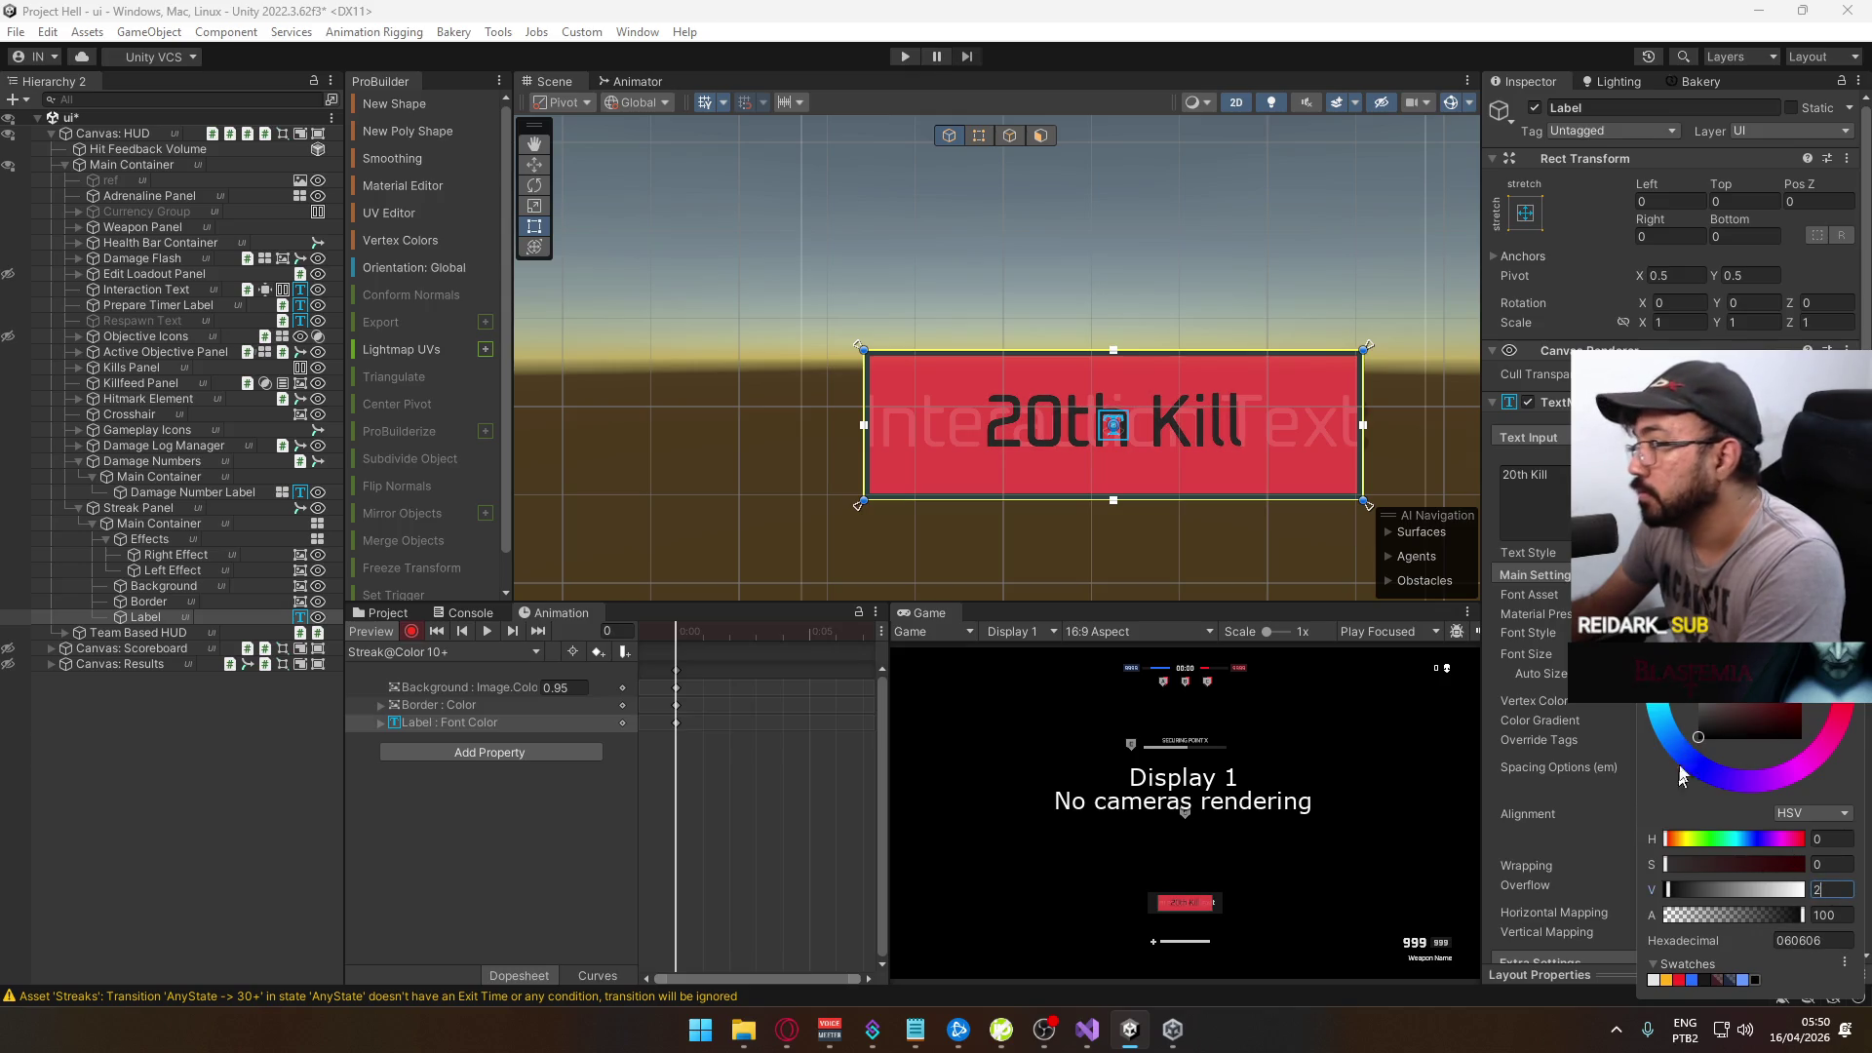
{"action": "left_click", "coordinate": [149, 600]}
{"action": "left_click", "coordinate": [1716, 444]}
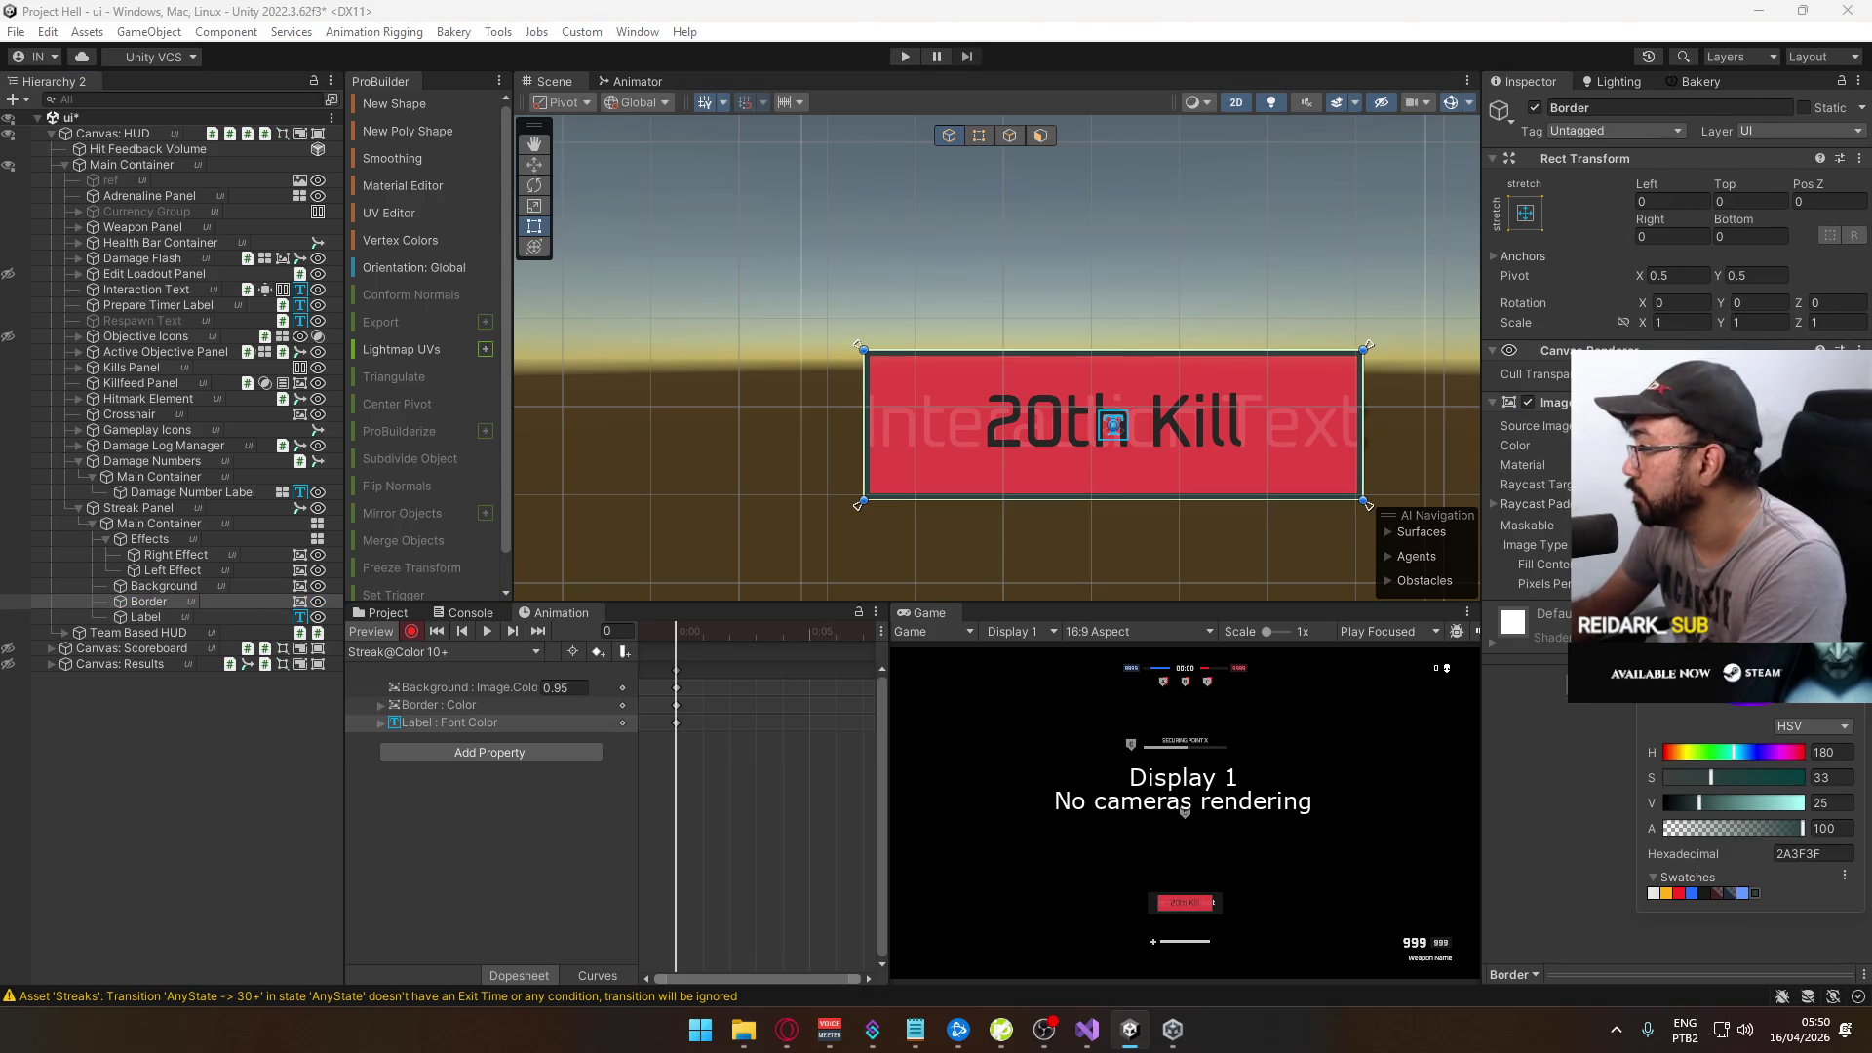
{"action": "left_click", "coordinate": [1682, 802]}
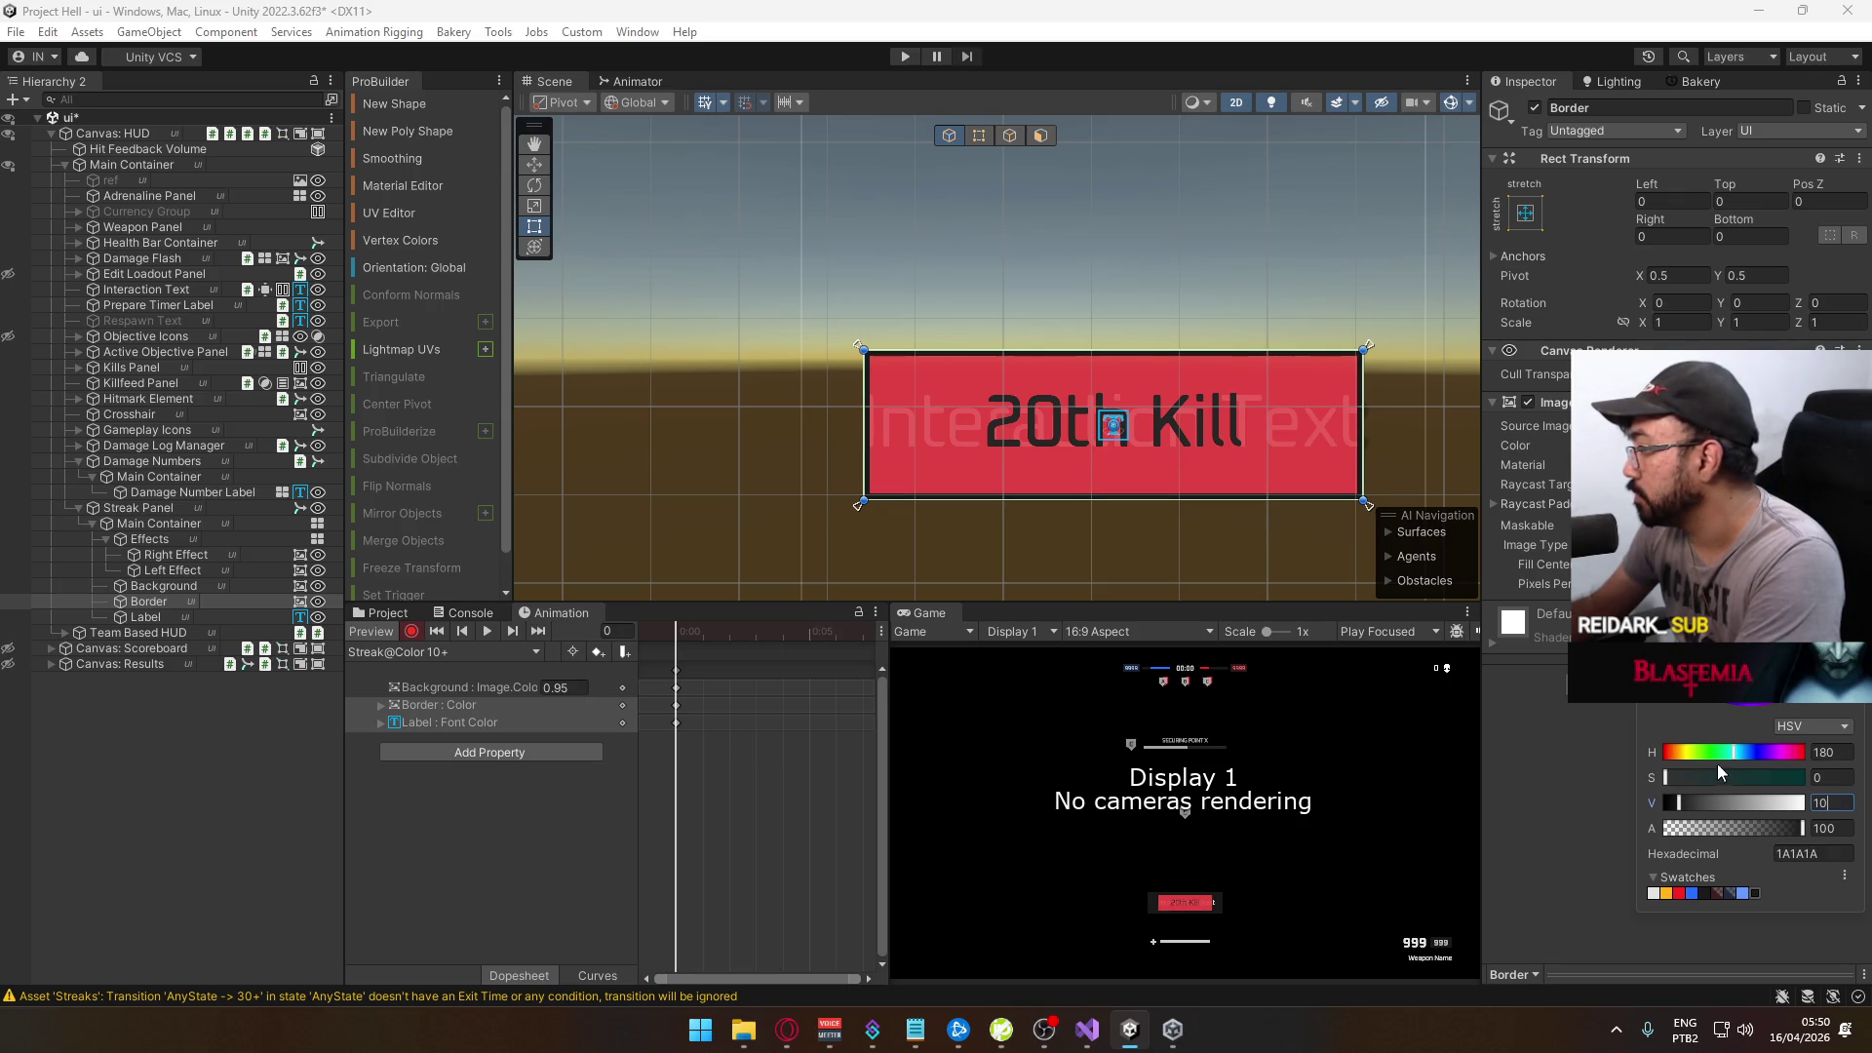
{"action": "left_click", "coordinate": [829, 607]}
Key the Background alpha at 100 so the banner is fully opaque.
{"action": "left_click_drag", "start_coordinate": [692, 733], "coordinate": [663, 696]}
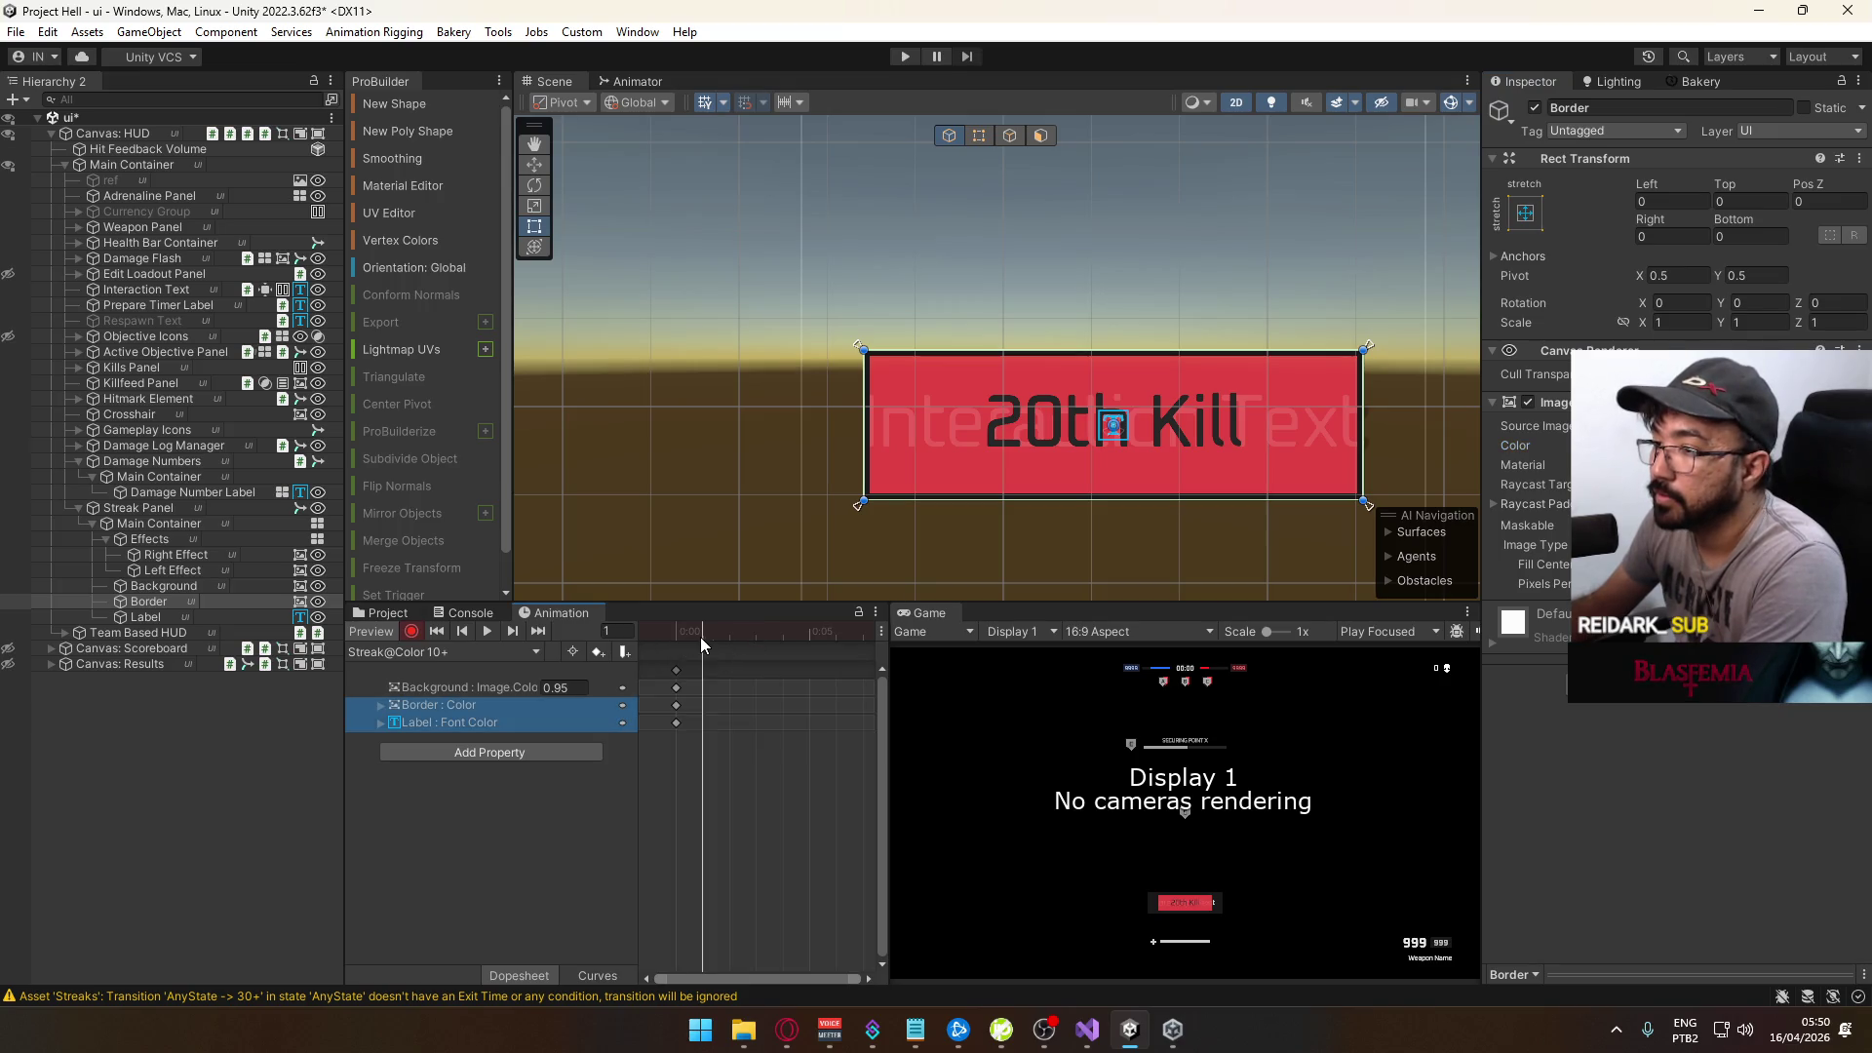
{"action": "left_click", "coordinate": [446, 686]}
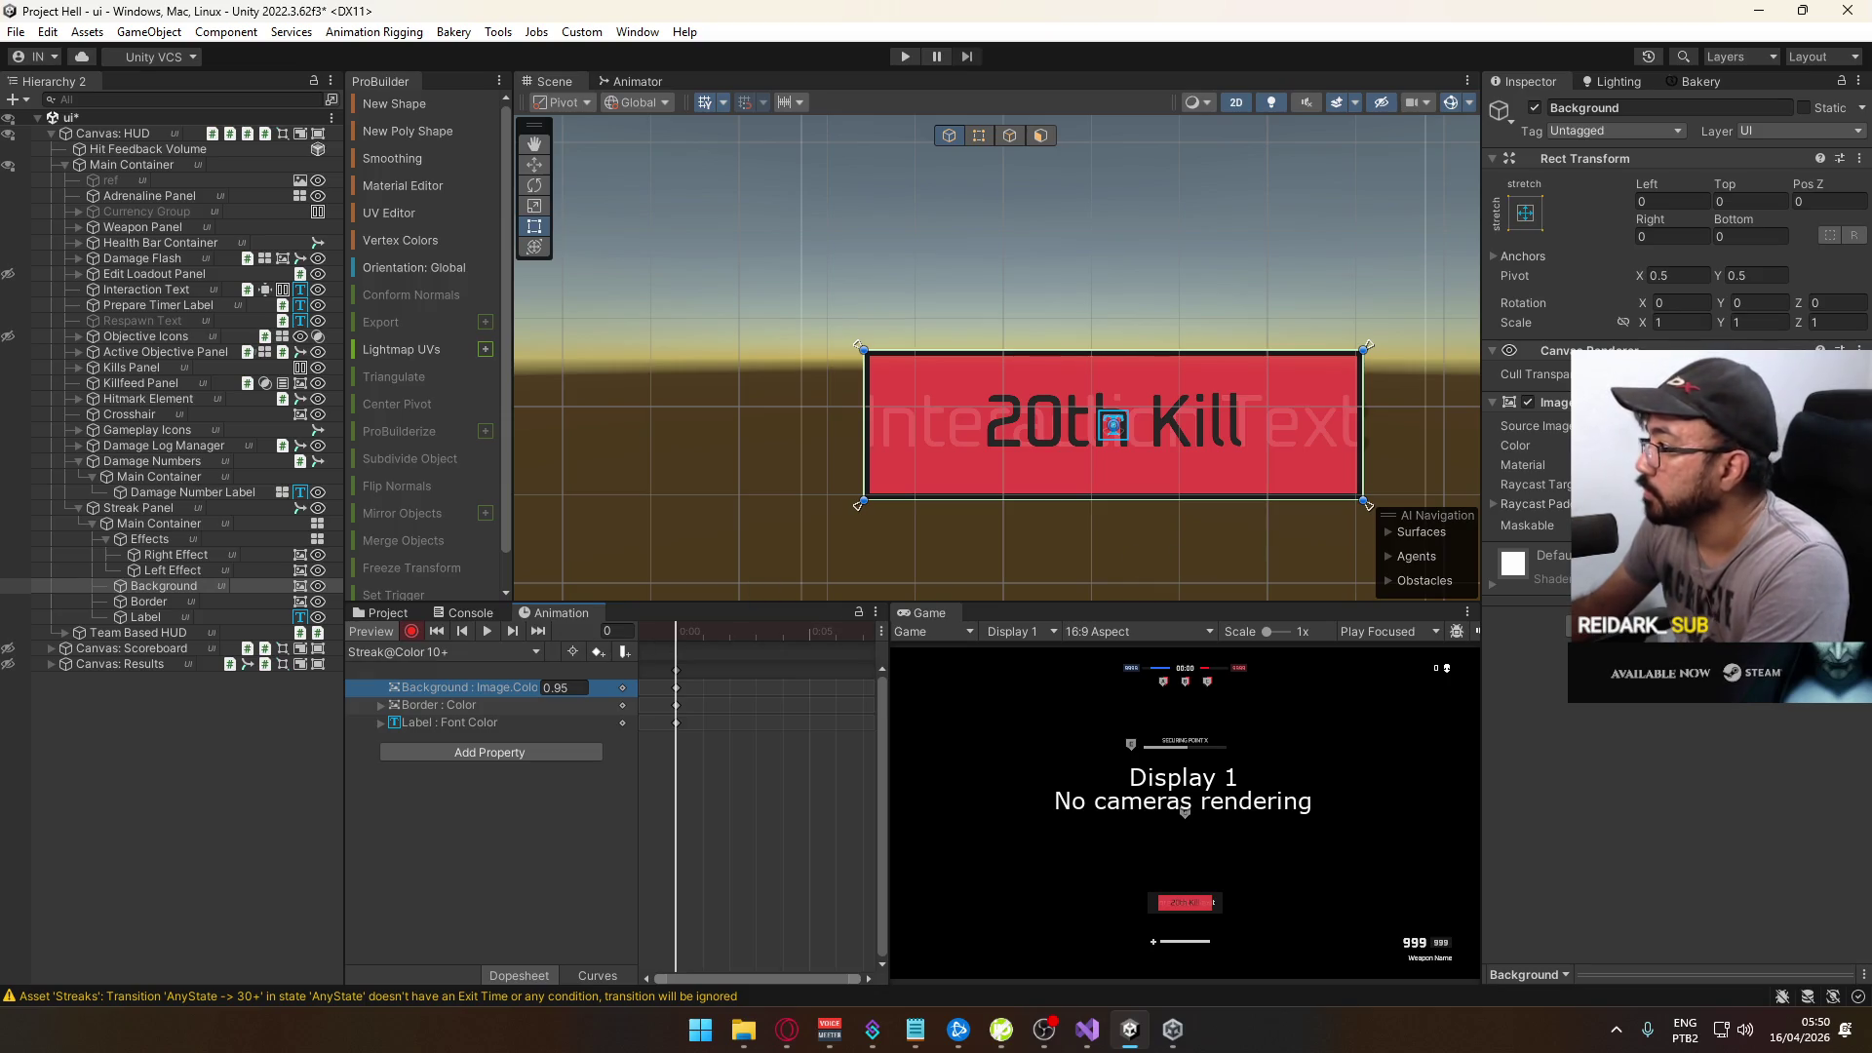
{"action": "left_click", "coordinate": [356, 601]}
{"action": "left_click_drag", "start_coordinate": [1789, 827], "coordinate": [1840, 829]}
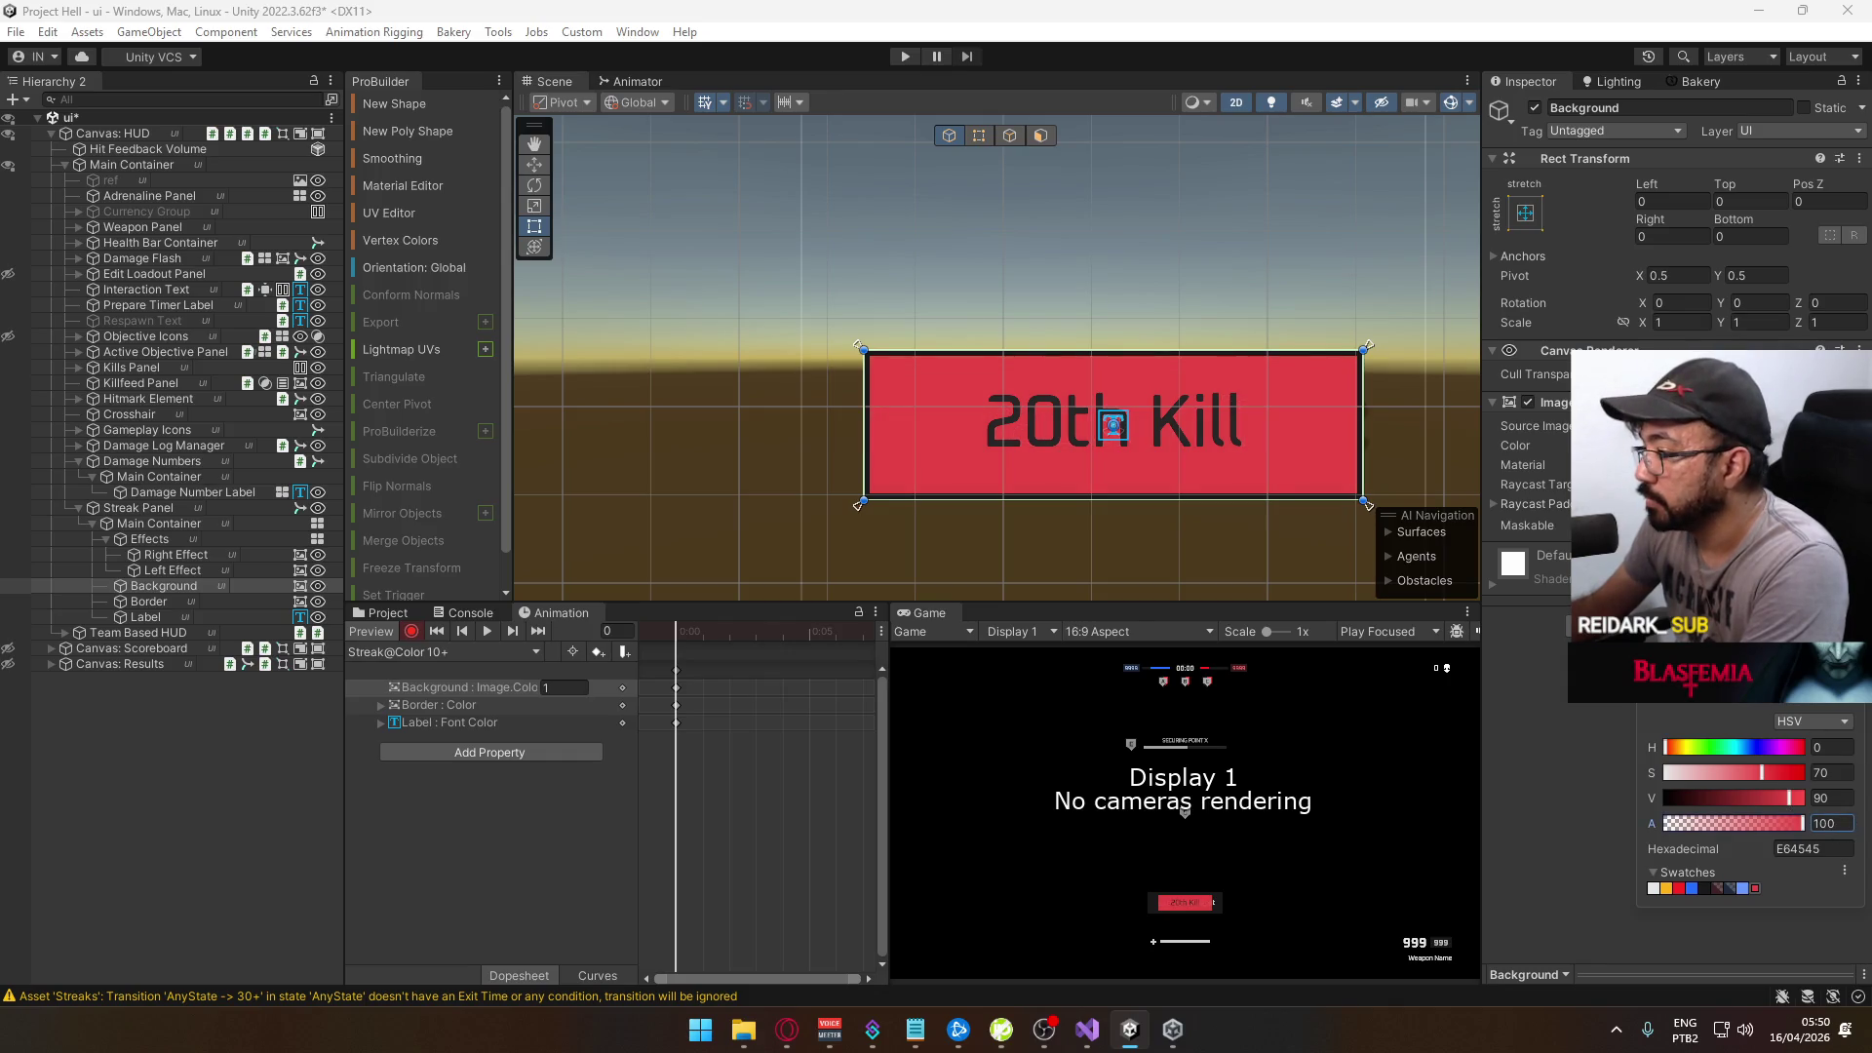
{"action": "left_click", "coordinate": [458, 687]}
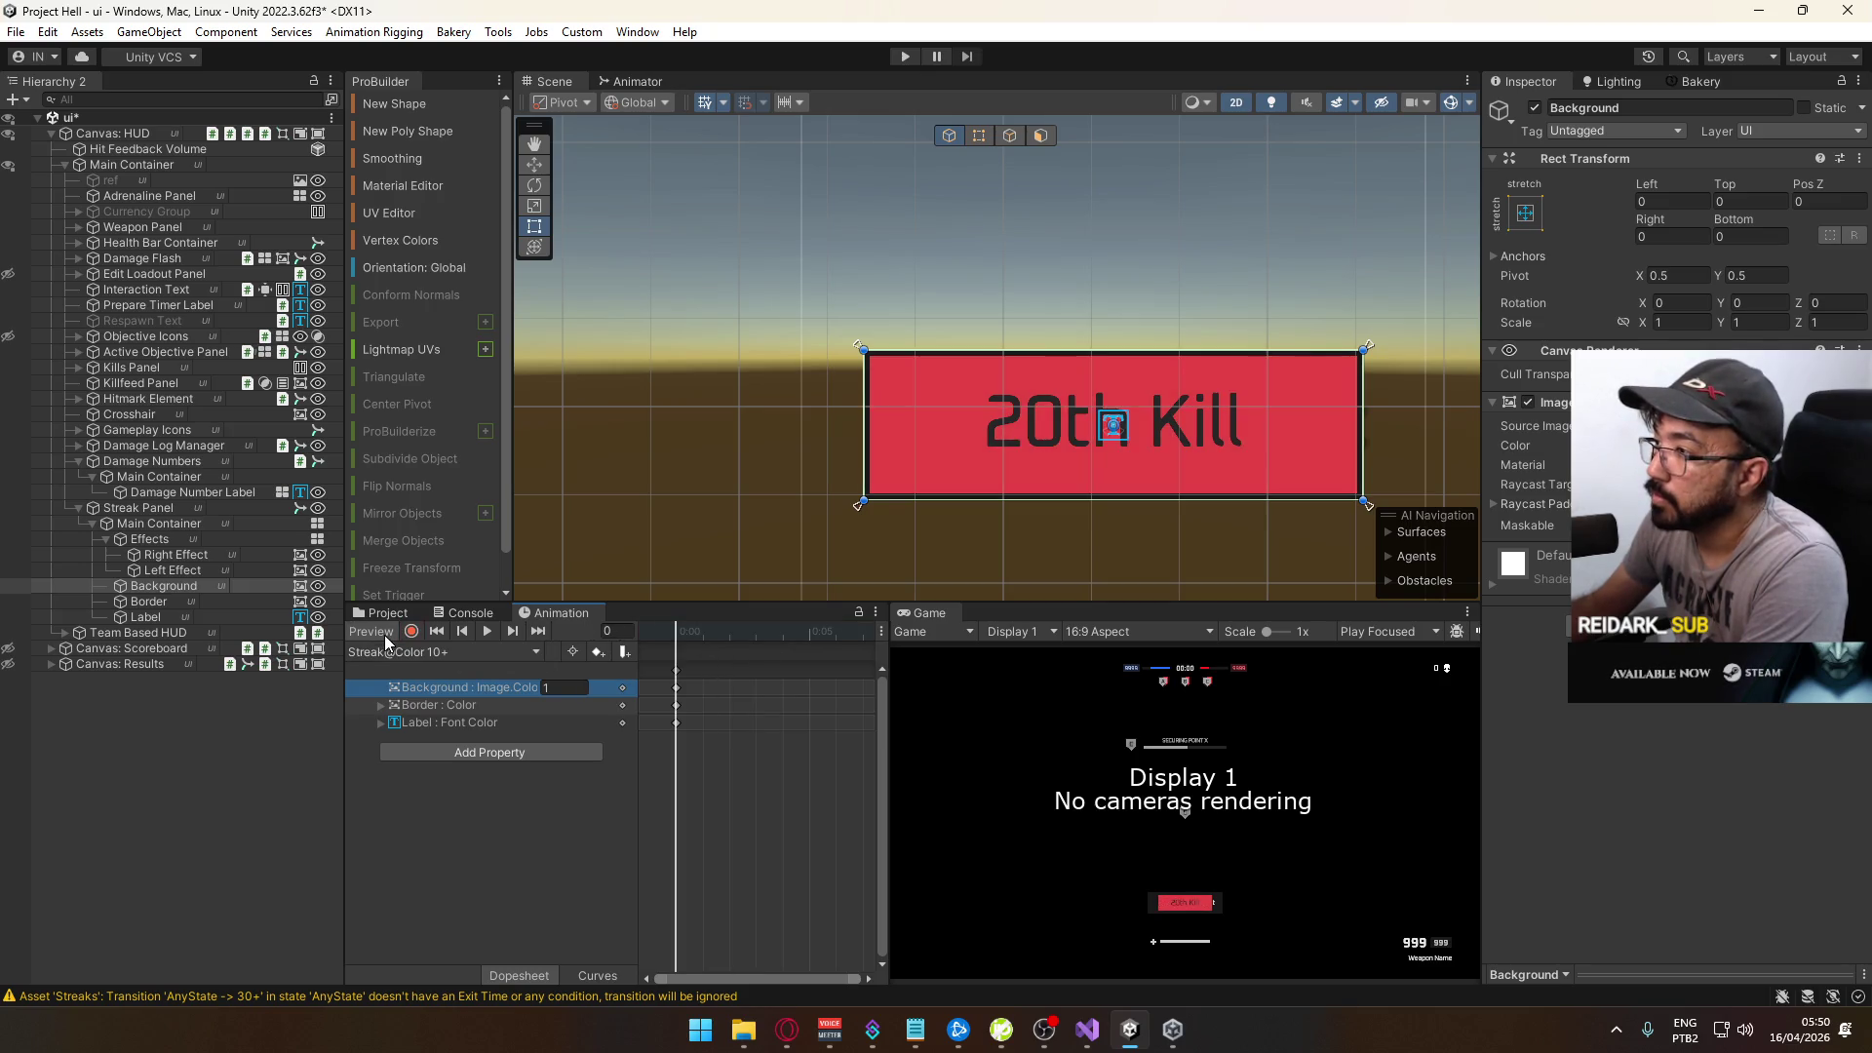
{"action": "left_click", "coordinate": [429, 652]}
In Streak@Color Base with recording on, set the 20th Kill label colour to red.
{"action": "left_click", "coordinate": [430, 736]}
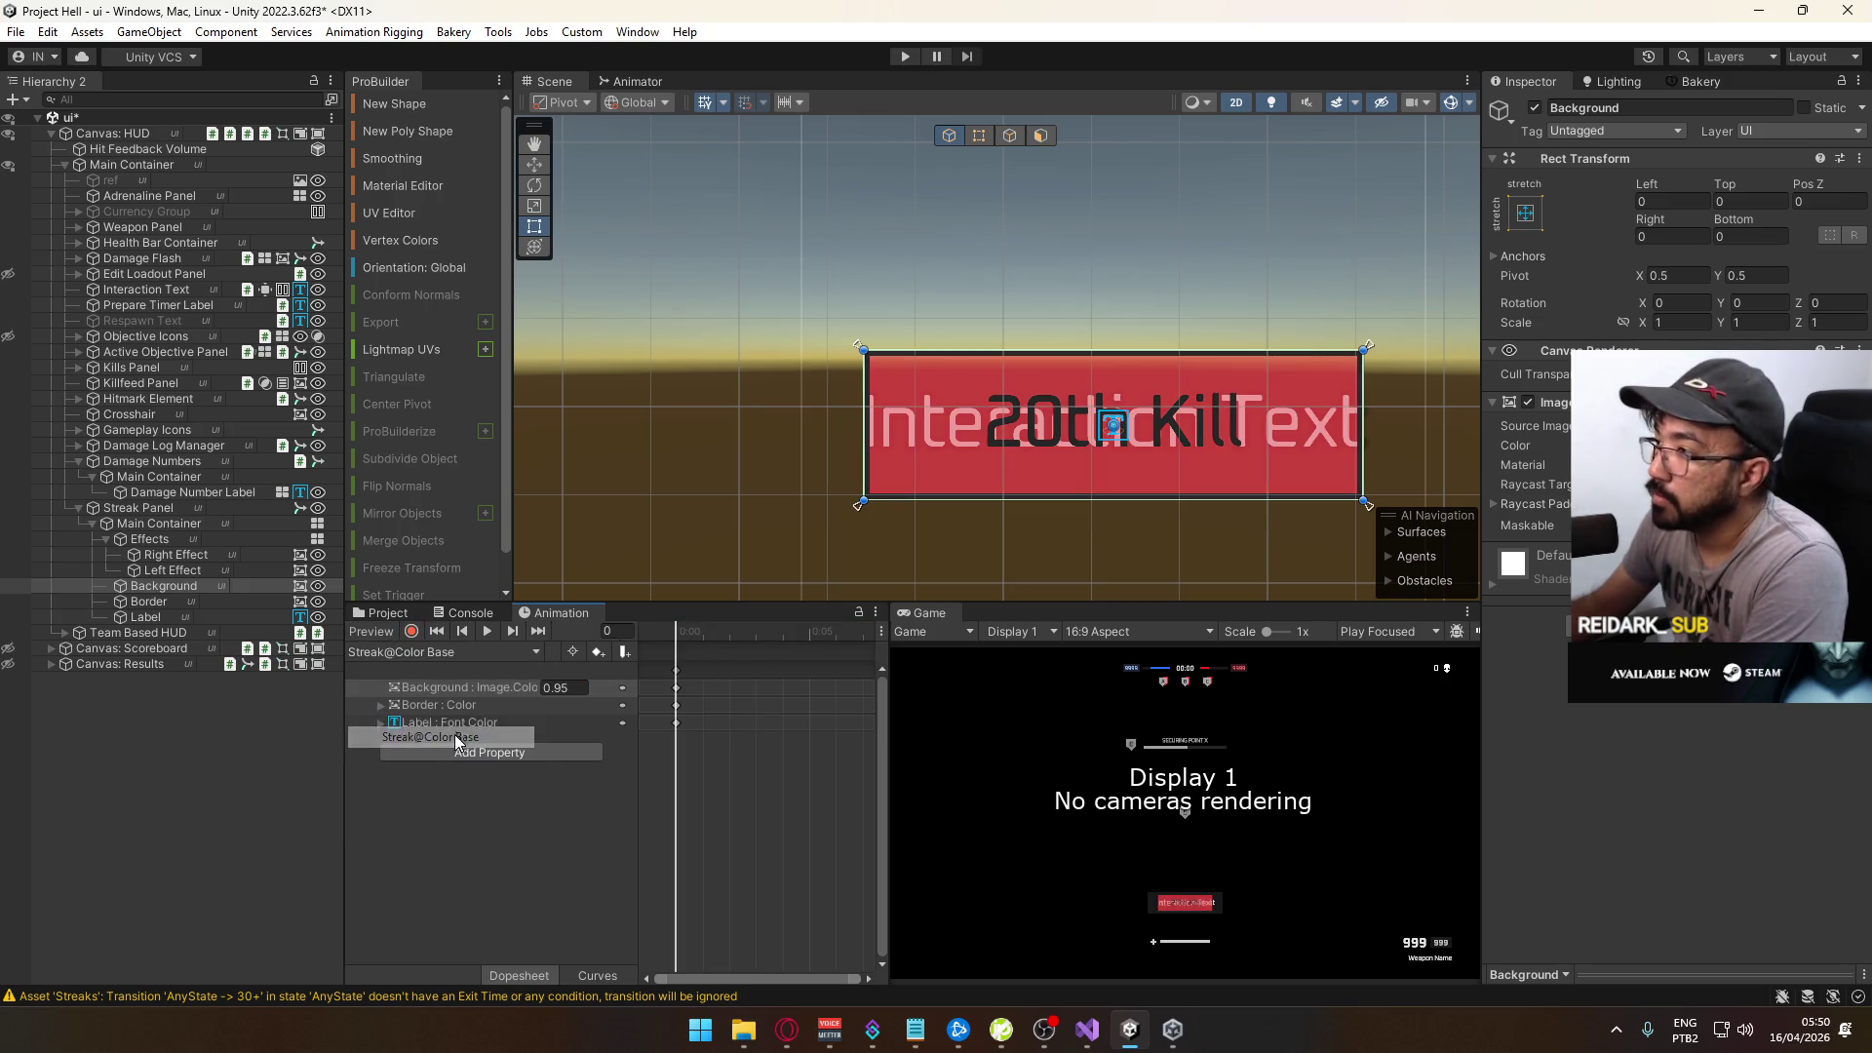
{"action": "left_click", "coordinate": [372, 631]}
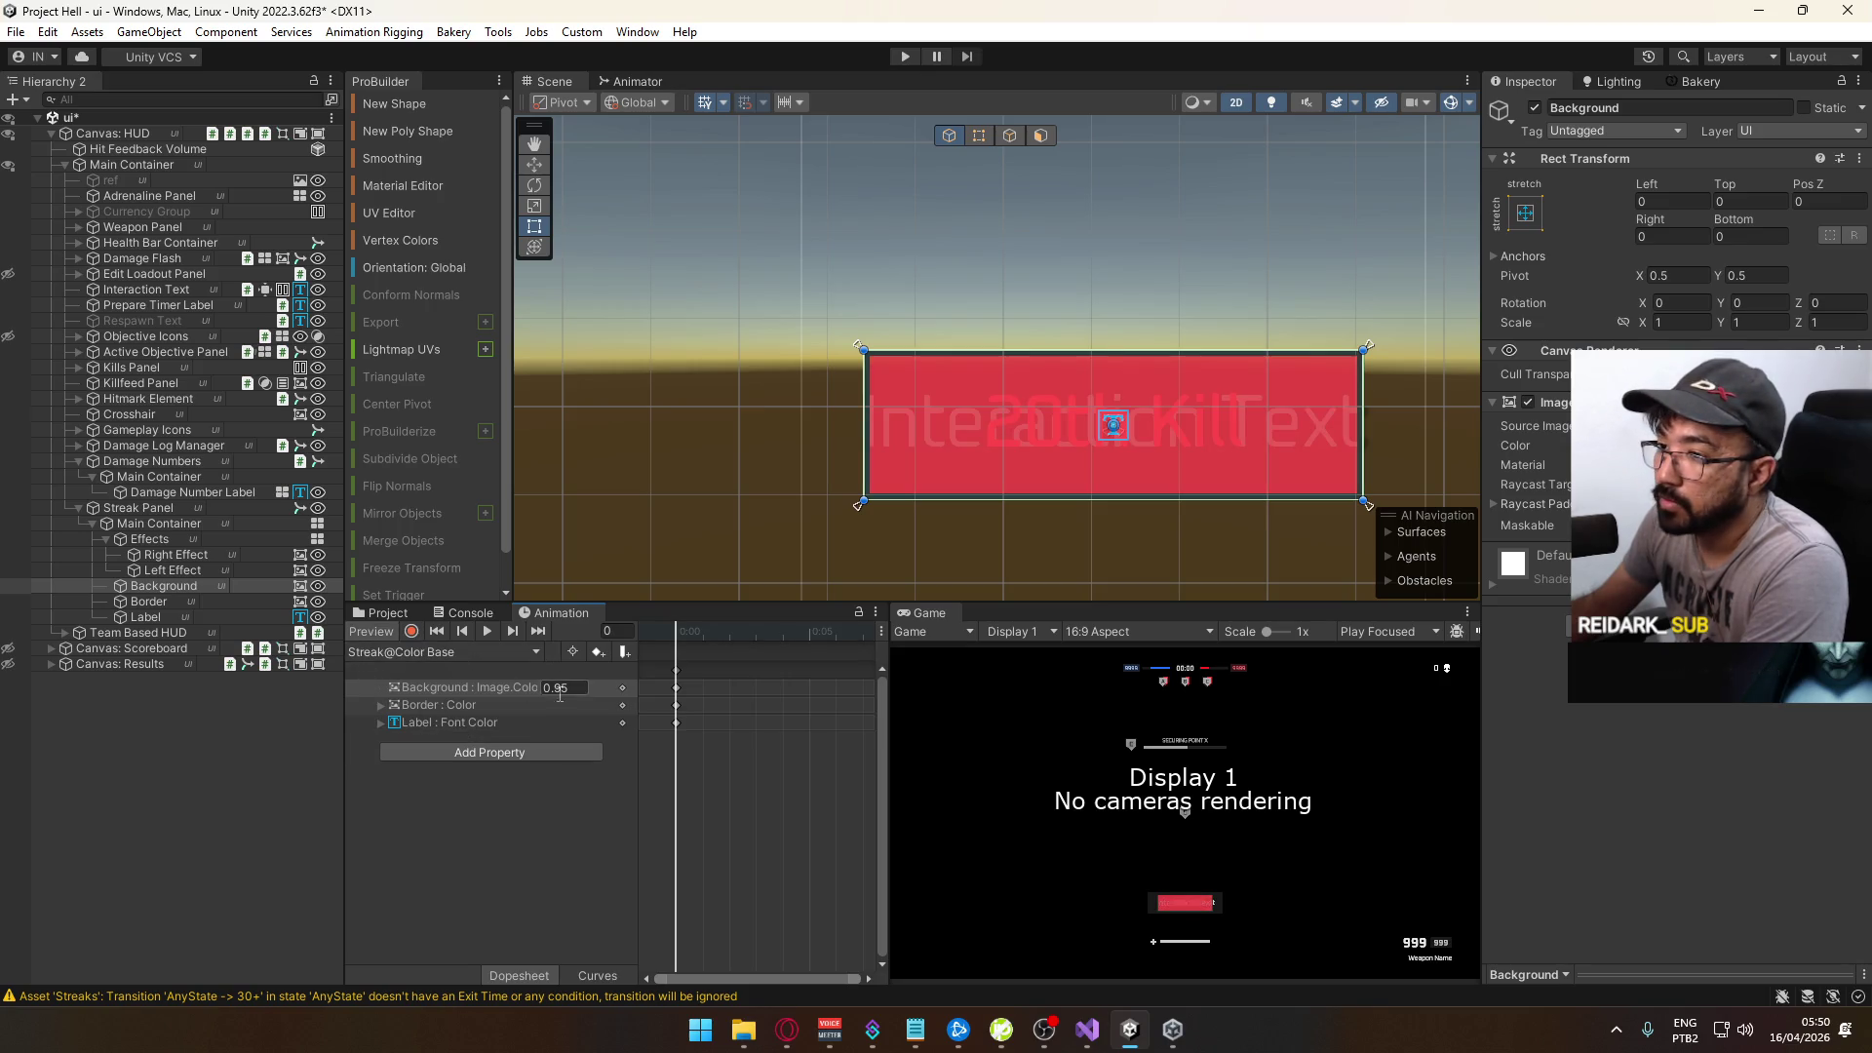
{"action": "left_click", "coordinate": [411, 630]}
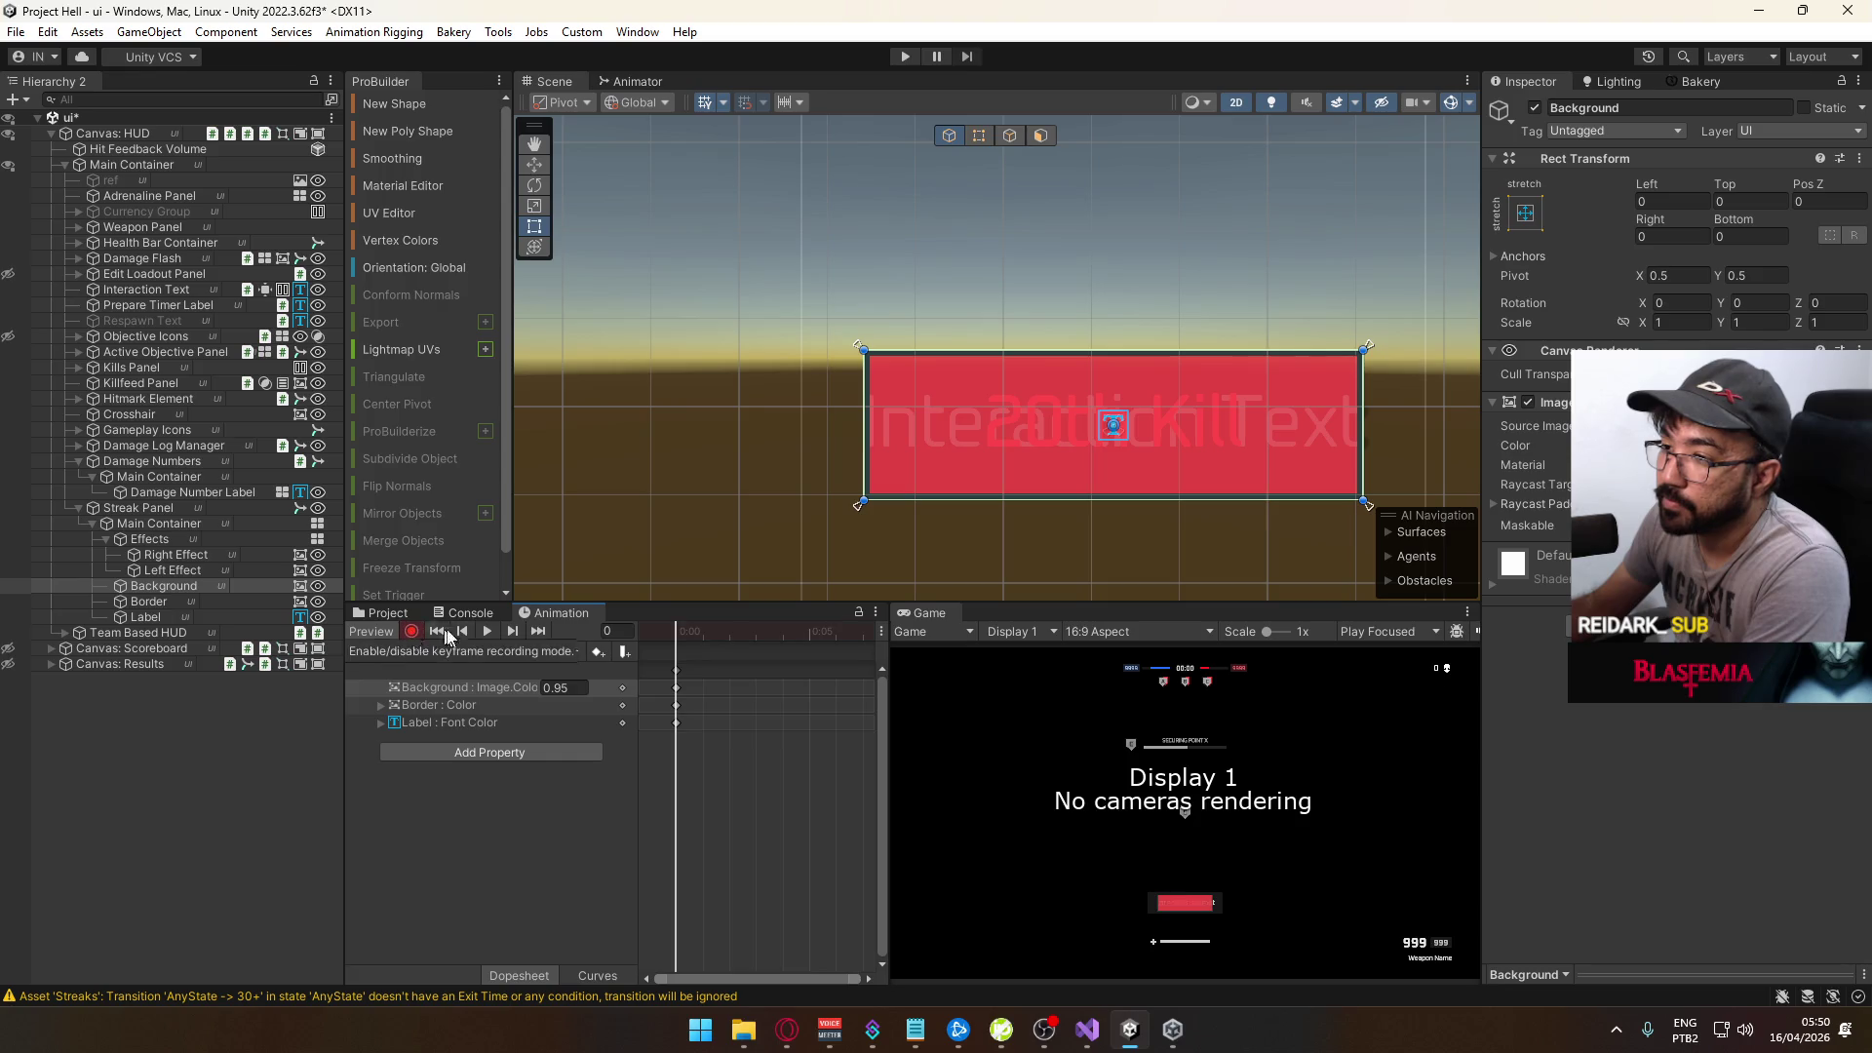
{"action": "left_click", "coordinate": [489, 722]}
{"action": "left_click", "coordinate": [1716, 700]}
{"action": "left_click", "coordinate": [1704, 979]}
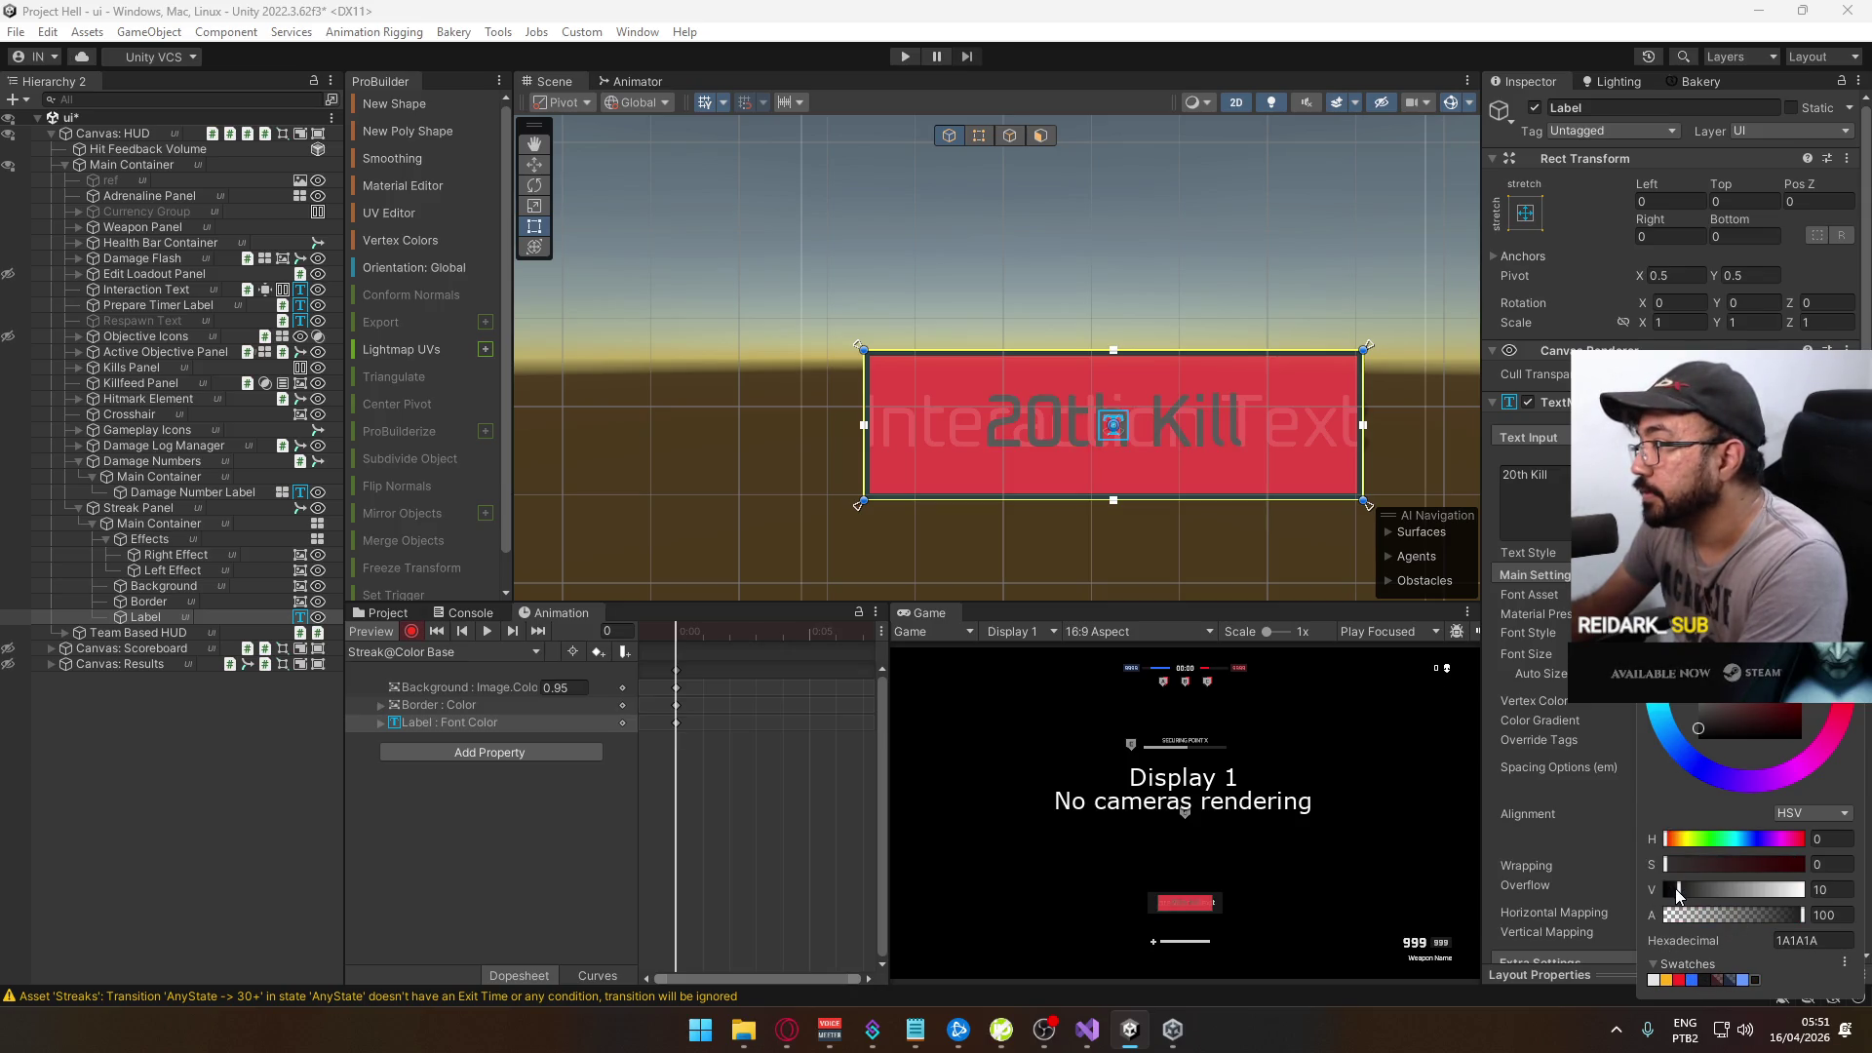
{"action": "left_click", "coordinate": [1679, 980]}
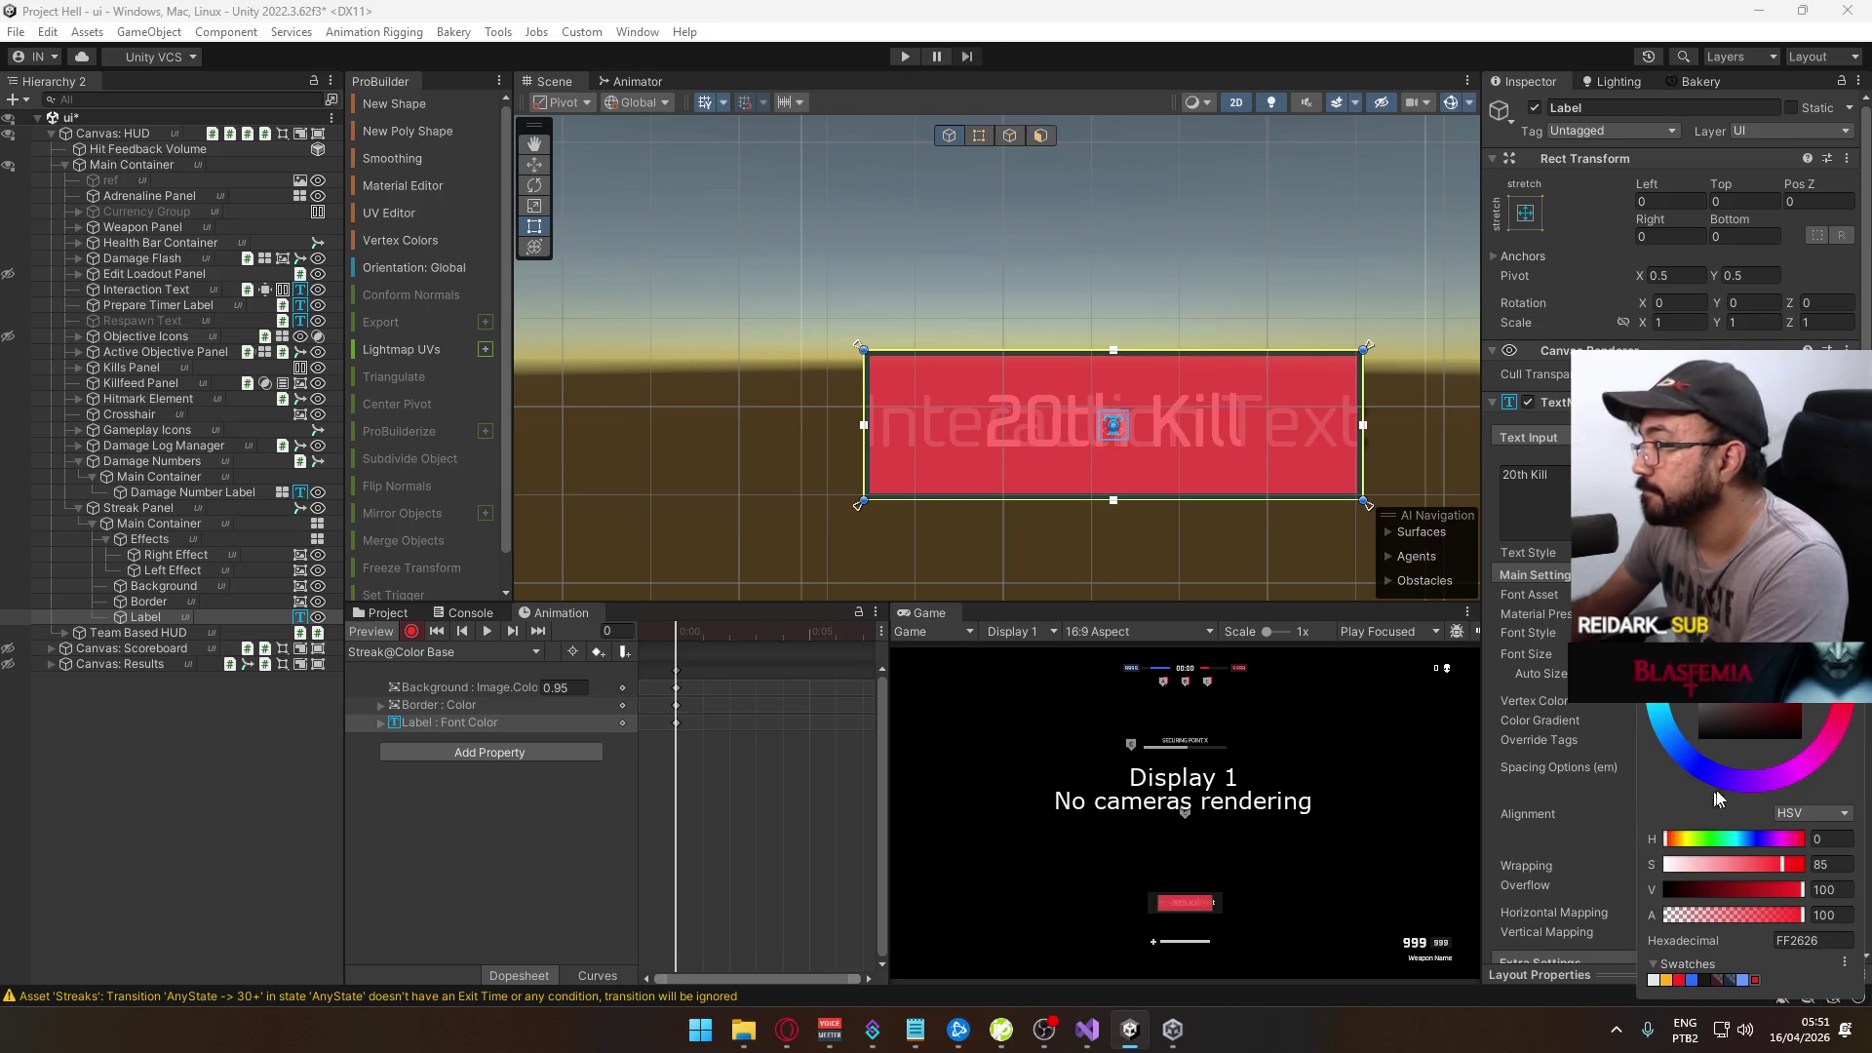
{"action": "left_click", "coordinate": [550, 692]}
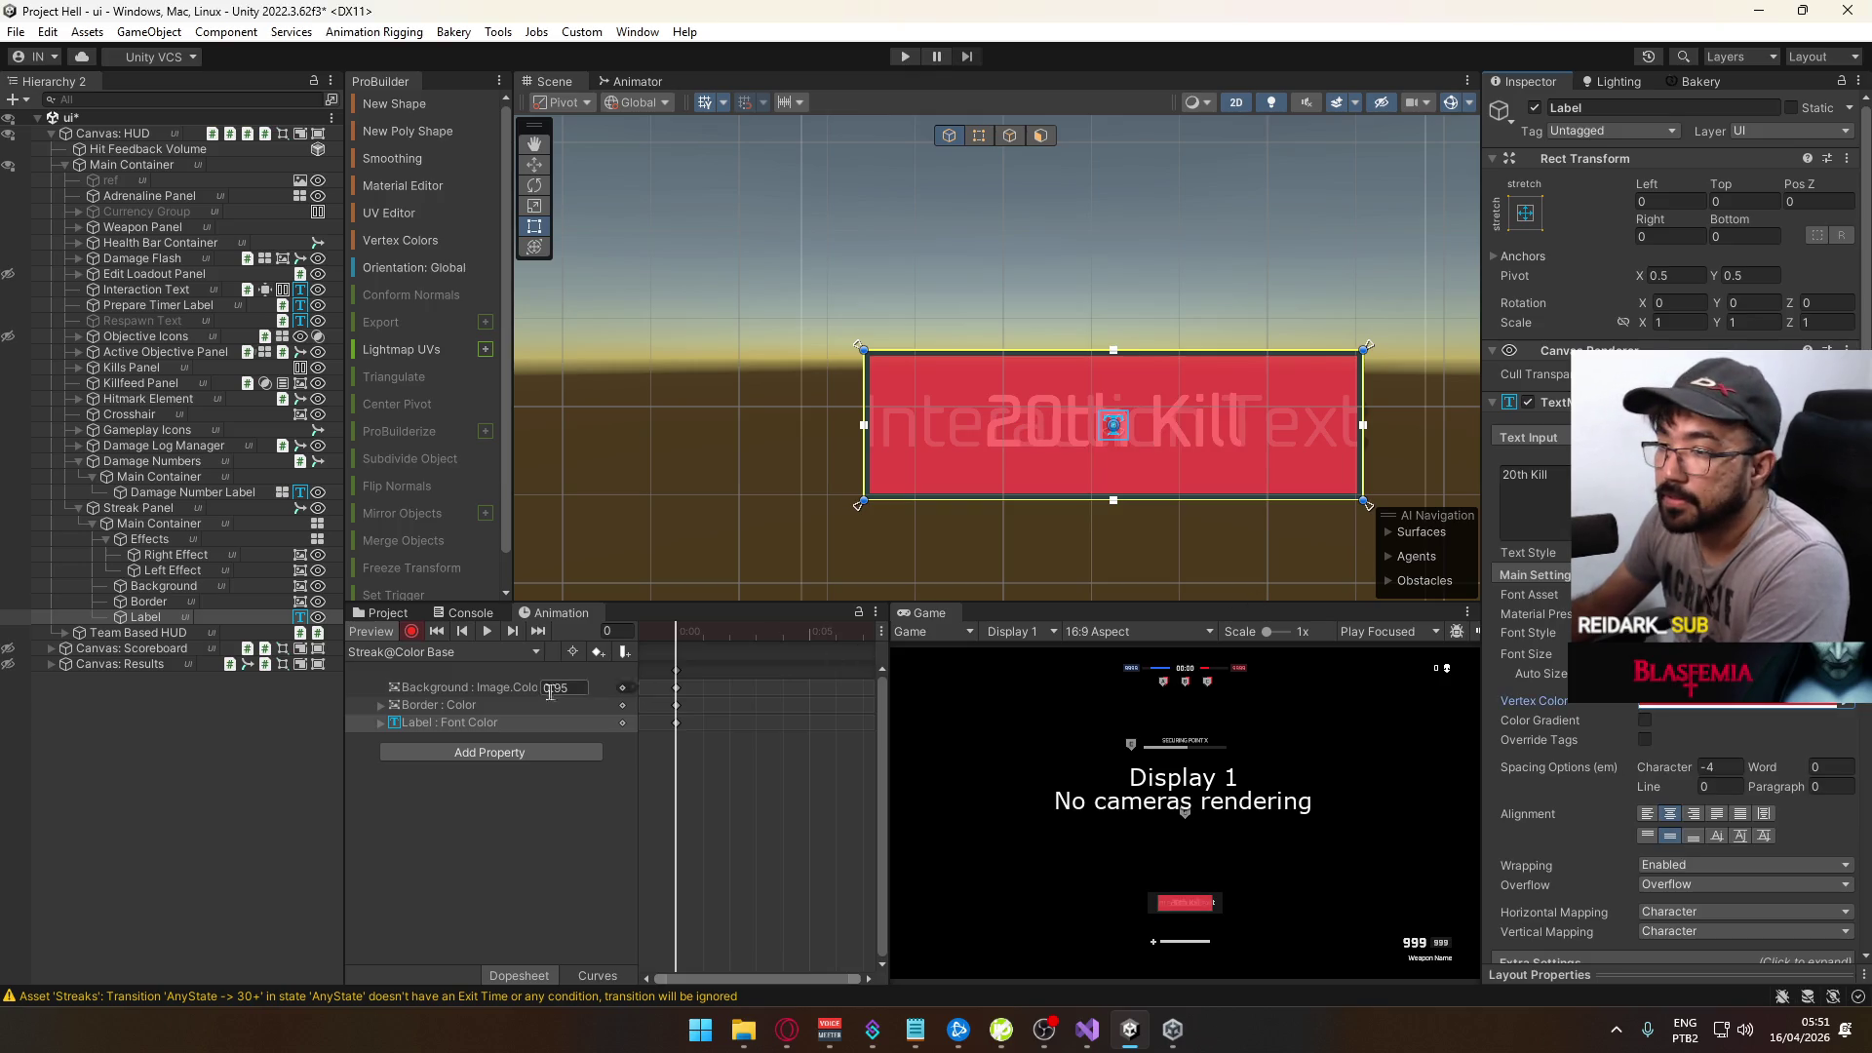
Set the Background to dark grey 1A1A1A at alpha 90.
{"action": "left_click", "coordinate": [458, 687]}
{"action": "left_click", "coordinate": [1736, 444]}
{"action": "mouse_move", "coordinate": [1726, 793]}
{"action": "left_mouse_down"}
{"action": "mouse_move", "coordinate": [1618, 792]}
{"action": "mouse_move", "coordinate": [1678, 795]}
{"action": "left_mouse_up"}
{"action": "left_click", "coordinate": [1705, 882]}
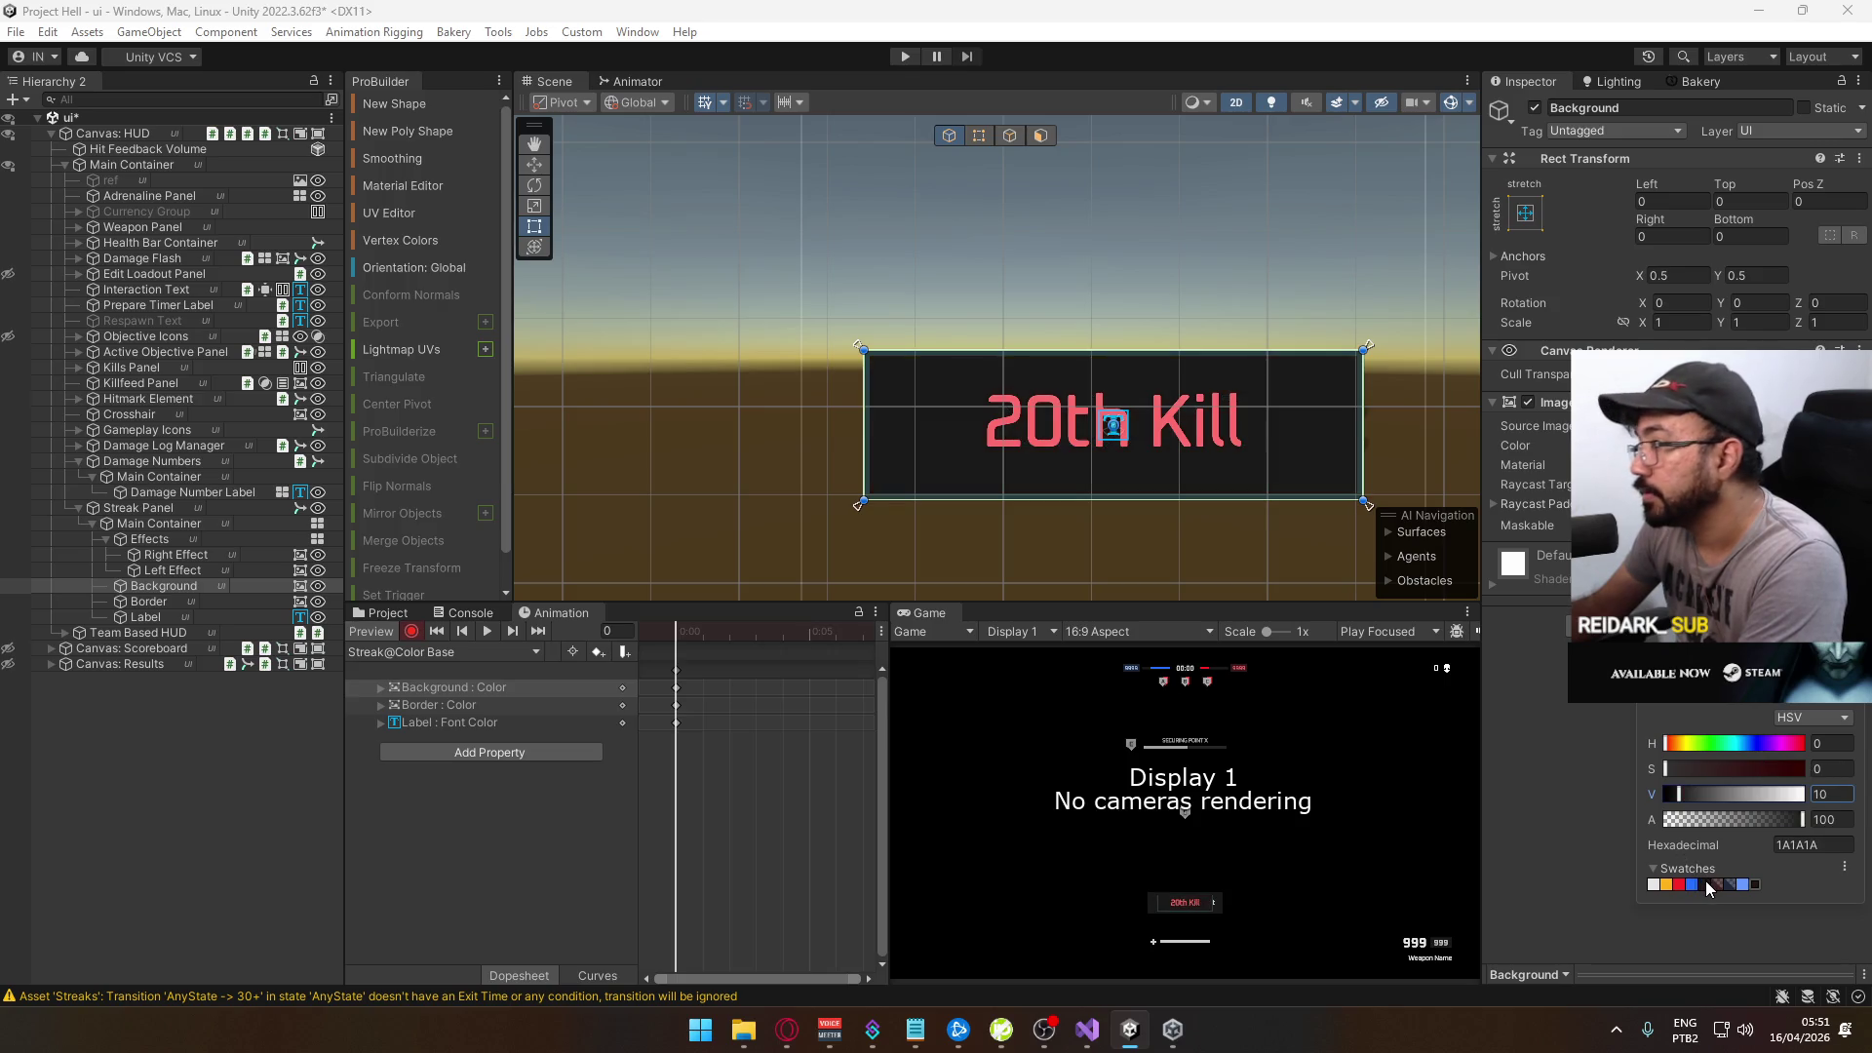
{"action": "left_click", "coordinate": [1843, 820]}
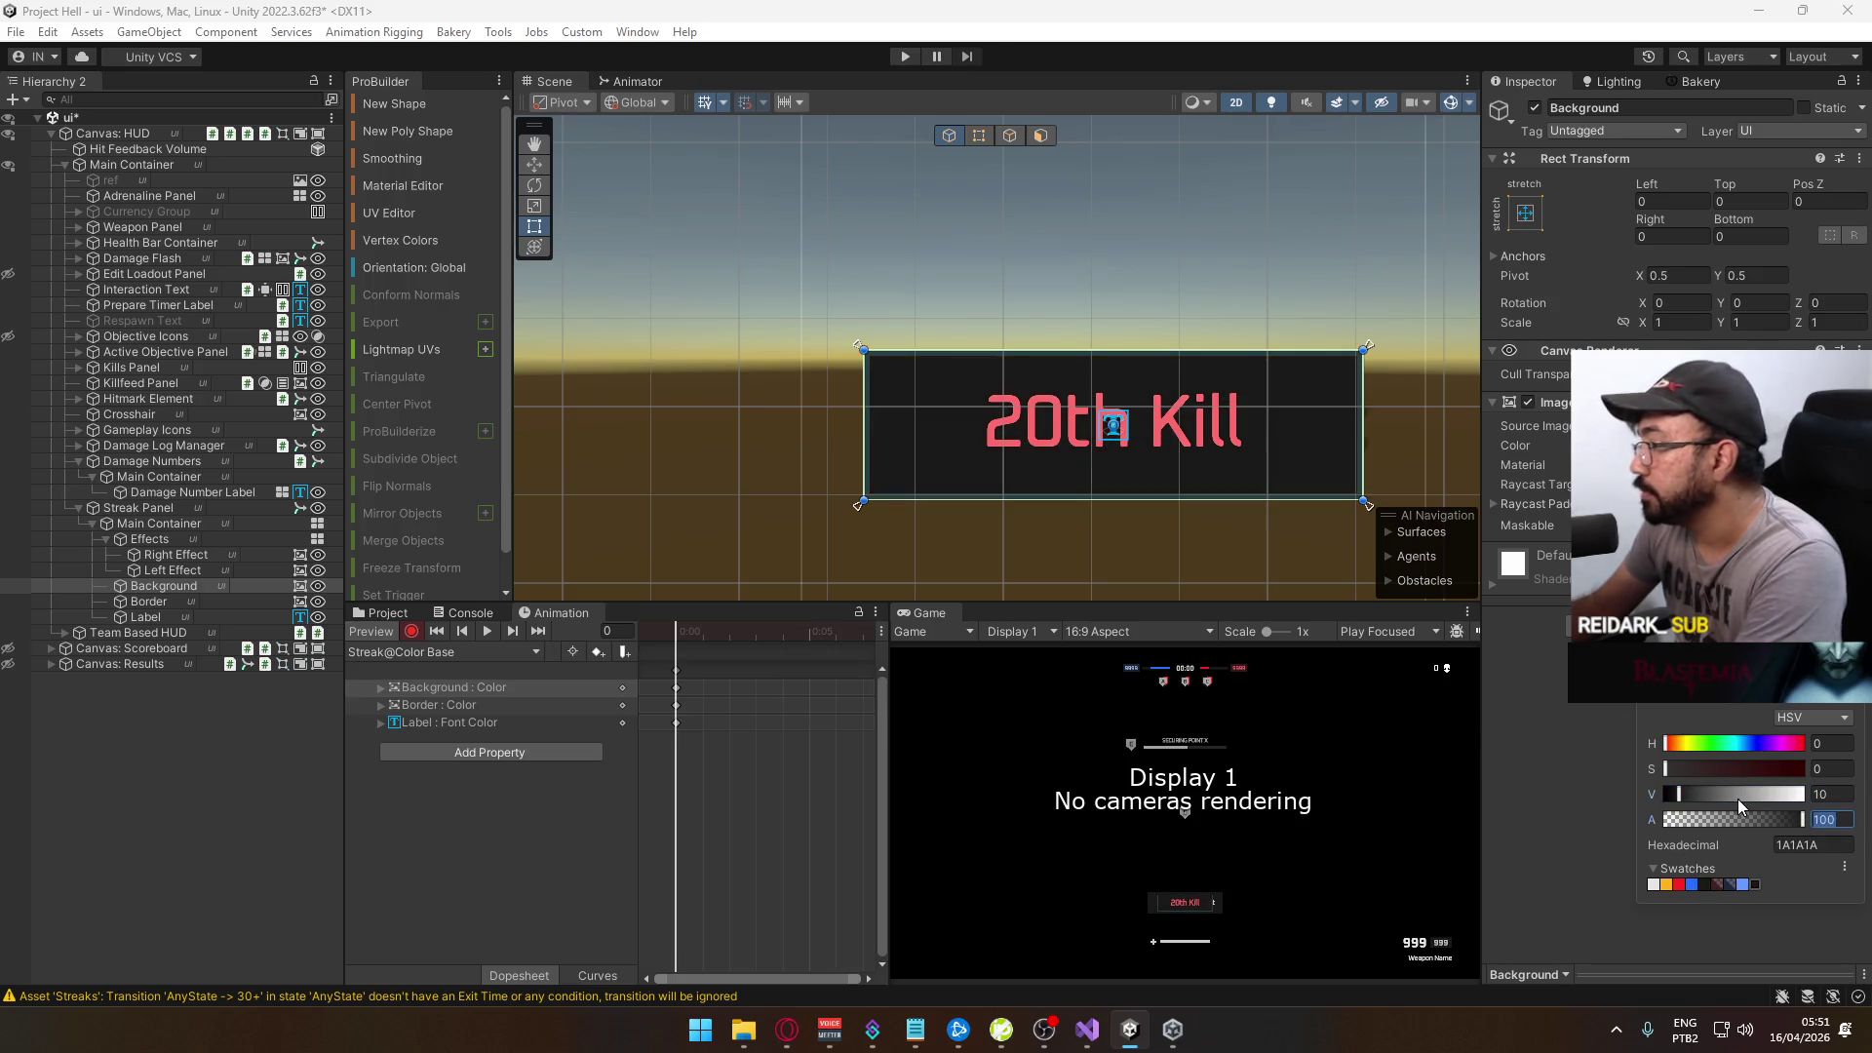
{"action": "type", "text": "90"}
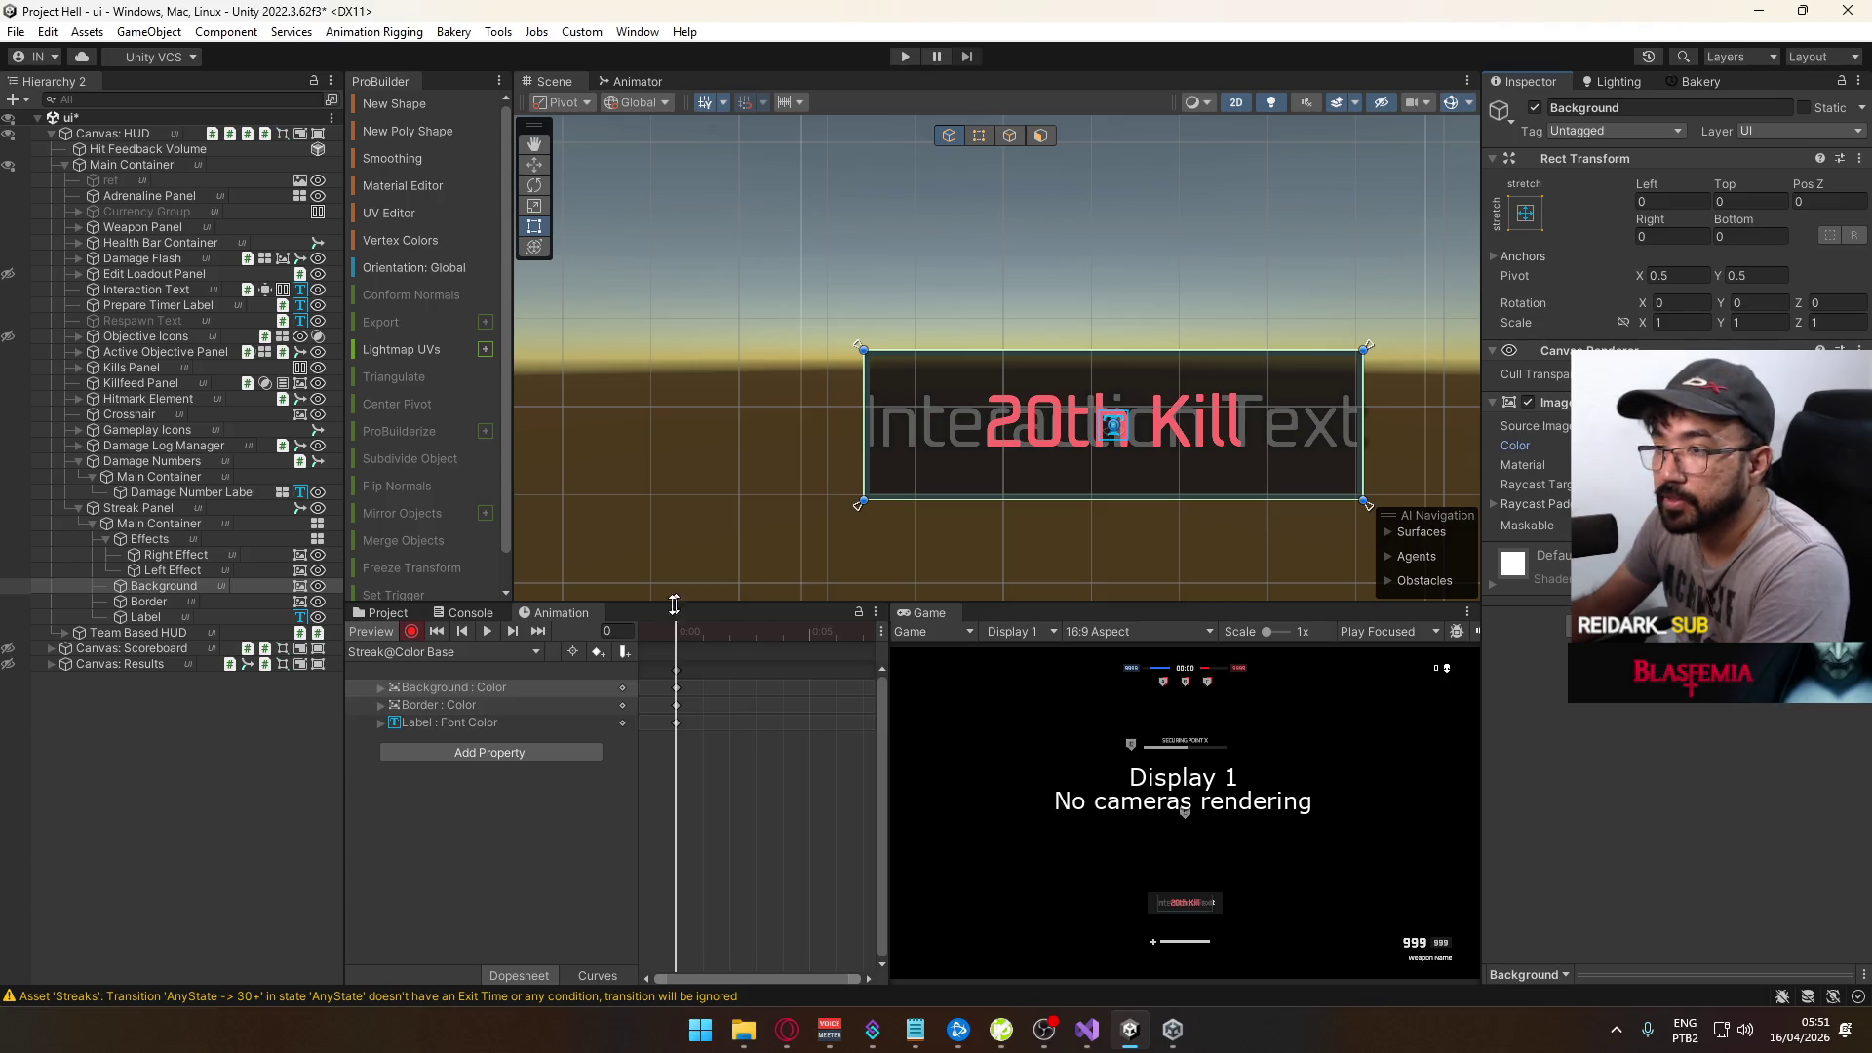
{"action": "left_click", "coordinate": [372, 630]}
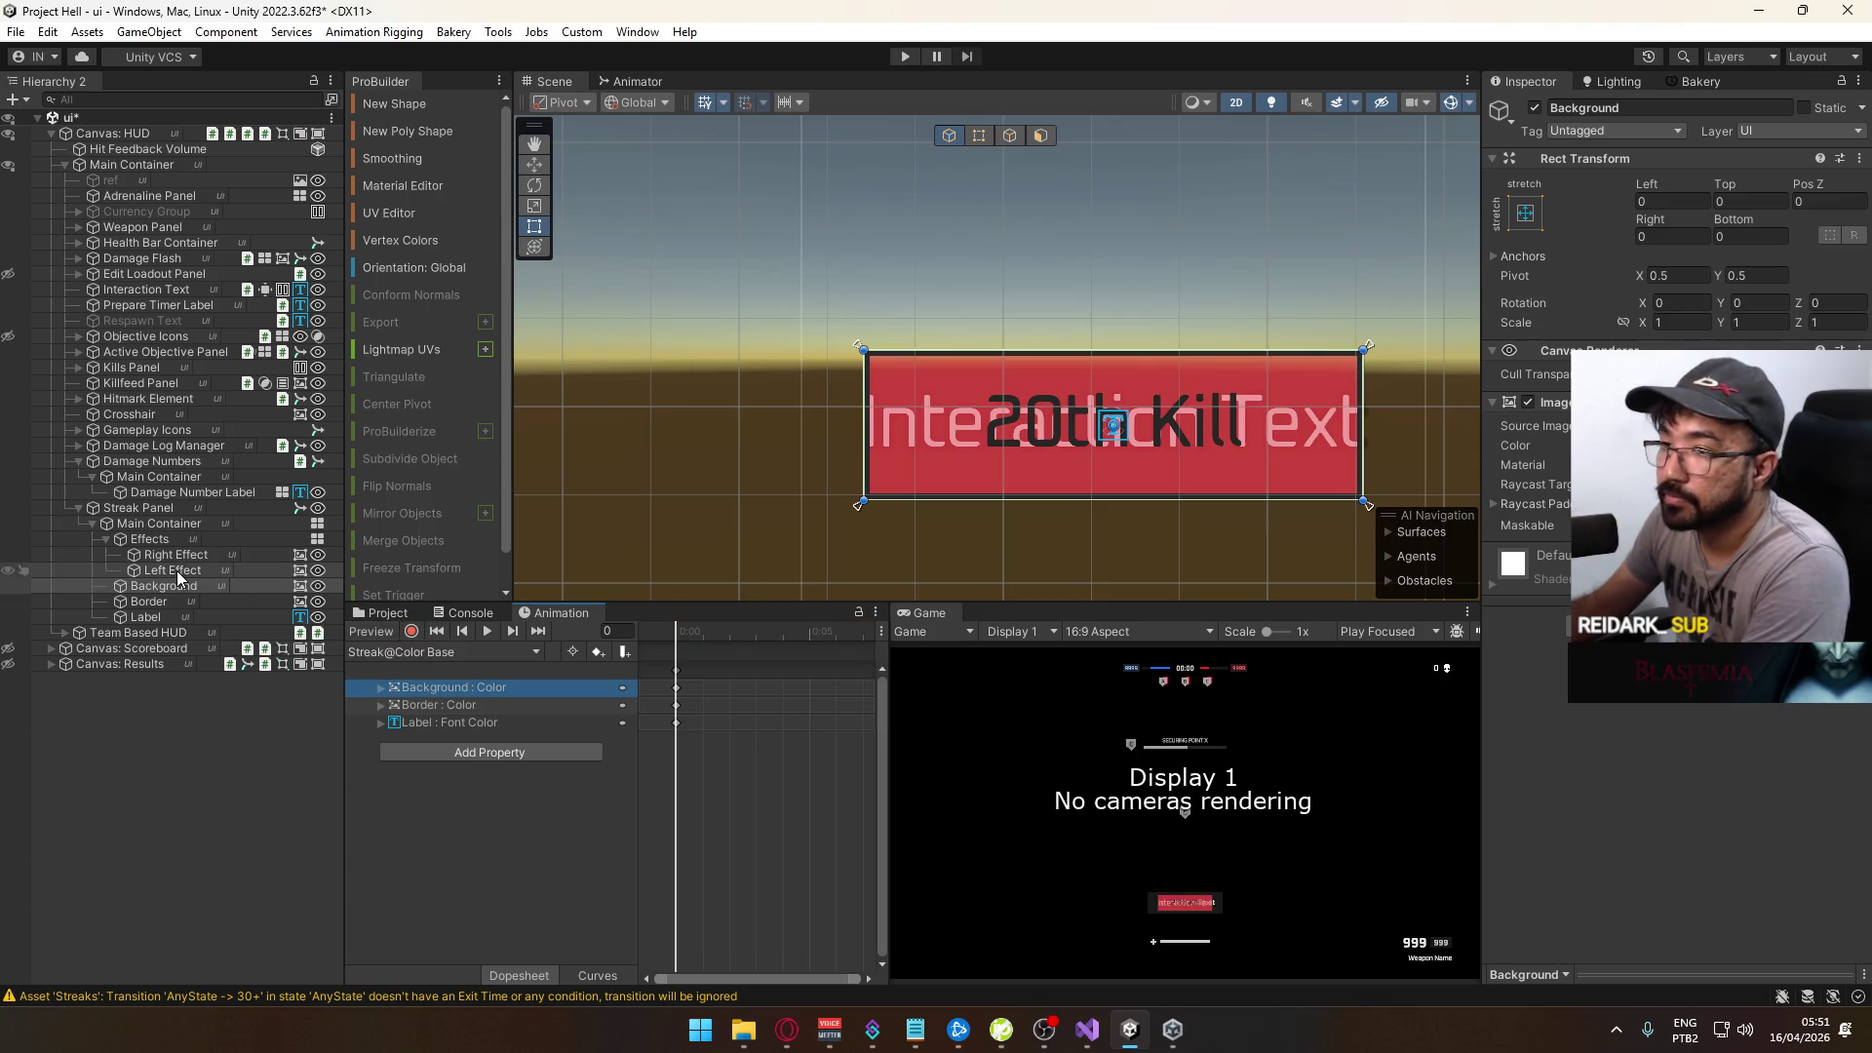
{"action": "left_click", "coordinate": [1706, 445]}
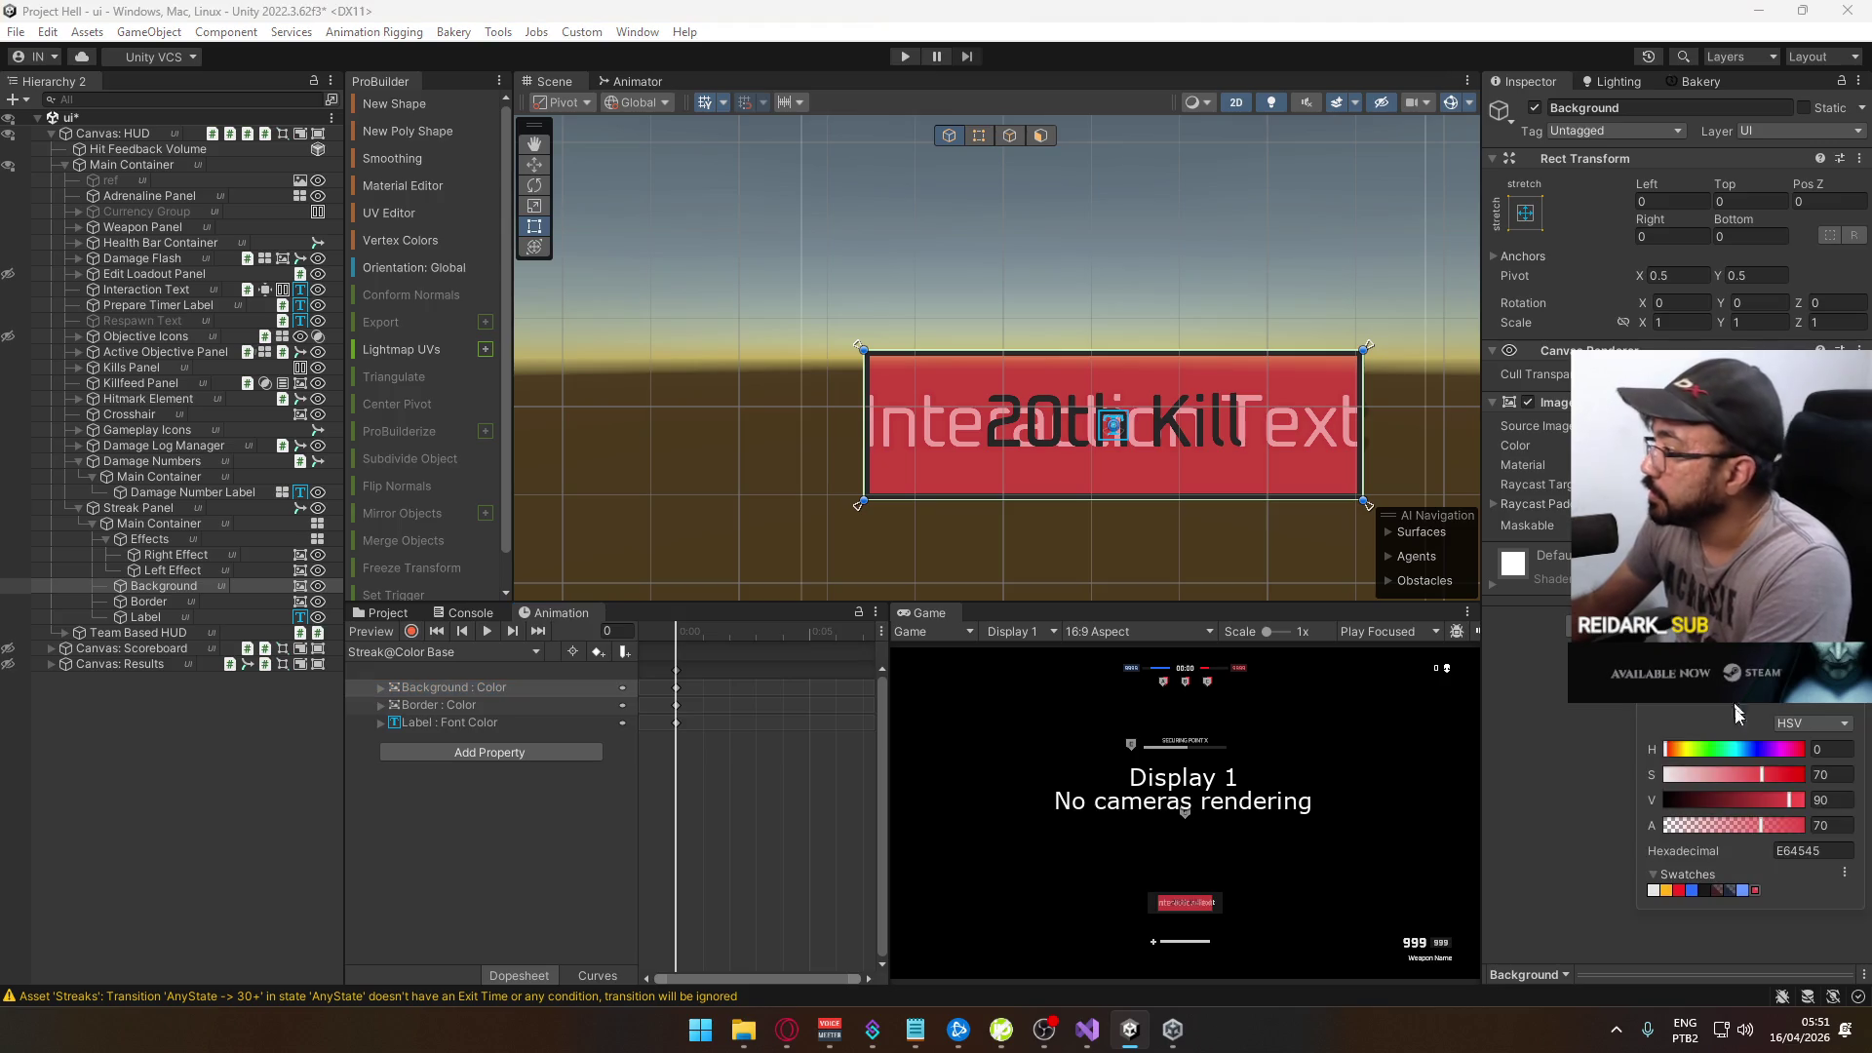
{"action": "left_click", "coordinate": [1704, 891]}
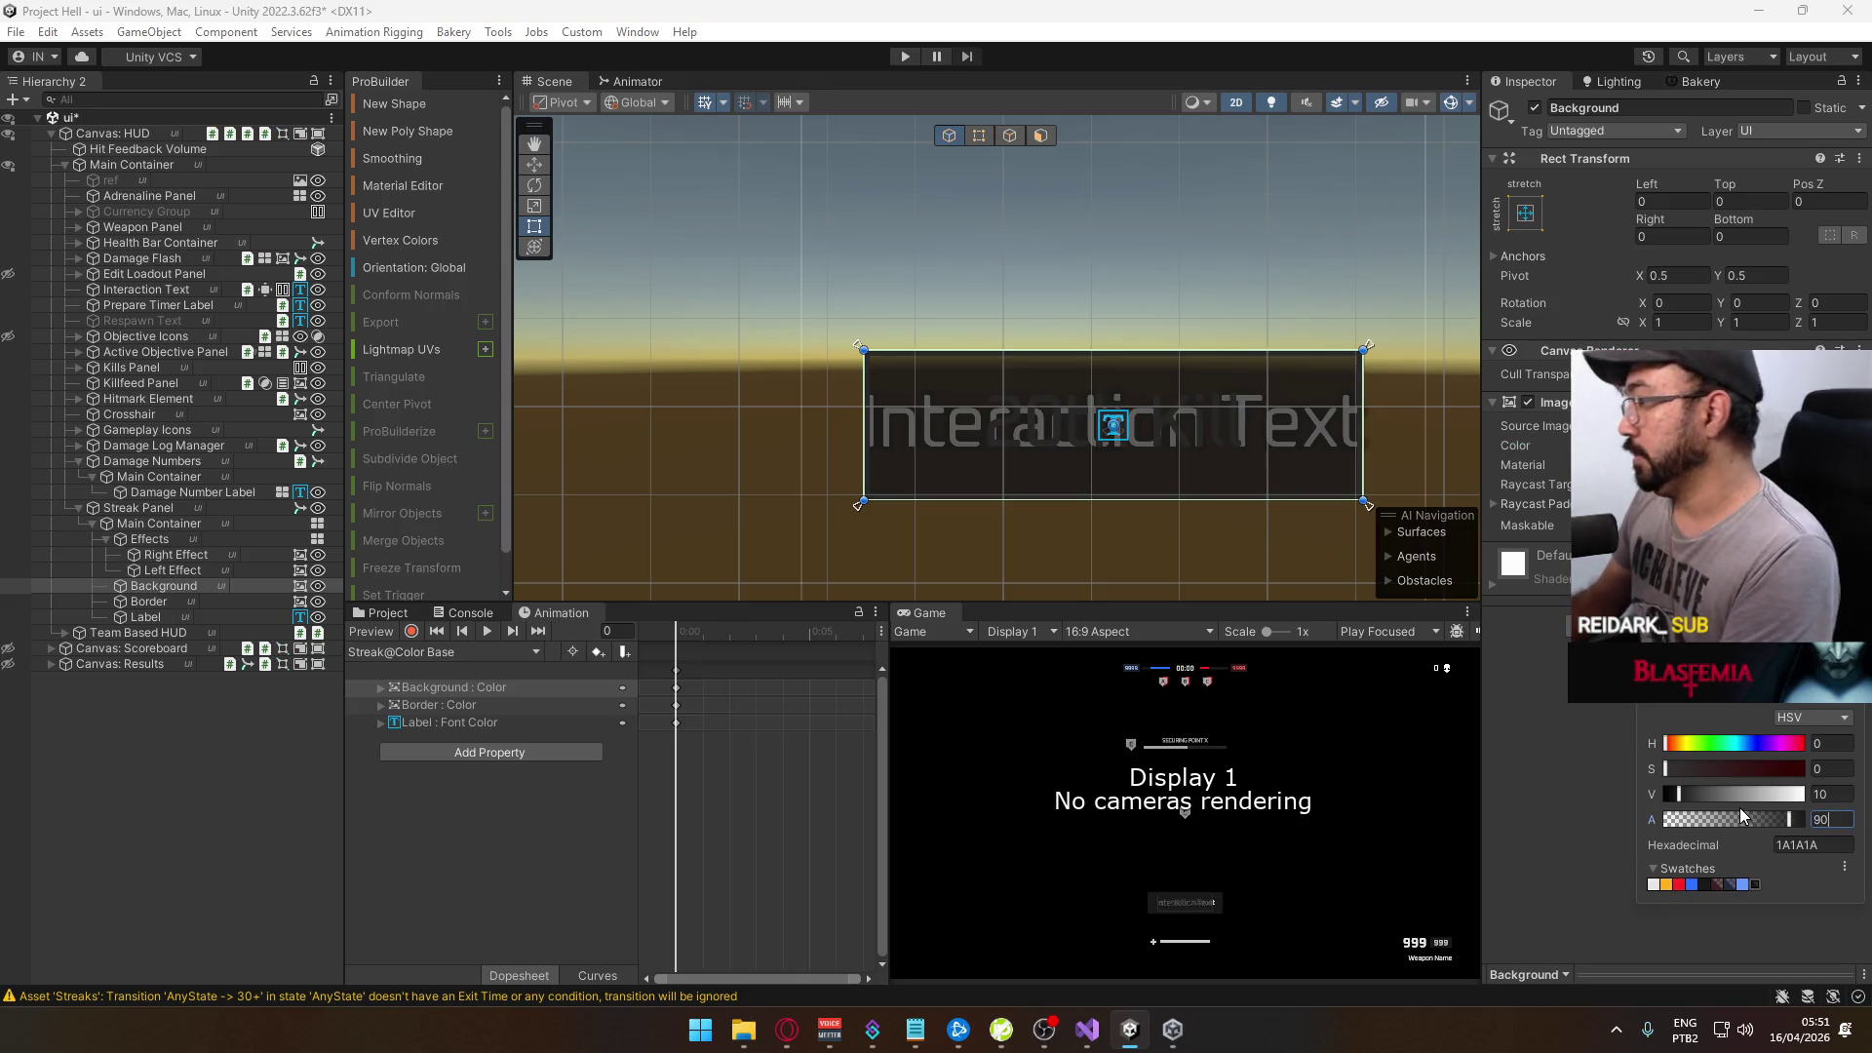
{"action": "left_click", "coordinate": [1548, 469]}
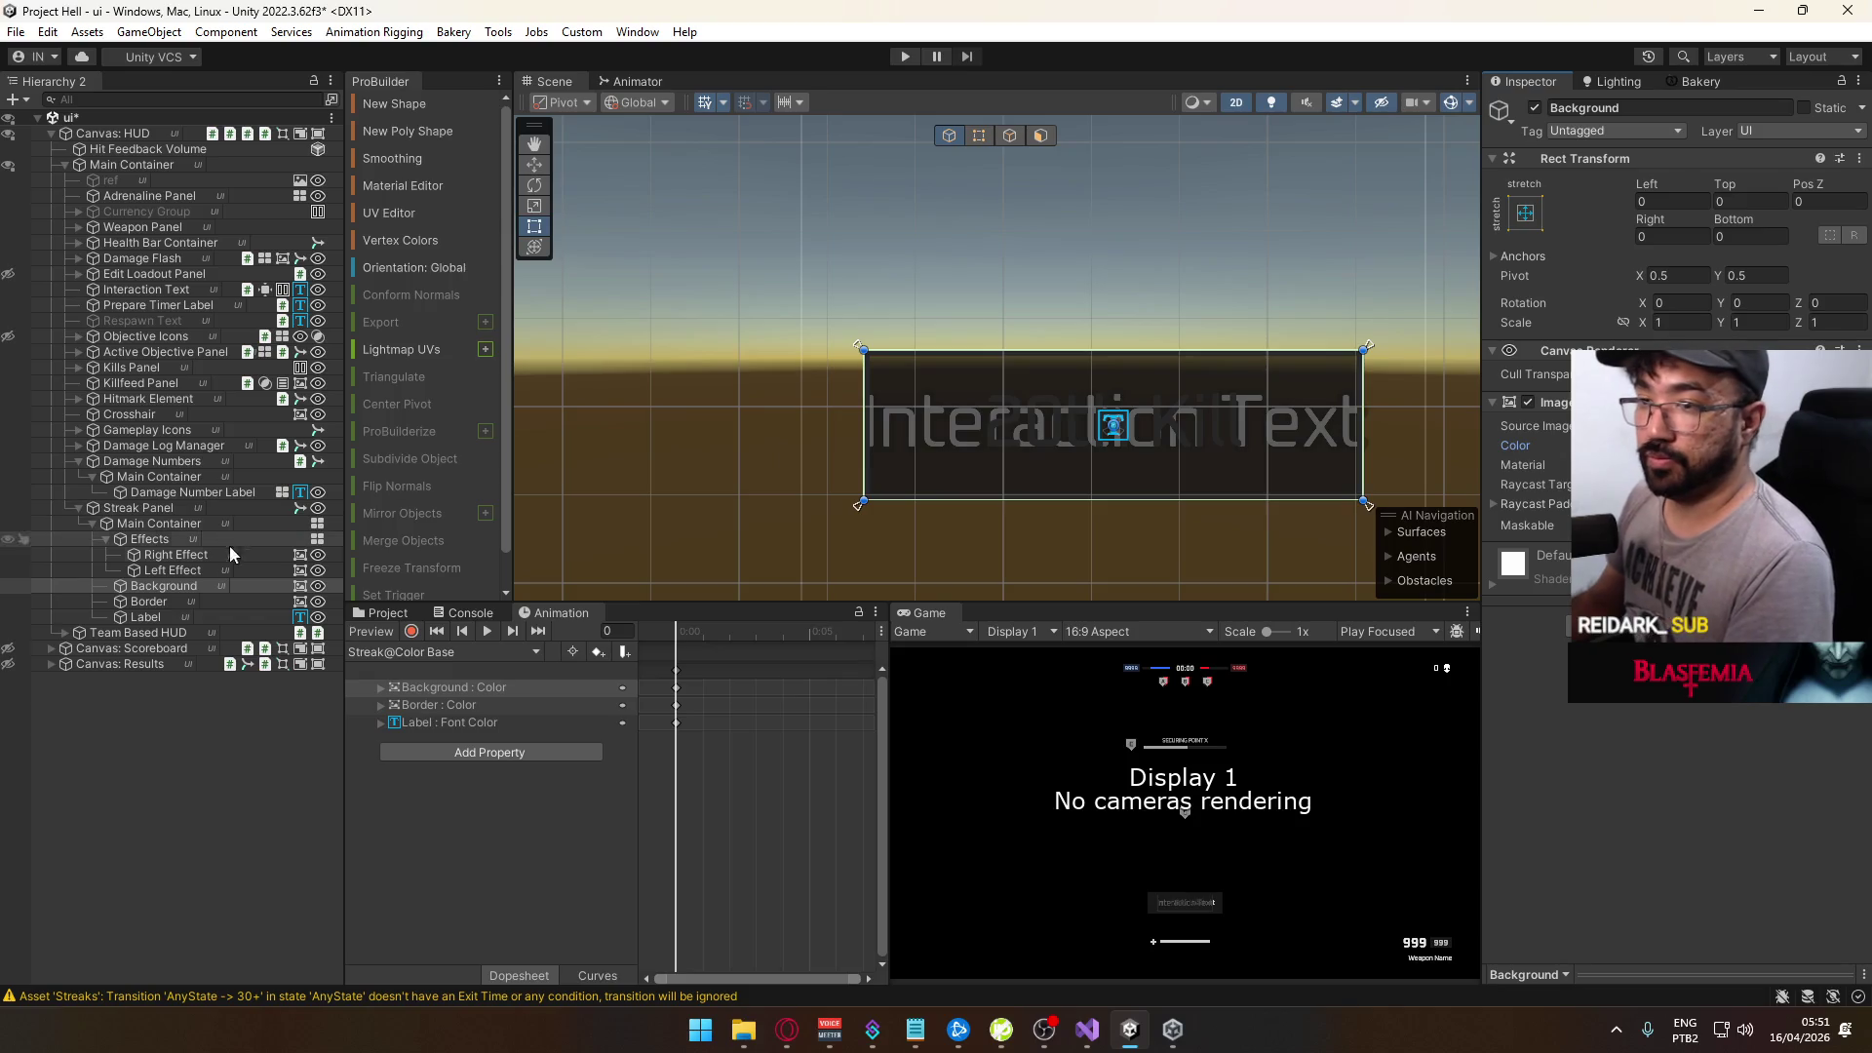
{"action": "left_click", "coordinate": [166, 604]}
Make the Border red with saturation 80.
{"action": "left_click", "coordinate": [1706, 445]}
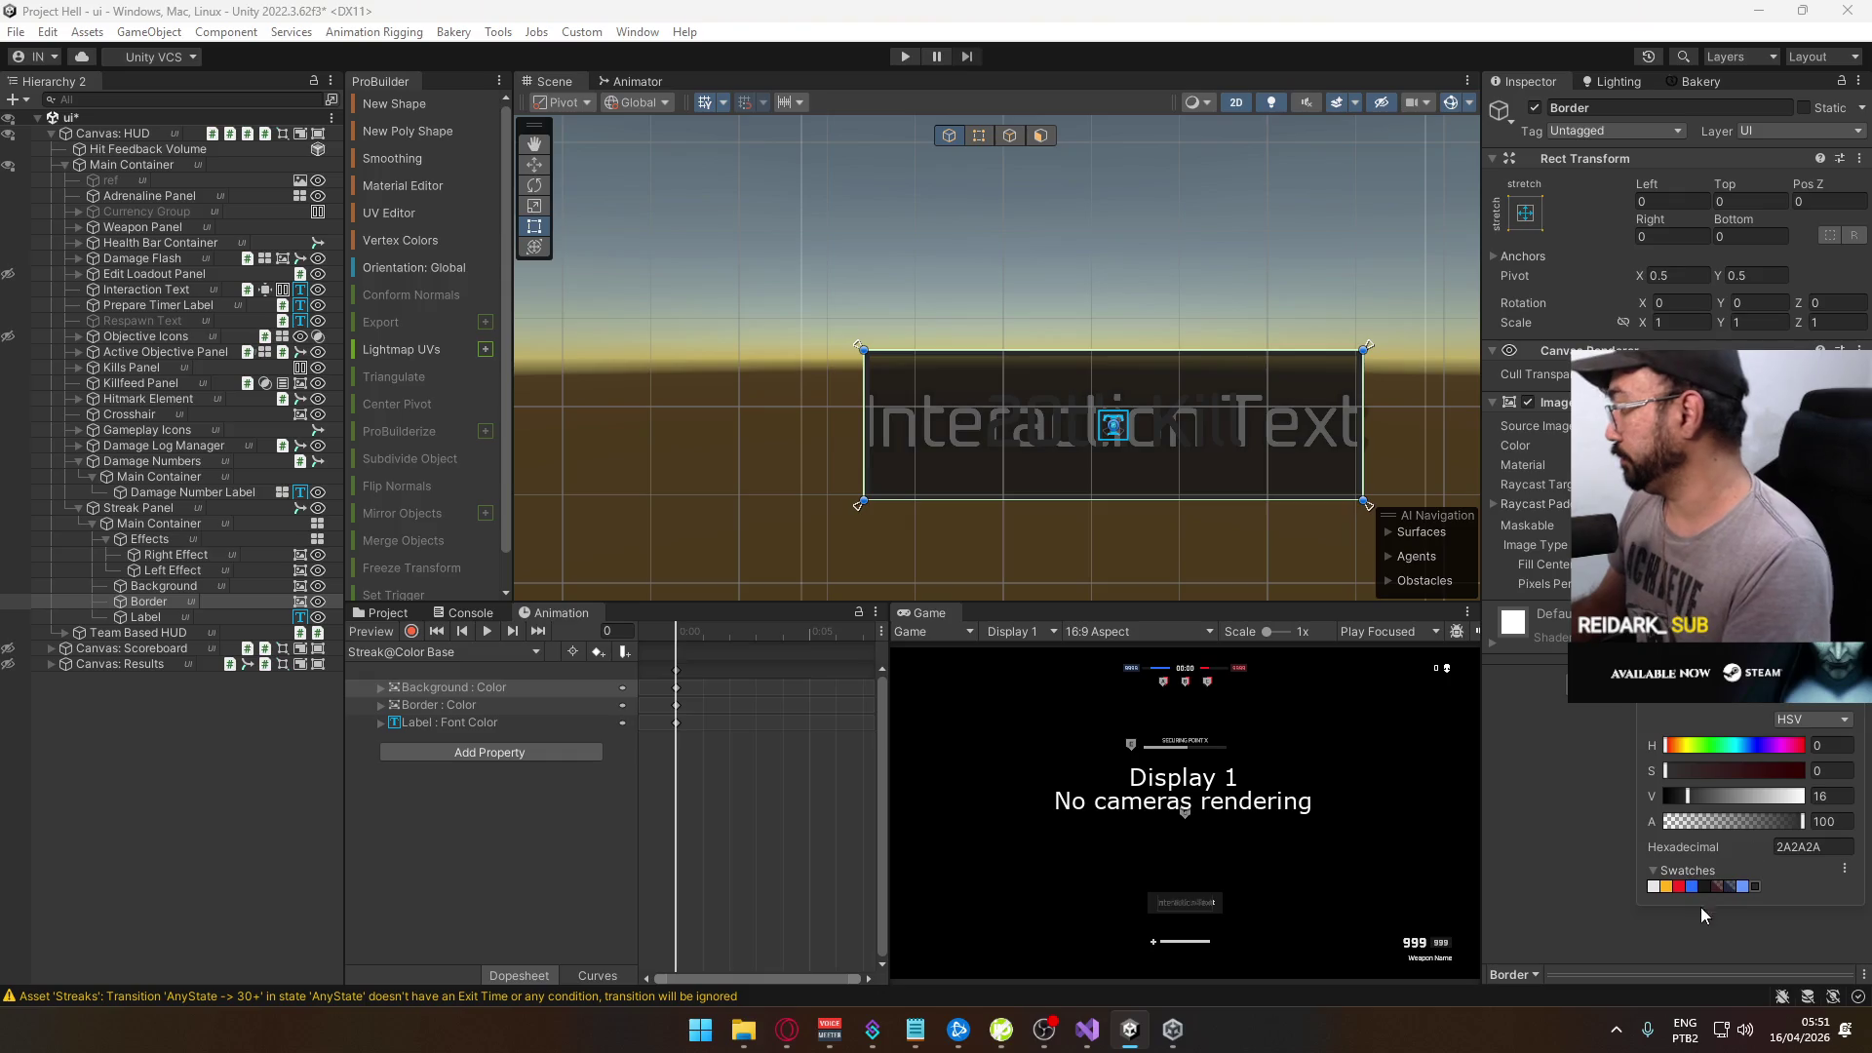
{"action": "left_click", "coordinate": [1681, 886]}
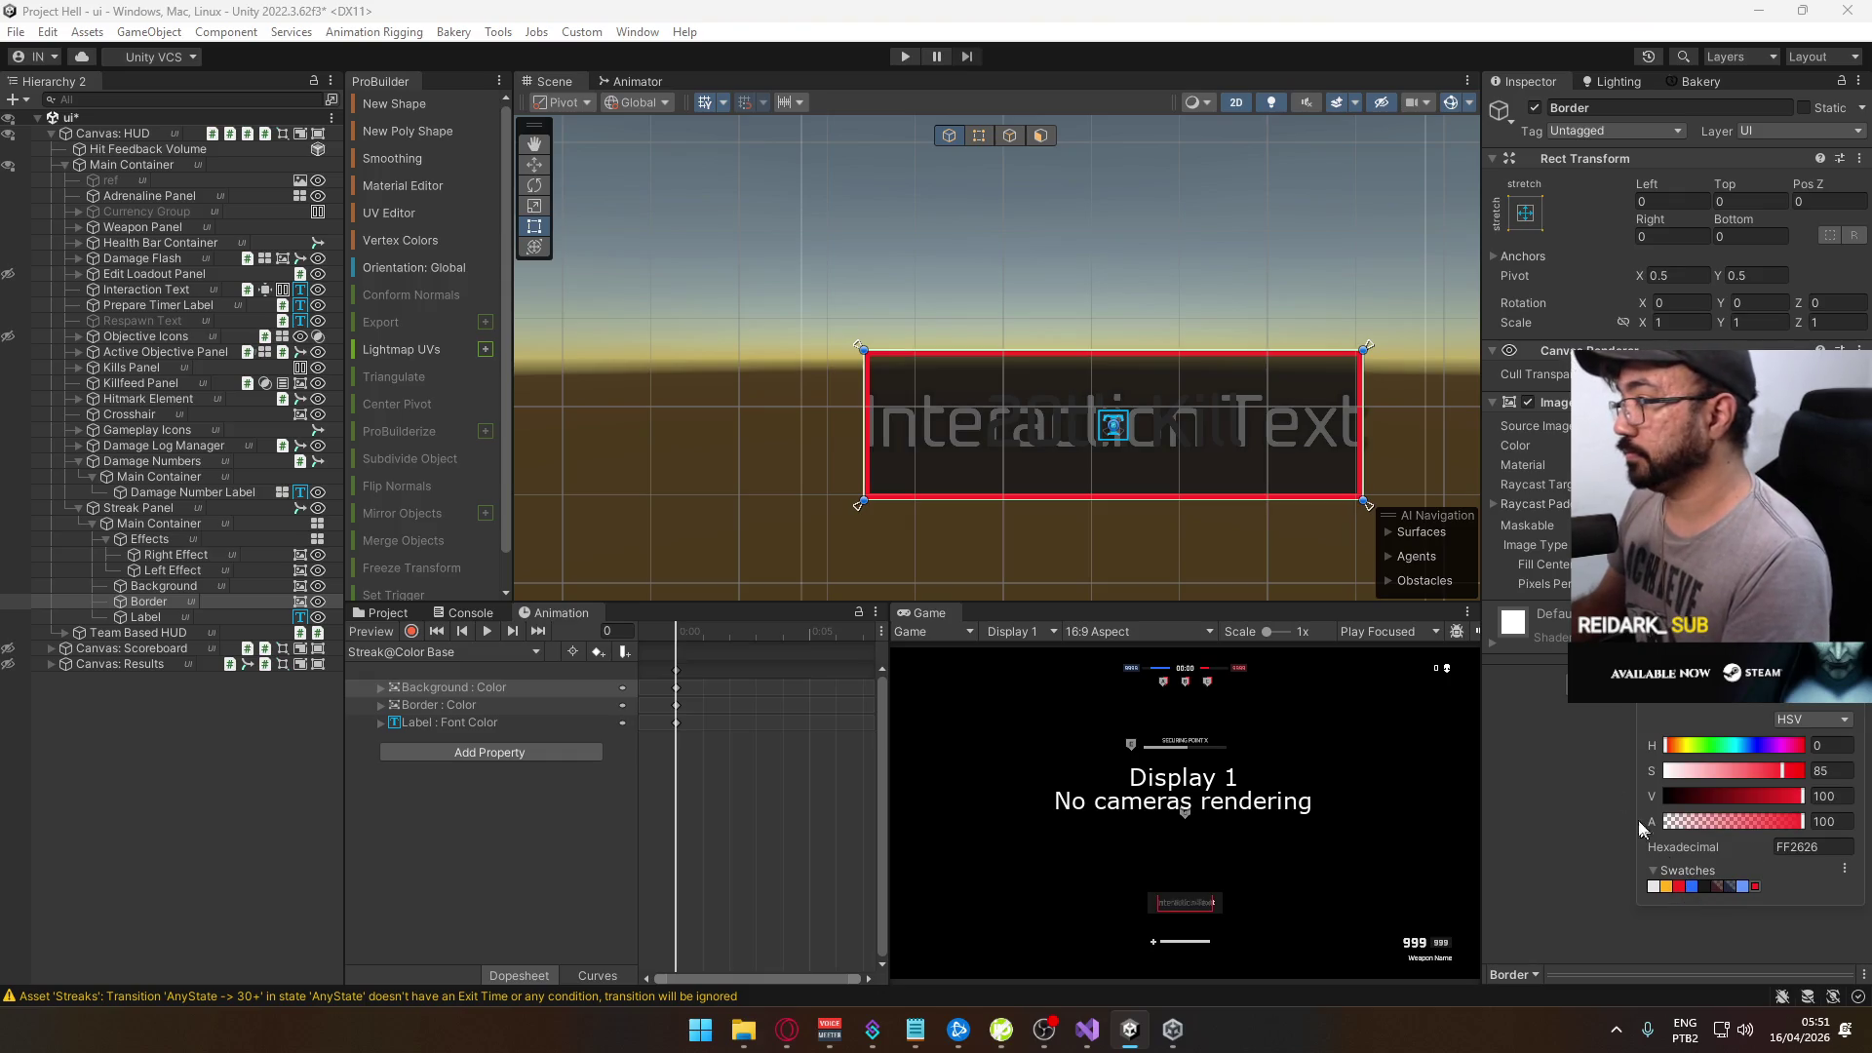
{"action": "left_click", "coordinate": [1820, 770]}
{"action": "type", "text": "65"}
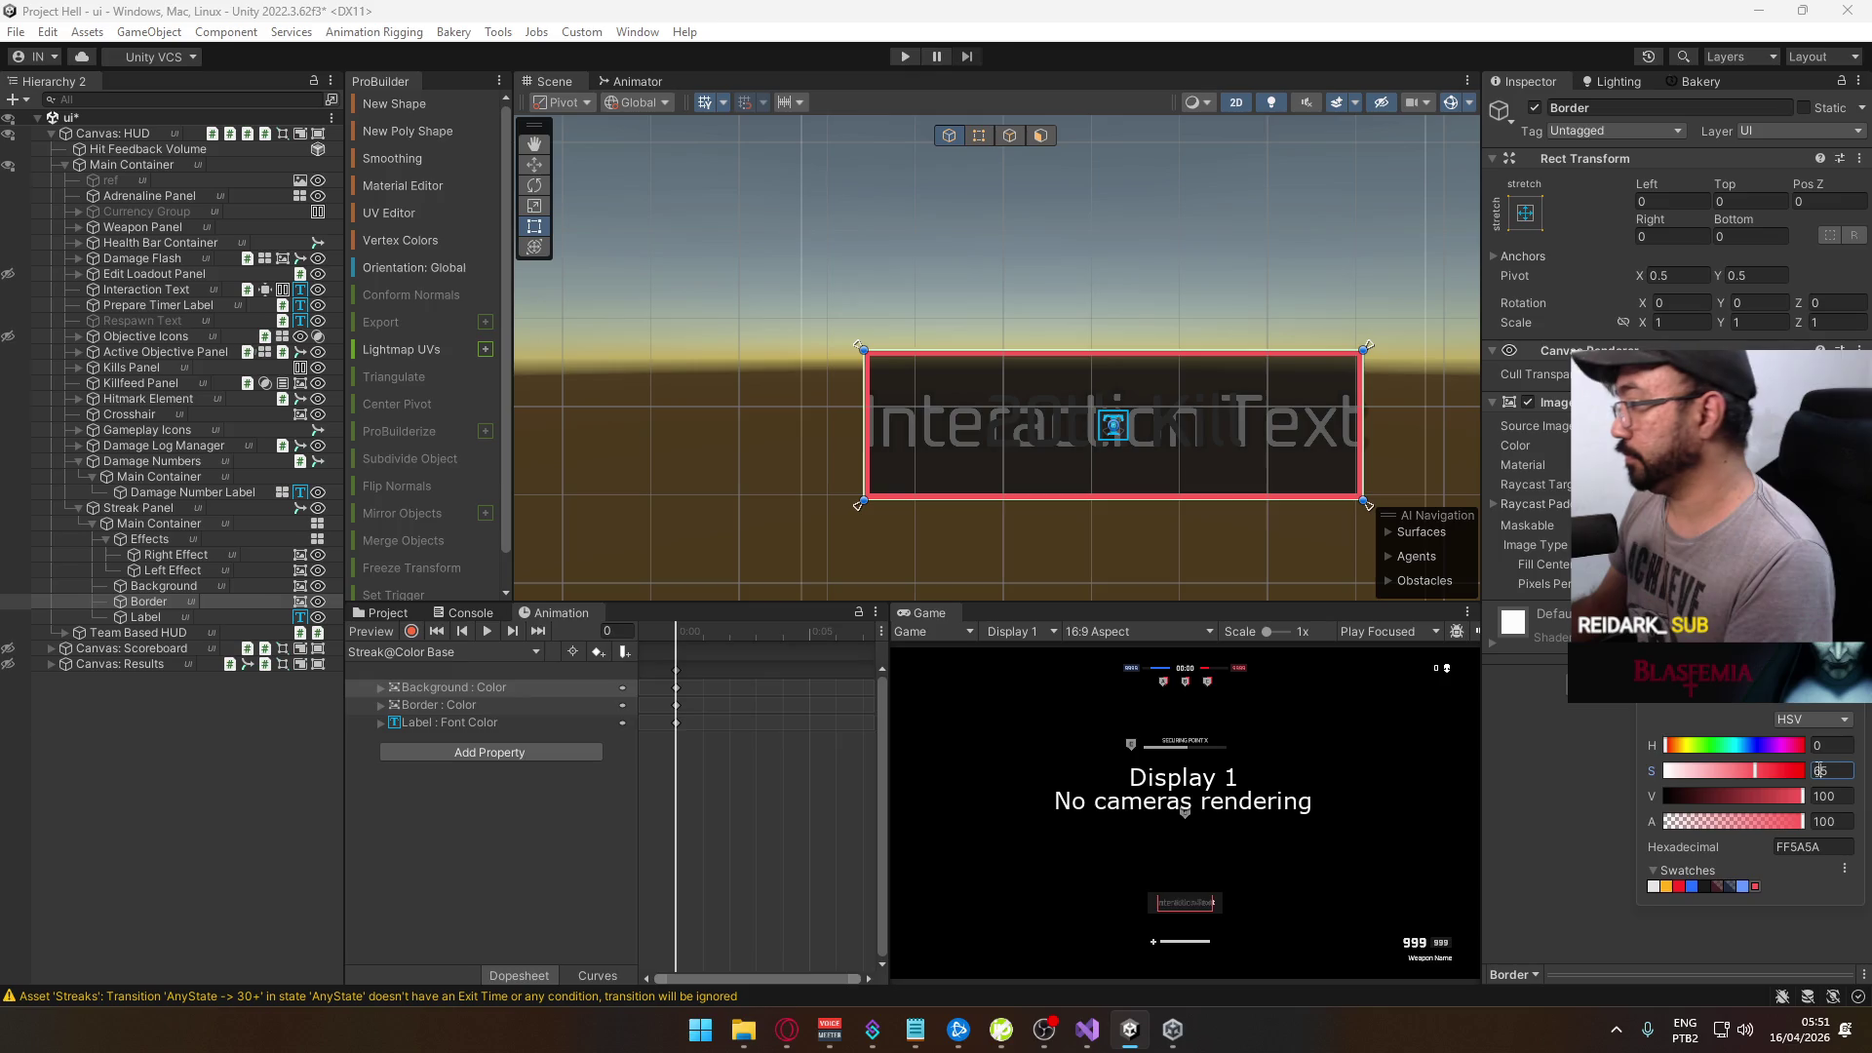
{"action": "type", "text": "70"}
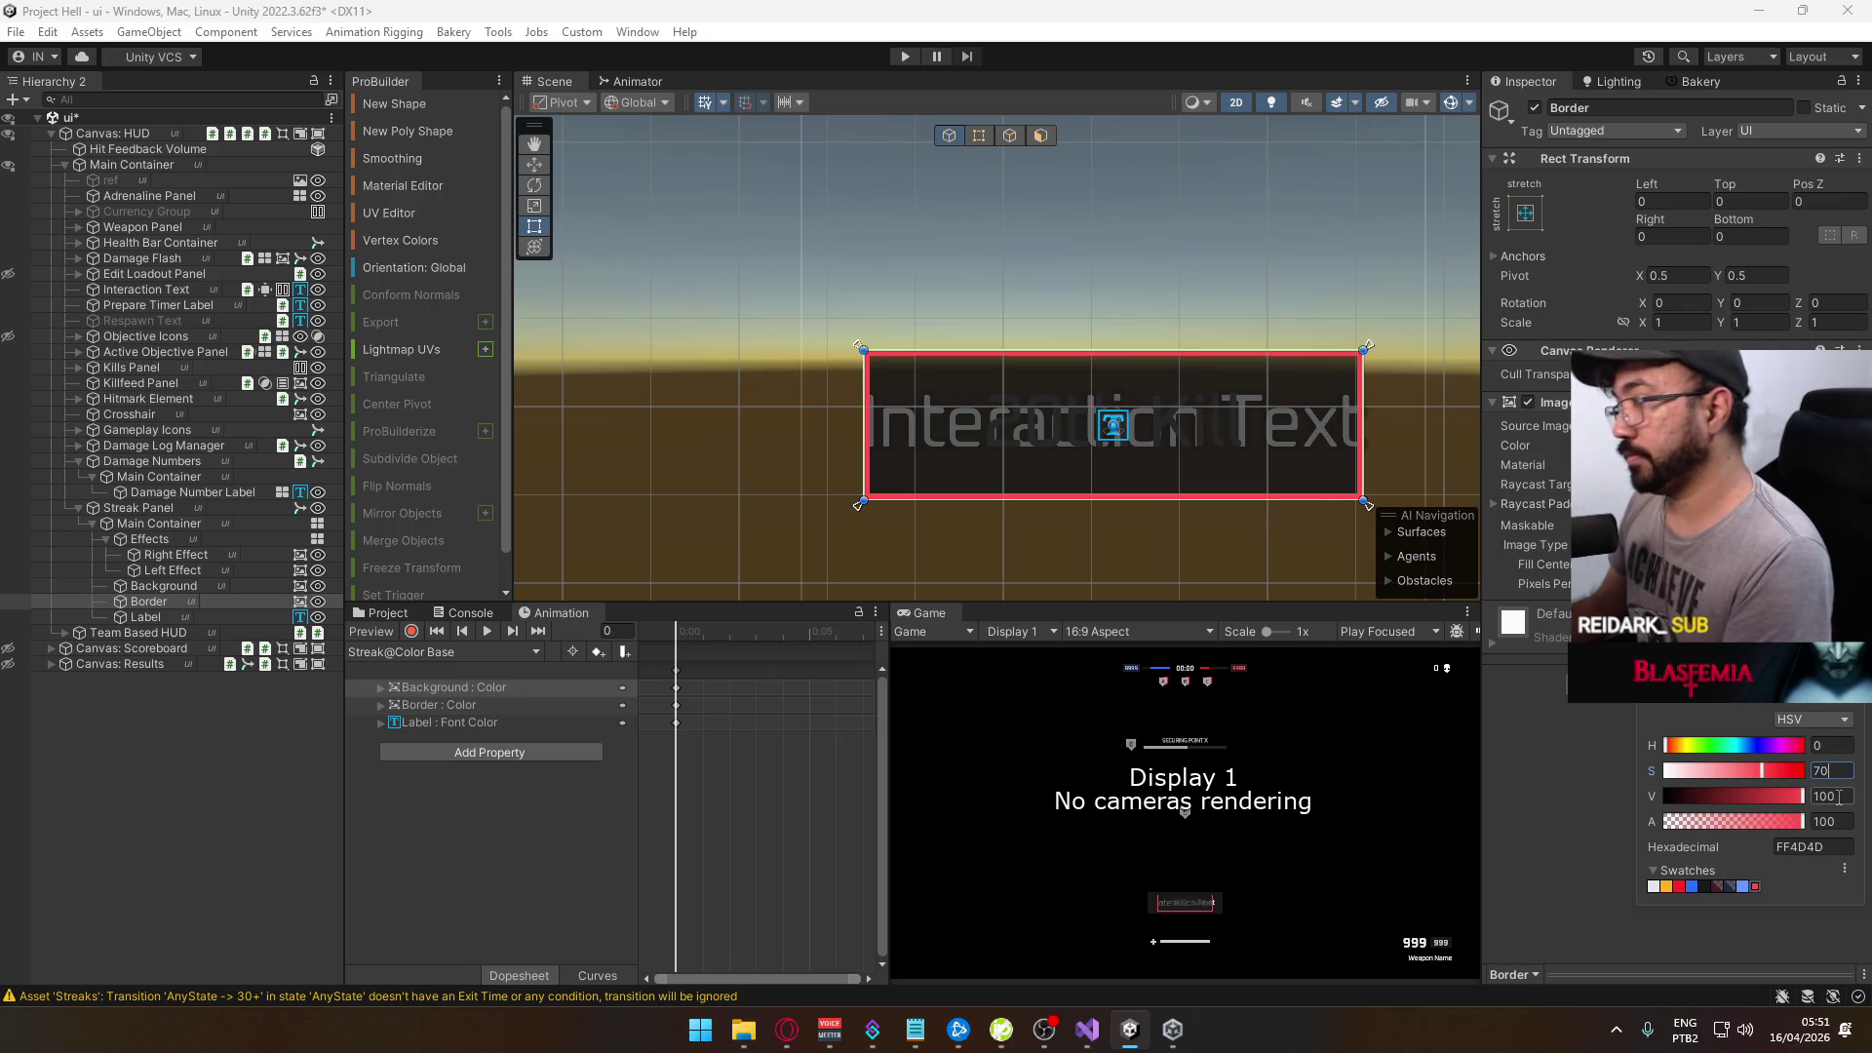
{"action": "key", "text": "BackSpace"}
{"action": "key", "text": "BackSpace"}
{"action": "type", "text": "80"}
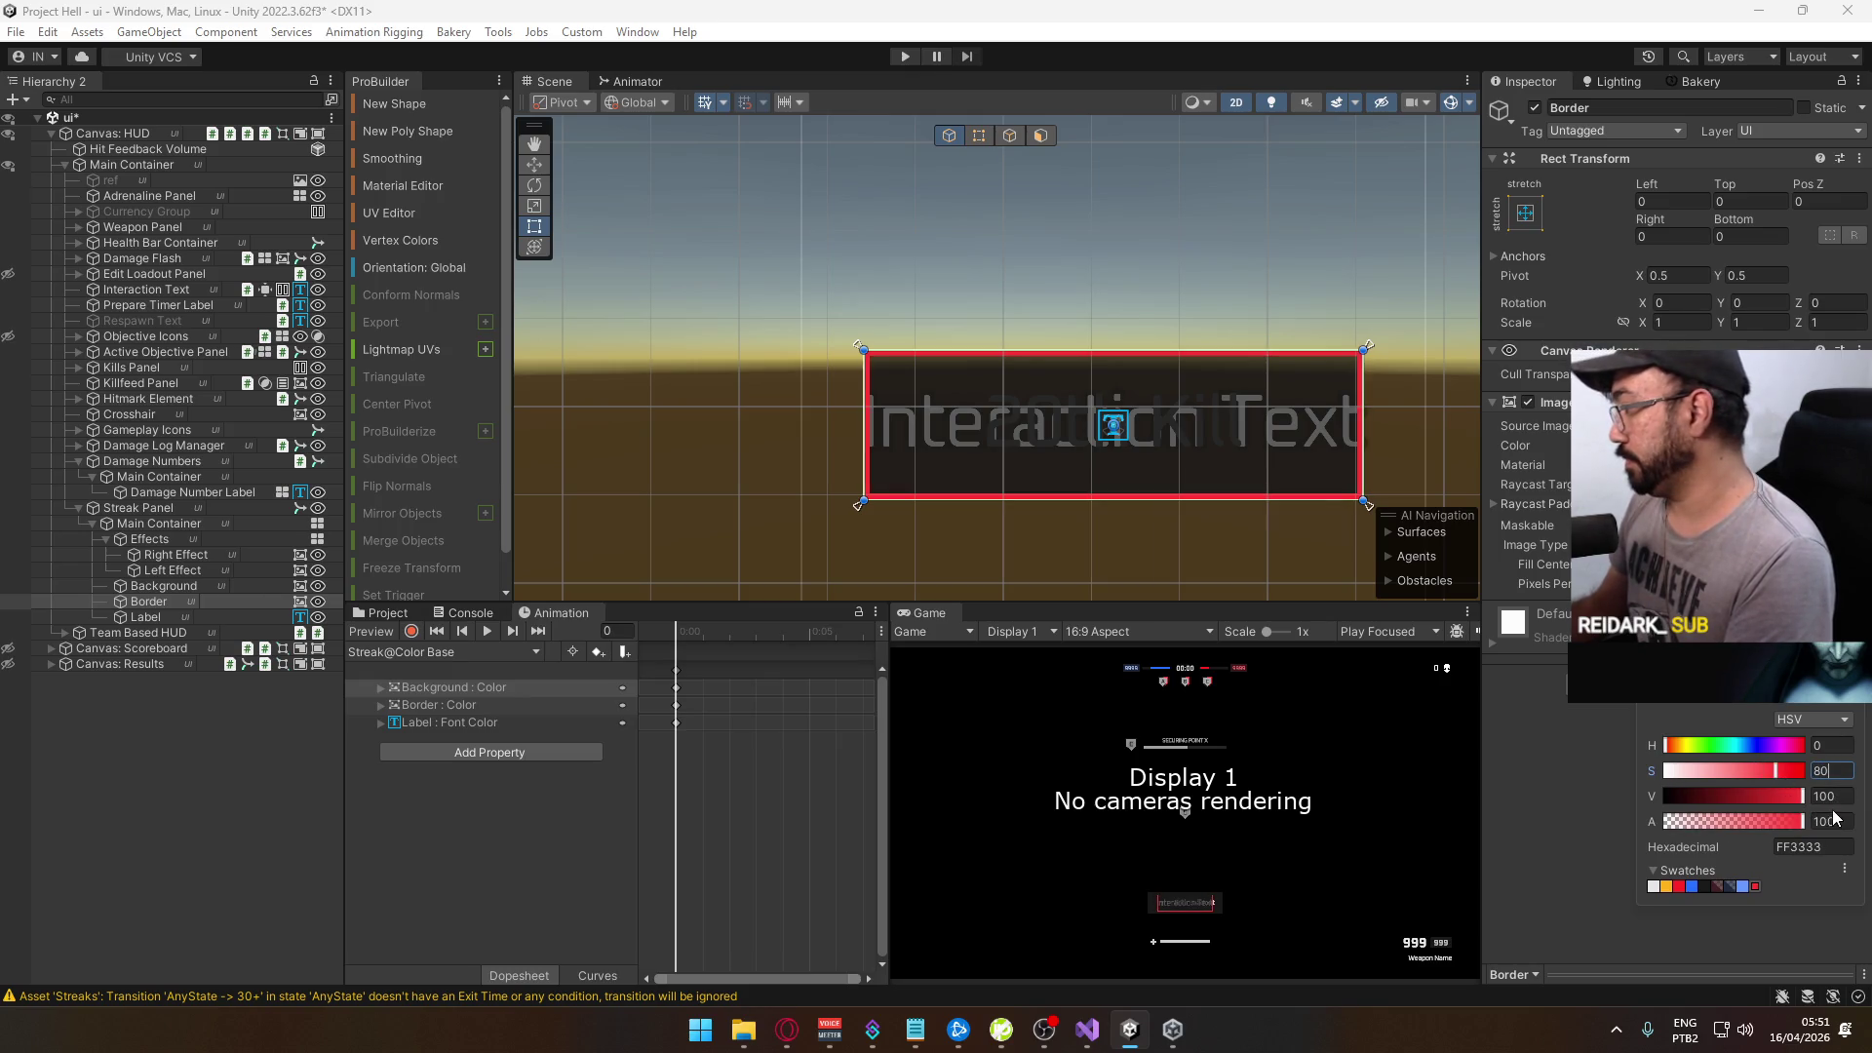
{"action": "key", "text": "Return"}
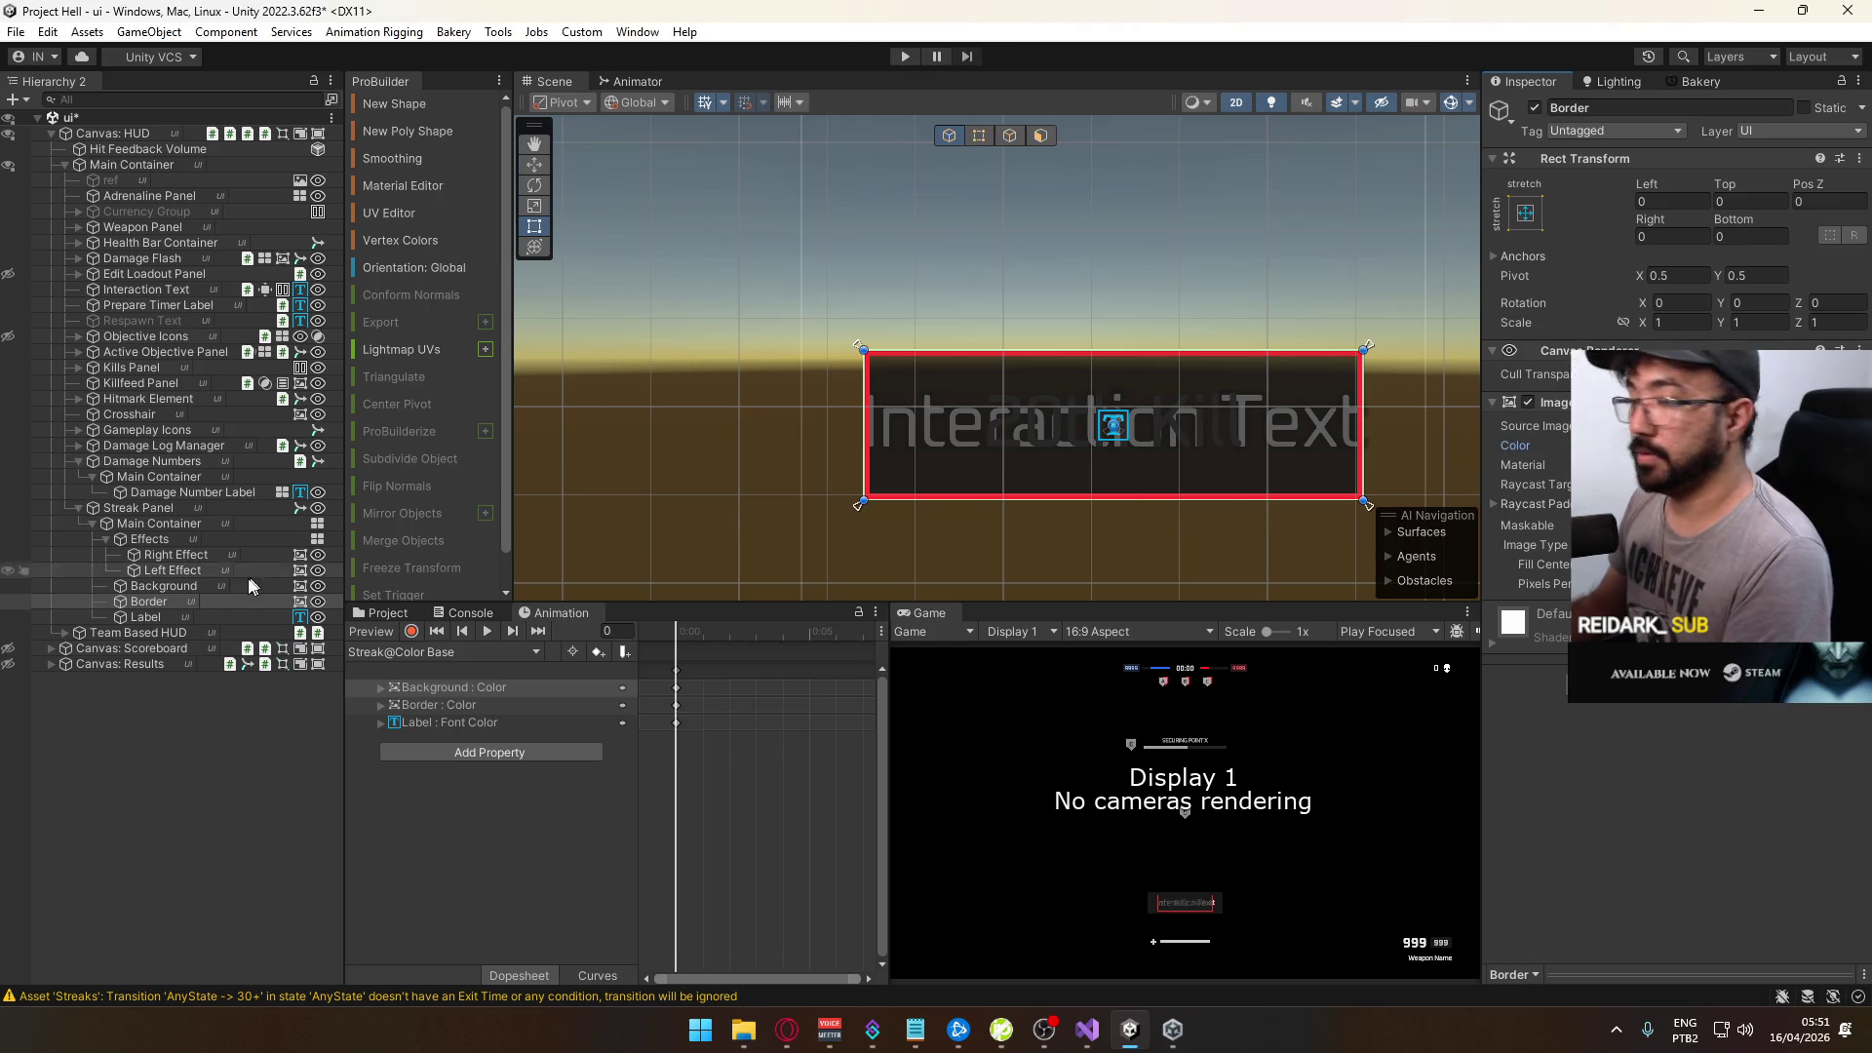
Make the Label text a fully saturated bright red.
{"action": "left_click", "coordinate": [156, 616]}
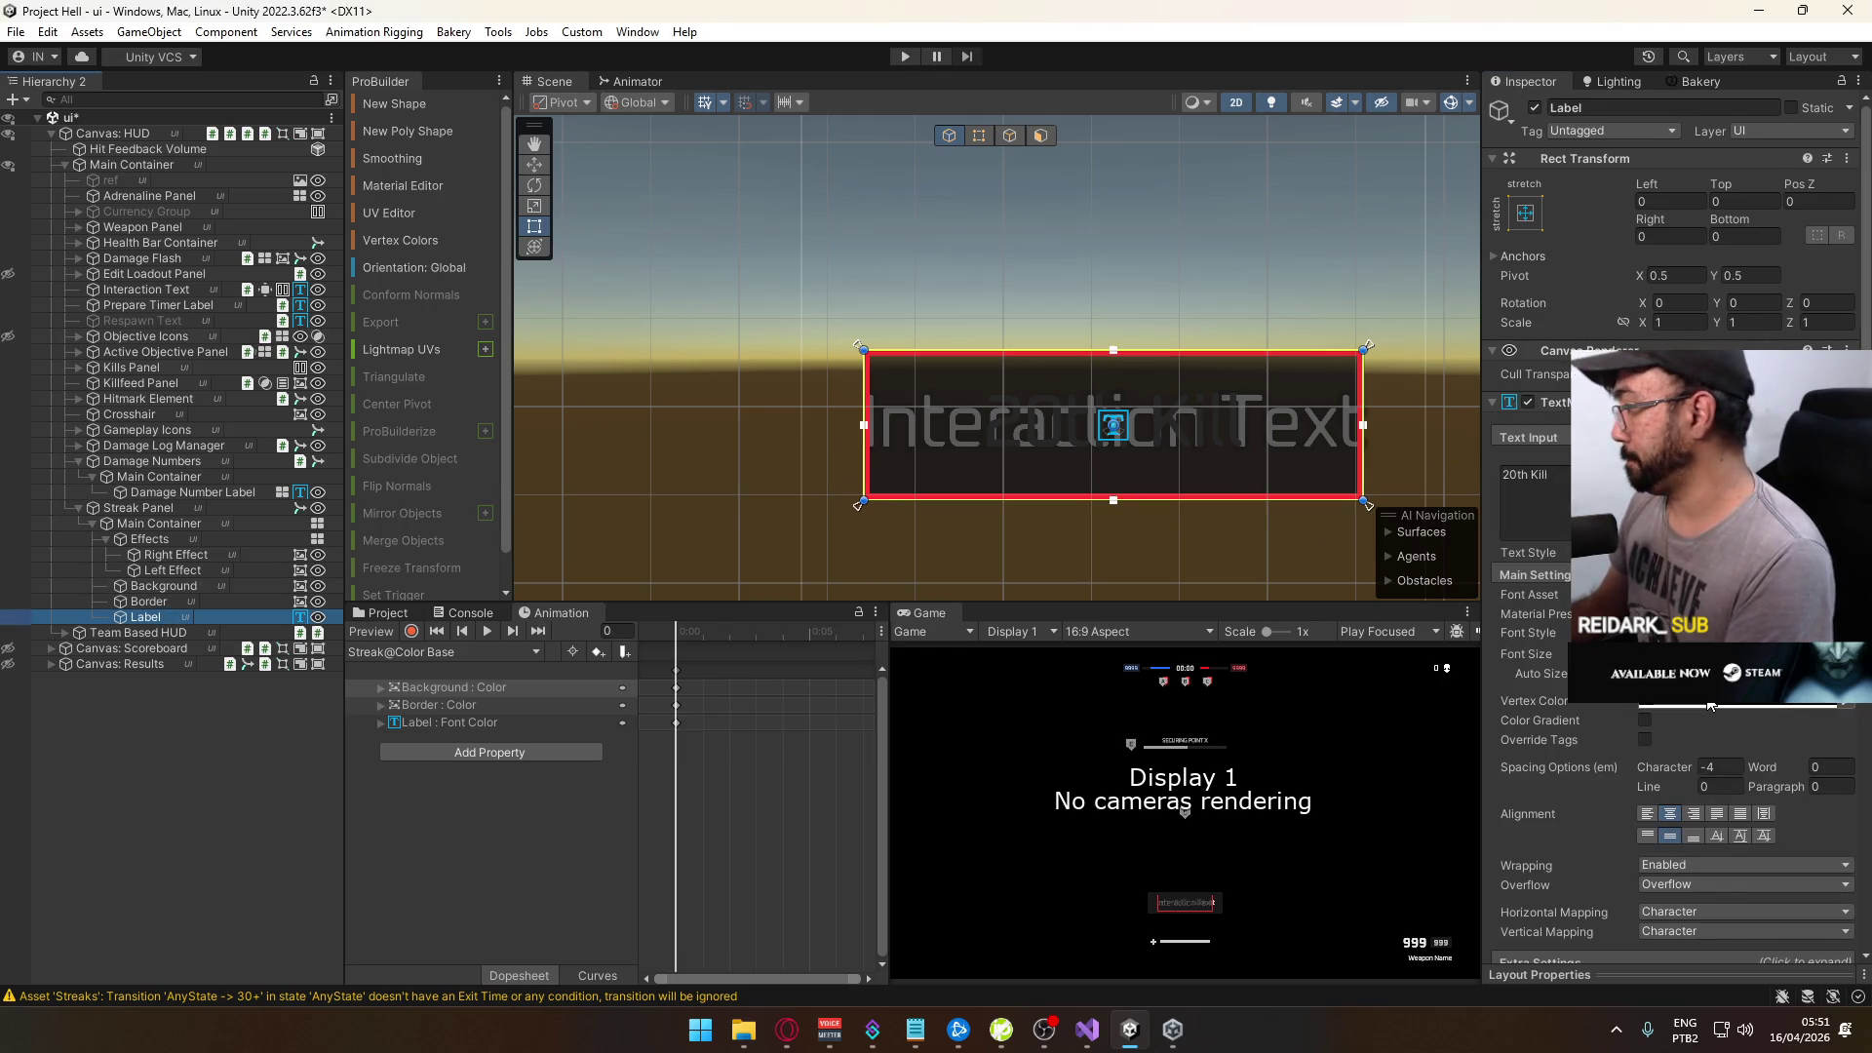
{"action": "left_click", "coordinate": [1779, 700]}
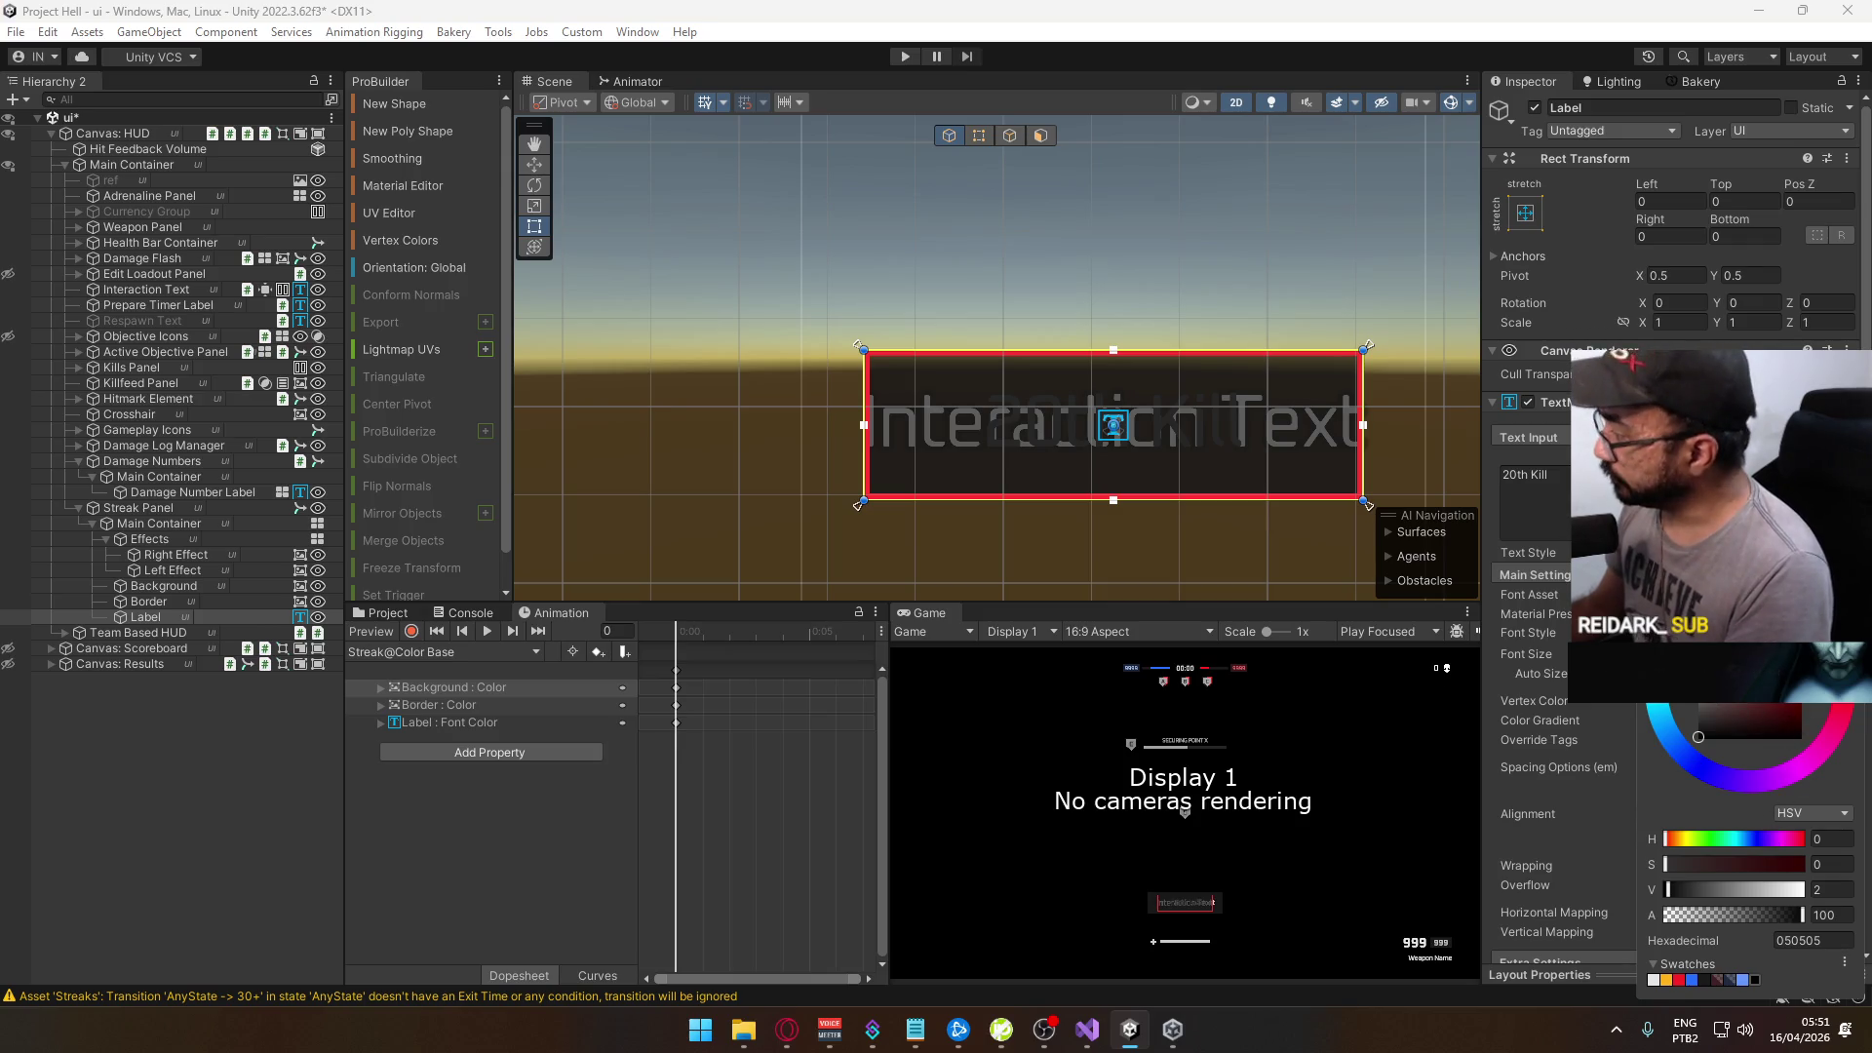
{"action": "mouse_move", "coordinate": [1735, 862]}
{"action": "left_mouse_down"}
{"action": "mouse_move", "coordinate": [1830, 875]}
{"action": "mouse_move", "coordinate": [1741, 892]}
{"action": "left_mouse_up"}
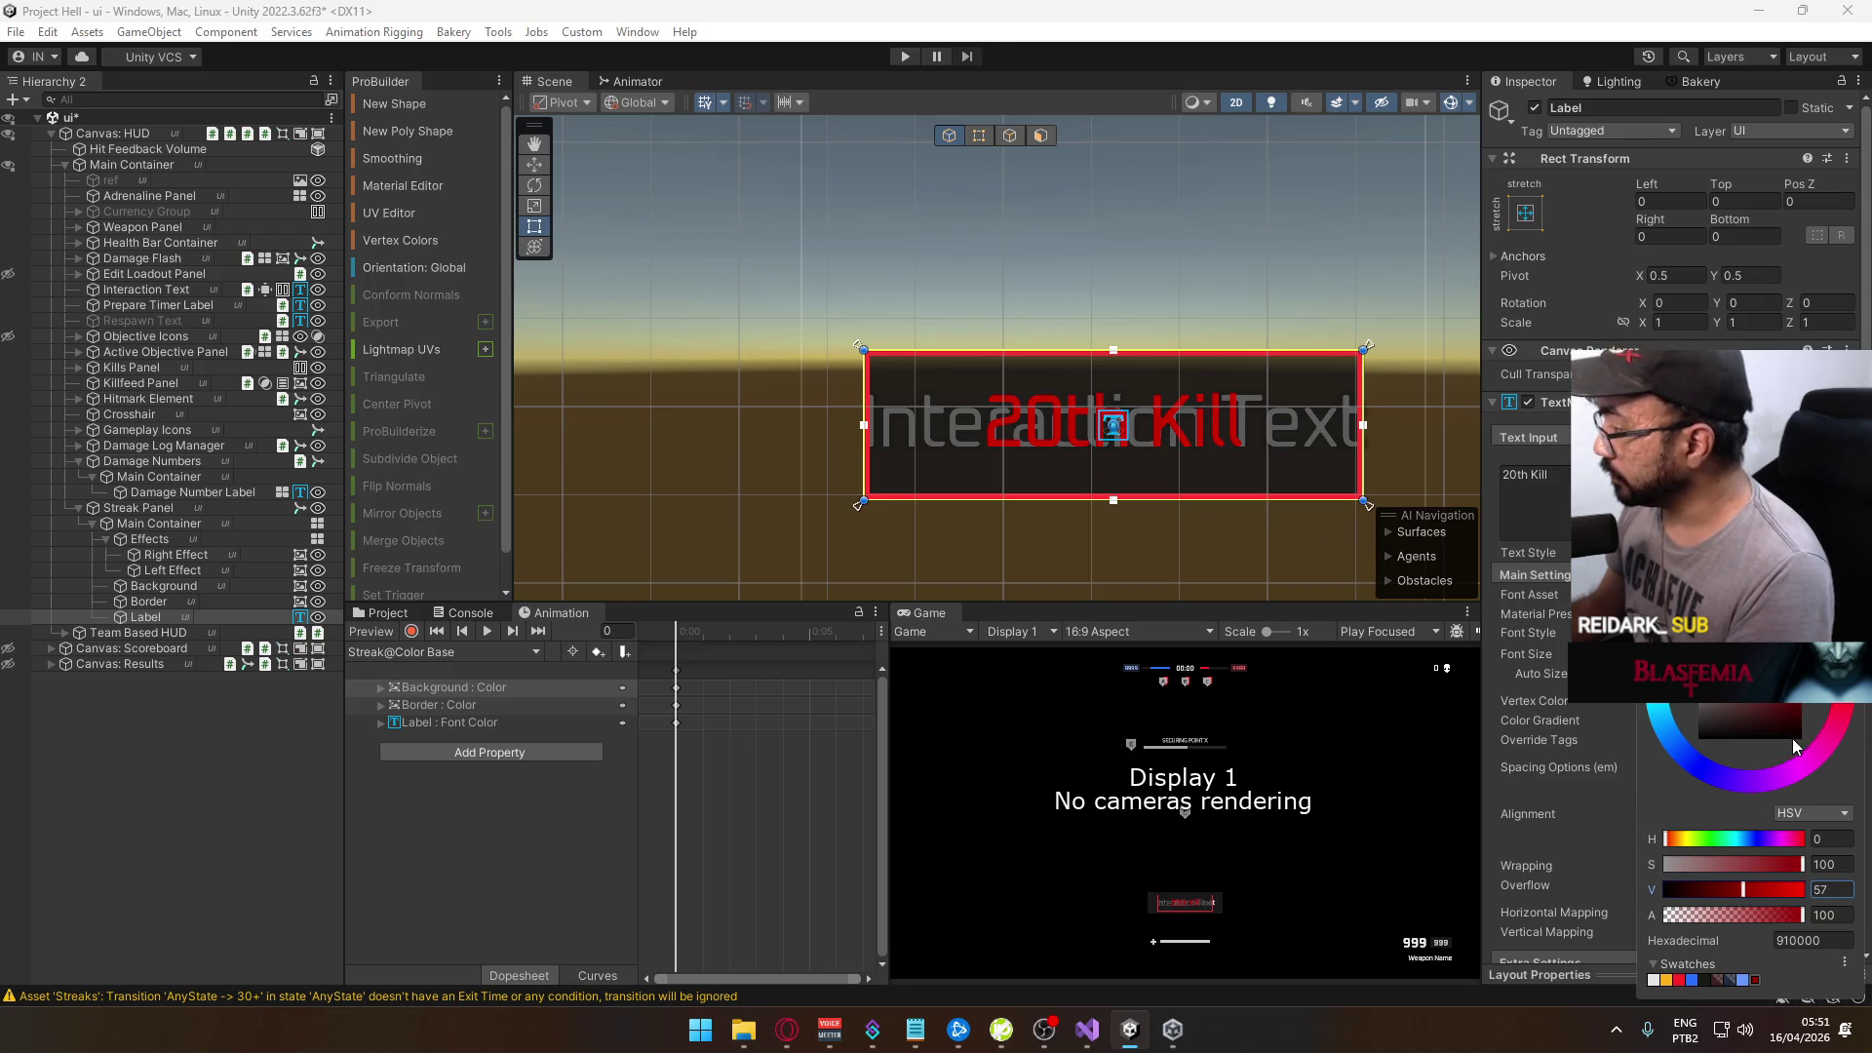
{"action": "mouse_move", "coordinate": [1761, 886]}
{"action": "left_mouse_down"}
{"action": "mouse_move", "coordinate": [1806, 889]}
{"action": "mouse_move", "coordinate": [1791, 864]}
{"action": "left_mouse_up"}
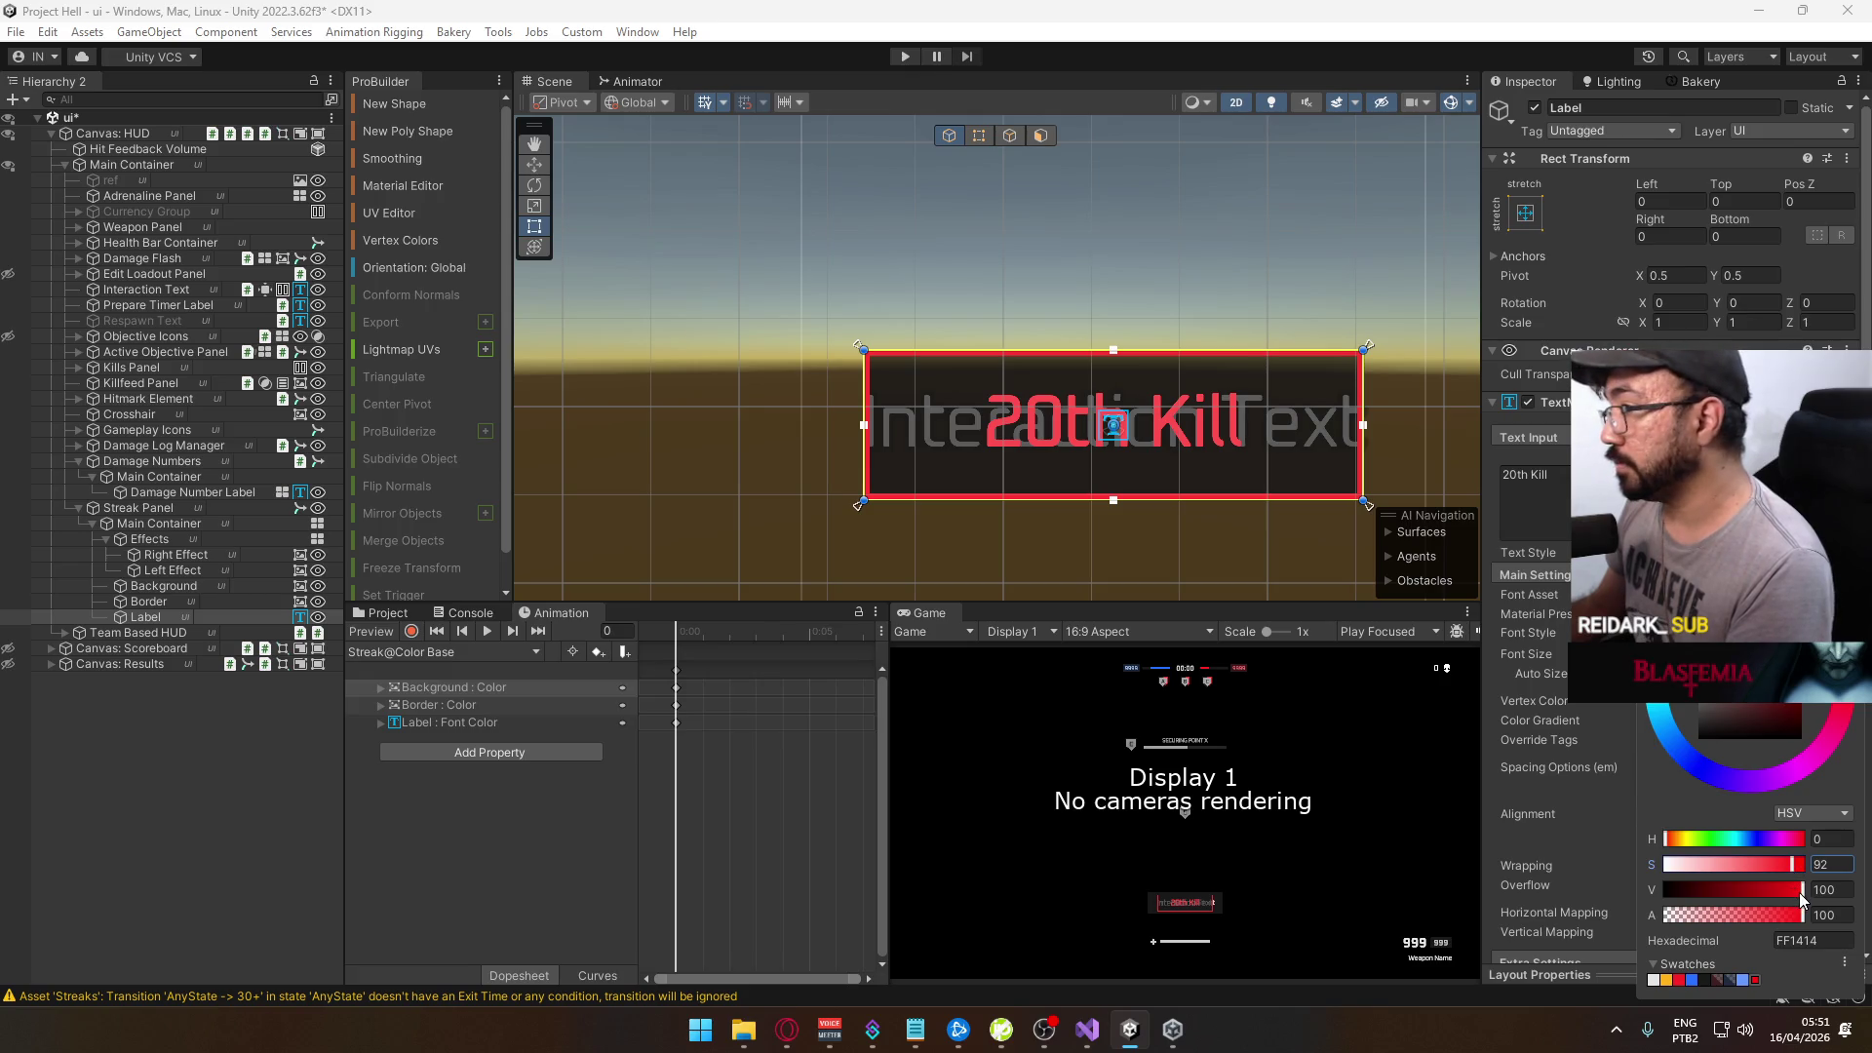
Adjust the Border red to E64747 (saturation 70, value 90).
{"action": "left_click", "coordinate": [218, 602]}
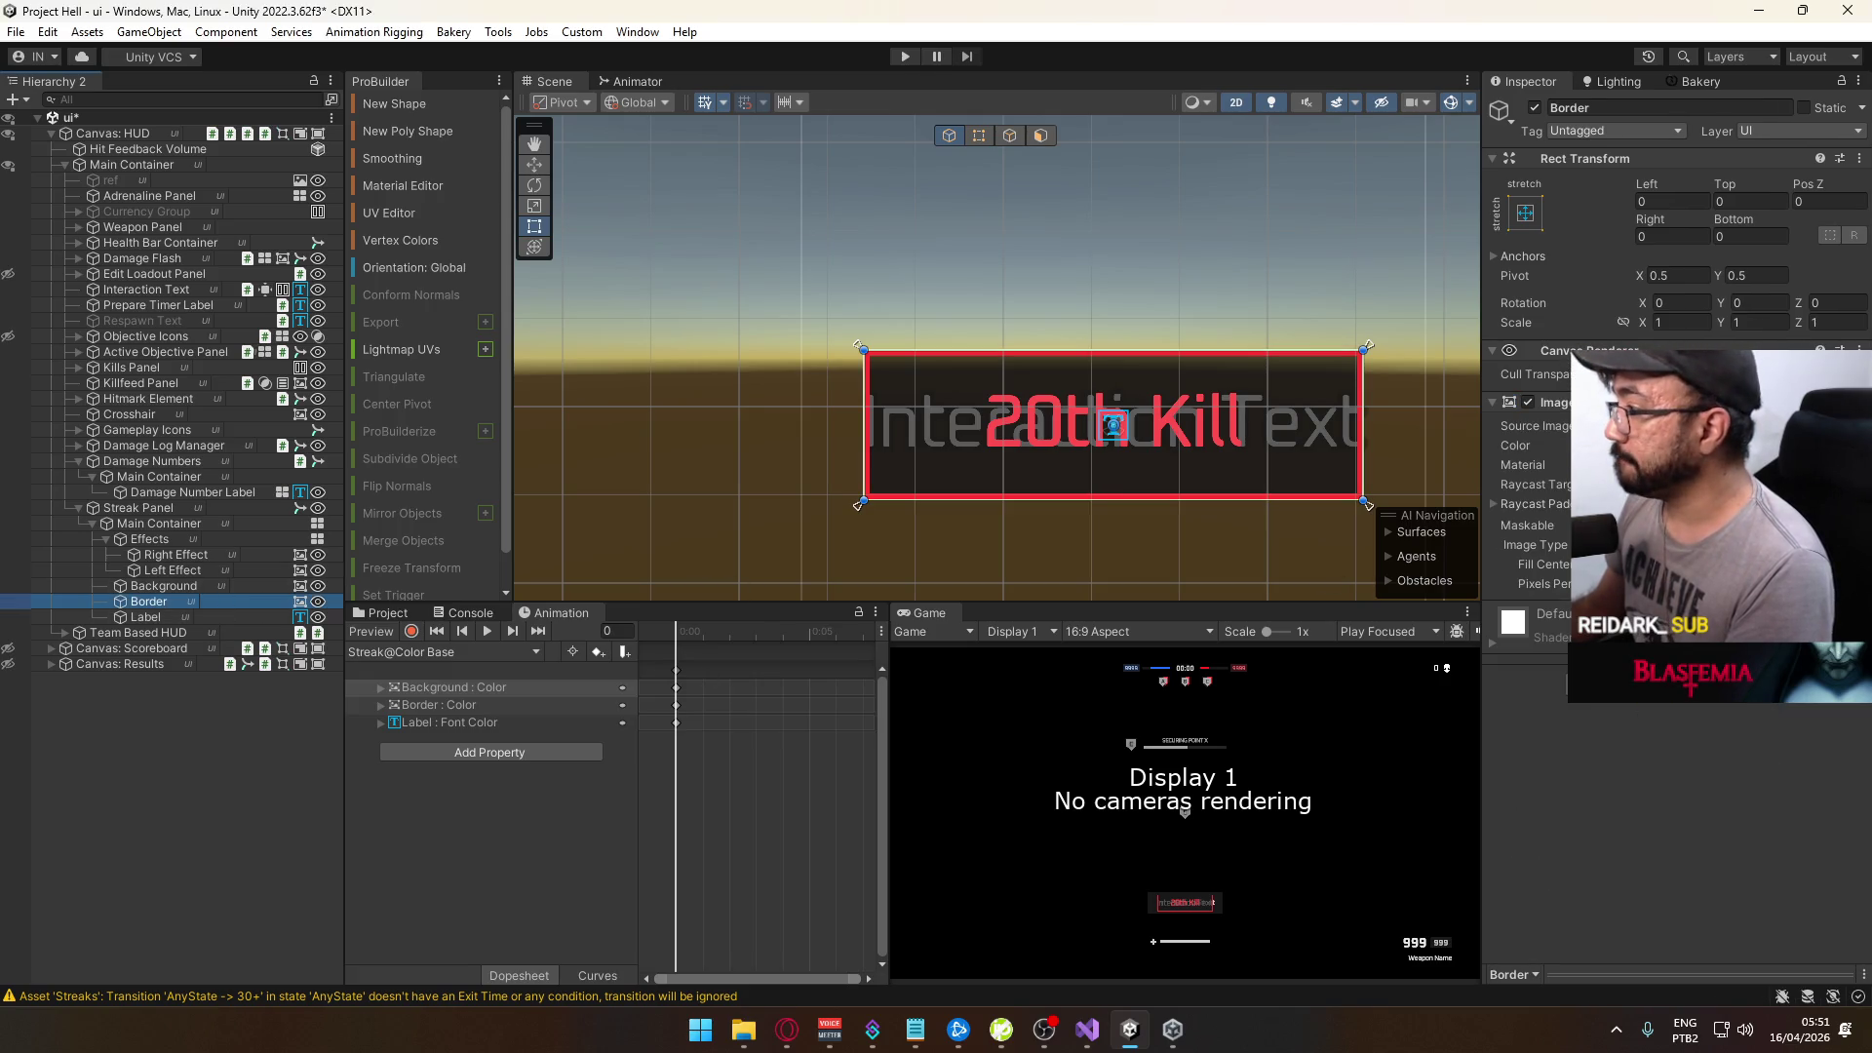
{"action": "left_click", "coordinate": [1716, 445]}
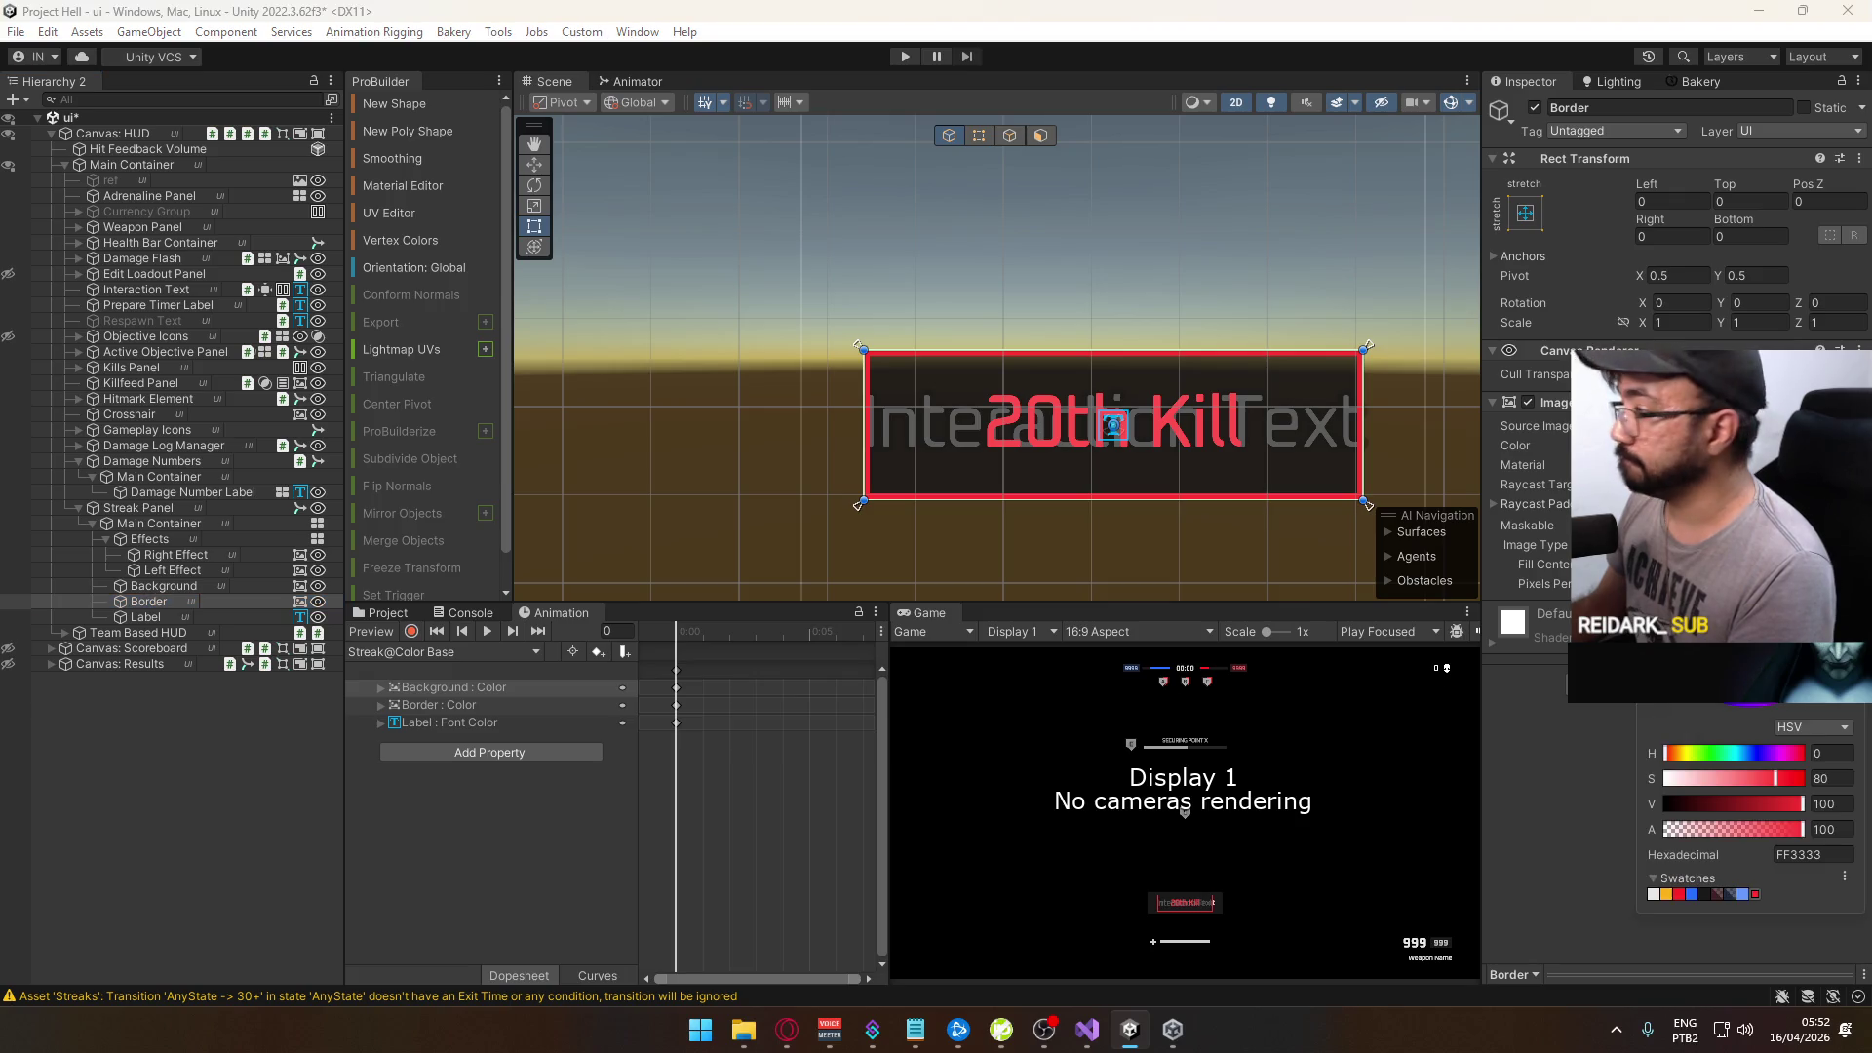
{"action": "left_click_drag", "start_coordinate": [1802, 805], "coordinate": [1763, 780]}
{"action": "type", "text": "70"}
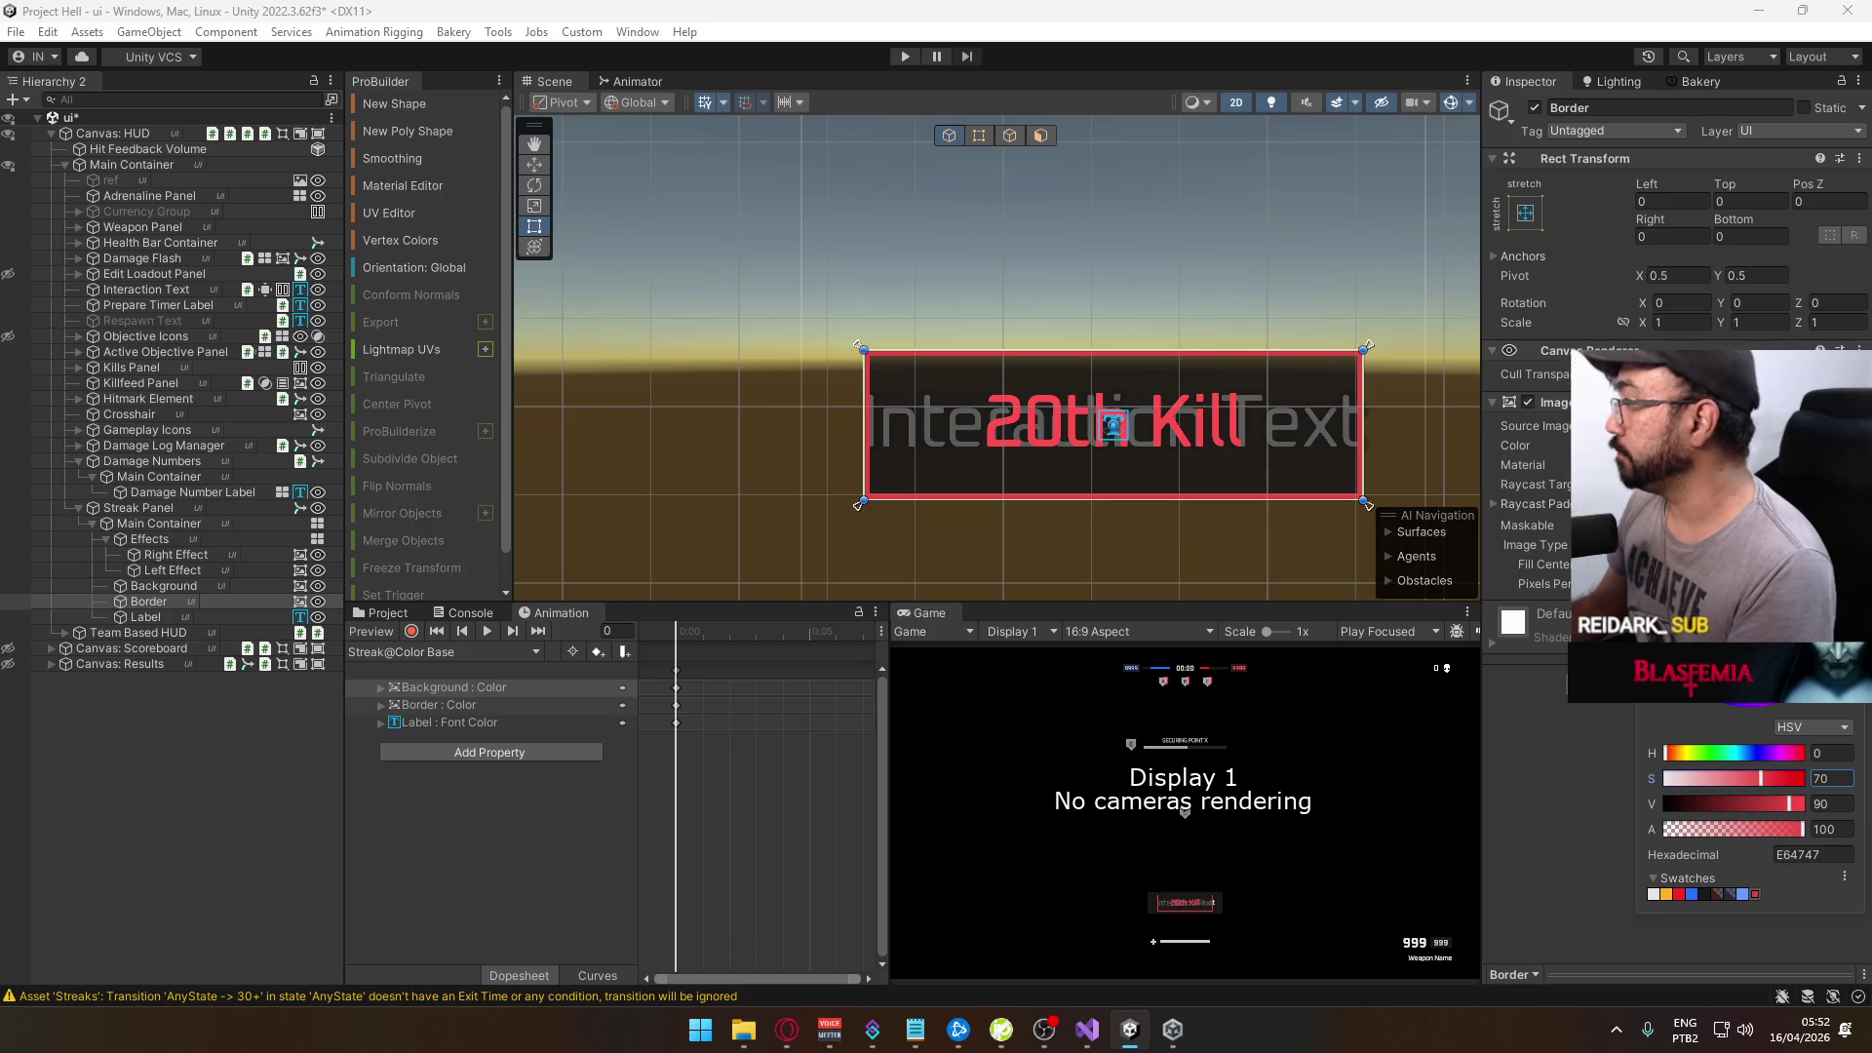
{"action": "key", "text": "Return"}
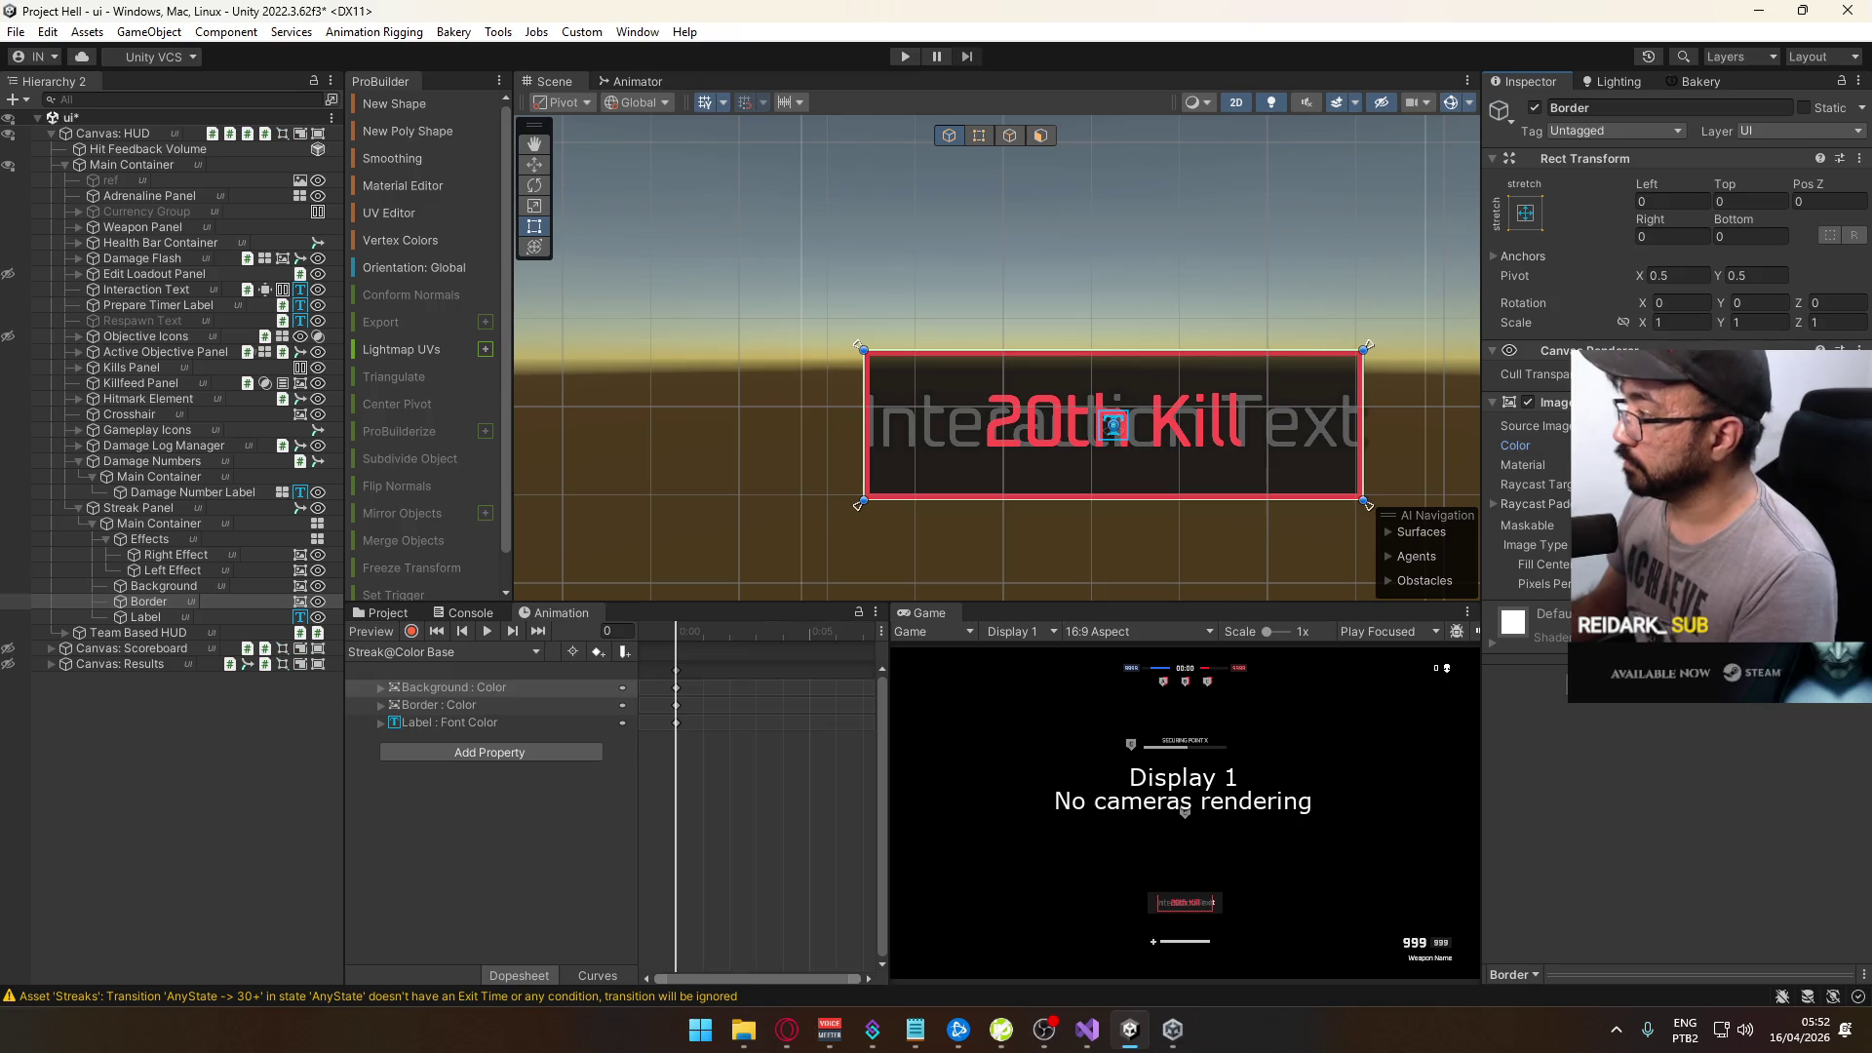
{"action": "left_click", "coordinate": [576, 687]}
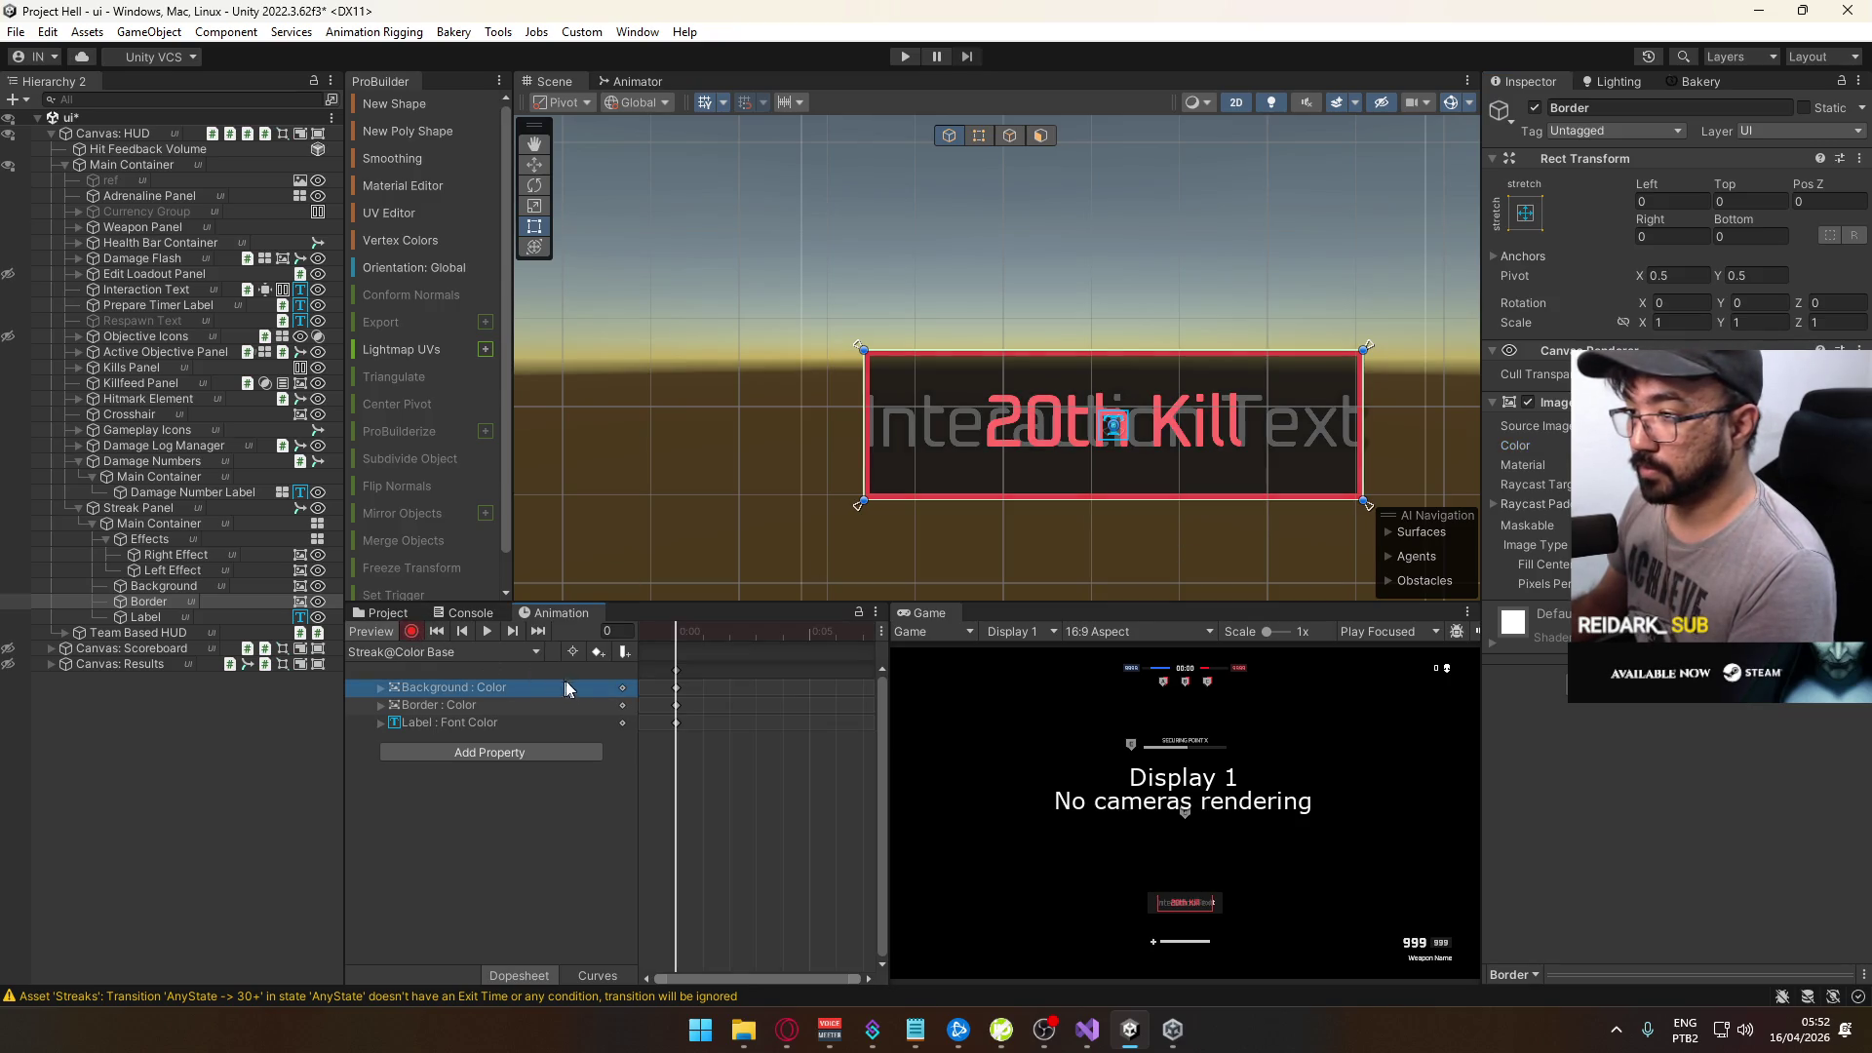
Delete the old Background colour key and enable recording with Background selected.
{"action": "right_click", "coordinate": [622, 687]}
{"action": "left_click", "coordinate": [680, 760]}
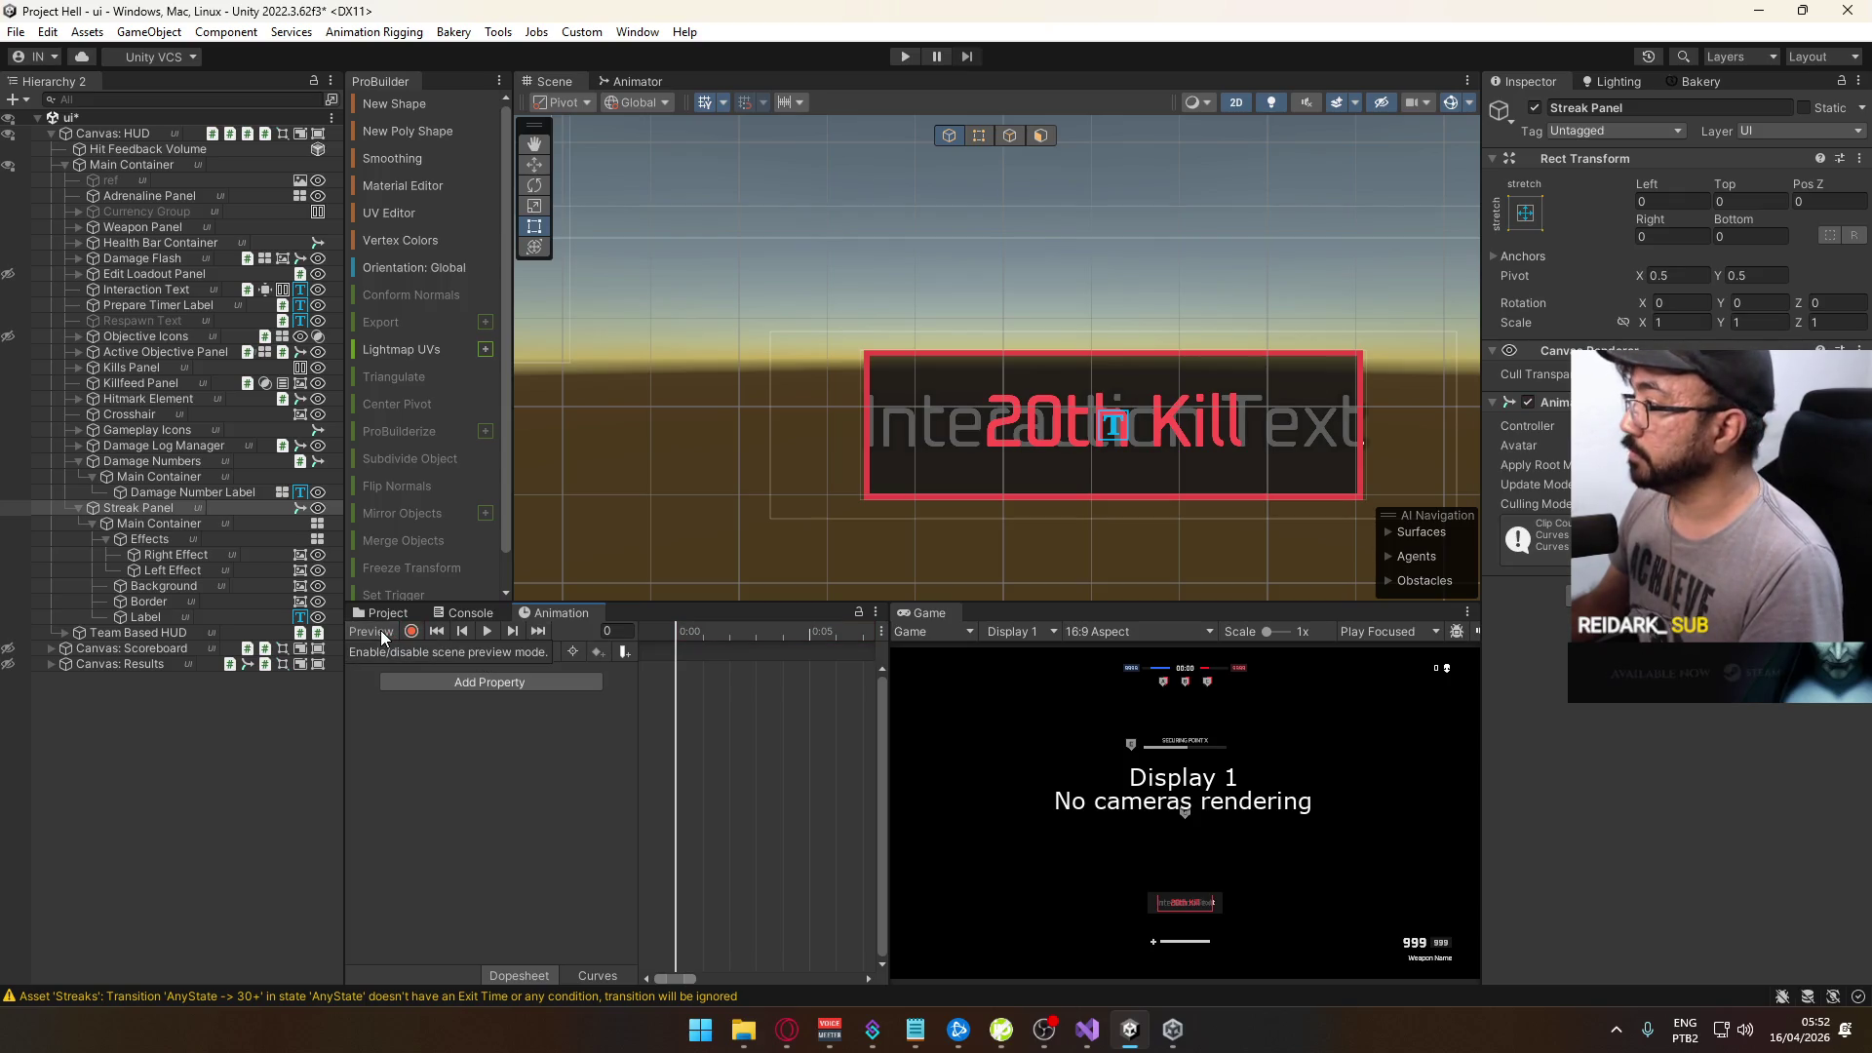
{"action": "left_click", "coordinate": [410, 631]}
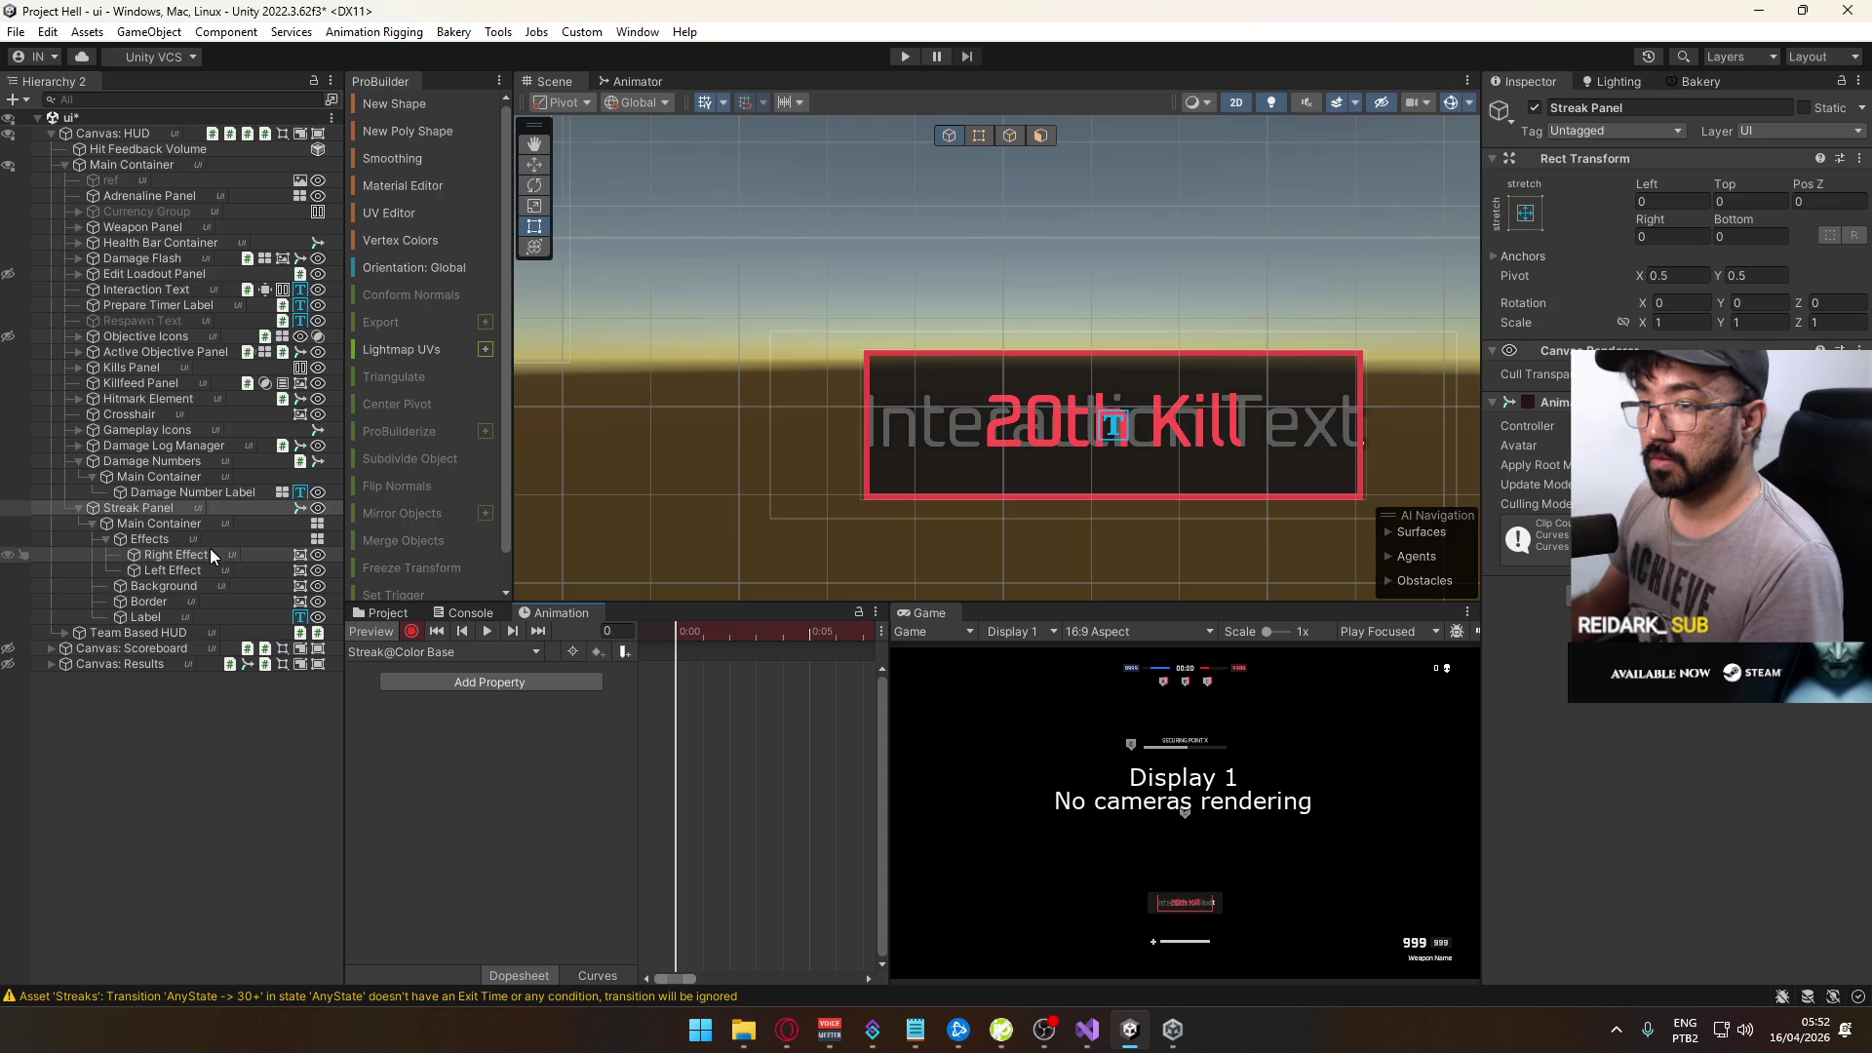
{"action": "left_click", "coordinate": [195, 586]}
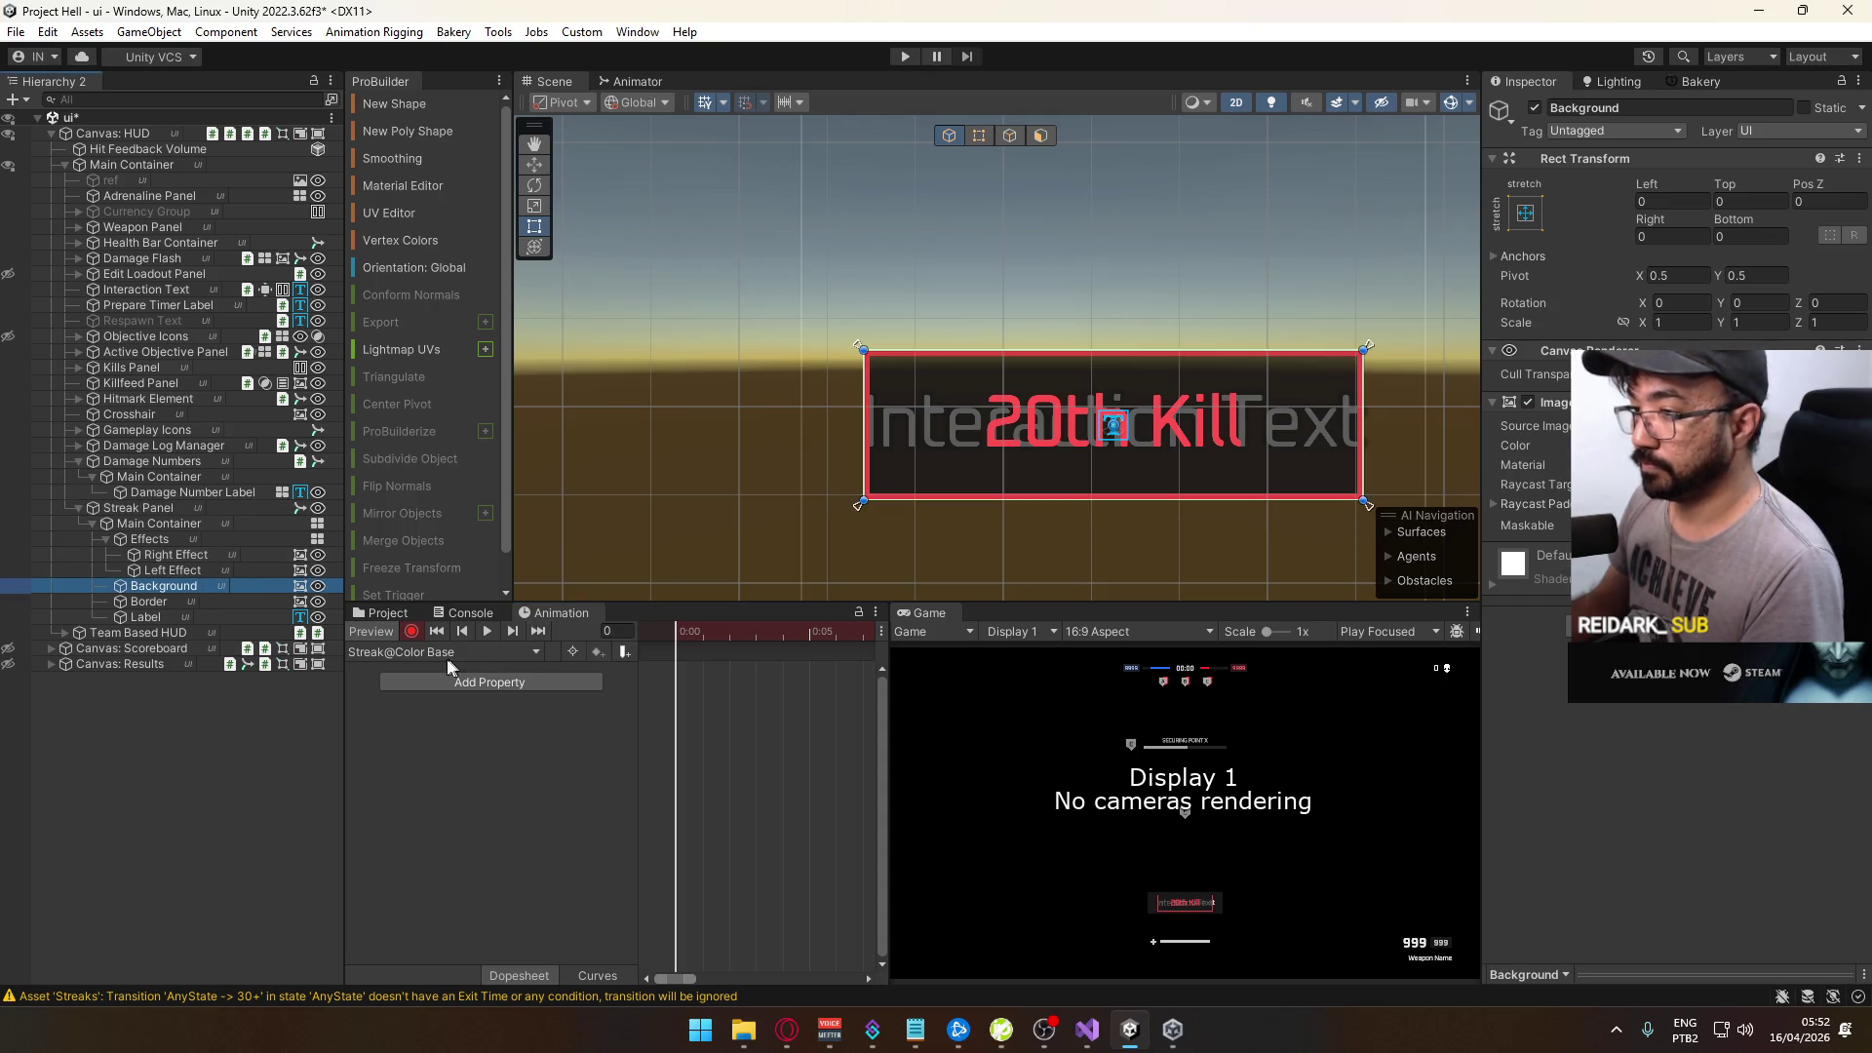
Add Main Container > Background > Image > Image.Color as an animated property.
{"action": "left_click", "coordinate": [513, 682]}
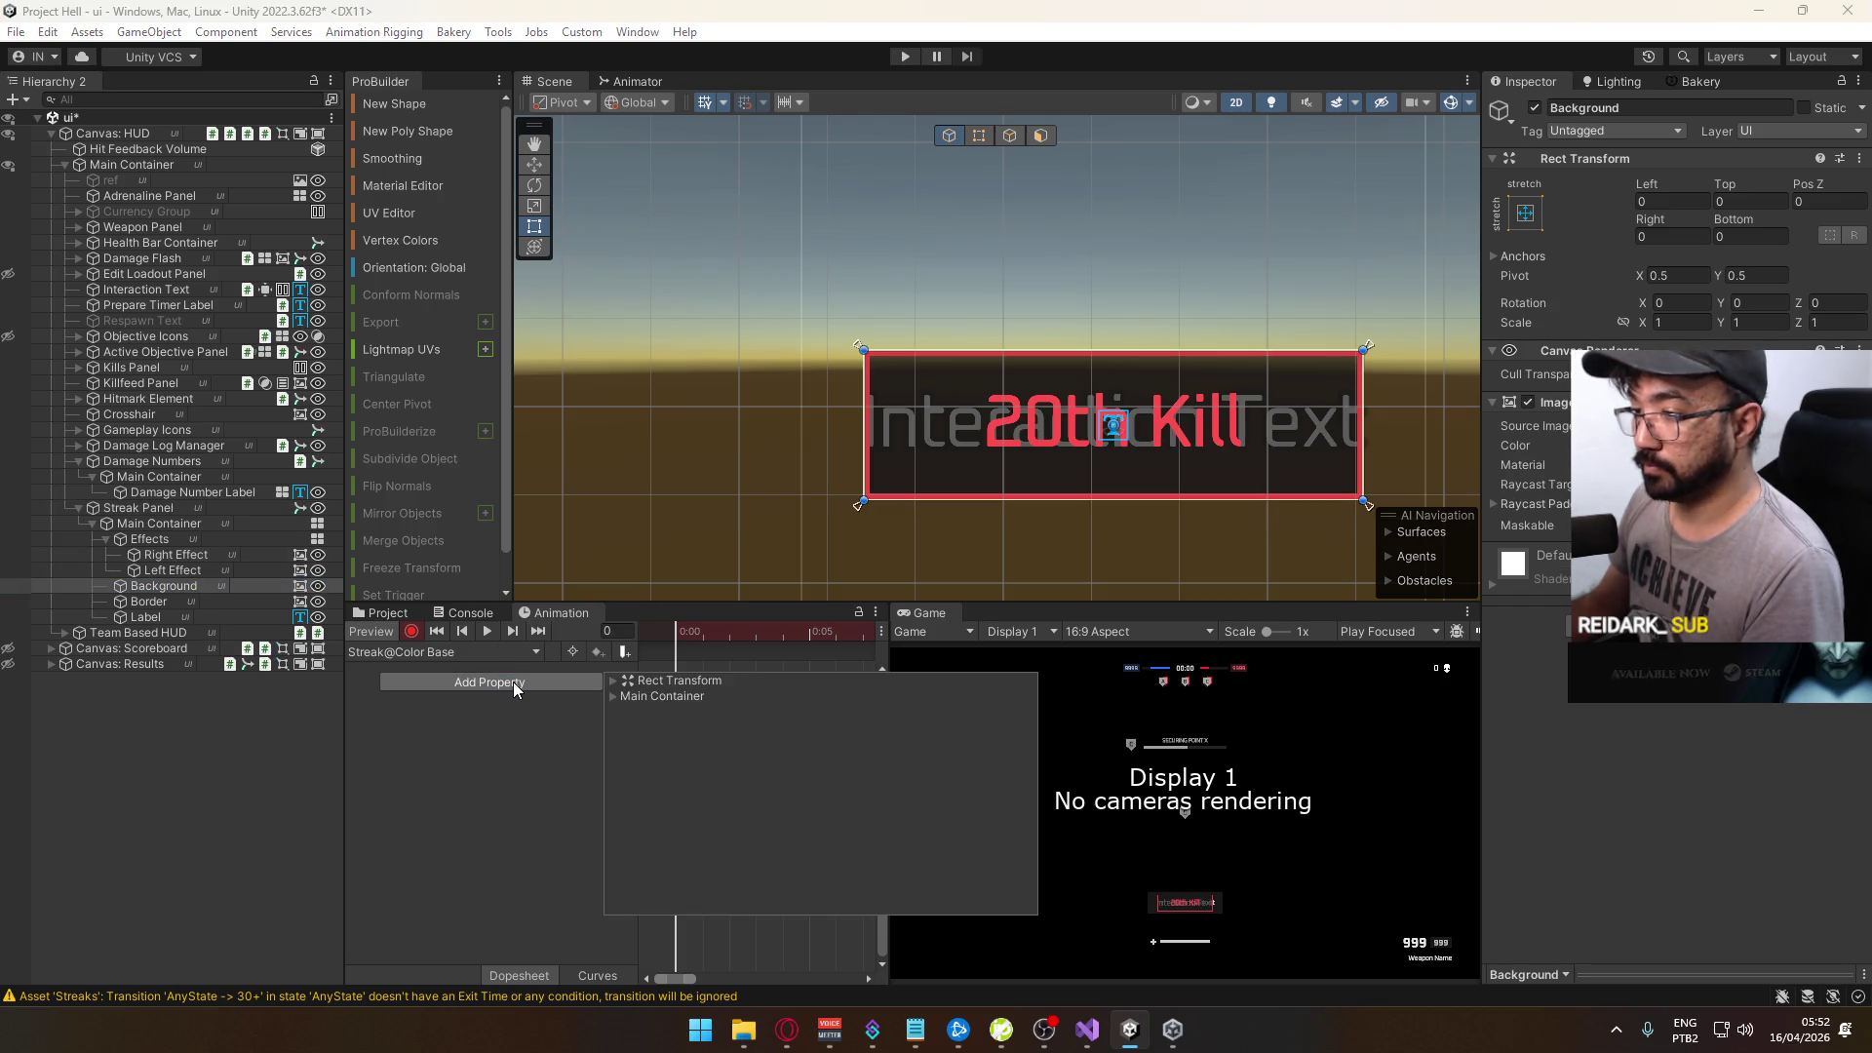
{"action": "left_click", "coordinate": [612, 696]}
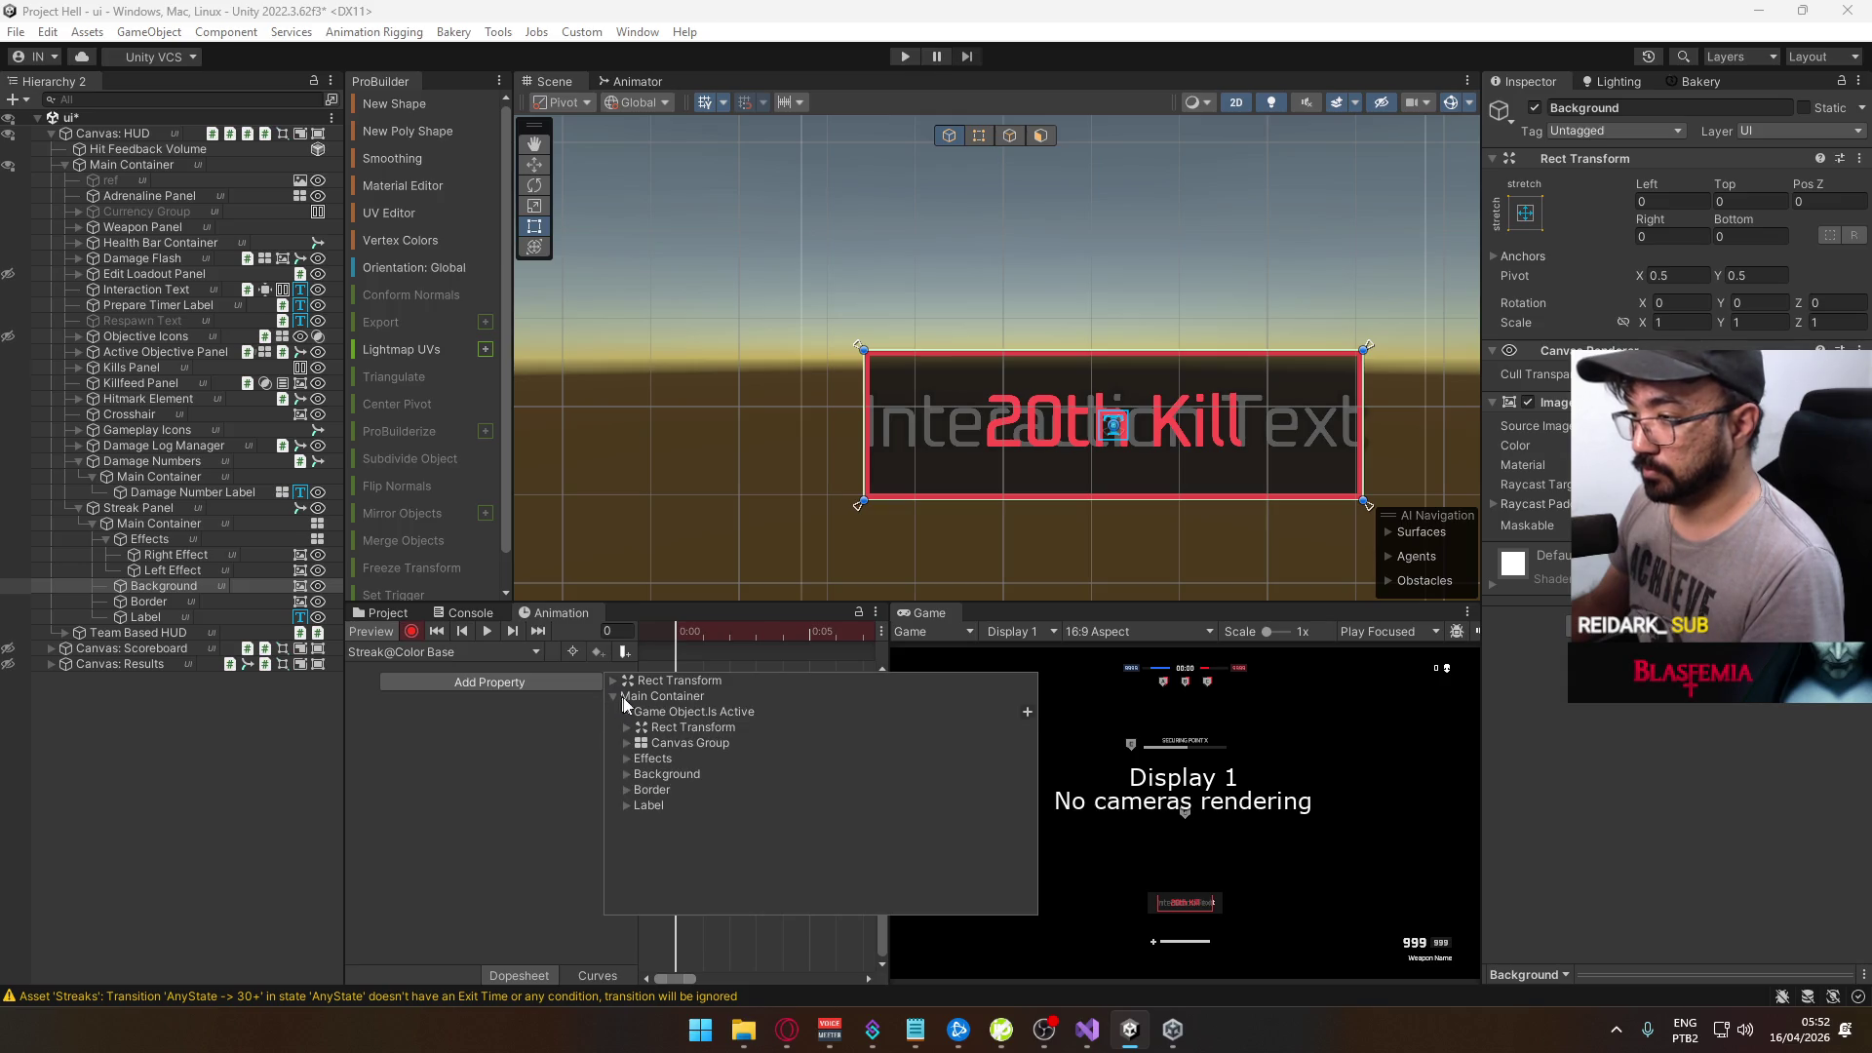
{"action": "left_click", "coordinate": [627, 774]}
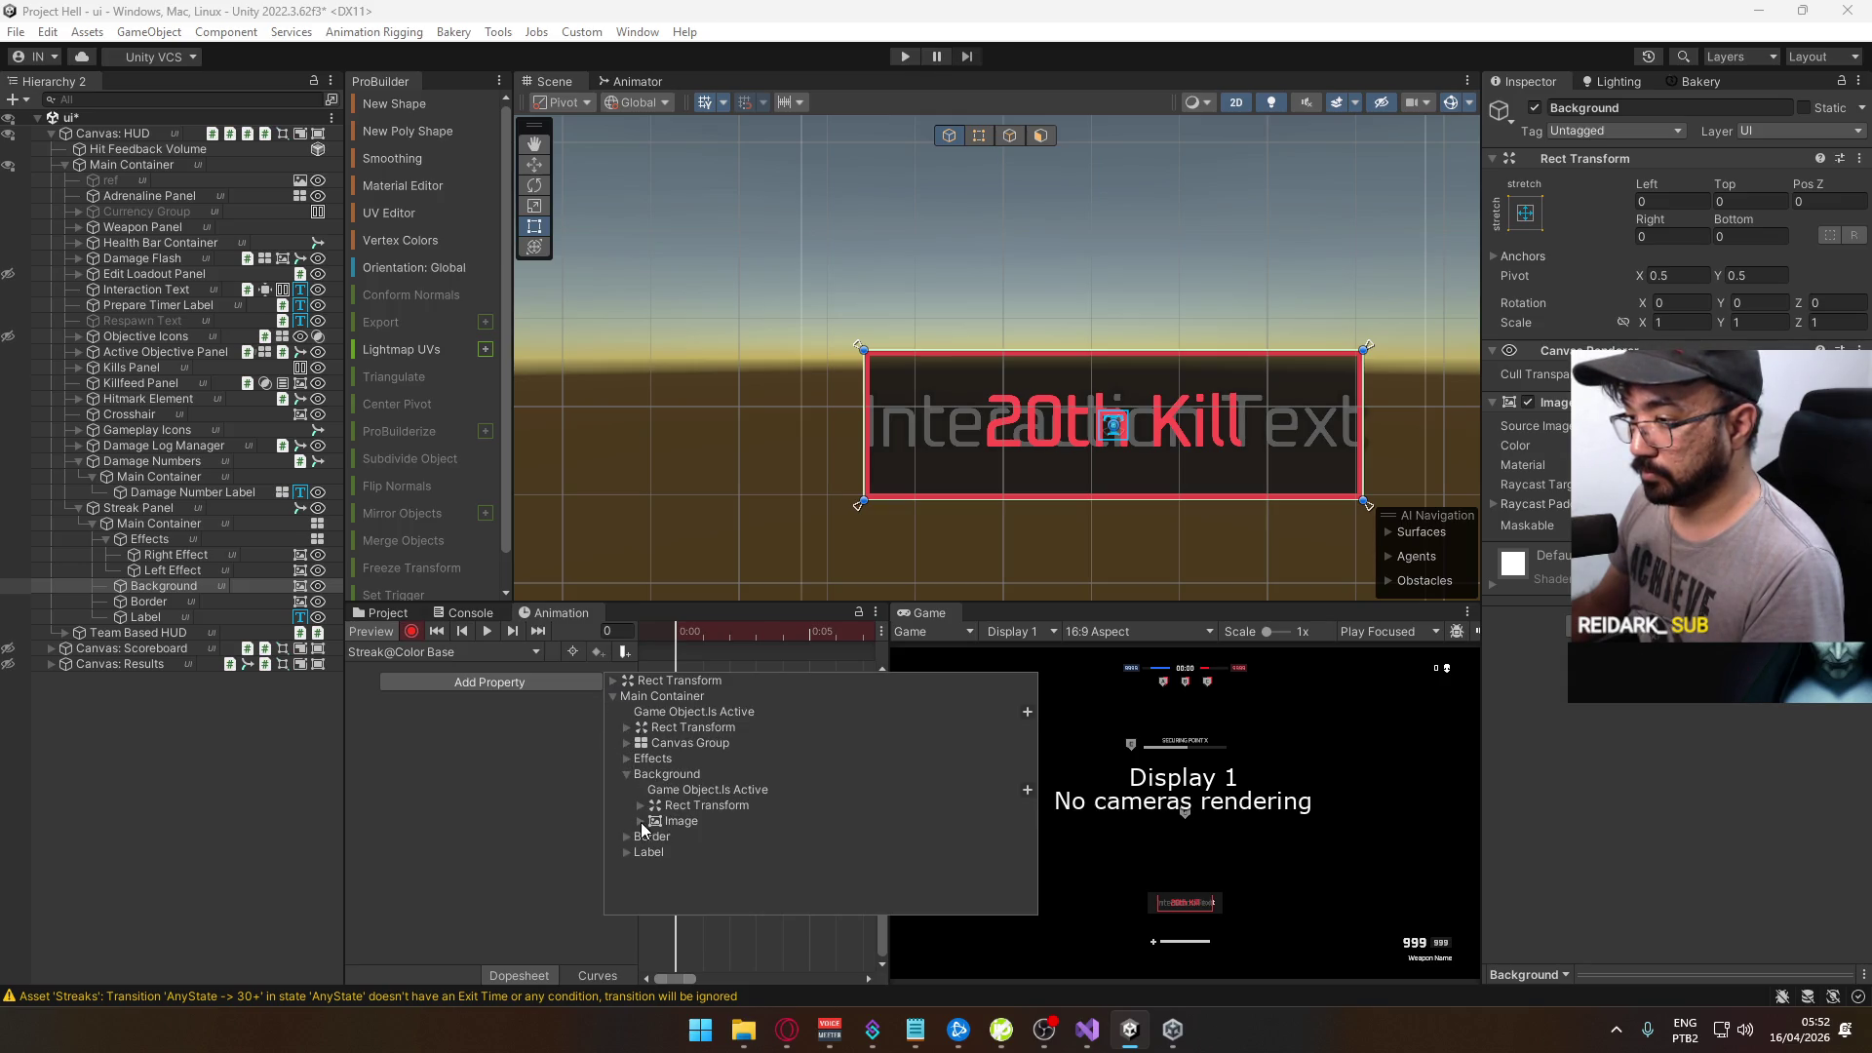
{"action": "left_click", "coordinate": [641, 821]}
{"action": "left_click", "coordinate": [1015, 836]}
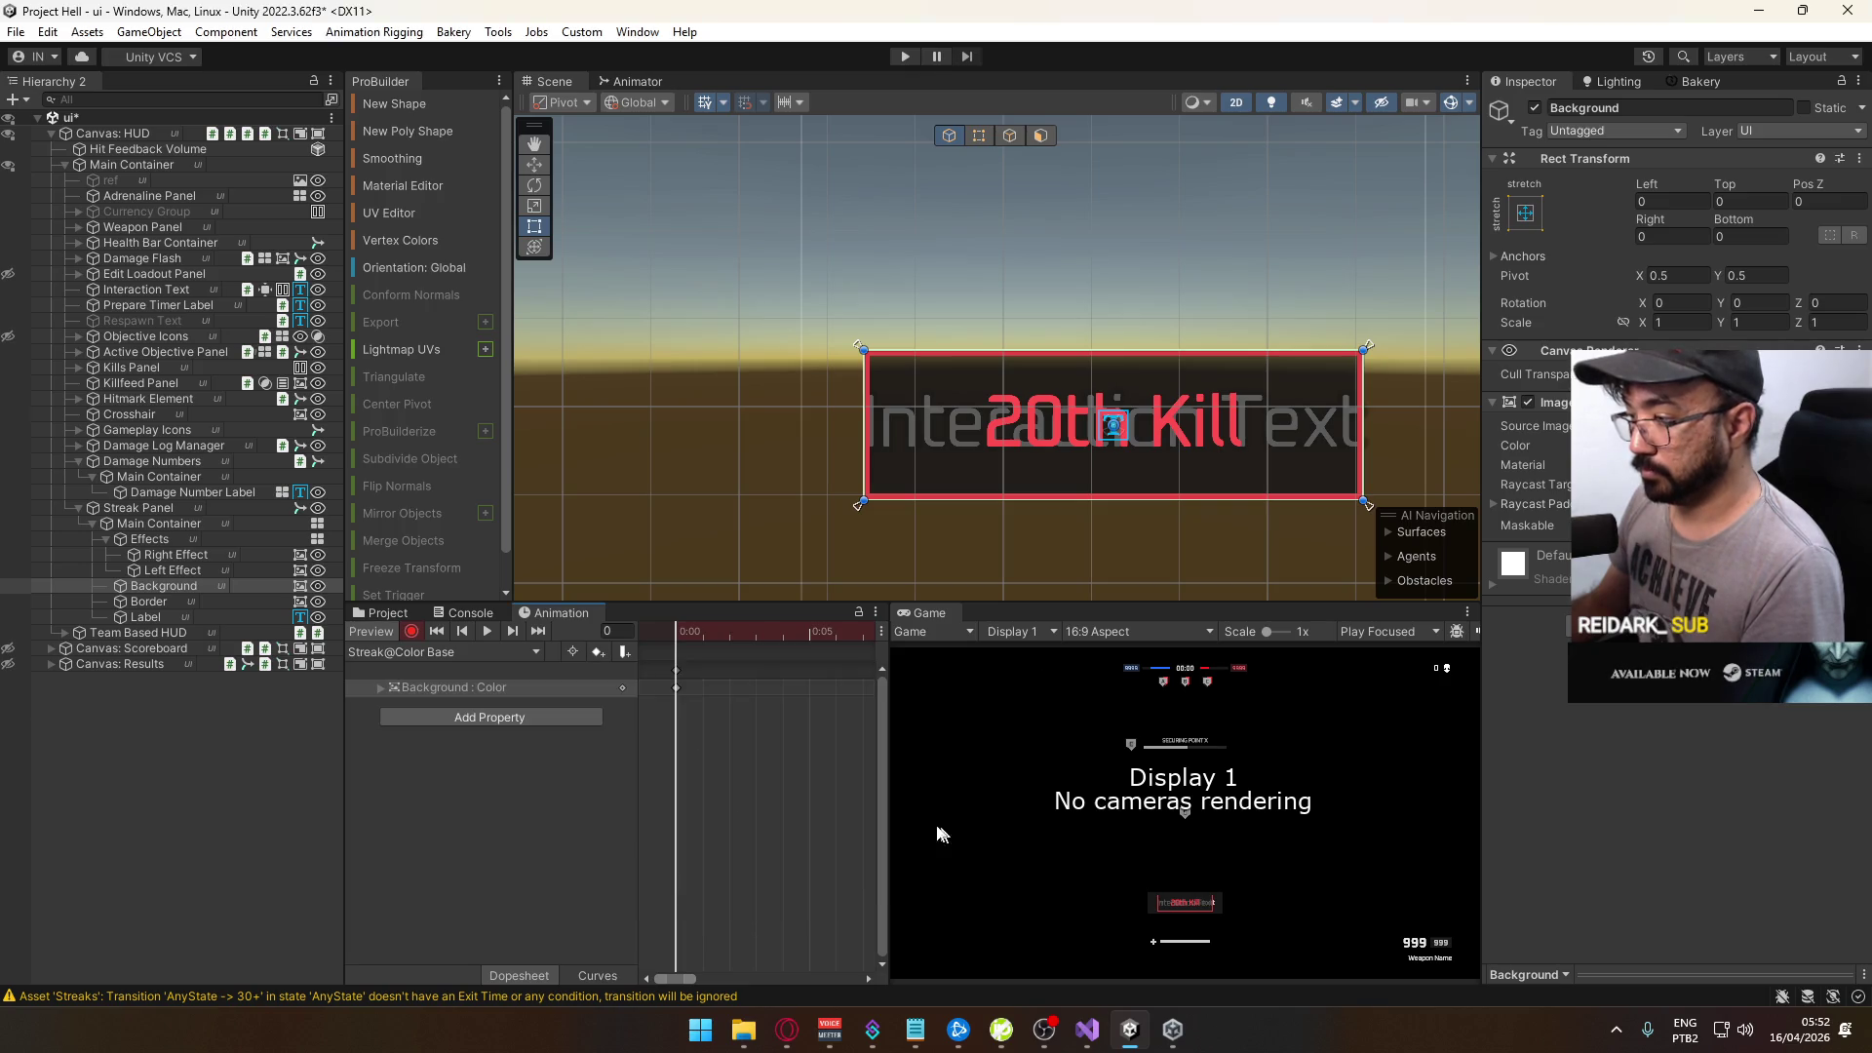
{"action": "left_click", "coordinate": [485, 719]}
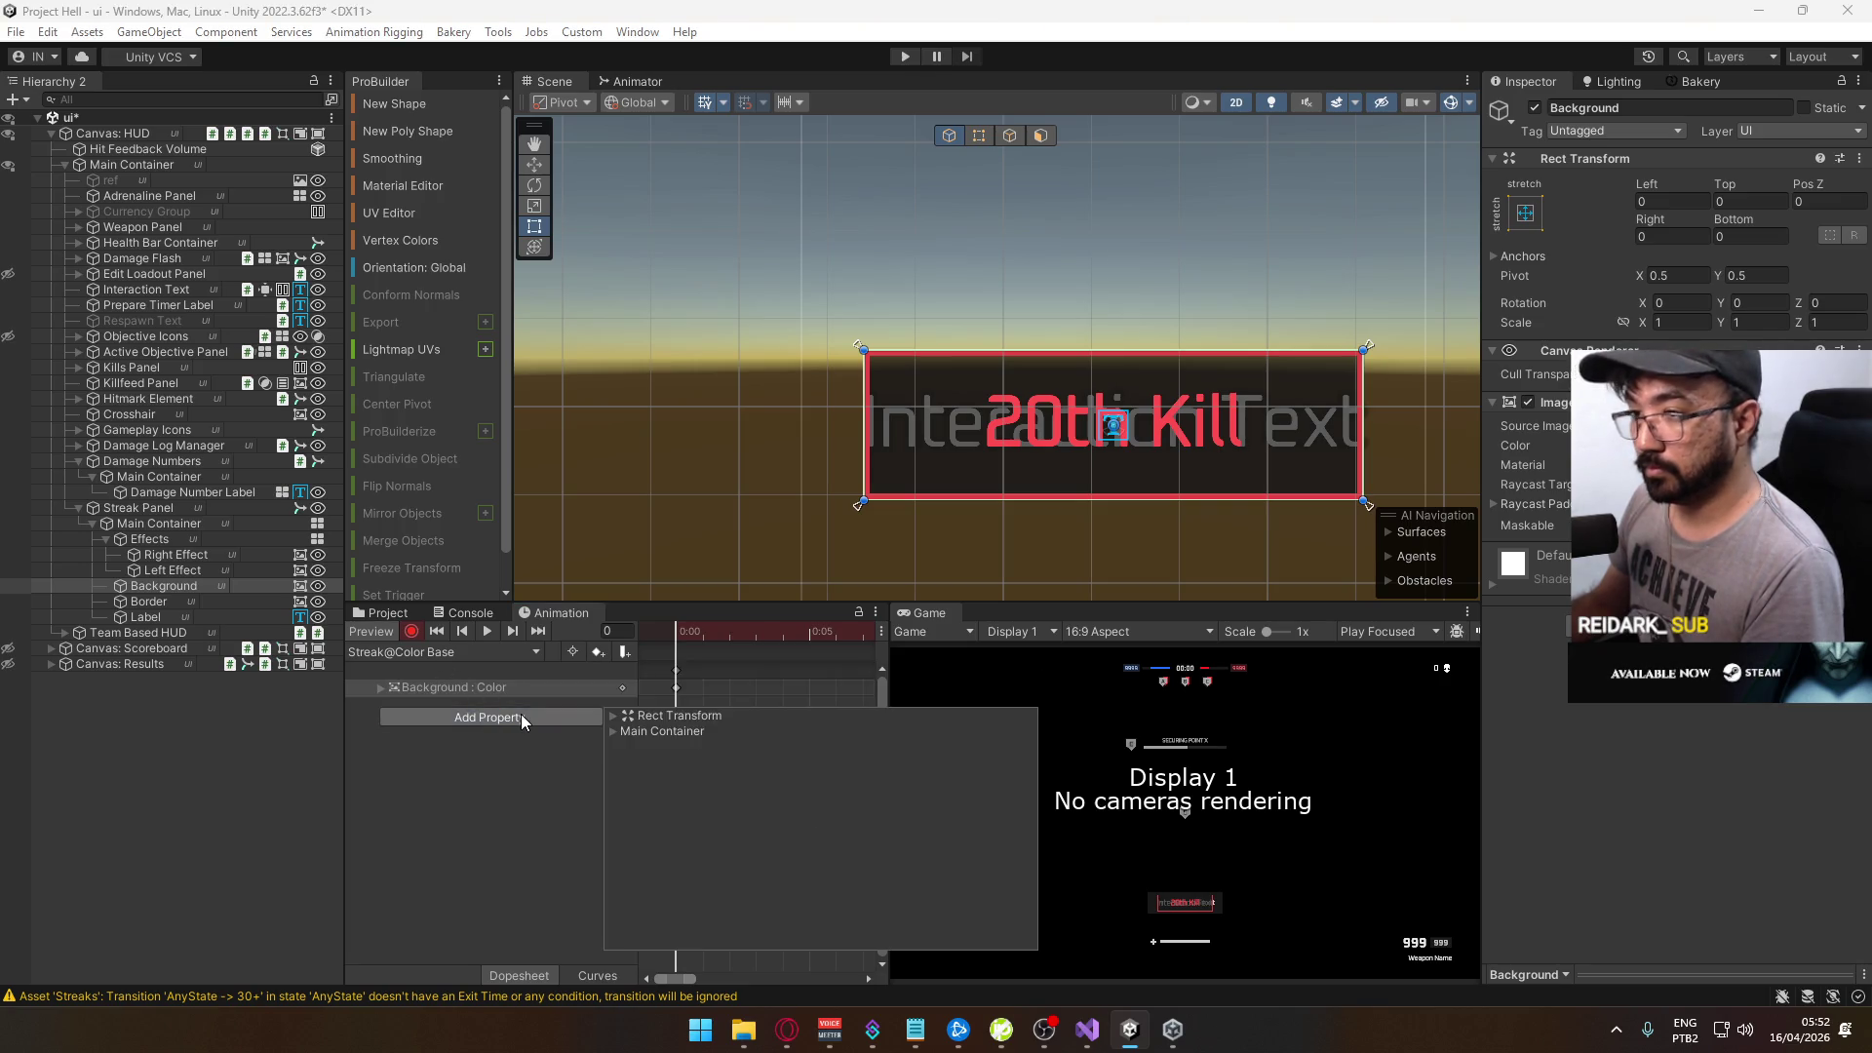